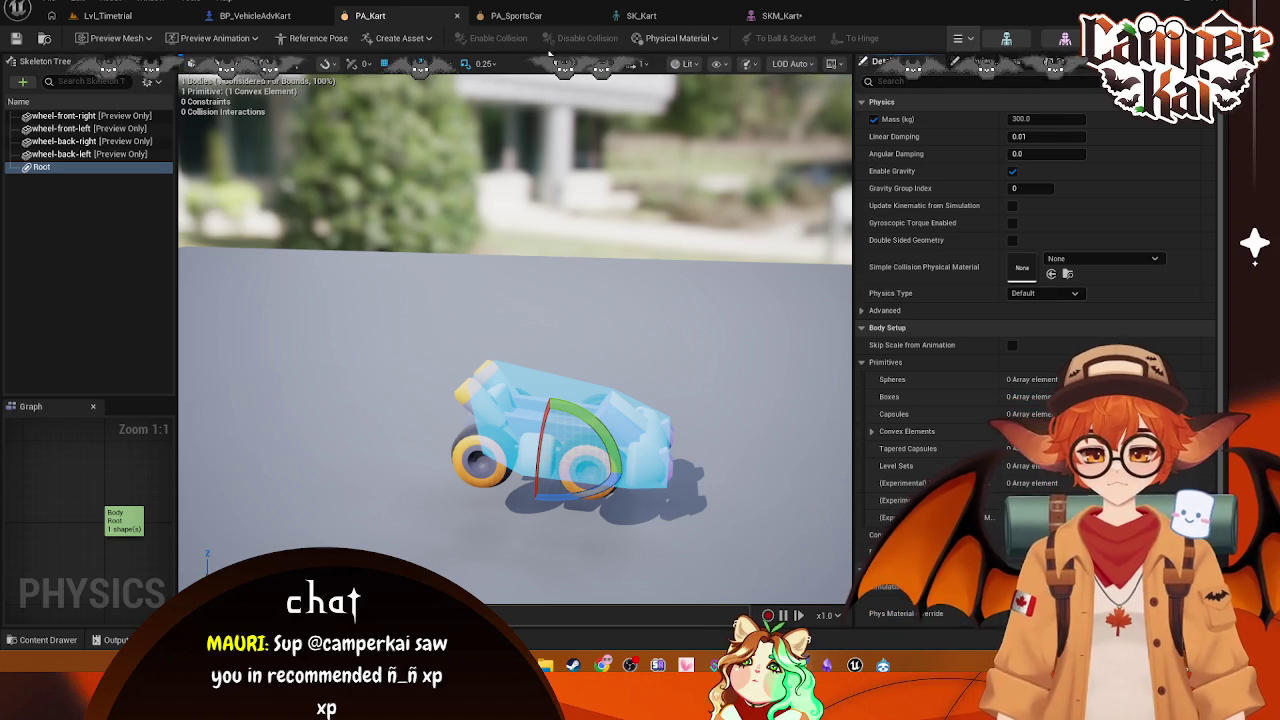
Step: In SKM_Kart, select the Root bone and frame both wheel wireframes around it
{"action": "left_click", "coordinate": [782, 15]}
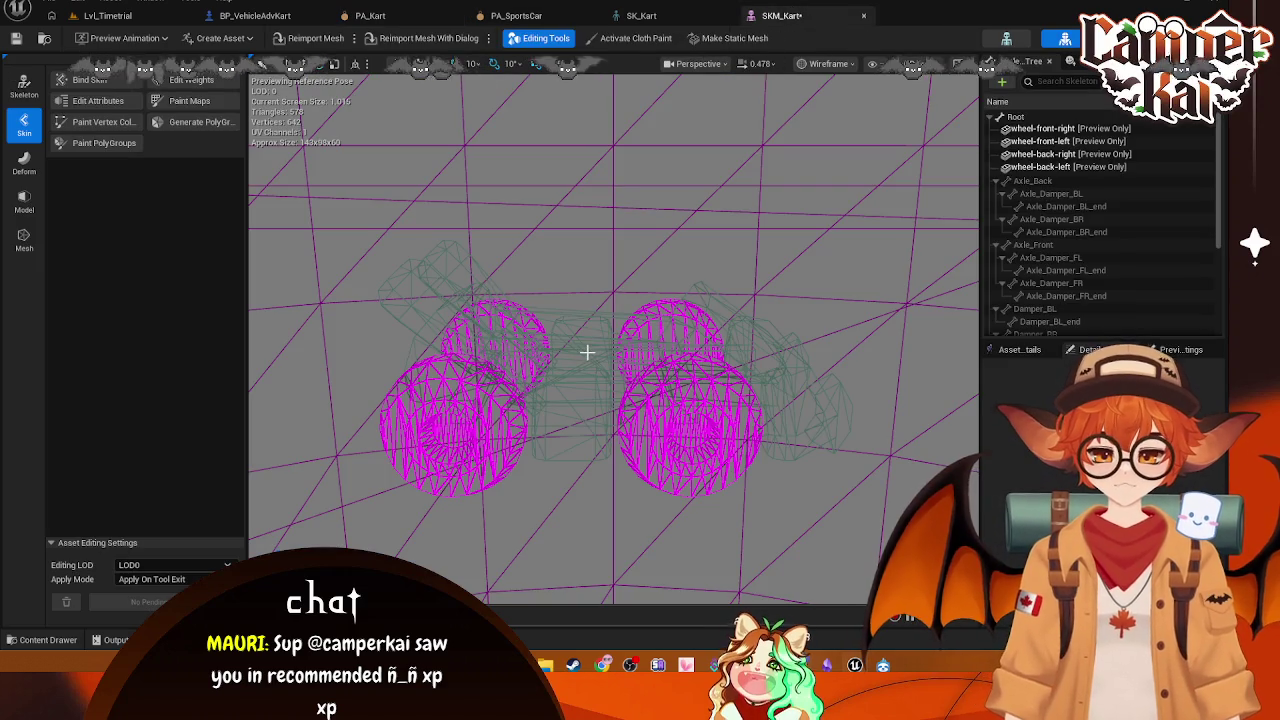
{"action": "left_click", "coordinate": [1015, 117]}
{"action": "mouse_move", "coordinate": [823, 223]}
{"action": "left_mouse_down"}
{"action": "mouse_move", "coordinate": [823, 270]}
{"action": "mouse_move", "coordinate": [823, 200]}
{"action": "mouse_move", "coordinate": [823, 280]}
{"action": "left_mouse_up"}
{"action": "mouse_move", "coordinate": [519, 350]}
{"action": "left_mouse_down"}
{"action": "mouse_move", "coordinate": [519, 320]}
{"action": "mouse_move", "coordinate": [519, 370]}
{"action": "mouse_move", "coordinate": [519, 350]}
{"action": "left_mouse_up"}
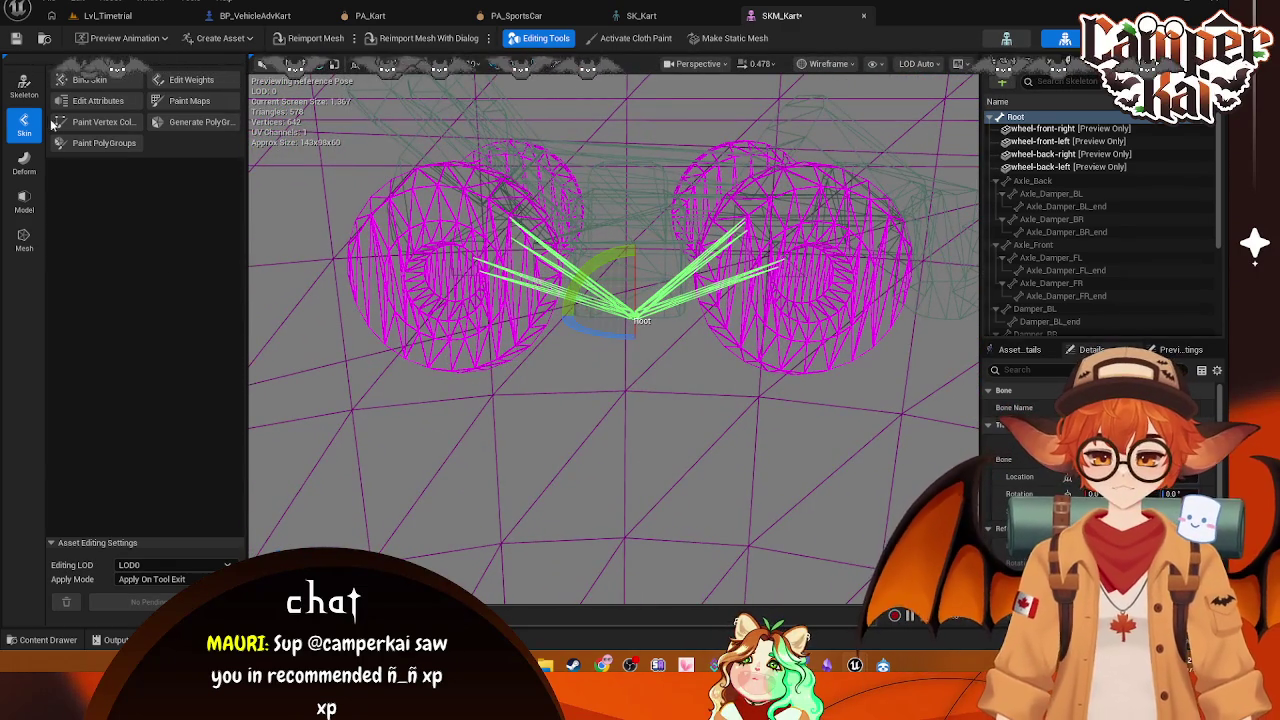
Step: Enter Edit Skeleton mode and nudge the Root bone upward with the translate tool
{"action": "left_click", "coordinate": [24, 85]}
{"action": "left_click", "coordinate": [128, 84]}
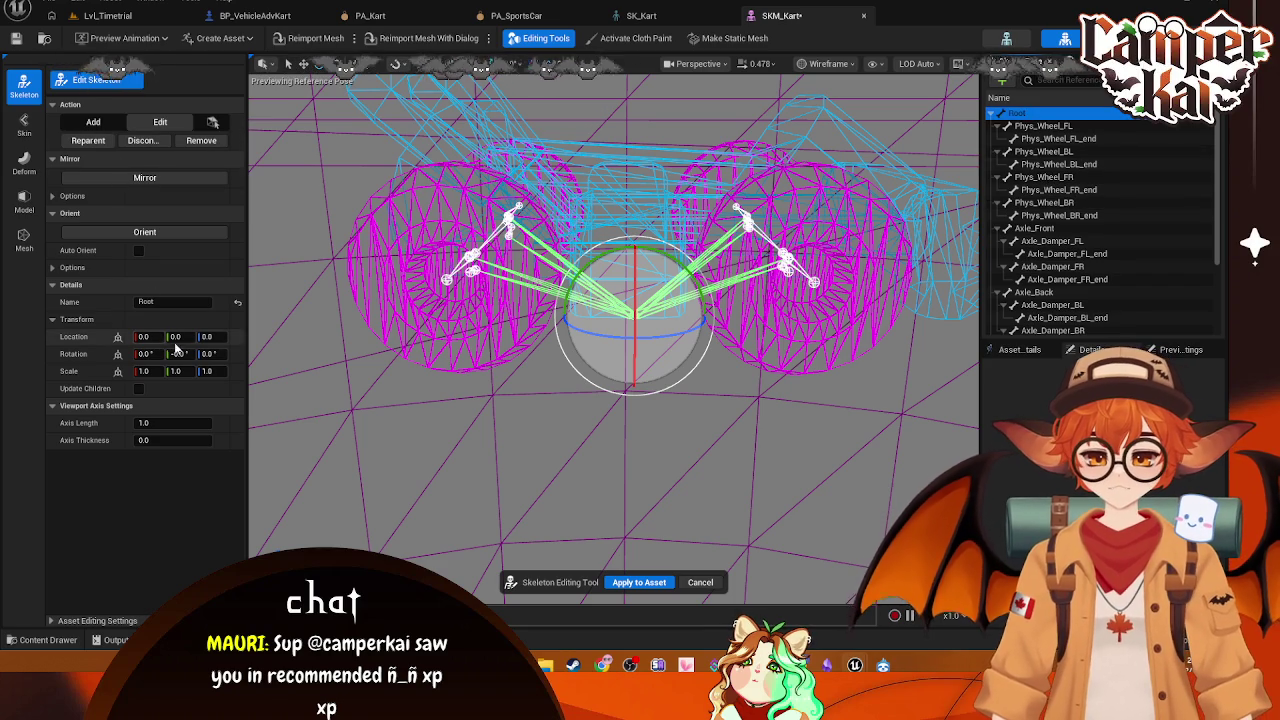
{"action": "left_click", "coordinate": [303, 63]}
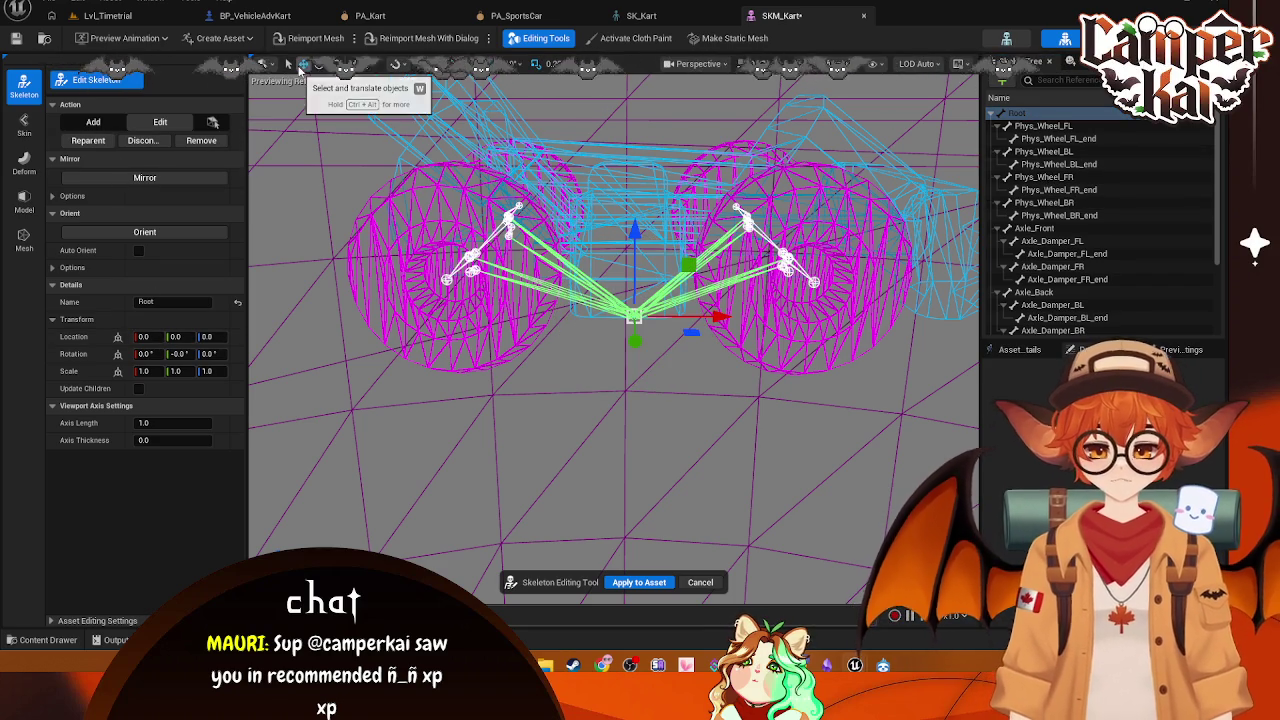
{"action": "left_click_drag", "start_coordinate": [634, 228], "coordinate": [634, 200]}
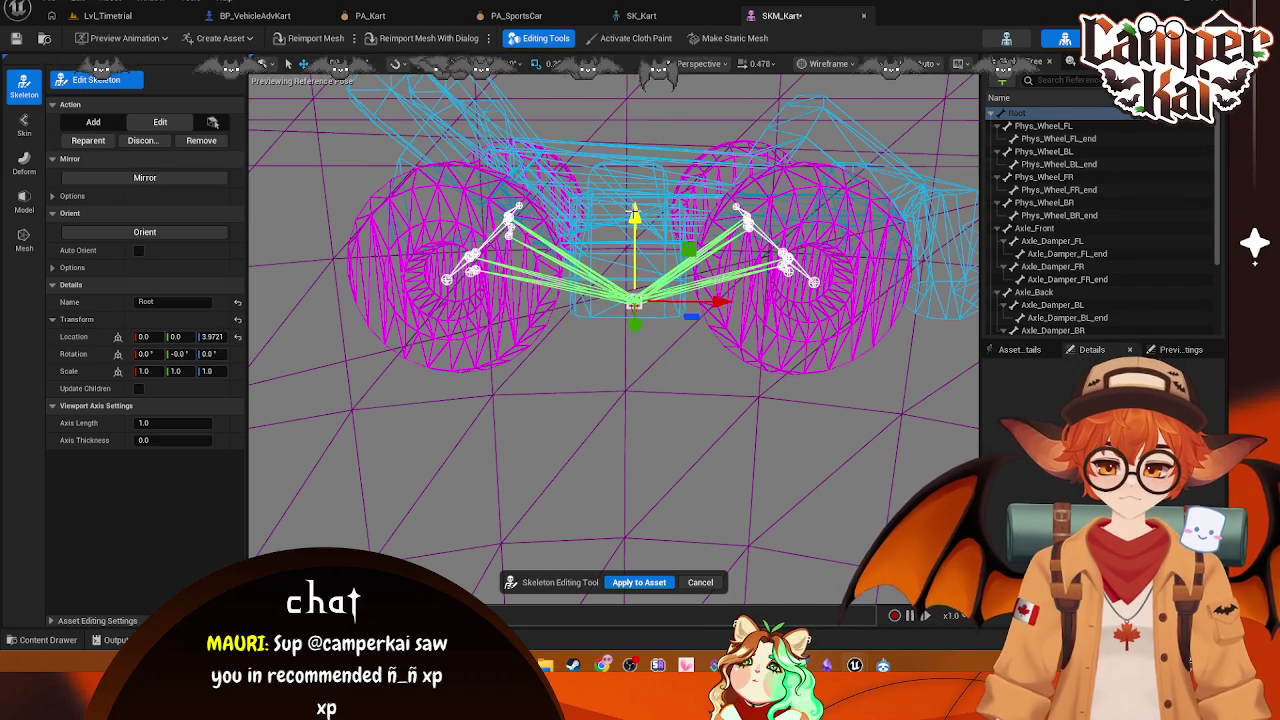
Step: In Left view, lift Root to Z 12.985 and apply the edit to the asset
{"action": "left_click", "coordinate": [721, 66]}
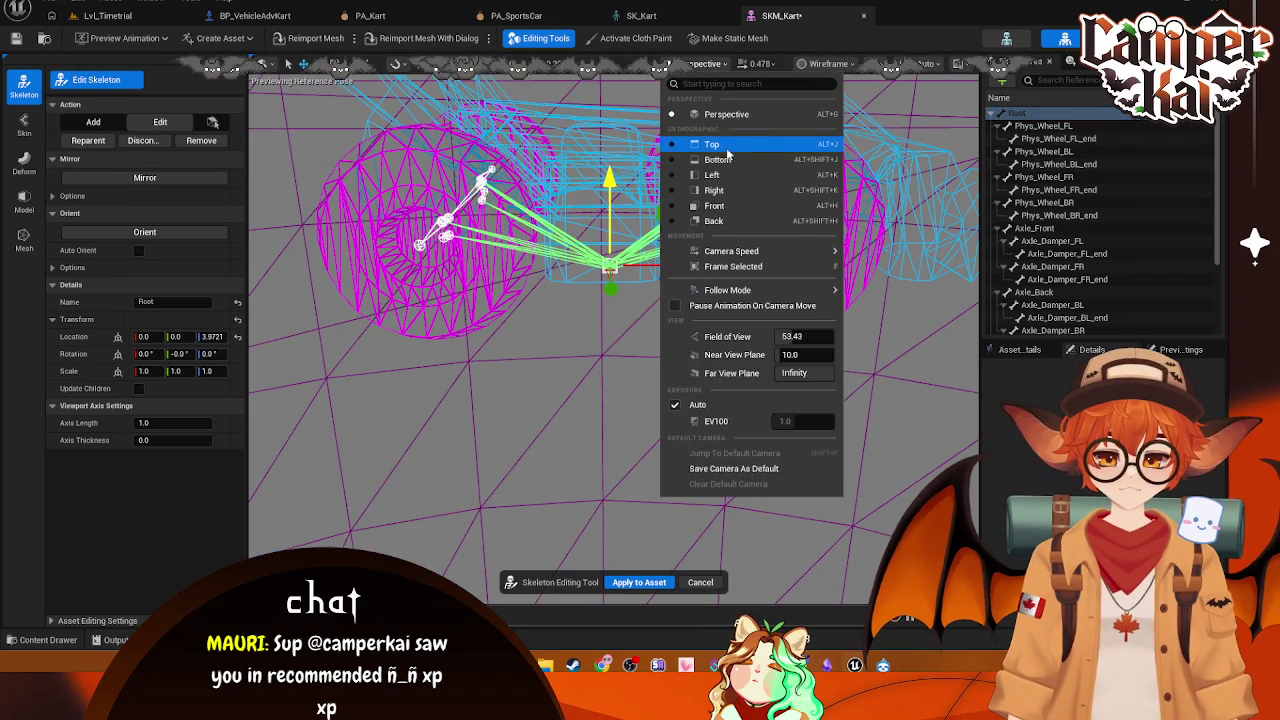
{"action": "left_click", "coordinate": [703, 170]}
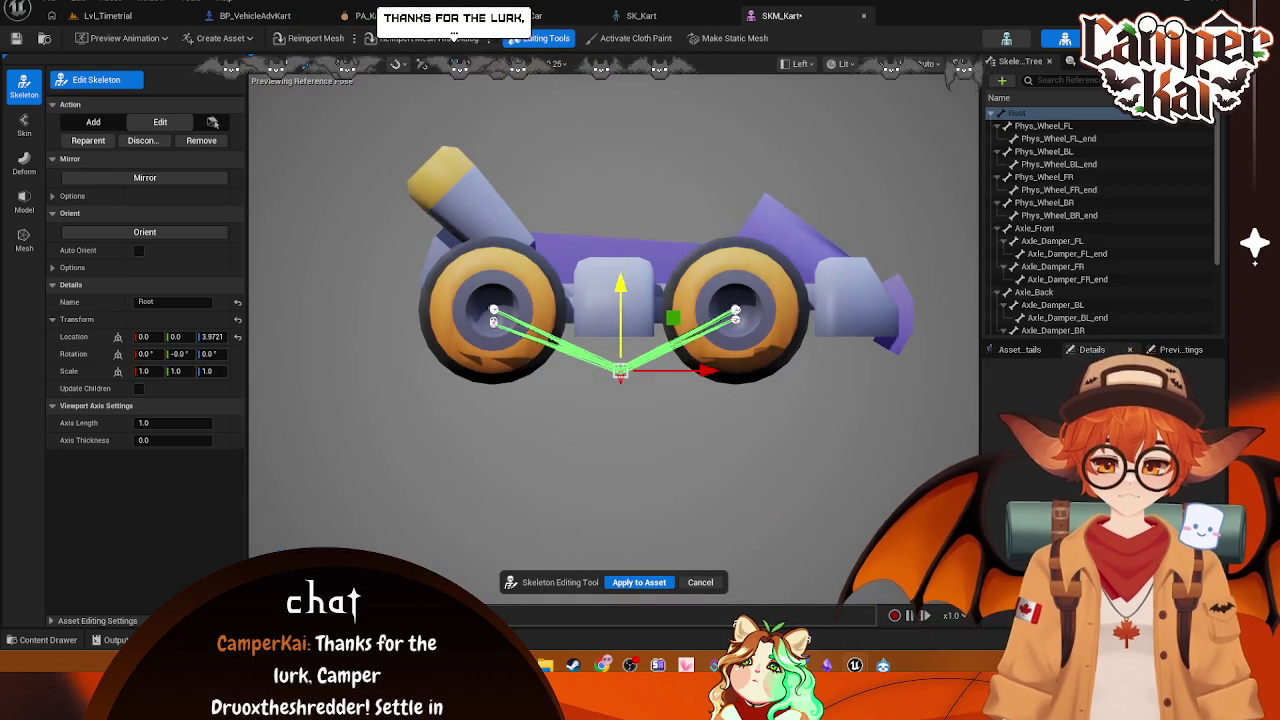
{"action": "left_click_drag", "start_coordinate": [620, 290], "coordinate": [620, 258]}
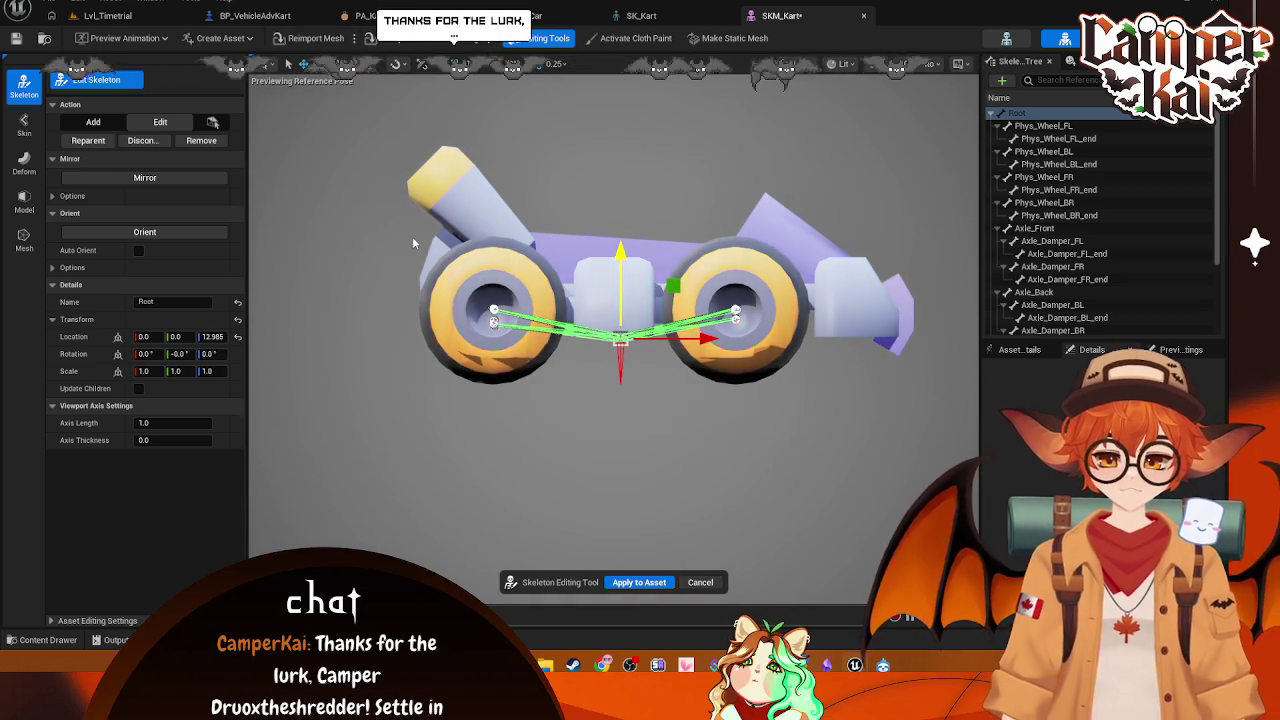
{"action": "left_click", "coordinate": [665, 578]}
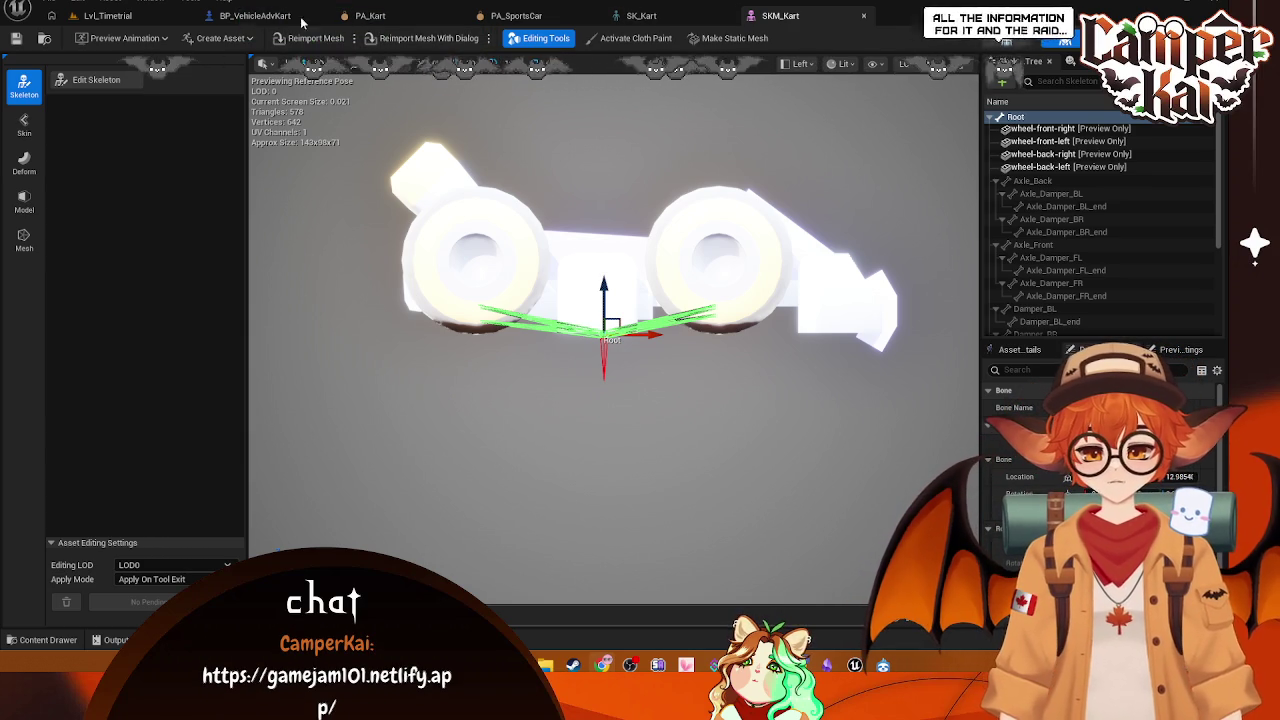
{"action": "left_click", "coordinate": [620, 15]}
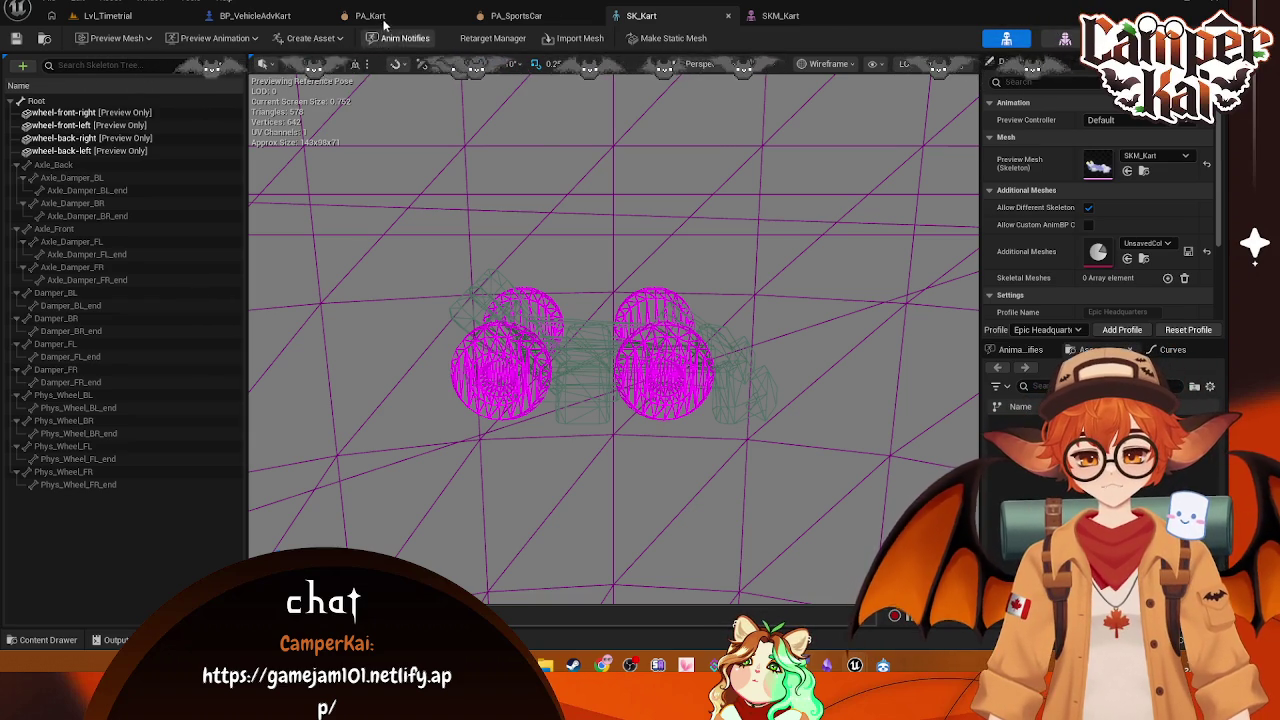
Step: Simulate PA_Kart, glance at the SK_Kart and PA_SportsCar tabs, and rerun the simulation
{"action": "left_click", "coordinate": [385, 16]}
{"action": "left_click", "coordinate": [985, 40]}
{"action": "left_click", "coordinate": [976, 100]}
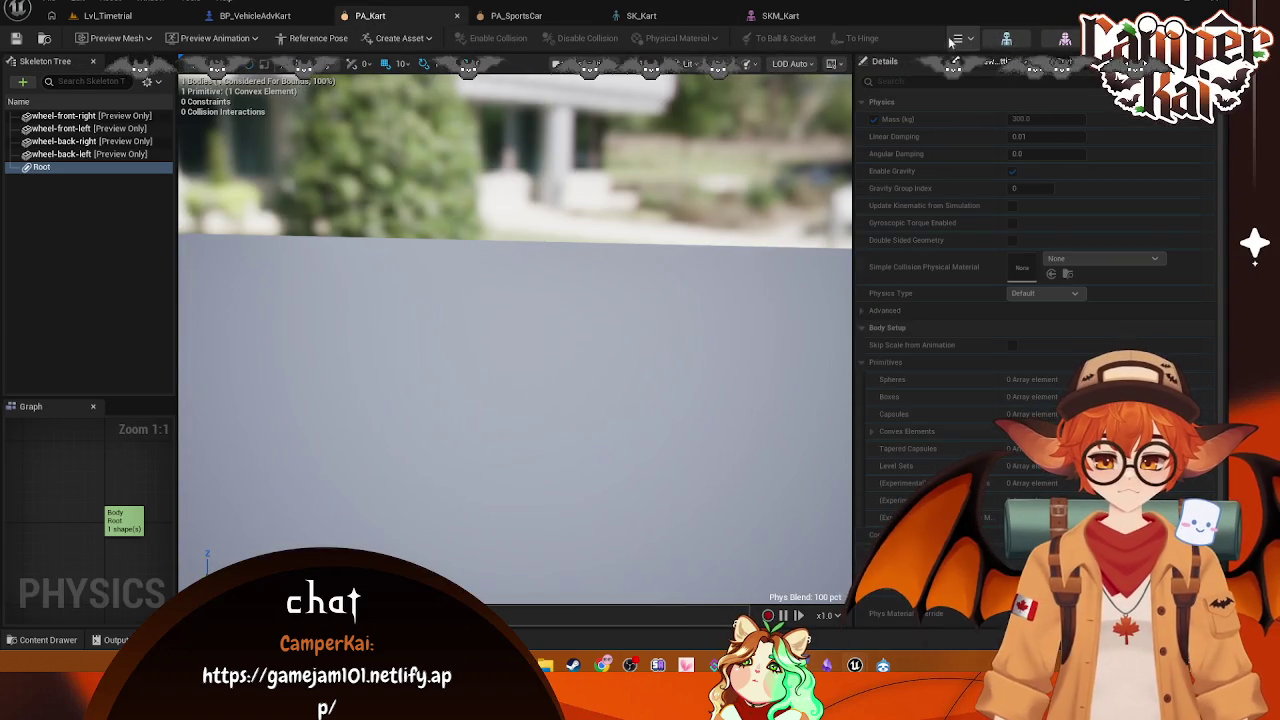
{"action": "left_click", "coordinate": [1005, 40]}
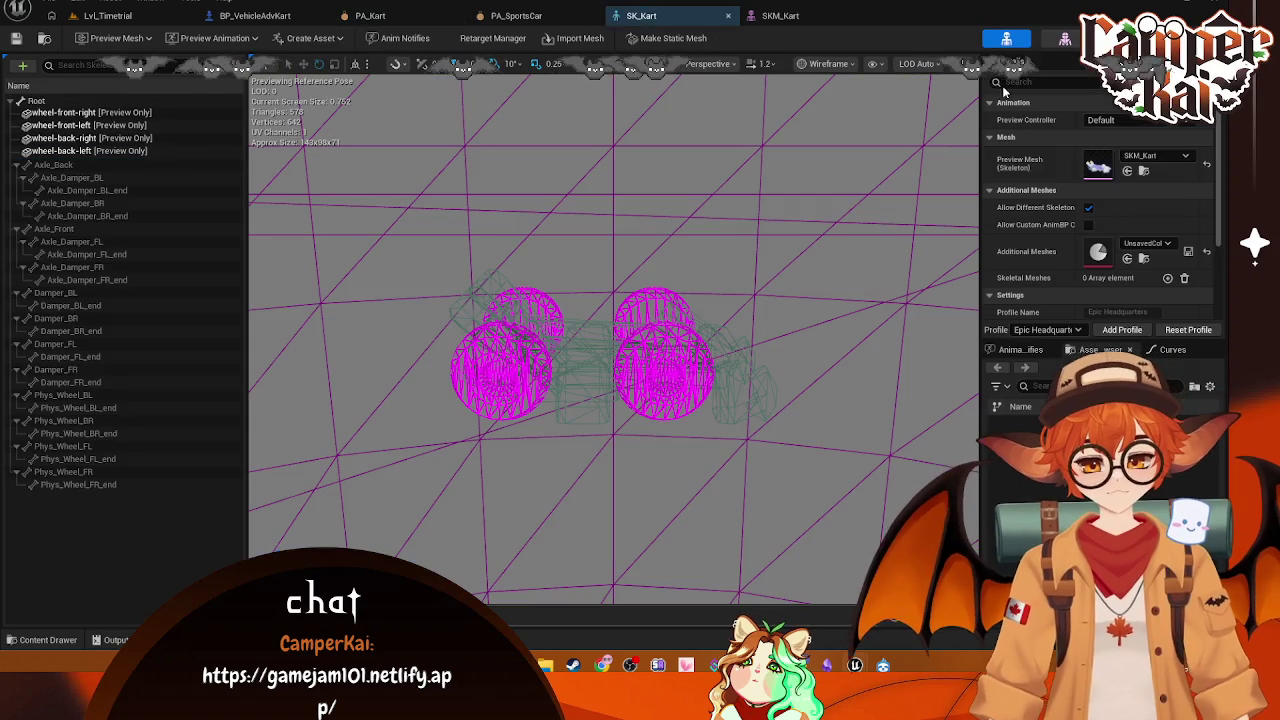
{"action": "left_click", "coordinate": [573, 12]}
{"action": "left_click", "coordinate": [405, 16]}
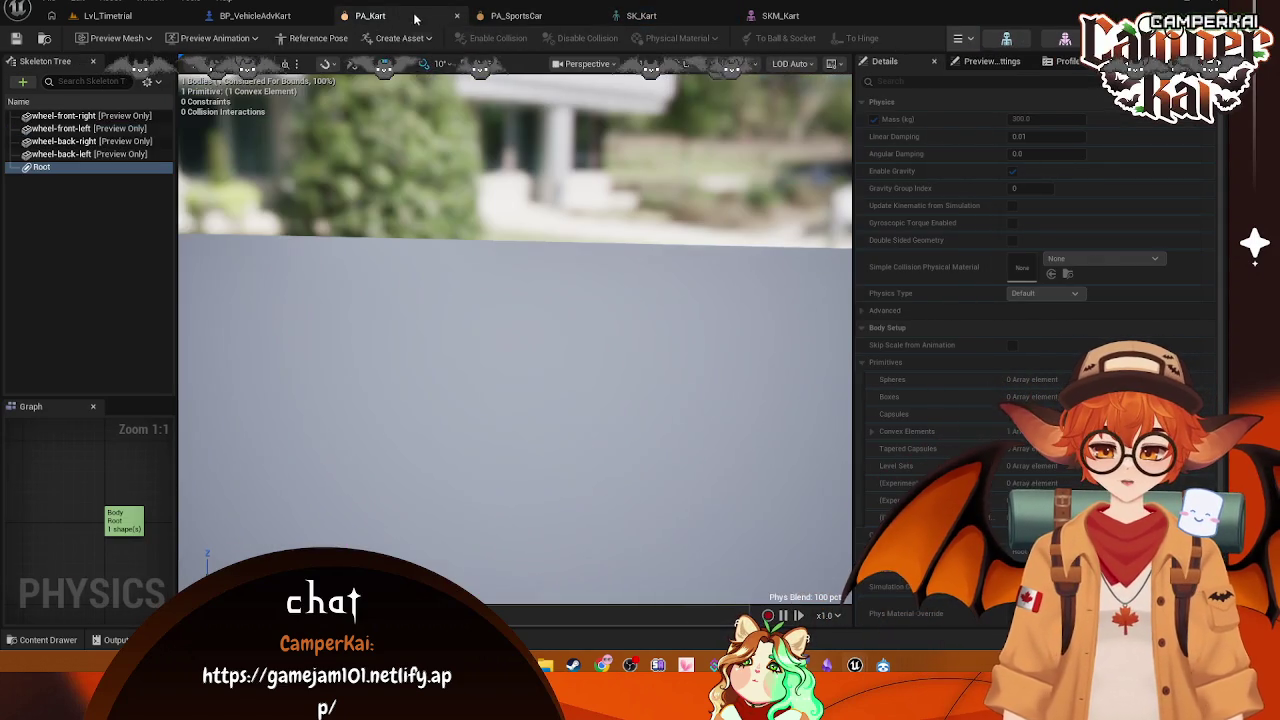
{"action": "left_click", "coordinate": [1005, 40]}
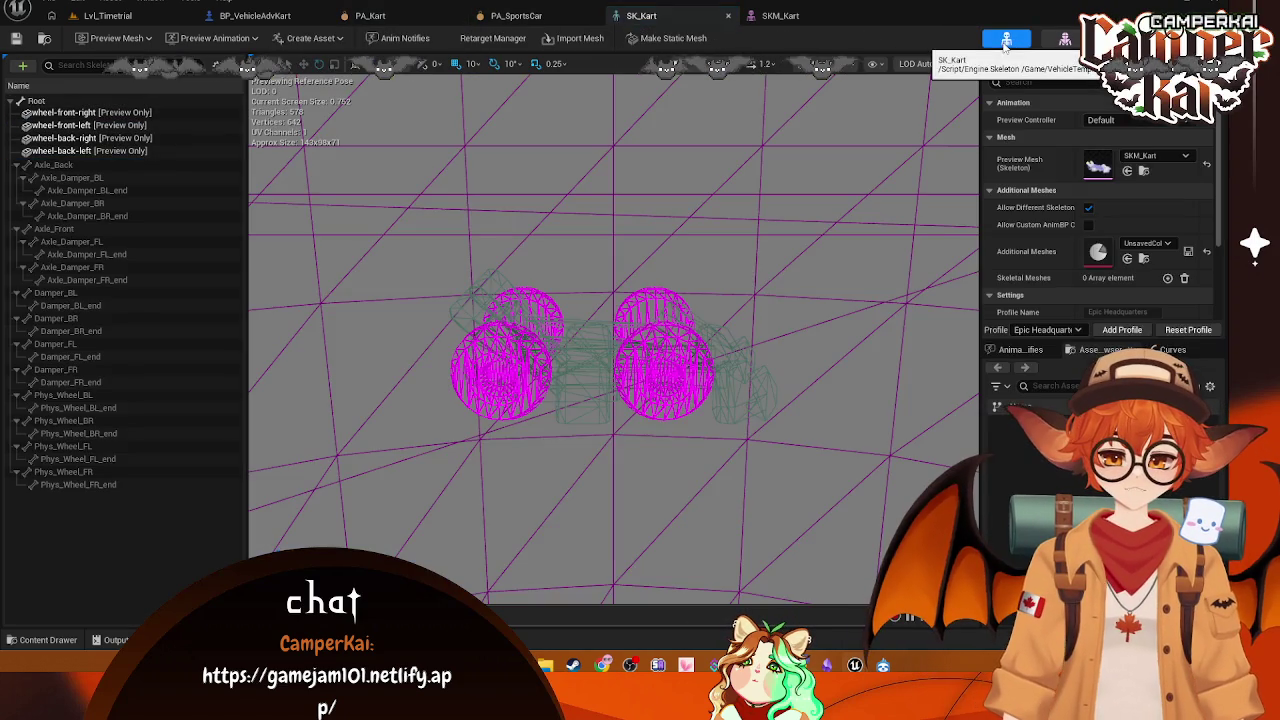
{"action": "left_click", "coordinate": [405, 17]}
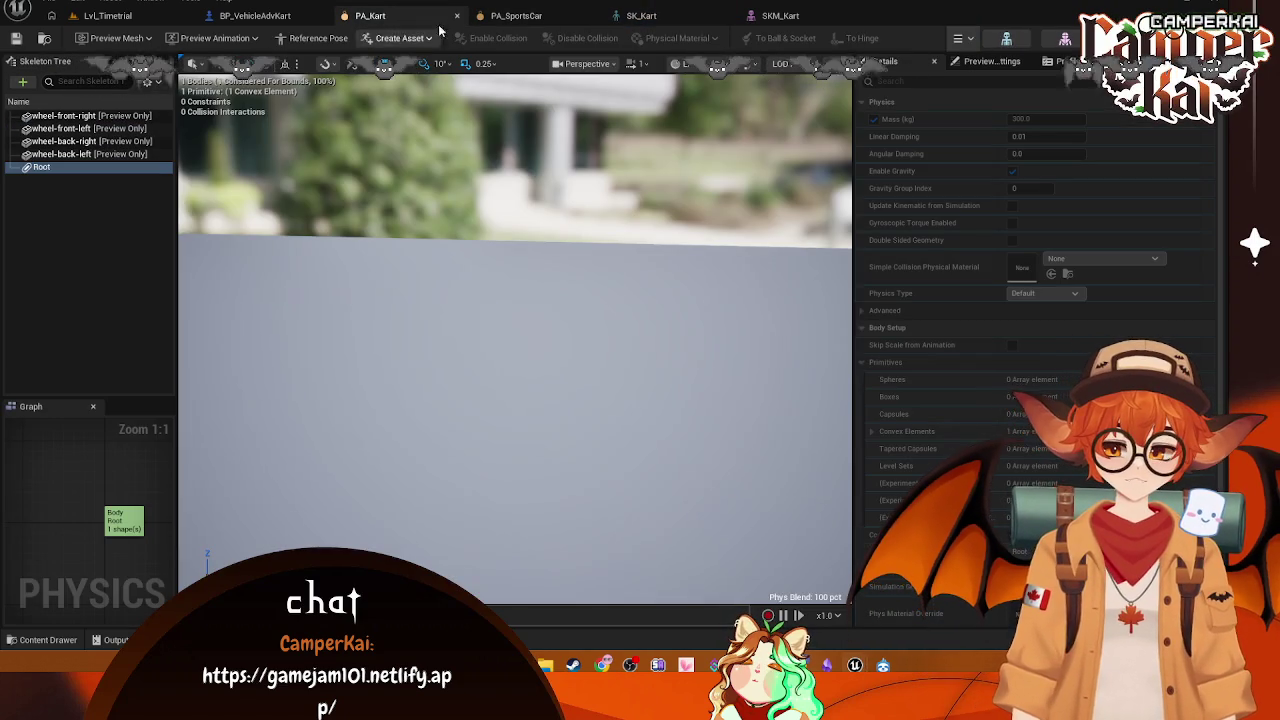
{"action": "left_click", "coordinate": [976, 100]}
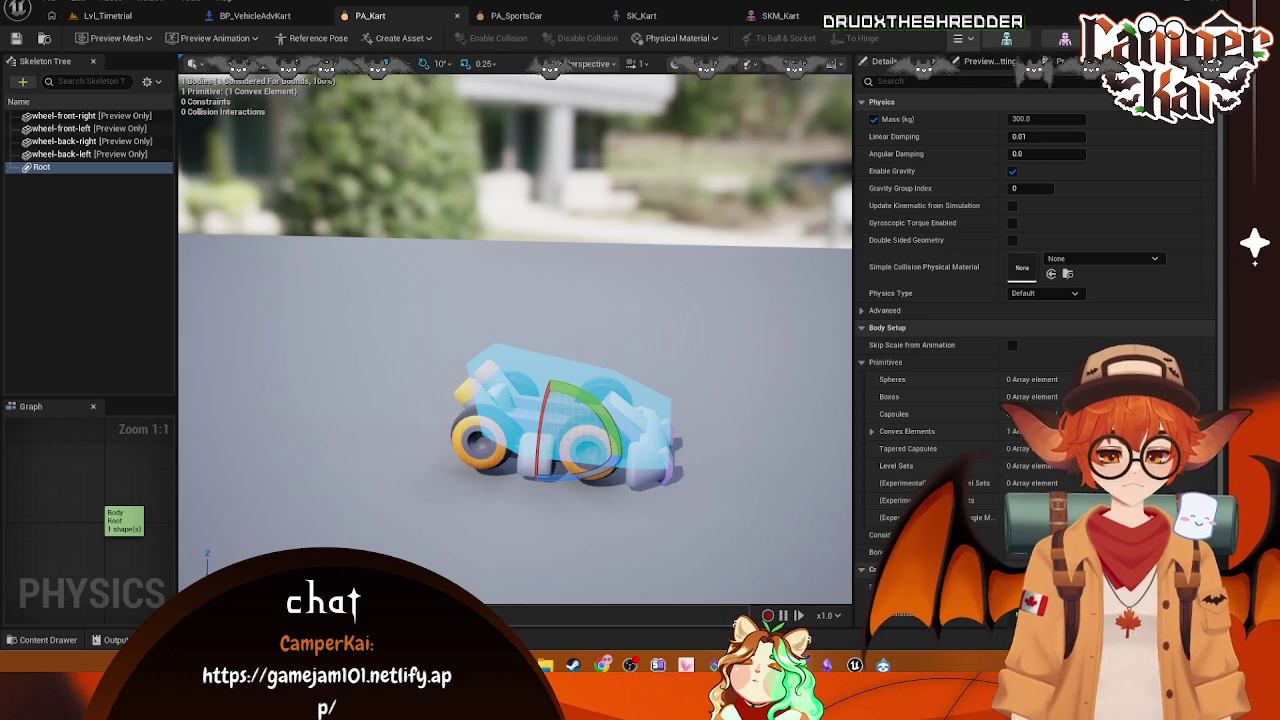
Step: Preview Root's Add Primitive options and the Skeleton Tree settings, then cancel a screenshot
{"action": "right_click", "coordinate": [47, 168]}
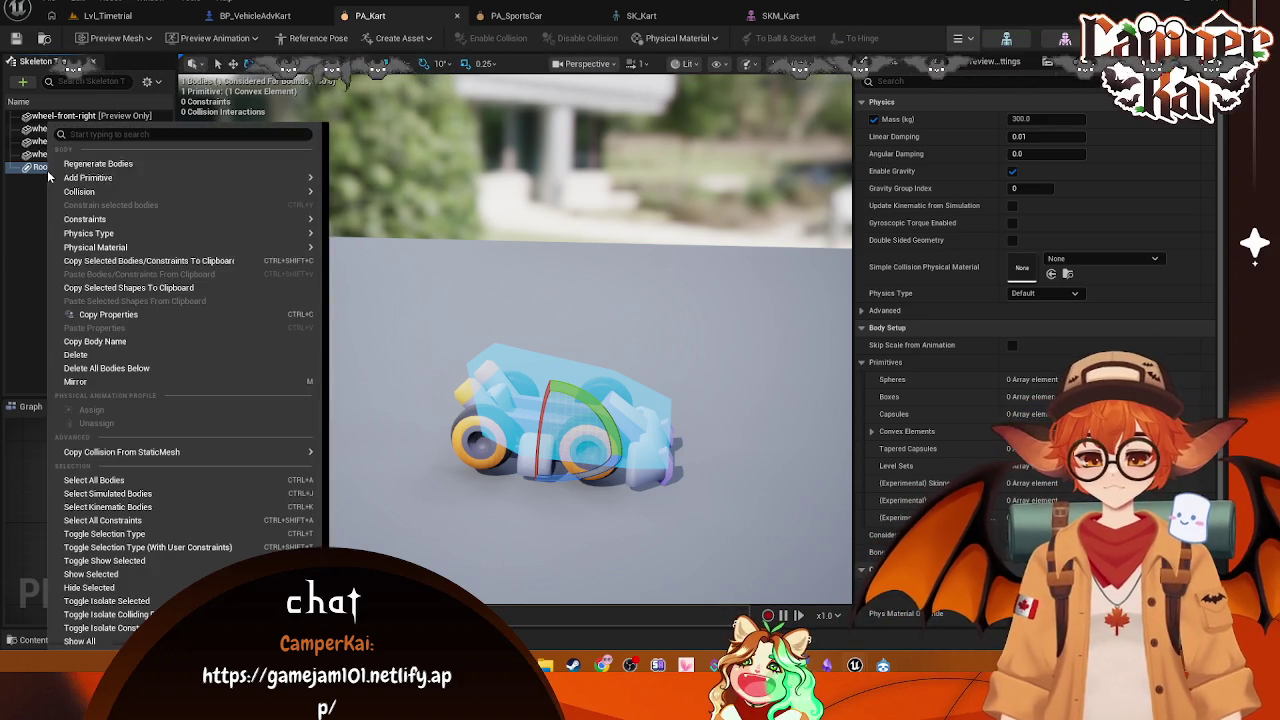
{"action": "mouse_move", "coordinate": [90, 177]}
{"action": "left_click", "coordinate": [5, 250]}
{"action": "left_click", "coordinate": [150, 82]}
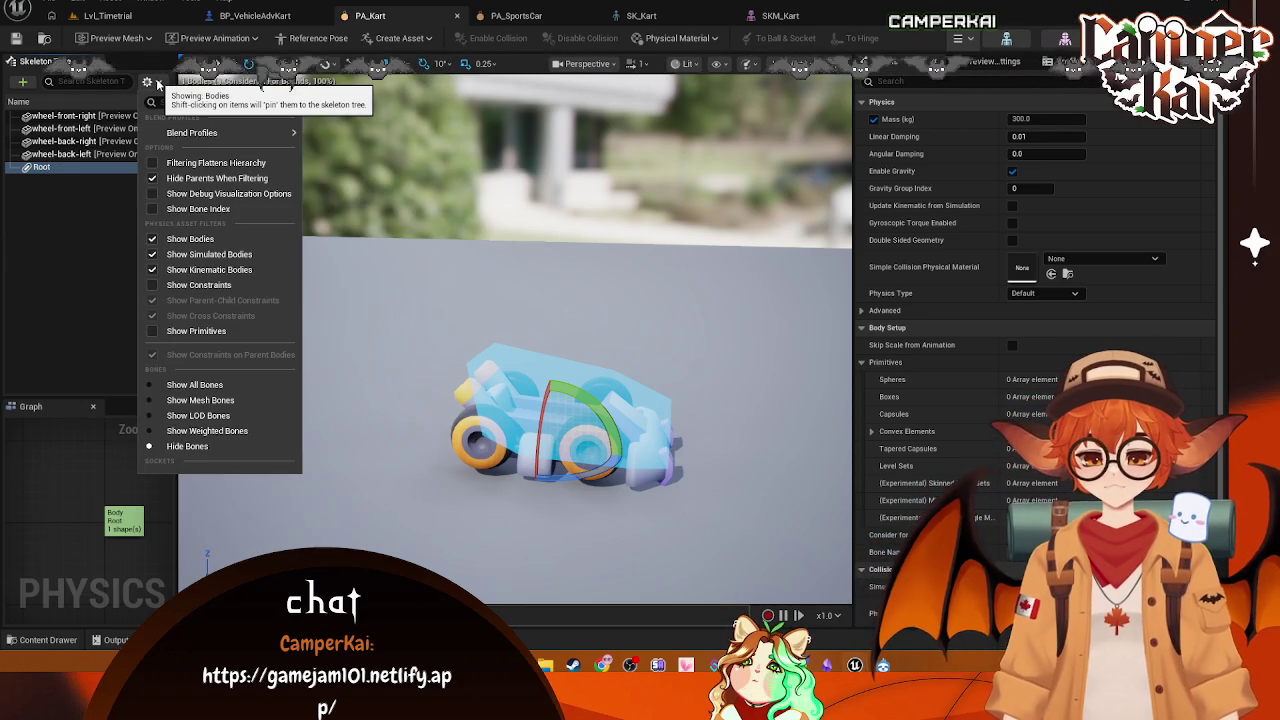
{"action": "left_click", "coordinate": [157, 84]}
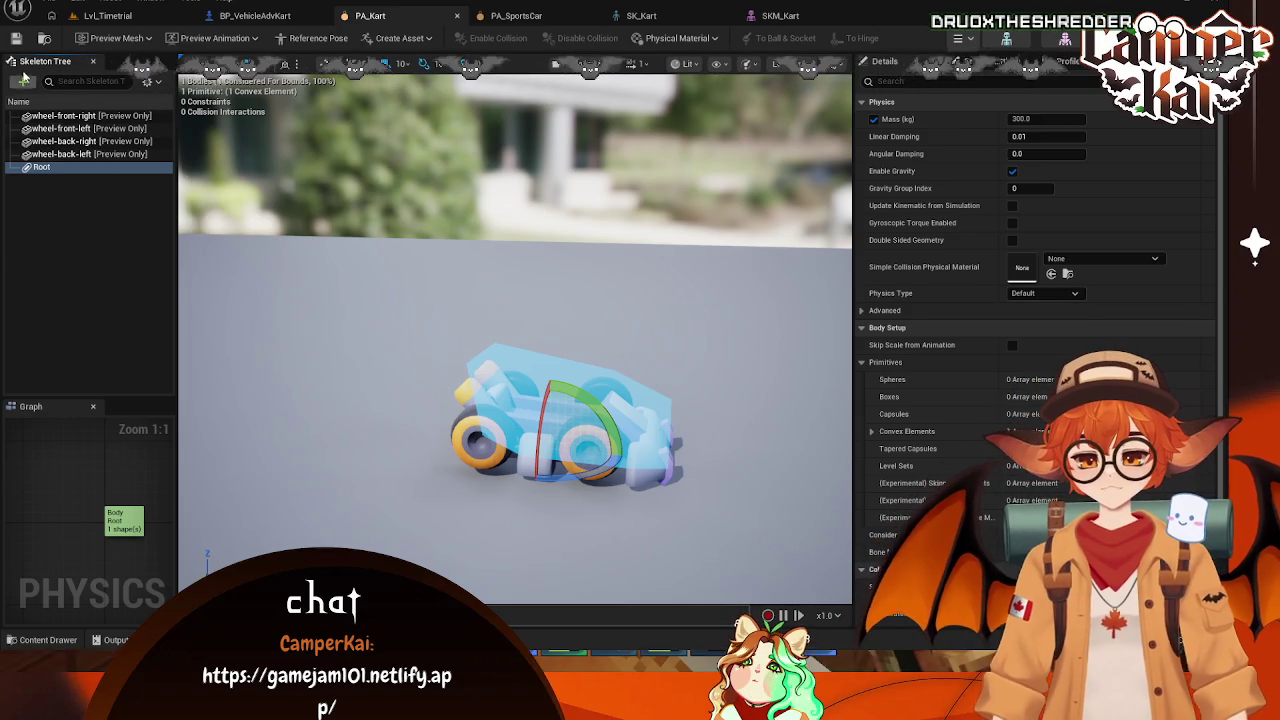
{"action": "key", "text": "super+shift+s"}
{"action": "mouse_move", "coordinate": [6, 52]}
{"action": "left_mouse_down"}
{"action": "mouse_move", "coordinate": [191, 357]}
{"action": "mouse_move", "coordinate": [176, 402]}
{"action": "left_mouse_up"}
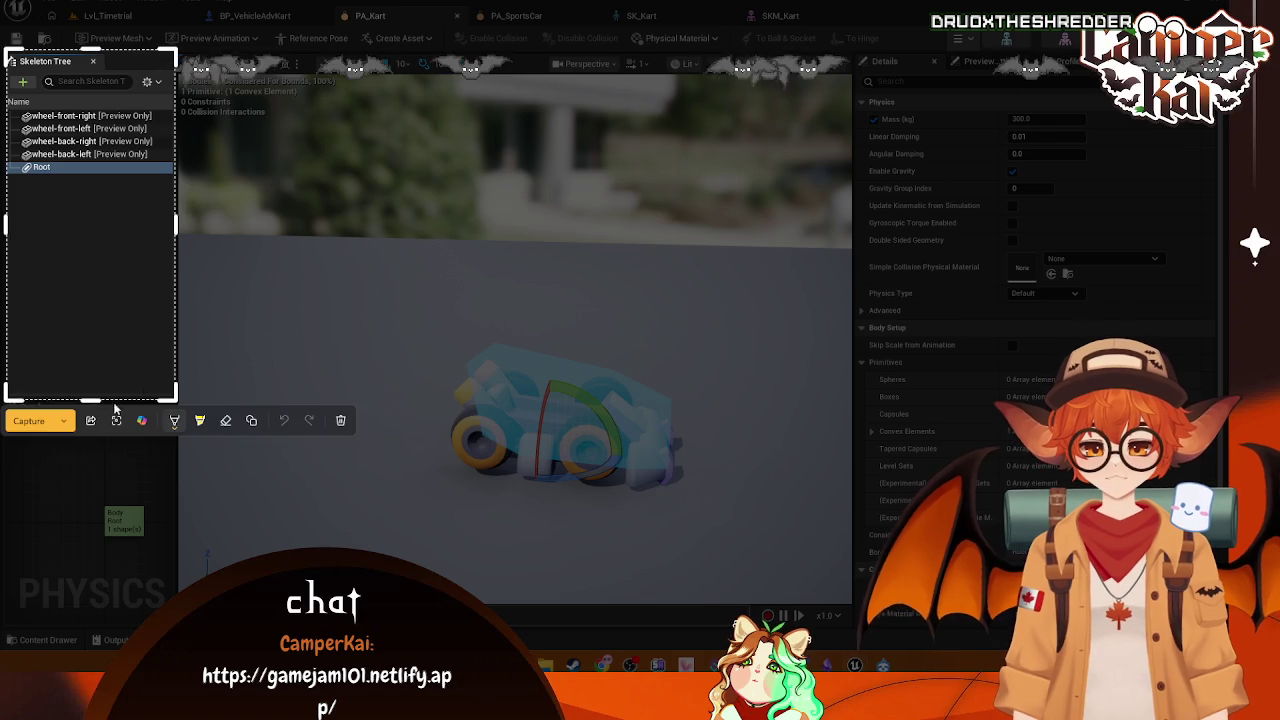
{"action": "left_click", "coordinate": [27, 420]}
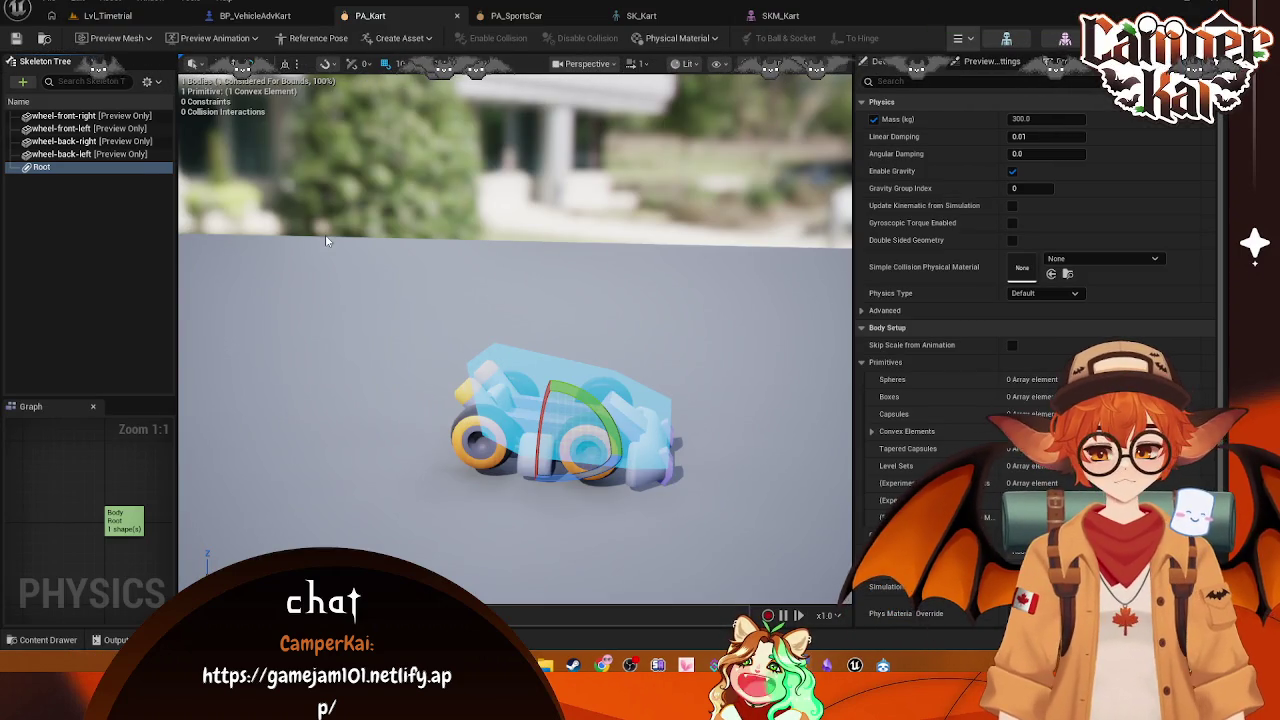
Step: Reopen Root's body menu, close it without adding a primitive, and return to SK_Kart
{"action": "right_click", "coordinate": [93, 176]}
{"action": "mouse_move", "coordinate": [94, 177]}
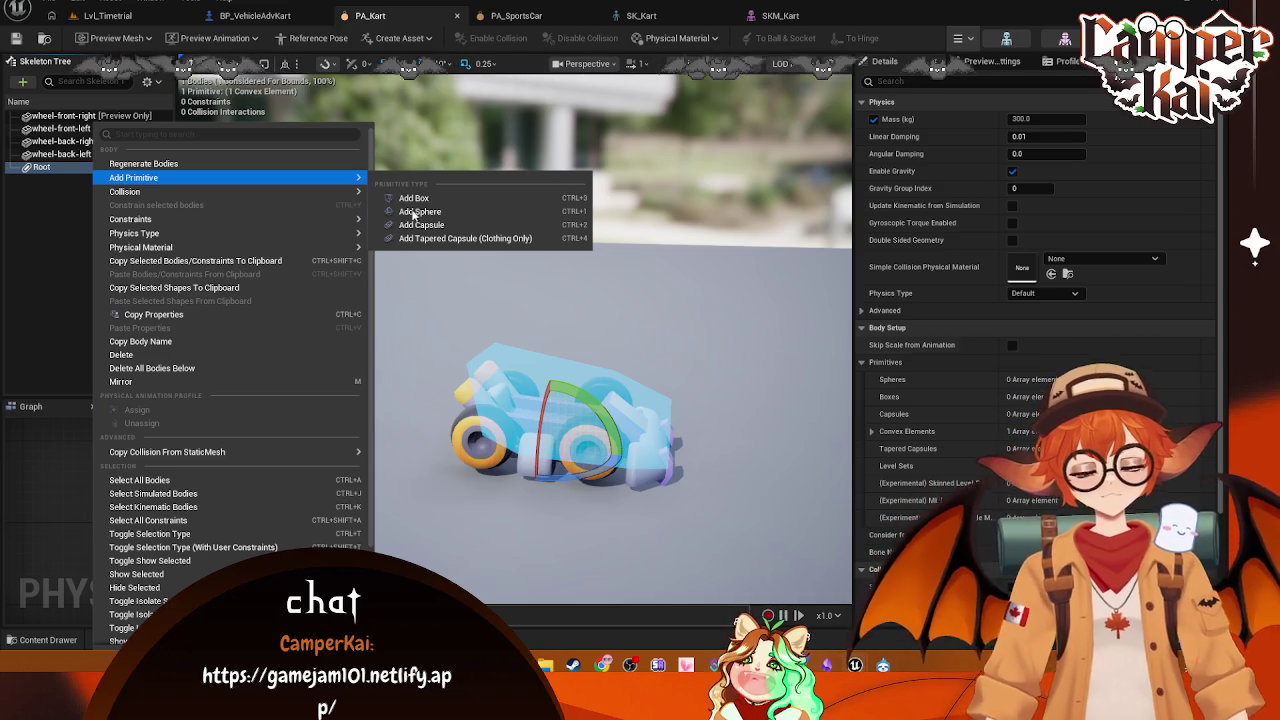
{"action": "key", "text": "Escape"}
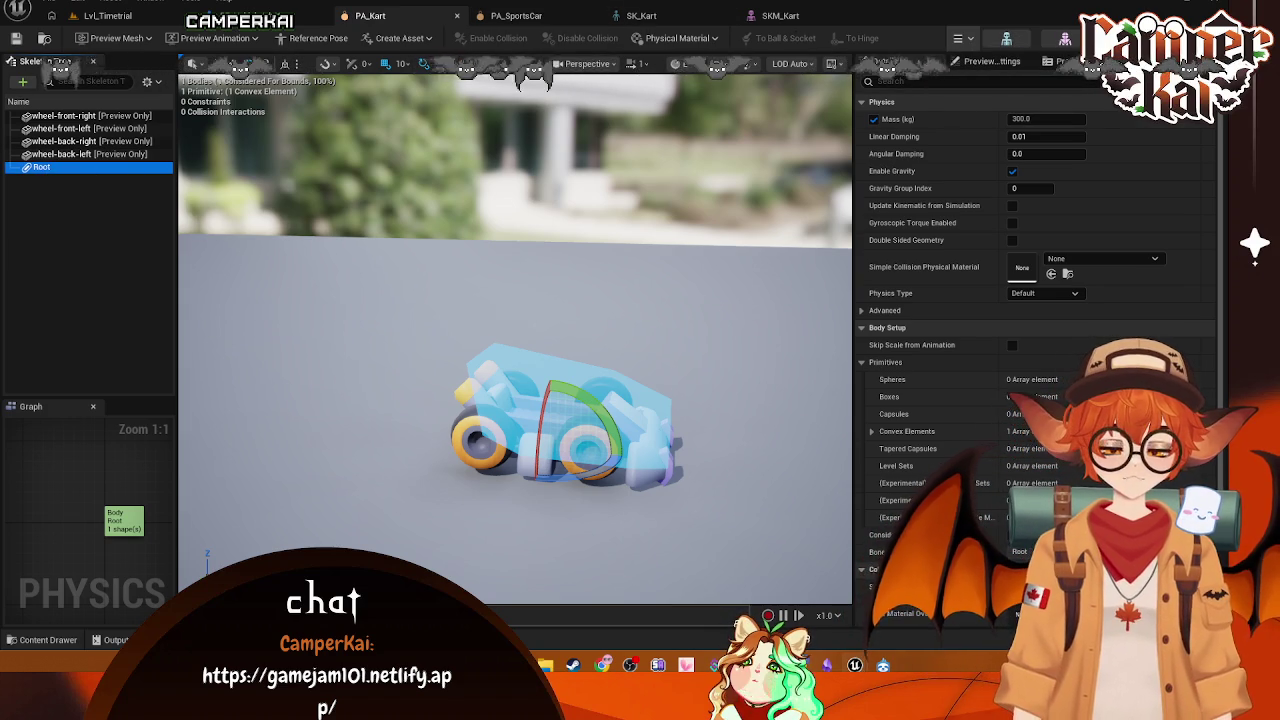
{"action": "left_click", "coordinate": [530, 16]}
{"action": "left_click", "coordinate": [641, 16]}
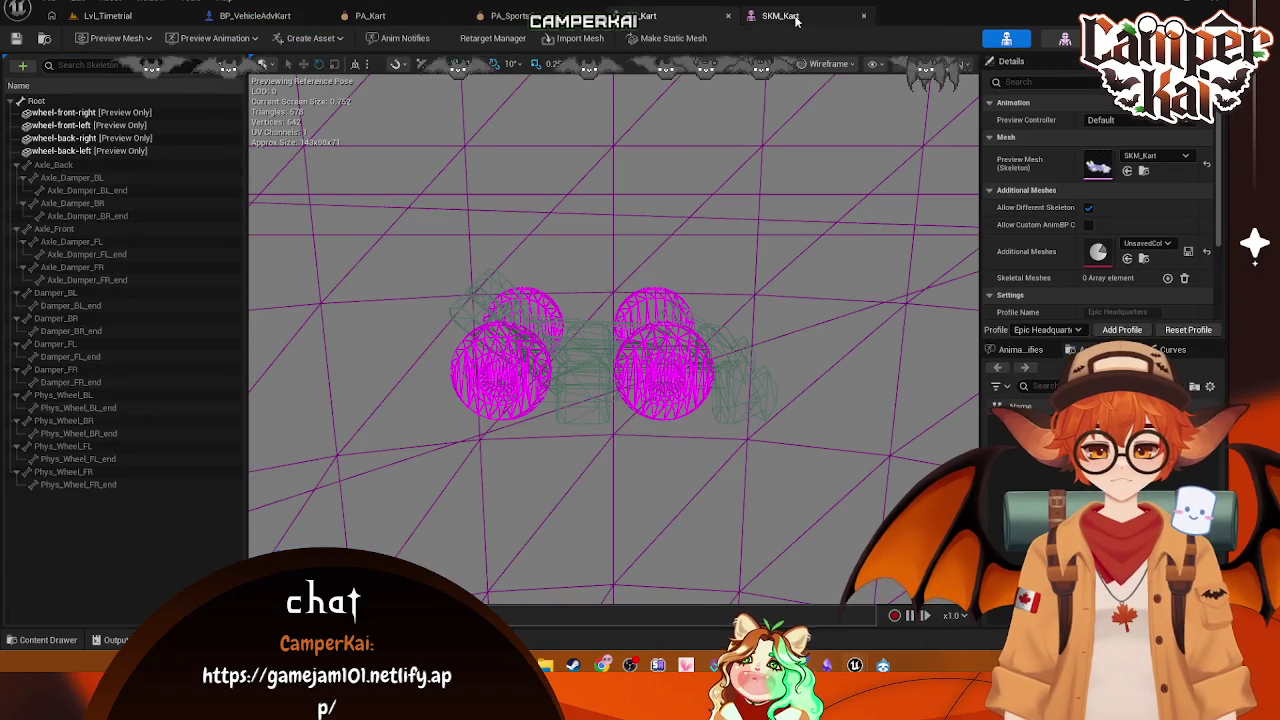
Step: From Lvl_Timetrial, open SKM_SportsCar, select Phys_Wheel_BL, then open SK_SportsCar via the Content Drawer
{"action": "left_click", "coordinate": [88, 18]}
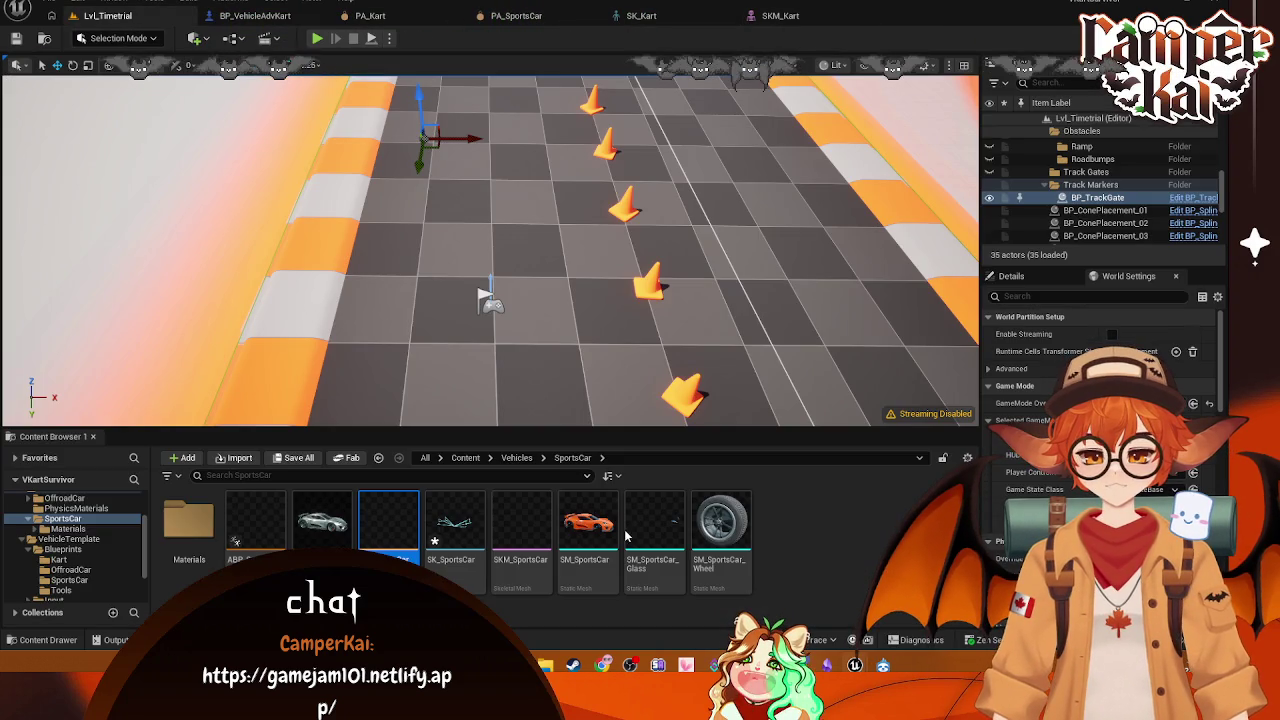
{"action": "left_click", "coordinate": [521, 525]}
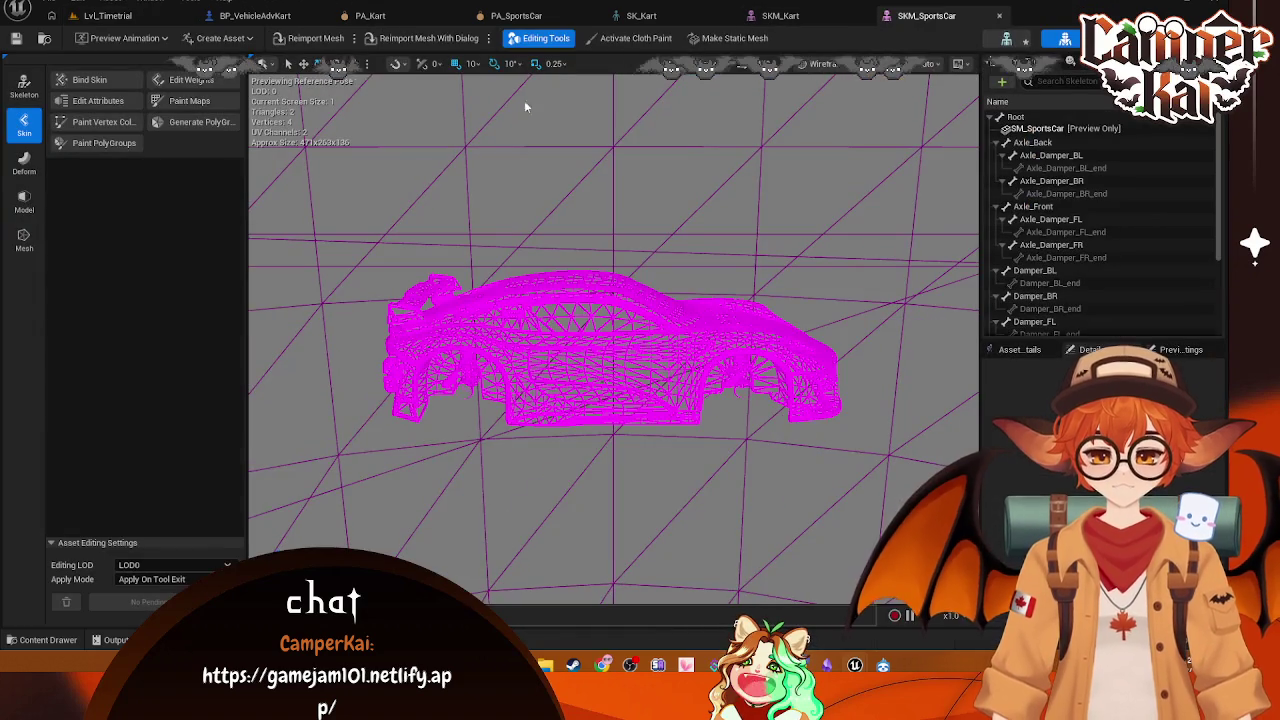
{"action": "scroll", "coordinate": [1095, 196], "scroll_direction": "down", "scroll_amount": 5}
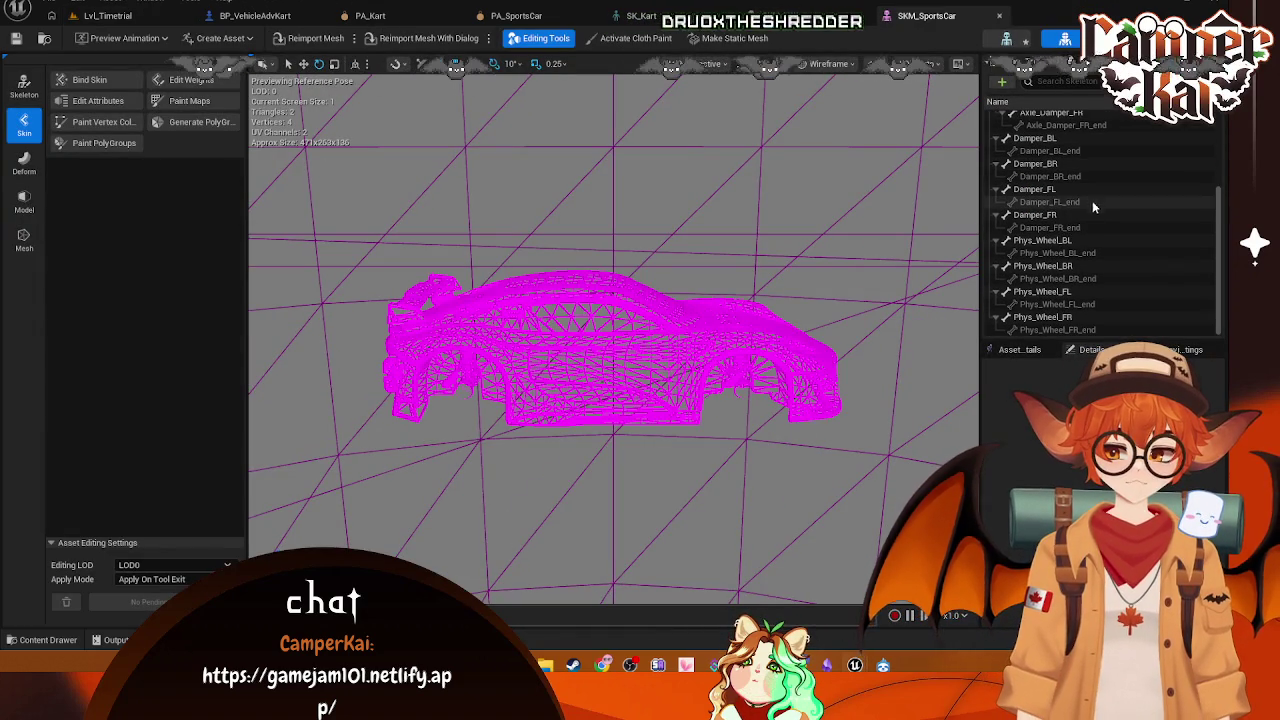
{"action": "left_click", "coordinate": [1051, 244]}
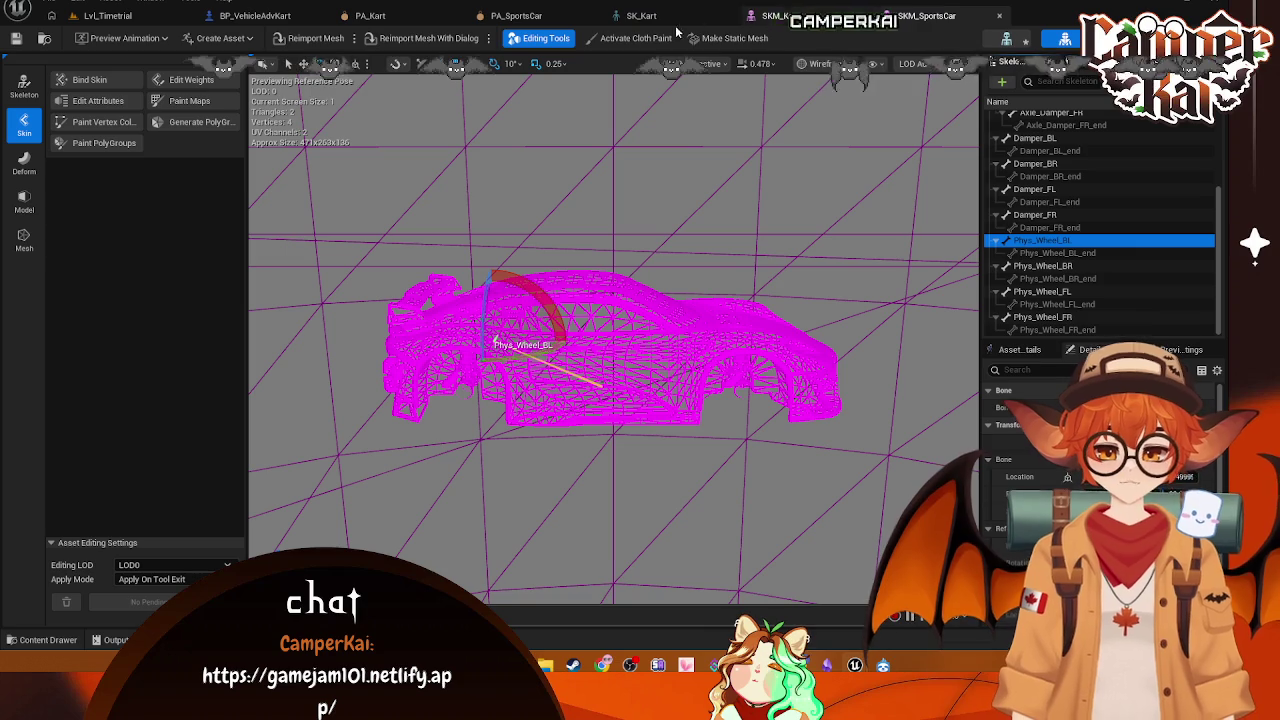
{"action": "left_click", "coordinate": [40, 640]}
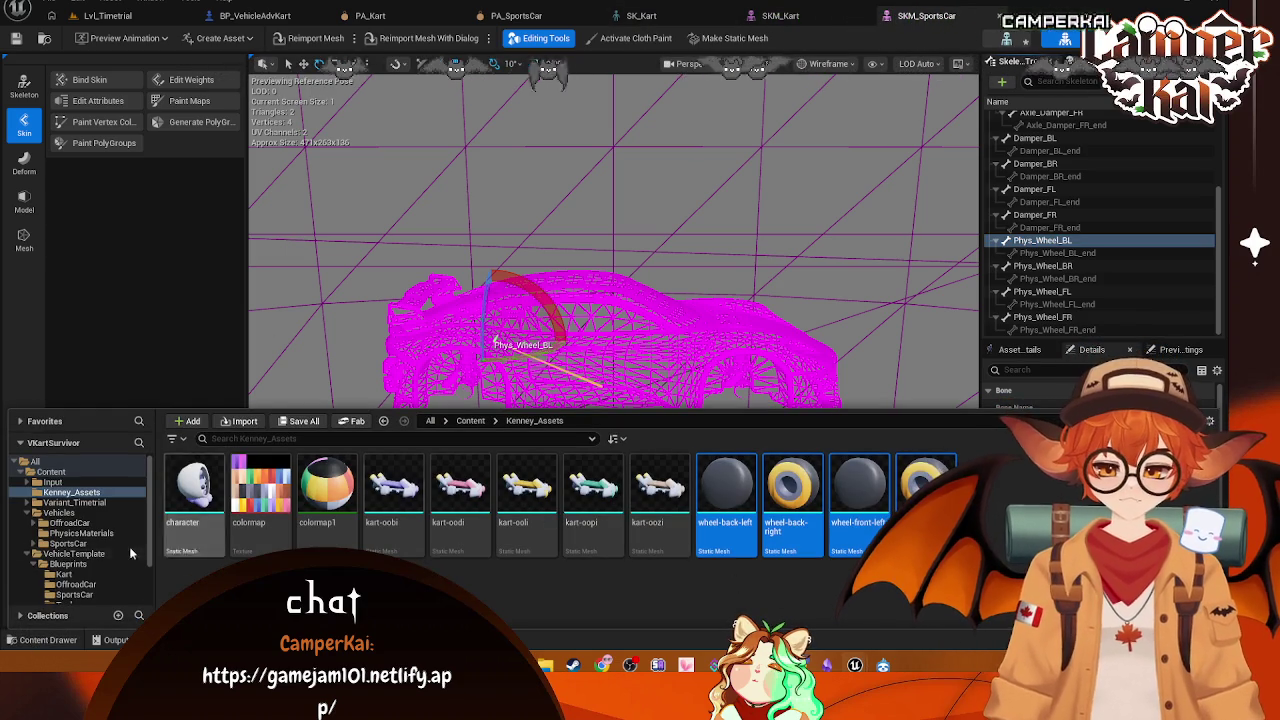
{"action": "left_click", "coordinate": [460, 495]}
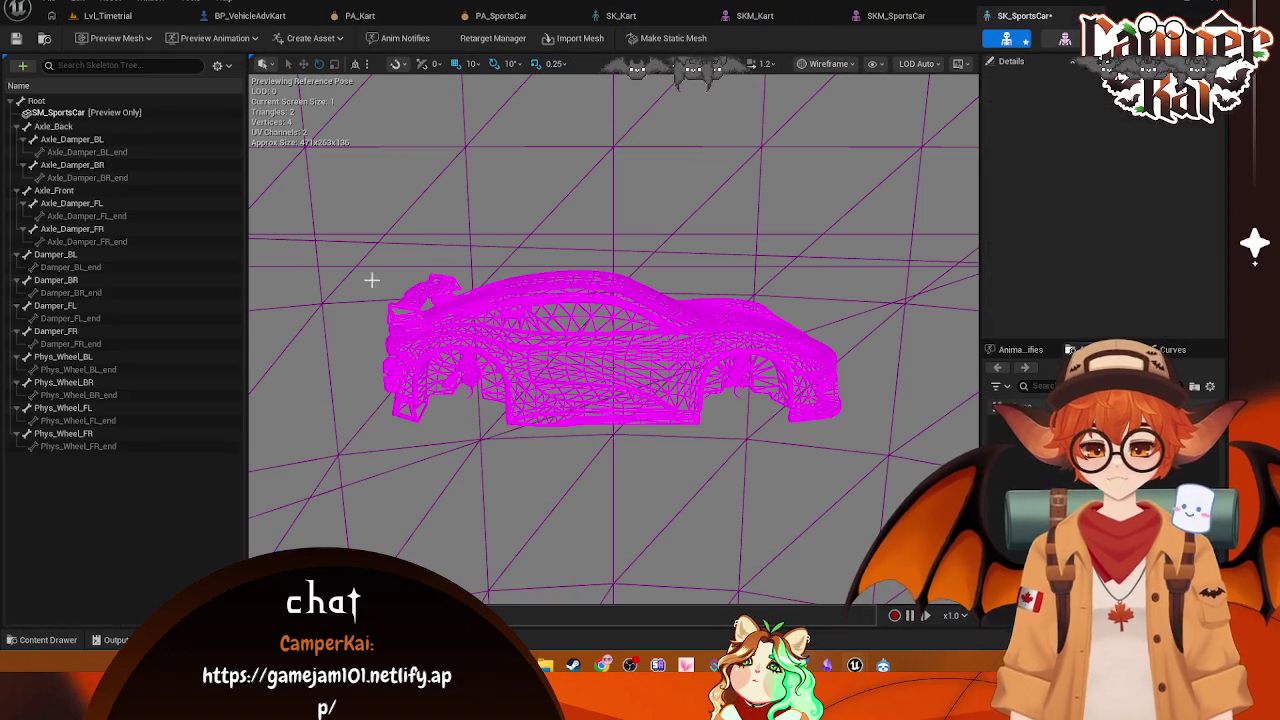
{"action": "left_click", "coordinate": [62, 356]}
{"action": "scroll", "coordinate": [1140, 215], "scroll_direction": "down", "scroll_amount": 1}
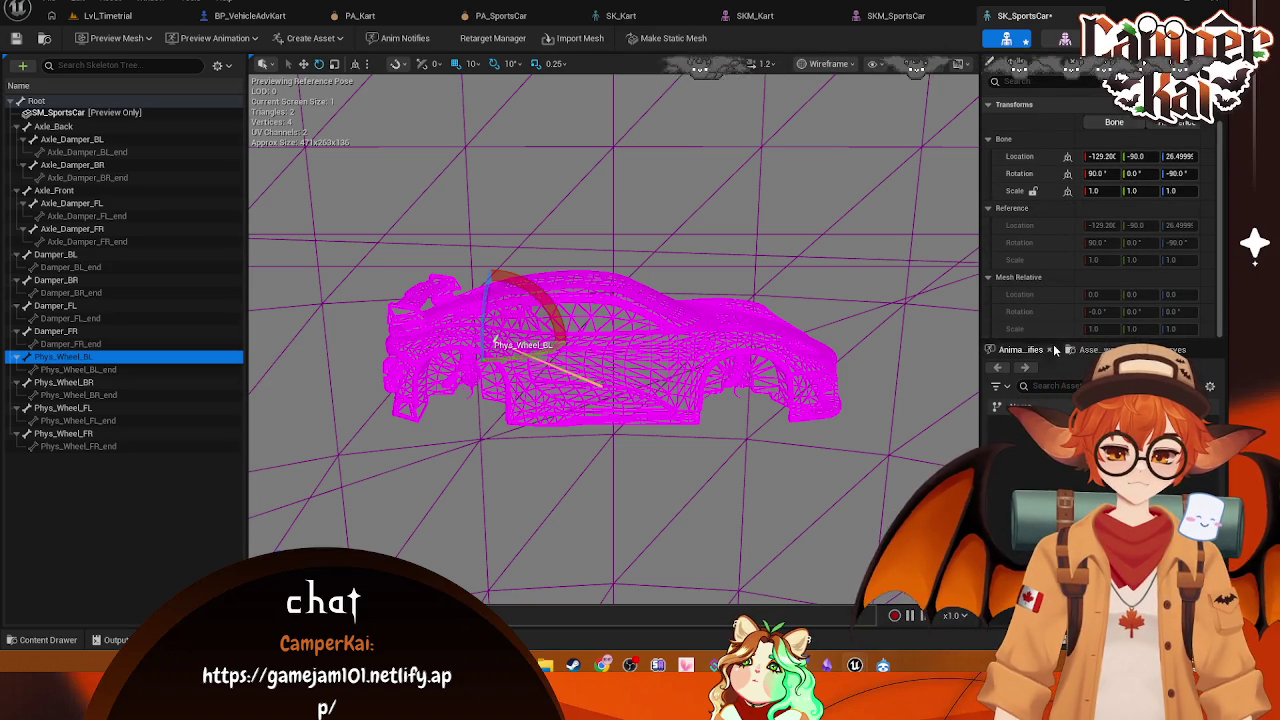
{"action": "scroll", "coordinate": [1130, 148], "scroll_direction": "up", "scroll_amount": 1}
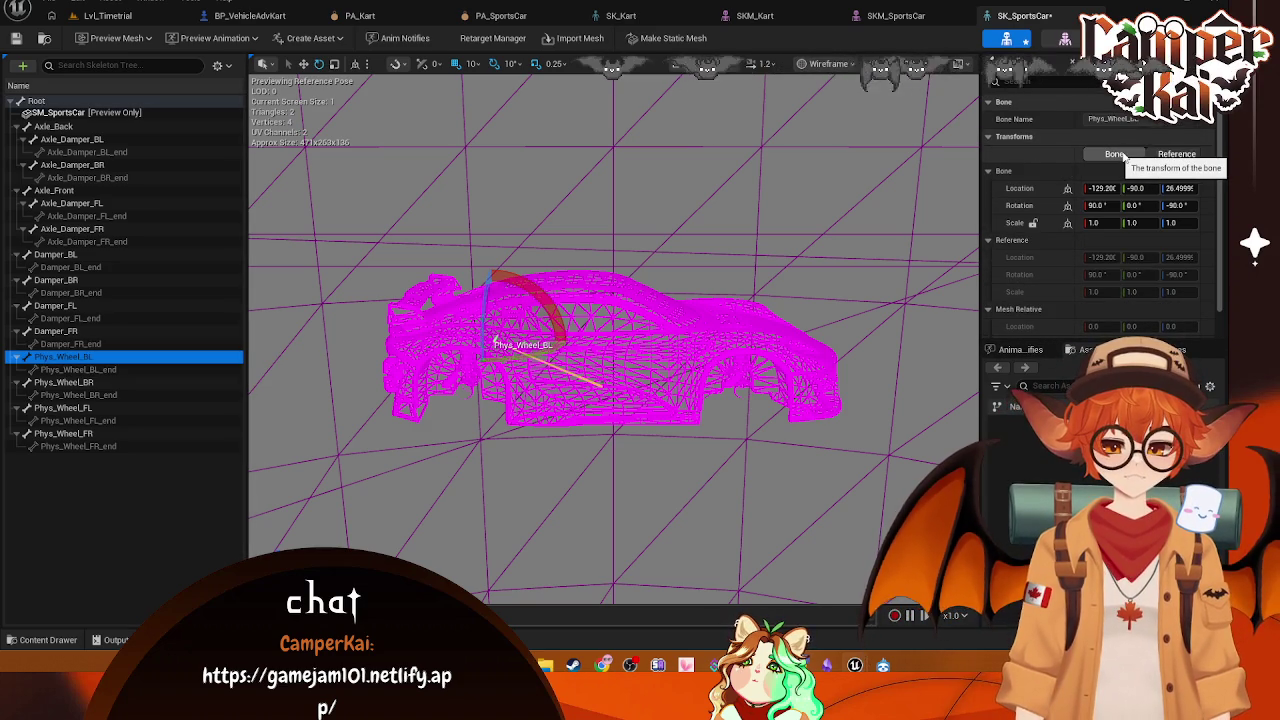
{"action": "left_click", "coordinate": [1140, 154]}
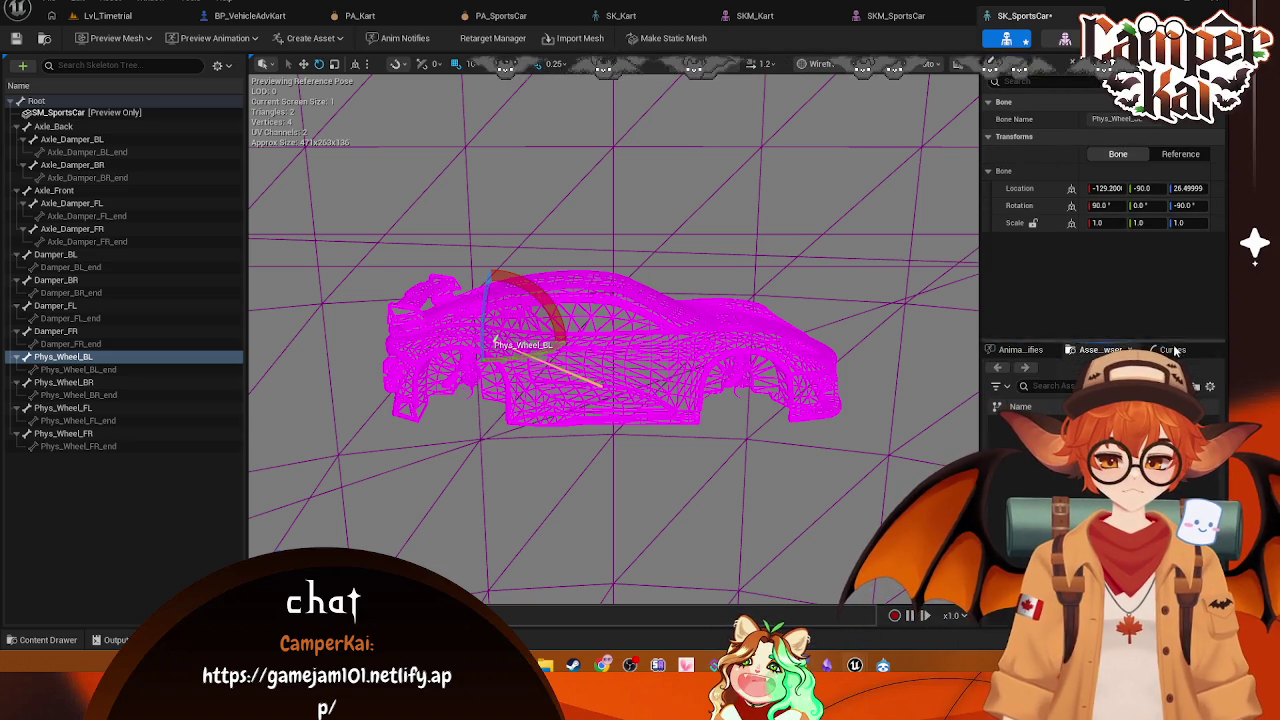
{"action": "left_click", "coordinate": [63, 382]}
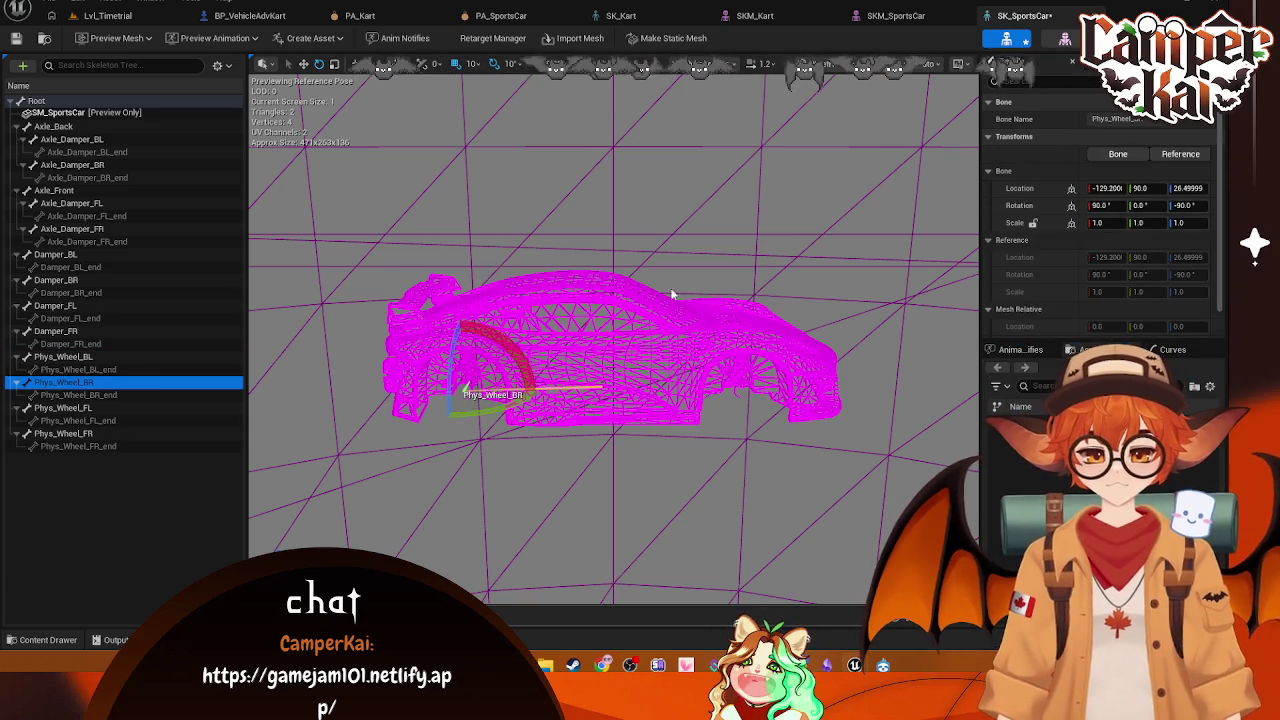
{"action": "scroll", "coordinate": [1082, 240], "scroll_direction": "down", "scroll_amount": 1}
{"action": "scroll", "coordinate": [1084, 241], "scroll_direction": "up", "scroll_amount": 1}
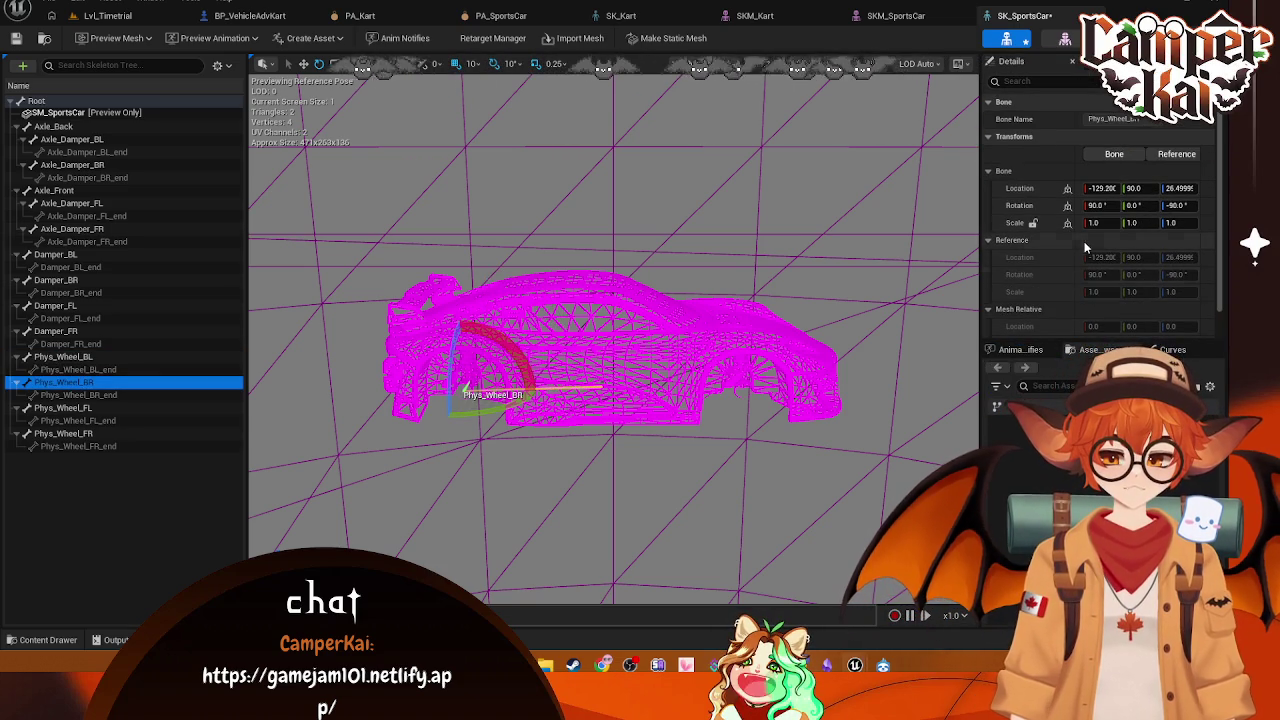
{"action": "left_click", "coordinate": [1120, 61]}
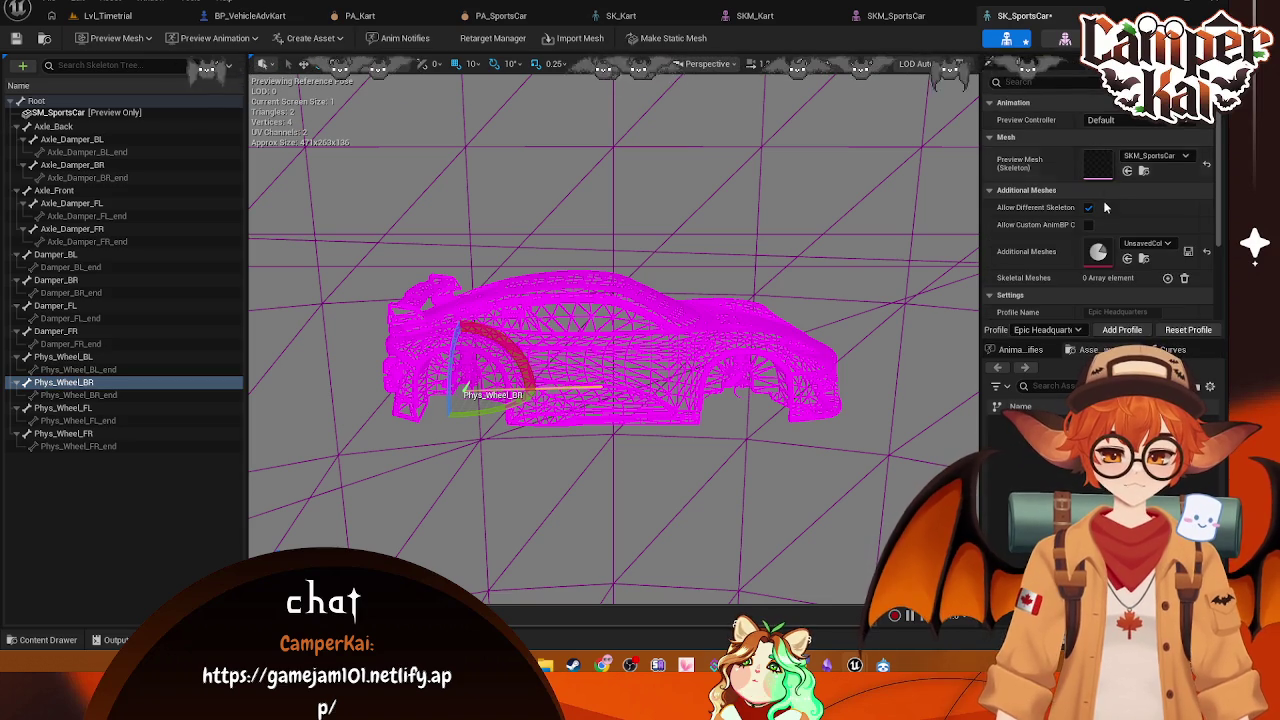
{"action": "scroll", "coordinate": [1103, 198], "scroll_direction": "down", "scroll_amount": 3}
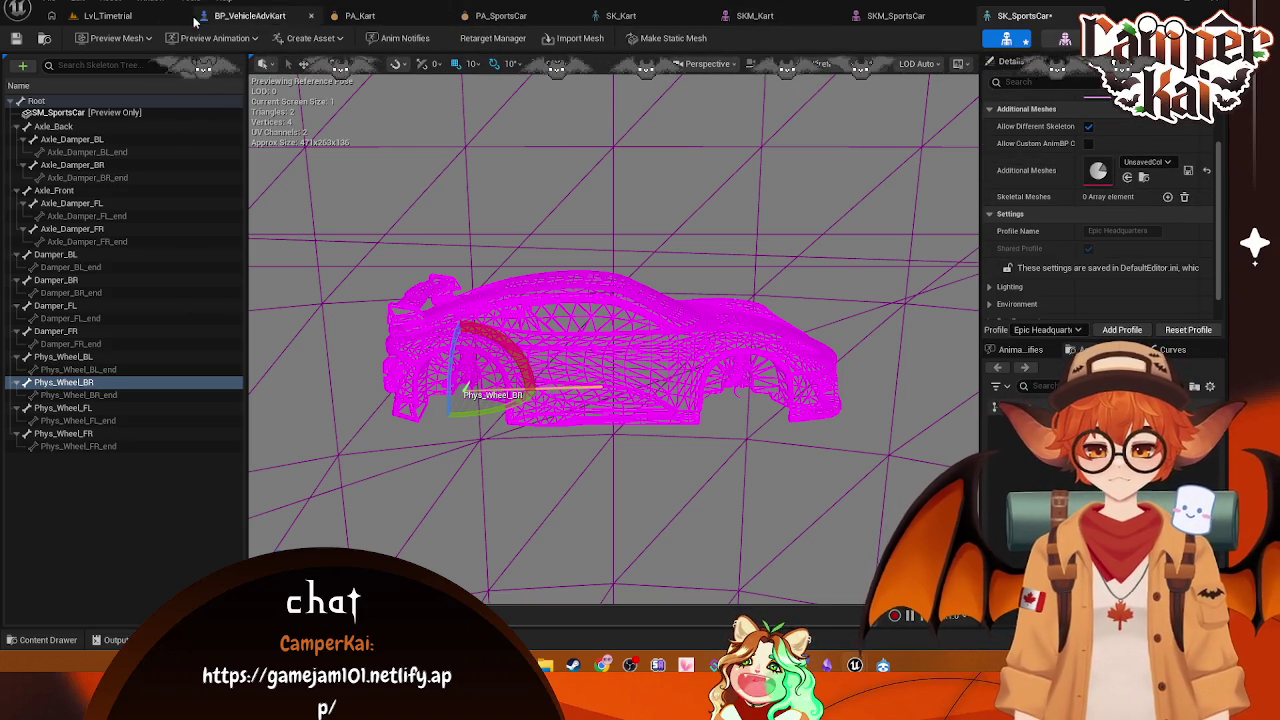
{"action": "left_click", "coordinate": [250, 16]}
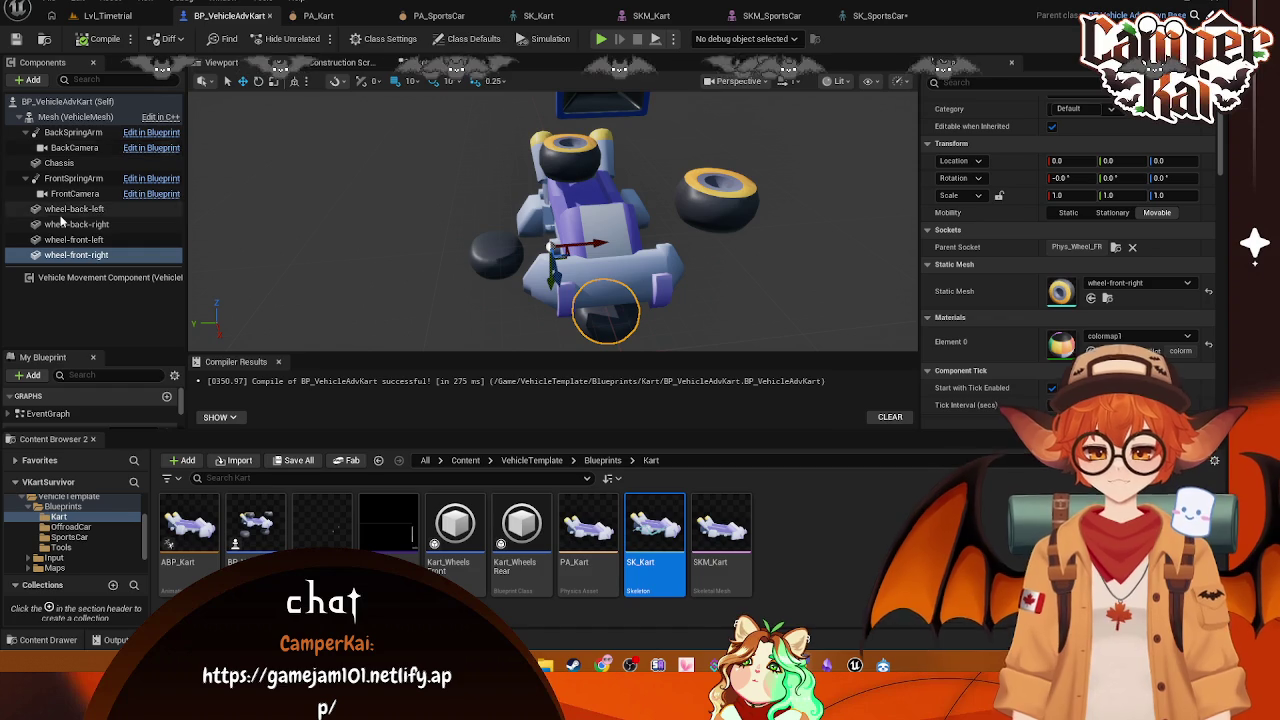
Step: In BP_VehicleAdvKart, set the wheel-back-left component's Mobility to Movable
{"action": "left_click", "coordinate": [52, 118]}
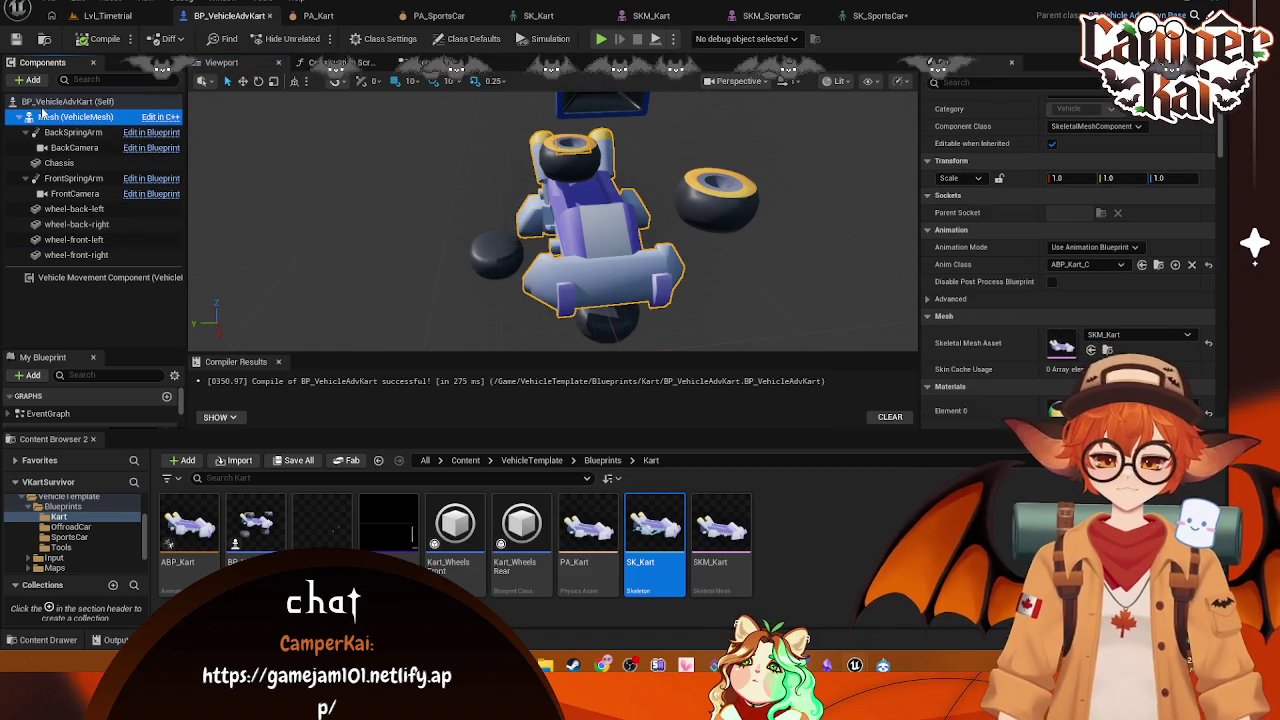
{"action": "left_click", "coordinate": [62, 209]}
{"action": "left_click", "coordinate": [1157, 212]}
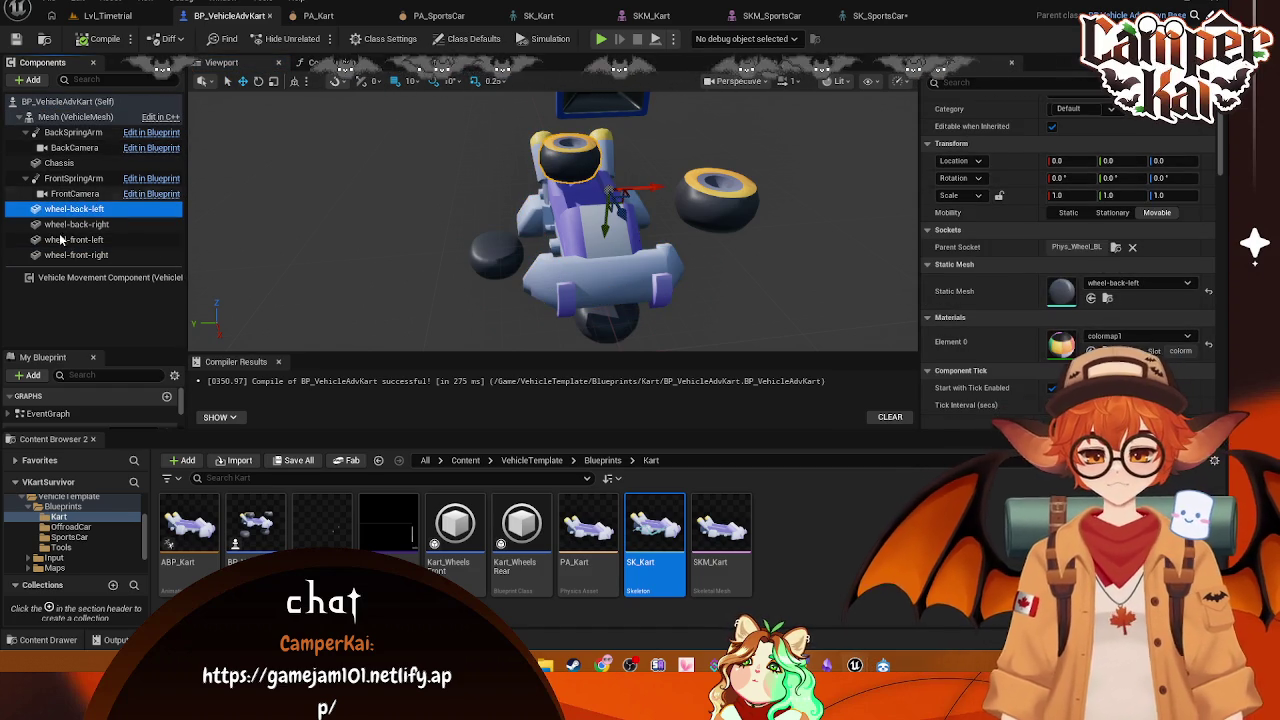
Step: Review the Wheel Setups bone names such as Phys_Wheel_FL, then go to PA_Kart
{"action": "left_click", "coordinate": [90, 277]}
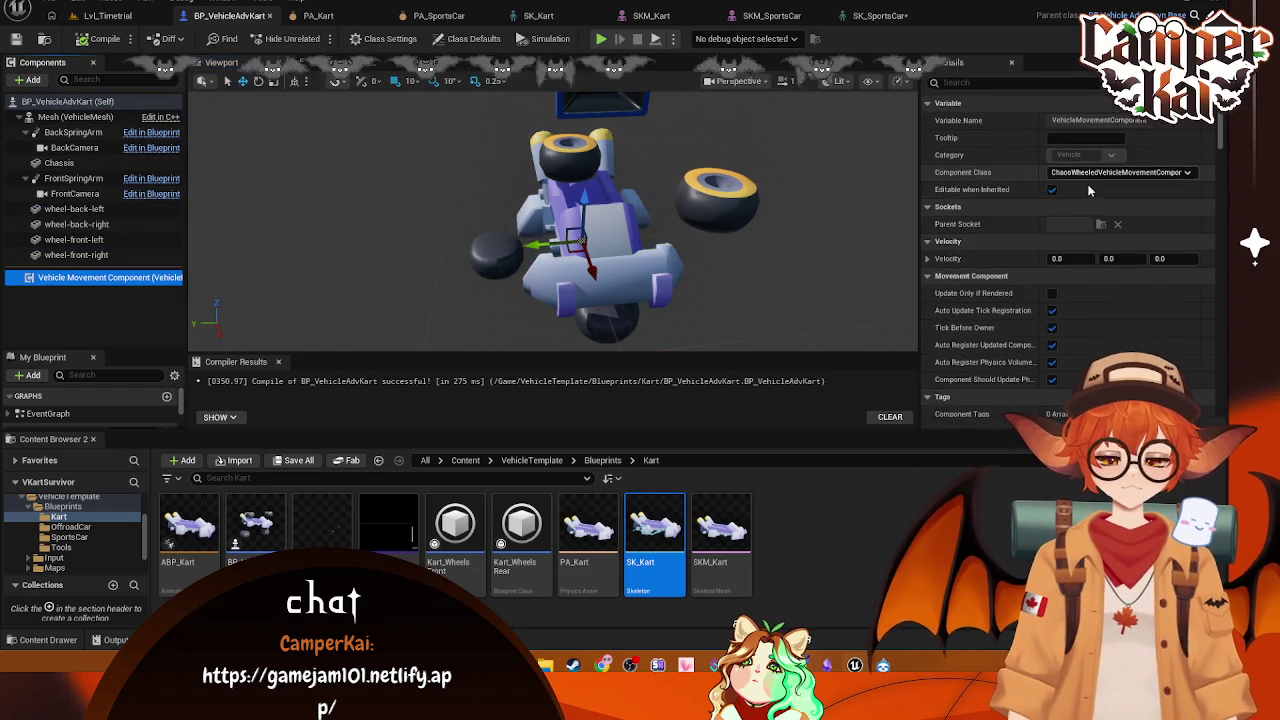
{"action": "scroll", "coordinate": [1090, 200], "scroll_direction": "down", "scroll_amount": 15}
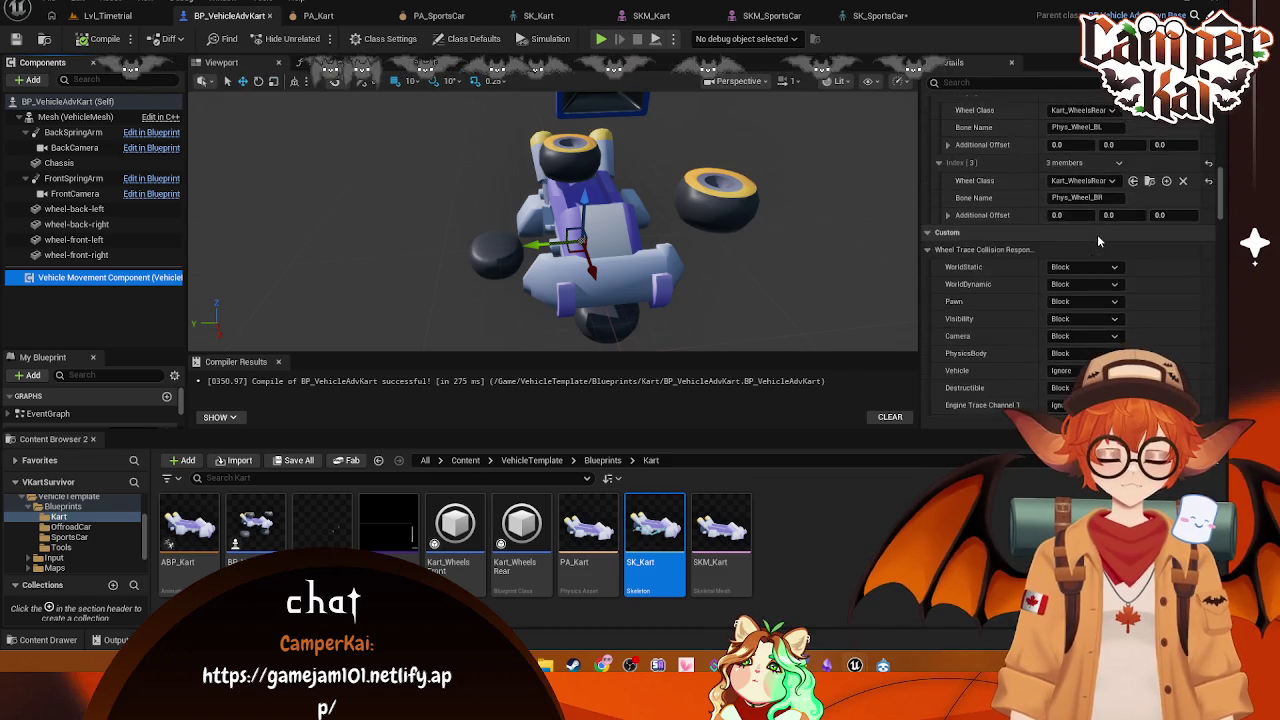
{"action": "scroll", "coordinate": [1098, 240], "scroll_direction": "up", "scroll_amount": 5}
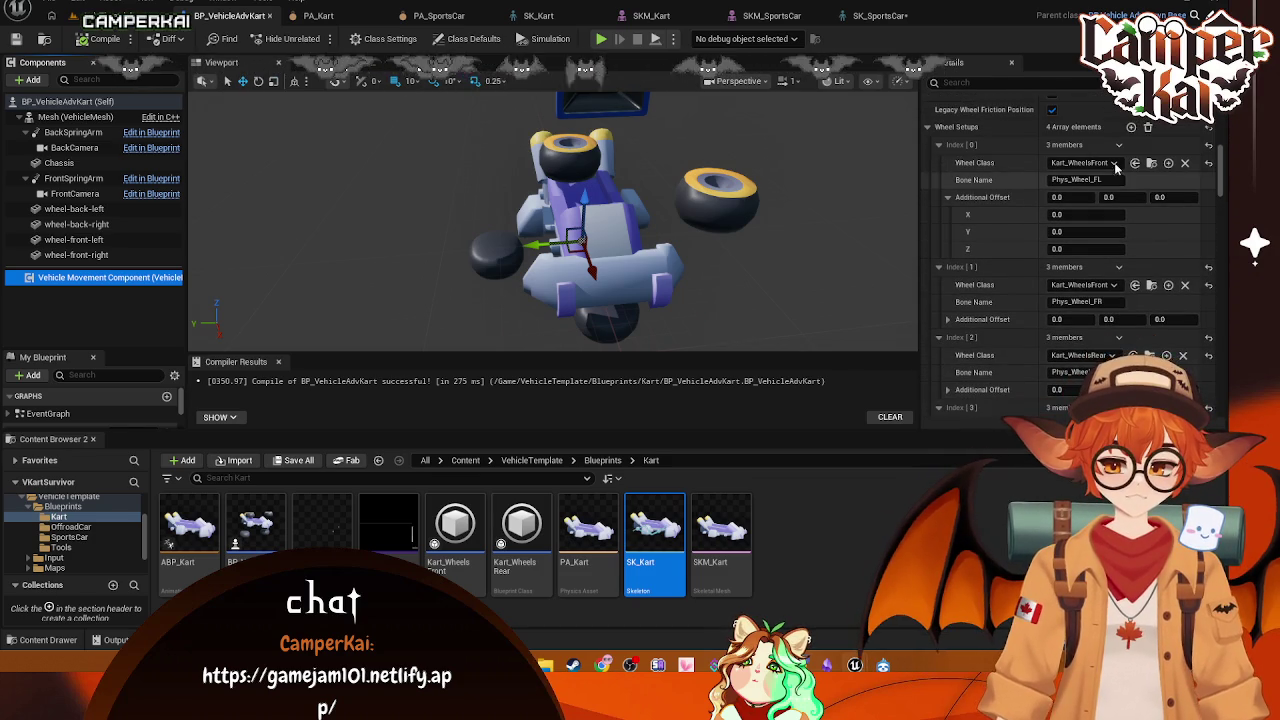
{"action": "left_click", "coordinate": [1114, 179]}
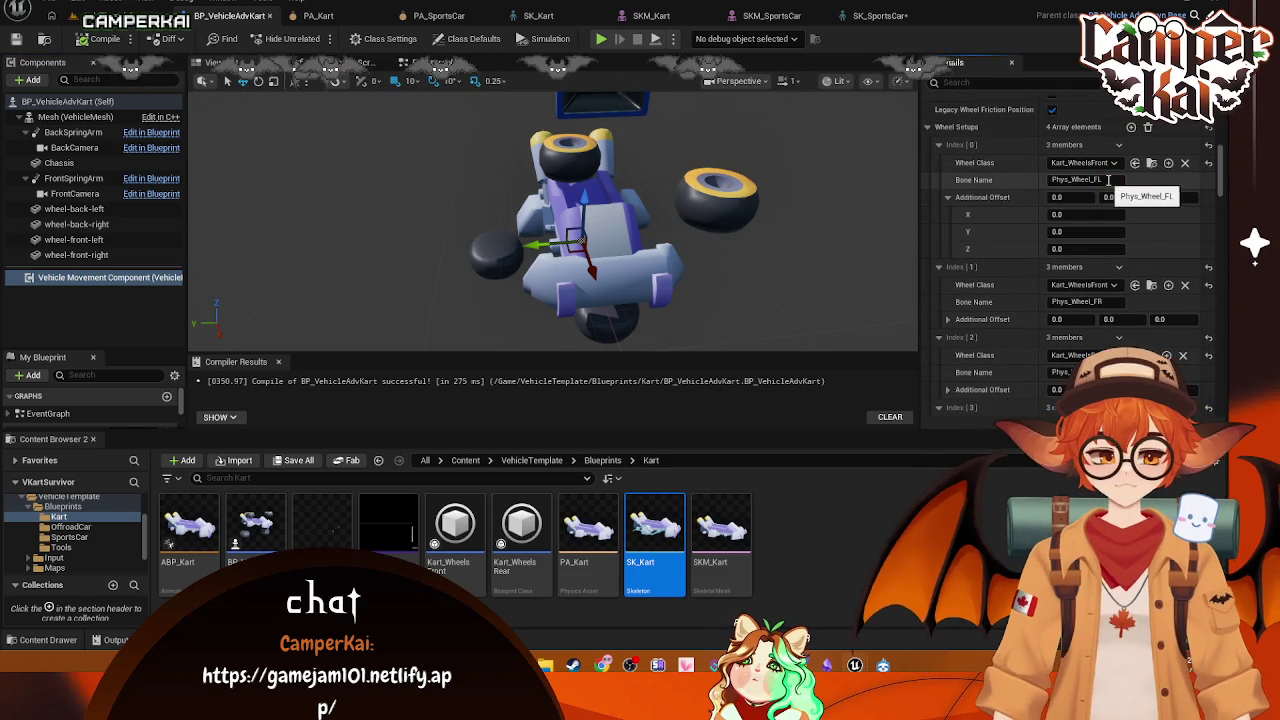
{"action": "key", "text": "ctrl+a"}
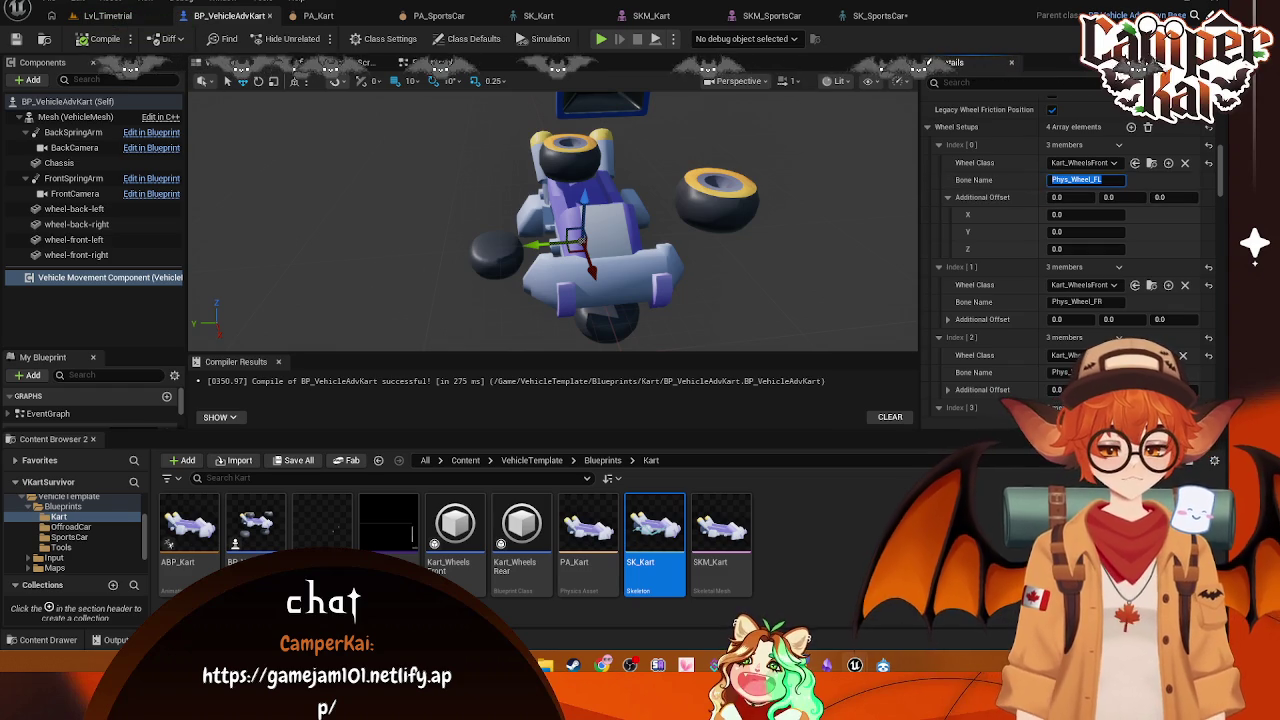
{"action": "left_click", "coordinate": [360, 18]}
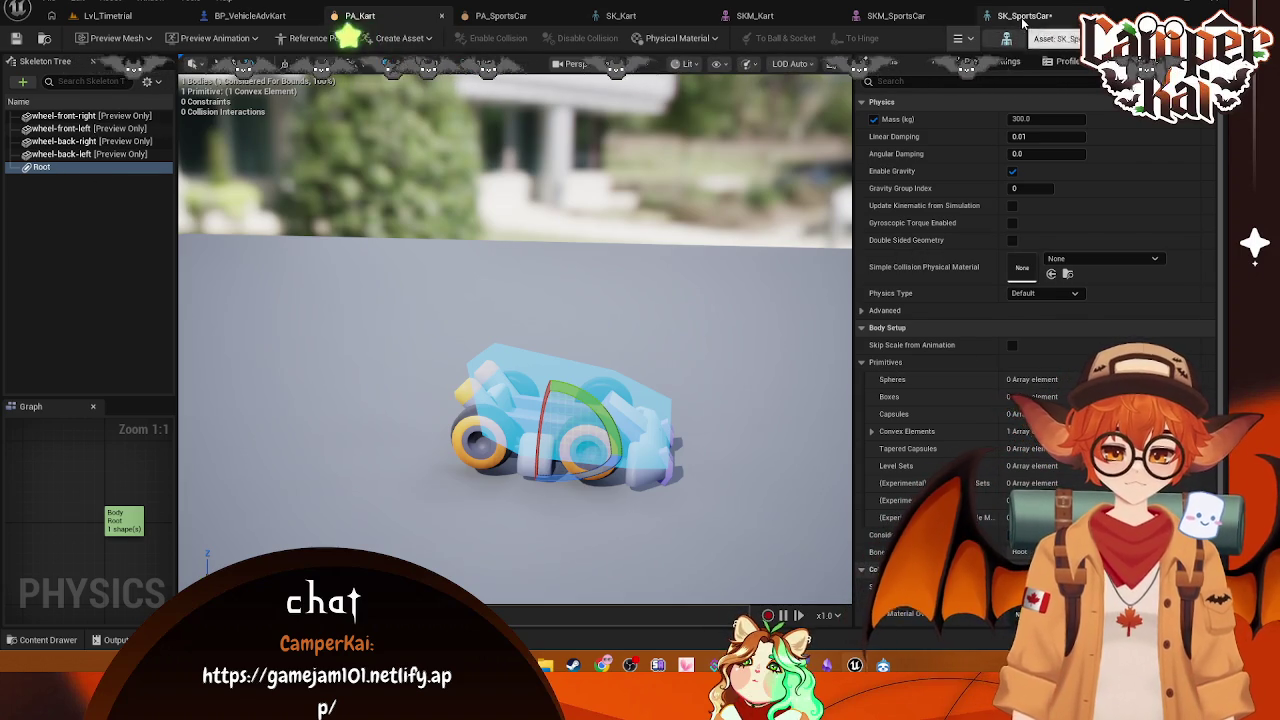
Step: Cycle through the SportsCar and Kart tabs, then expand all bodies under Root in PA_SportsCar
{"action": "left_click", "coordinate": [1012, 16]}
{"action": "left_click", "coordinate": [895, 16]}
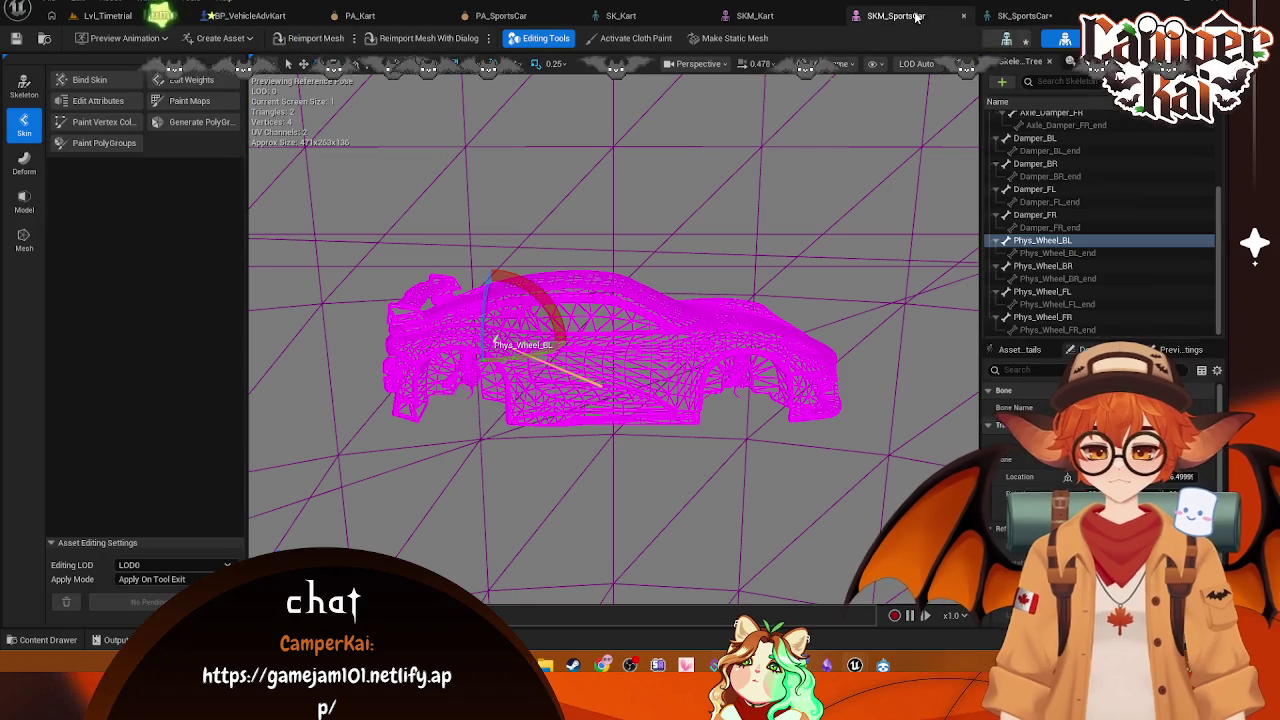
{"action": "left_click", "coordinate": [393, 17]}
{"action": "left_click", "coordinate": [521, 15]}
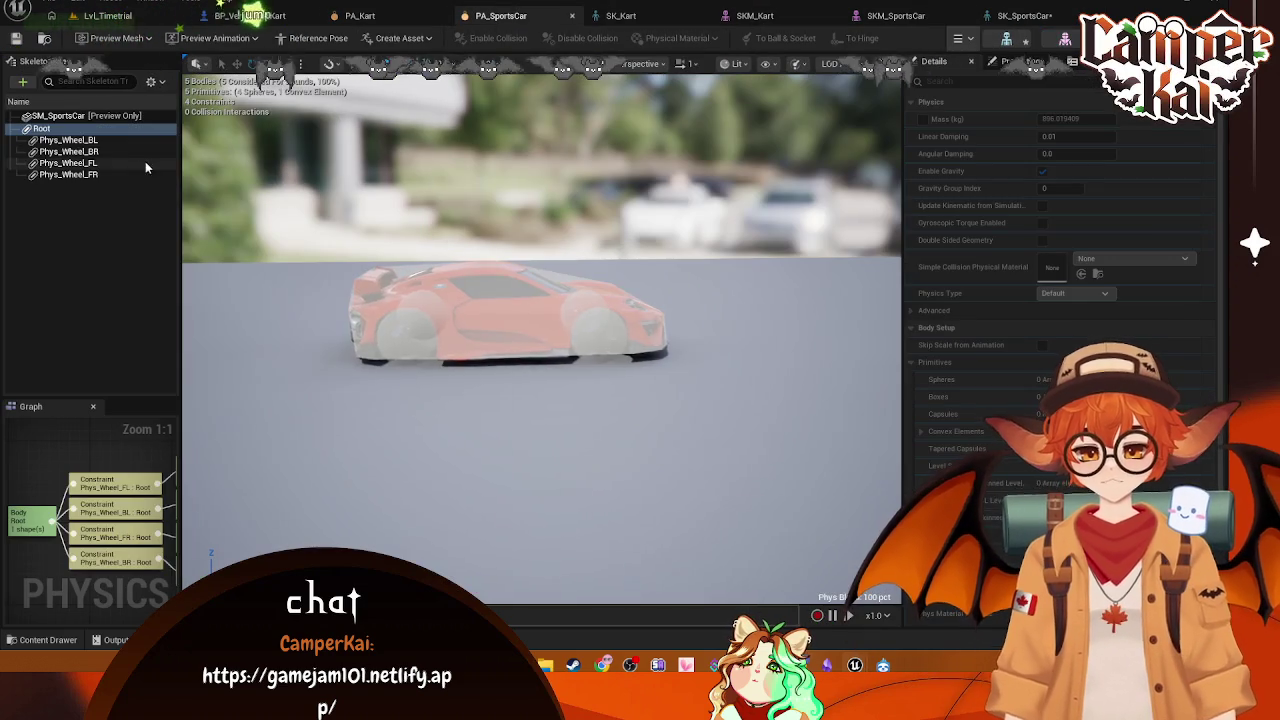
{"action": "left_click", "coordinate": [68, 140]}
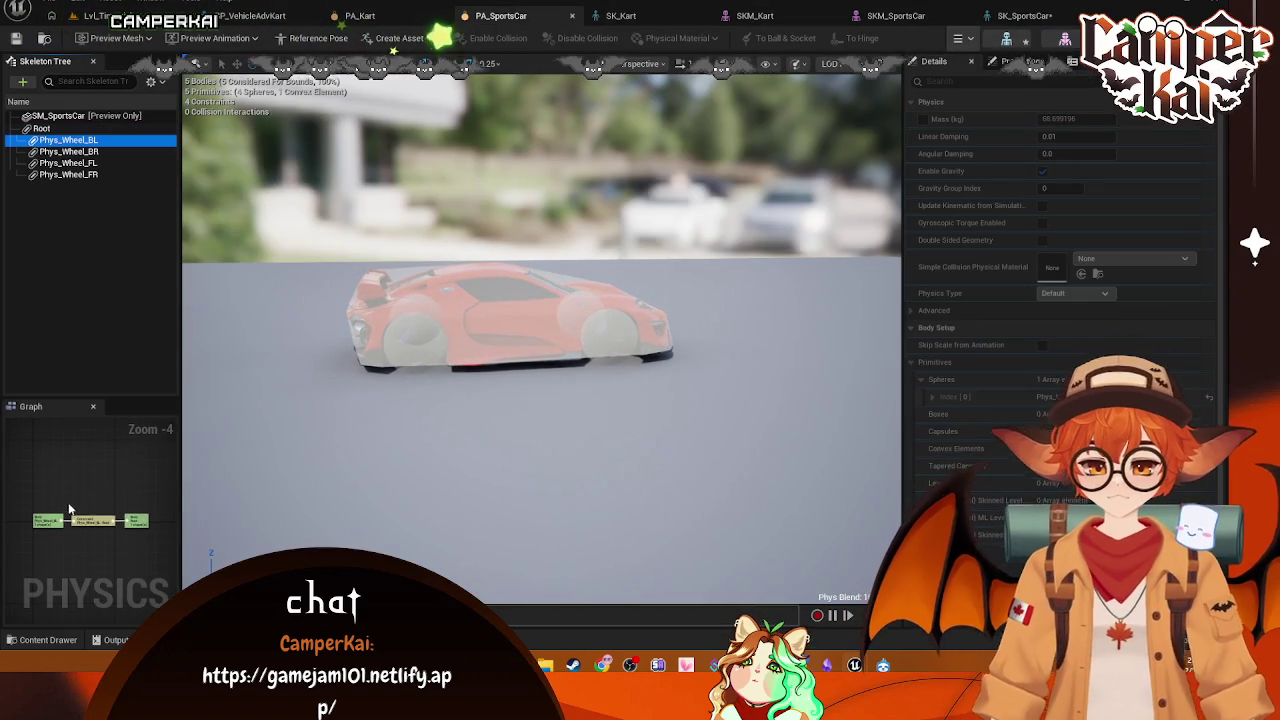
{"action": "left_click", "coordinate": [41, 128]}
{"action": "scroll", "coordinate": [453, 239], "scroll_direction": "up", "scroll_amount": 3}
{"action": "scroll", "coordinate": [453, 239], "scroll_direction": "up", "scroll_amount": 2}
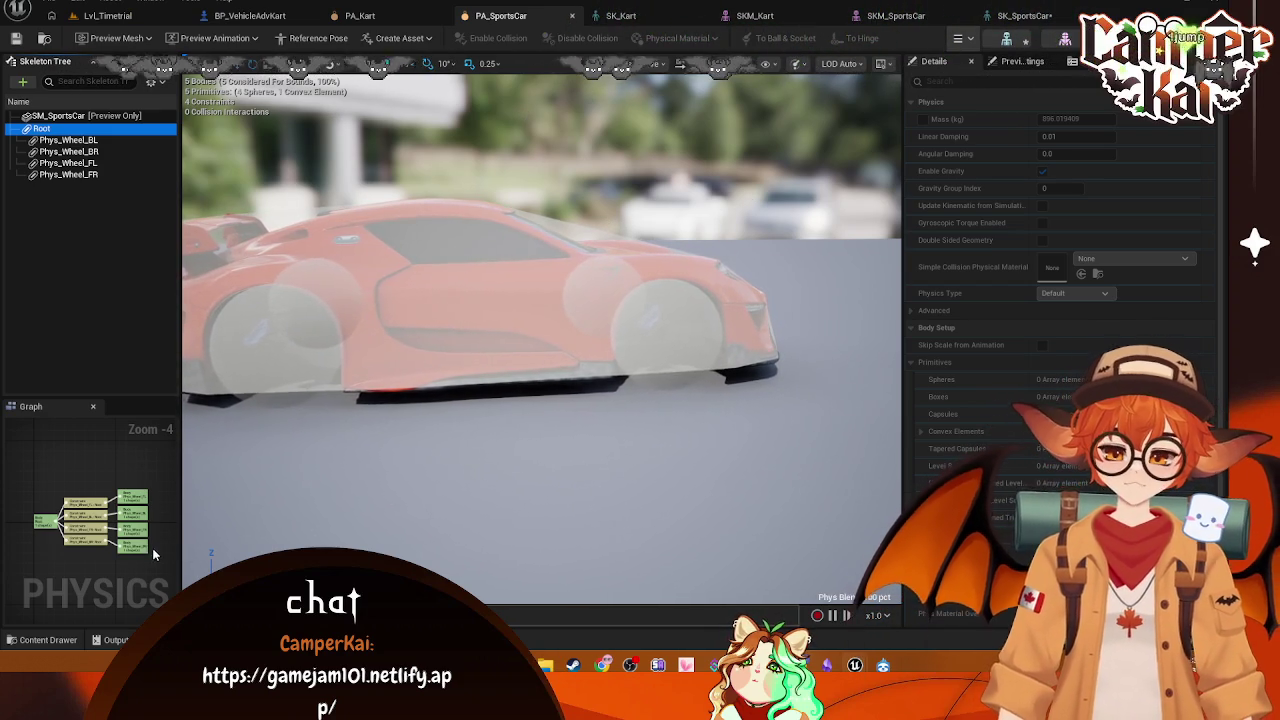
Step: Inspect the Phys_Wheel_BL and FL constraints, the Root body, and Phys_Wheel_BL's Add Primitive options
{"action": "left_click", "coordinate": [86, 510]}
{"action": "left_click", "coordinate": [86, 527]}
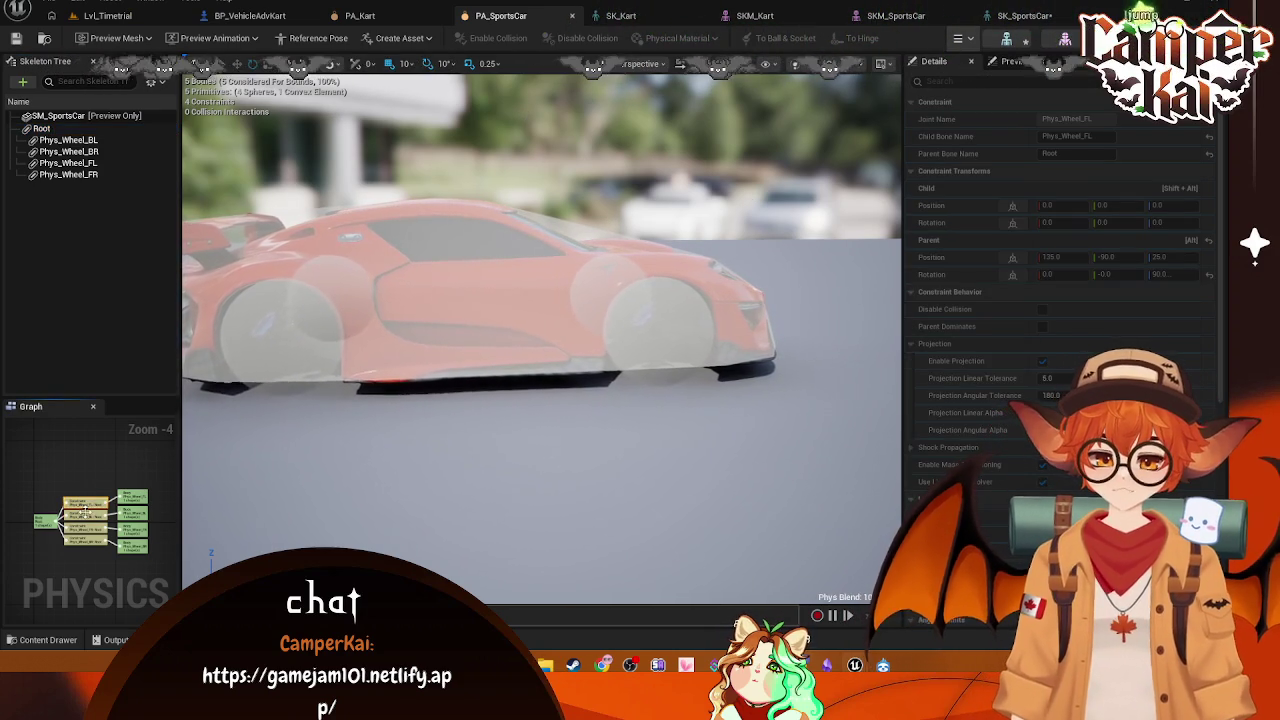
{"action": "left_click", "coordinate": [61, 129]}
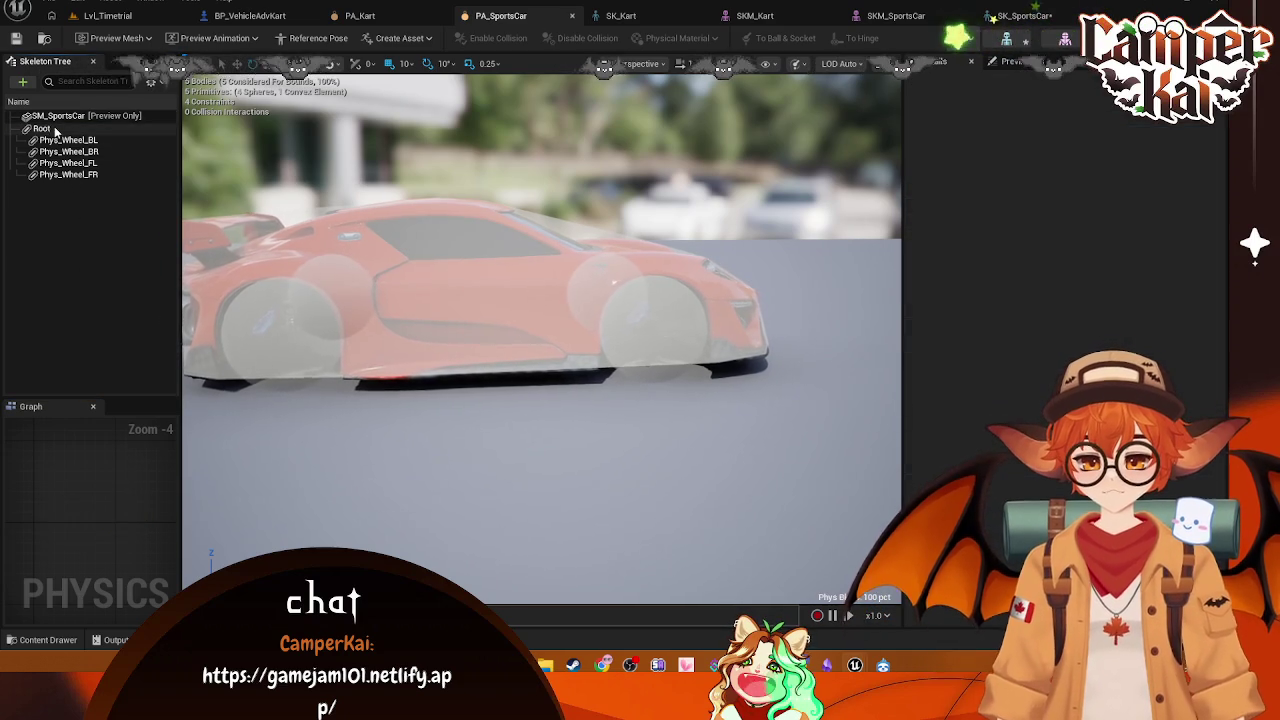
{"action": "left_click", "coordinate": [48, 140]}
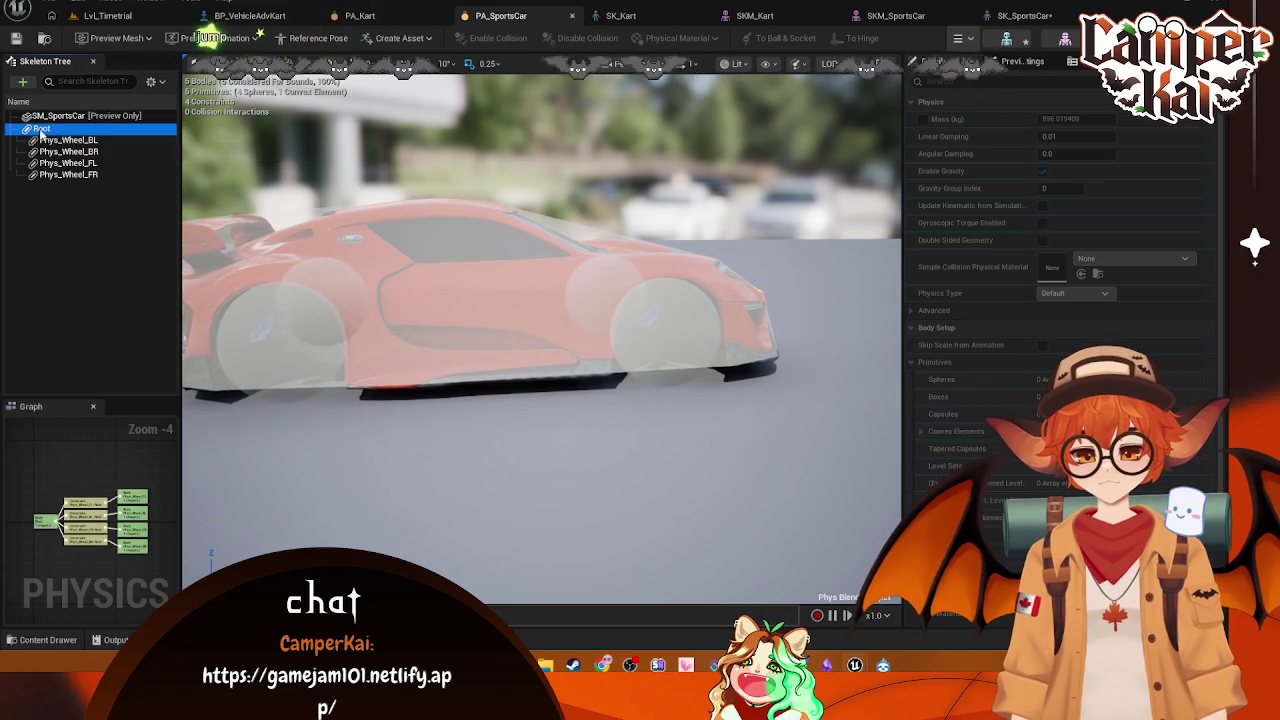
{"action": "right_click", "coordinate": [44, 138]}
{"action": "mouse_move", "coordinate": [82, 177]}
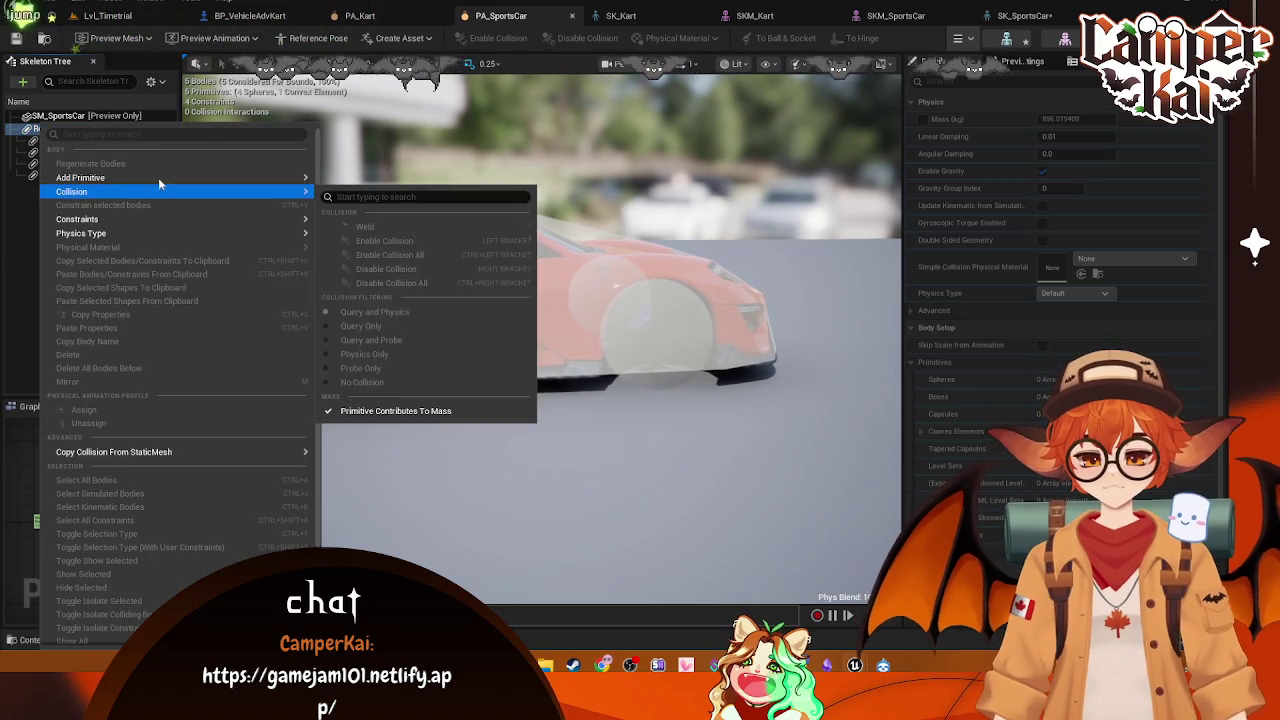
Step: Flip between the SK_SportsCar, SKM_SportsCar and PA_SportsCar tabs, ending on PA_SportsCar
{"action": "left_click", "coordinate": [990, 16]}
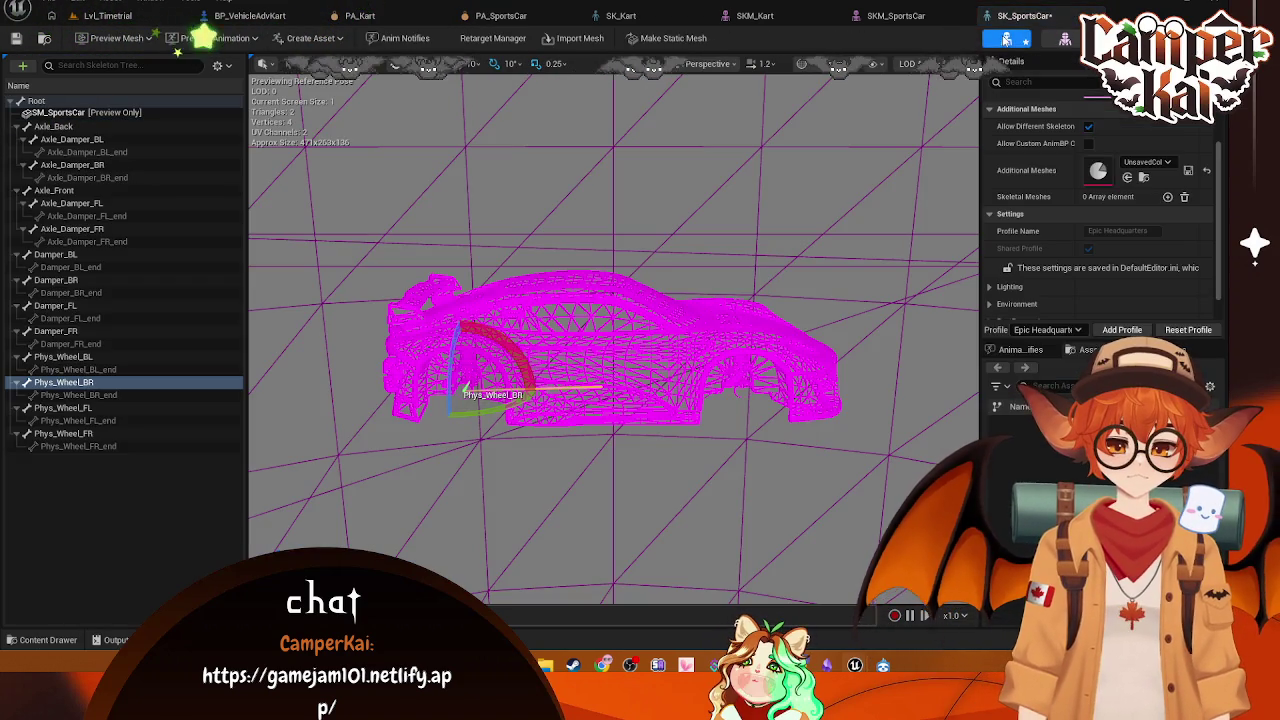
{"action": "left_click", "coordinate": [921, 18]}
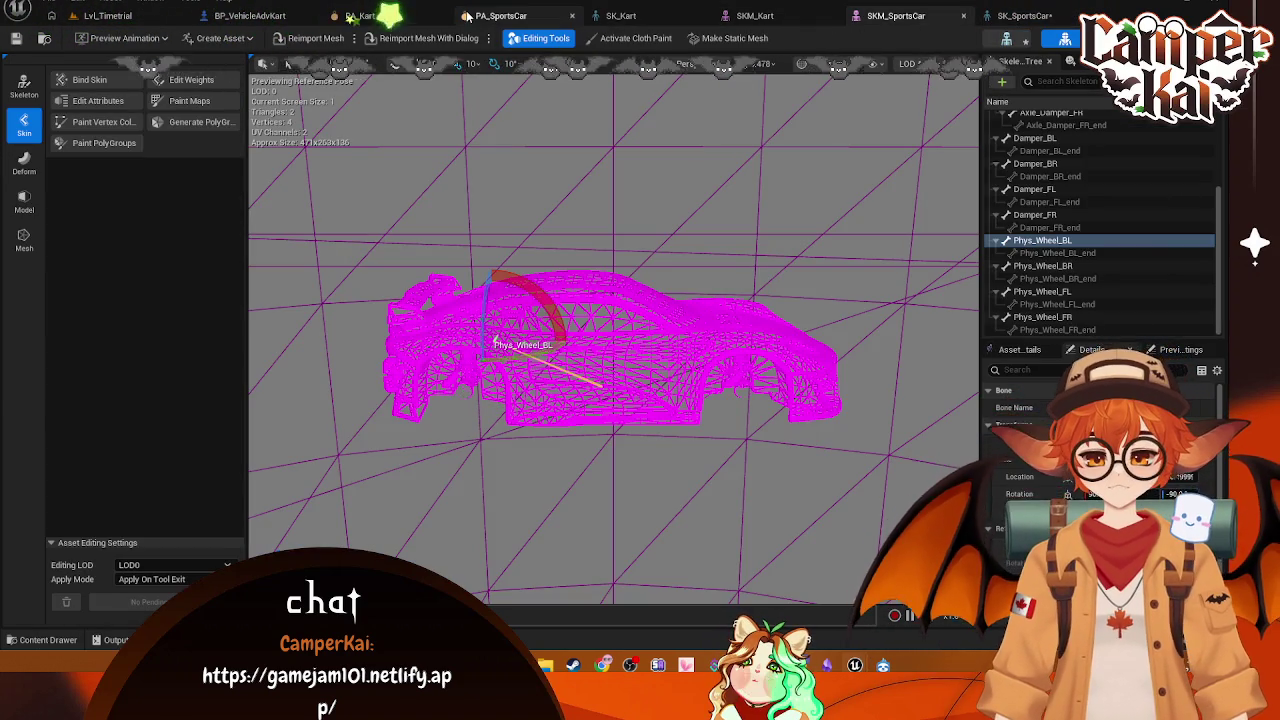
{"action": "left_click", "coordinate": [486, 16]}
{"action": "left_click", "coordinate": [1025, 16]}
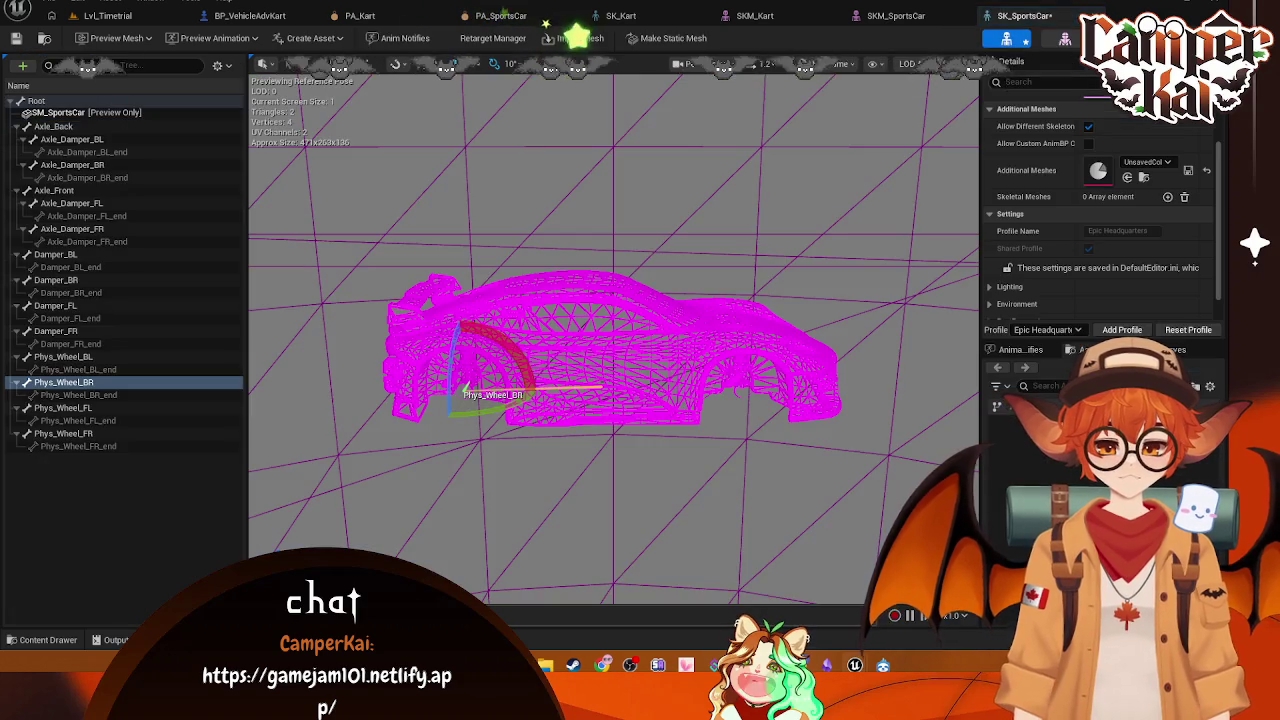
{"action": "left_click", "coordinate": [519, 15]}
{"action": "left_click", "coordinate": [965, 38]}
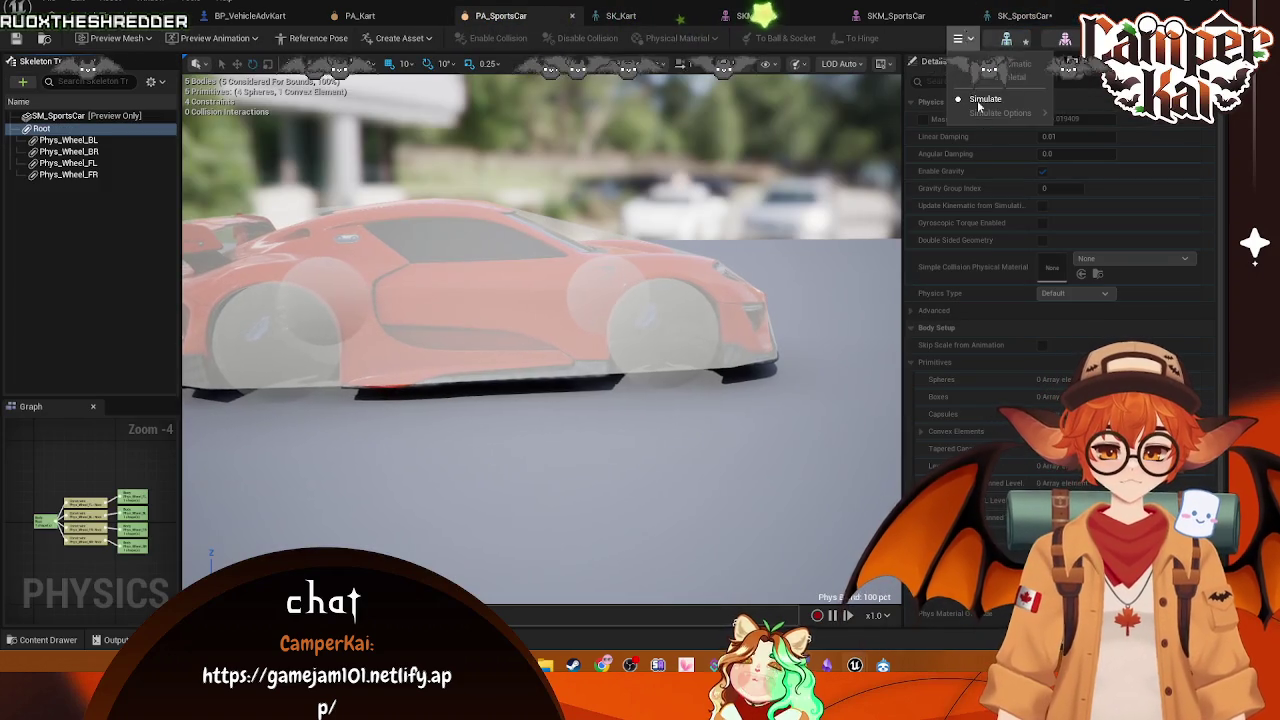
Step: Simulate PA_SportsCar, add a capsule to Root, then undo the capsule
{"action": "left_click", "coordinate": [985, 100]}
{"action": "right_click", "coordinate": [40, 128]}
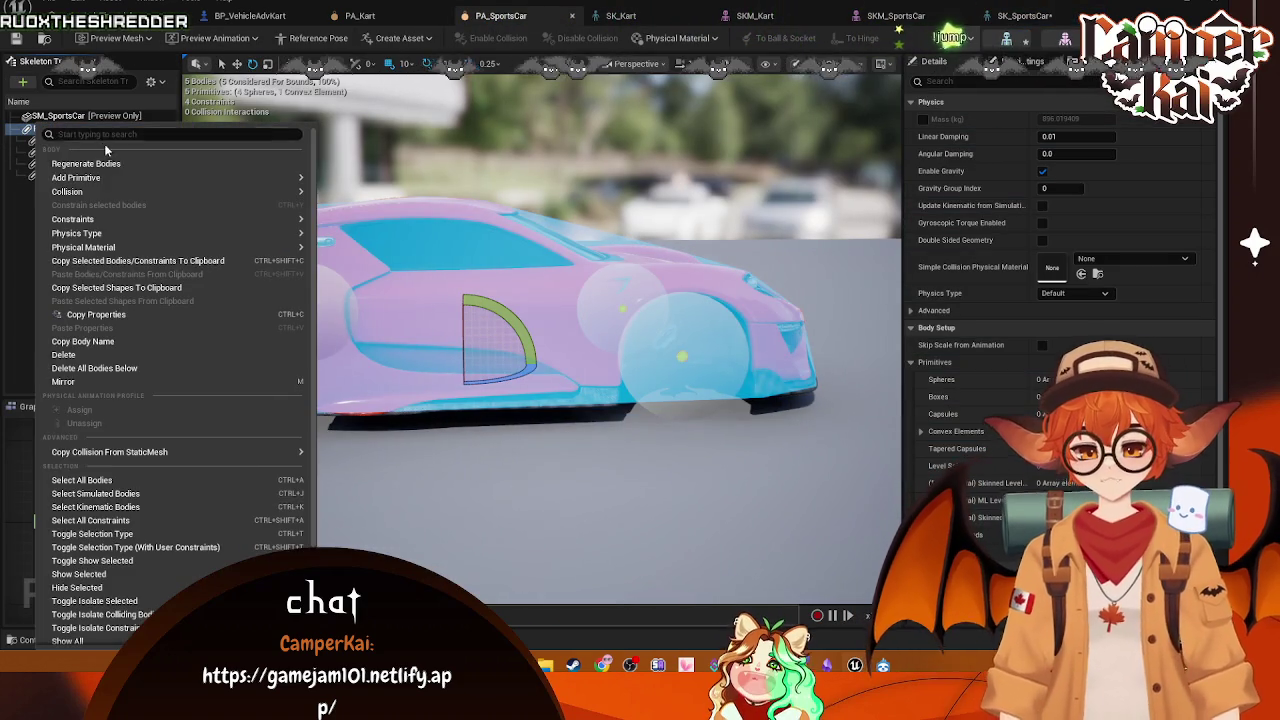
{"action": "mouse_move", "coordinate": [118, 180]}
{"action": "left_click", "coordinate": [355, 224]}
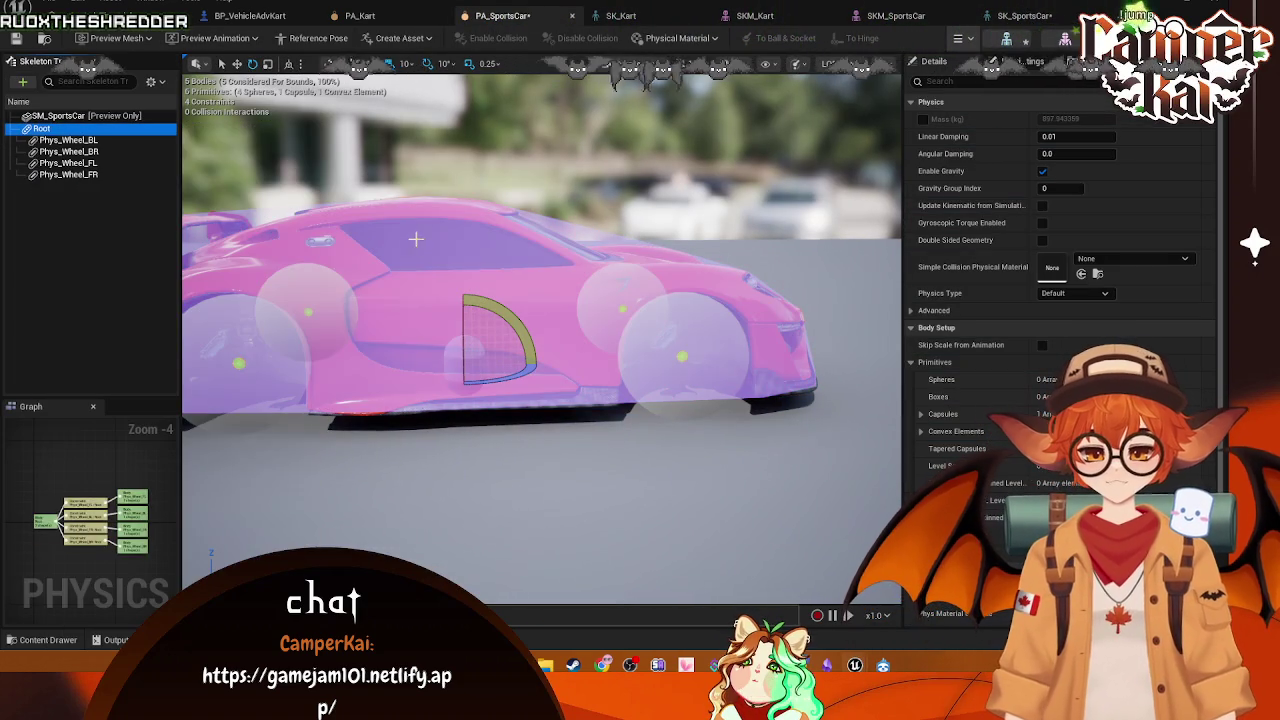
{"action": "scroll", "coordinate": [104, 491], "scroll_direction": "up", "scroll_amount": 4}
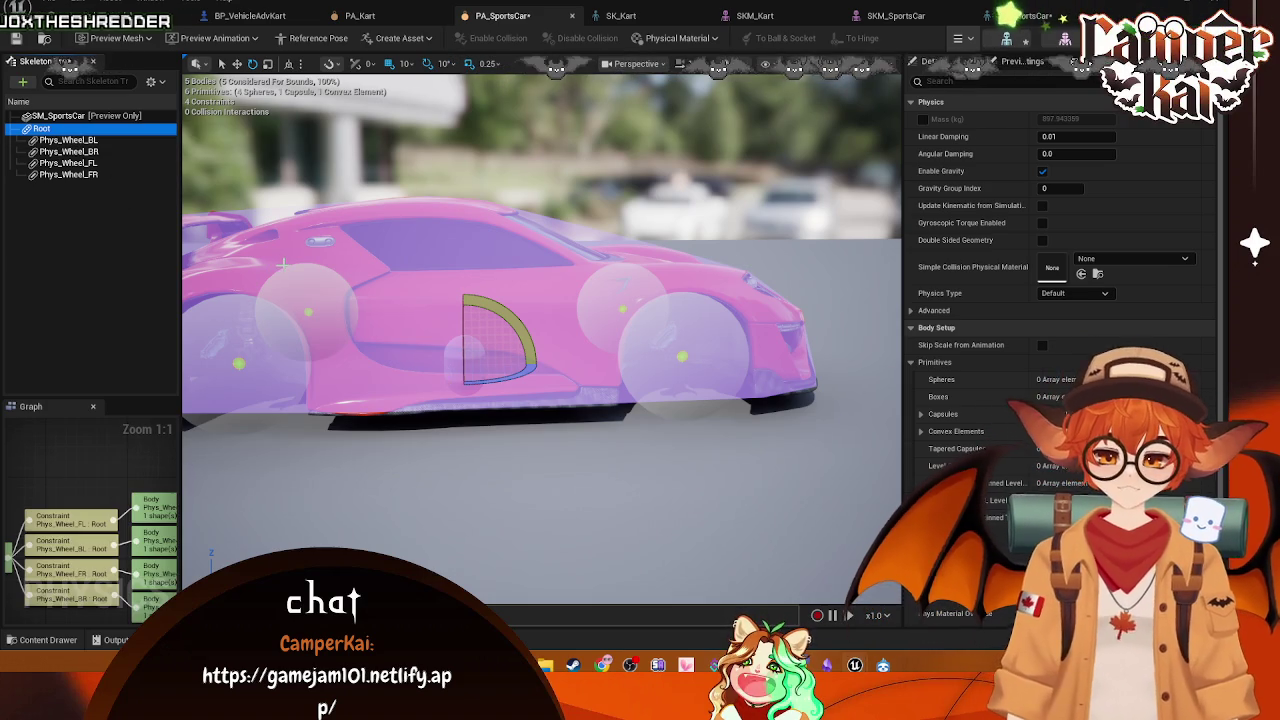
{"action": "left_click", "coordinate": [137, 290]}
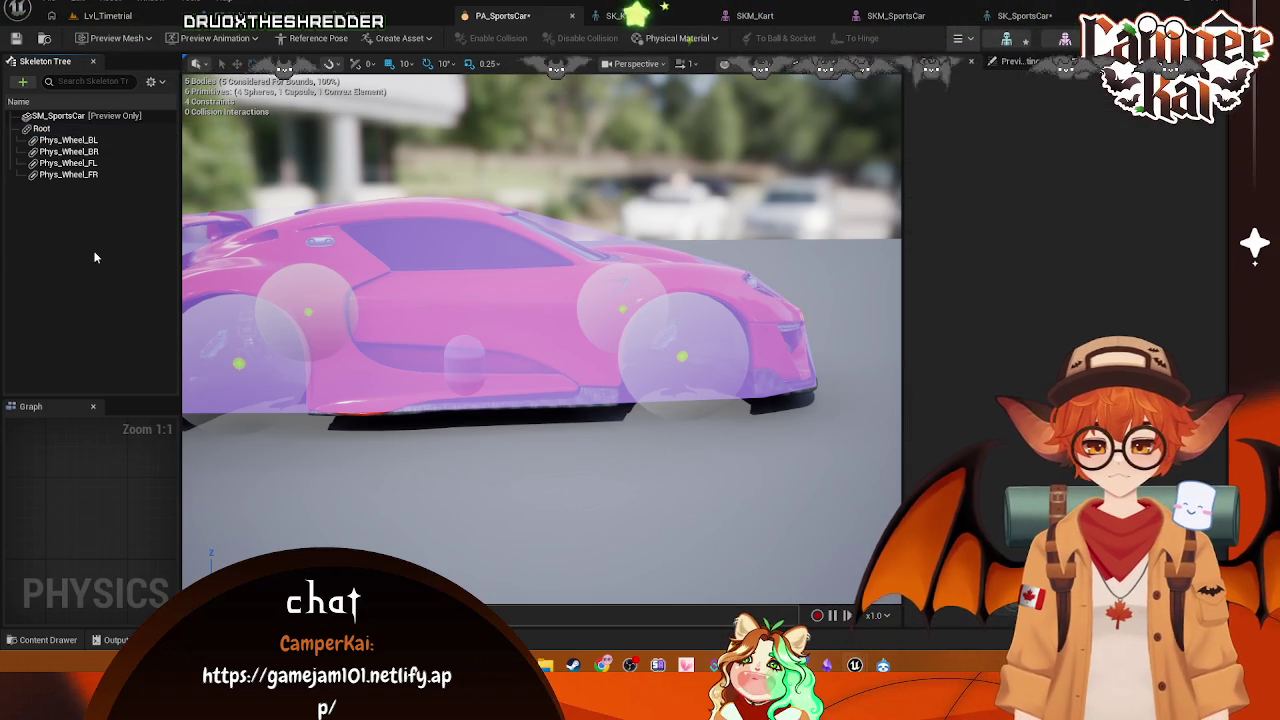
{"action": "key", "text": "ctrl+z"}
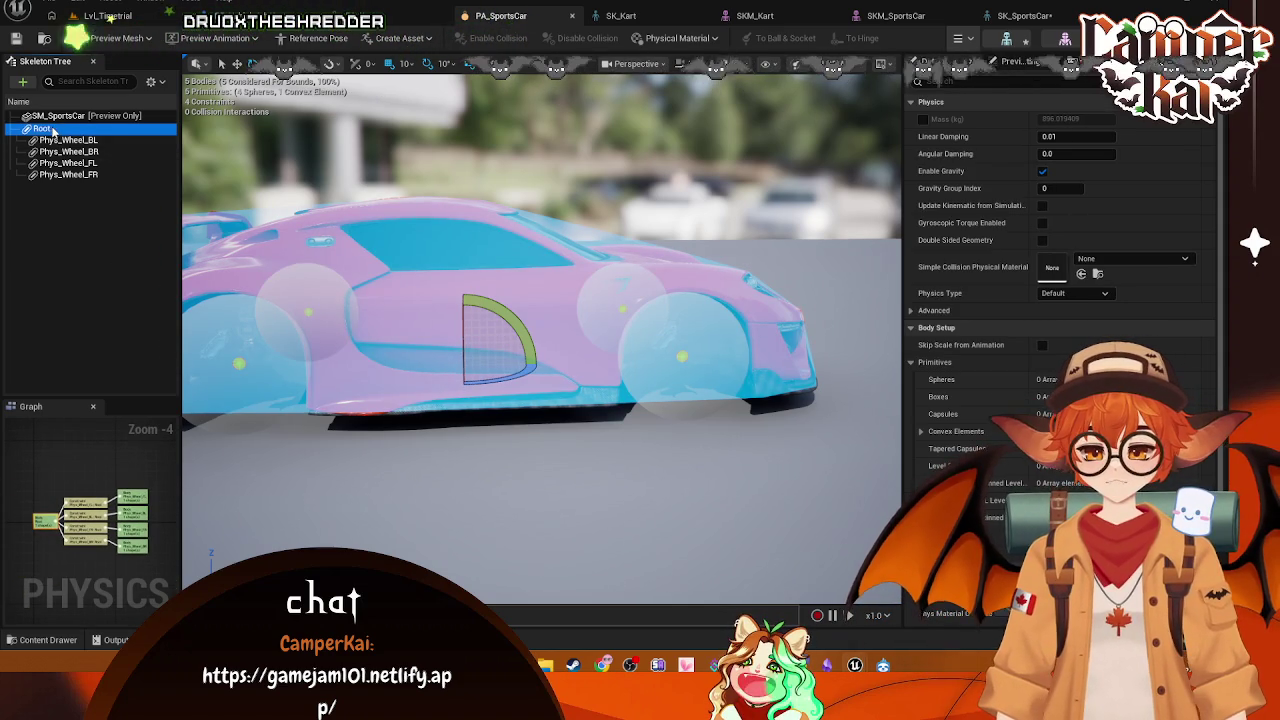
Step: Browse Root's context menu and new-constraint targets, dismissing it without adding anything
{"action": "right_click", "coordinate": [52, 128]}
{"action": "mouse_move", "coordinate": [136, 192]}
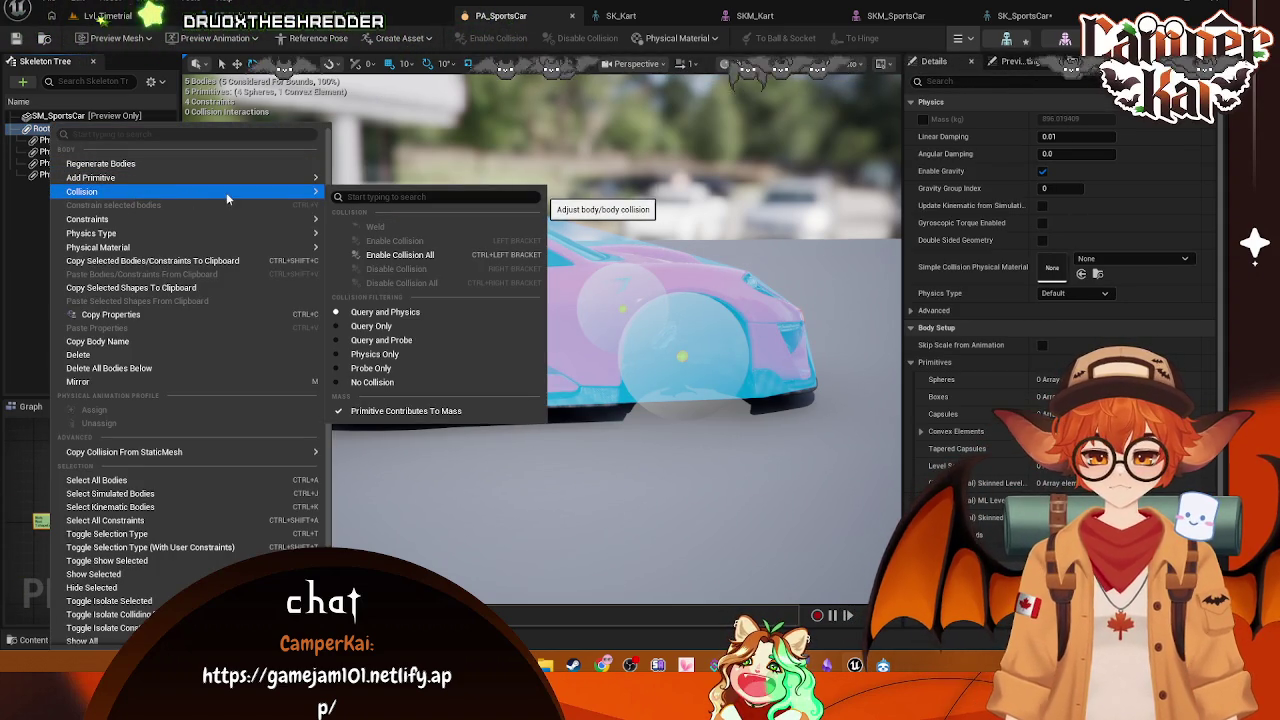
{"action": "mouse_move", "coordinate": [224, 176]}
{"action": "mouse_move", "coordinate": [244, 219]}
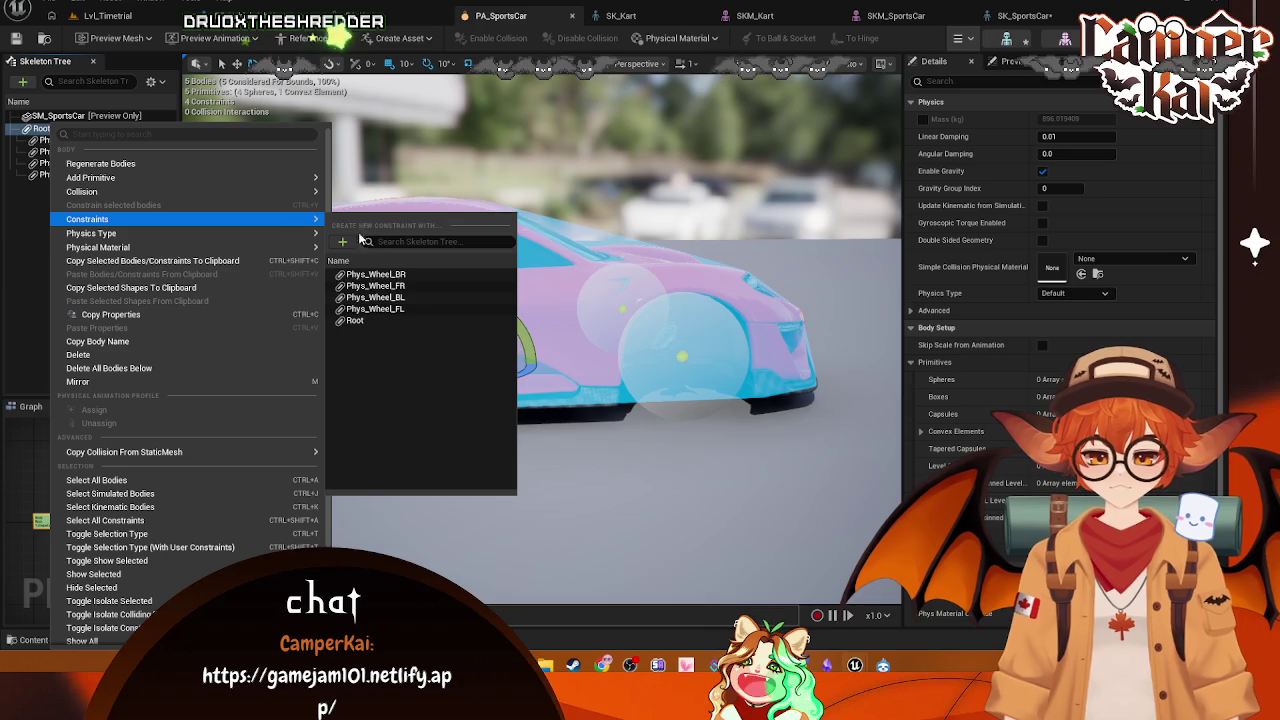
{"action": "left_click", "coordinate": [342, 246]}
{"action": "mouse_move", "coordinate": [387, 290]}
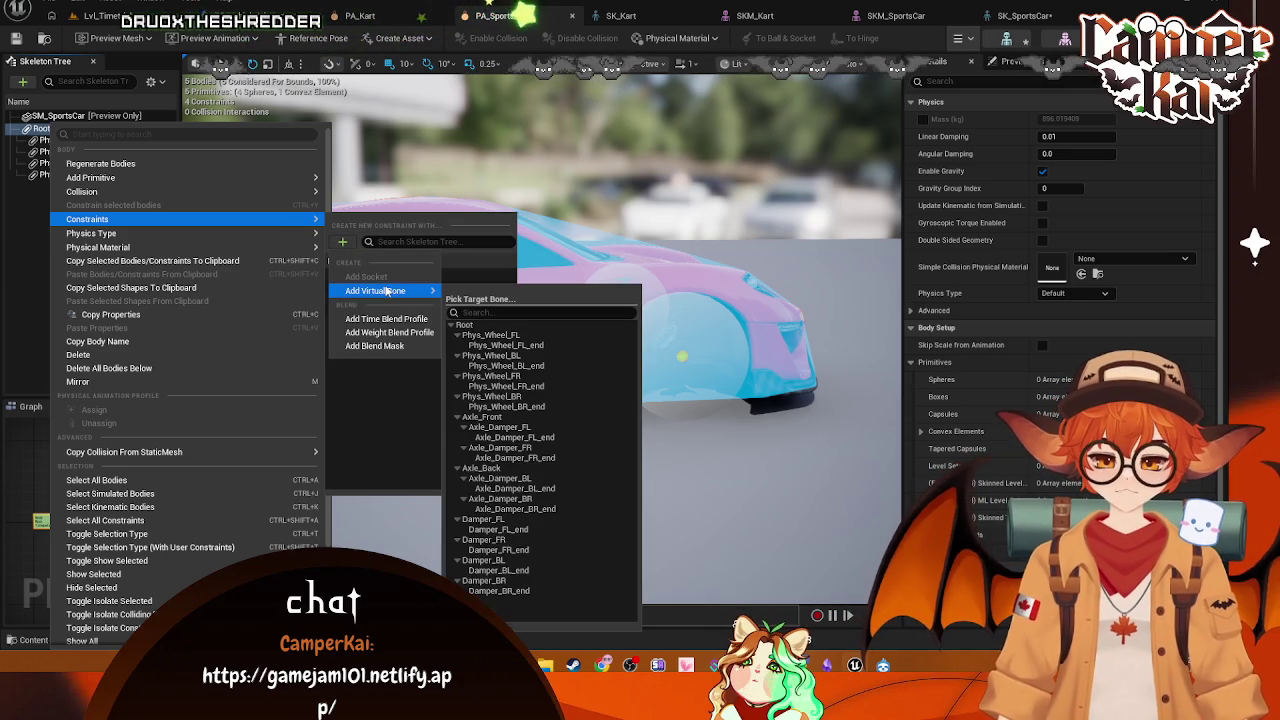
{"action": "left_click", "coordinate": [500, 340]}
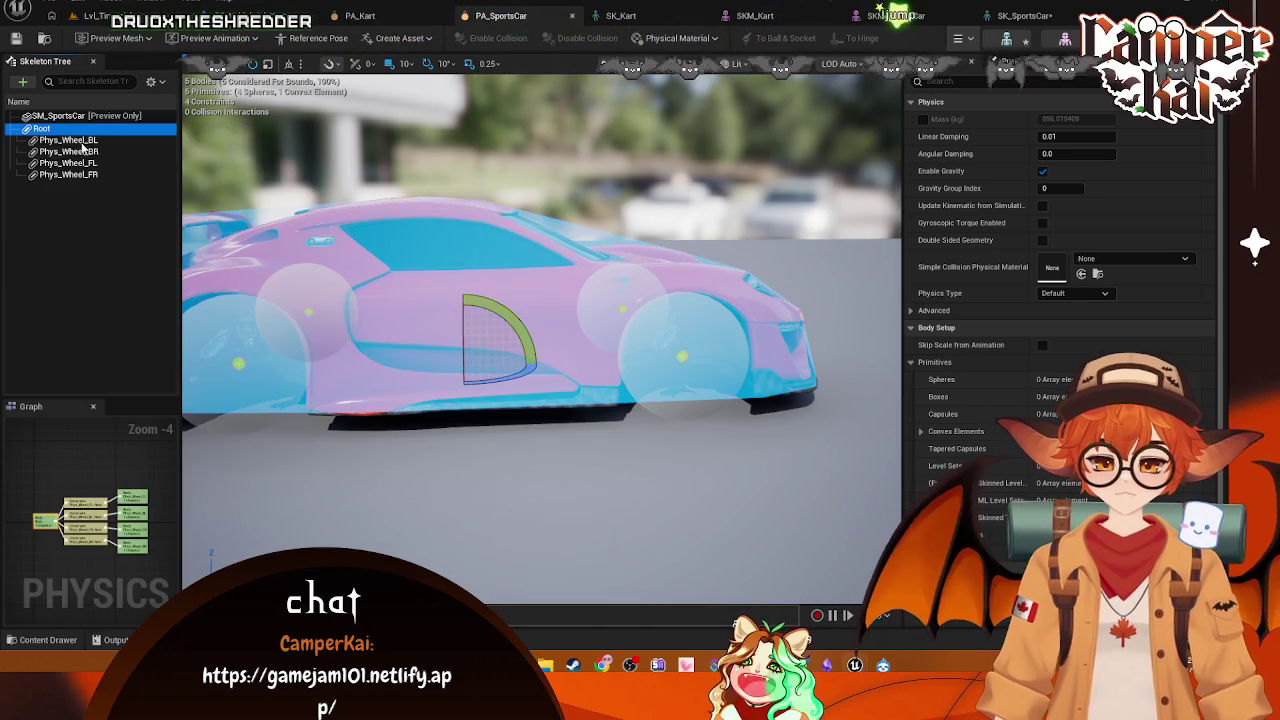
{"action": "right_click", "coordinate": [52, 131]}
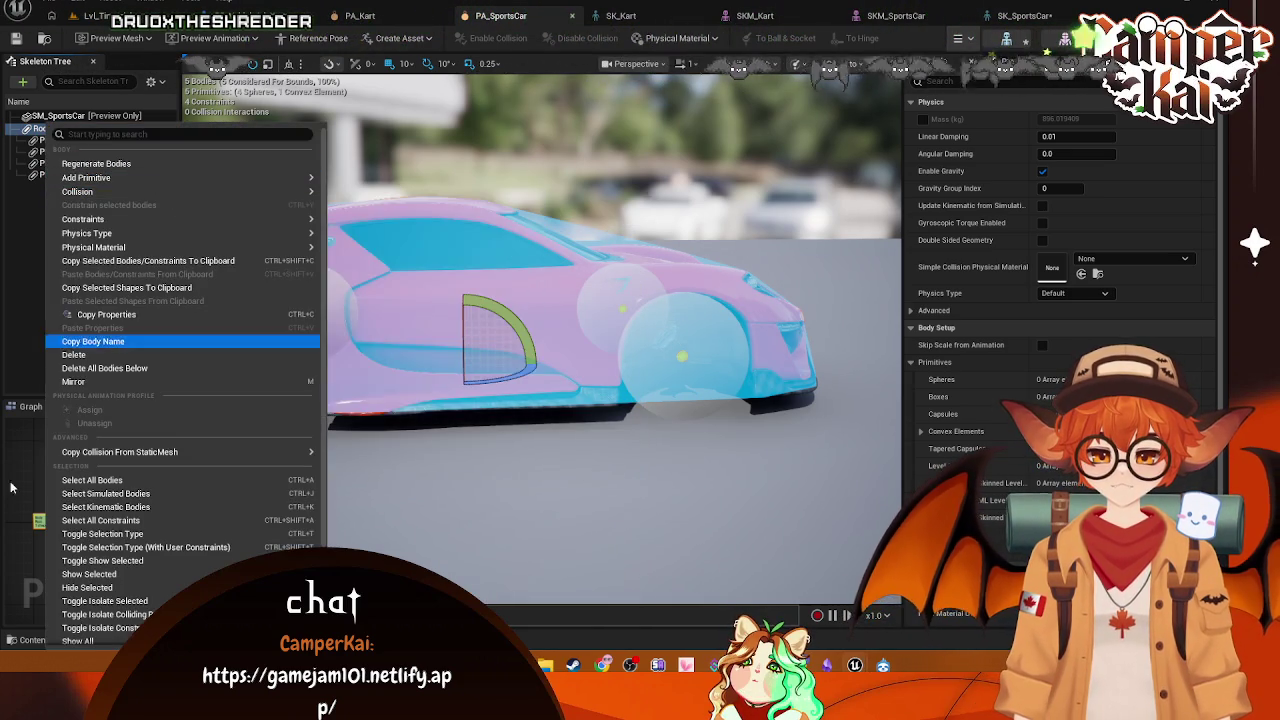
{"action": "left_click", "coordinate": [63, 481]}
Step: Inspect the Phys_Wheel_BL and Root bodies, then select the Phys_Wheel_FL constraint in the Graph
{"action": "left_click", "coordinate": [80, 502]}
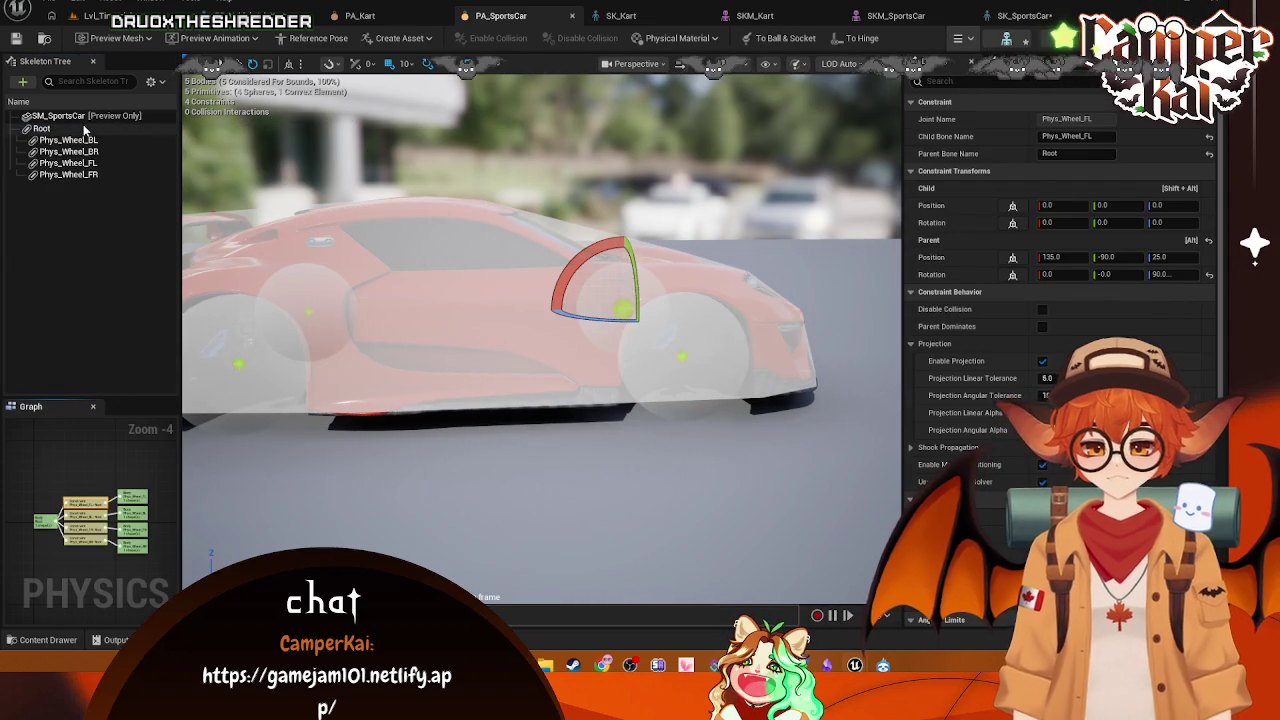
{"action": "left_click", "coordinate": [42, 128]}
{"action": "left_click", "coordinate": [95, 142]}
{"action": "key", "text": "Up"}
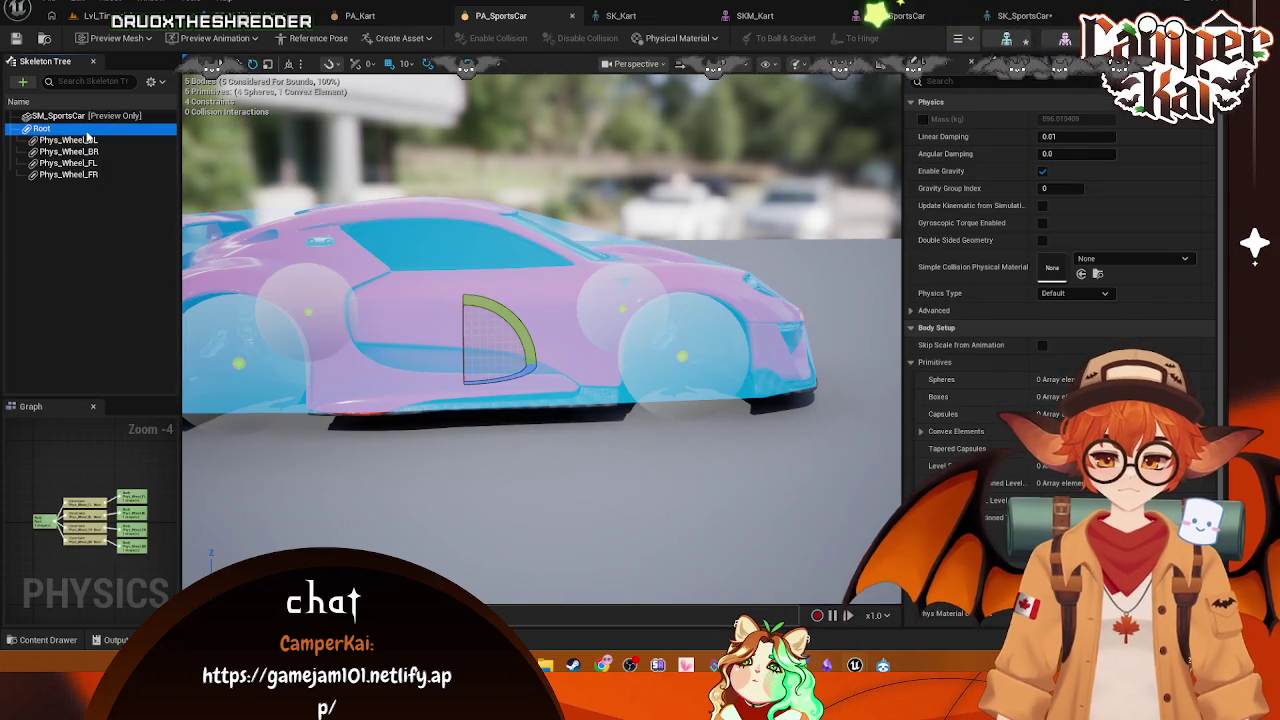
{"action": "right_click", "coordinate": [72, 133]}
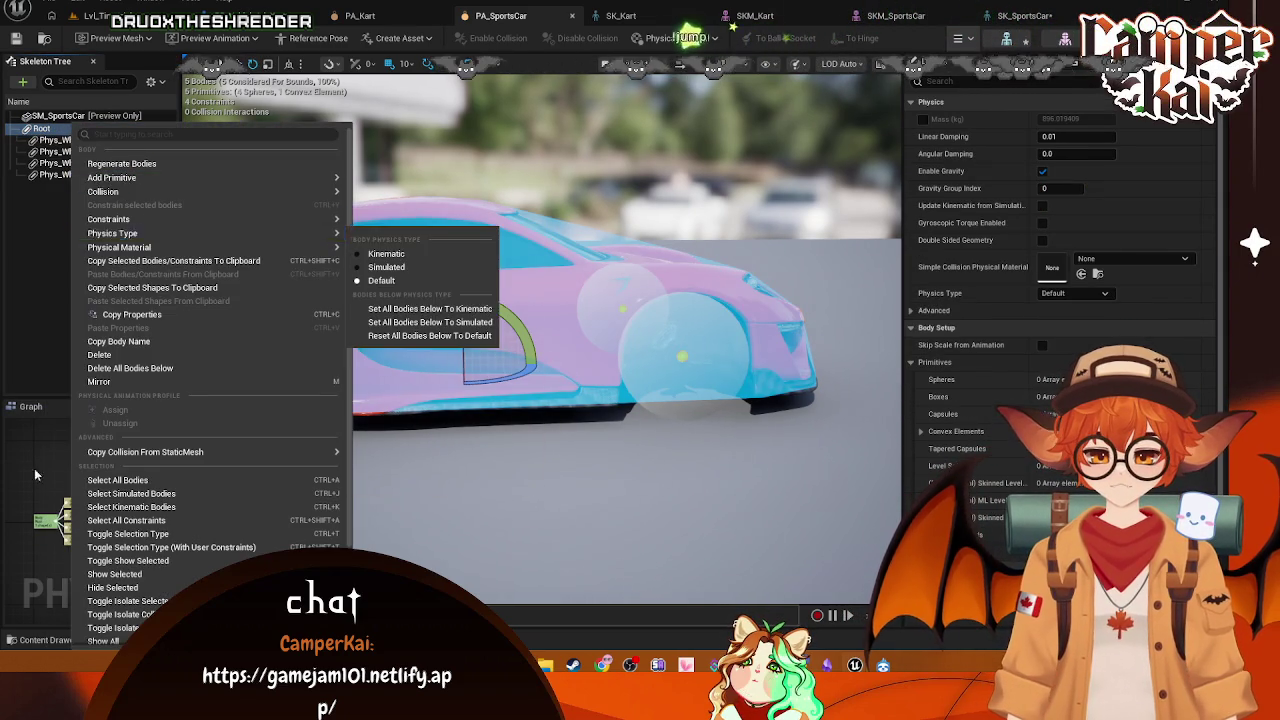
{"action": "left_click", "coordinate": [70, 490]}
{"action": "scroll", "coordinate": [70, 497], "scroll_direction": "up", "scroll_amount": 5}
{"action": "left_click", "coordinate": [115, 456]}
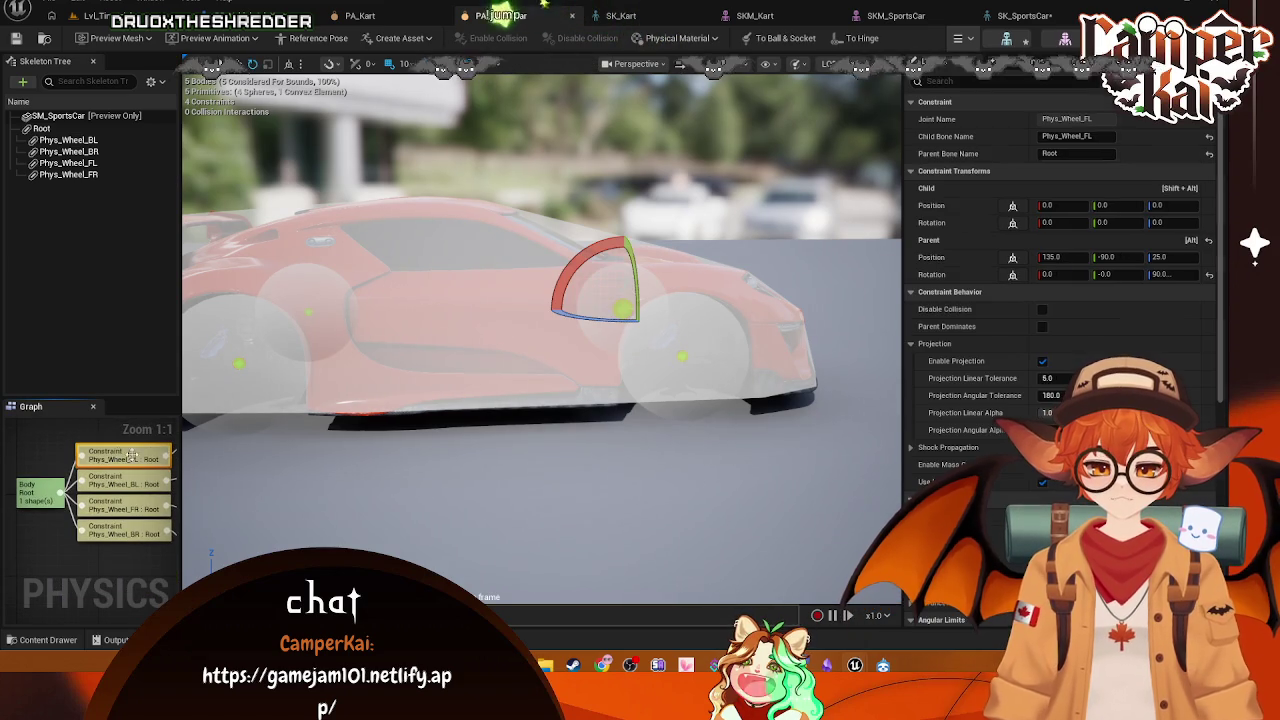
Step: Focus the Graph on the Phys_Wheel_FL constraint, pan to Body Root, and switch to PA_Kart
{"action": "left_click", "coordinate": [77, 471]}
{"action": "left_click_drag", "start_coordinate": [77, 471], "coordinate": [113, 467]}
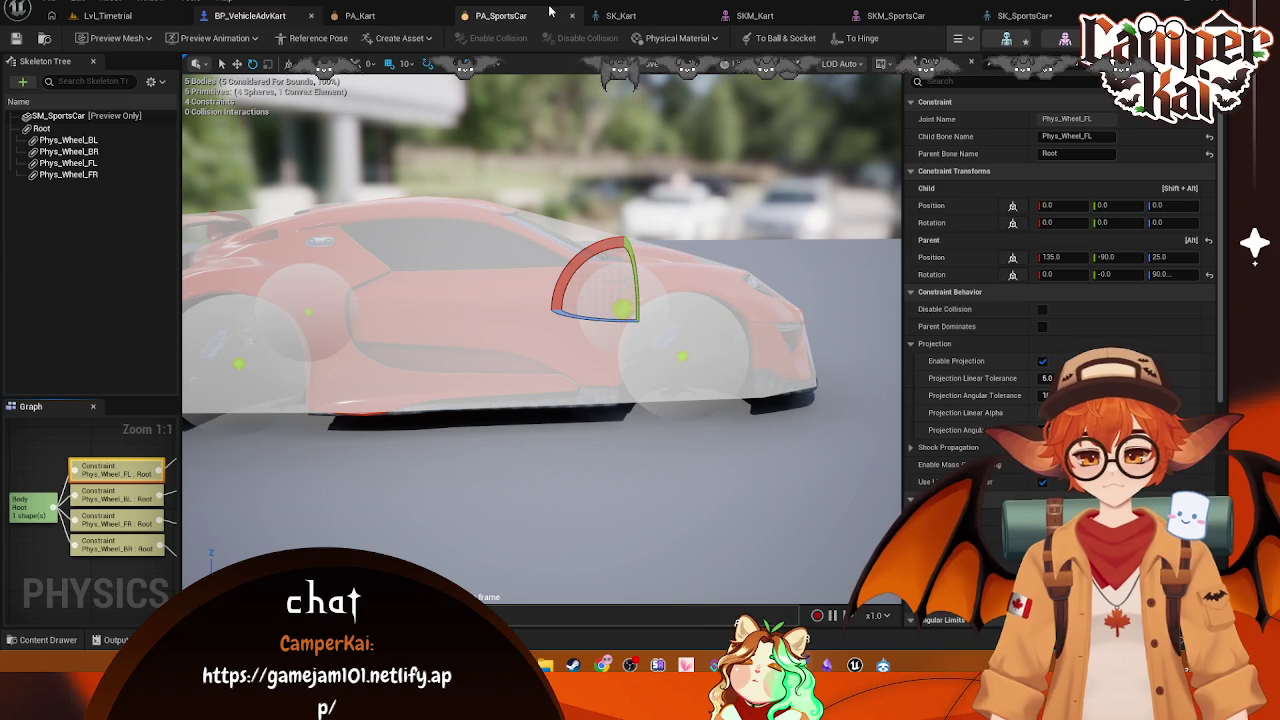
{"action": "left_click", "coordinate": [389, 18]}
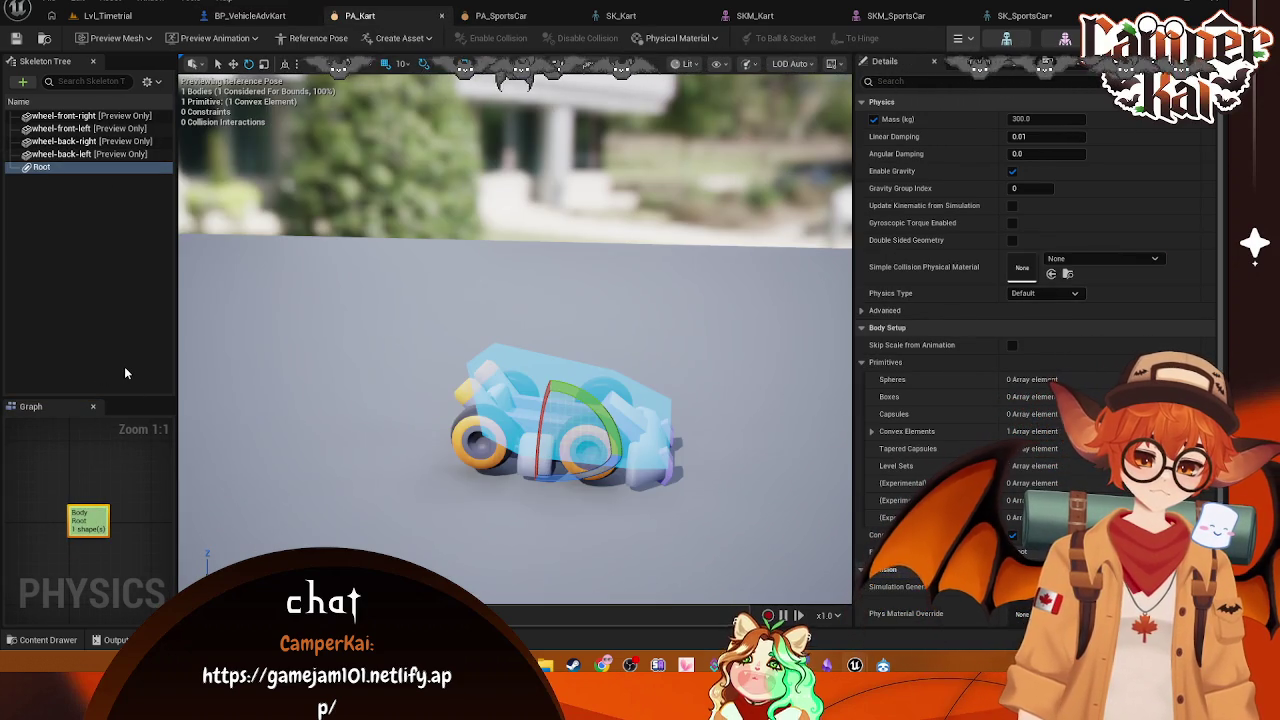
{"action": "right_click", "coordinate": [32, 120]}
{"action": "left_click", "coordinate": [28, 106]}
{"action": "left_click", "coordinate": [22, 81]}
{"action": "mouse_move", "coordinate": [60, 130]}
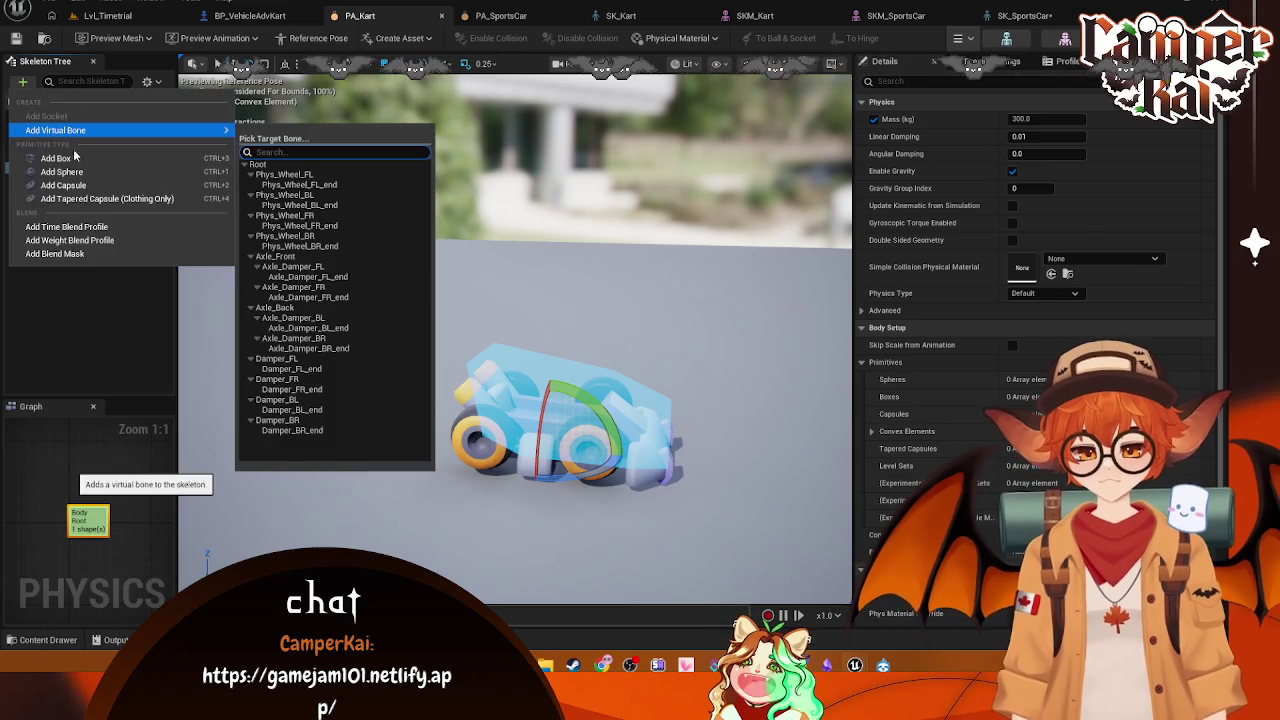
{"action": "left_click", "coordinate": [70, 186]}
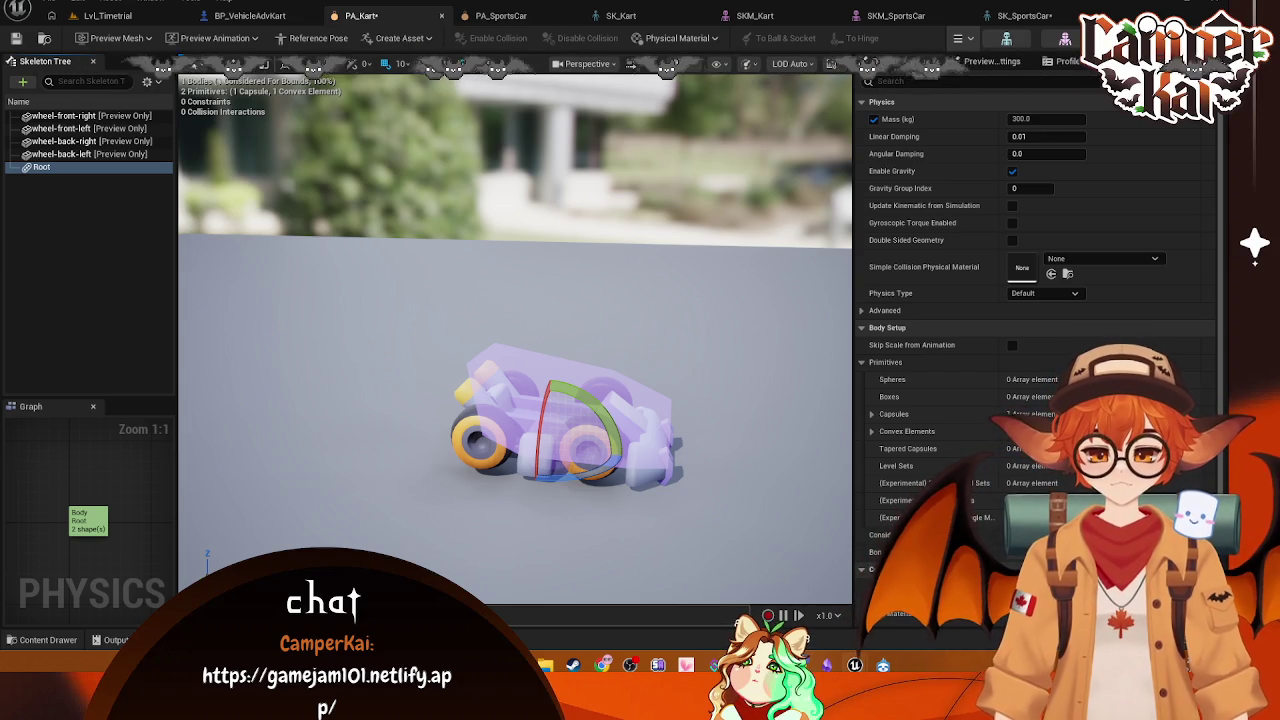
{"action": "left_click", "coordinate": [500, 15]}
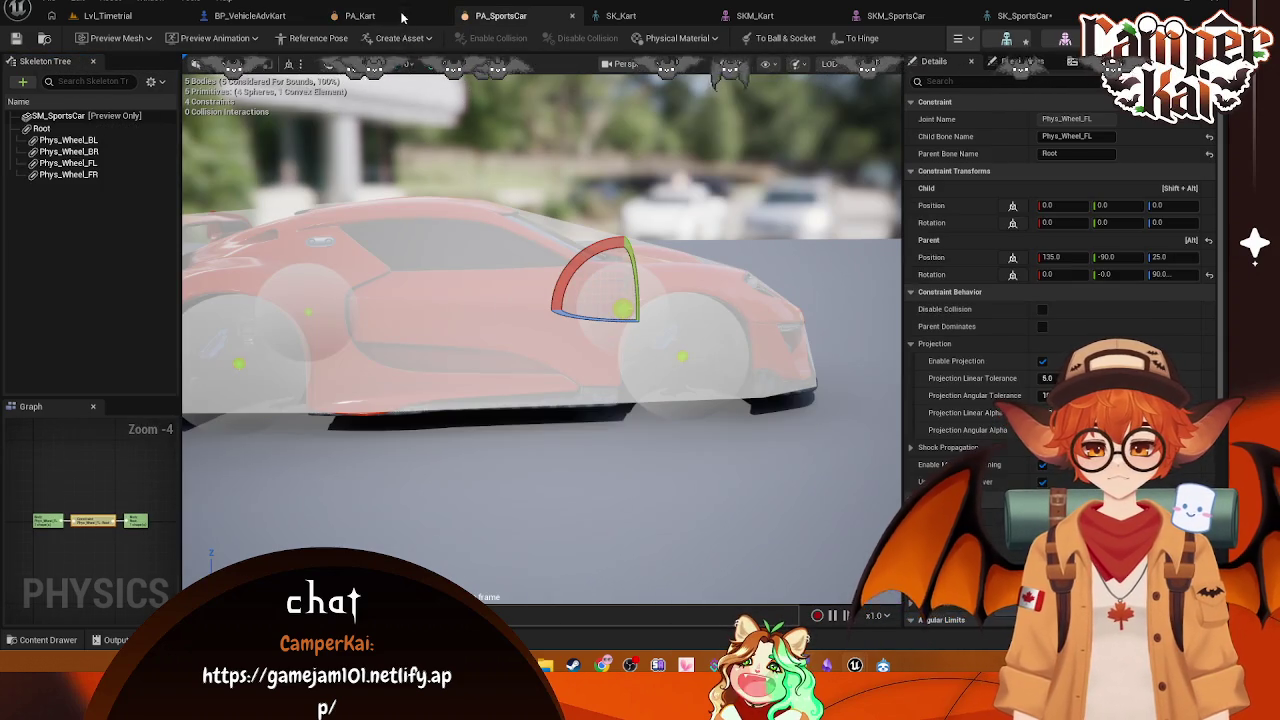
{"action": "left_click", "coordinate": [400, 15]}
{"action": "left_click", "coordinate": [500, 15]}
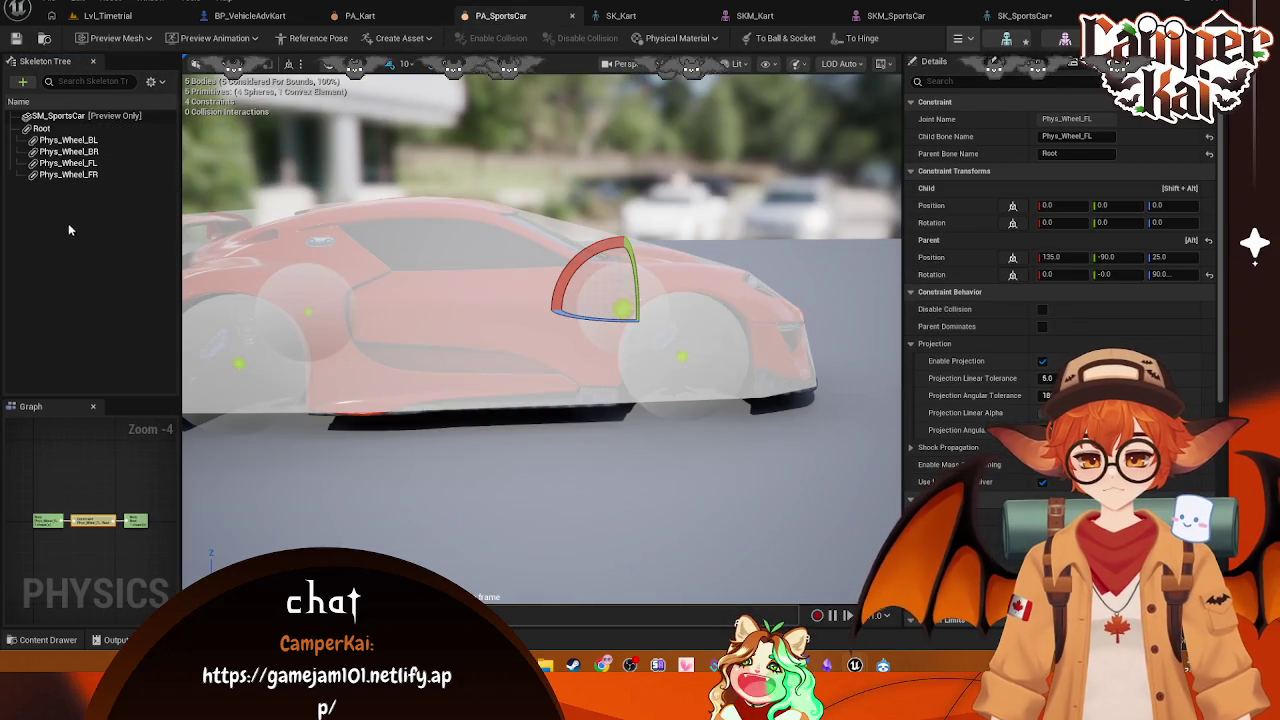
{"action": "left_click", "coordinate": [55, 133]}
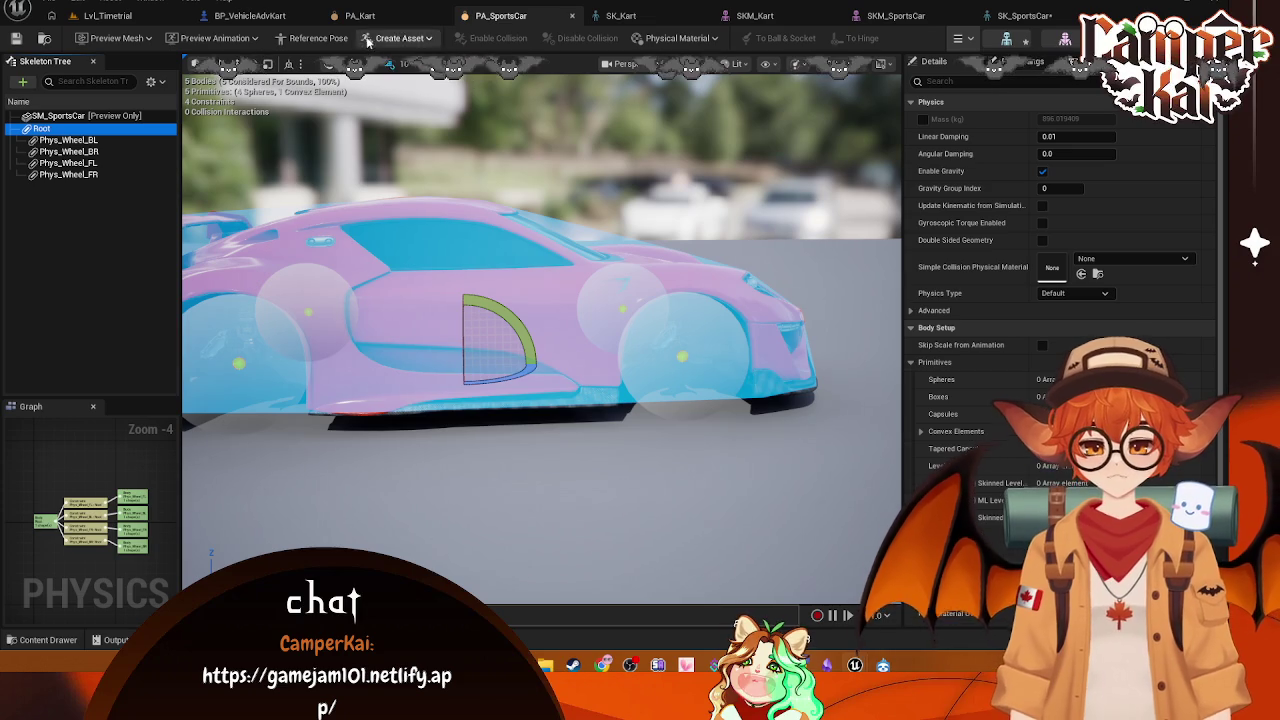
{"action": "left_click", "coordinate": [373, 22]}
Step: Open and dismiss PA_Kart's body selection, Add and skeleton context menus without changes
{"action": "left_click", "coordinate": [66, 250]}
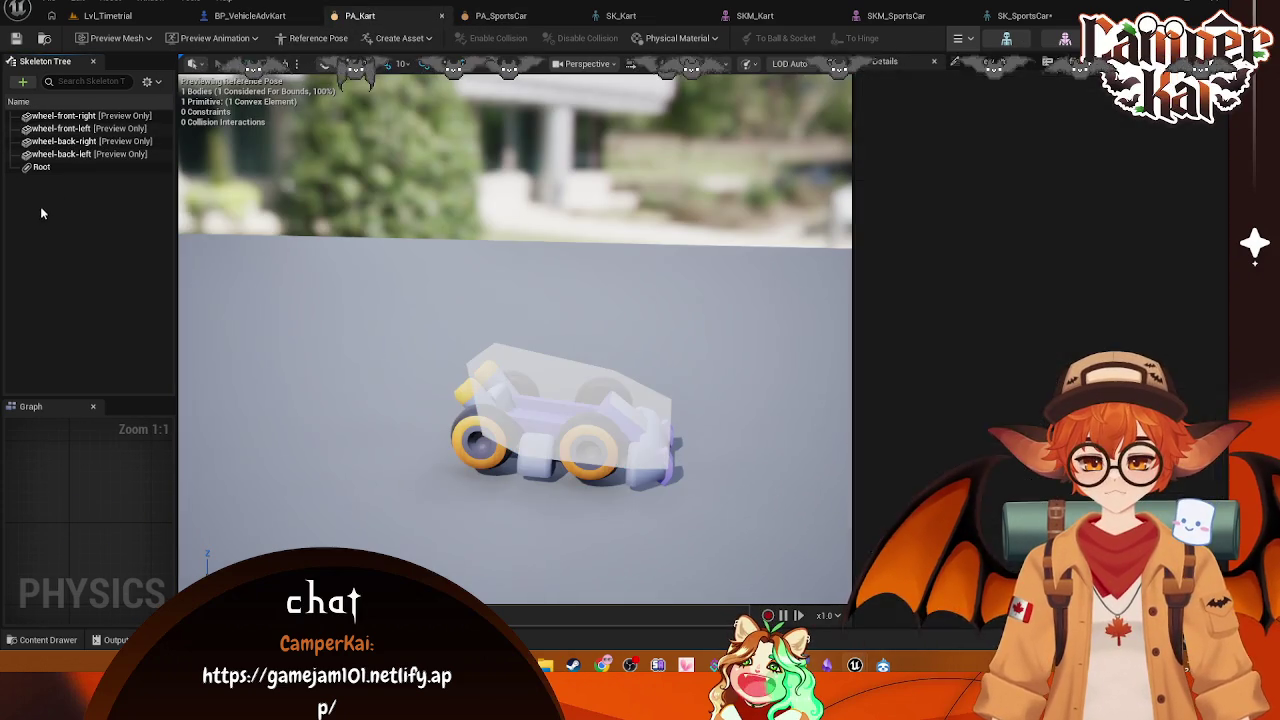
{"action": "right_click", "coordinate": [66, 250]}
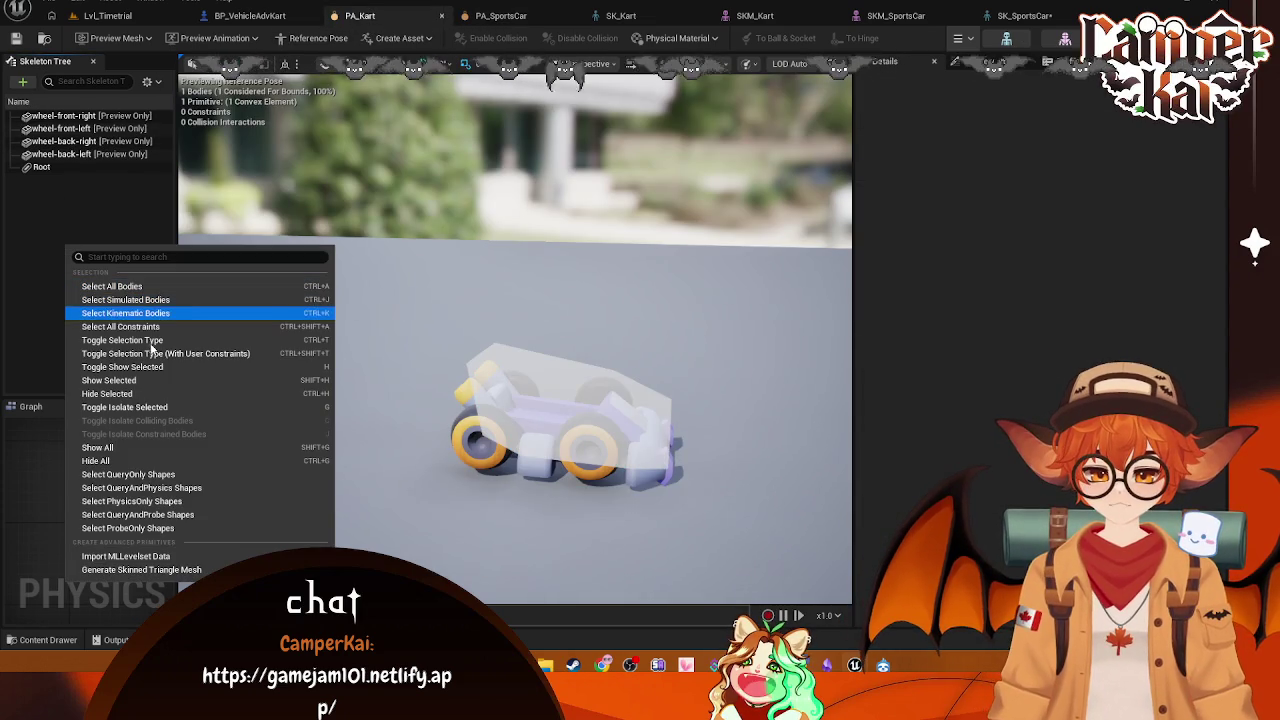
{"action": "left_click", "coordinate": [94, 217]}
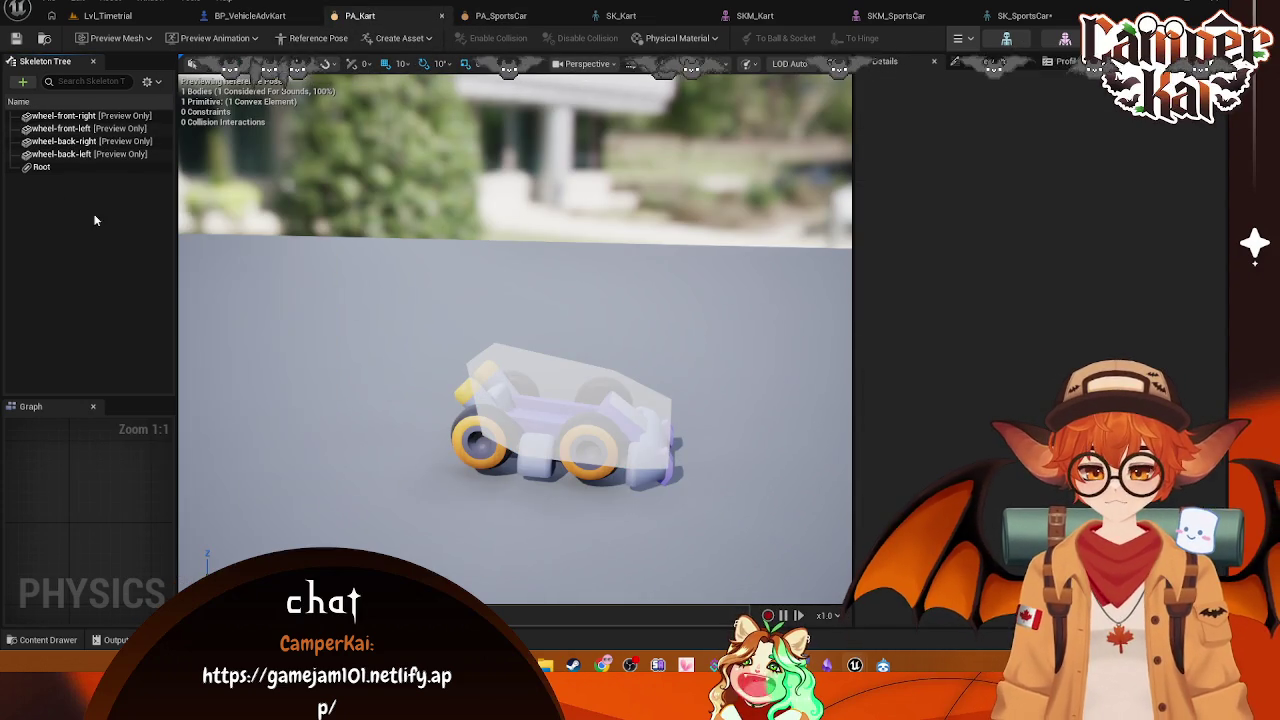
{"action": "left_click", "coordinate": [21, 82]}
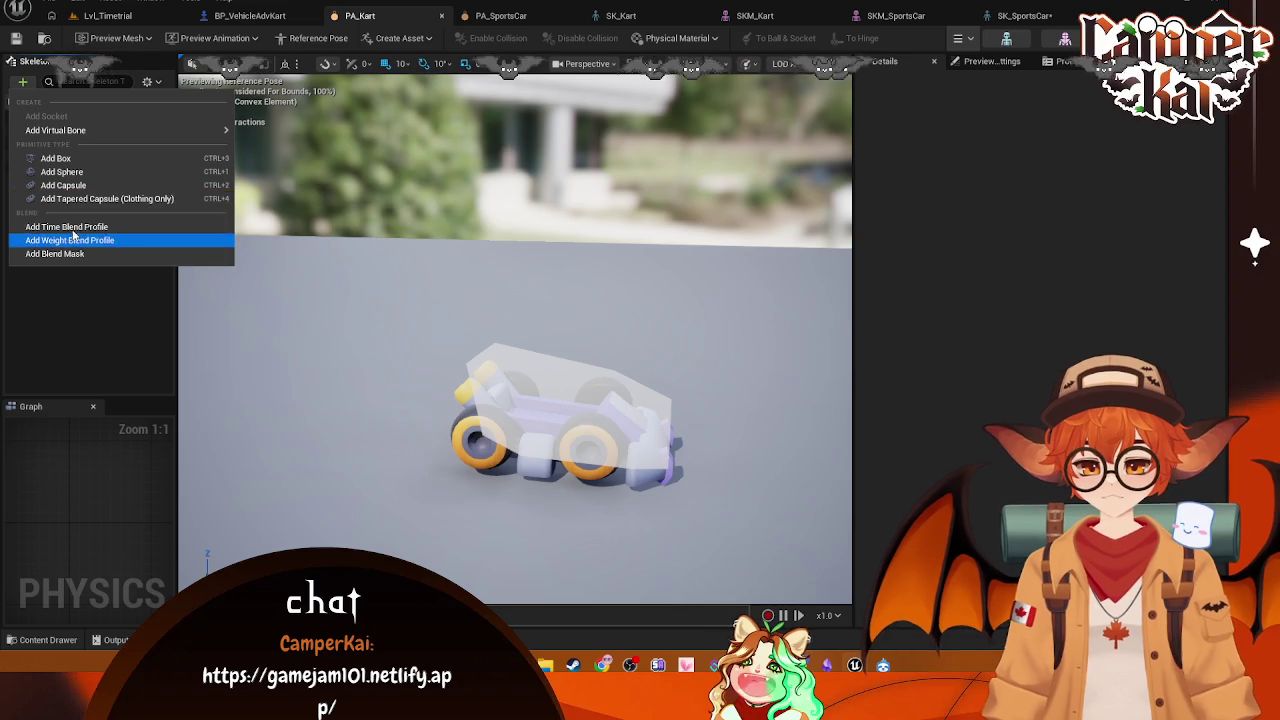
{"action": "left_click", "coordinate": [69, 357]}
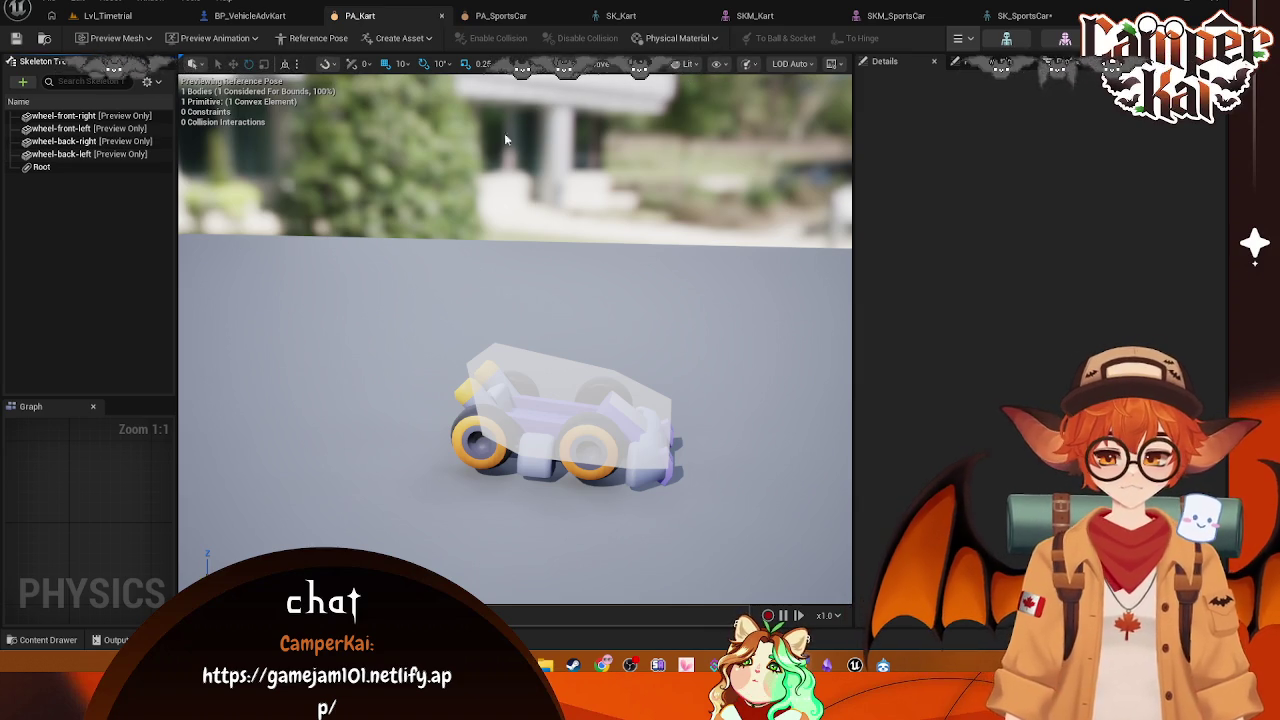
{"action": "right_click", "coordinate": [69, 232]}
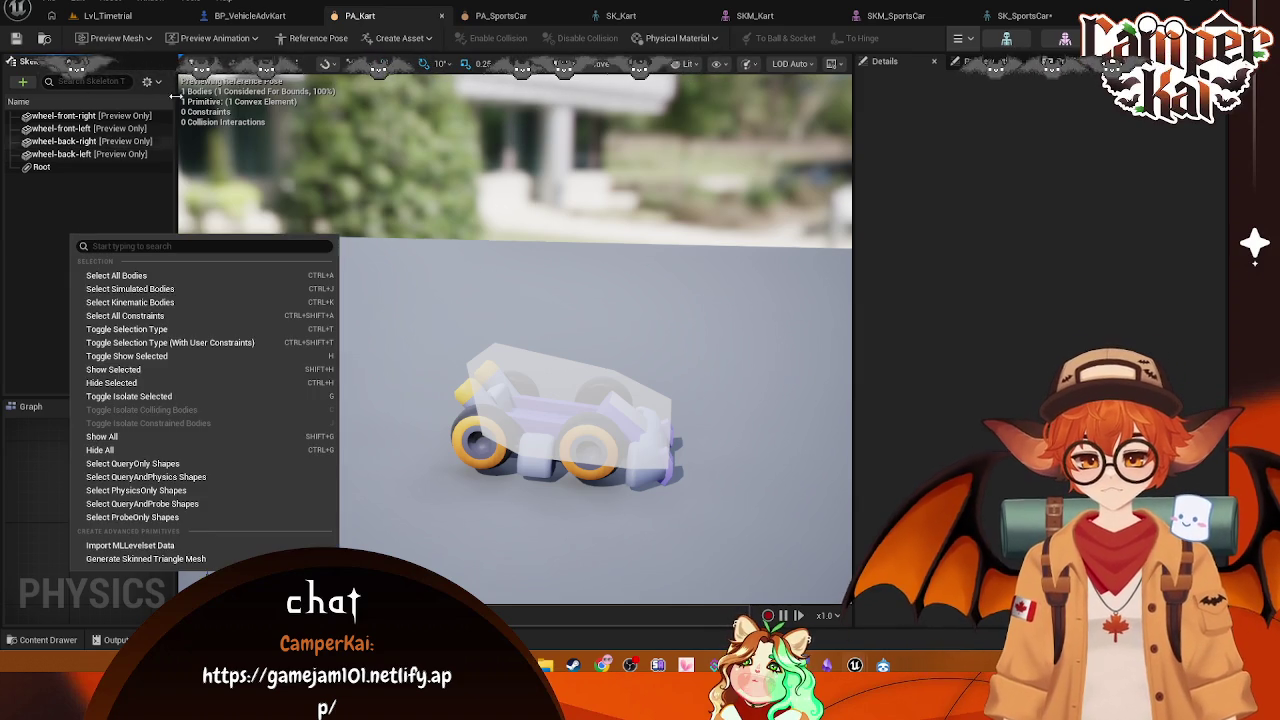
{"action": "left_click", "coordinate": [152, 82]}
Step: Turn on Show All Bones in both the PA_Kart and PA_SportsCar skeleton trees
{"action": "left_click", "coordinate": [152, 82]}
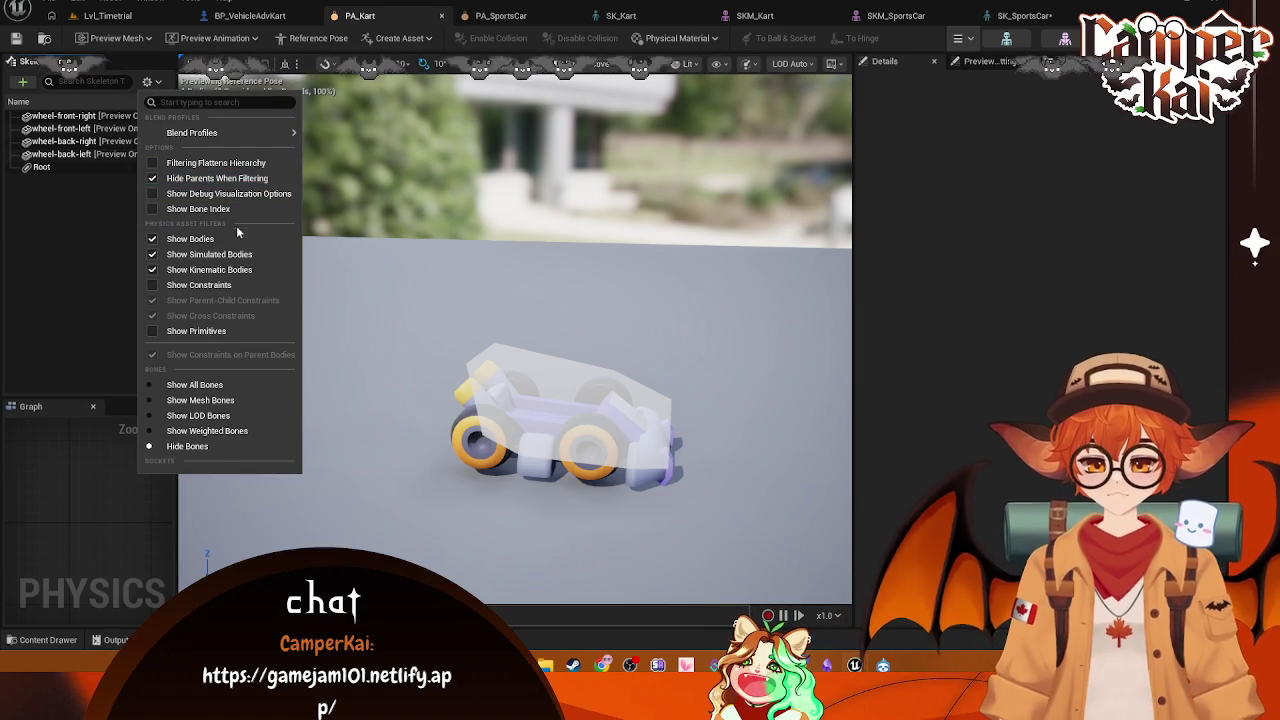
{"action": "left_click", "coordinate": [225, 384]}
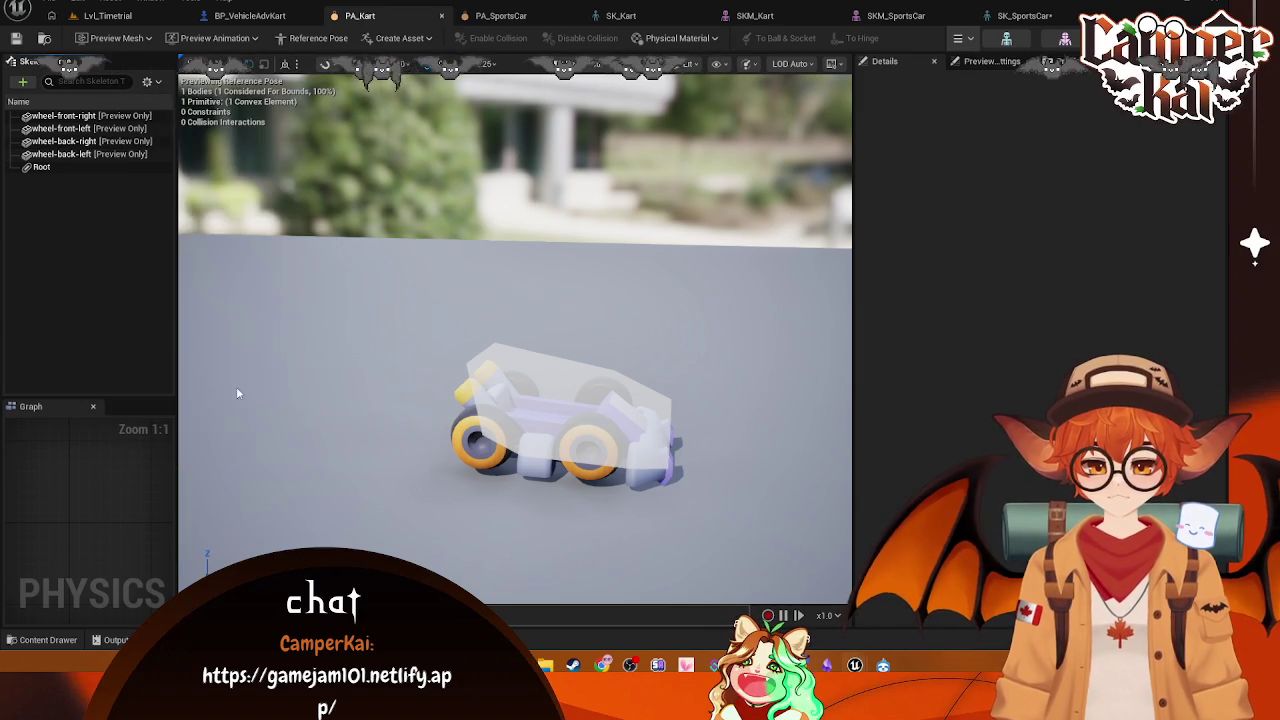
{"action": "scroll", "coordinate": [144, 227], "scroll_direction": "down", "scroll_amount": 3}
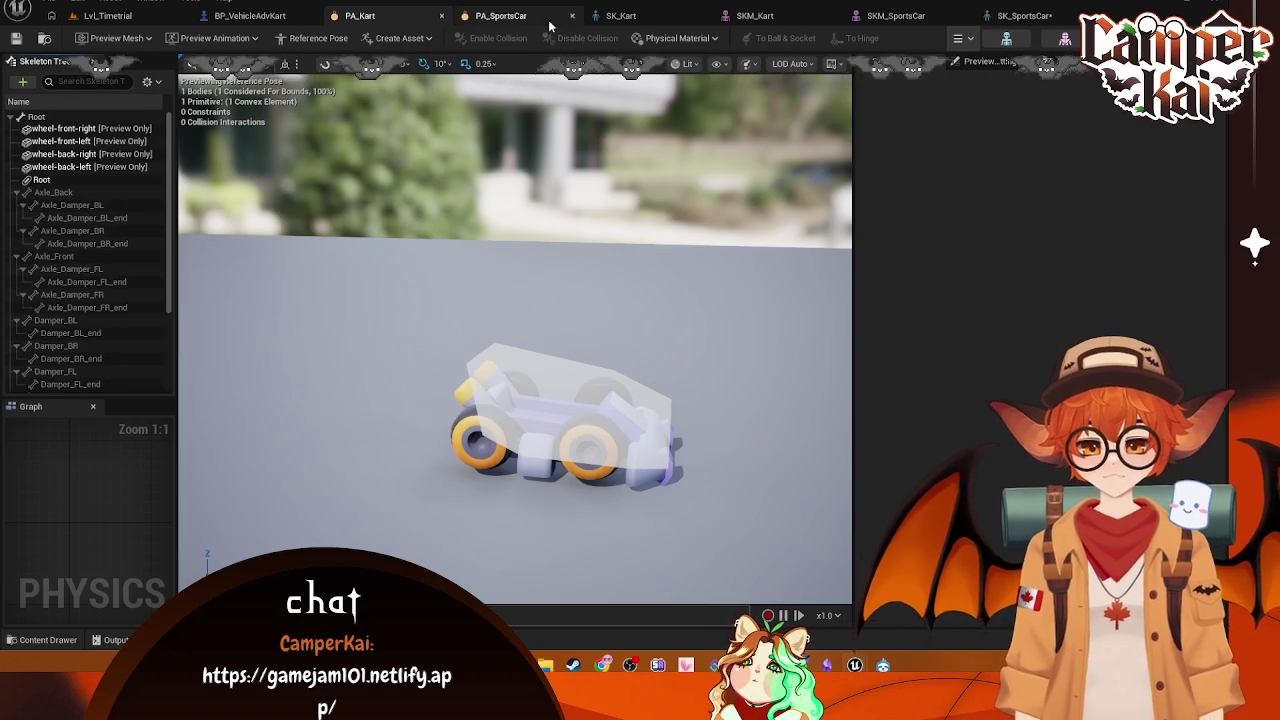
{"action": "left_click", "coordinate": [537, 20]}
{"action": "left_click", "coordinate": [154, 82]}
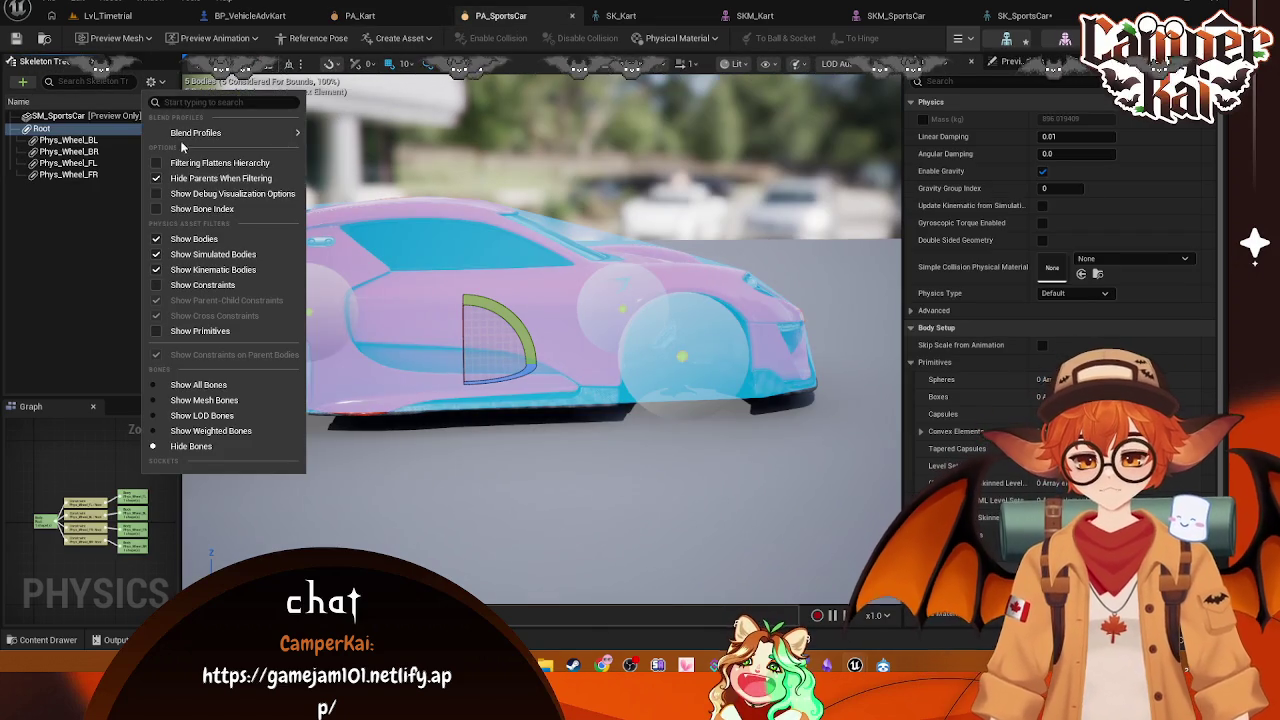
{"action": "left_click", "coordinate": [198, 387]}
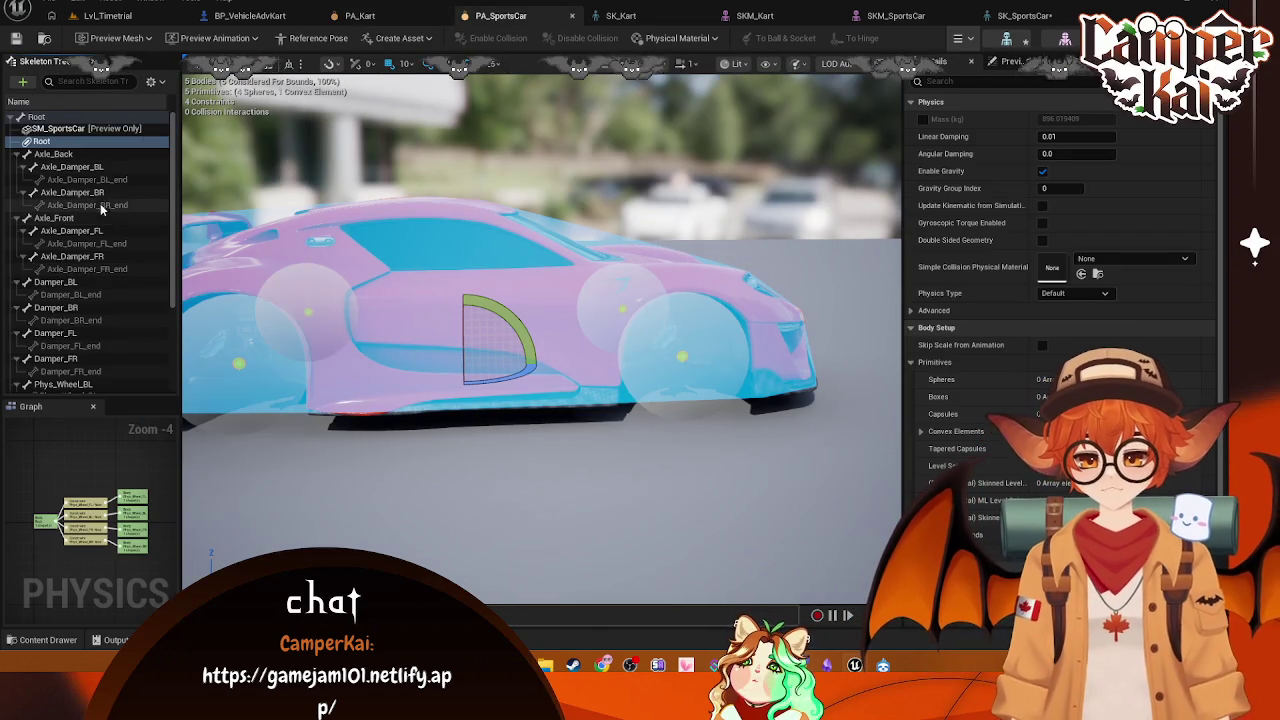
{"action": "scroll", "coordinate": [105, 205], "scroll_direction": "down", "scroll_amount": 3}
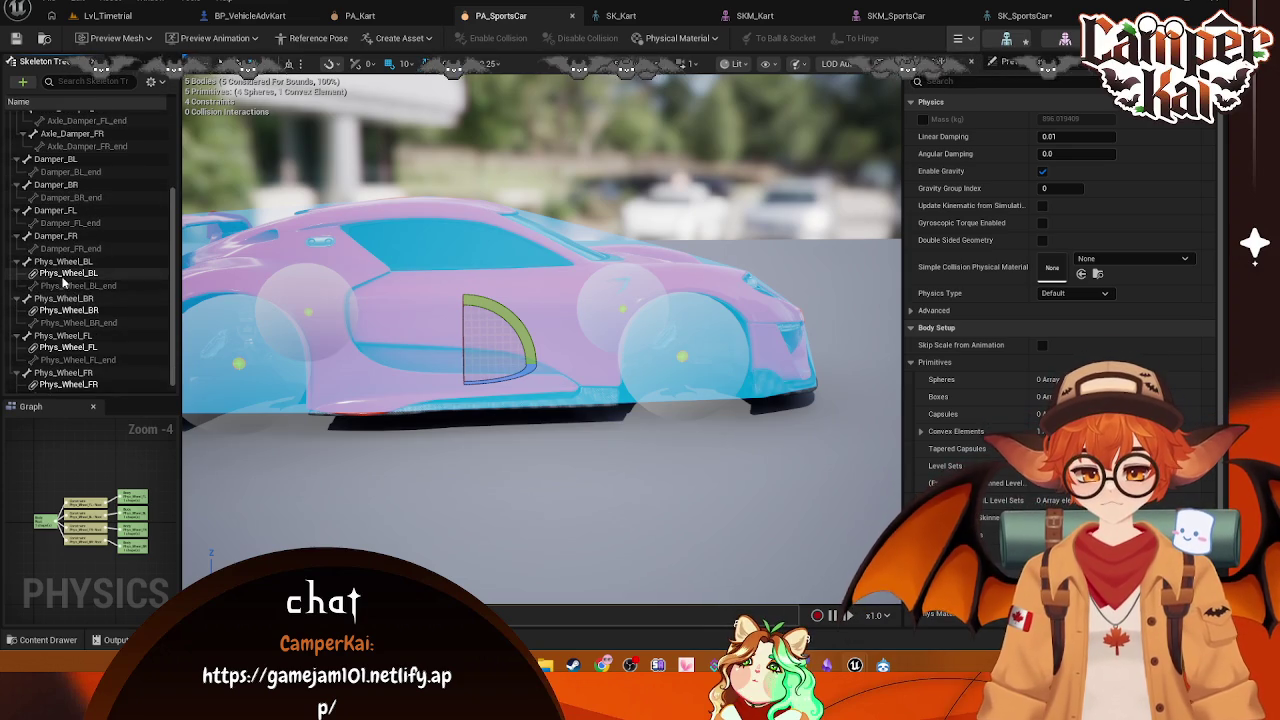
Step: Check Lvl_Timetrial and PA_SportsCar again, then return to PA_Kart and select Phys_Wheel_BL
{"action": "left_click", "coordinate": [105, 16]}
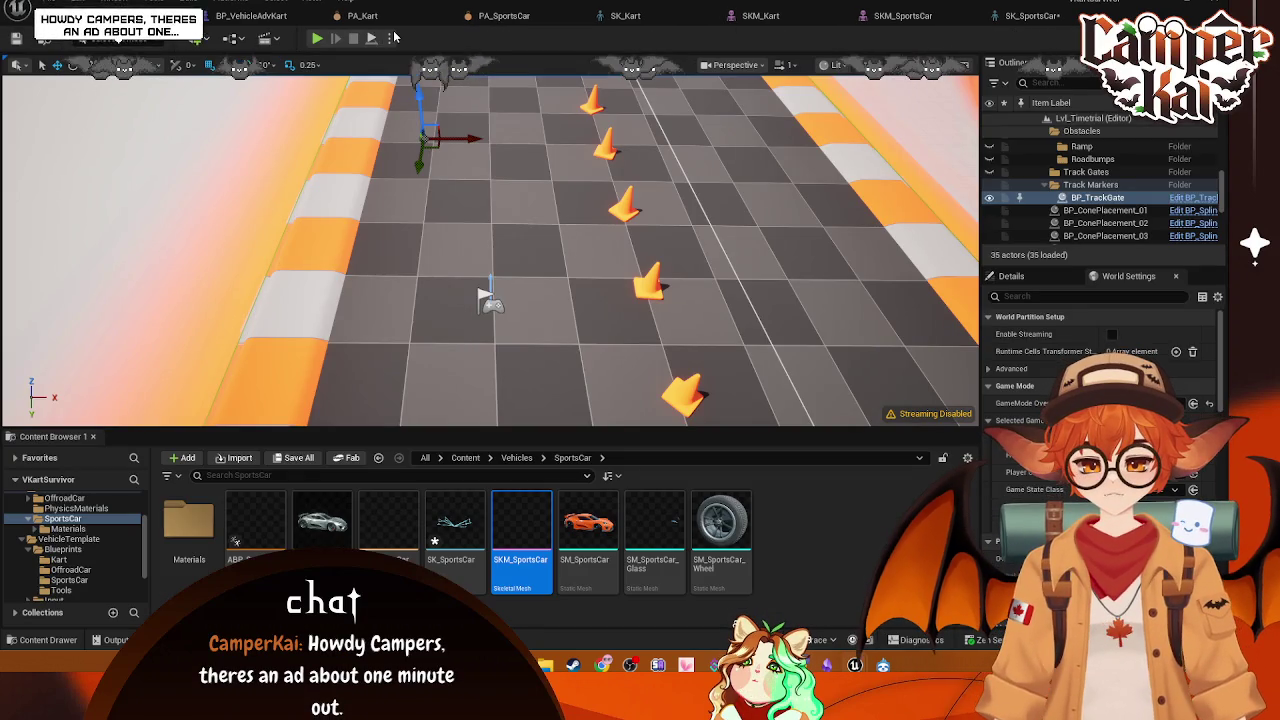
{"action": "left_click", "coordinate": [362, 16]}
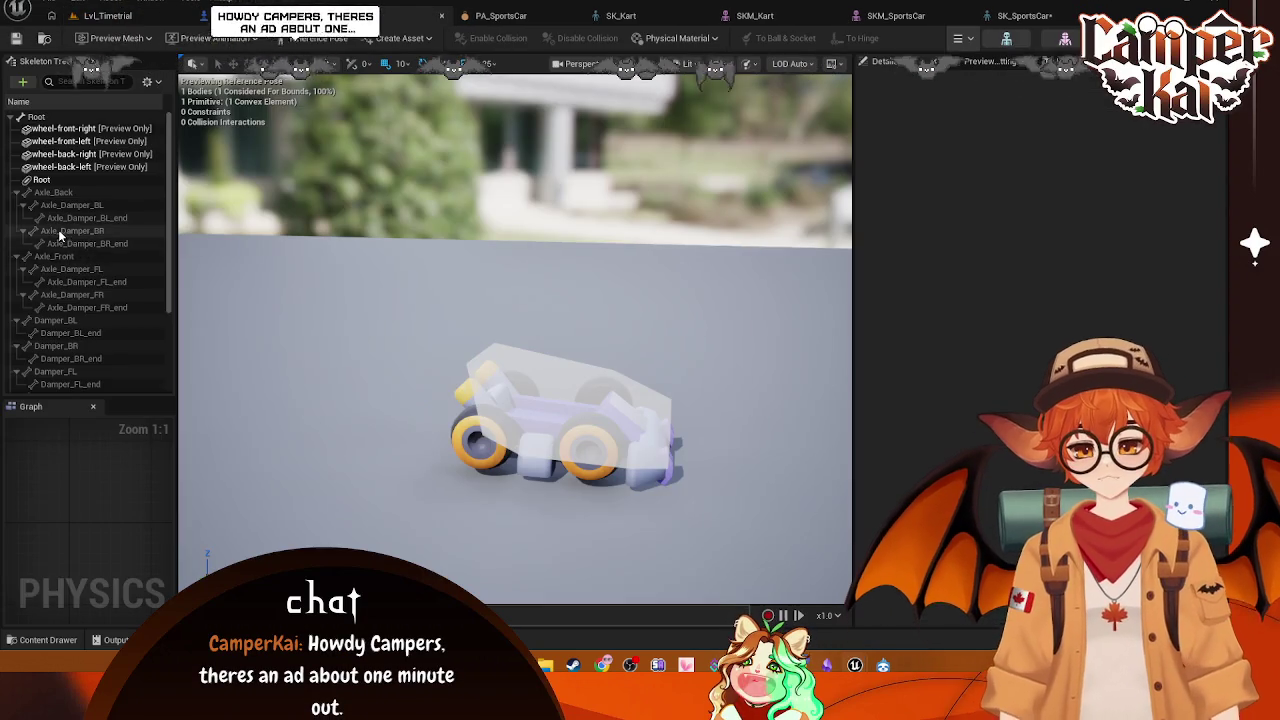
{"action": "left_click", "coordinate": [509, 17]}
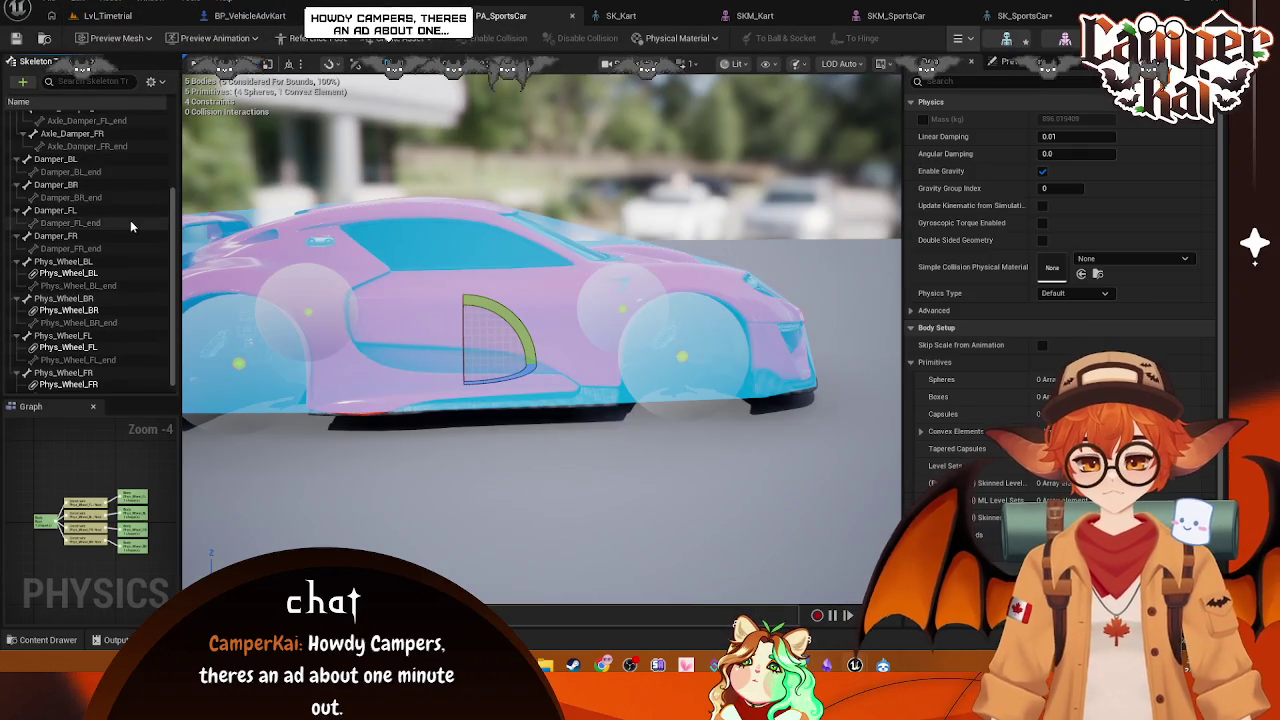
{"action": "left_click", "coordinate": [360, 16]}
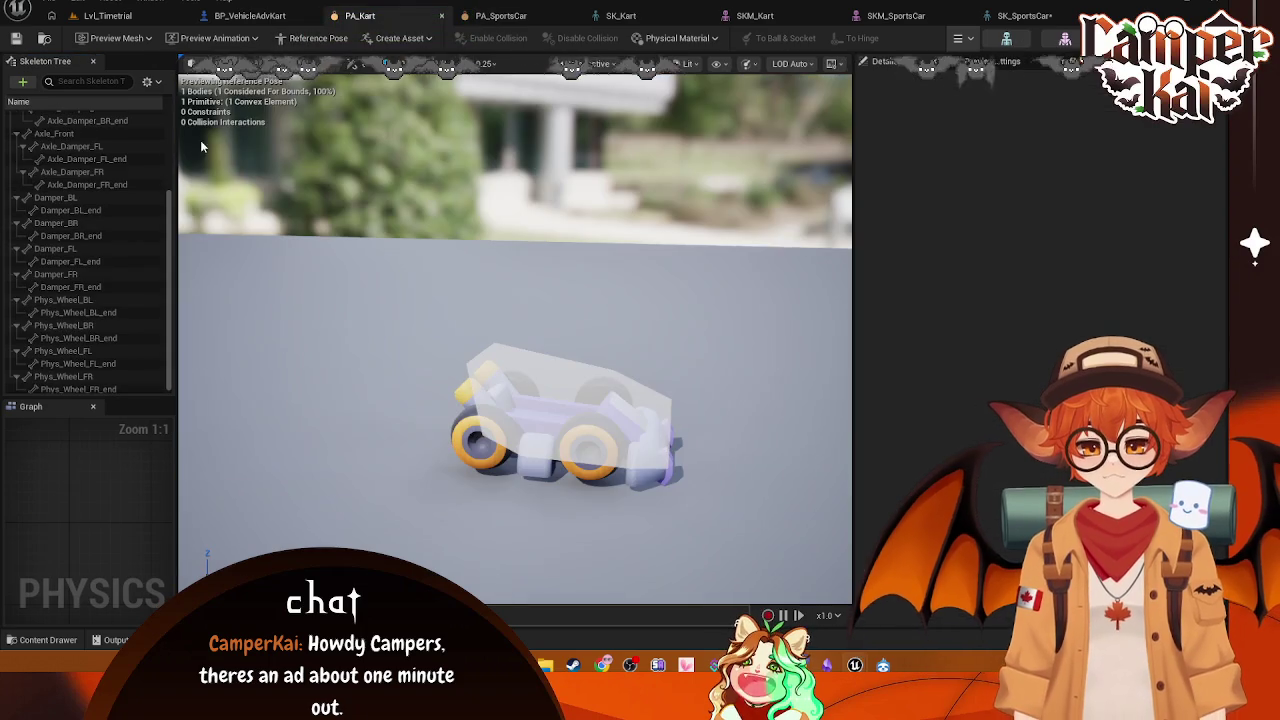
{"action": "left_click", "coordinate": [57, 300]}
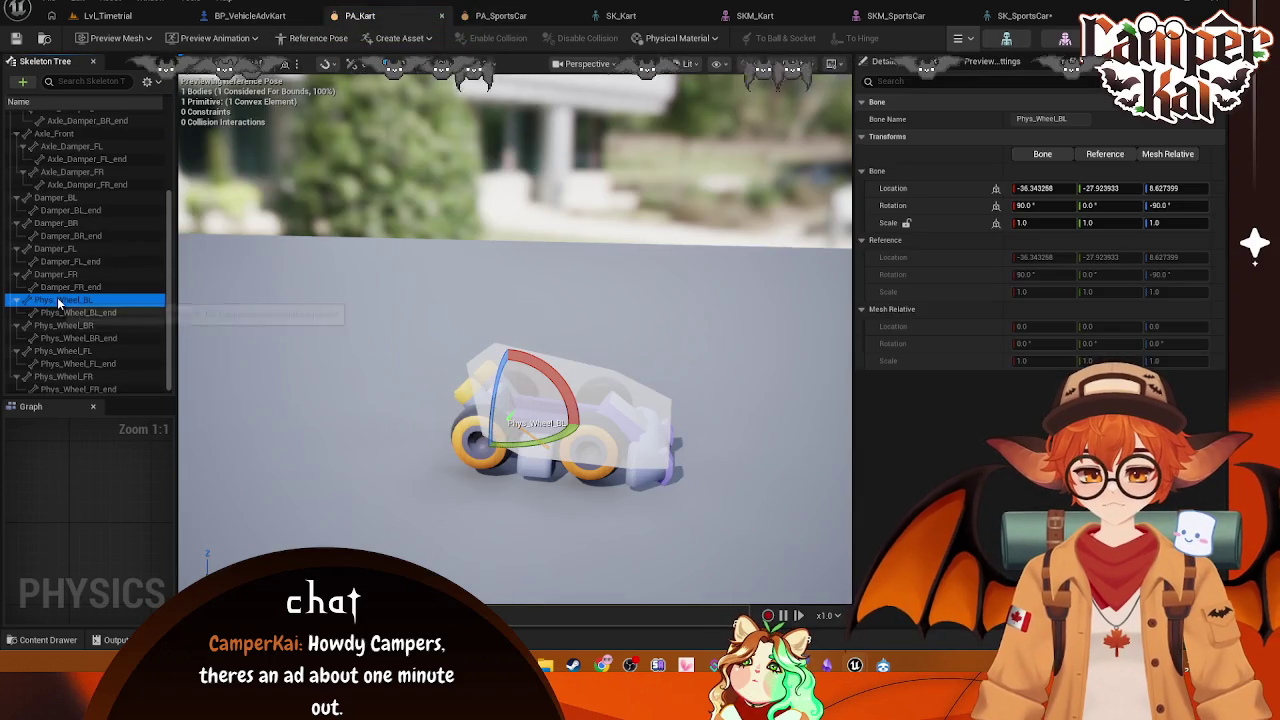
Step: Create sphere bodies on the Phys_Wheel_BL and Phys_Wheel_BR bones
{"action": "right_click", "coordinate": [57, 300]}
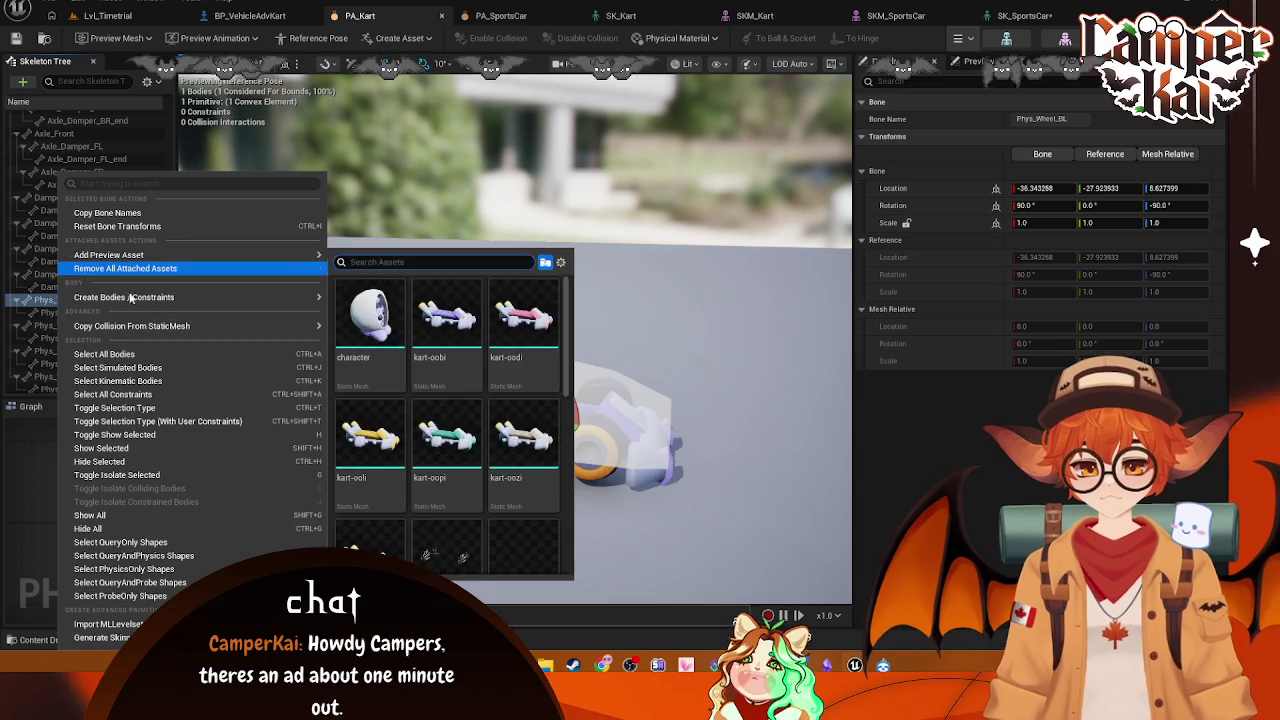
{"action": "mouse_move", "coordinate": [150, 297]}
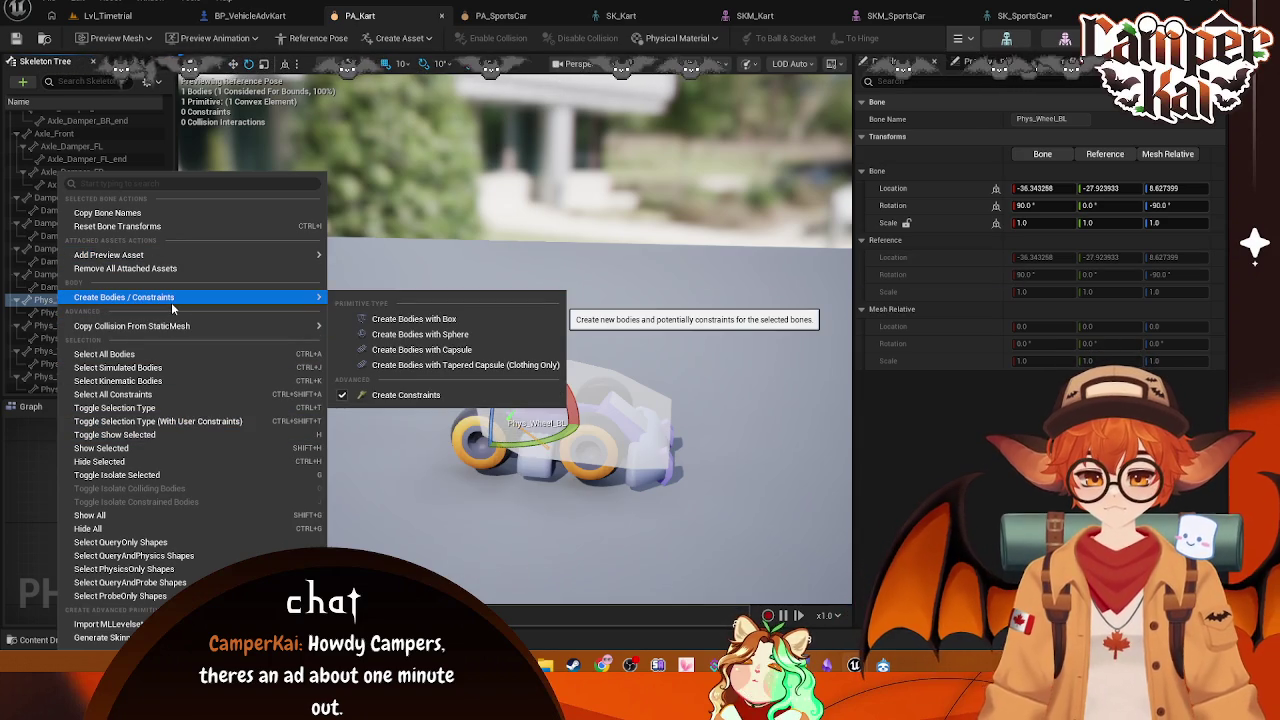
{"action": "left_click", "coordinate": [425, 336]}
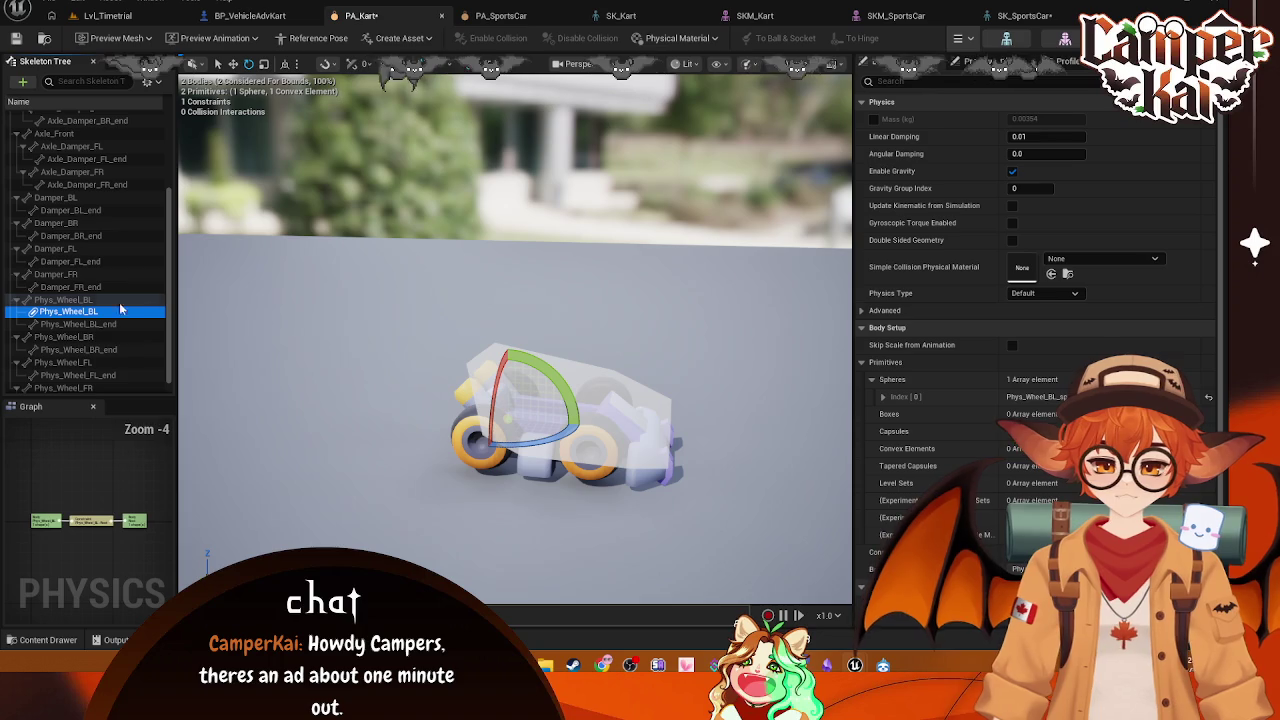
{"action": "mouse_move", "coordinate": [517, 360]}
{"action": "left_mouse_down"}
{"action": "mouse_move", "coordinate": [720, 375]}
{"action": "mouse_move", "coordinate": [718, 335]}
{"action": "mouse_move", "coordinate": [716, 410]}
{"action": "left_mouse_up"}
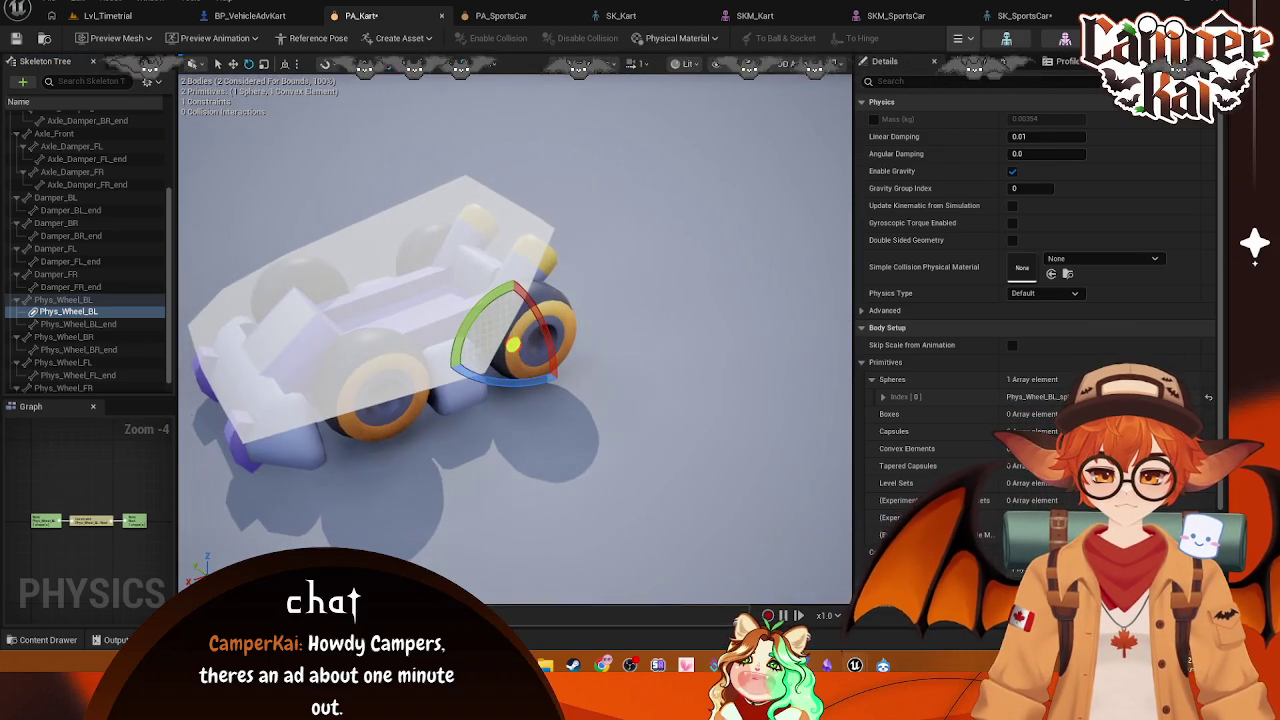
{"action": "right_click", "coordinate": [68, 339]}
{"action": "mouse_move", "coordinate": [120, 331]}
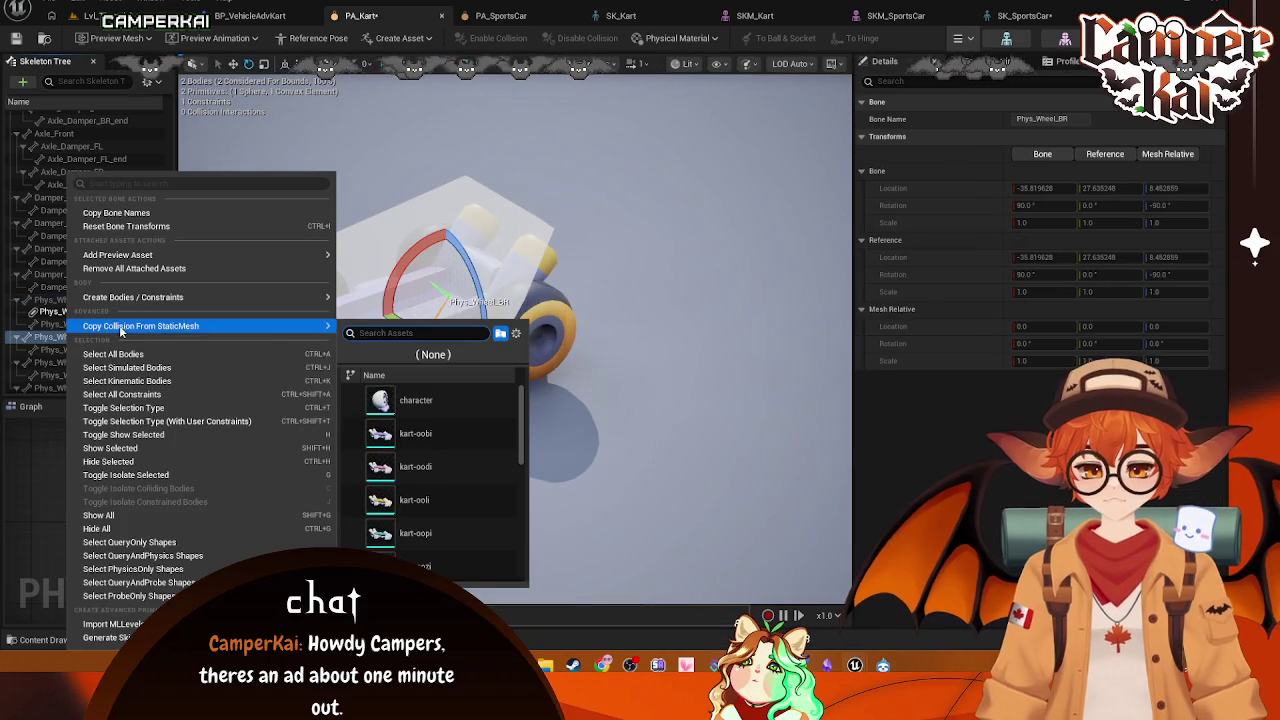
{"action": "mouse_move", "coordinate": [175, 297]}
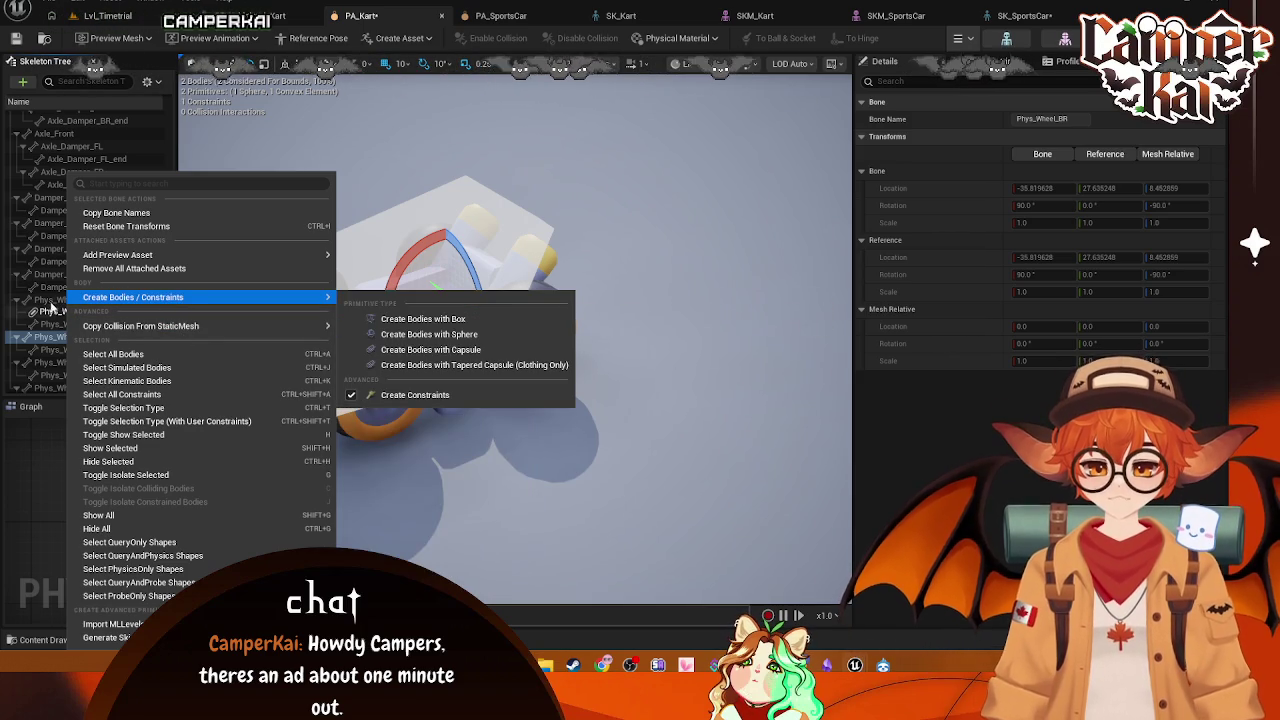
{"action": "left_click", "coordinate": [46, 326]}
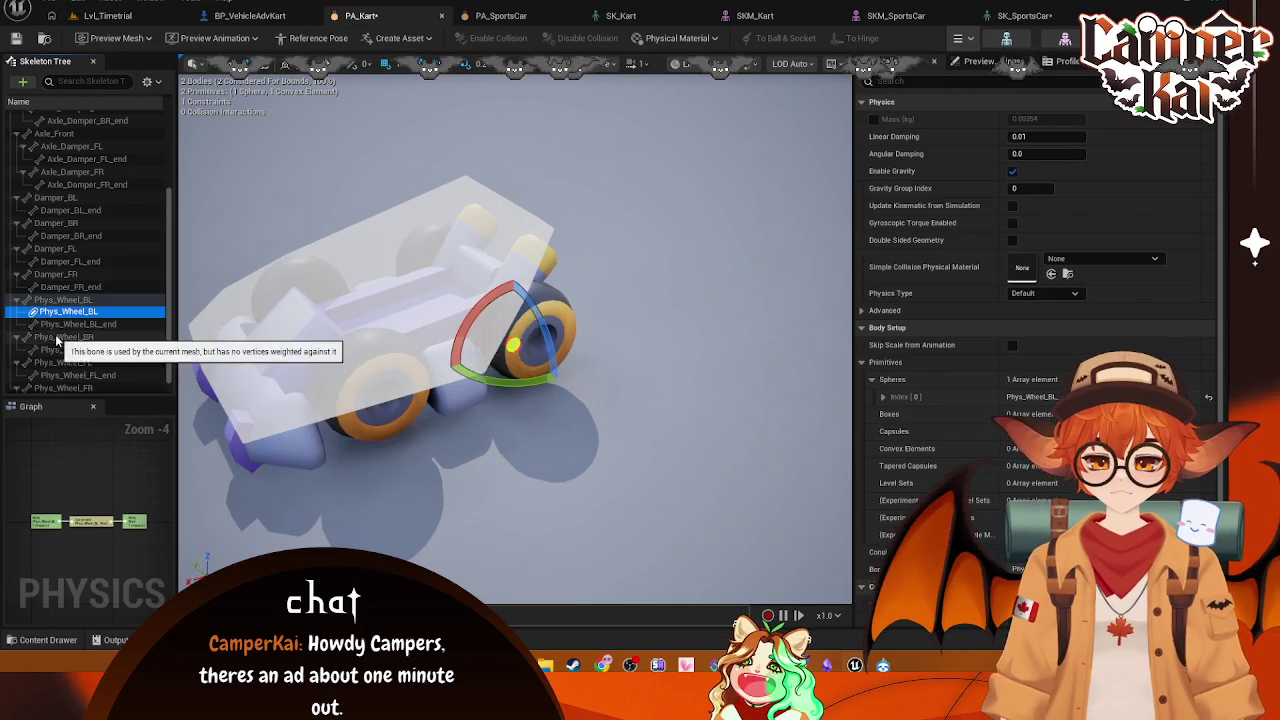
{"action": "right_click", "coordinate": [58, 337]}
{"action": "mouse_move", "coordinate": [190, 255]}
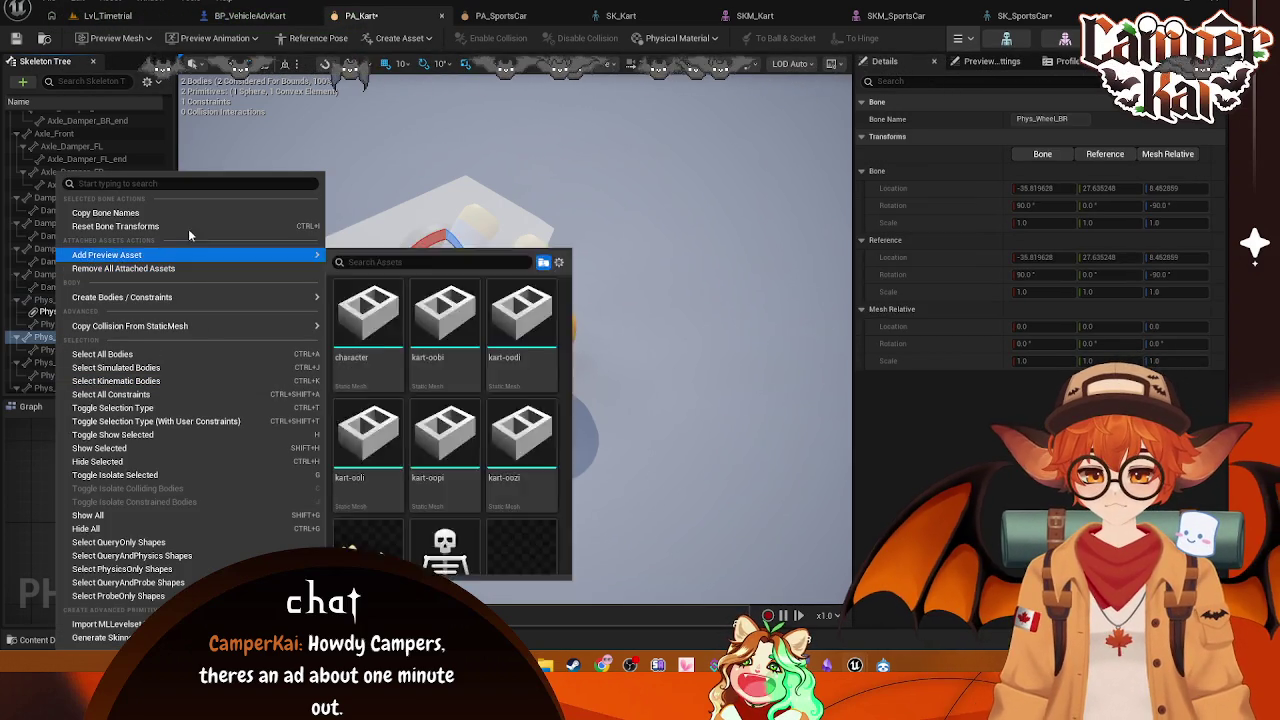
{"action": "mouse_move", "coordinate": [188, 297]}
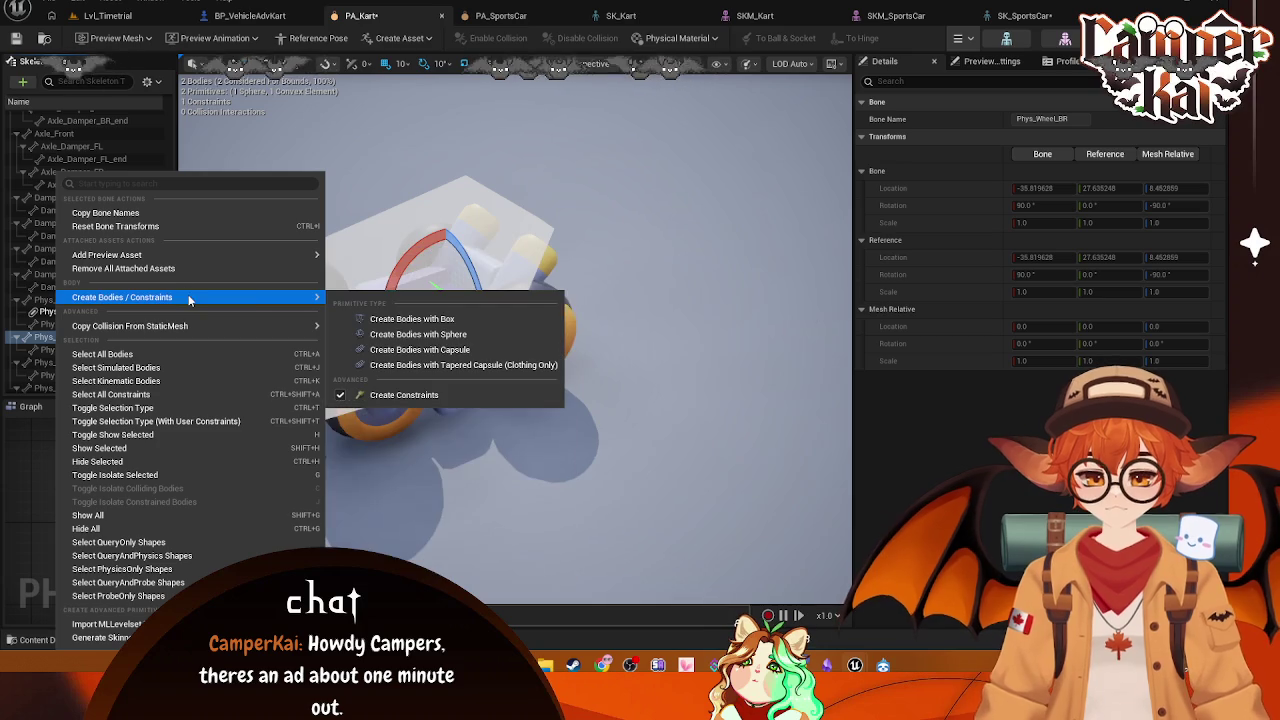
{"action": "left_click", "coordinate": [434, 333]}
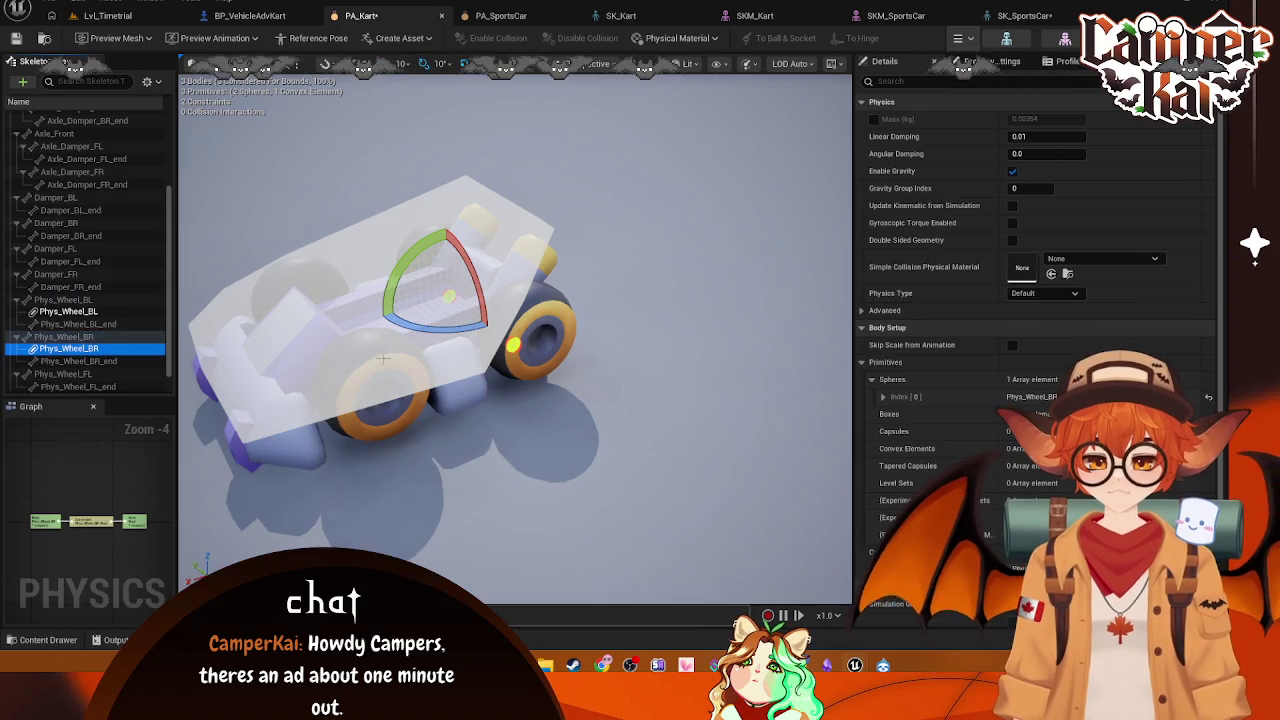
{"action": "scroll", "coordinate": [113, 383], "scroll_direction": "down", "scroll_amount": 1}
Step: Create a capsule body on Phys_Wheel_FL and a sphere body on Phys_Wheel_FR
{"action": "left_click", "coordinate": [83, 356]}
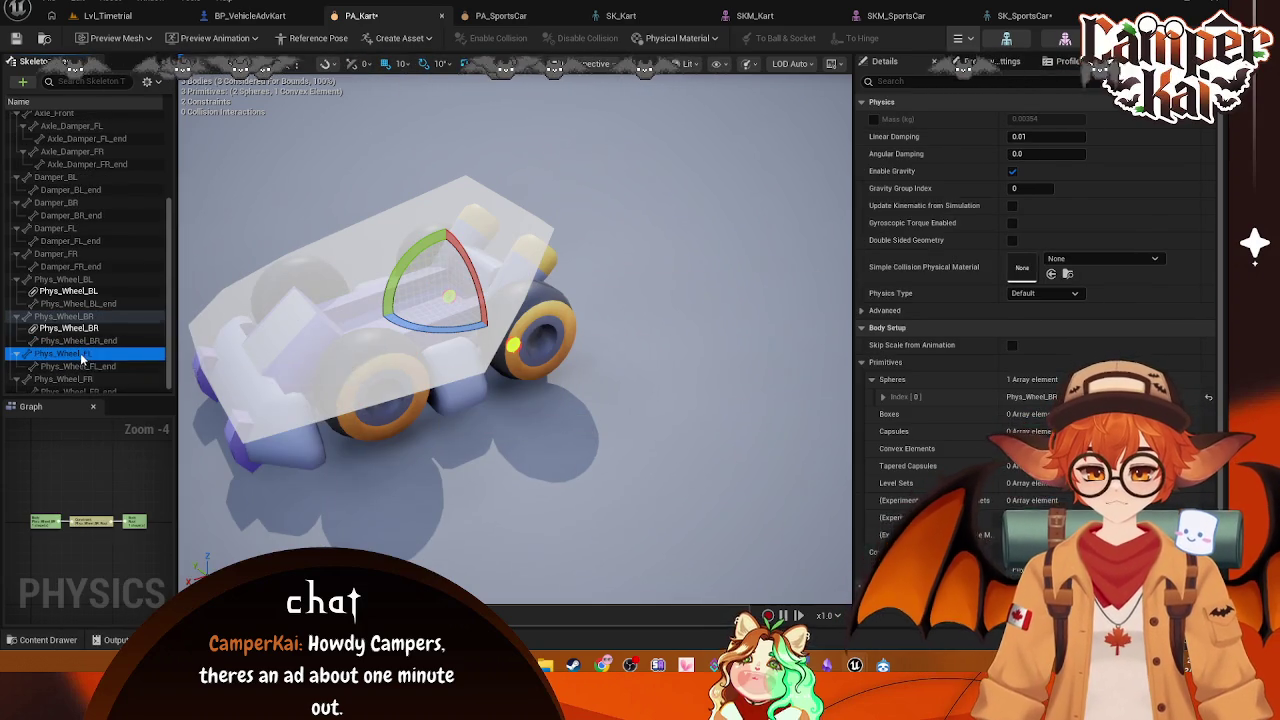
{"action": "right_click", "coordinate": [83, 357]}
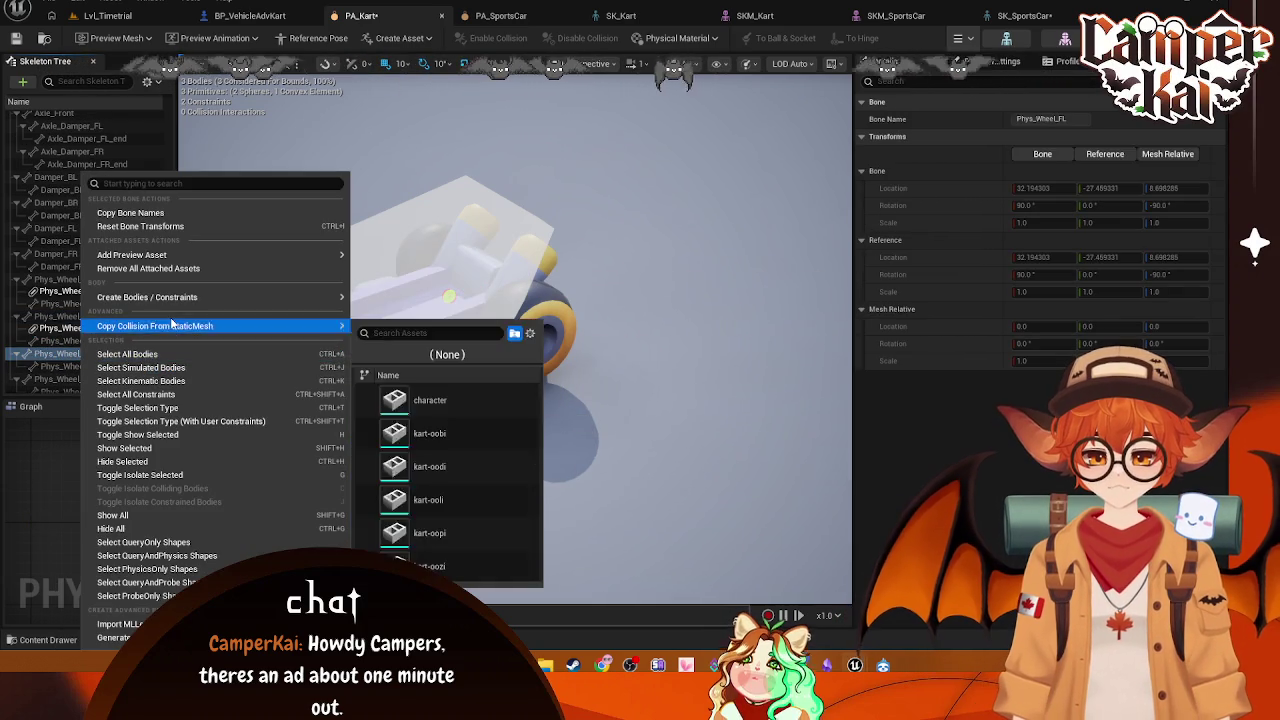
{"action": "mouse_move", "coordinate": [174, 300]}
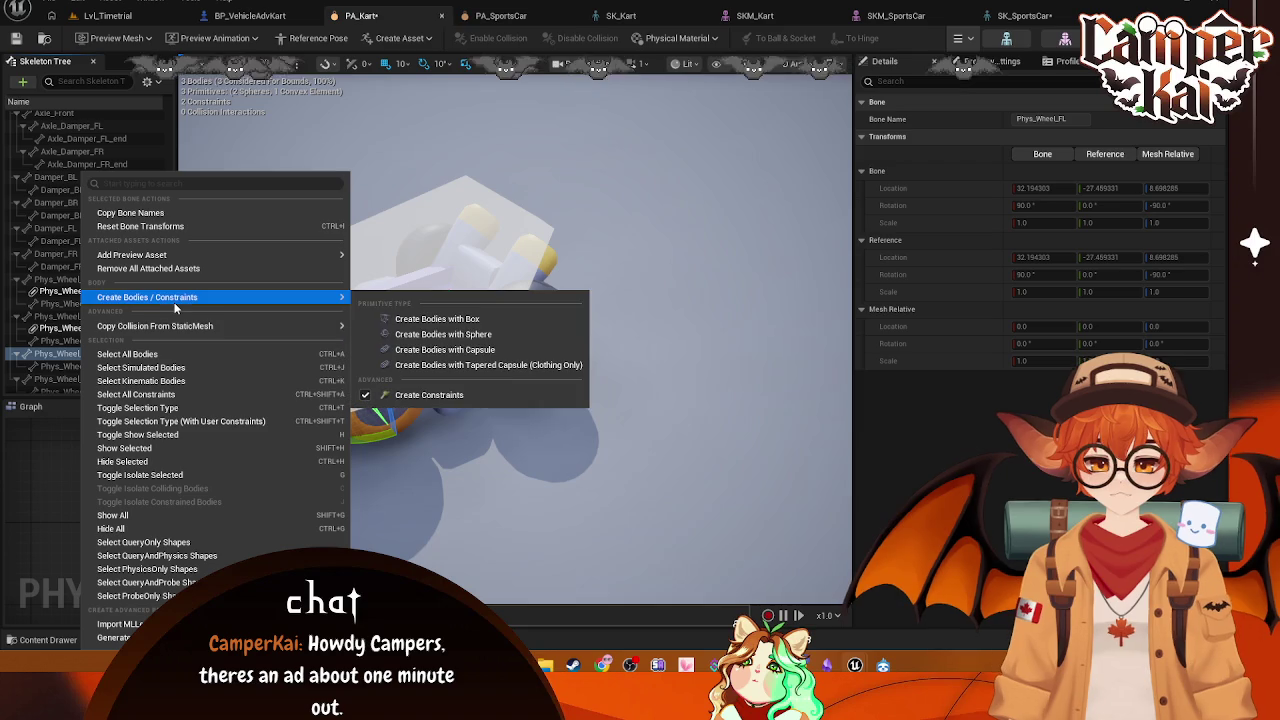
{"action": "left_click", "coordinate": [420, 349]}
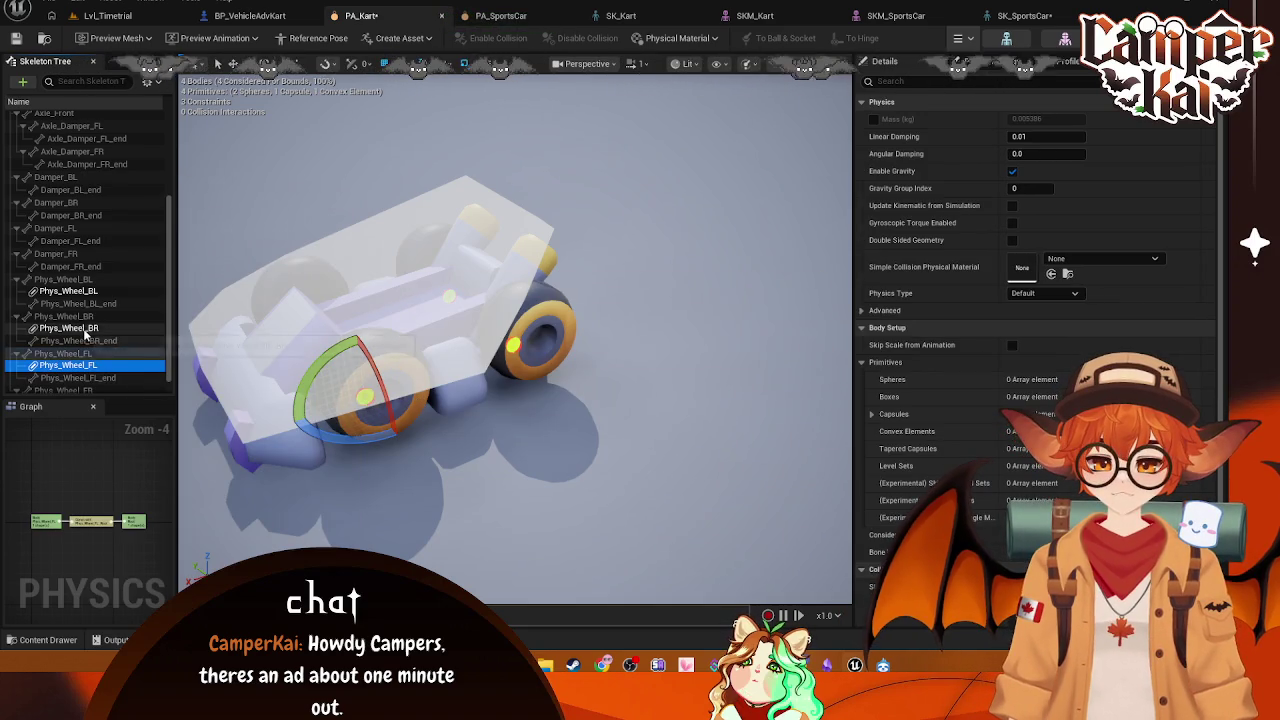
{"action": "scroll", "coordinate": [86, 337], "scroll_direction": "down", "scroll_amount": 1}
{"action": "left_click", "coordinate": [60, 374]}
{"action": "right_click", "coordinate": [84, 374]}
{"action": "mouse_move", "coordinate": [169, 310]}
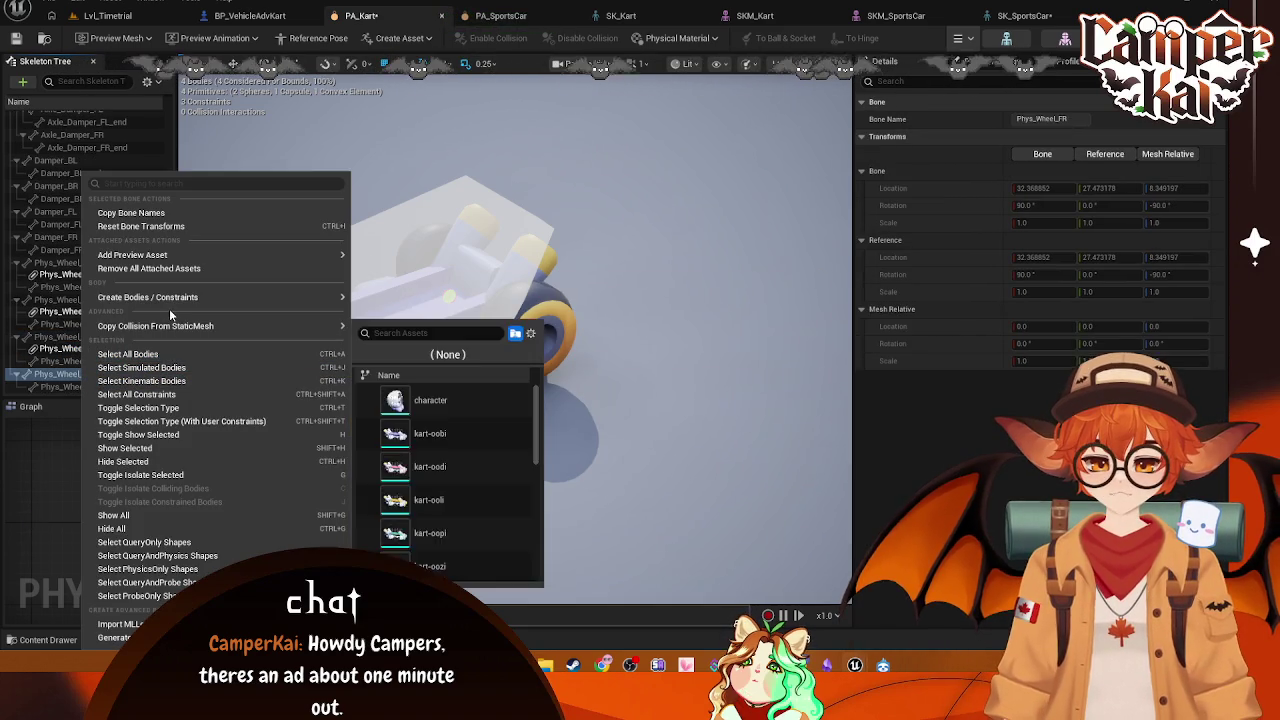
{"action": "left_click", "coordinate": [447, 335]}
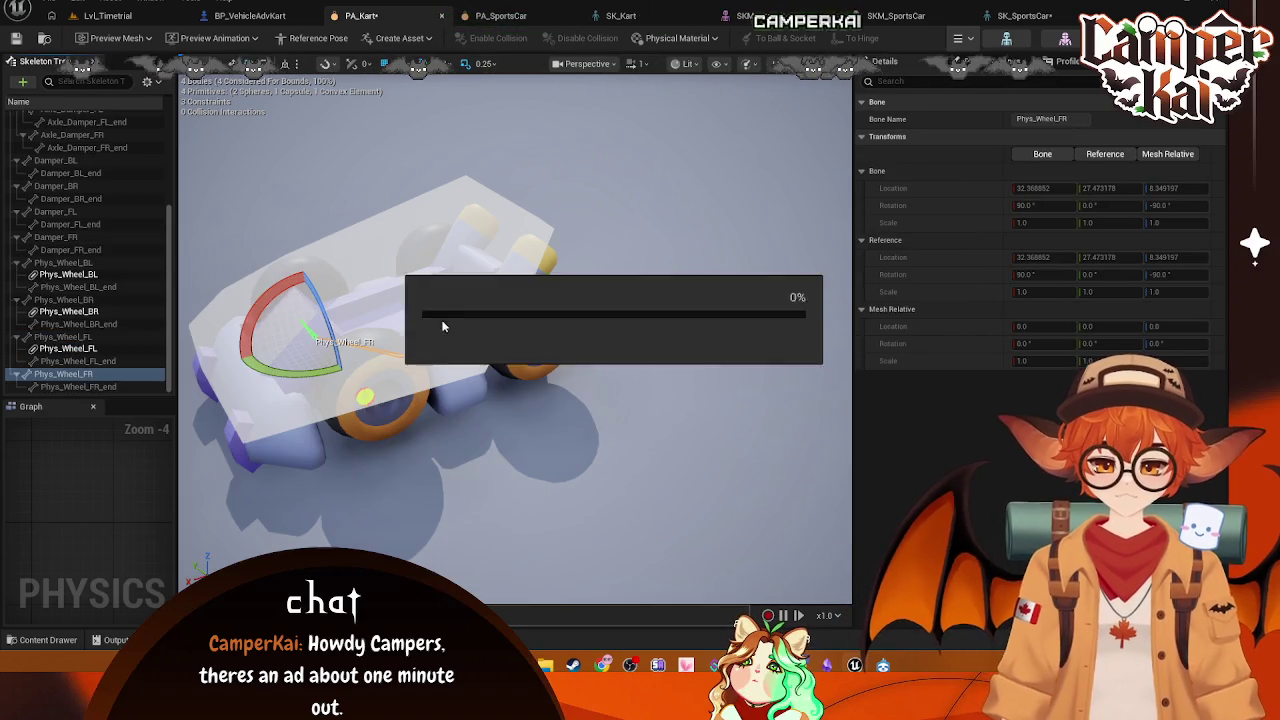
{"action": "mouse_move", "coordinate": [443, 330]}
{"action": "left_mouse_down"}
{"action": "mouse_move", "coordinate": [470, 350]}
{"action": "mouse_move", "coordinate": [475, 380]}
{"action": "left_mouse_up"}
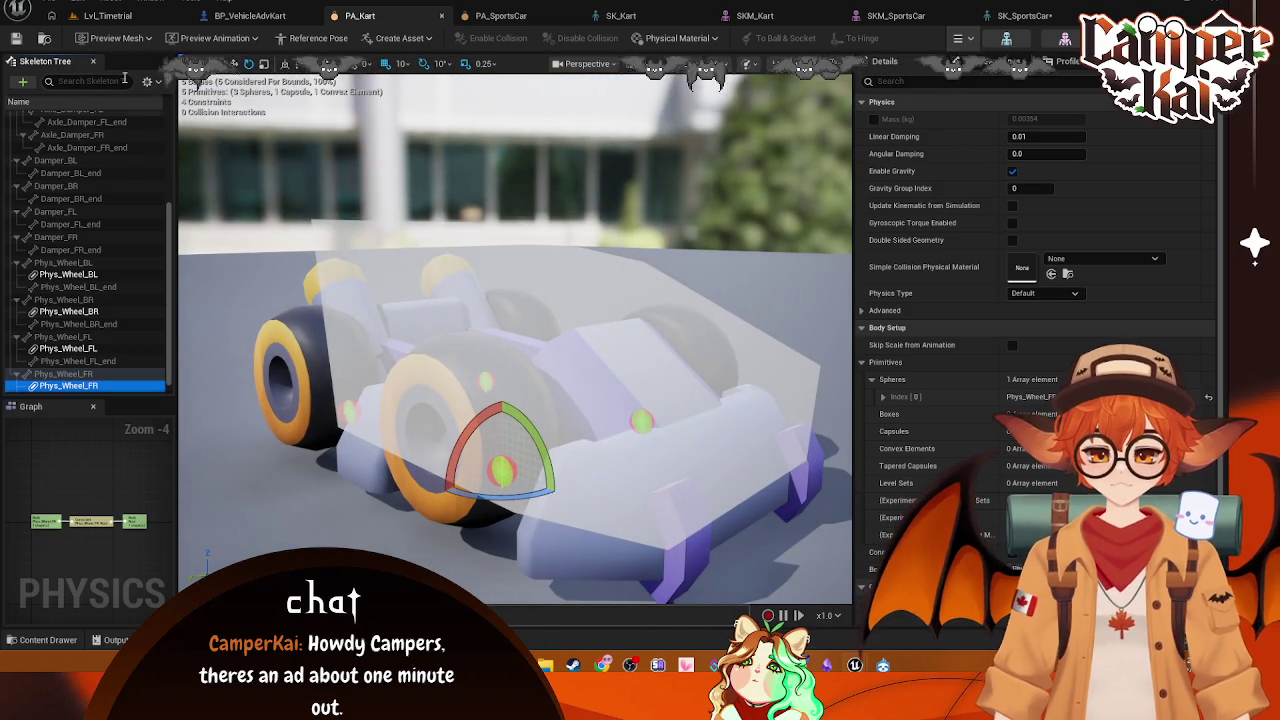
Step: Hide bones in the PA_Kart Skeleton Tree so only bodies are listed, and select Root
{"action": "left_click", "coordinate": [147, 81]}
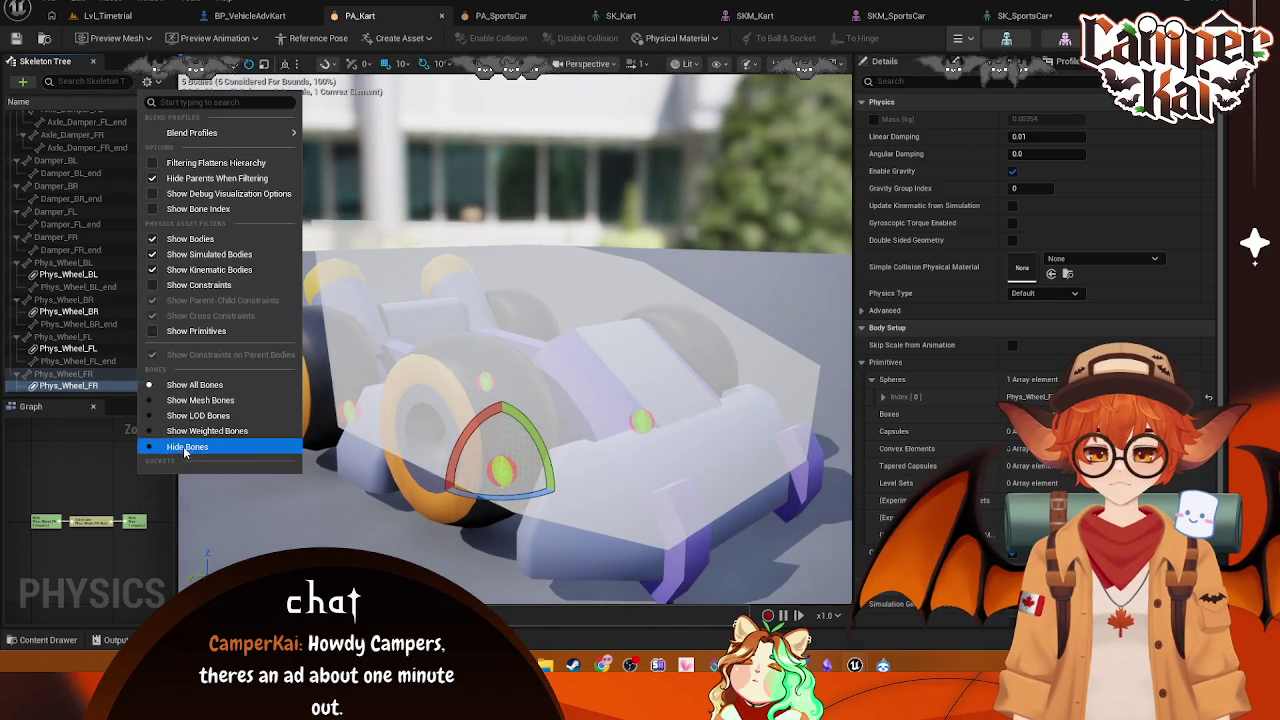
{"action": "left_click", "coordinate": [187, 446]}
{"action": "left_click", "coordinate": [42, 167]}
Step: Select the Phys_Wheel_BL body to inspect its single sphere and 0.00354 kg mass
{"action": "scroll", "coordinate": [608, 299], "scroll_direction": "down", "scroll_amount": 3}
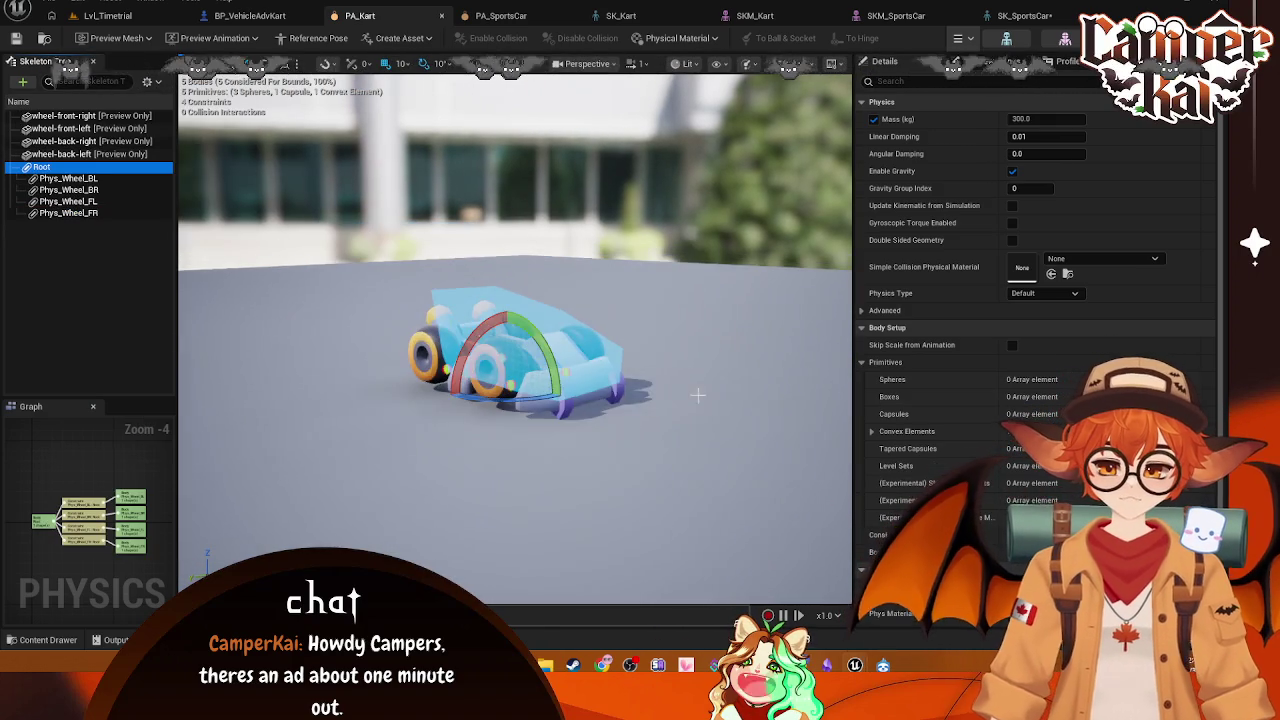
{"action": "scroll", "coordinate": [608, 299], "scroll_direction": "up", "scroll_amount": 6}
{"action": "scroll", "coordinate": [515, 340], "scroll_direction": "down", "scroll_amount": 3}
{"action": "scroll", "coordinate": [515, 340], "scroll_direction": "up", "scroll_amount": 5}
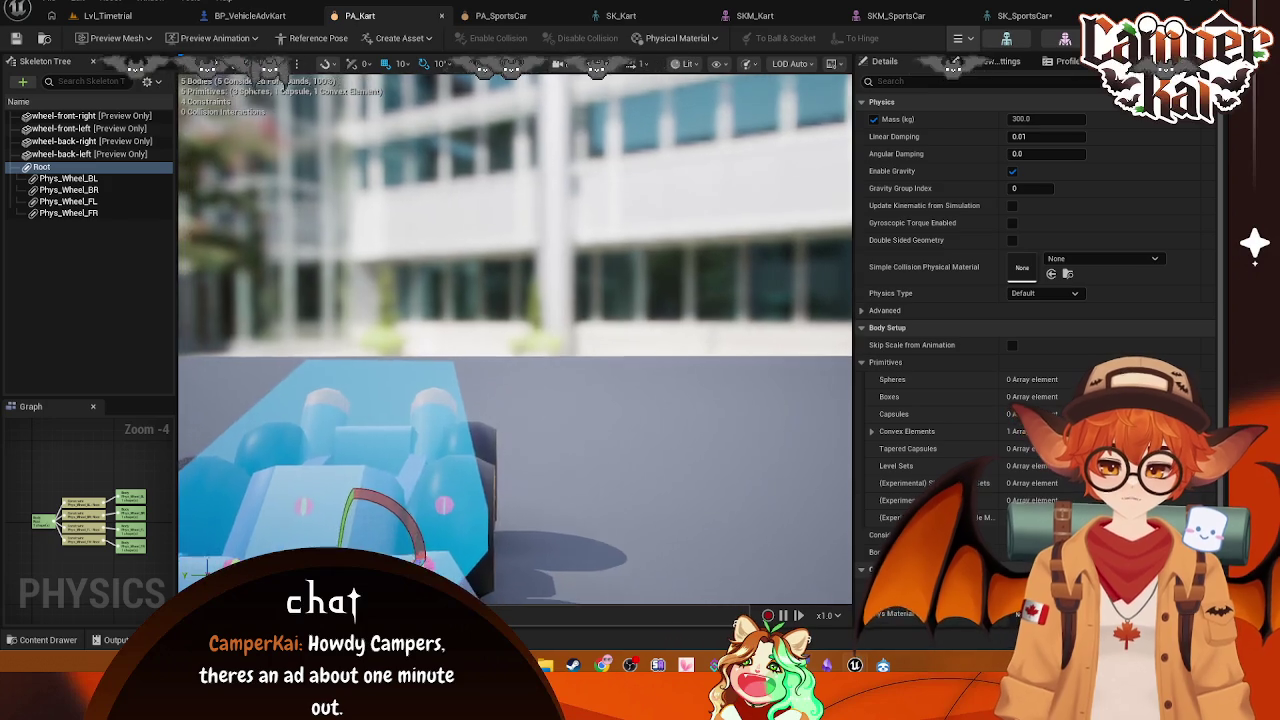
{"action": "scroll", "coordinate": [515, 340], "scroll_direction": "up", "scroll_amount": 3}
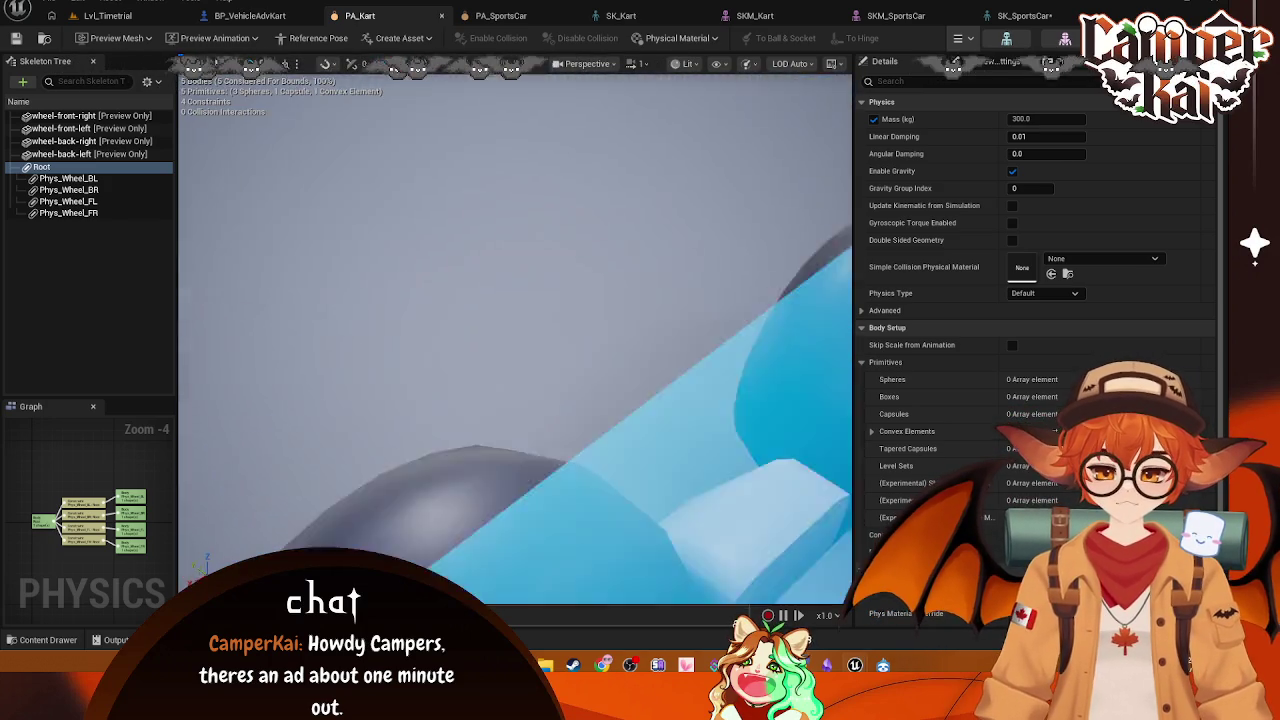
{"action": "scroll", "coordinate": [515, 340], "scroll_direction": "down", "scroll_amount": 6}
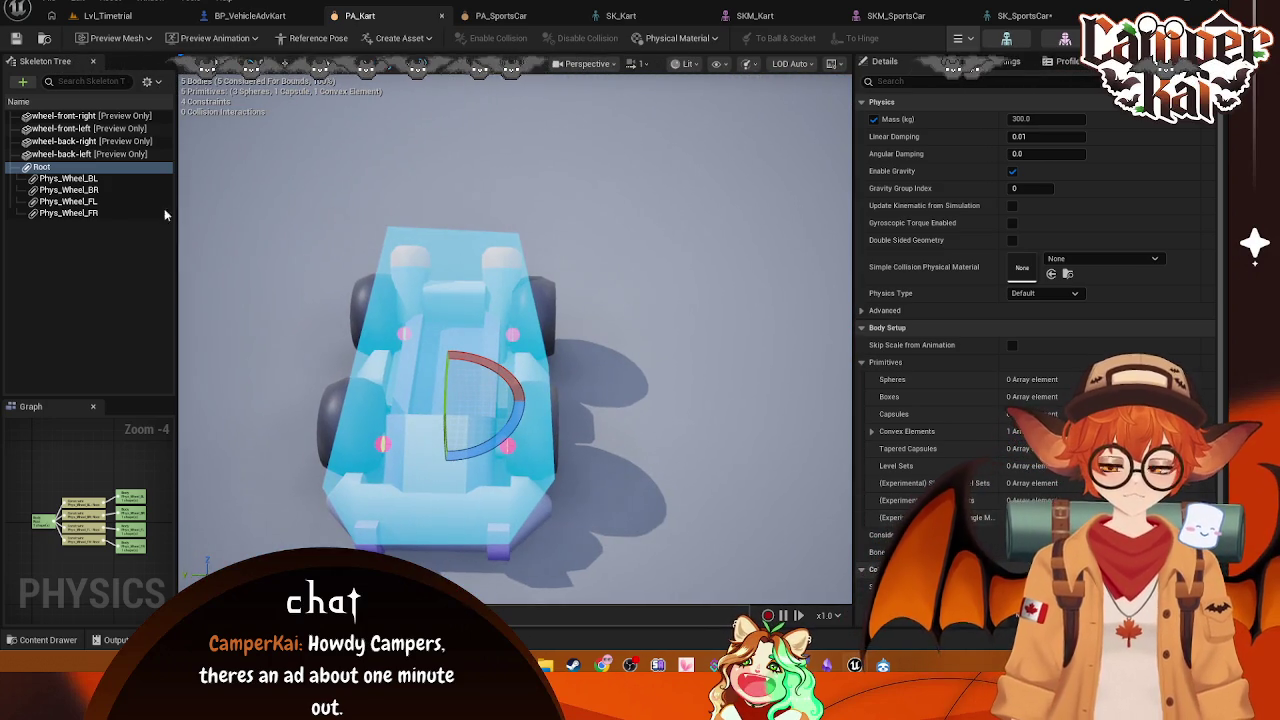
{"action": "left_click", "coordinate": [78, 178]}
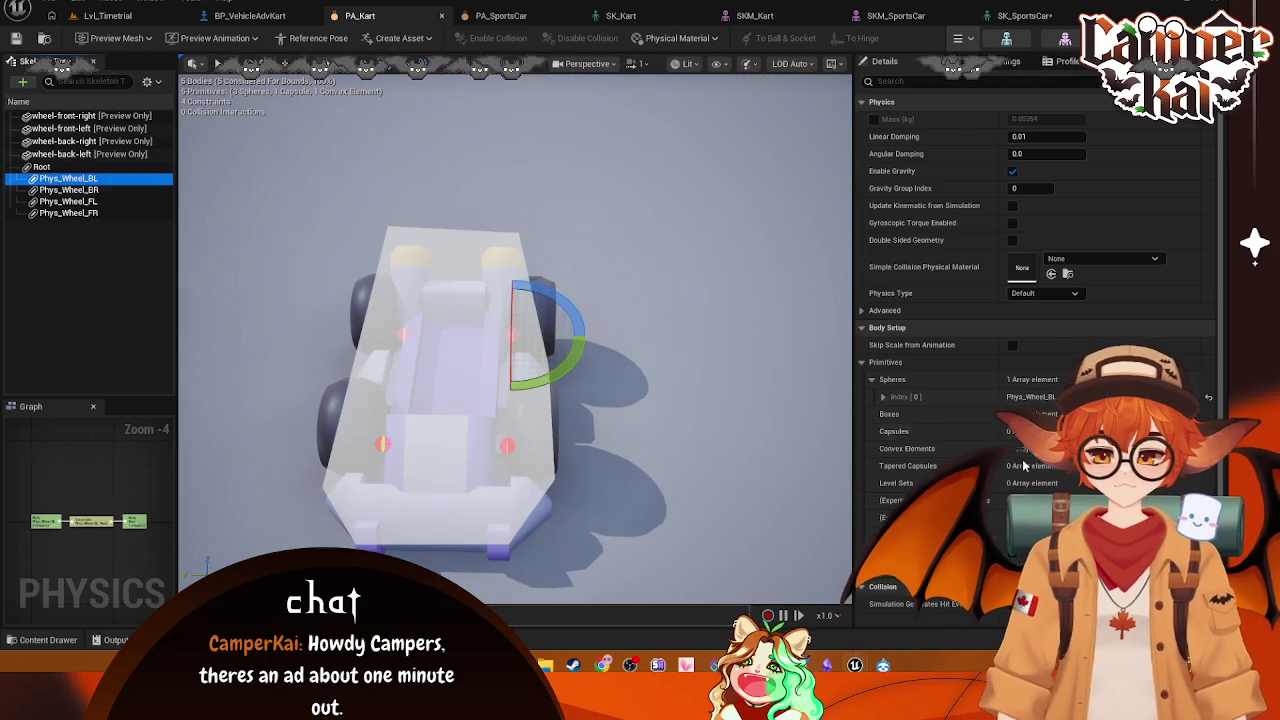
{"action": "left_click", "coordinate": [42, 168]}
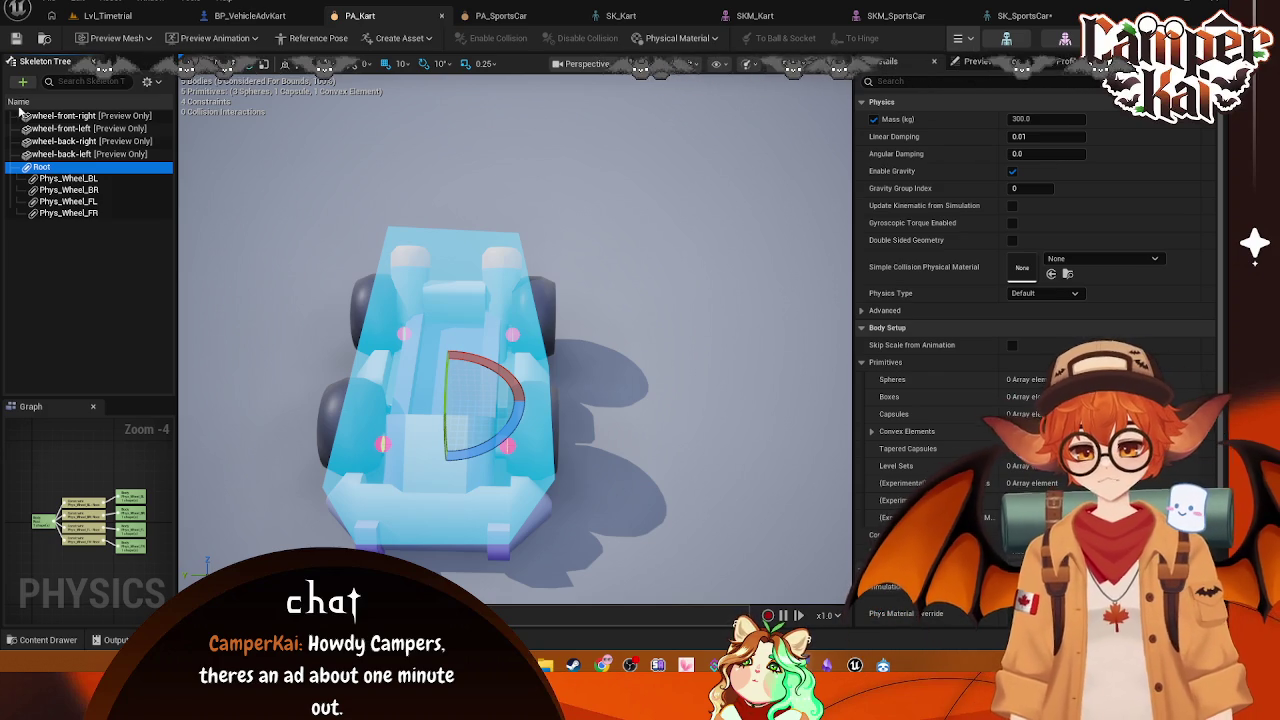
{"action": "left_click", "coordinate": [68, 179]}
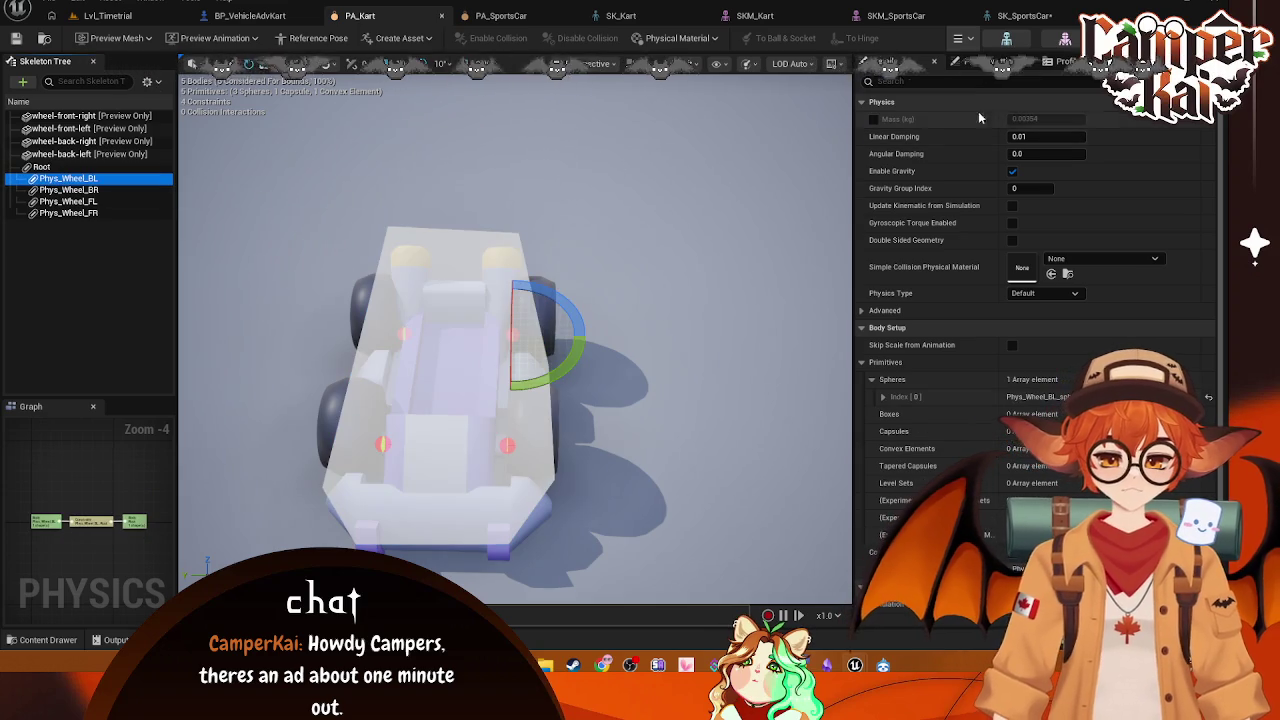
Step: Scale the Phys_Wheel_BL sphere up to wheel size, raising its mass to about 14.7 kg
{"action": "scroll", "coordinate": [1042, 300], "scroll_direction": "down", "scroll_amount": 5}
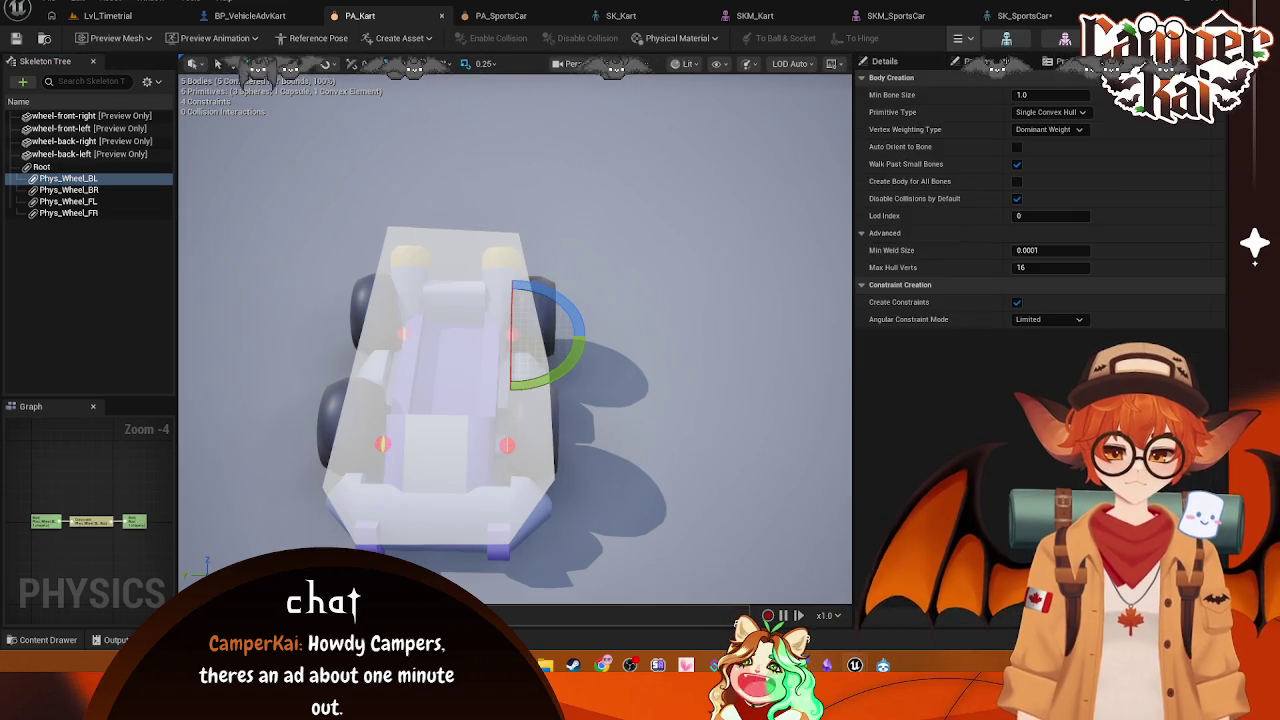
{"action": "scroll", "coordinate": [1042, 300], "scroll_direction": "up", "scroll_amount": 5}
{"action": "scroll", "coordinate": [1042, 260], "scroll_direction": "down", "scroll_amount": 3}
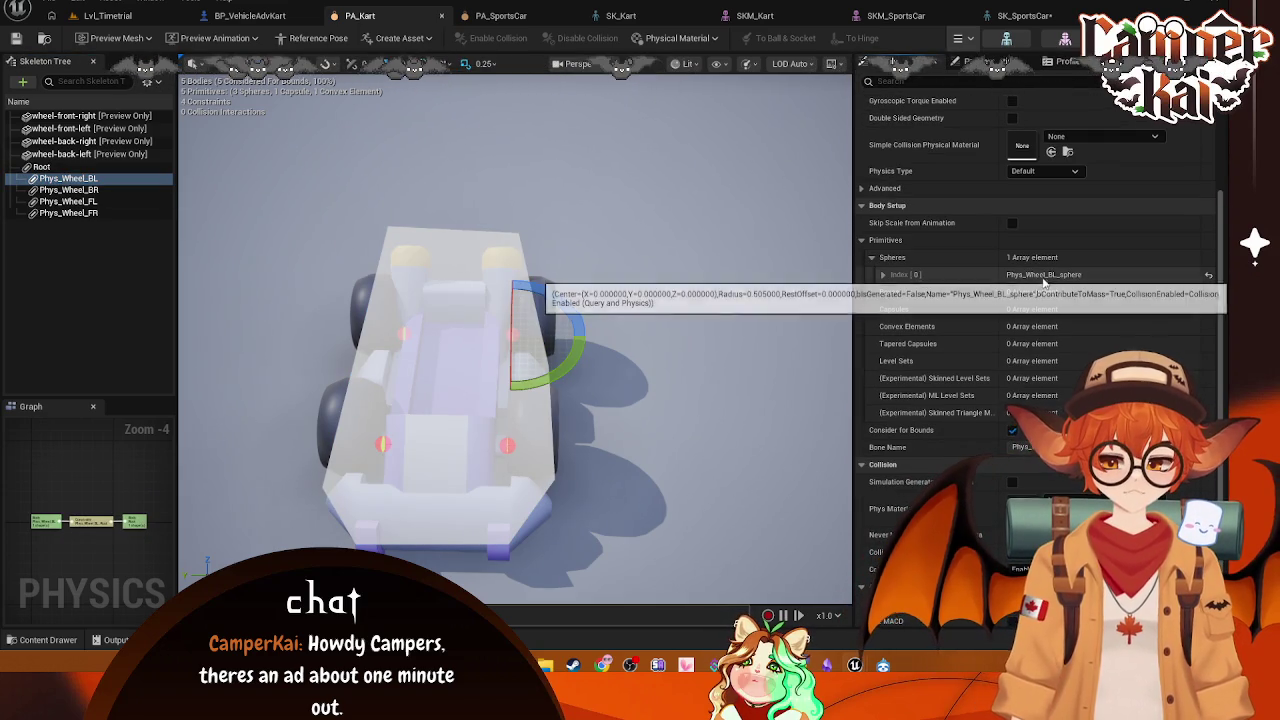
{"action": "scroll", "coordinate": [1060, 290], "scroll_direction": "down", "scroll_amount": 2}
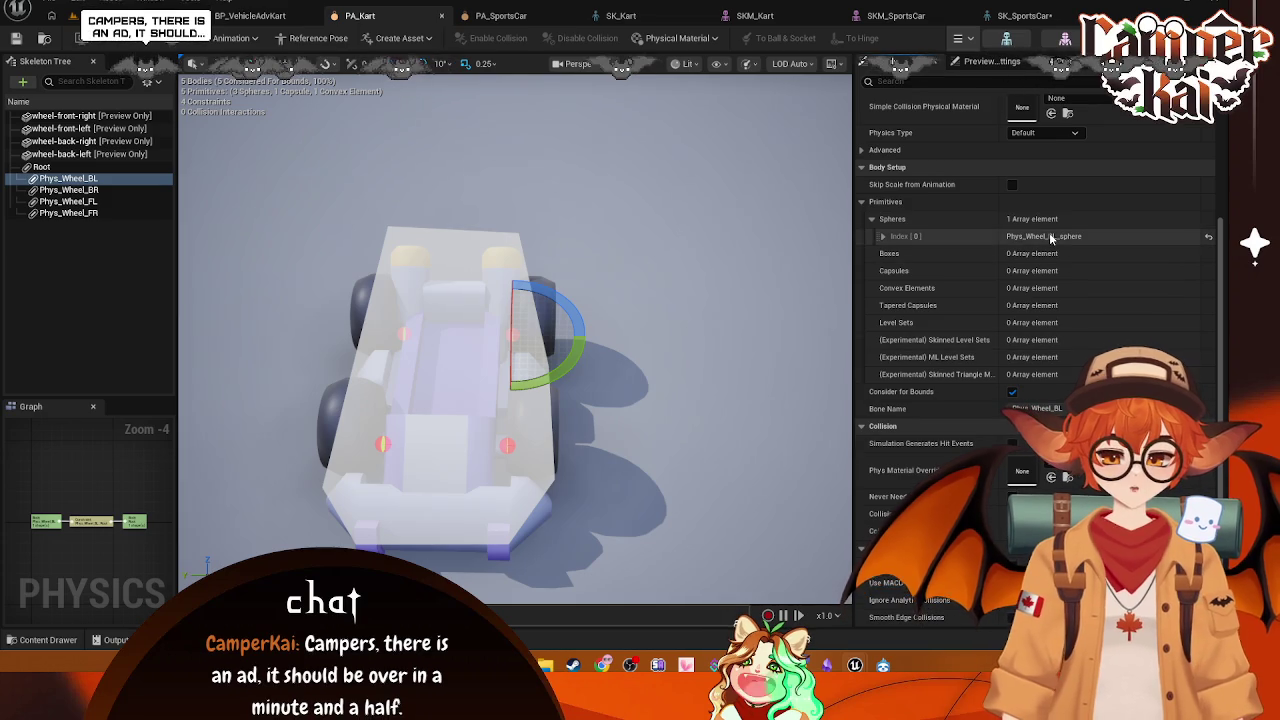
{"action": "mouse_move", "coordinate": [1049, 234]}
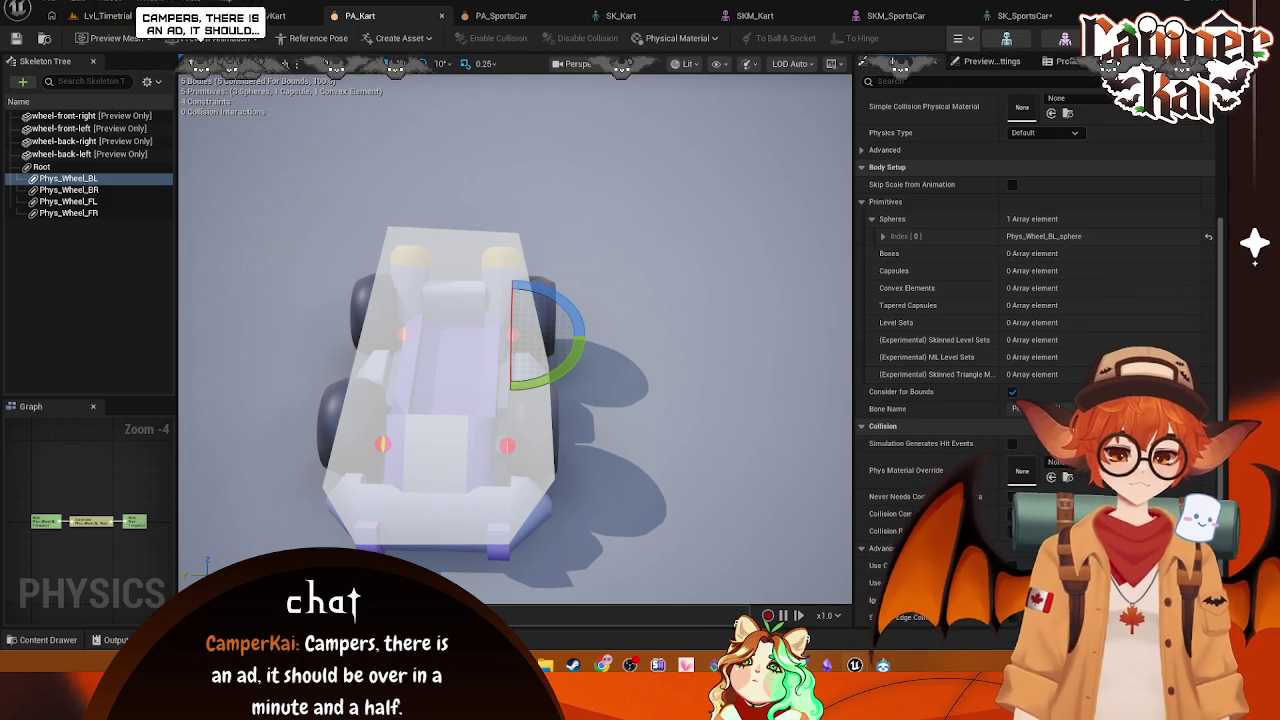
{"action": "key", "text": "alt+s"}
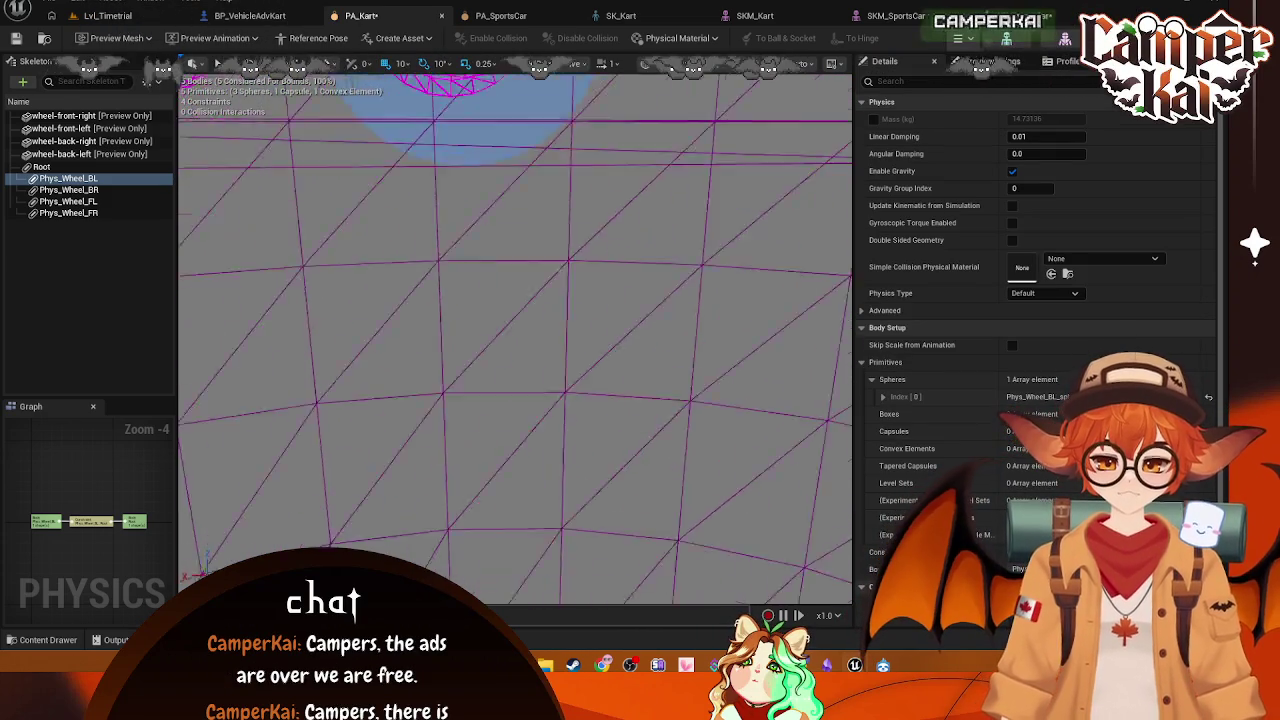
Step: Frame the Phys_Wheel_BL sphere and view the kart from Left orthographic in Wireframe
{"action": "key", "text": "f"}
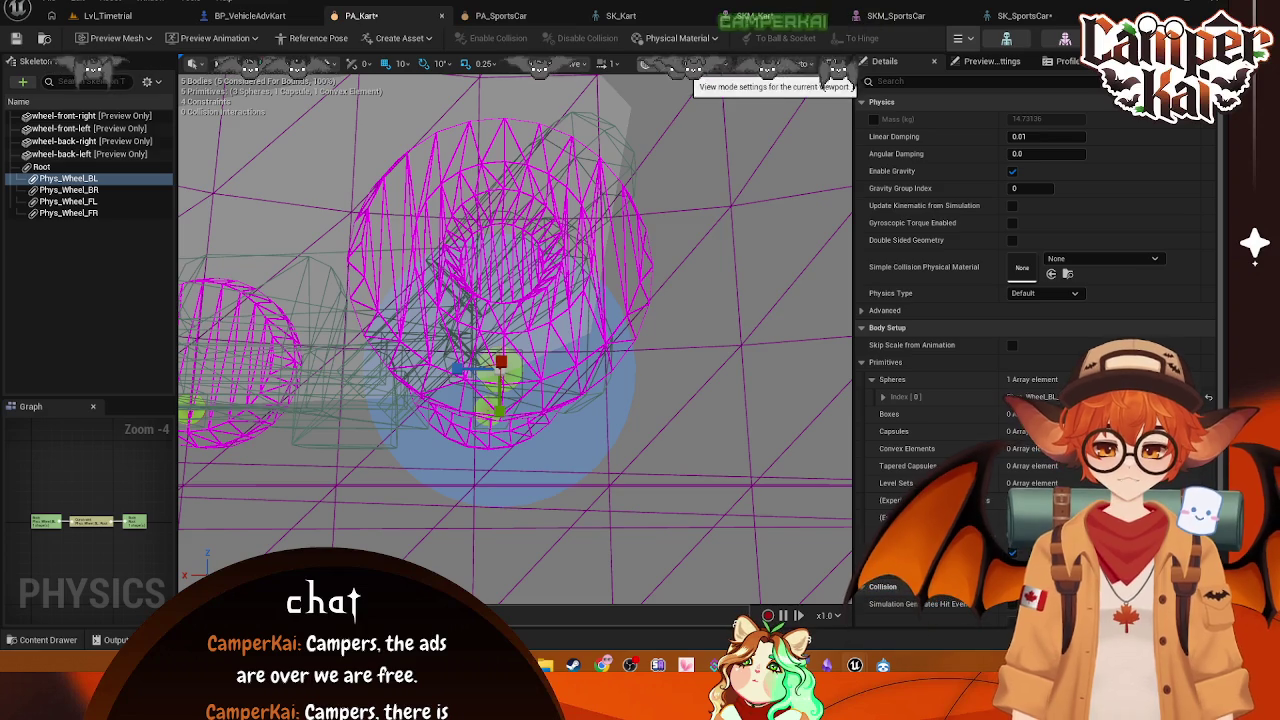
{"action": "left_click", "coordinate": [650, 63]}
{"action": "left_click", "coordinate": [555, 63]}
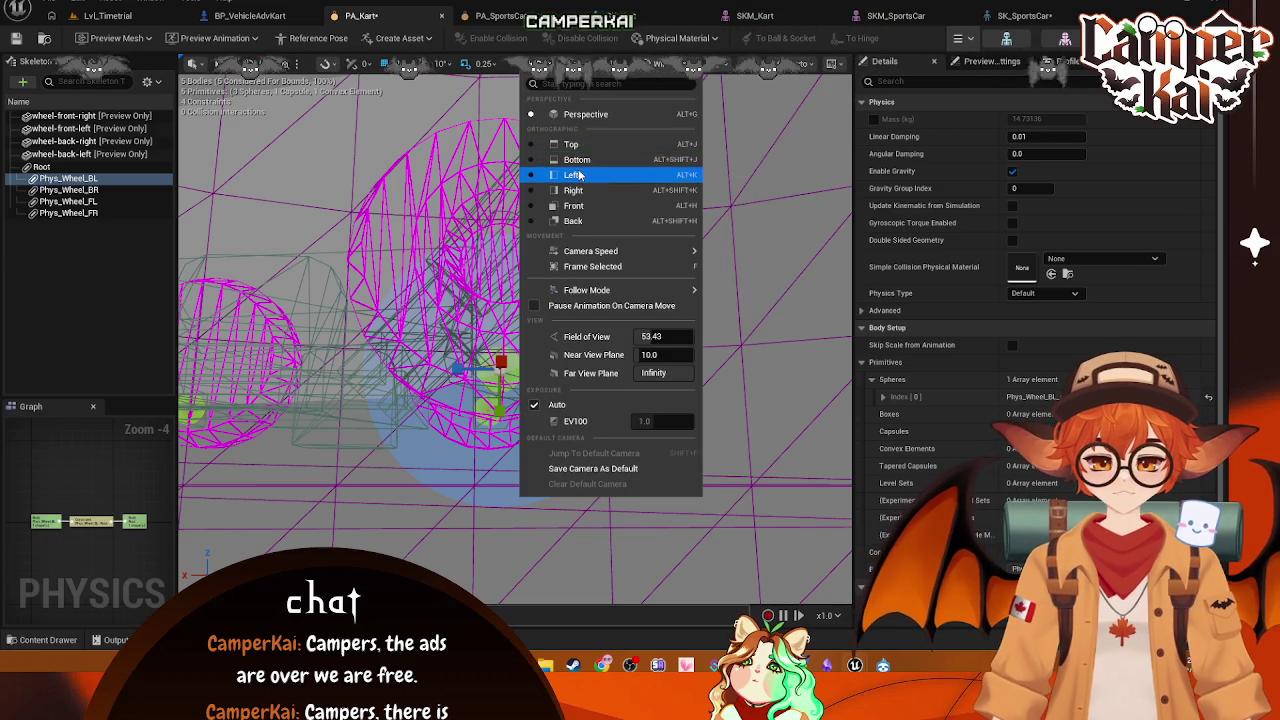
{"action": "left_click", "coordinate": [572, 175]}
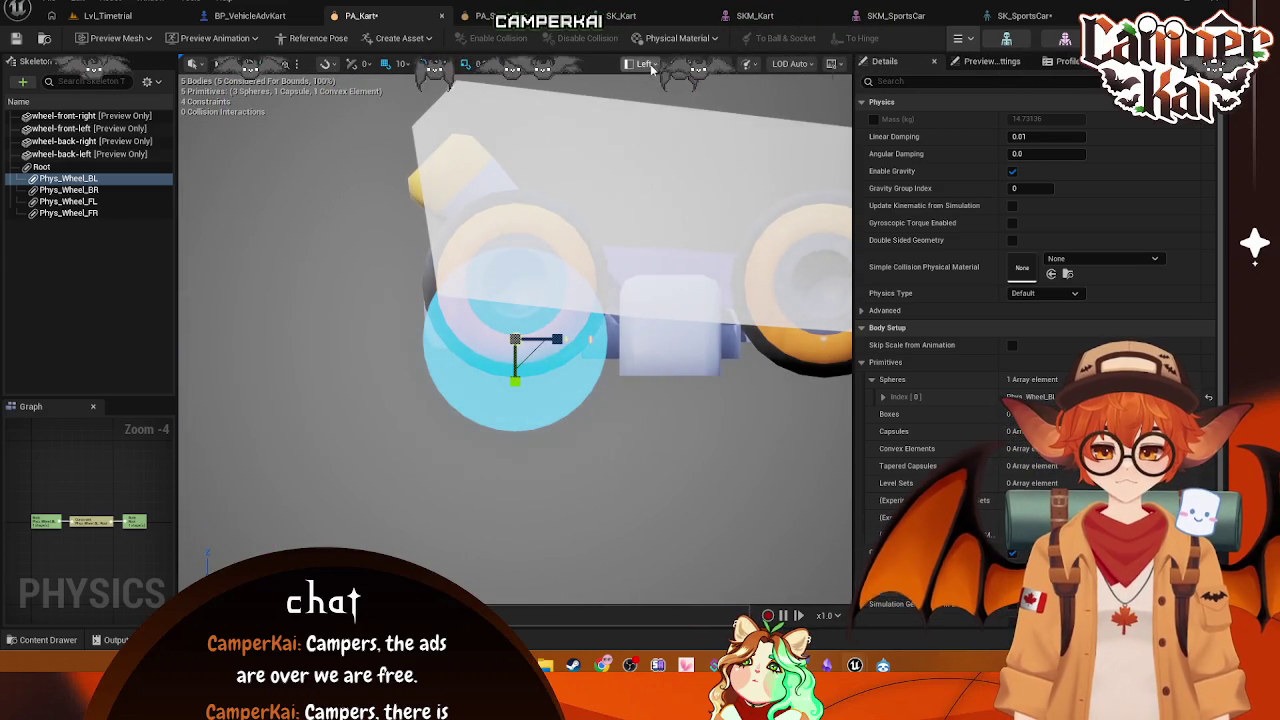
{"action": "left_click", "coordinate": [645, 63]}
{"action": "left_click", "coordinate": [662, 63]}
{"action": "left_click", "coordinate": [720, 134]}
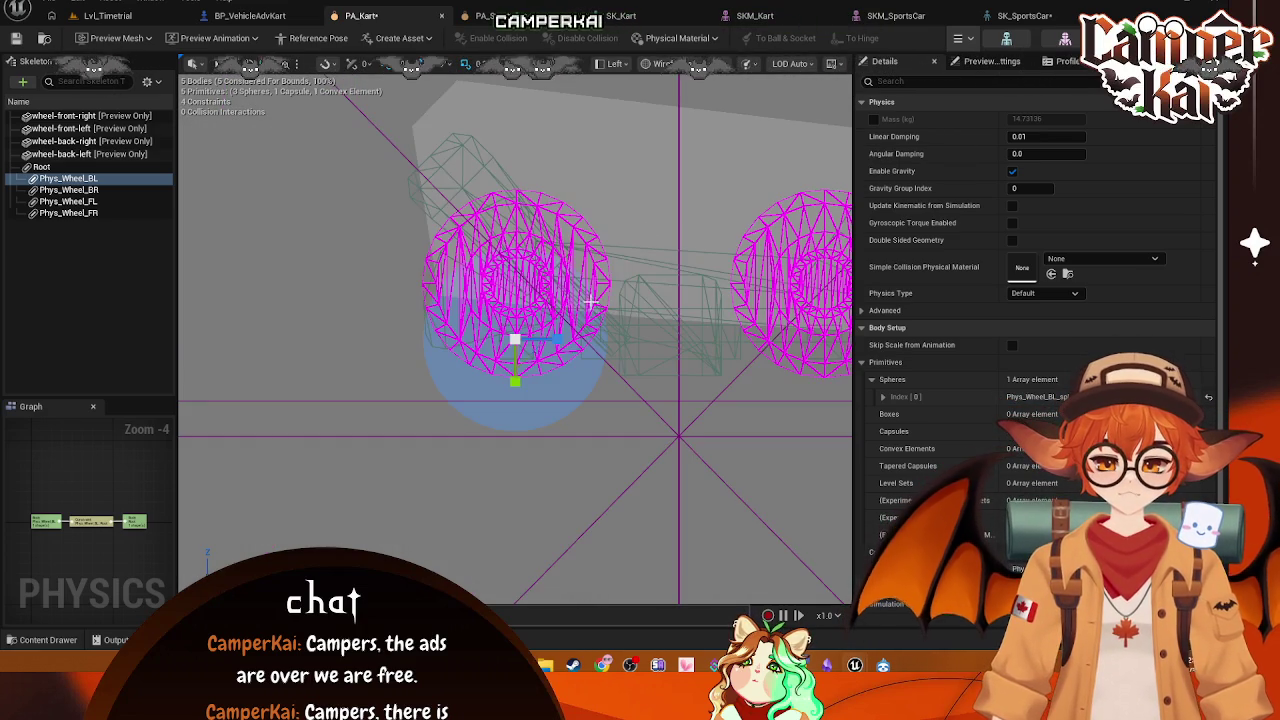
Step: Compare the Phys_Wheel_BR and Phys_Wheel_BL bodies, then clear the body selection
{"action": "left_click", "coordinate": [68, 178]}
{"action": "left_click", "coordinate": [68, 190]}
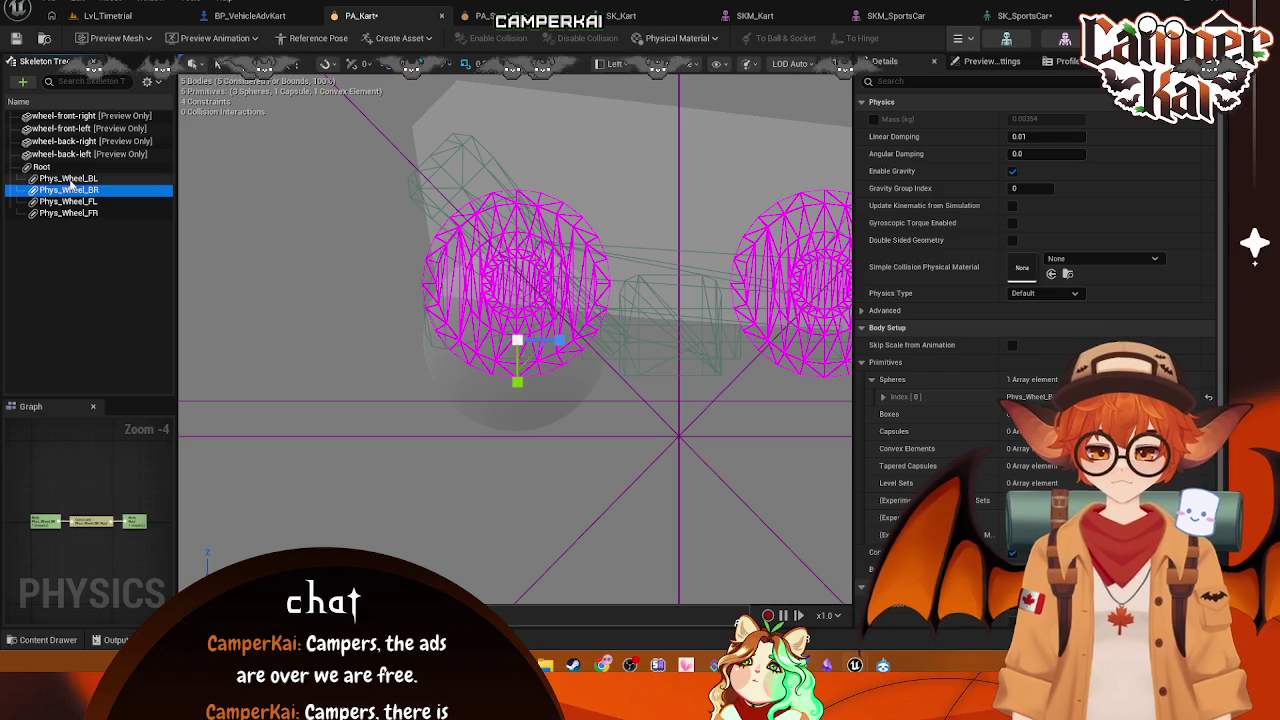
{"action": "left_click", "coordinate": [68, 178]}
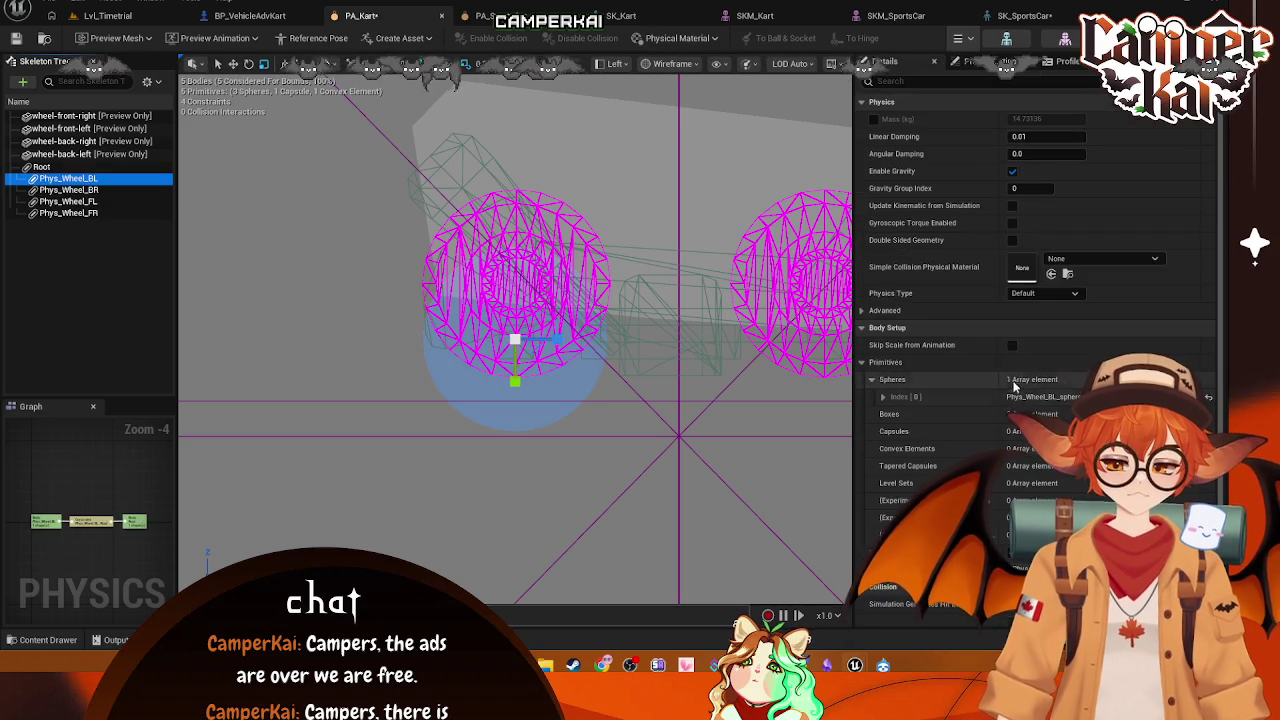
{"action": "left_click", "coordinate": [100, 522]}
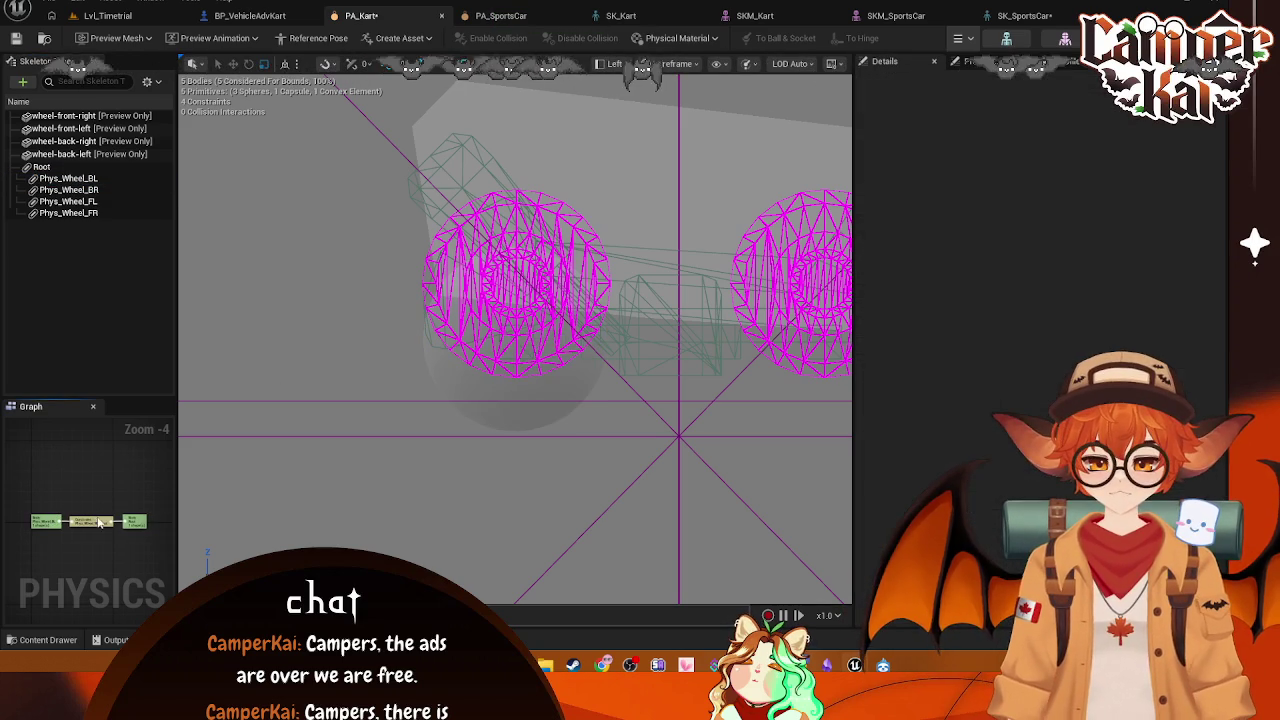
Step: View the Phys_Wheel_BL-to-Root constraint settings, then reselect the Phys_Wheel_BL body
{"action": "left_click", "coordinate": [96, 522]}
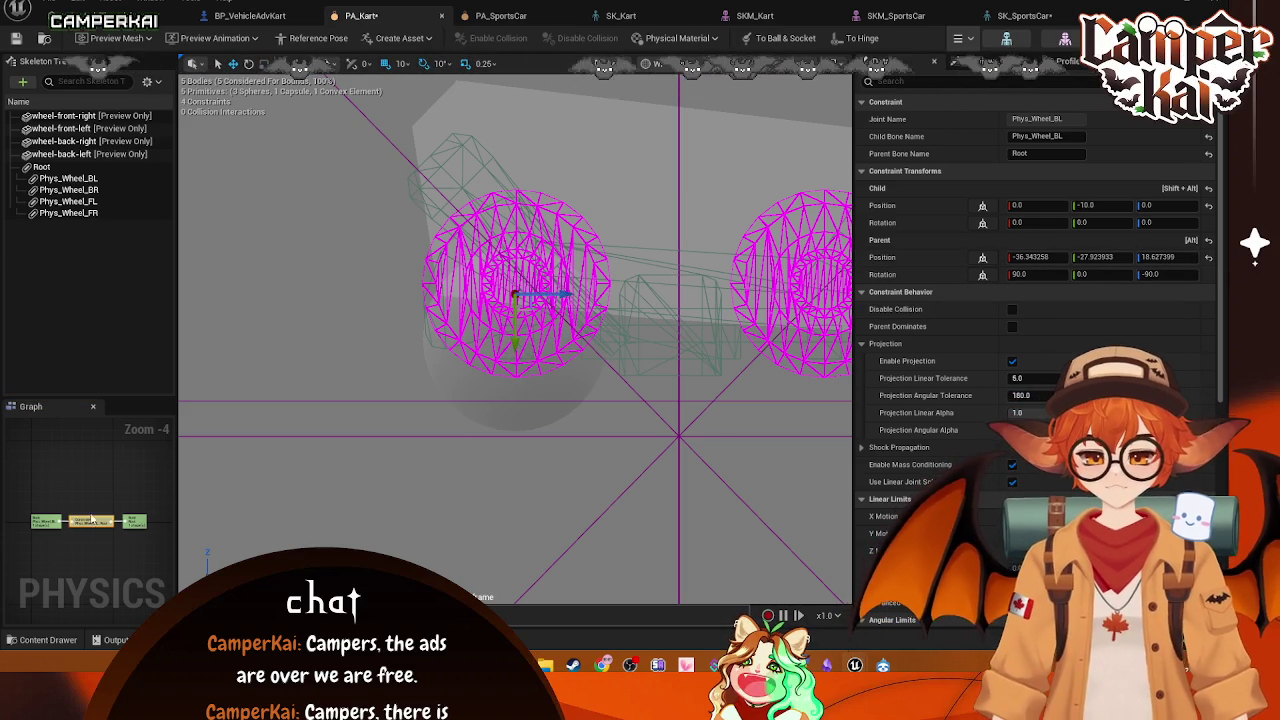
{"action": "left_click", "coordinate": [64, 520]}
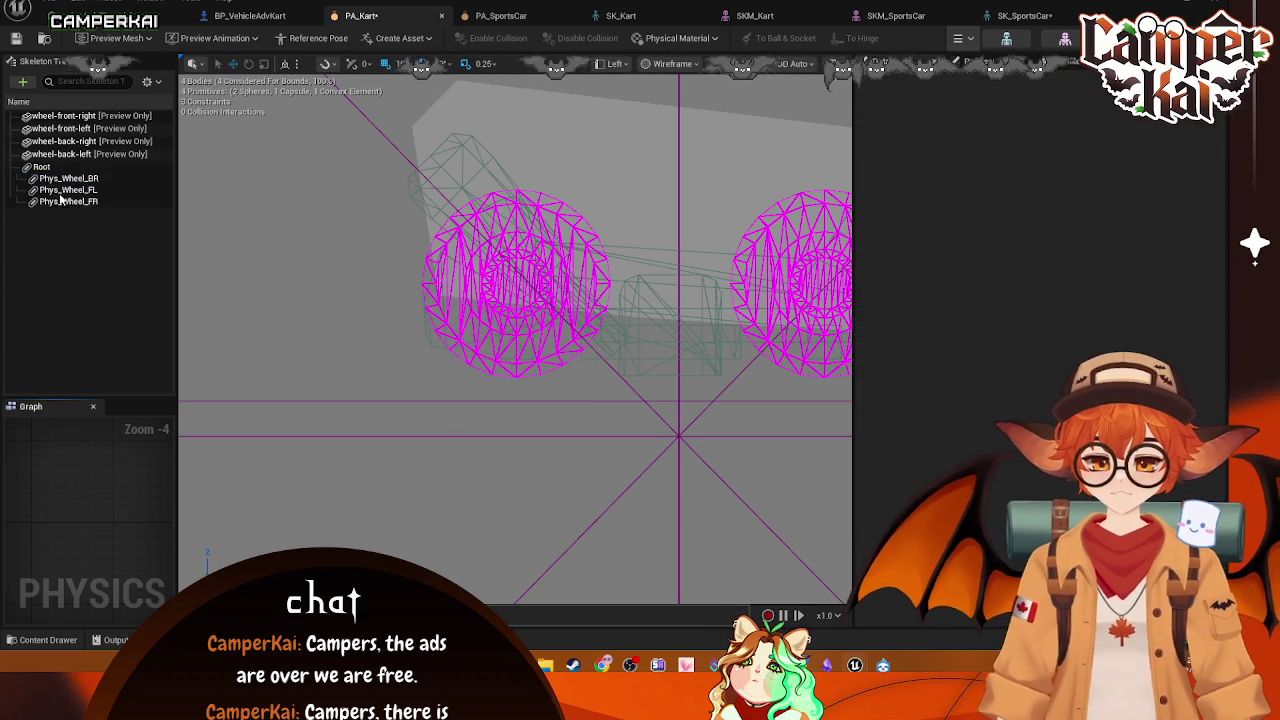
Step: Delete the Phys_Wheel_BL body and bring up the Skeleton Tree display options
{"action": "key", "text": "Delete"}
{"action": "key", "text": "Delete"}
{"action": "key", "text": "Delete"}
{"action": "key", "text": "Delete"}
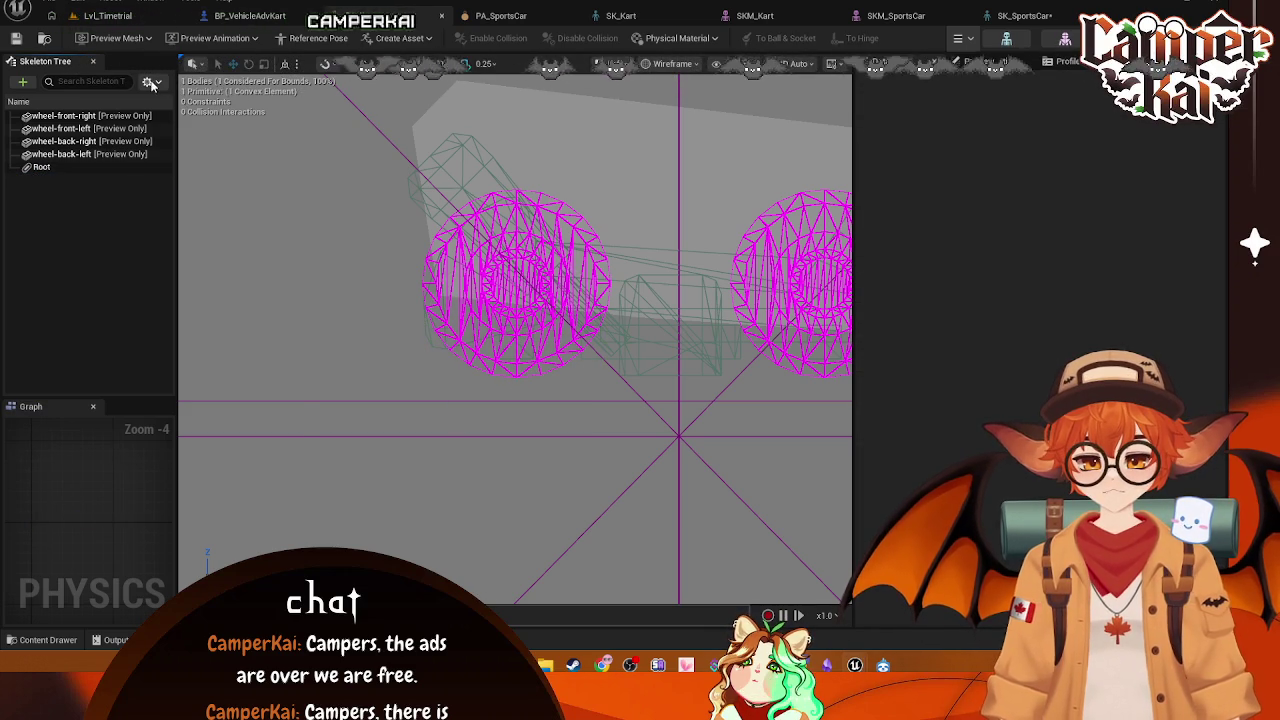
{"action": "left_click", "coordinate": [152, 84]}
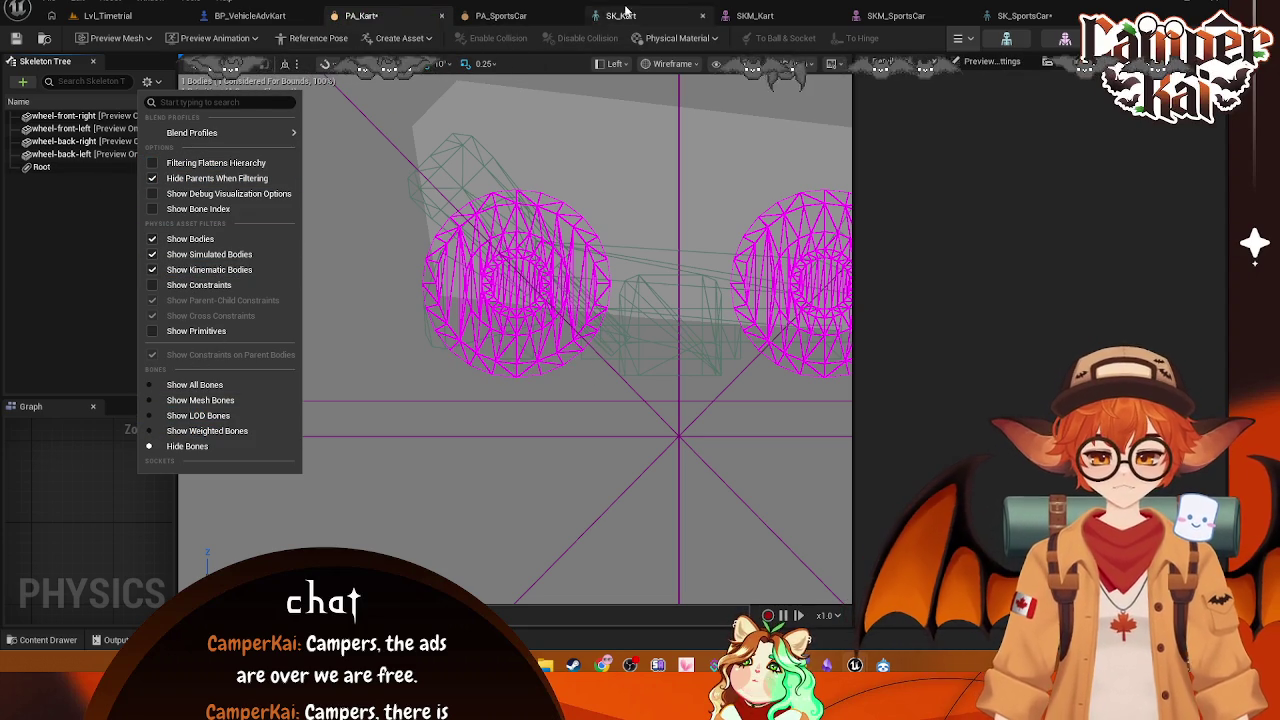
Step: Put SKM_Kart into Edit Skeleton mode in Wireframe, leaving the Root bone at its original height
{"action": "left_click", "coordinate": [748, 16]}
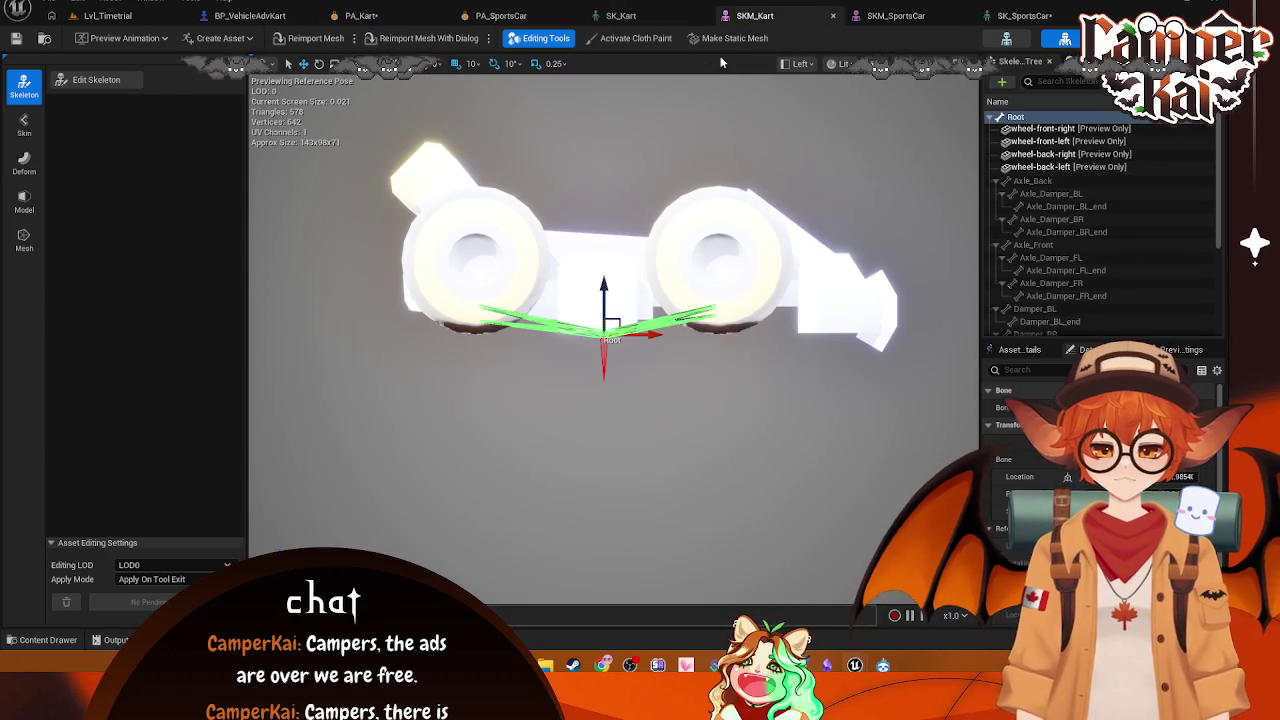
{"action": "mouse_move", "coordinate": [648, 122]}
{"action": "left_mouse_down"}
{"action": "mouse_move", "coordinate": [666, 331]}
{"action": "mouse_move", "coordinate": [641, 290]}
{"action": "left_mouse_up"}
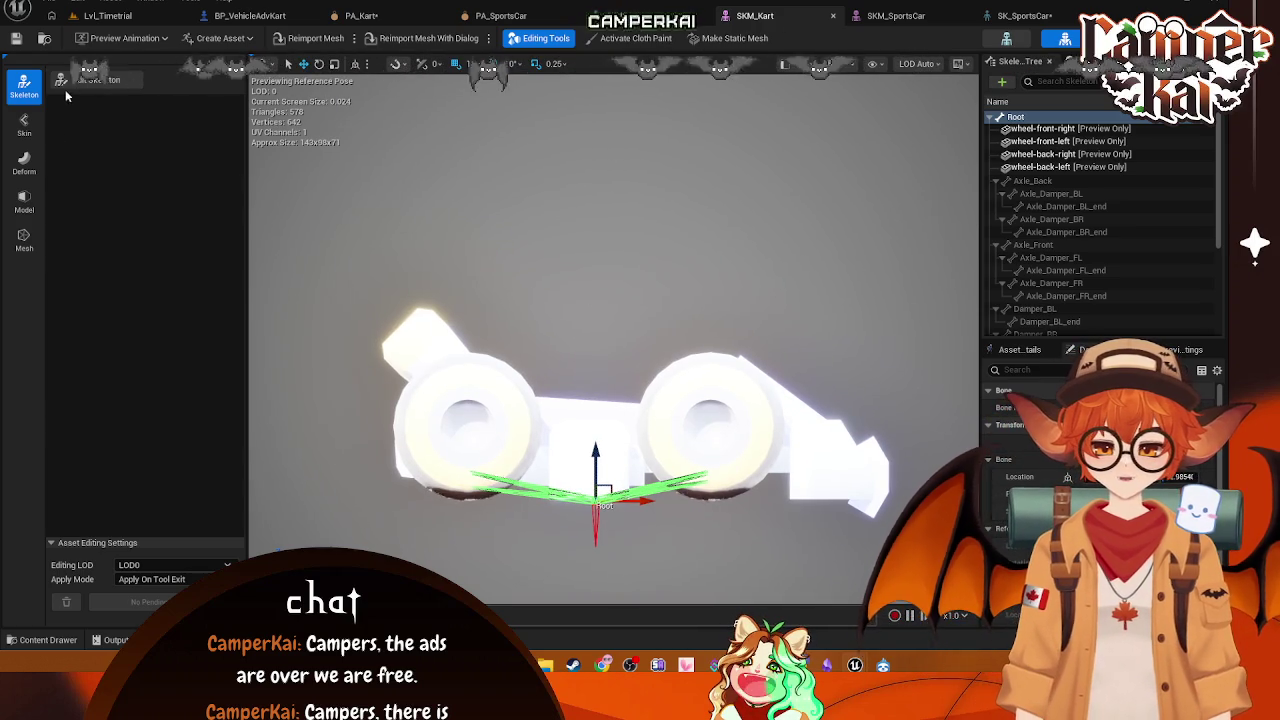
{"action": "left_click", "coordinate": [66, 82]}
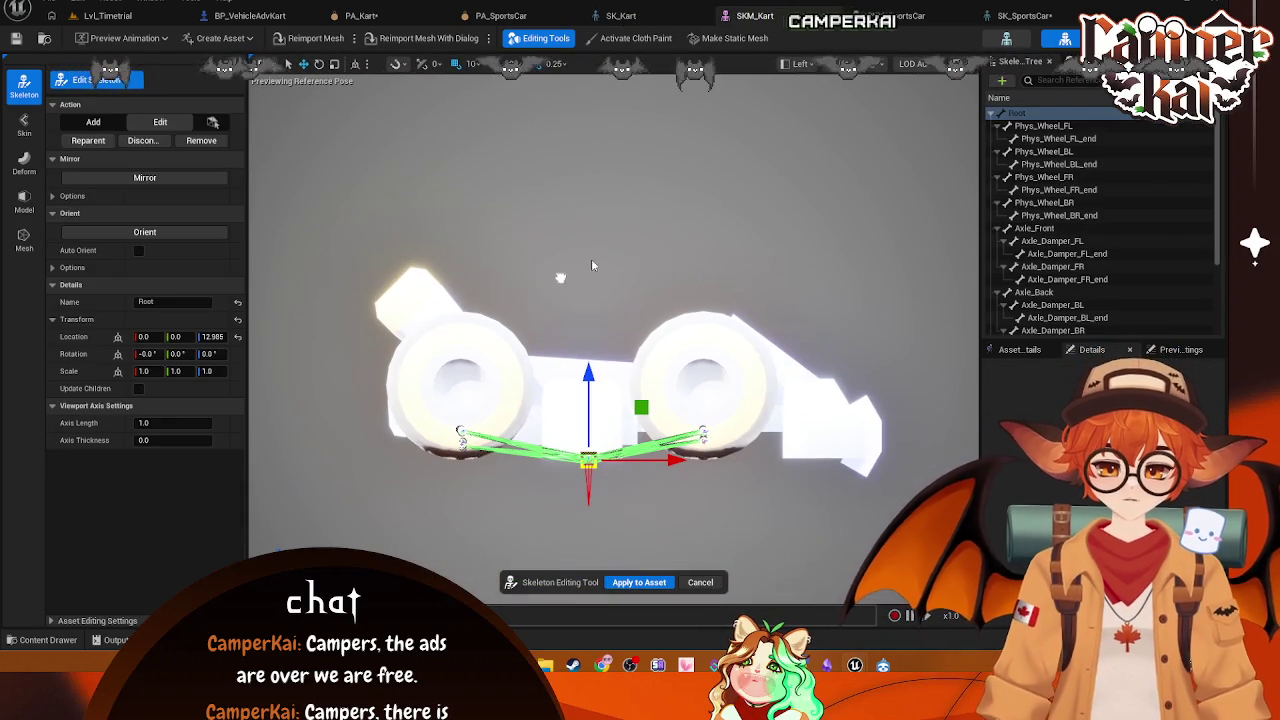
{"action": "left_click", "coordinate": [843, 63]}
{"action": "left_click", "coordinate": [878, 140]}
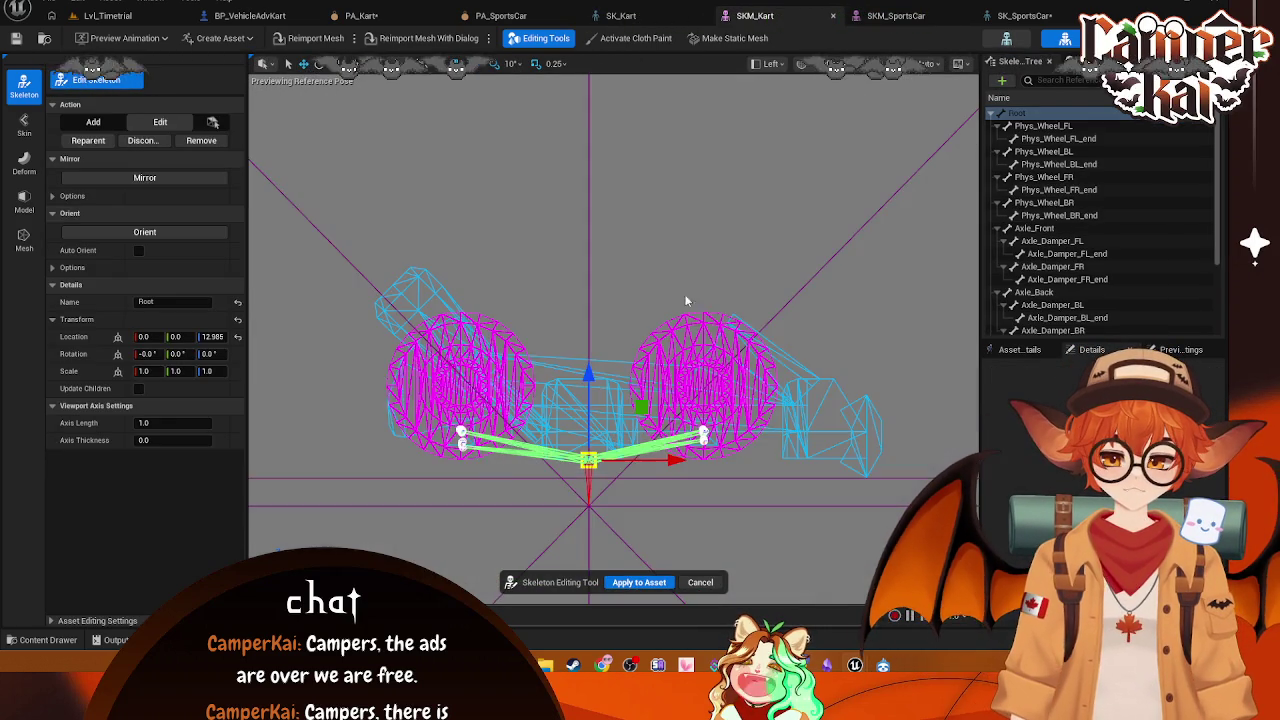
{"action": "mouse_move", "coordinate": [588, 410]}
{"action": "left_mouse_down"}
{"action": "mouse_move", "coordinate": [587, 372]}
{"action": "mouse_move", "coordinate": [588, 404]}
{"action": "left_mouse_up"}
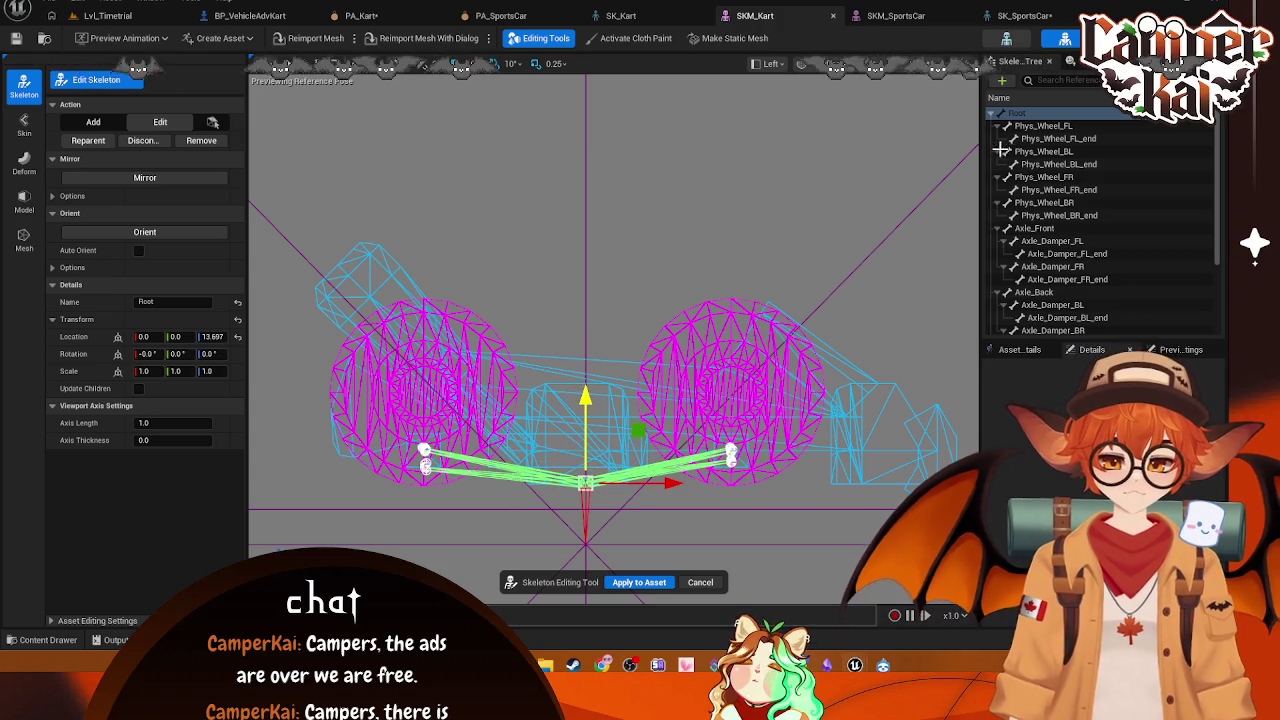
{"action": "key", "text": "ctrl+z"}
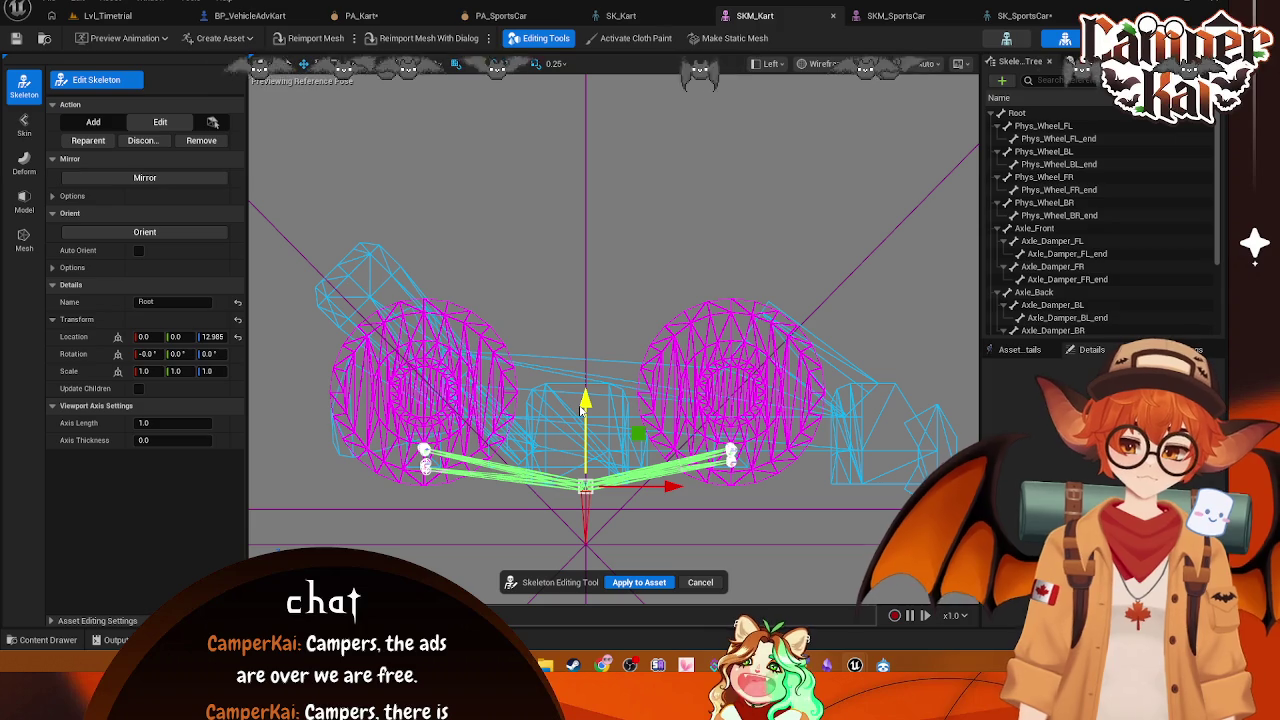
Step: Raise Phys_Wheel_FL to the front-left wheel centre and realign Phys_Wheel_FL_end
{"action": "left_click", "coordinate": [1045, 126]}
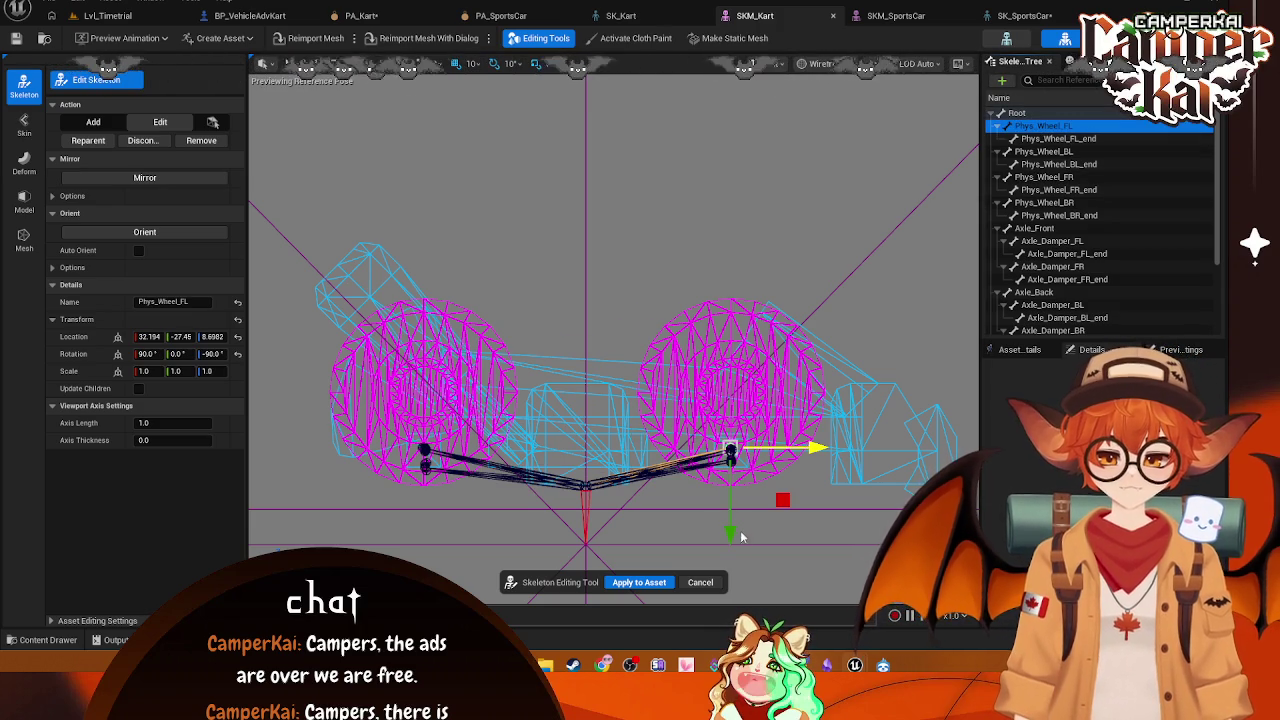
{"action": "left_click_drag", "start_coordinate": [730, 535], "coordinate": [731, 478]}
{"action": "left_click", "coordinate": [1150, 138]}
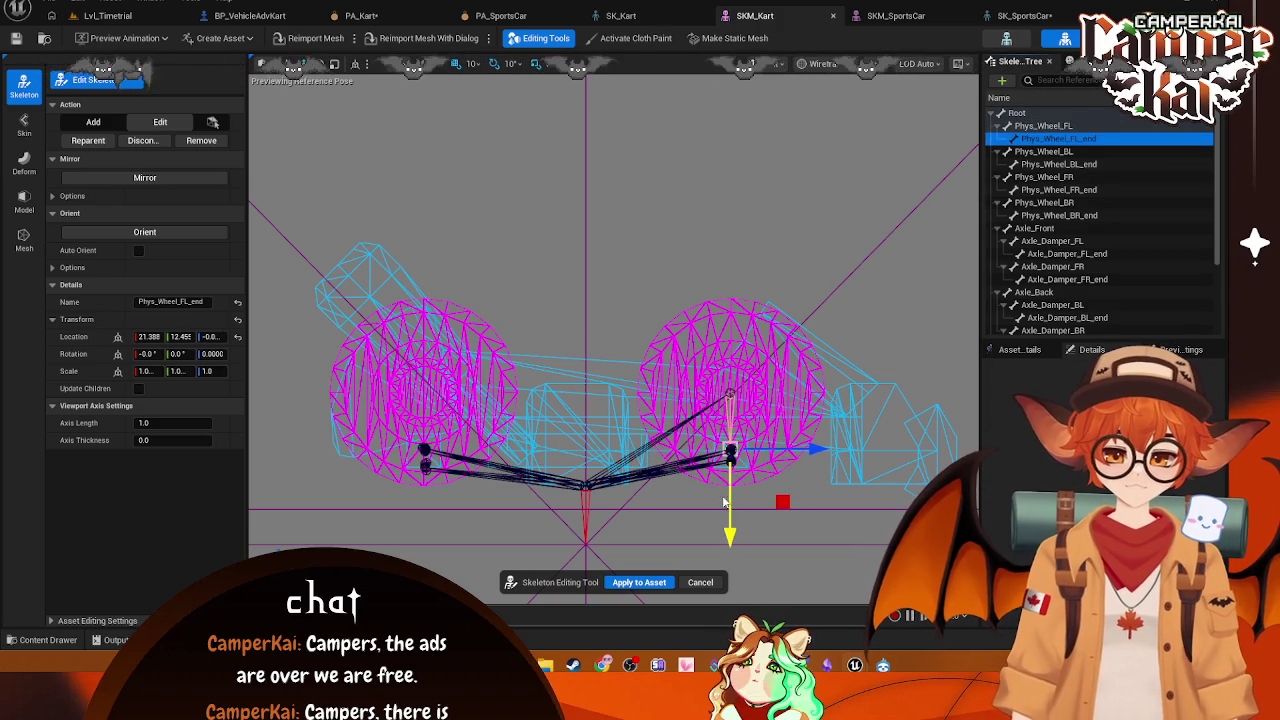
{"action": "left_click_drag", "start_coordinate": [731, 458], "coordinate": [731, 464]}
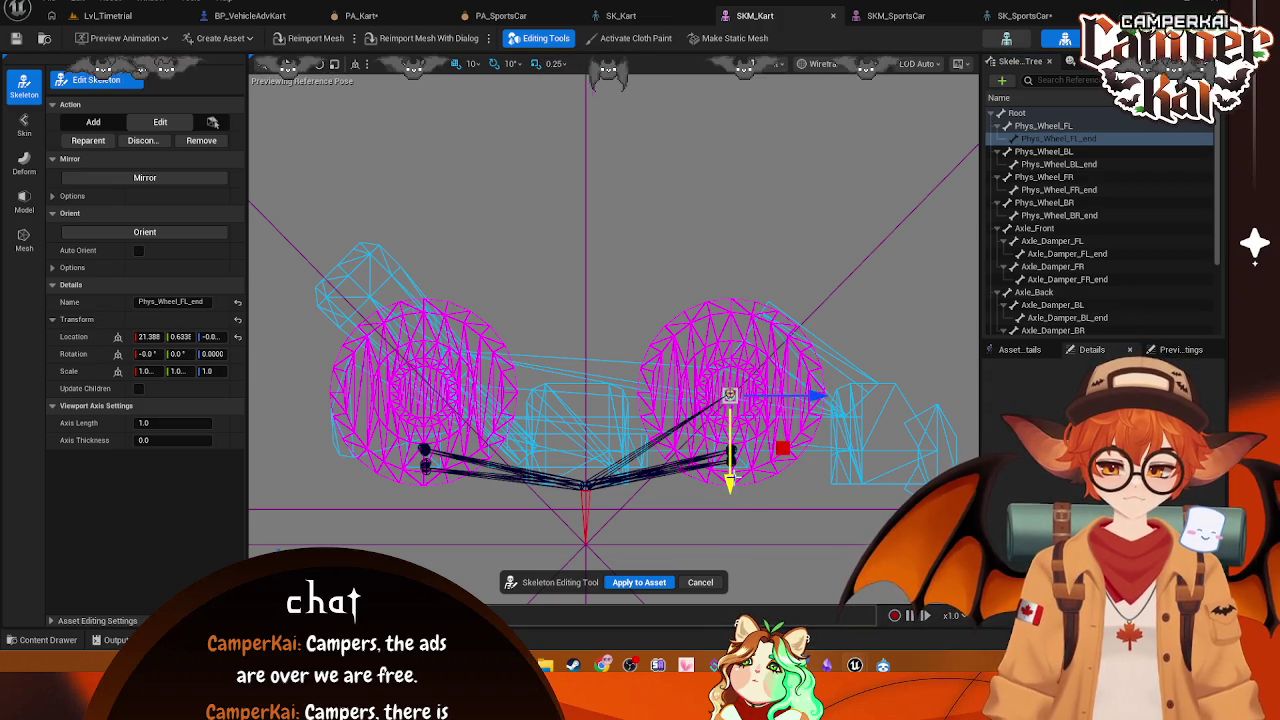
Step: Raise Phys_Wheel_BL to the back-left wheel centre and realign Phys_Wheel_BL_end
{"action": "left_click", "coordinate": [1100, 151]}
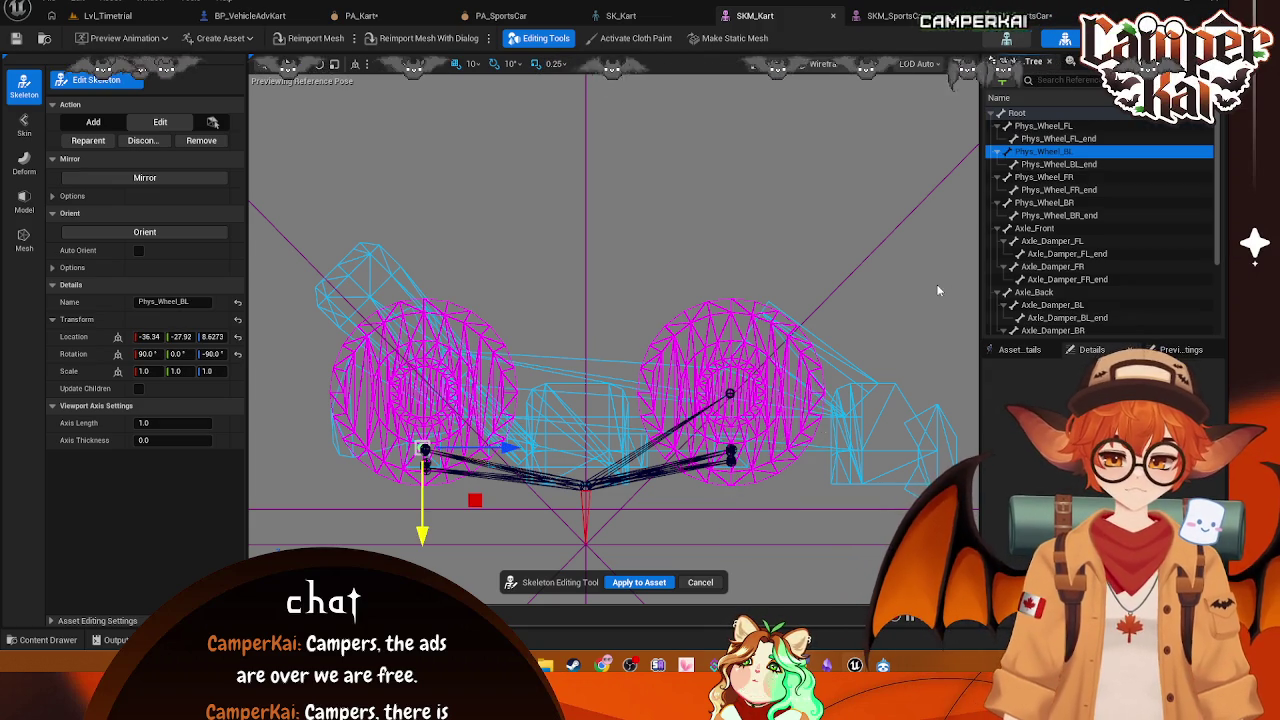
{"action": "left_click_drag", "start_coordinate": [422, 535], "coordinate": [422, 481]}
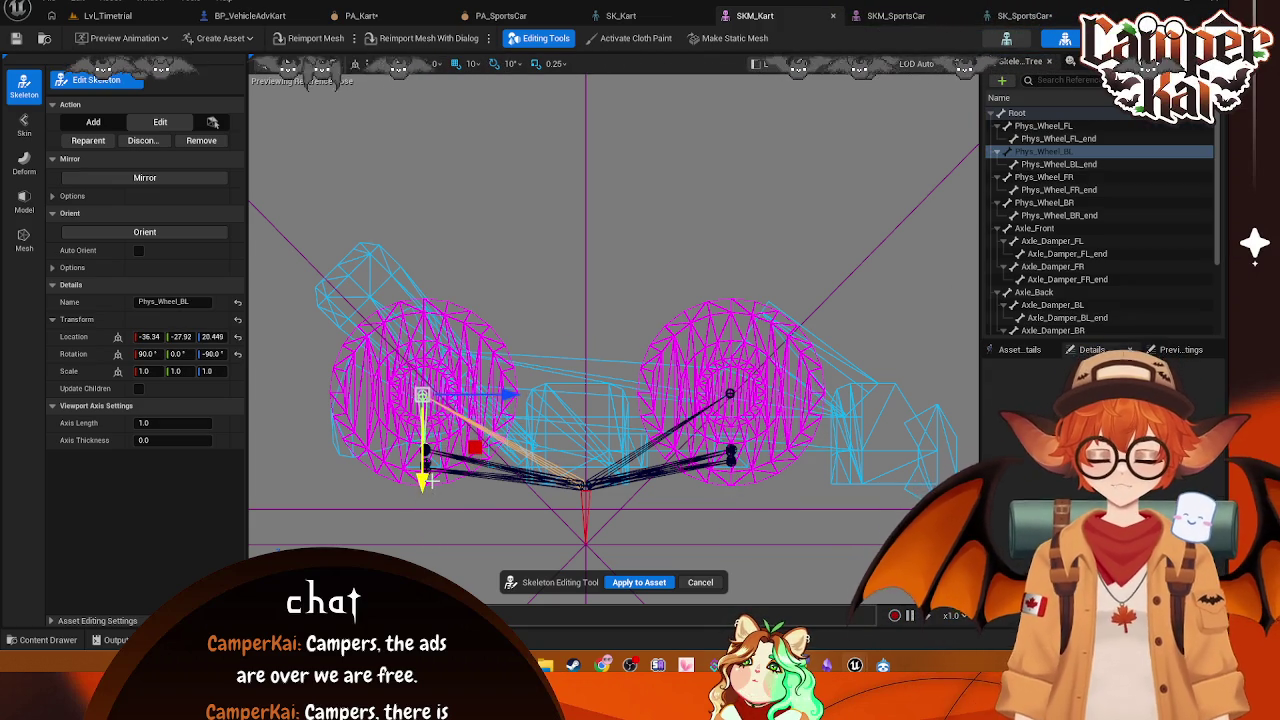
{"action": "left_click", "coordinate": [1082, 162]}
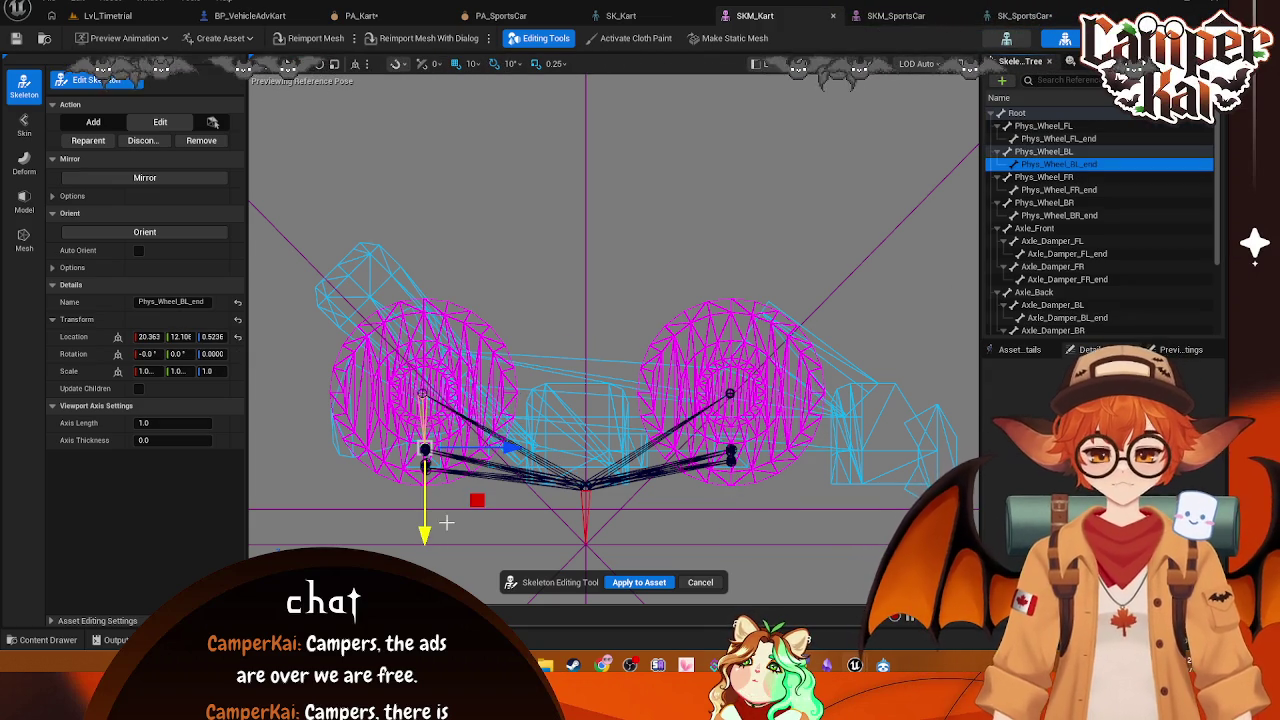
{"action": "left_click_drag", "start_coordinate": [424, 515], "coordinate": [424, 480]}
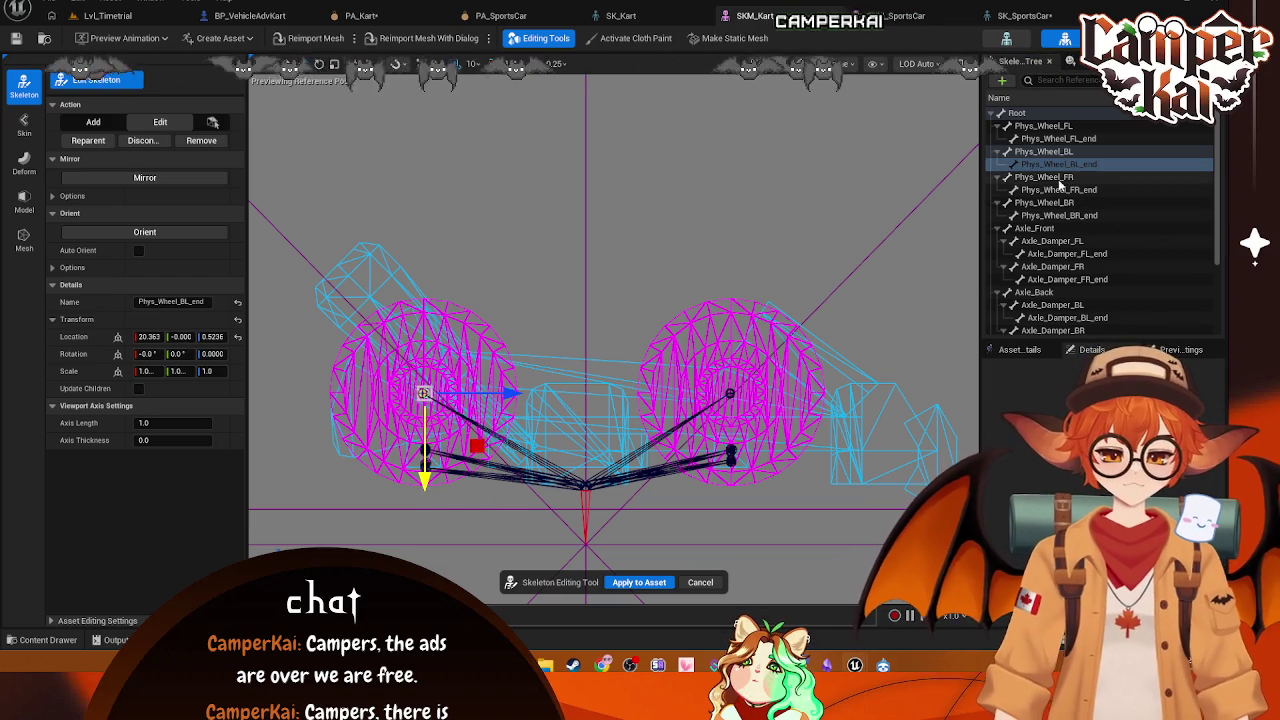
{"action": "left_click", "coordinate": [731, 452]}
{"action": "left_click", "coordinate": [732, 503]}
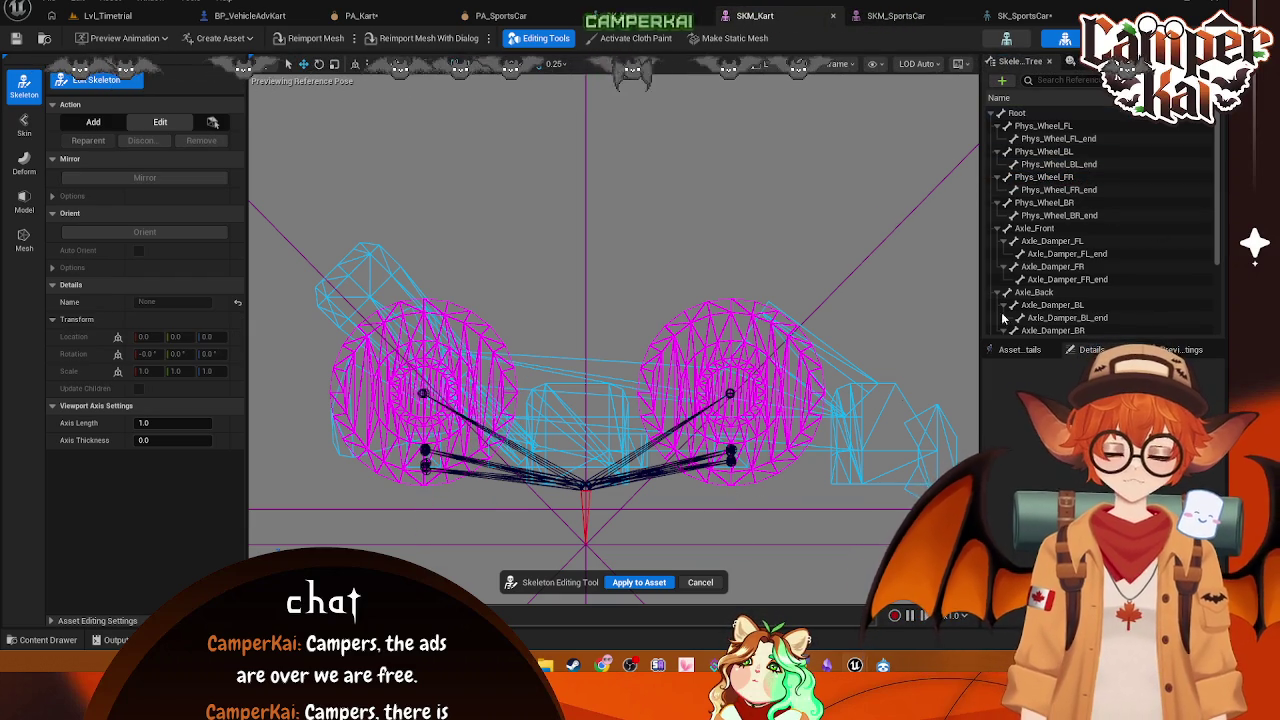
{"action": "key", "text": "ctrl+z"}
Step: Raise Phys_Wheel_FR on the Z gizmo and set Phys_Wheel_FL's Location Z to 20
{"action": "mouse_move", "coordinate": [728, 540]}
{"action": "left_mouse_down"}
{"action": "mouse_move", "coordinate": [744, 462]}
{"action": "mouse_move", "coordinate": [744, 478]}
{"action": "left_mouse_up"}
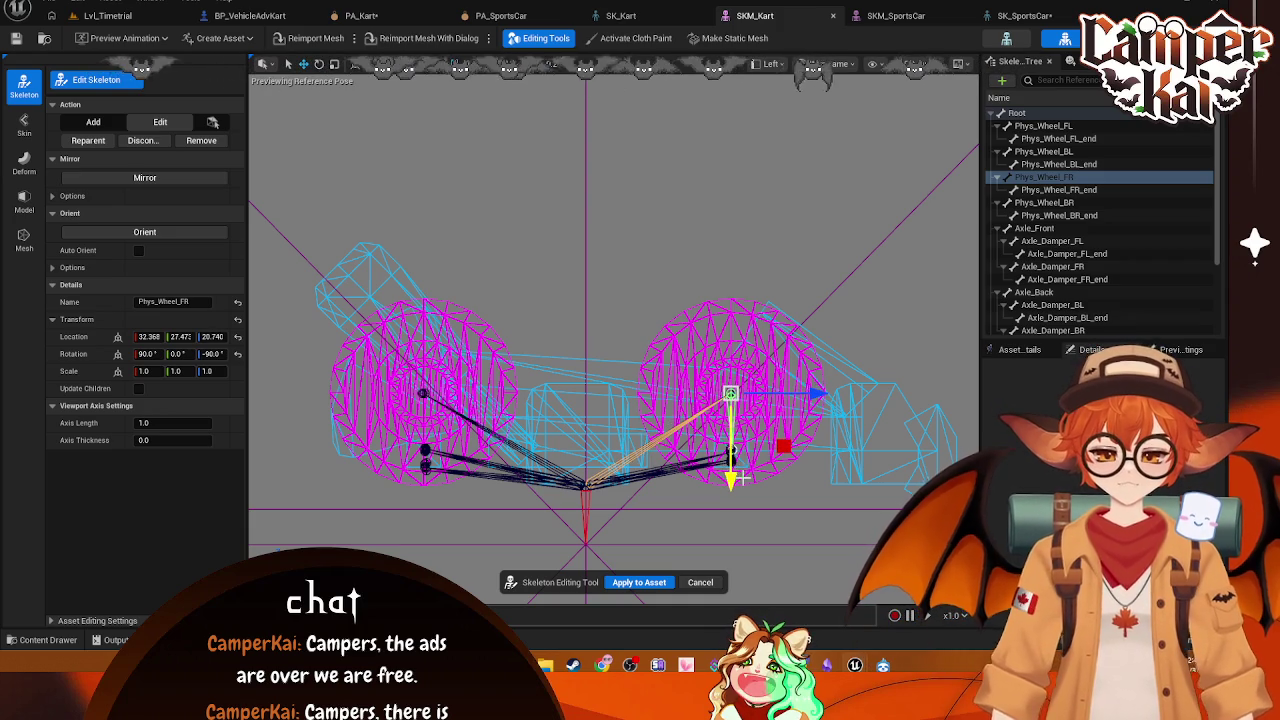
{"action": "left_click", "coordinate": [213, 337]}
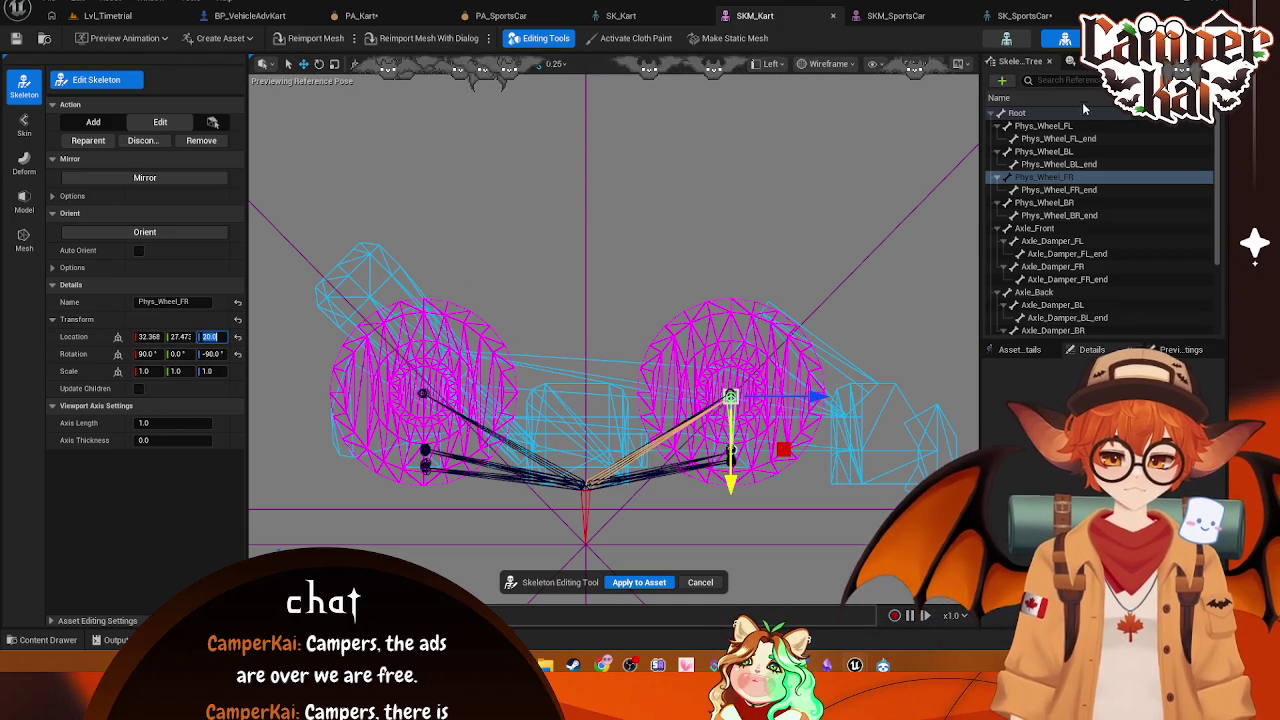
{"action": "left_click", "coordinate": [1043, 126]}
{"action": "left_click", "coordinate": [213, 337]}
{"action": "type", "text": "20"}
{"action": "key", "text": "Return"}
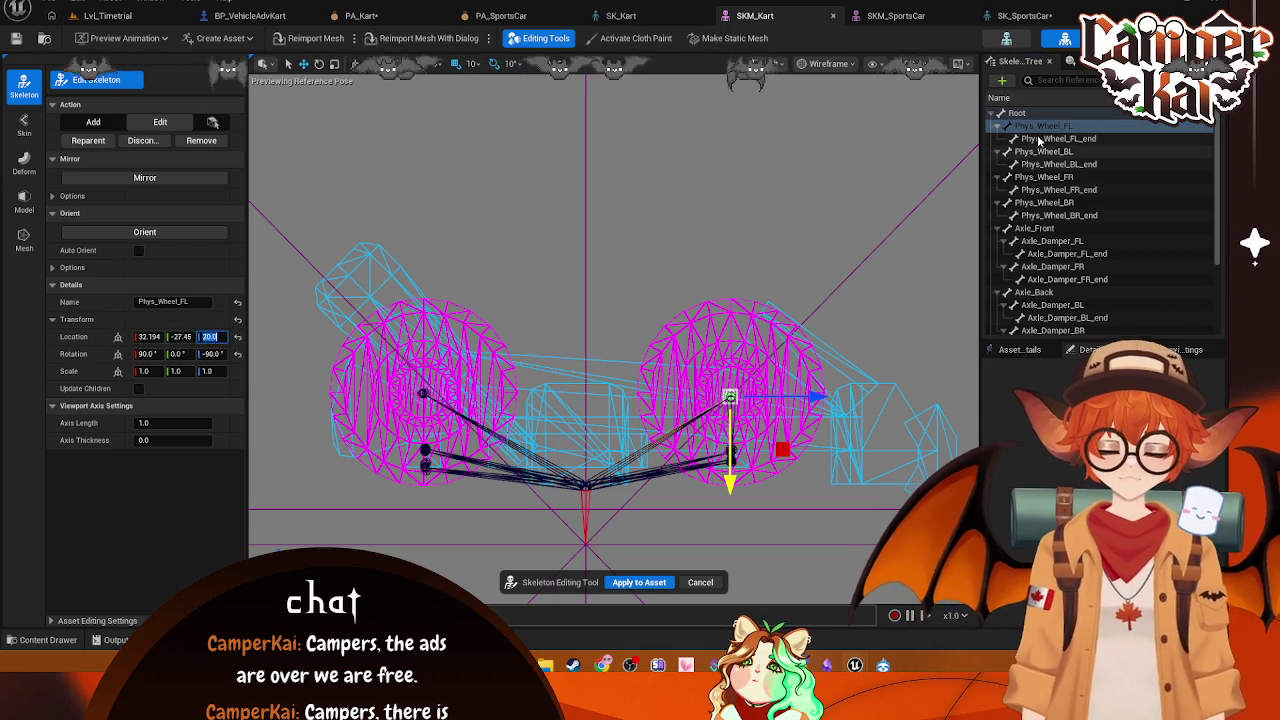
Step: Set Phys_Wheel_BL's Location Z to 20 and Phys_Wheel_BL_end's Z to 0
{"action": "left_click", "coordinate": [1043, 151]}
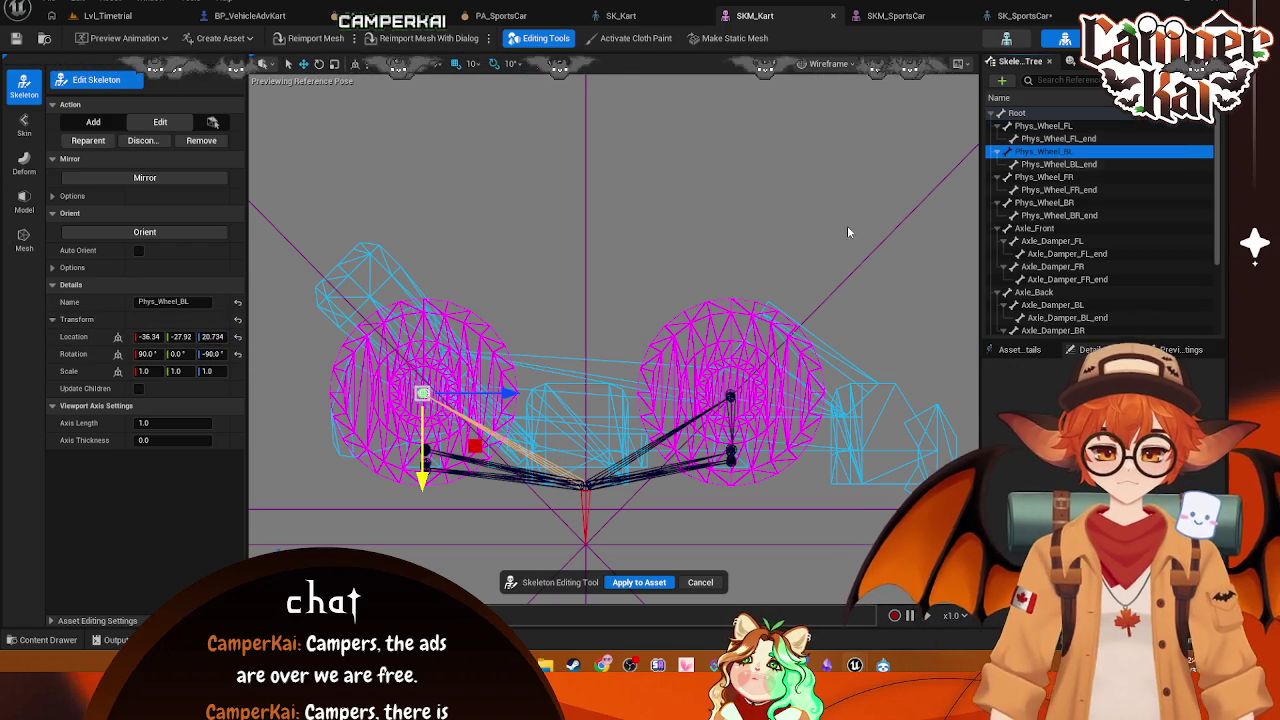
{"action": "left_click", "coordinate": [205, 337]}
{"action": "type", "text": "2"}
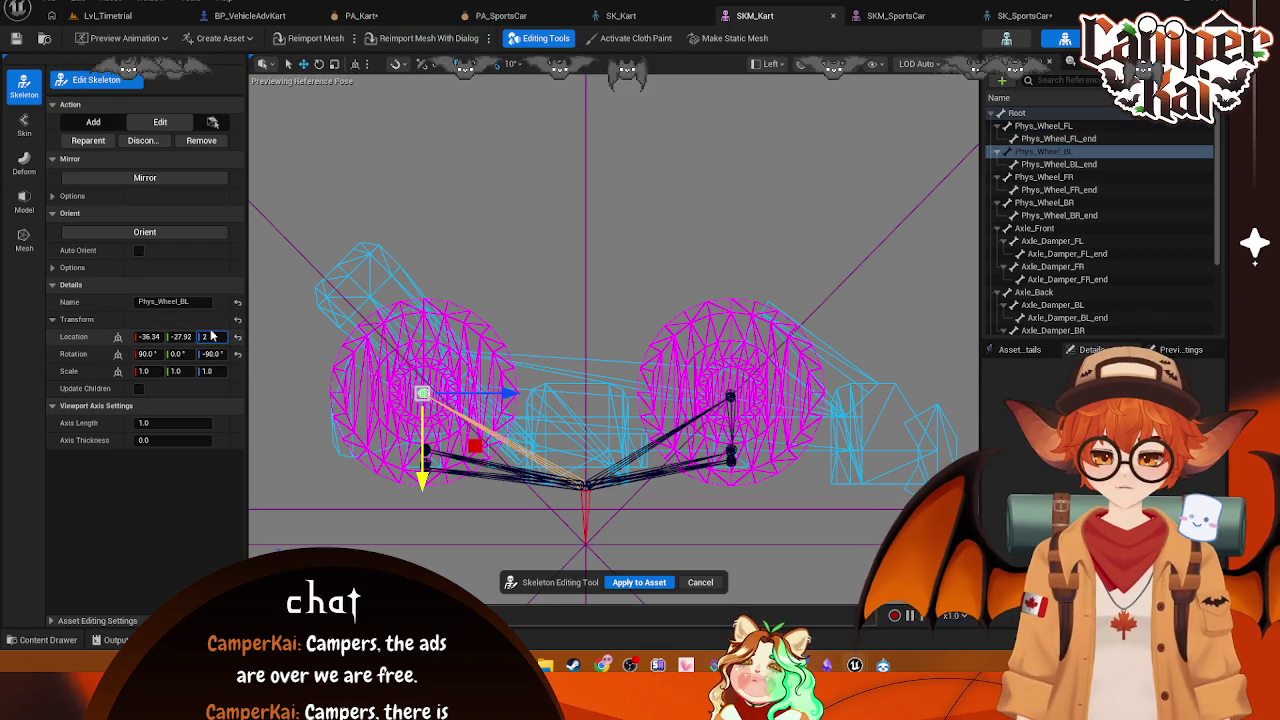
{"action": "type", "text": "0.0"}
{"action": "key", "text": "Return"}
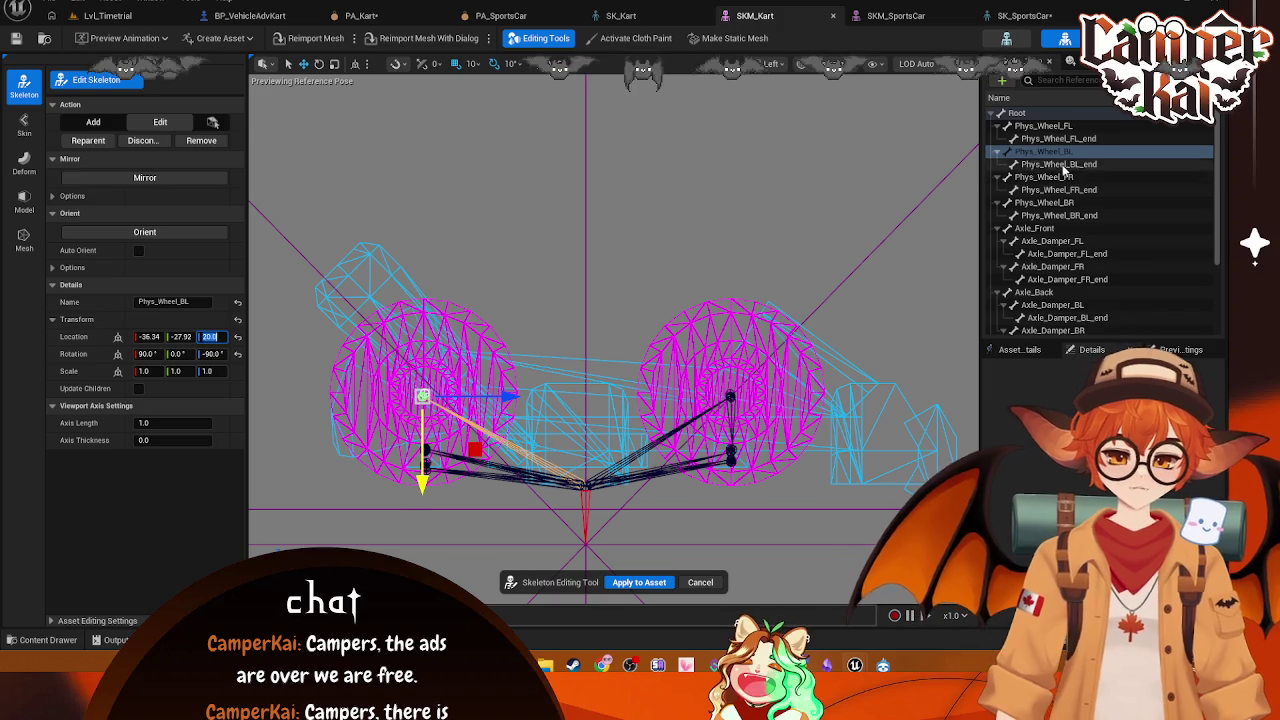
{"action": "left_click", "coordinate": [1059, 164]}
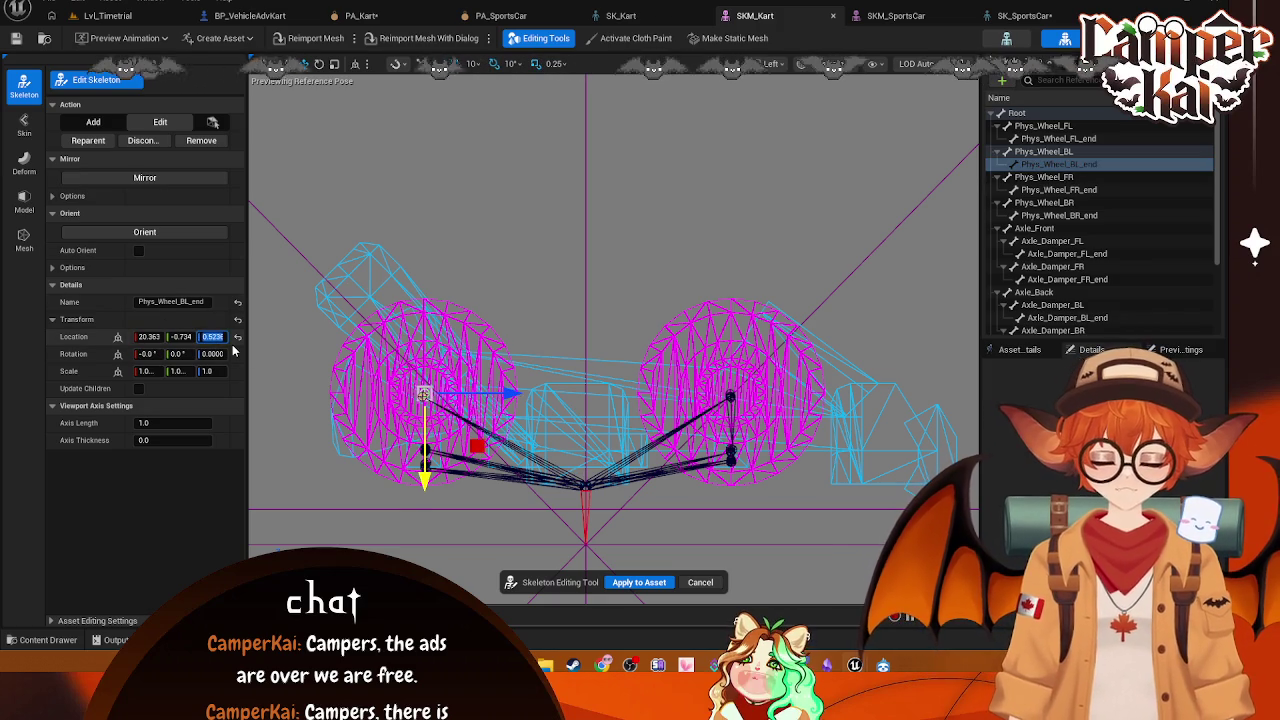
{"action": "type", "text": "0"}
{"action": "key", "text": "Return"}
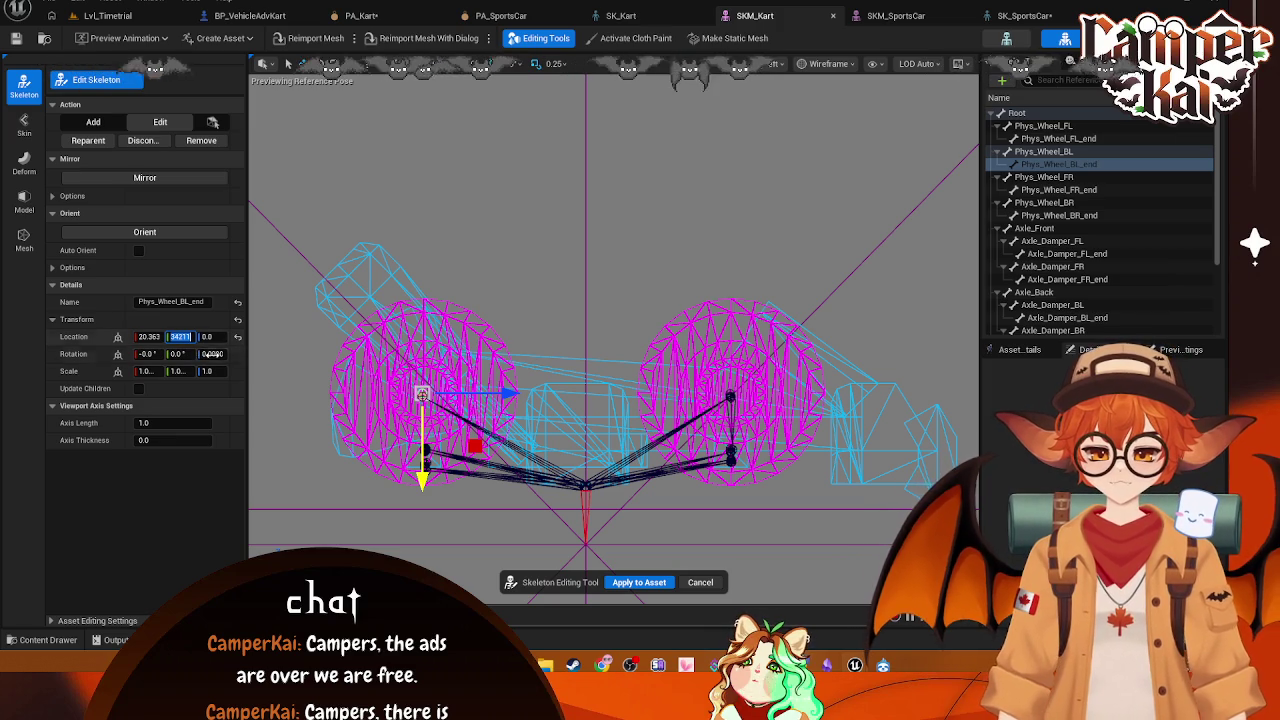
{"action": "left_click", "coordinate": [1044, 177]}
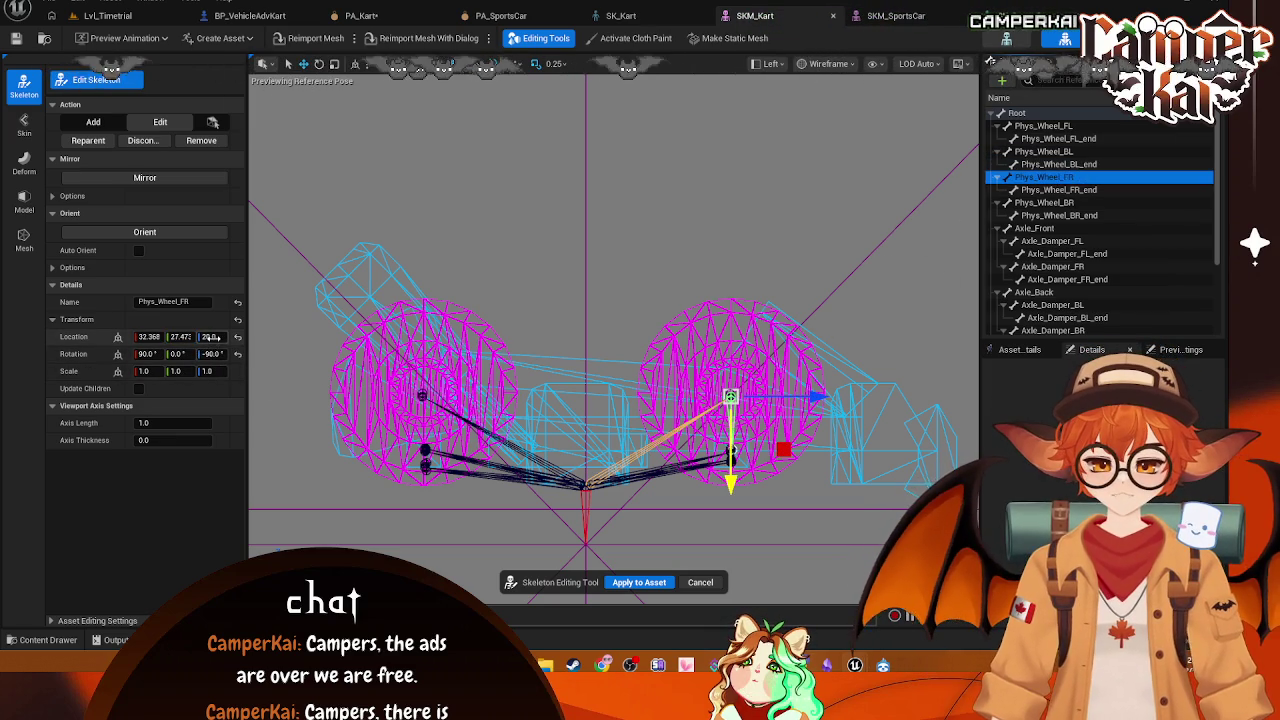
Step: Zero Phys_Wheel_FR_end's Z and Y location values
{"action": "left_click", "coordinate": [1069, 190]}
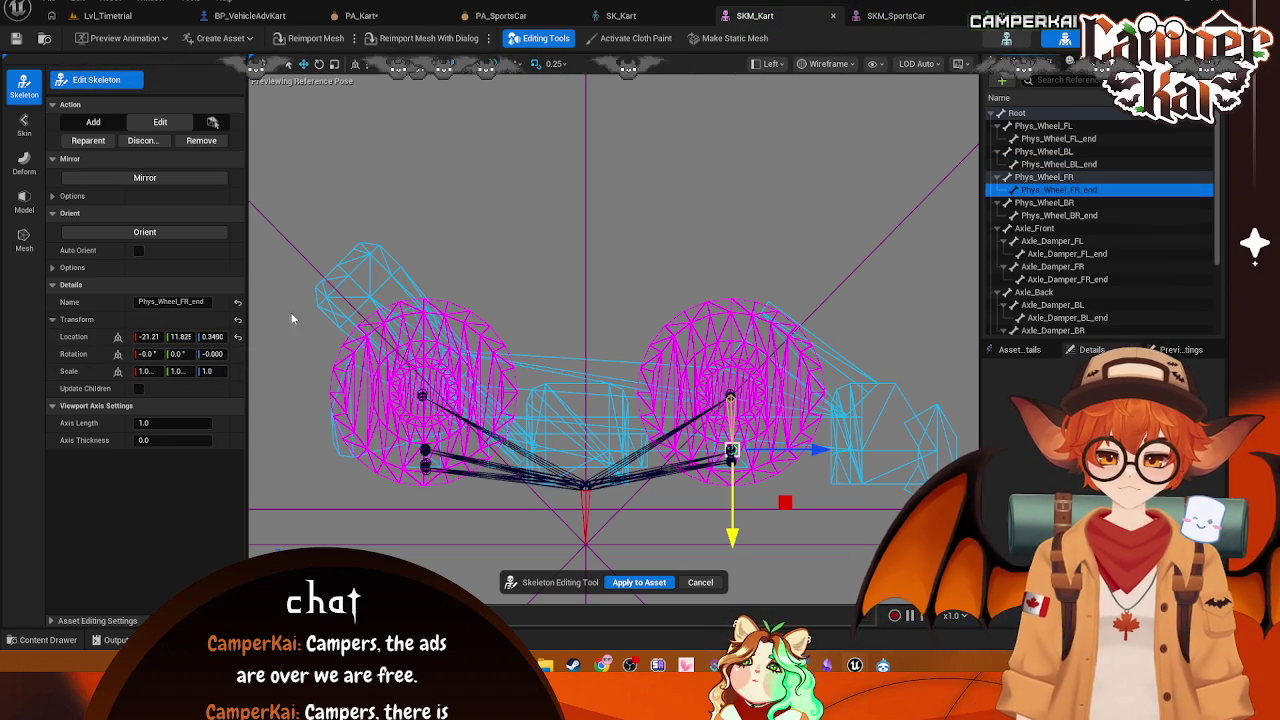
{"action": "left_click", "coordinate": [213, 337]}
{"action": "type", "text": "0"}
{"action": "key", "text": "Return"}
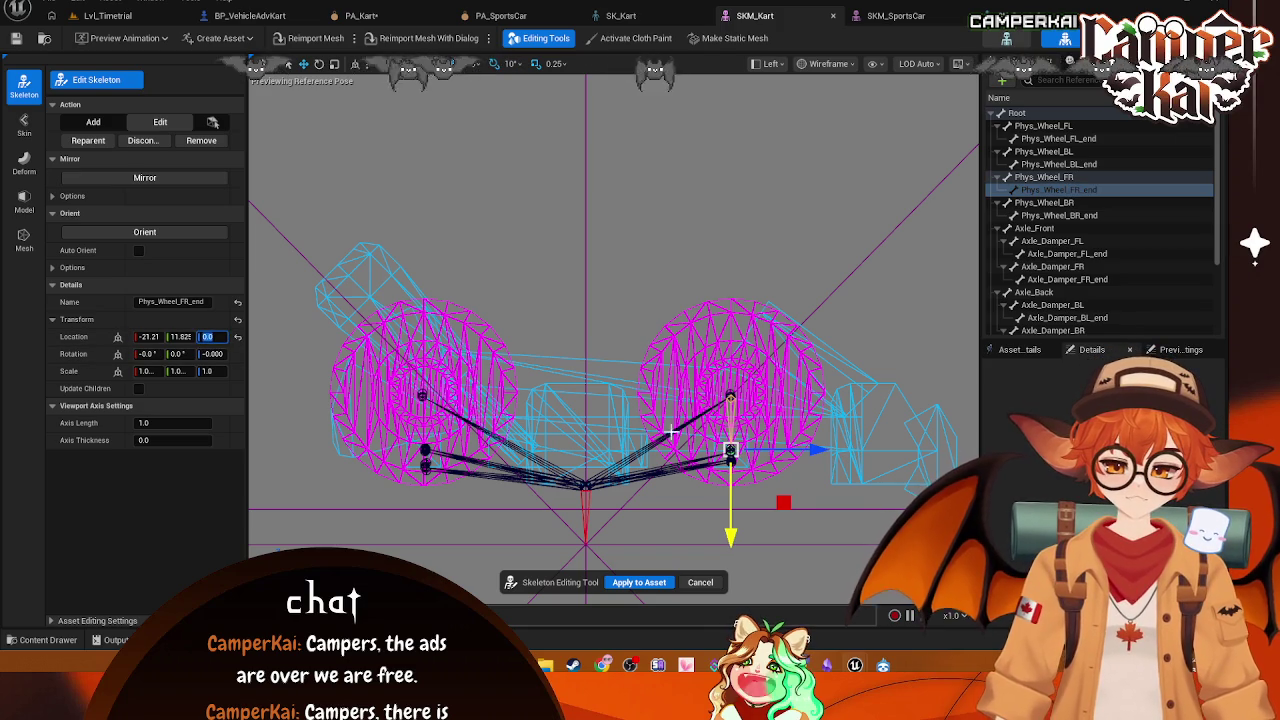
{"action": "left_click", "coordinate": [180, 337]}
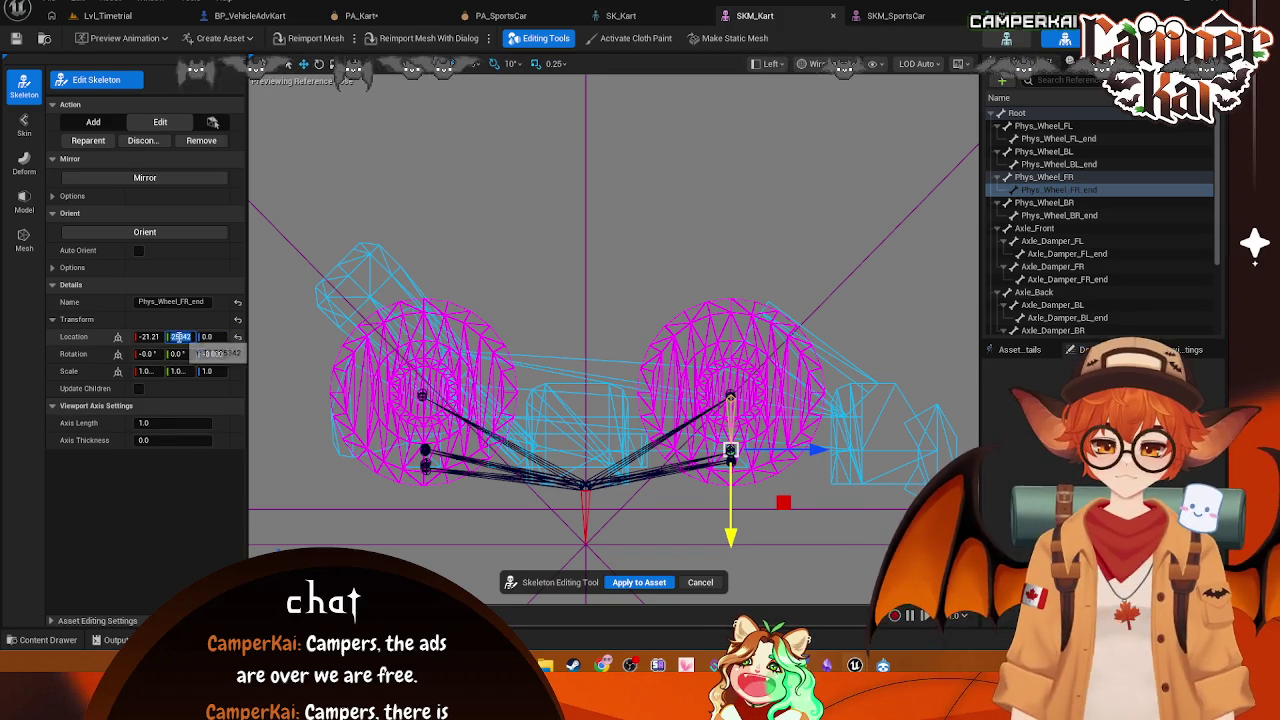
{"action": "type", "text": "0"}
{"action": "key", "text": "ctrl+z"}
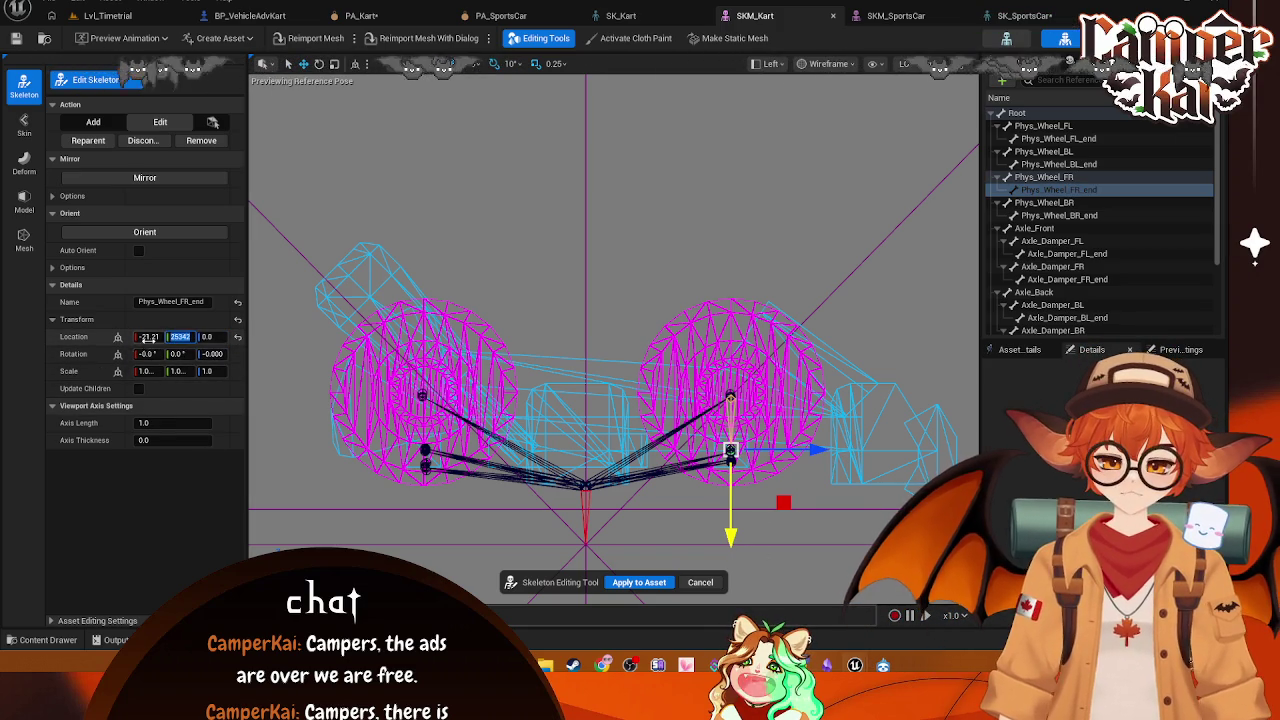
{"action": "type", "text": "0"}
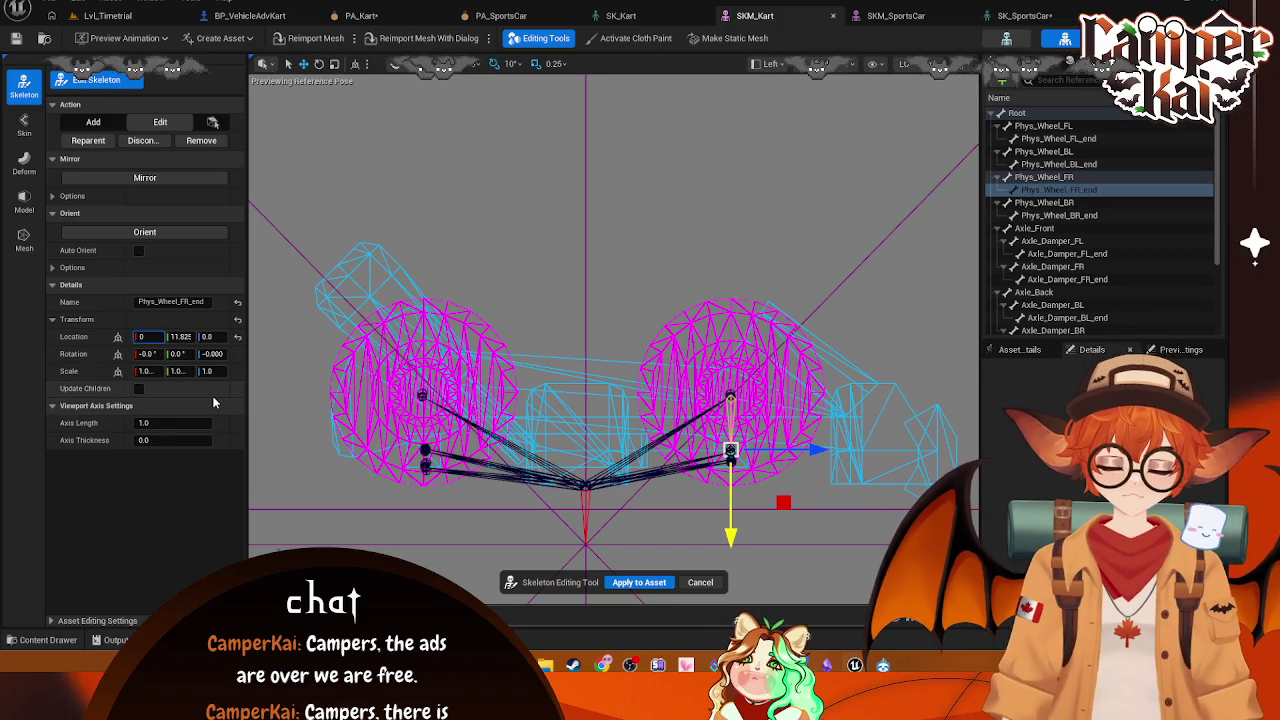
{"action": "type", "text": "0"}
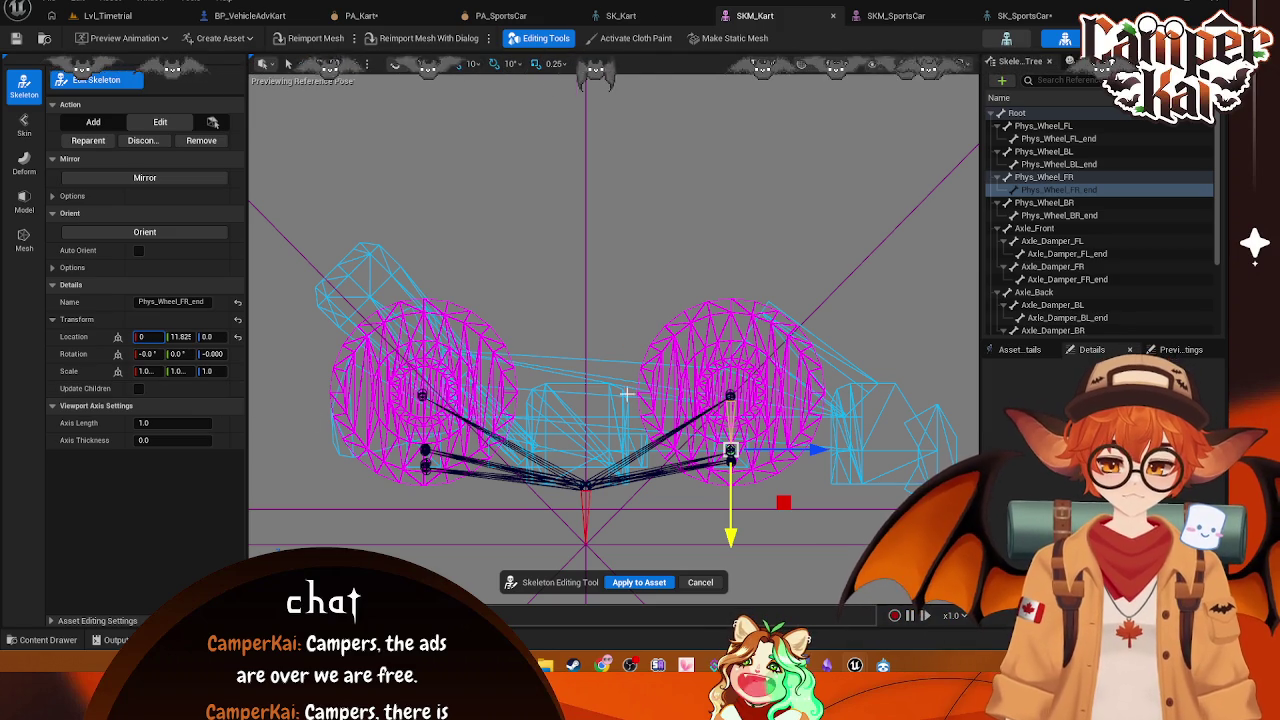
{"action": "left_click", "coordinate": [718, 422]}
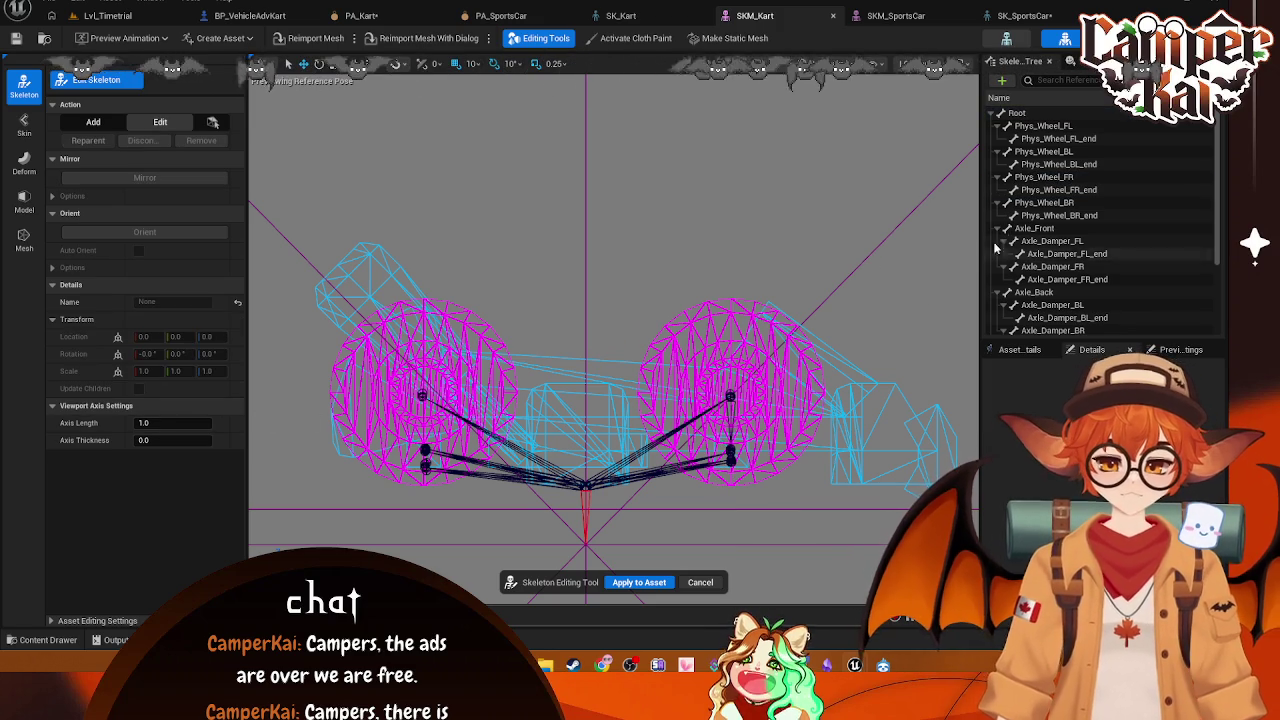
Step: Nudge Phys_Wheel_FL_end vertically and set its Y location to 0
{"action": "left_click", "coordinate": [1050, 139]}
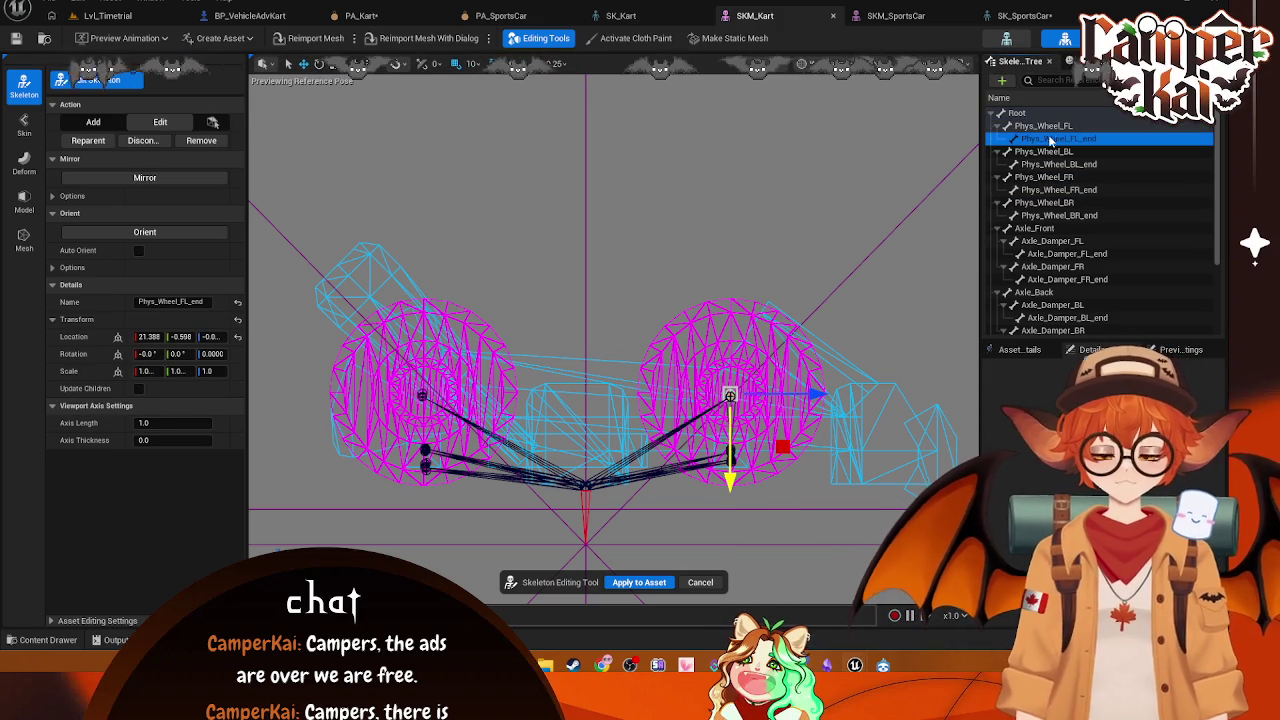
{"action": "mouse_move", "coordinate": [722, 487]}
{"action": "left_mouse_down"}
{"action": "mouse_move", "coordinate": [728, 498]}
{"action": "mouse_move", "coordinate": [730, 478]}
{"action": "left_mouse_up"}
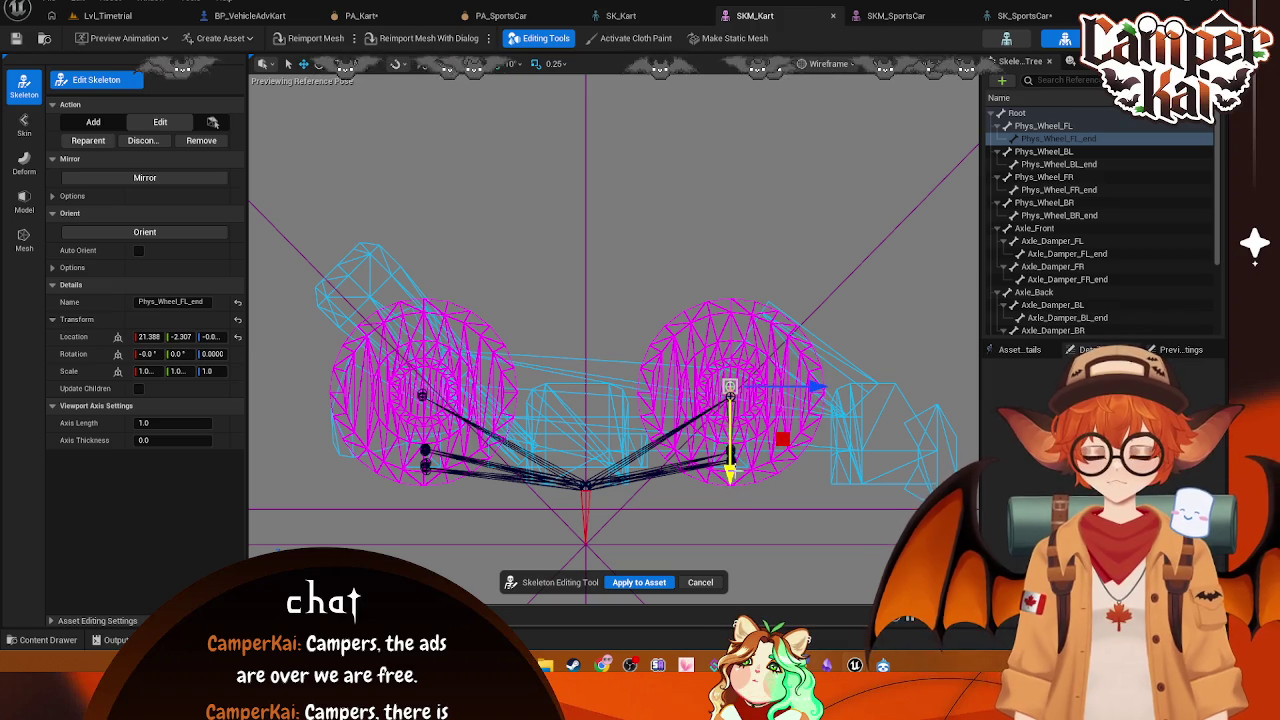
{"action": "left_click", "coordinate": [187, 337]}
{"action": "type", "text": "0"}
{"action": "key", "text": "Return"}
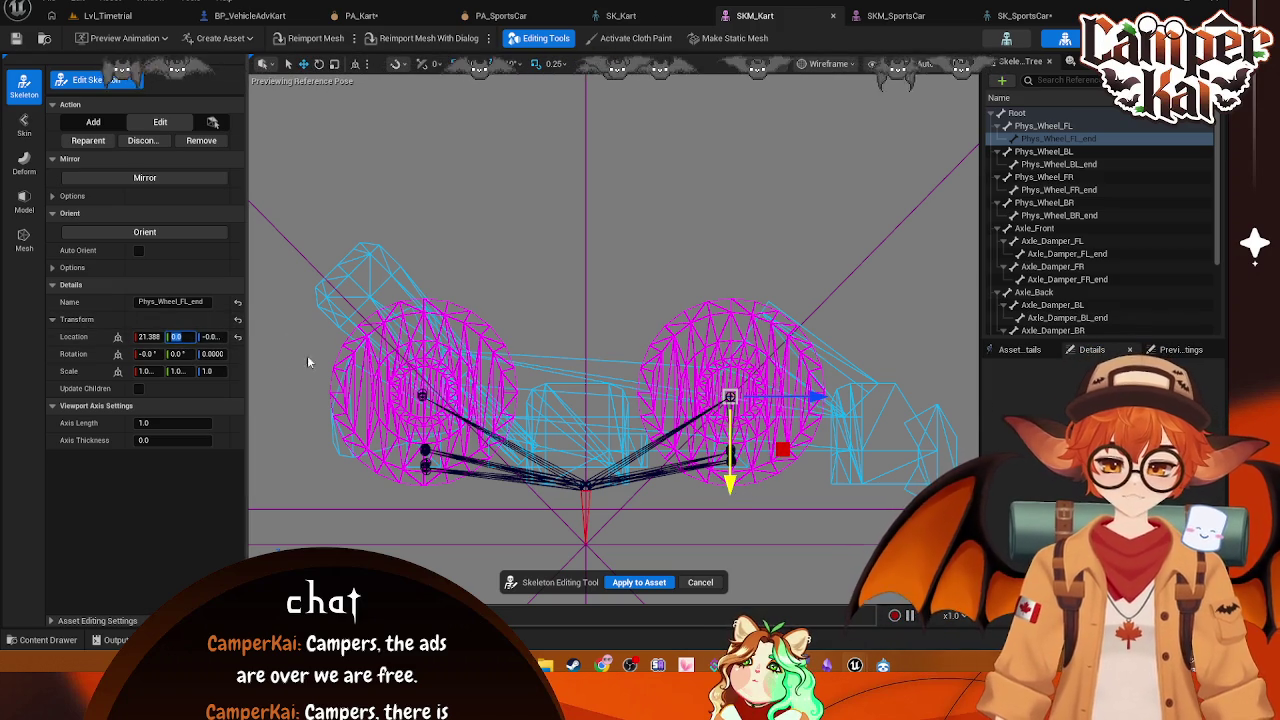
Step: Check the BL and FL bones' Y locations and set Phys_Wheel_FR's Y to -27
{"action": "left_click", "coordinate": [1044, 151]}
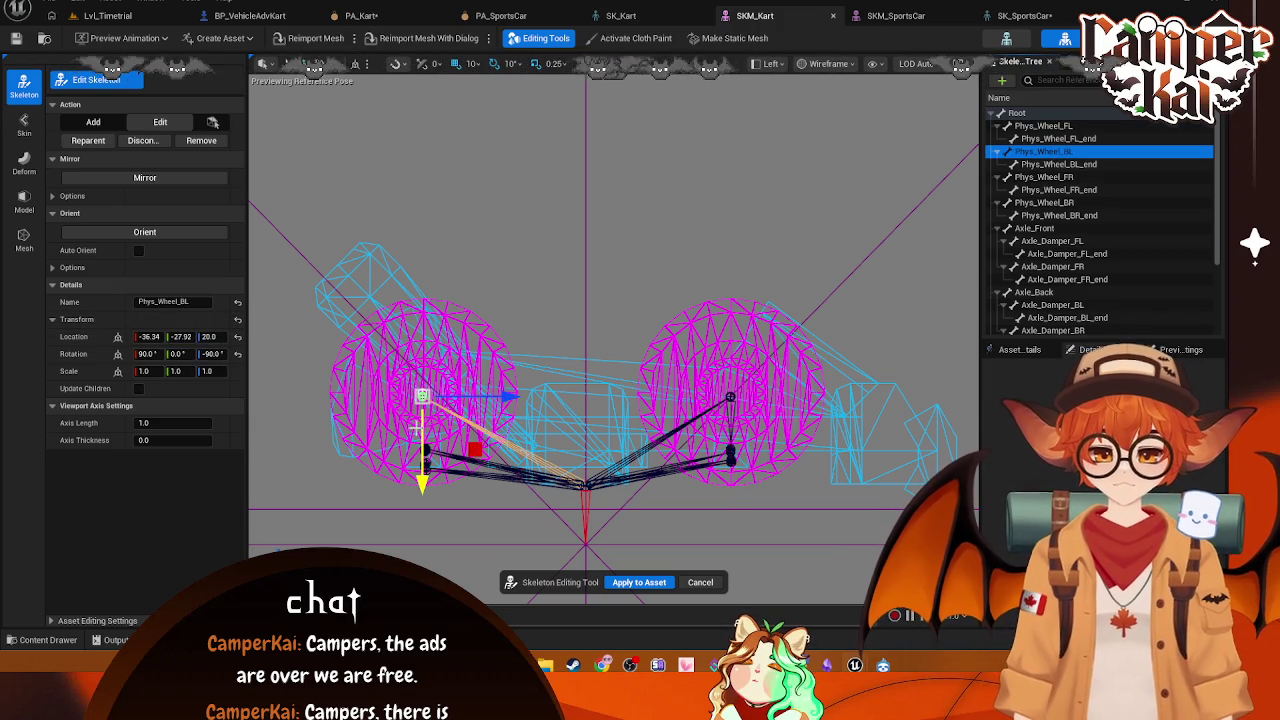
{"action": "left_click", "coordinate": [183, 337]}
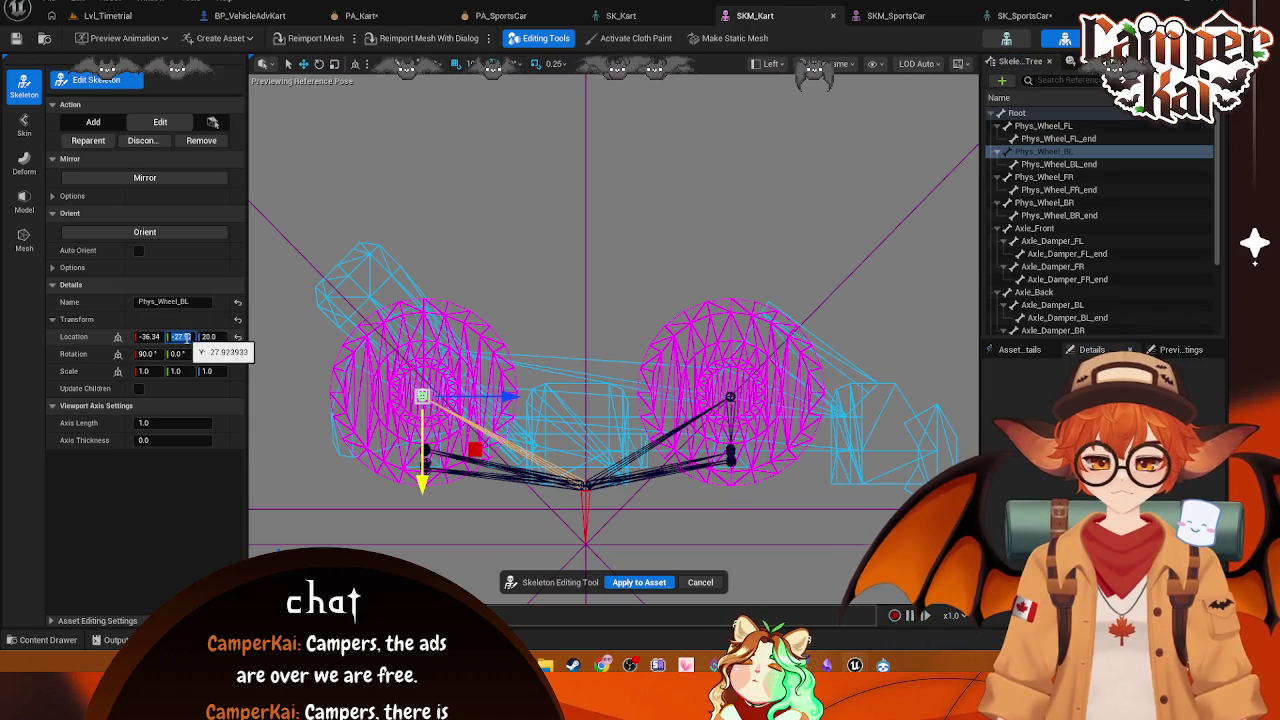
{"action": "left_click", "coordinate": [1050, 138]}
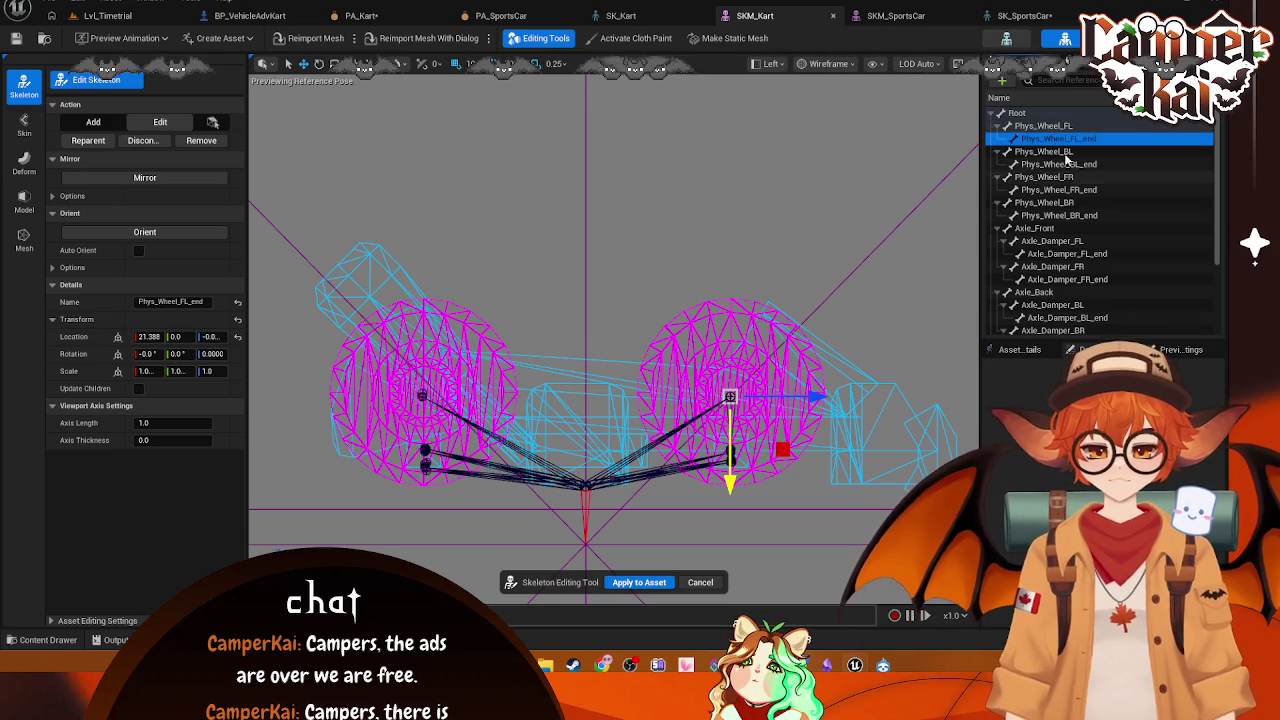
{"action": "left_click", "coordinate": [1043, 125]}
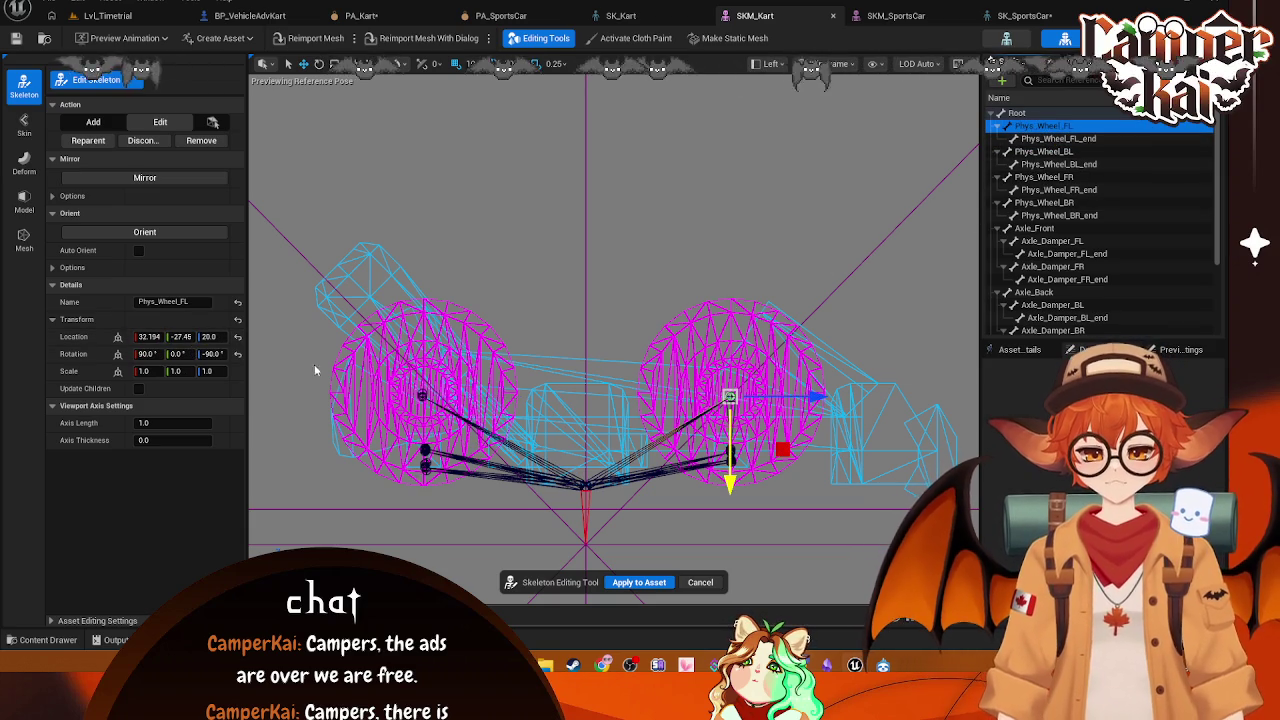
{"action": "left_click", "coordinate": [178, 337]}
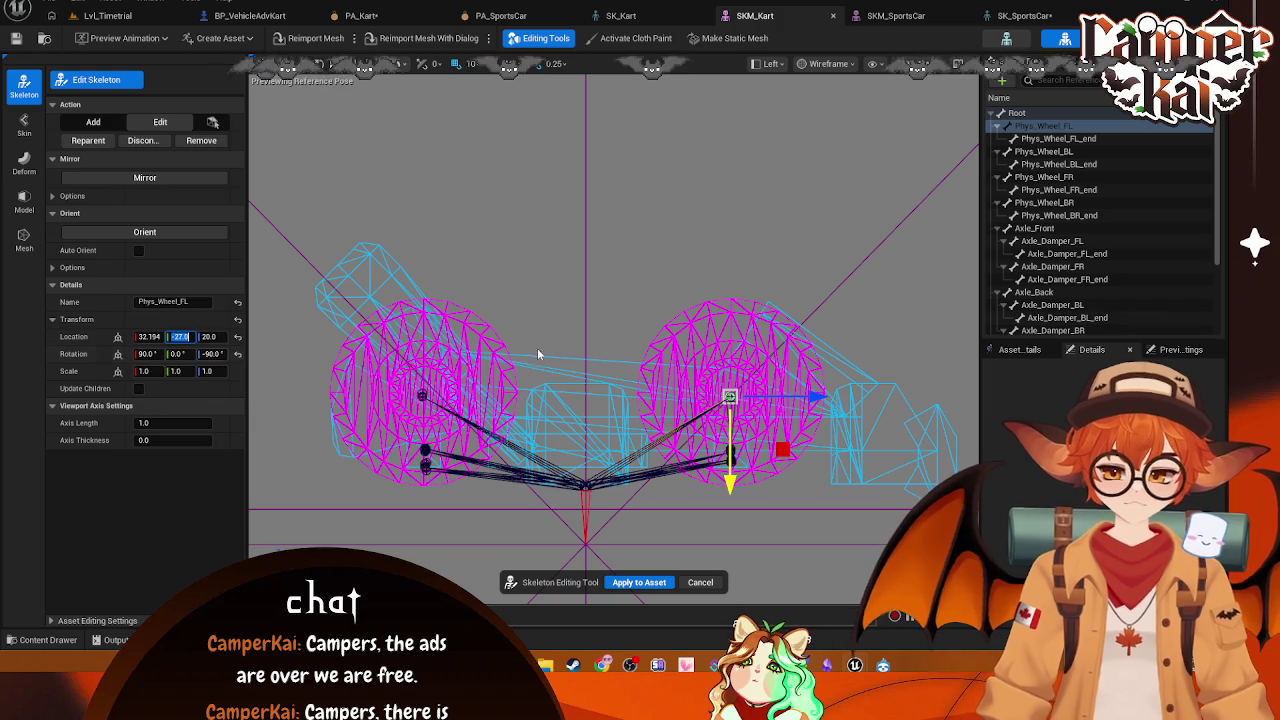
{"action": "left_click", "coordinate": [1045, 177]}
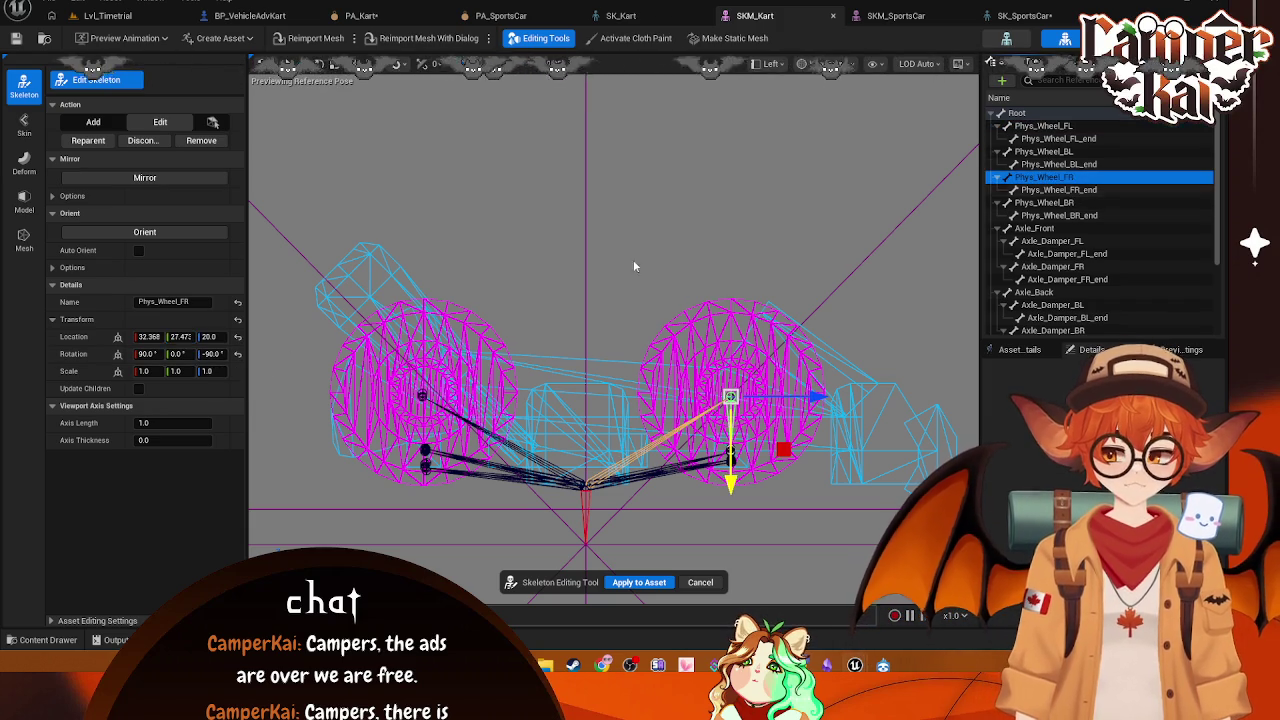
{"action": "left_click", "coordinate": [180, 337]}
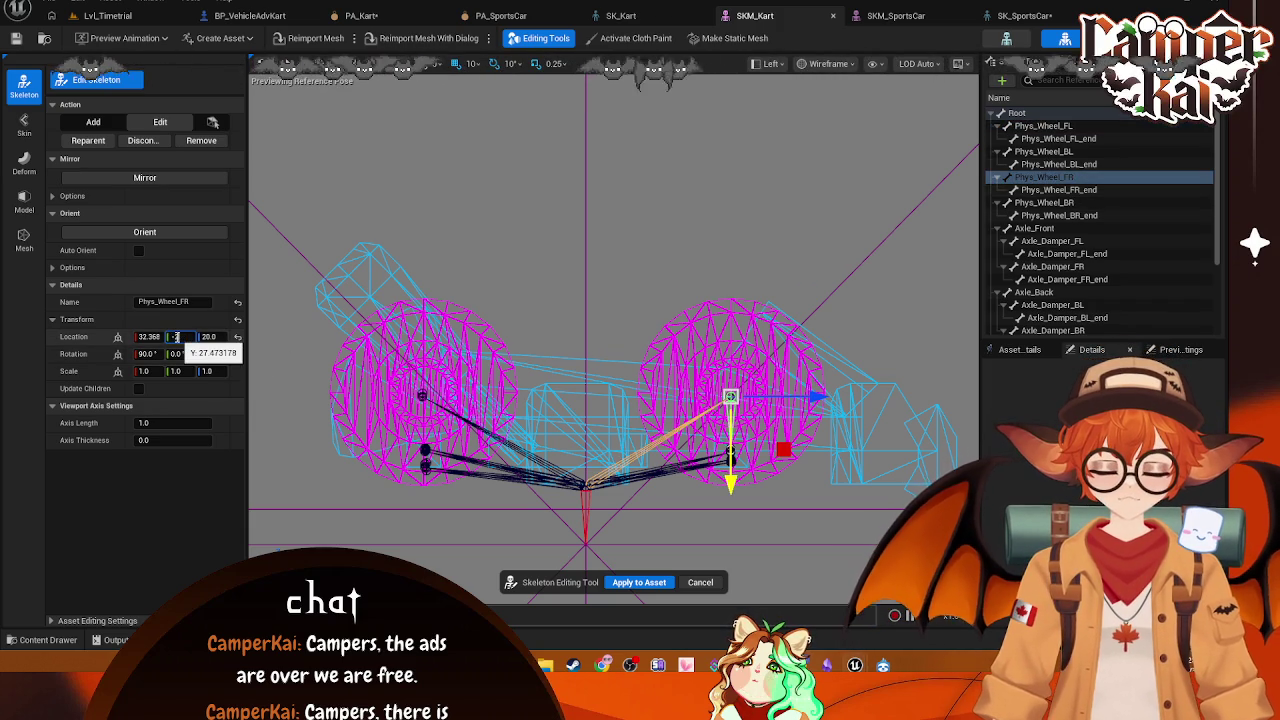
{"action": "type", "text": "-27"}
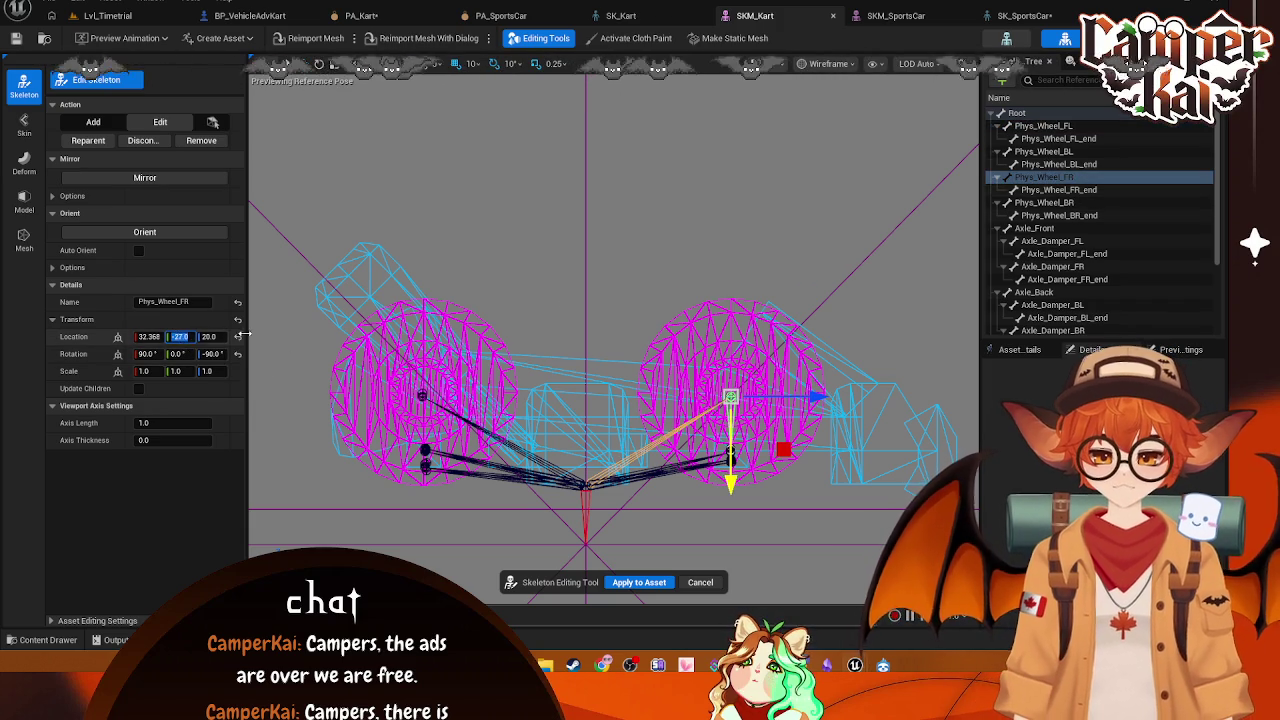
{"action": "left_click", "coordinate": [1066, 127]}
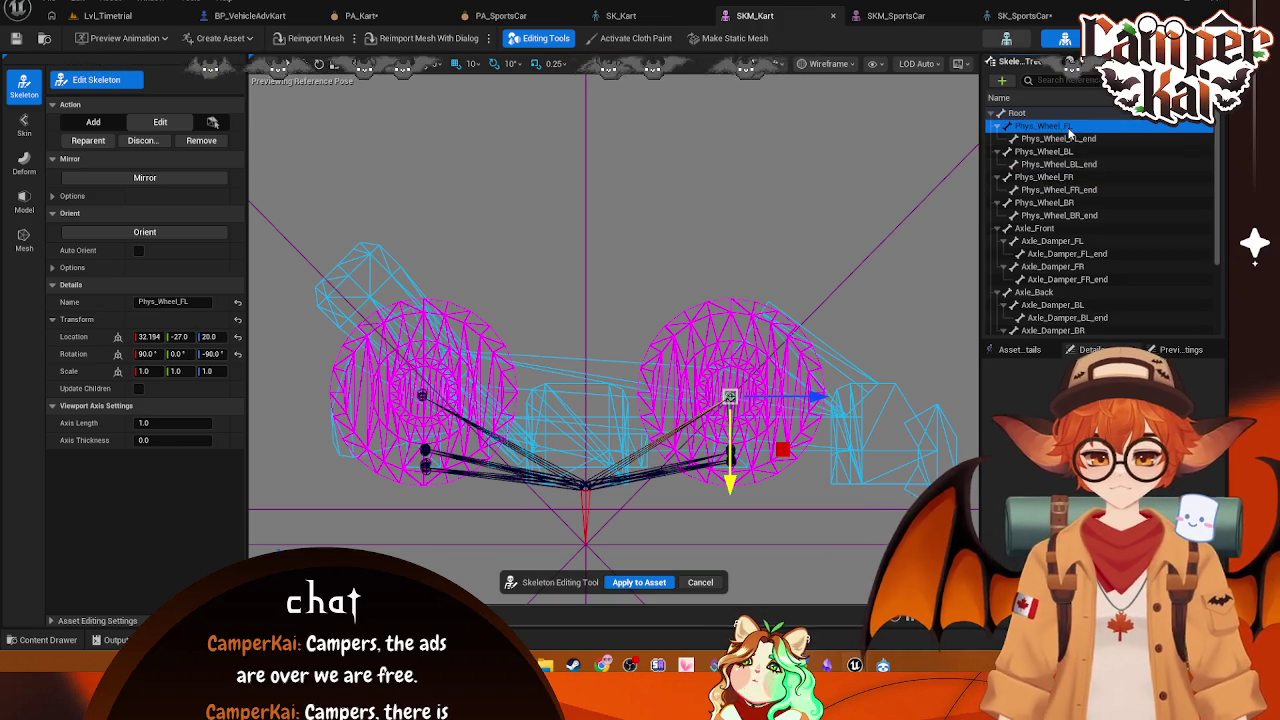
Step: Set Phys_Wheel_FR_end's Y to 0 and Phys_Wheel_BR's Y to -27.0
{"action": "left_click", "coordinate": [1058, 189]}
{"action": "left_click", "coordinate": [184, 337]}
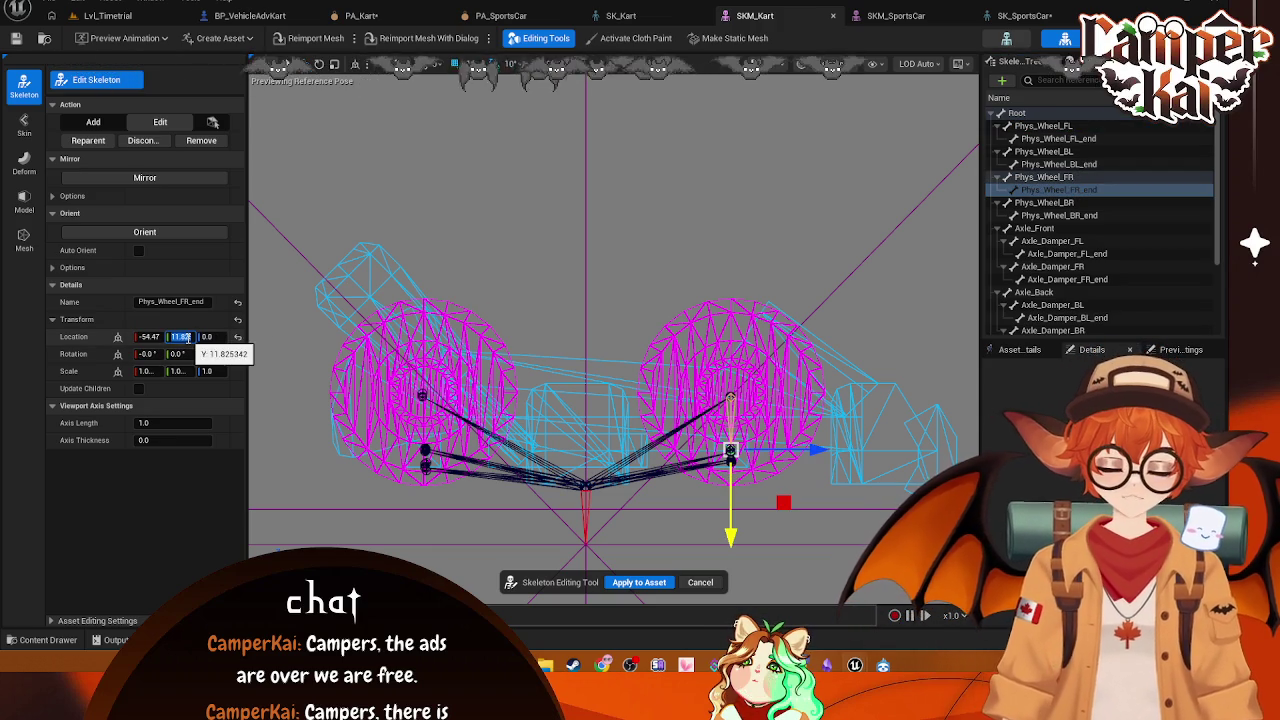
{"action": "type", "text": "0"}
{"action": "key", "text": "Return"}
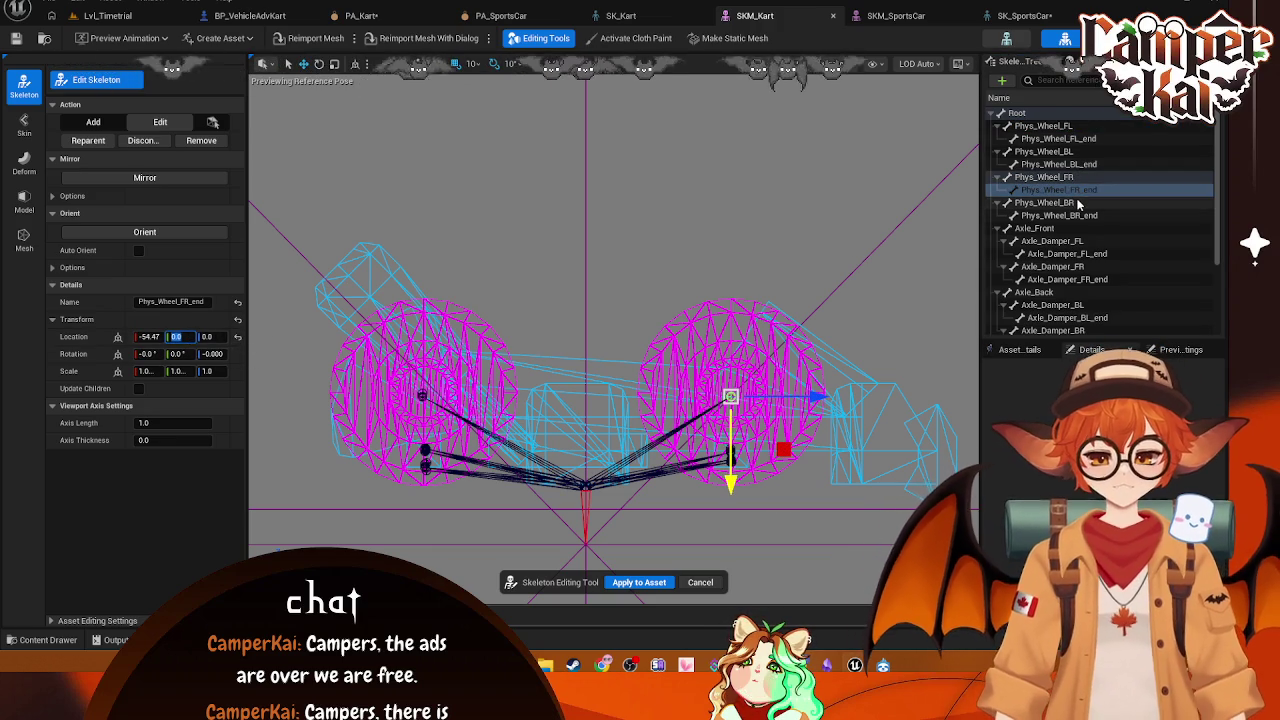
{"action": "left_click", "coordinate": [1075, 202]}
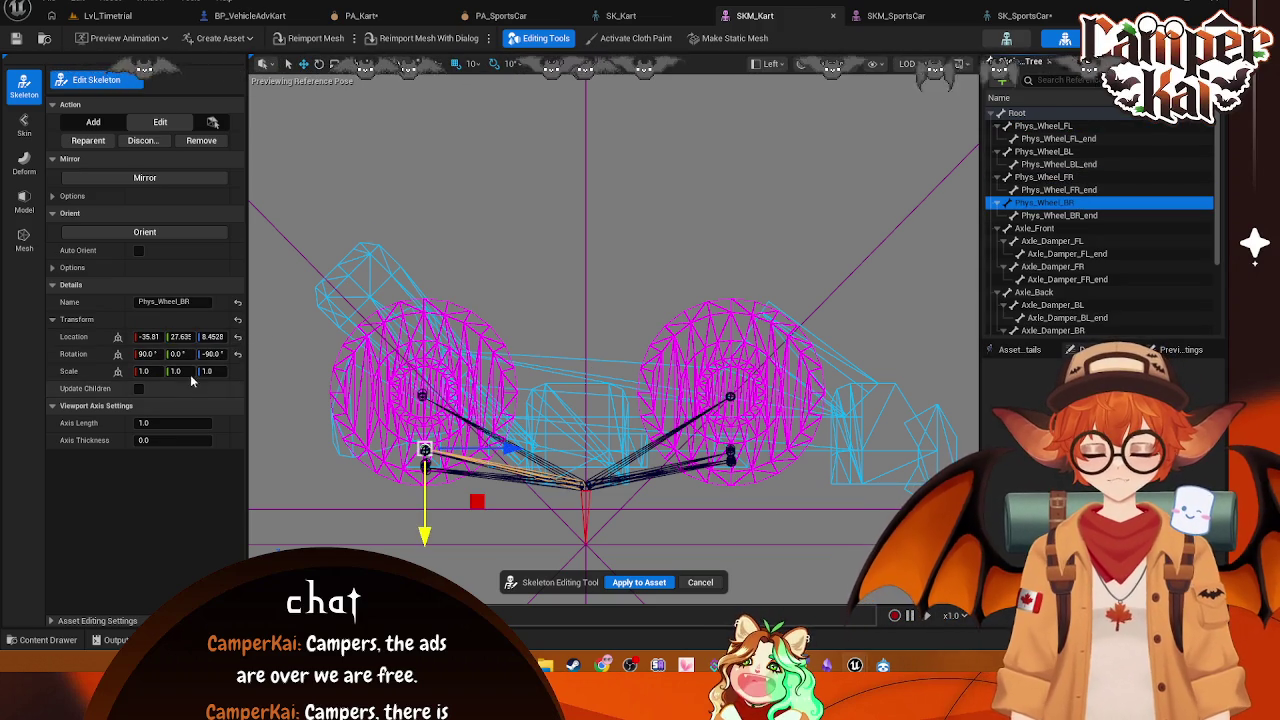
{"action": "left_click", "coordinate": [181, 337]}
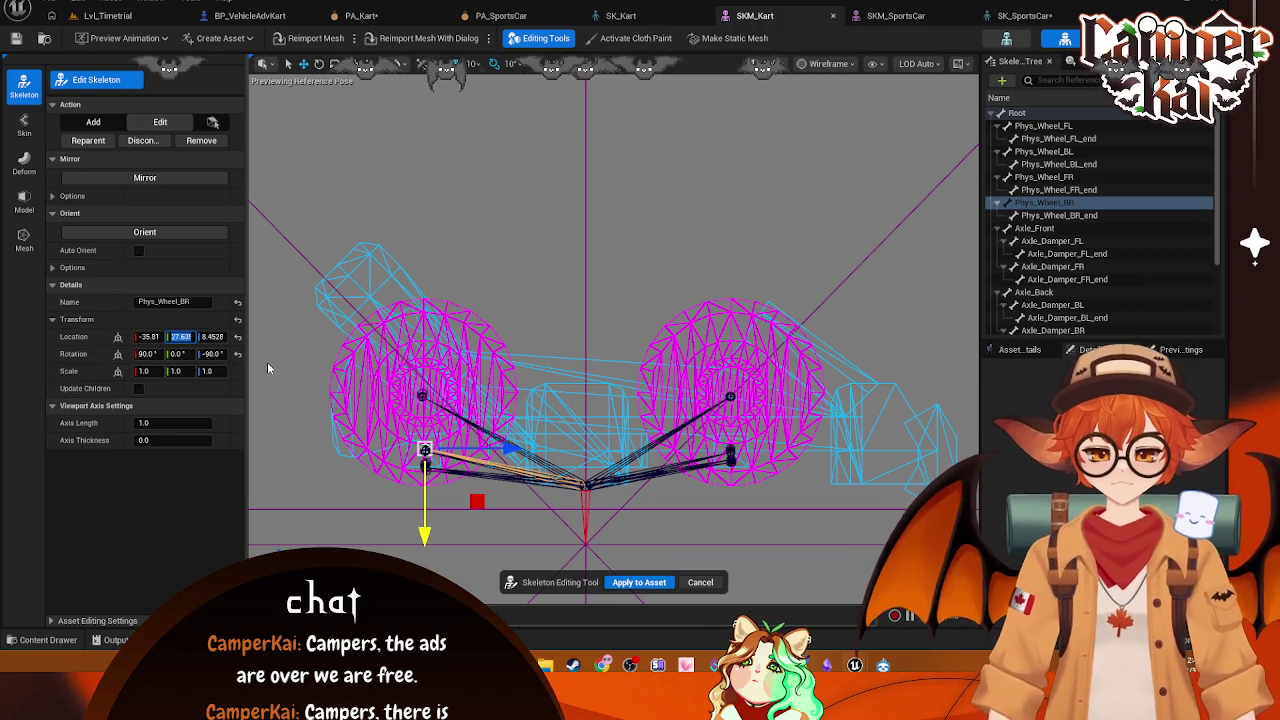
{"action": "type", "text": "-27.0"}
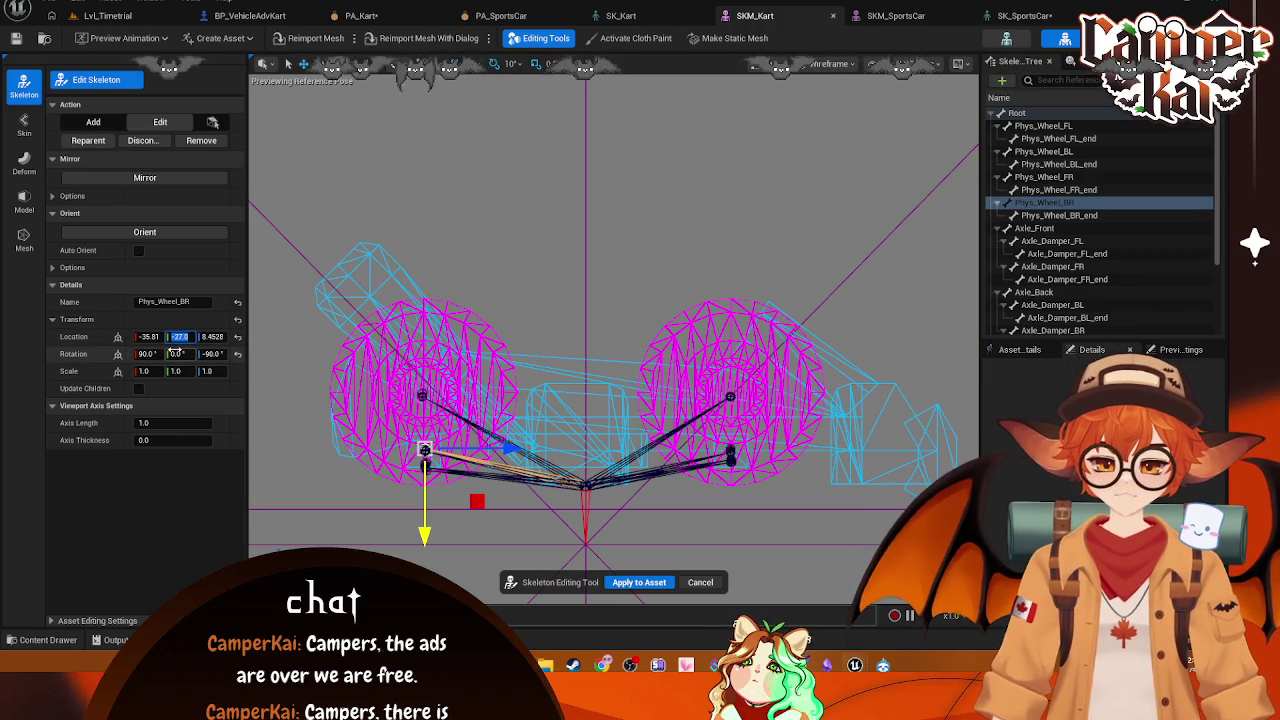
Step: Check Phys_Wheel_BL's Y location and set Phys_Wheel_BL_end's Y to 0
{"action": "left_click", "coordinate": [1044, 151]}
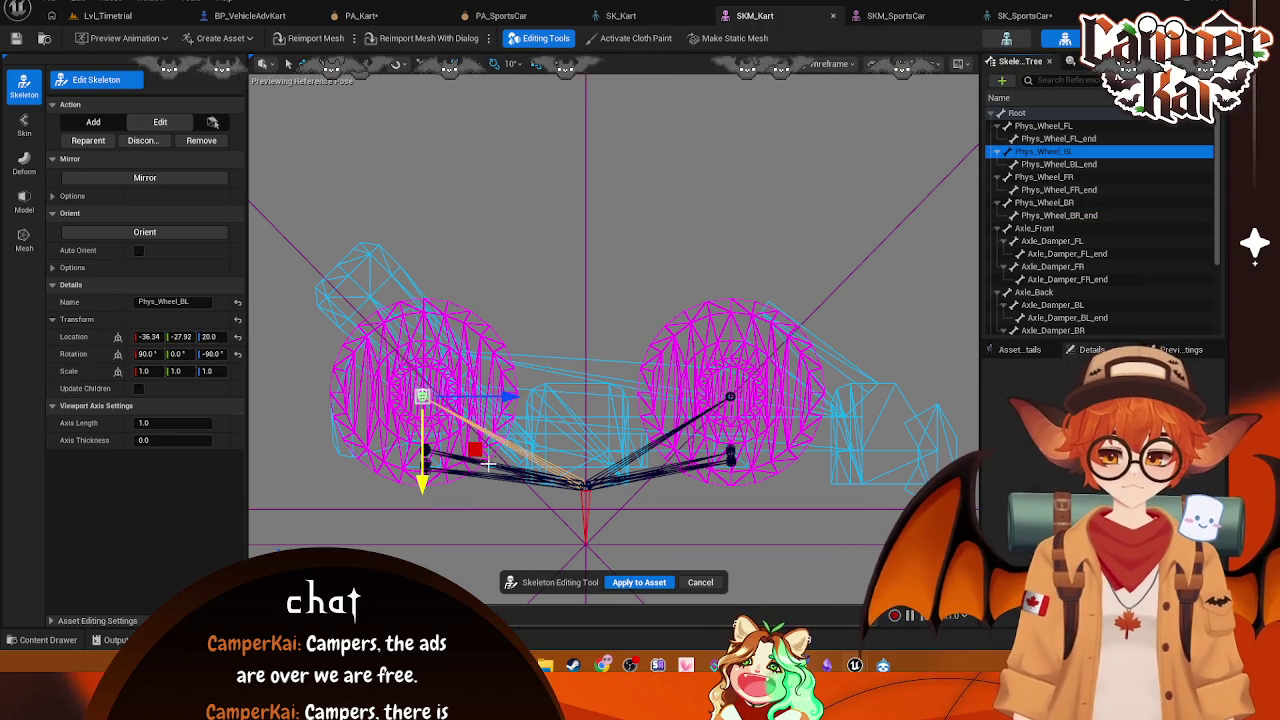
{"action": "left_click", "coordinate": [180, 337]}
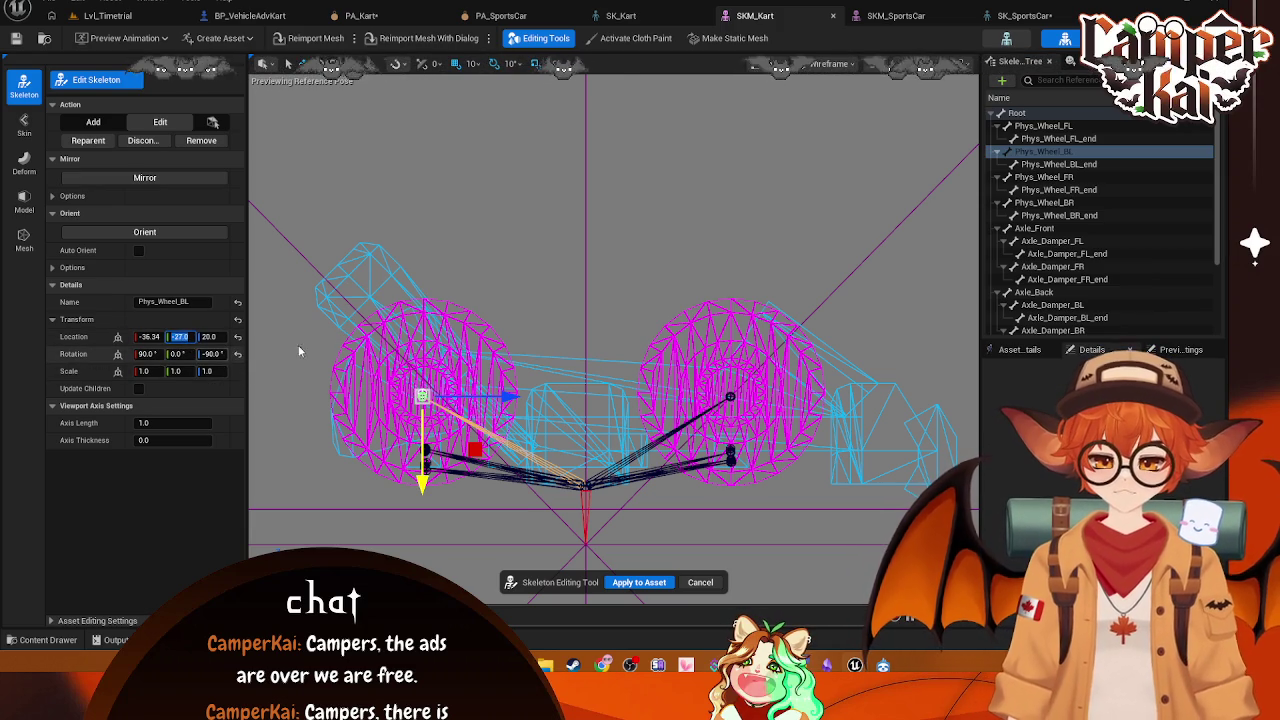
{"action": "left_click", "coordinate": [1058, 164]}
{"action": "left_click", "coordinate": [182, 337]}
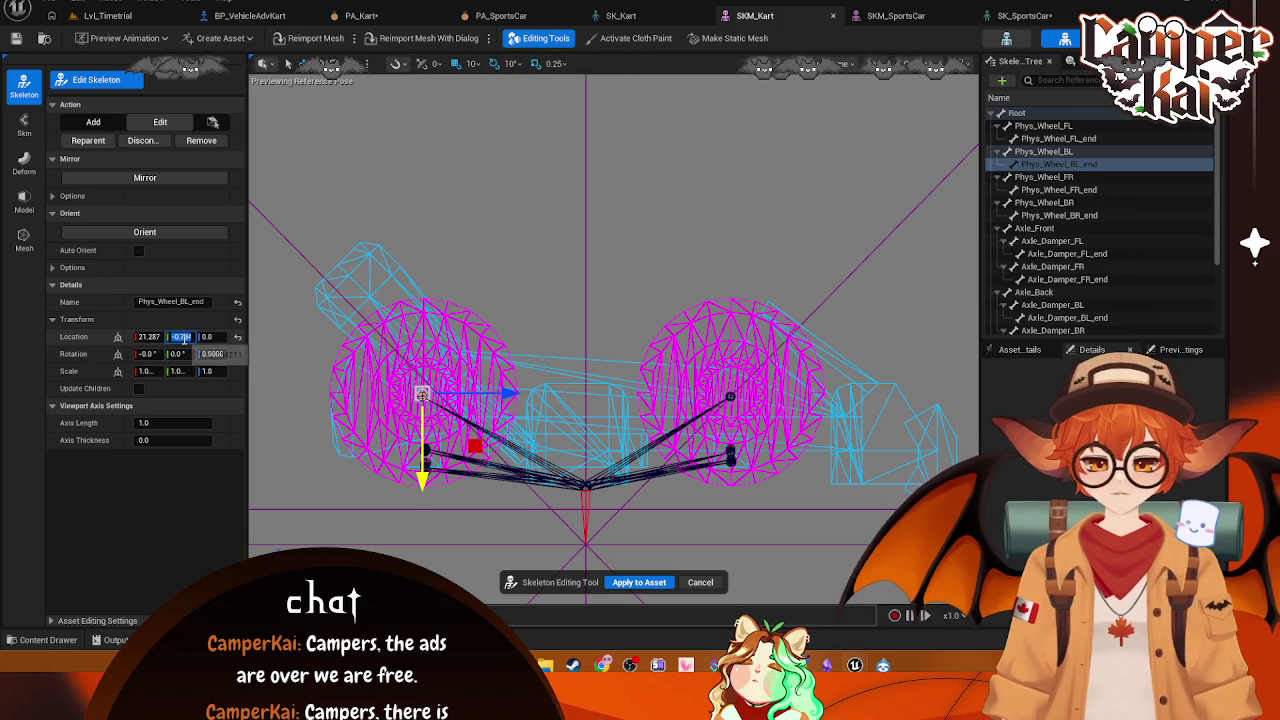
{"action": "type", "text": "0"}
{"action": "key", "text": "Return"}
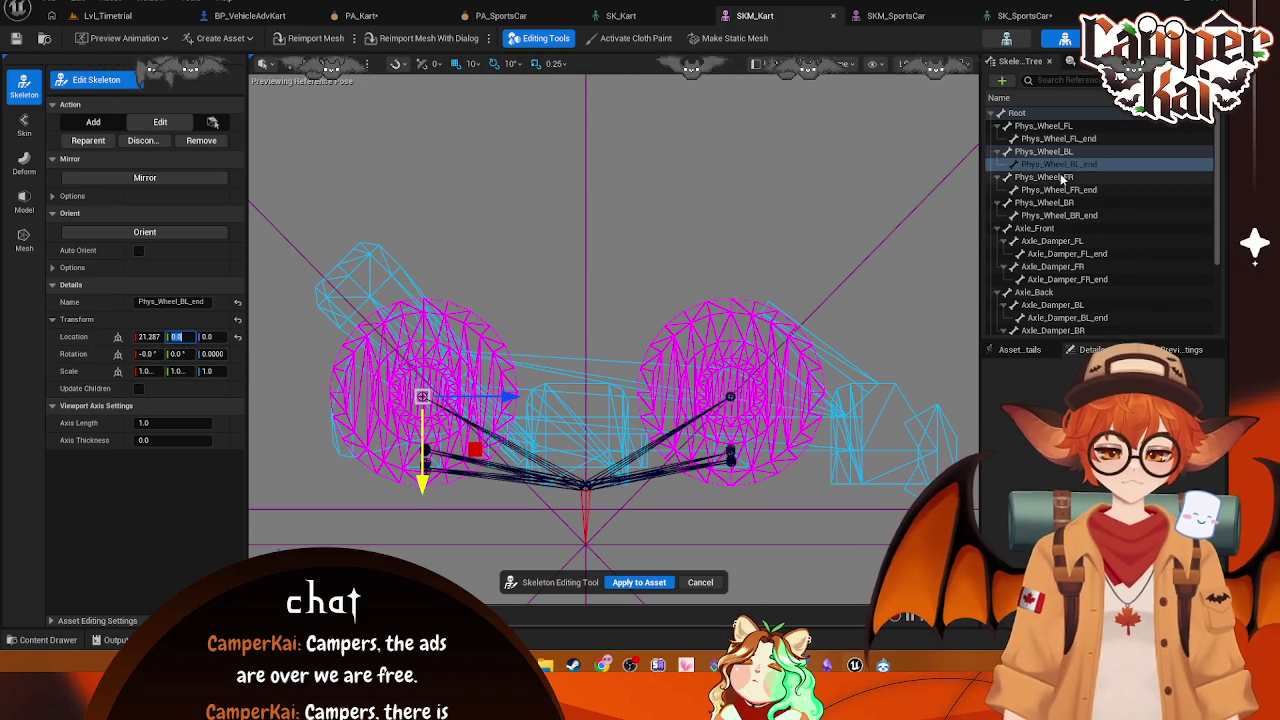
Step: Raise Phys_Wheel_BR into the rear-right wheel hub with its Z rounded to 20.0
{"action": "left_click", "coordinate": [1045, 177]}
{"action": "left_click", "coordinate": [1050, 202]}
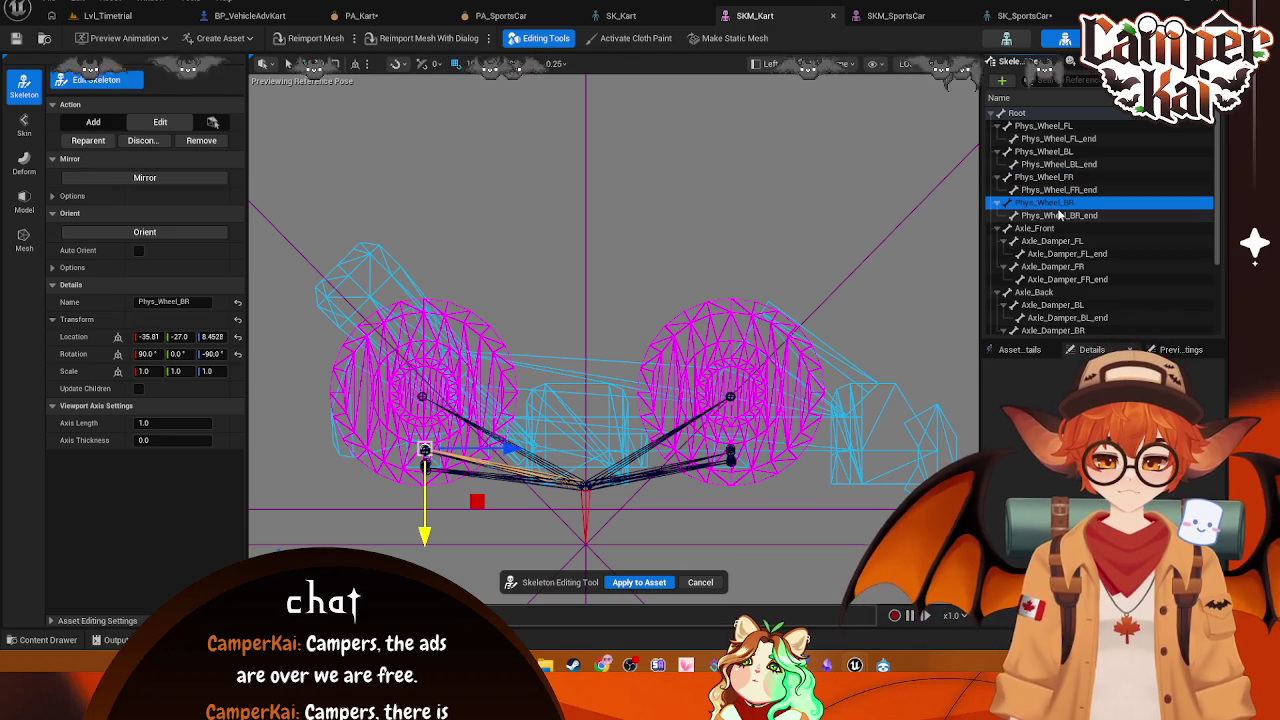
{"action": "left_click", "coordinate": [185, 337]}
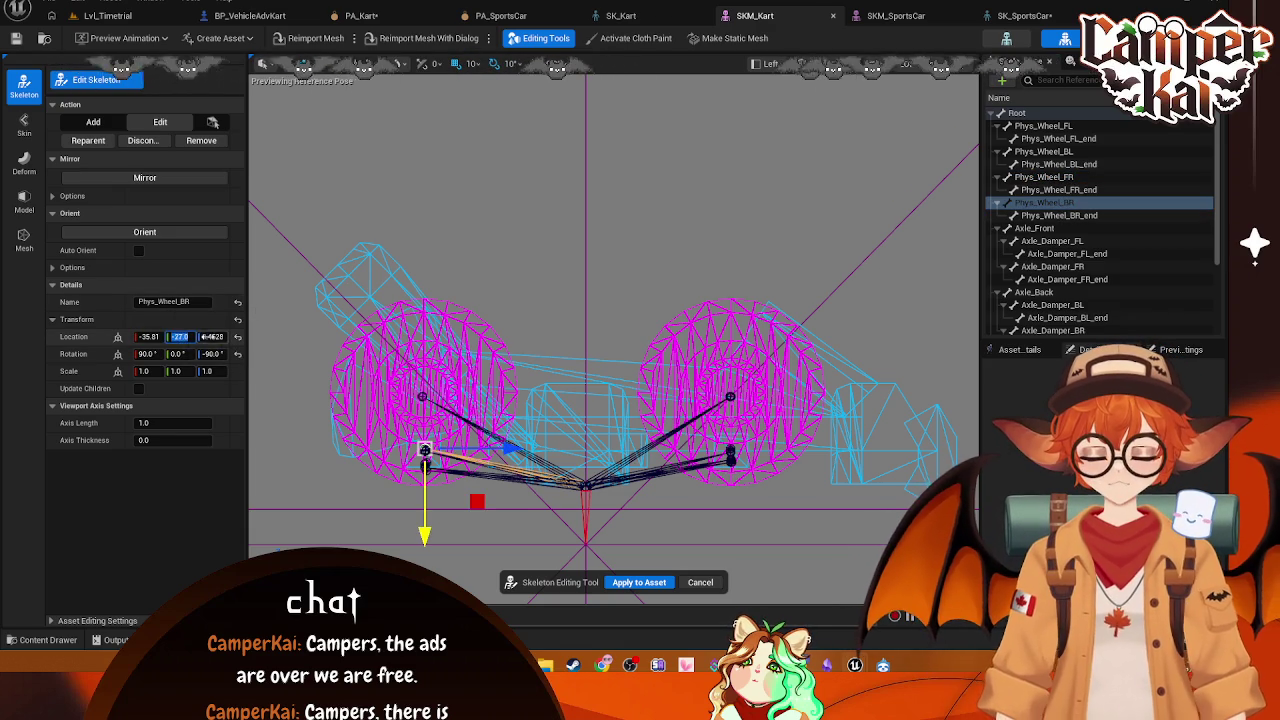
{"action": "type", "text": "0"}
{"action": "key", "text": "Return"}
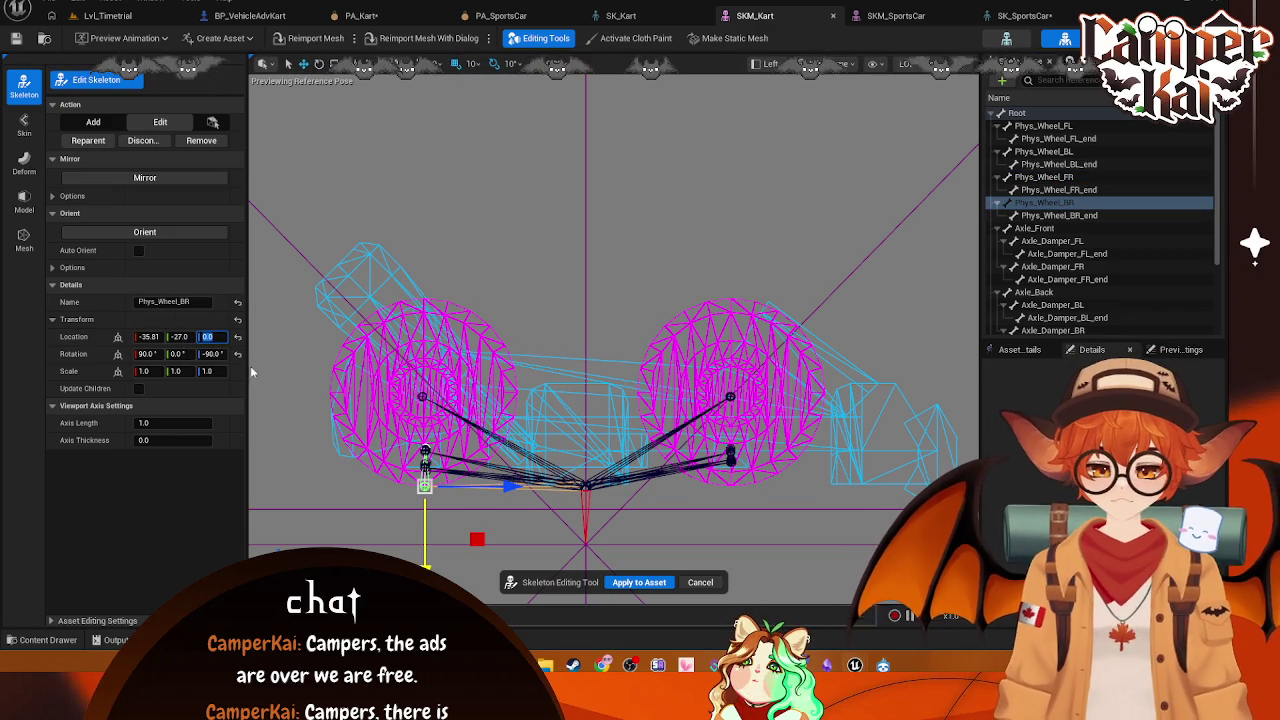
{"action": "left_click_drag", "start_coordinate": [425, 566], "coordinate": [423, 481]}
{"action": "left_click", "coordinate": [212, 337]}
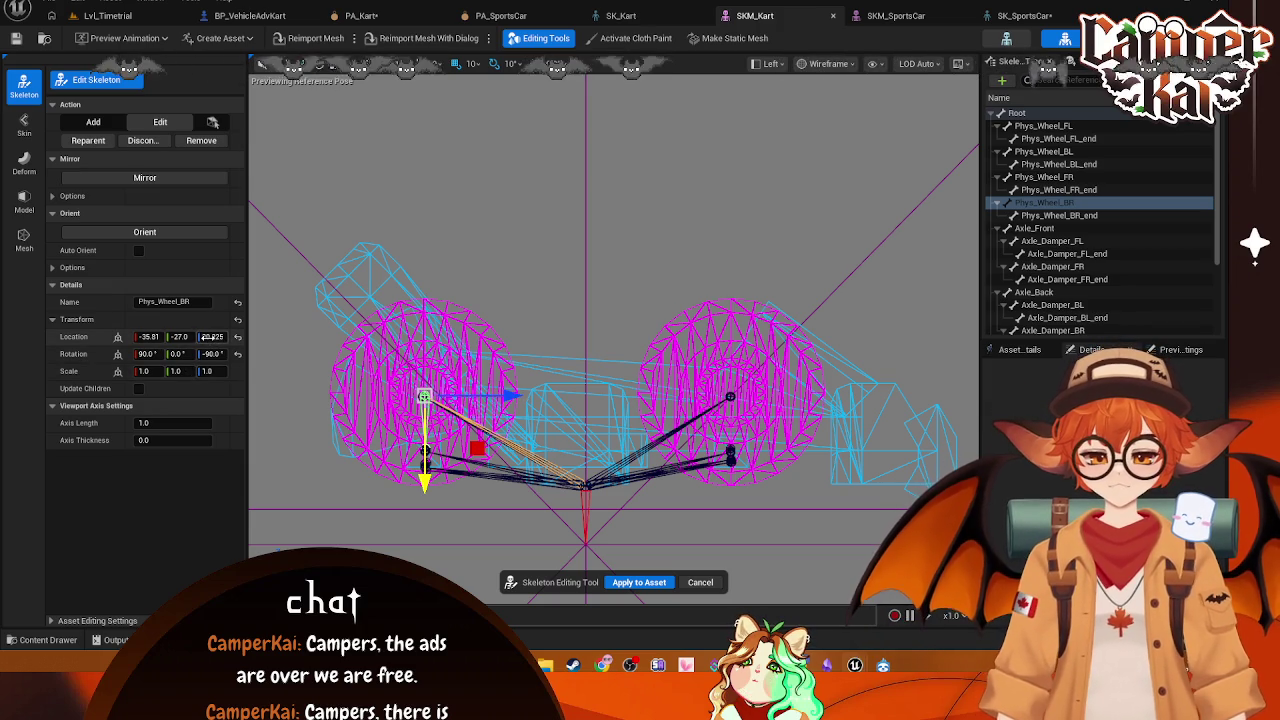
{"action": "left_click", "coordinate": [212, 337]}
{"action": "key", "text": "Return"}
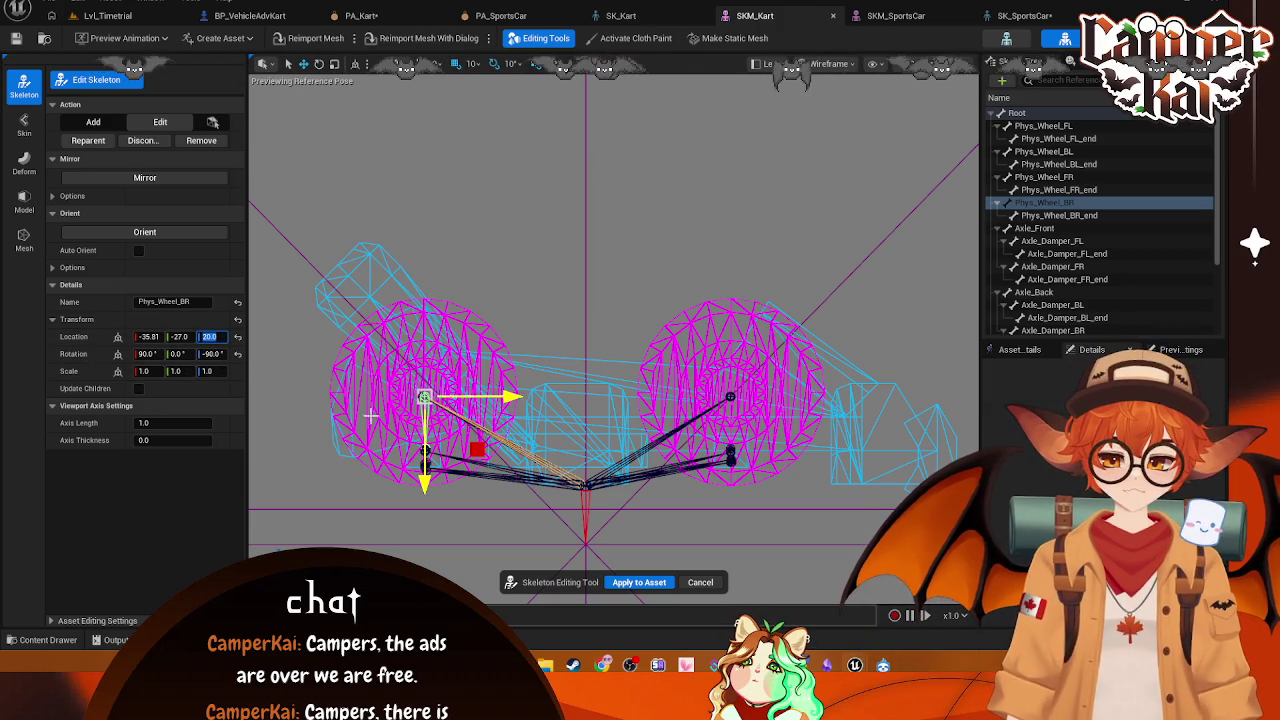
Step: Zero Phys_Wheel_BR_end's Y and Z location values
{"action": "key", "text": "Down"}
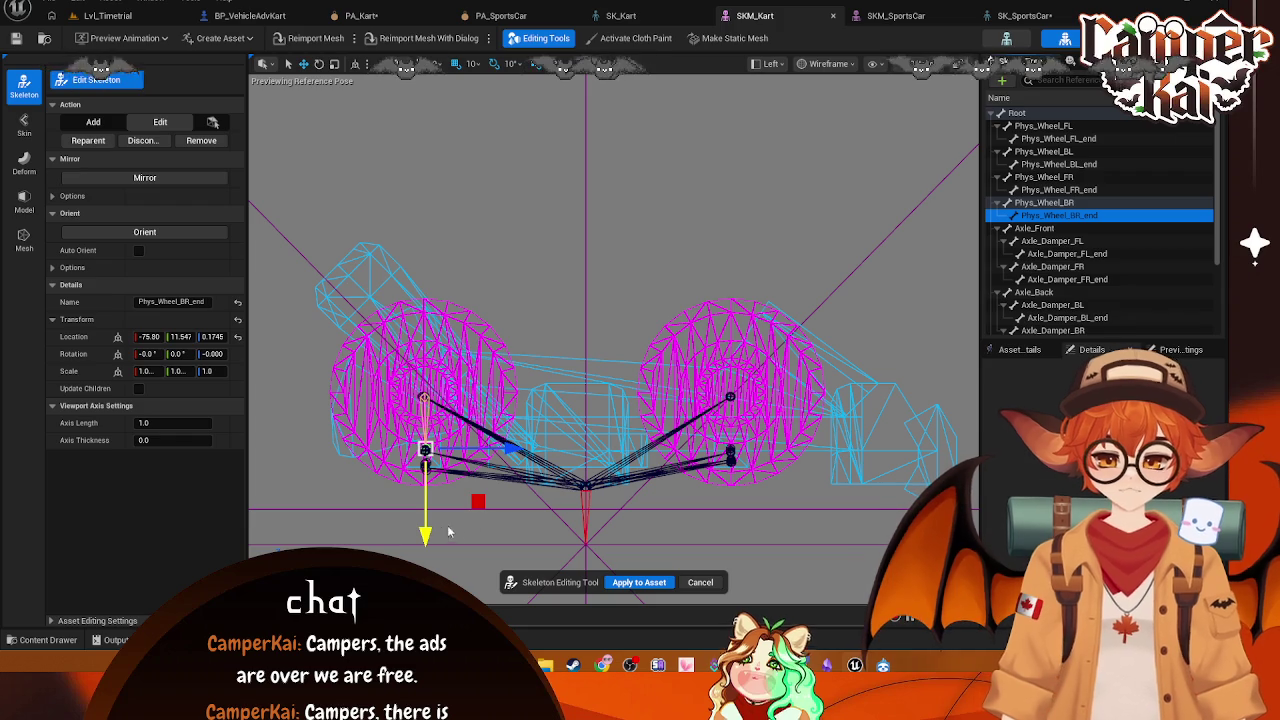
{"action": "left_click", "coordinate": [213, 337]}
{"action": "left_click", "coordinate": [180, 337]}
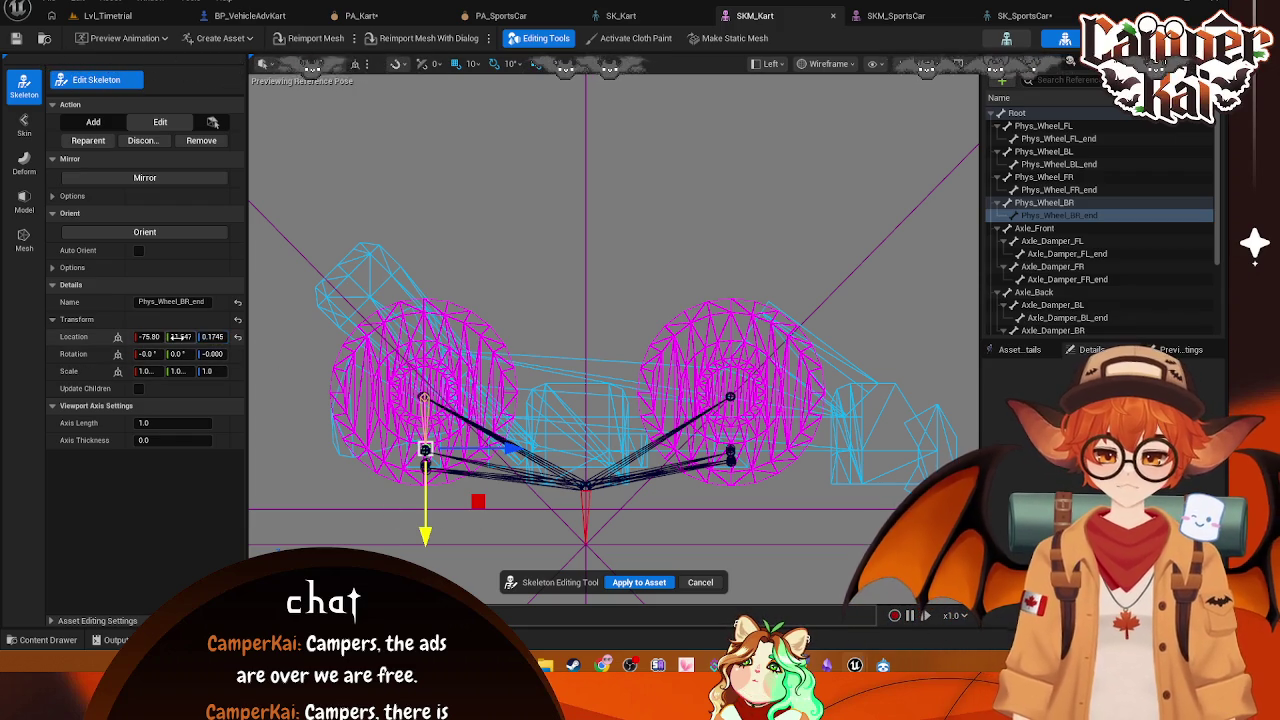
{"action": "type", "text": "0"}
{"action": "key", "text": "Return"}
{"action": "left_click", "coordinate": [213, 337]}
{"action": "type", "text": "0"}
{"action": "key", "text": "Return"}
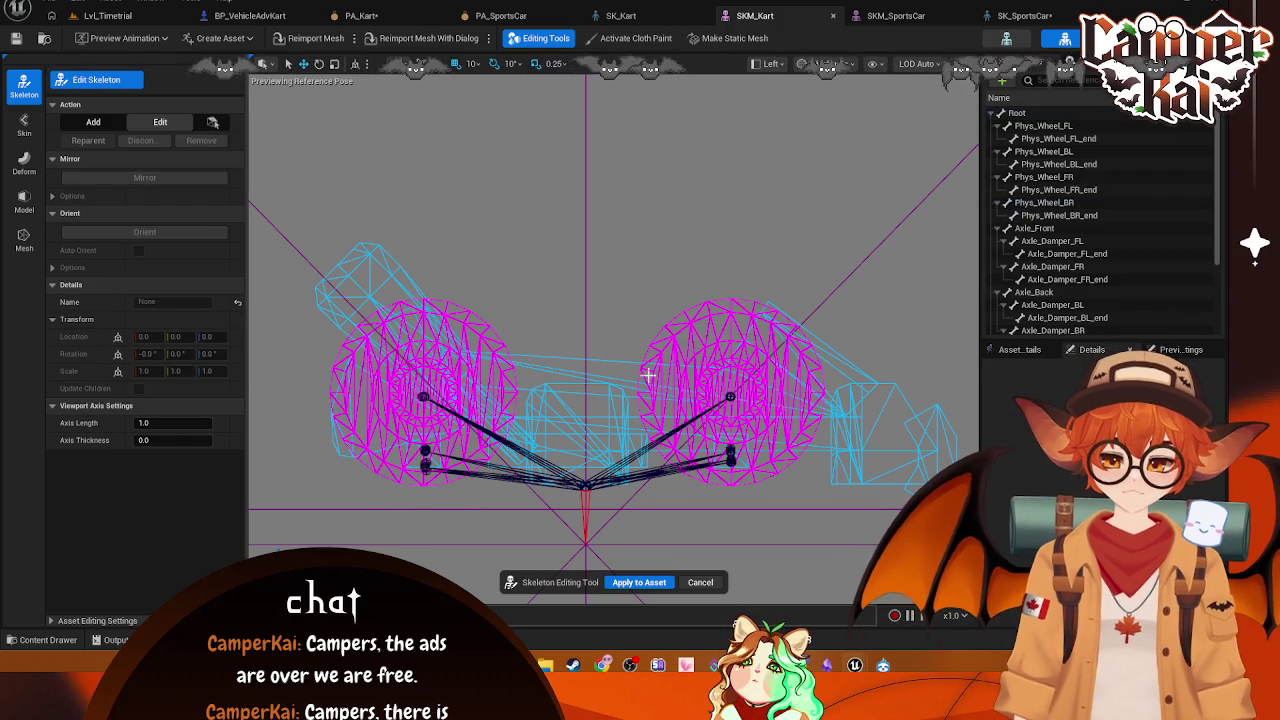
Step: Raise Axle_Damper_FL and Axle_Front to wheel-centre height and set Axle_Front's Location Y to -27
{"action": "left_click", "coordinate": [1064, 229]}
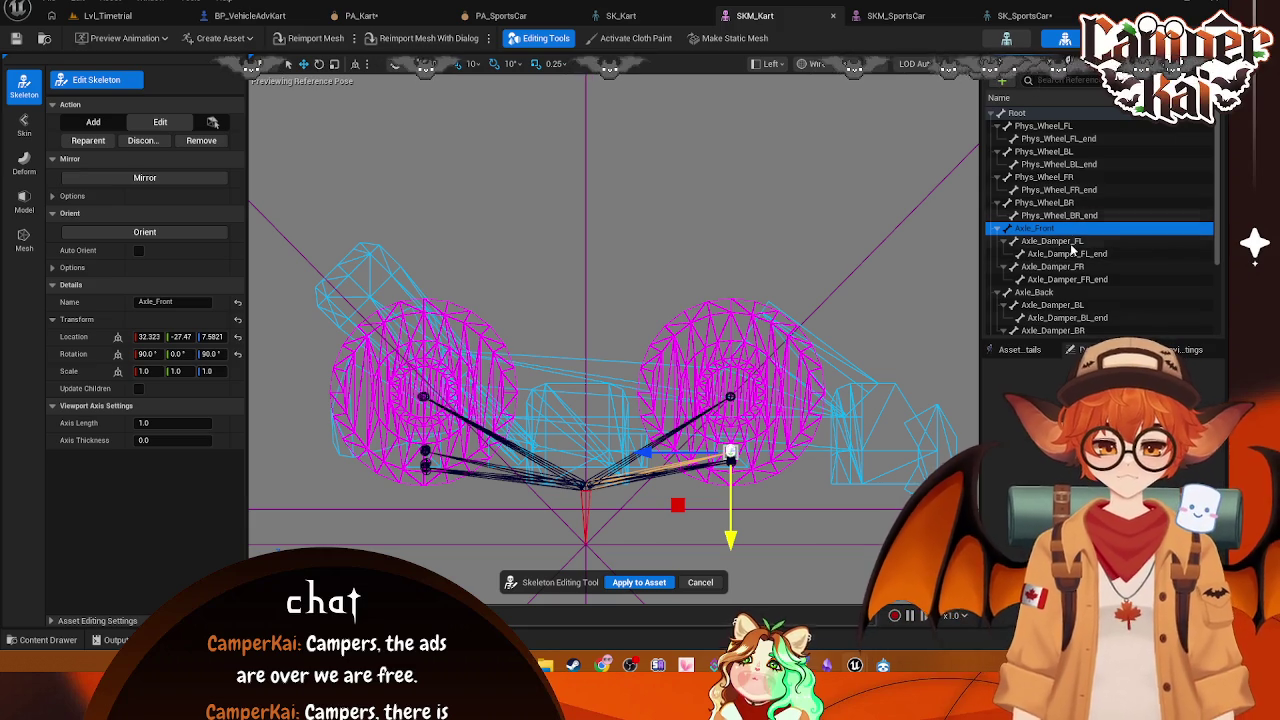
{"action": "left_click", "coordinate": [1073, 247]}
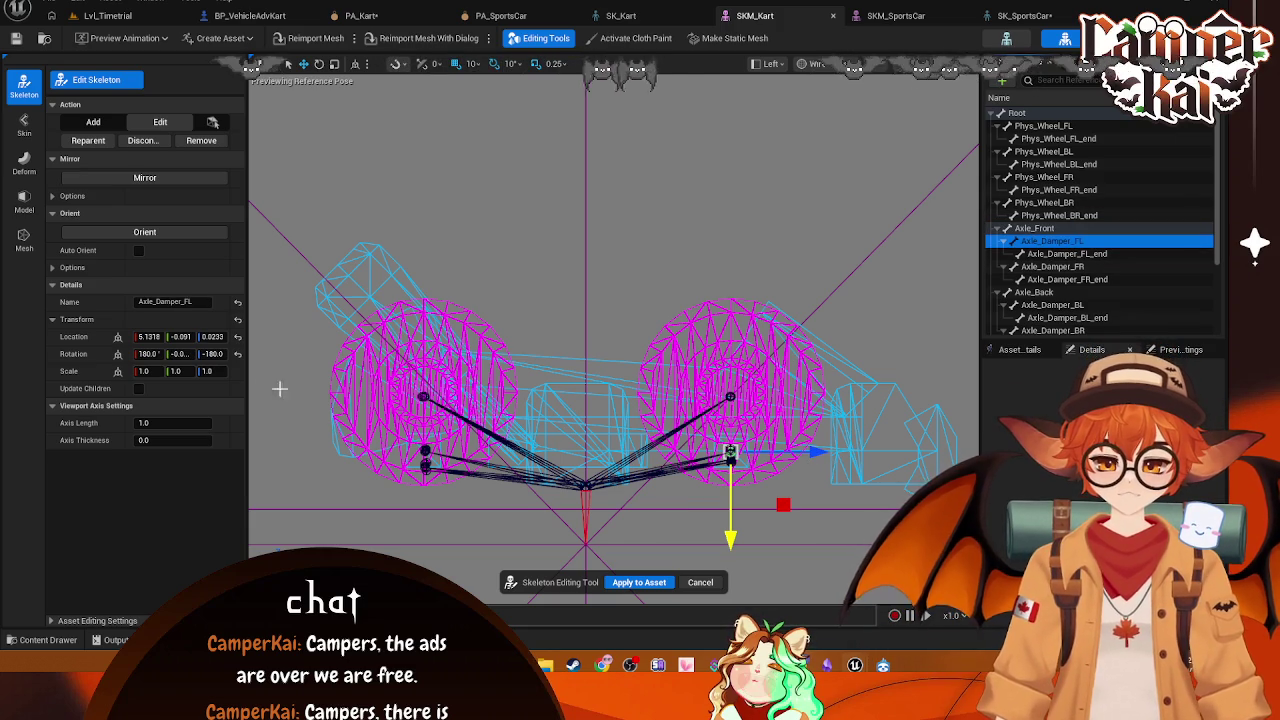
{"action": "left_click_drag", "start_coordinate": [727, 537], "coordinate": [750, 477]}
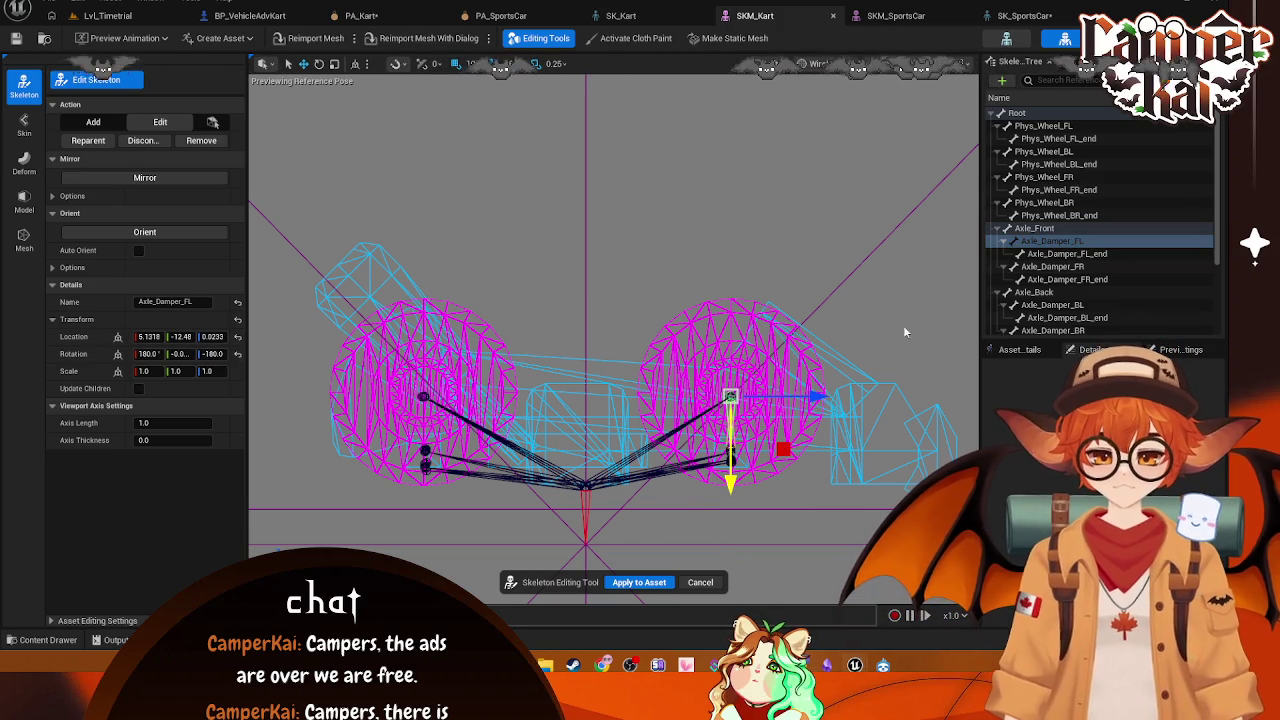
{"action": "left_click", "coordinate": [1034, 229]}
{"action": "left_click_drag", "start_coordinate": [731, 540], "coordinate": [735, 485]}
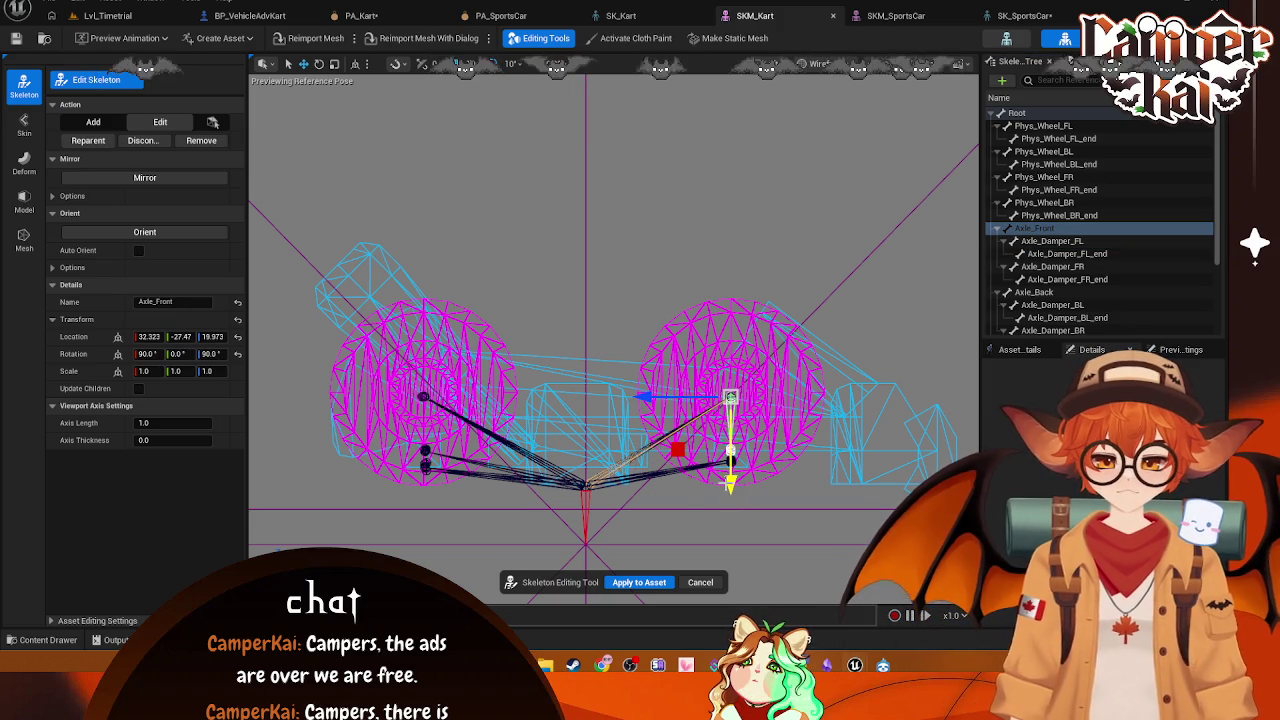
{"action": "left_click", "coordinate": [181, 337]}
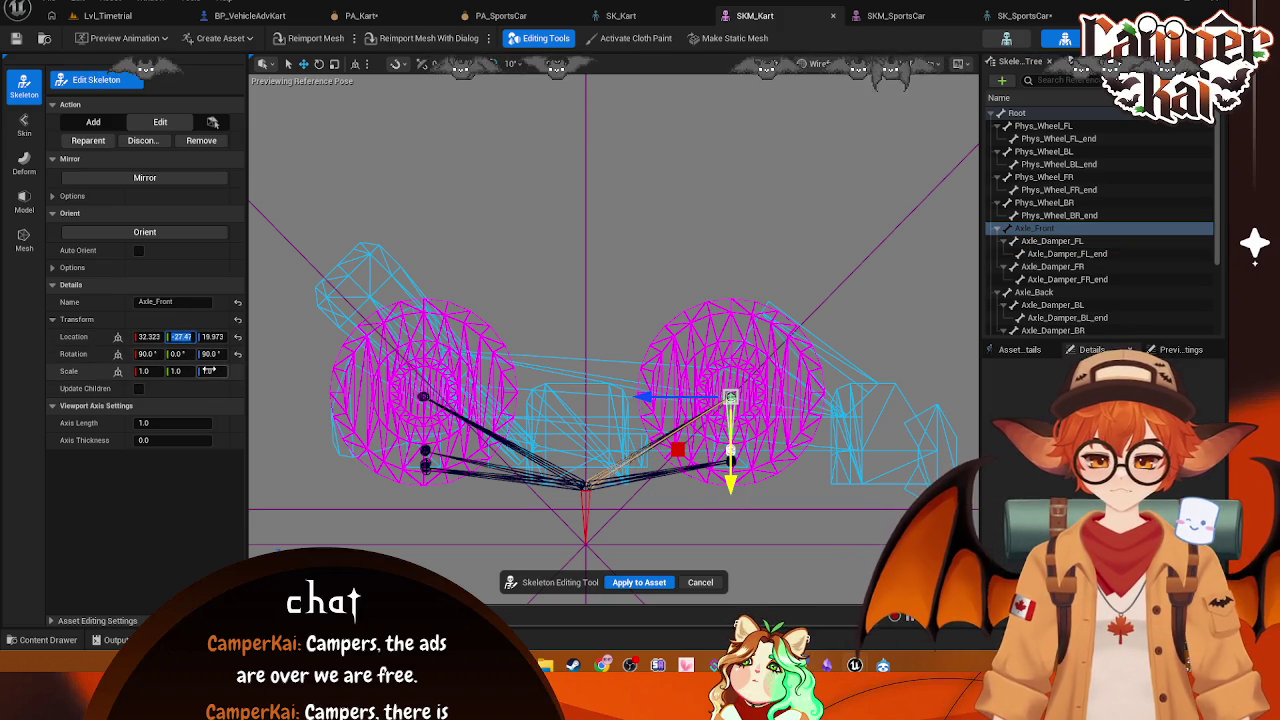
{"action": "type", "text": "-2"}
{"action": "key", "text": "Tab"}
{"action": "type", "text": "20"}
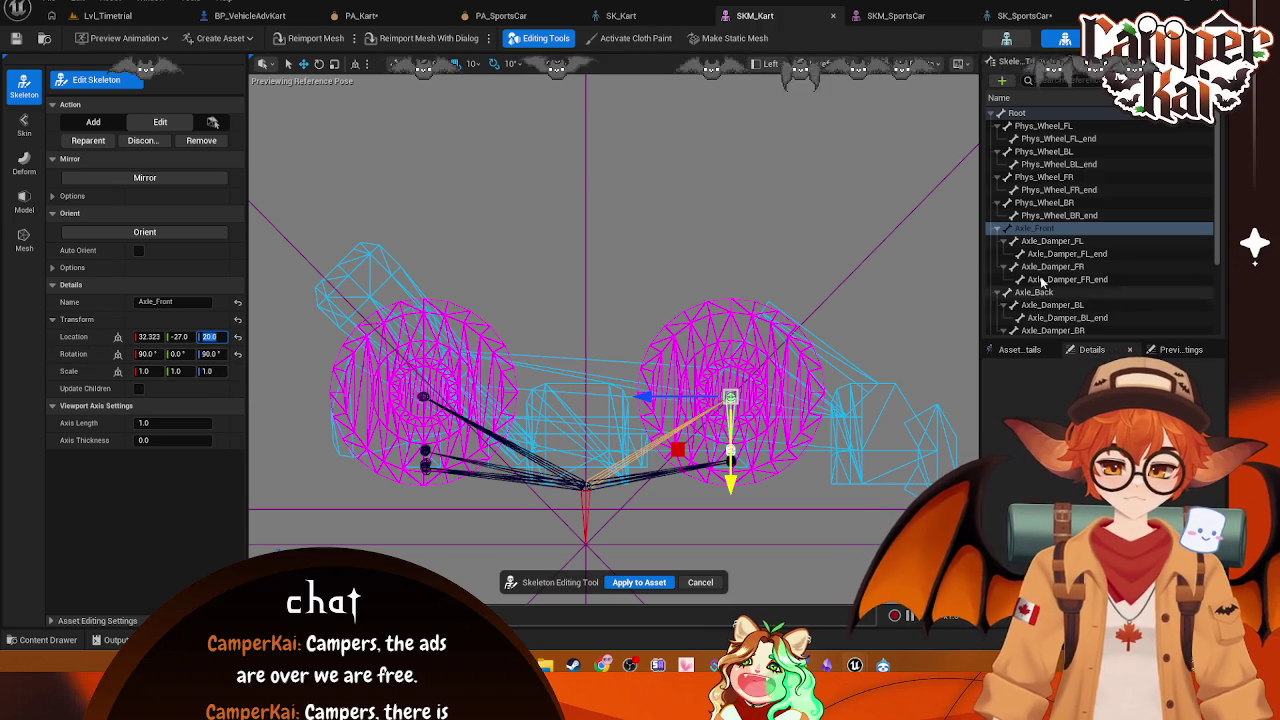
Step: Zero Location Y on Axle_Damper_FL, and Y and Z on Axle_Damper_FL_end
{"action": "left_click", "coordinate": [1050, 241]}
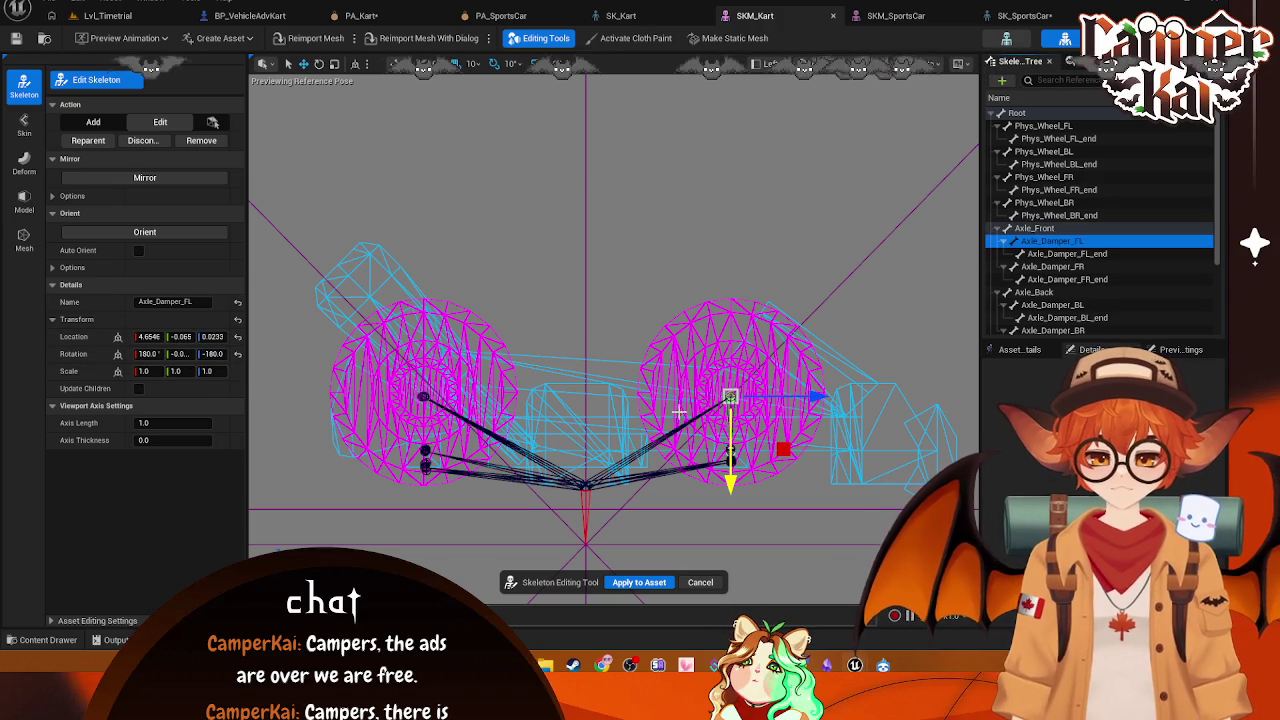
{"action": "left_click", "coordinate": [174, 336]}
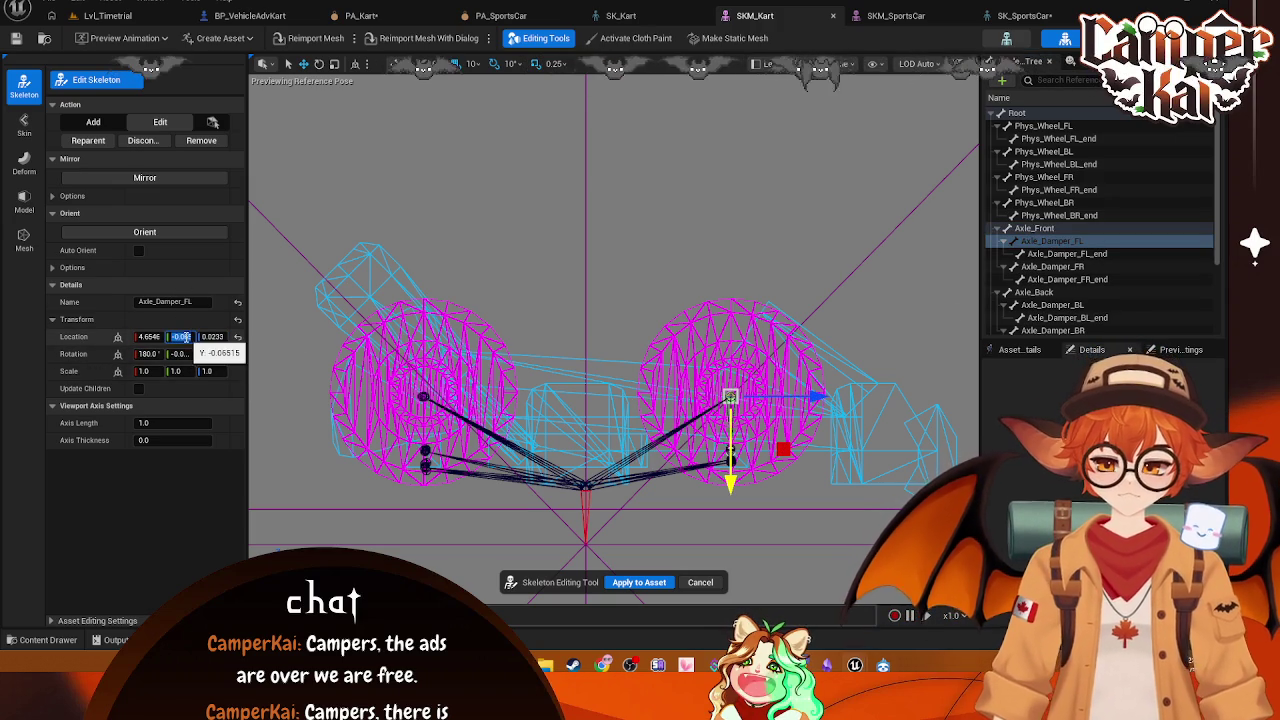
{"action": "type", "text": "0"}
{"action": "left_click", "coordinate": [213, 336]}
{"action": "type", "text": "0"}
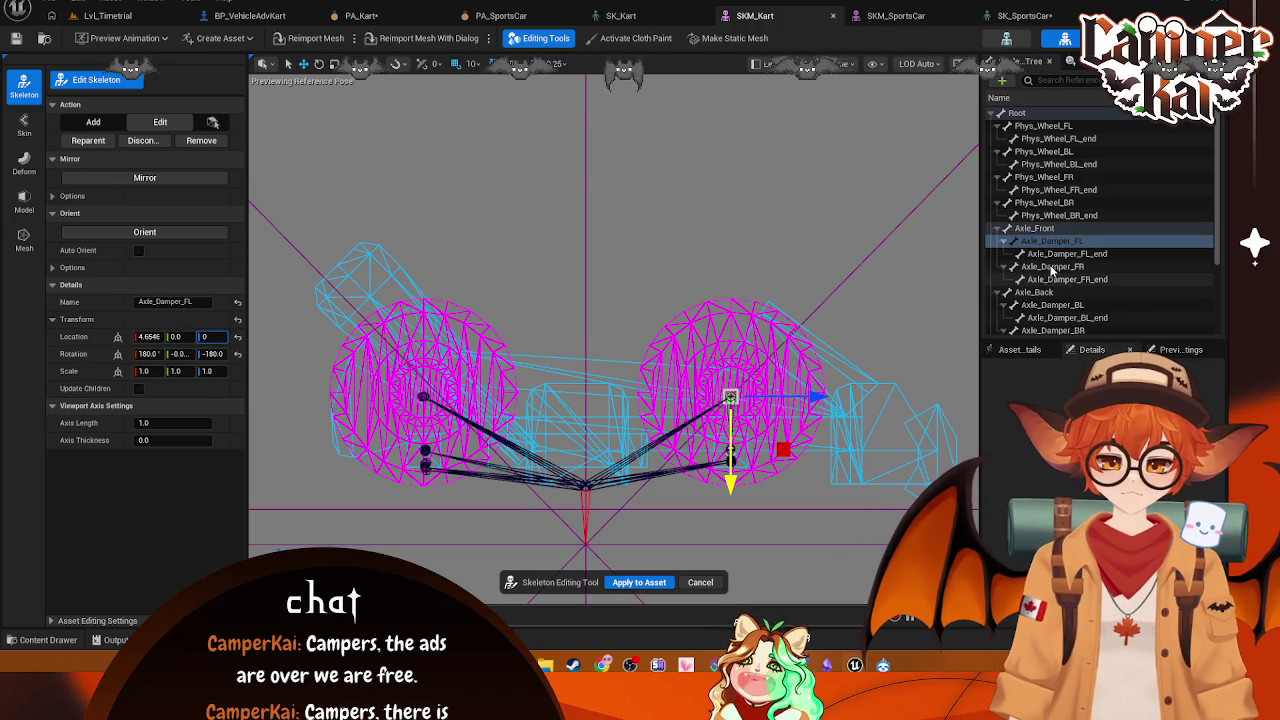
{"action": "left_click", "coordinate": [1066, 253]}
{"action": "left_click", "coordinate": [174, 336]}
{"action": "type", "text": "0.044"}
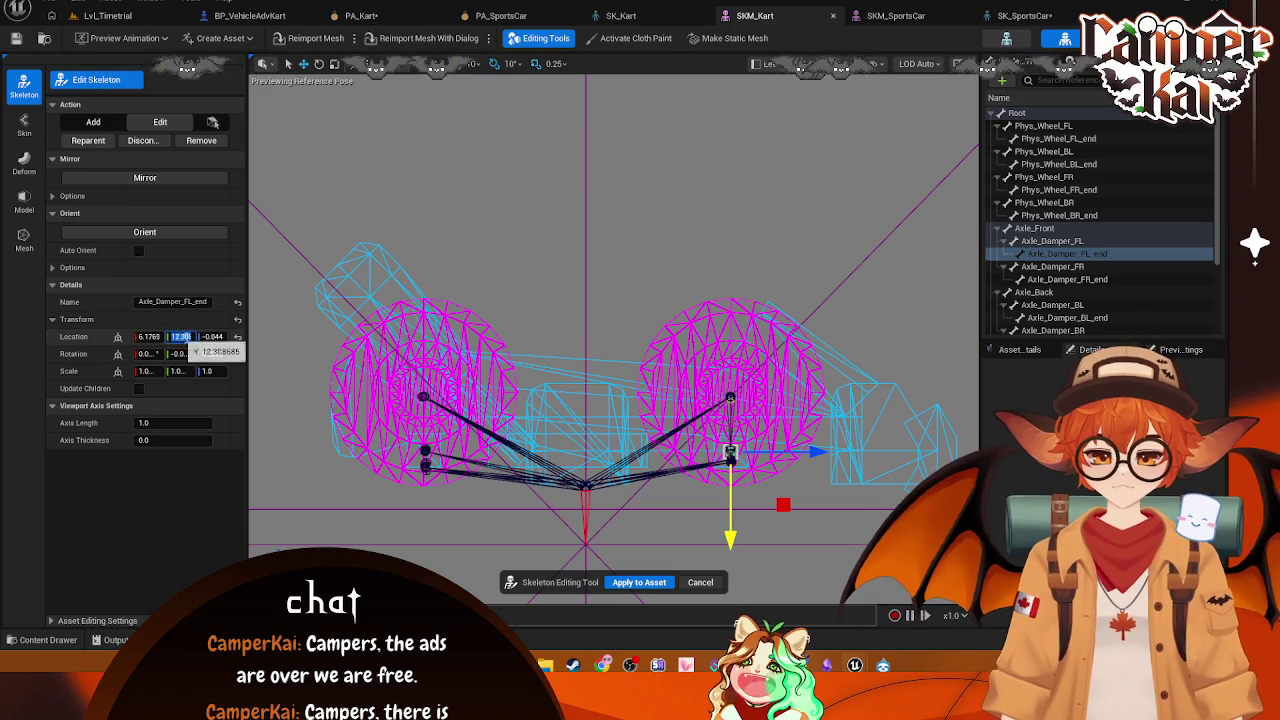
{"action": "left_click", "coordinate": [213, 336]}
{"action": "type", "text": "0"}
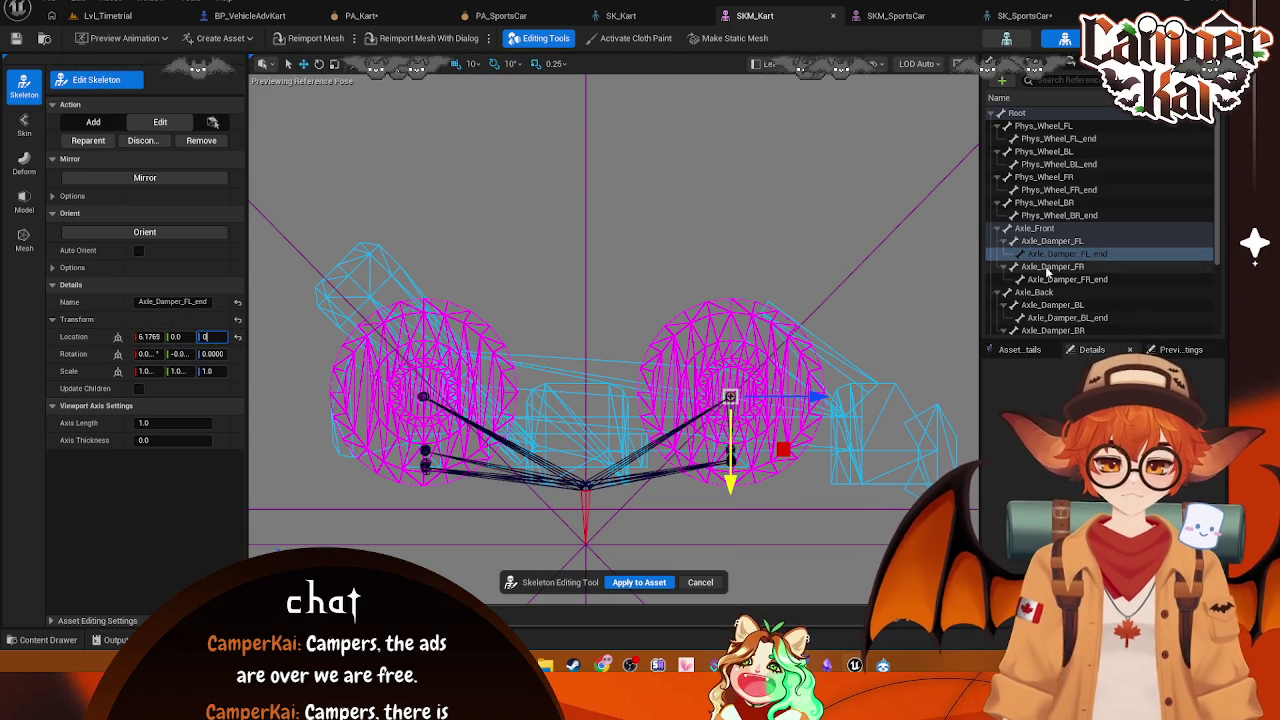
Step: Set Location Y and Z to 0 on Axle_Damper_FR and Axle_Damper_FR_end
{"action": "left_click", "coordinate": [1048, 268]}
{"action": "left_click", "coordinate": [180, 336]}
{"action": "type", "text": "0"}
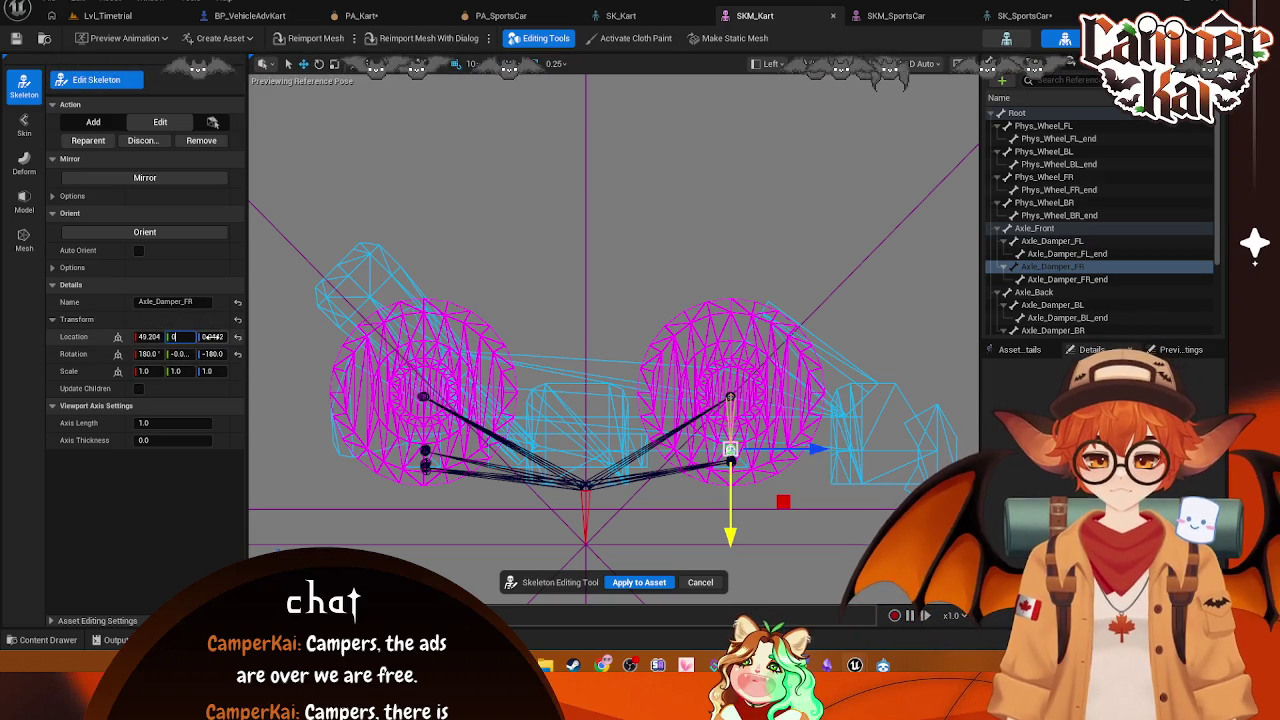
{"action": "left_click", "coordinate": [213, 336]}
{"action": "type", "text": "0"}
{"action": "left_click", "coordinate": [1063, 280]}
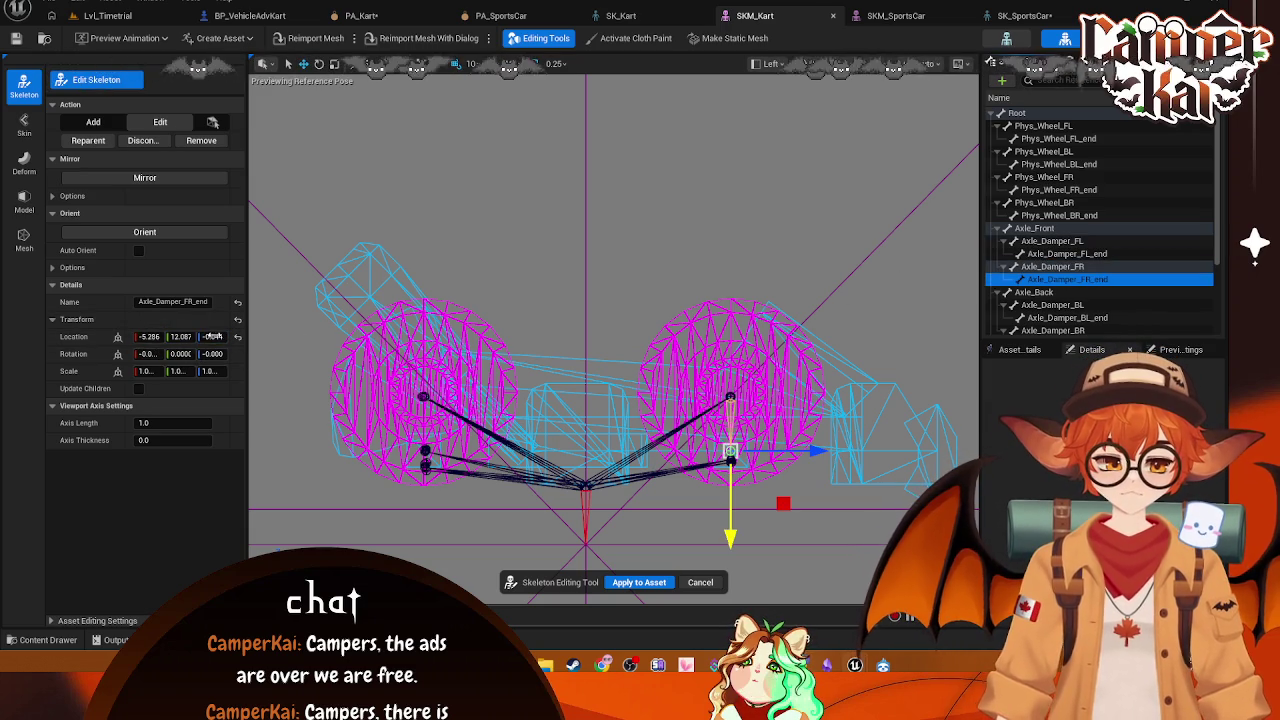
{"action": "left_click", "coordinate": [180, 336]}
{"action": "type", "text": "0"}
{"action": "left_click", "coordinate": [213, 336]}
{"action": "type", "text": "0"}
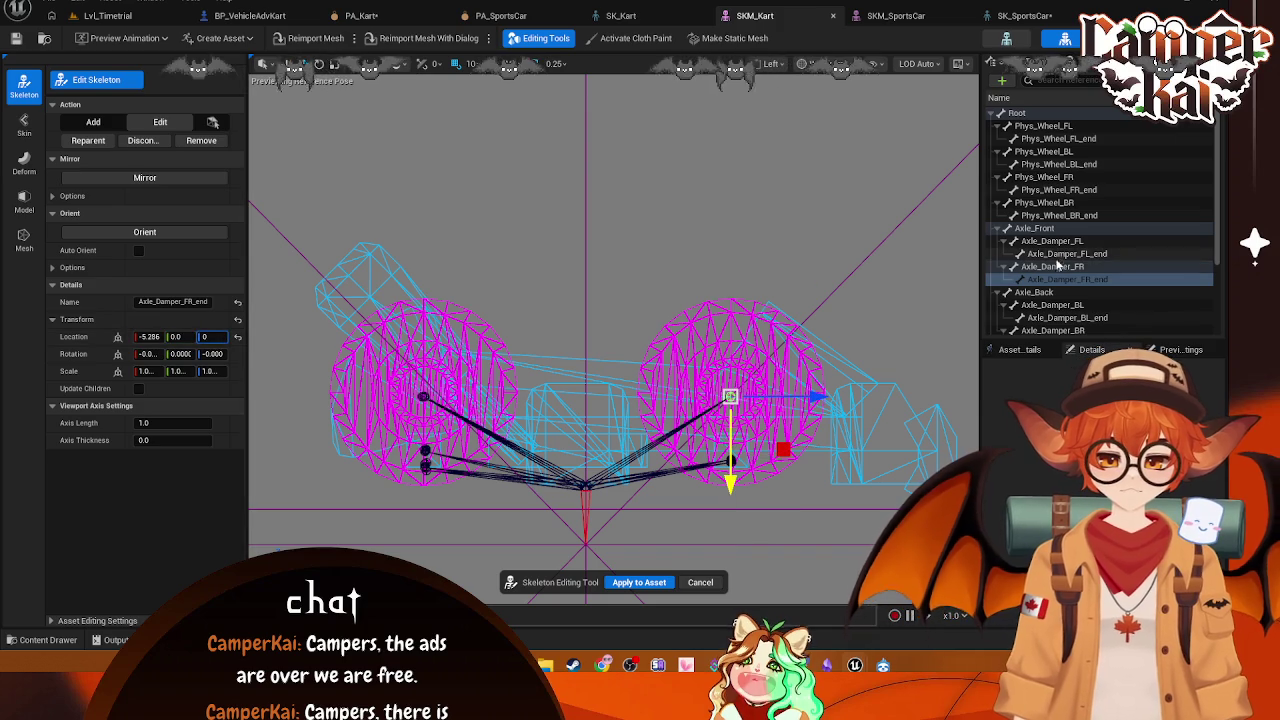
{"action": "left_click", "coordinate": [1047, 291]}
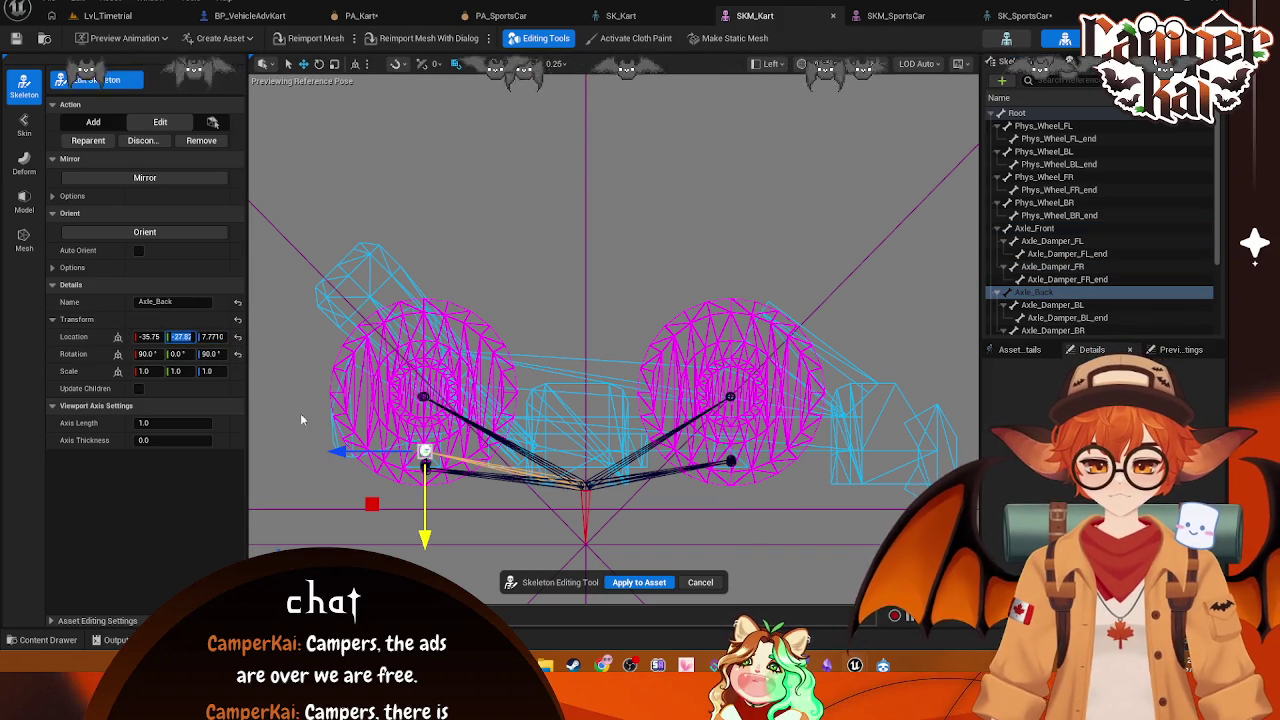
Step: Set Axle_Back's Location Y to 27.0 and raise it to the rear wheel at Z 20
{"action": "type", "text": "27.0"}
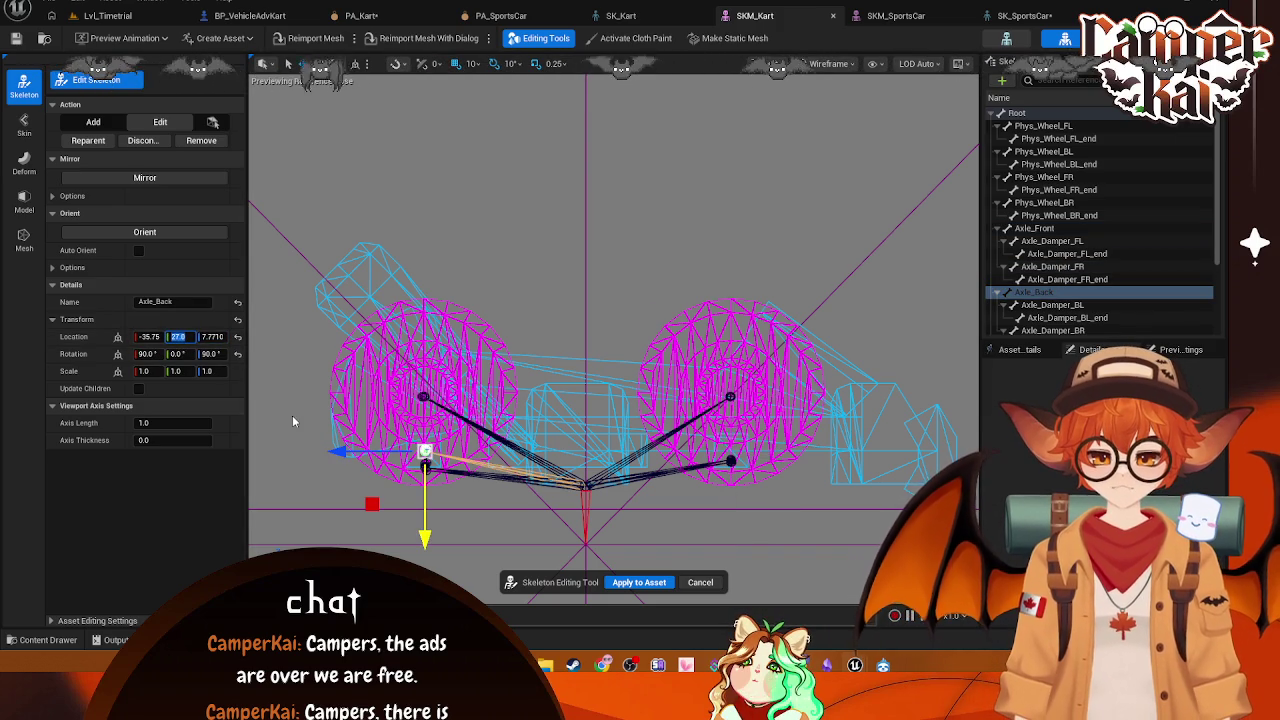
{"action": "key", "text": "Return"}
{"action": "left_click_drag", "start_coordinate": [213, 336], "coordinate": [243, 336]}
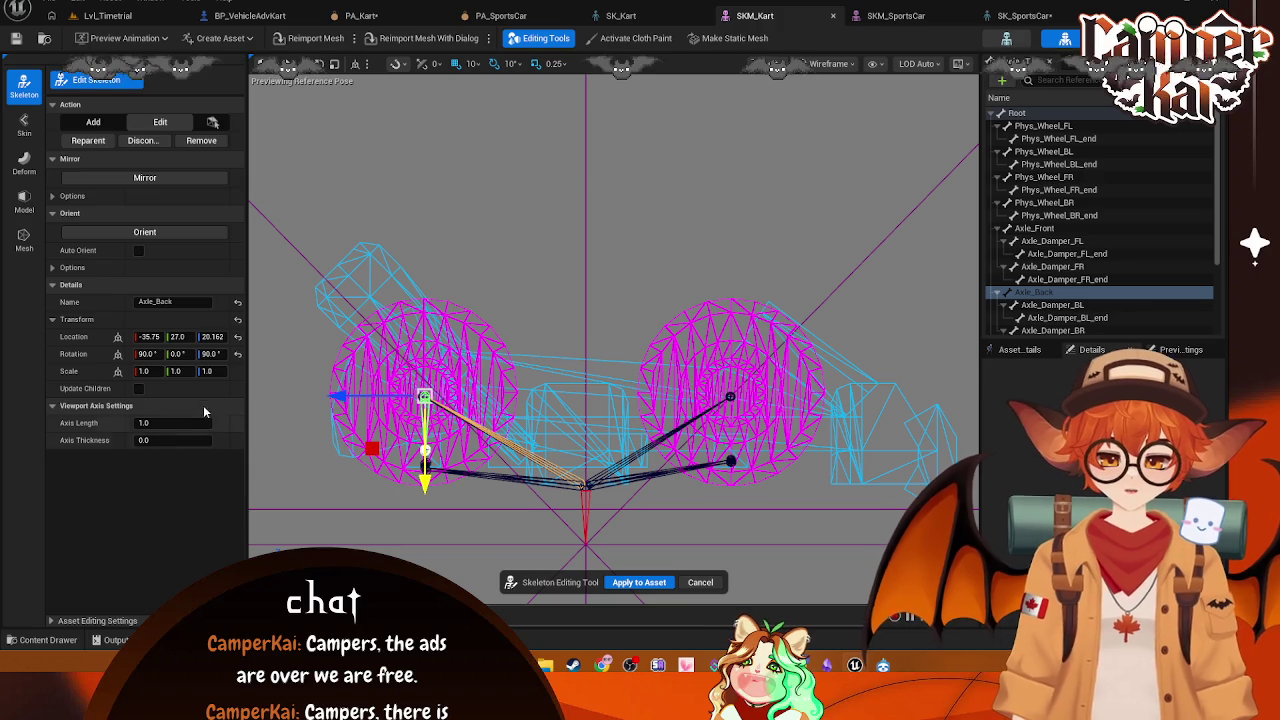
{"action": "left_click", "coordinate": [213, 337]}
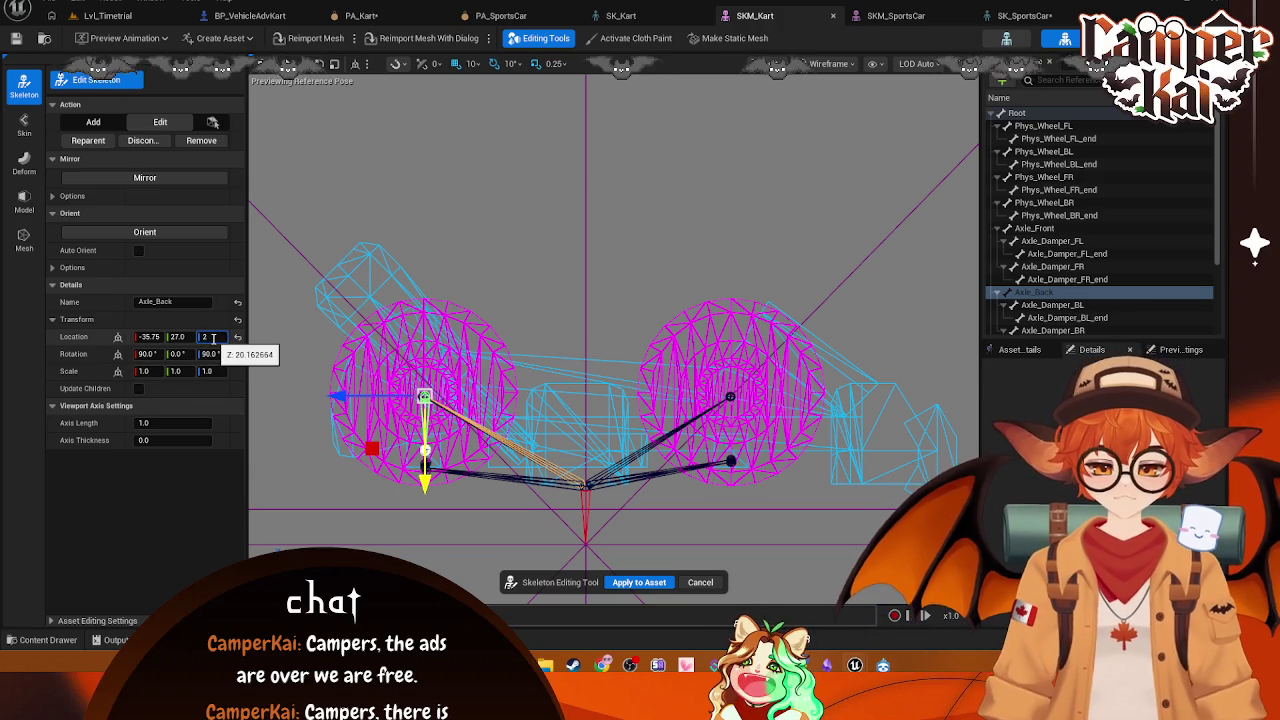
Step: Zero the Location Y of Axle_Damper_BL and Axle_Damper_BL_end
{"action": "left_click", "coordinate": [1052, 305]}
{"action": "left_click", "coordinate": [172, 337]}
{"action": "type", "text": "0"}
{"action": "key", "text": "Tab"}
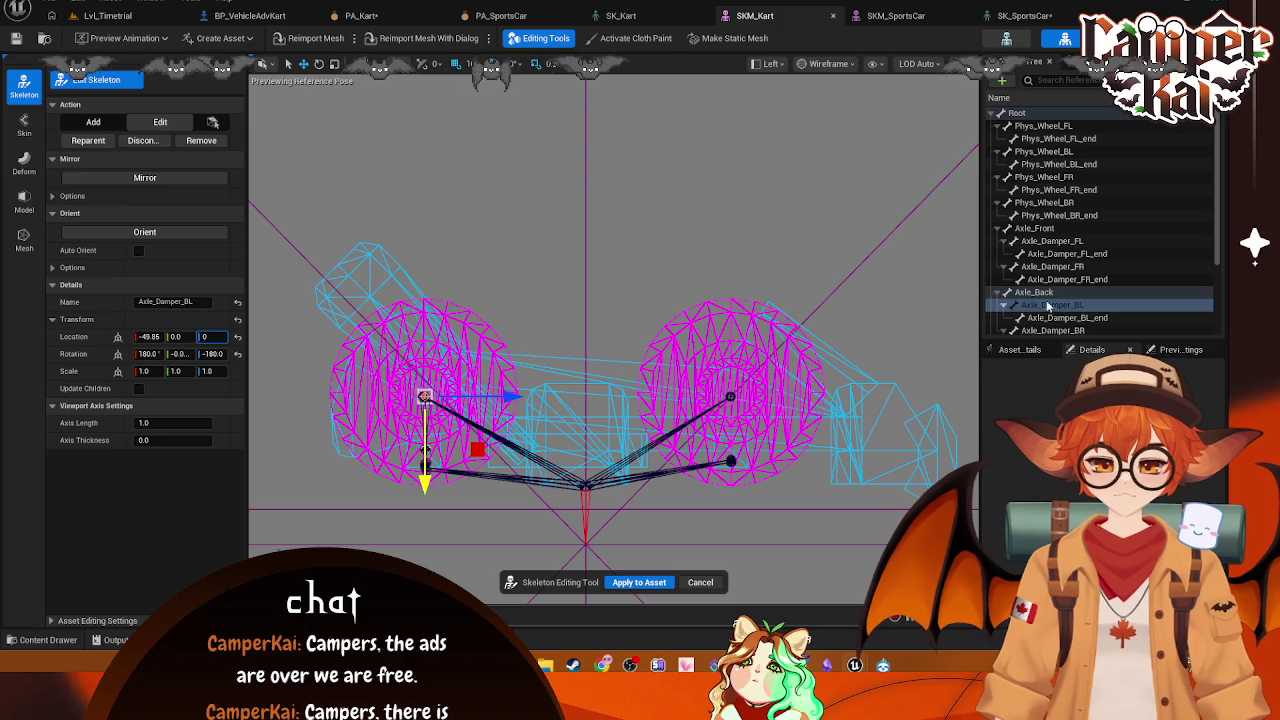
{"action": "left_click", "coordinate": [1062, 317]}
{"action": "left_click", "coordinate": [172, 337]}
{"action": "type", "text": "0"}
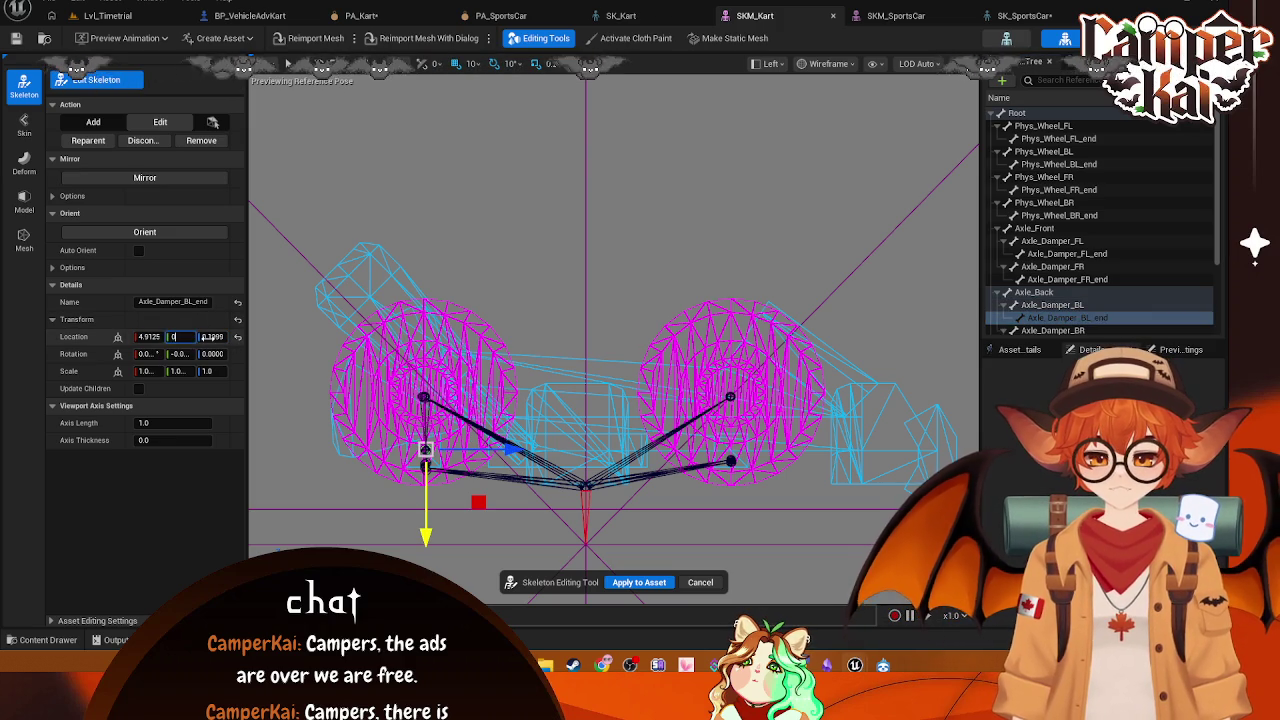
Step: Set Location Y and Z to 0 on Axle_Damper_BR and Axle_Damper_BR_end
{"action": "left_click", "coordinate": [1050, 330]}
{"action": "left_click", "coordinate": [175, 337]}
{"action": "type", "text": "0"}
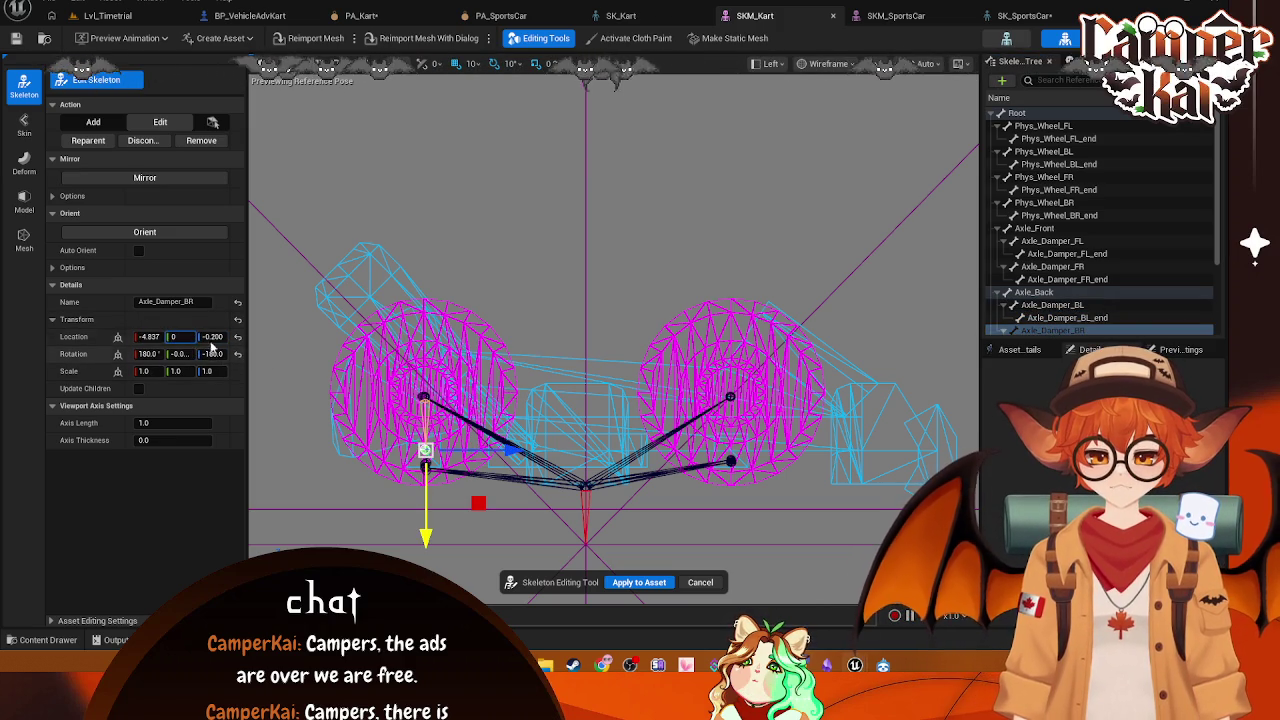
{"action": "key", "text": "Tab"}
{"action": "type", "text": "0"}
{"action": "scroll", "coordinate": [1117, 284], "scroll_direction": "down", "scroll_amount": 2}
{"action": "left_click", "coordinate": [1103, 284]}
{"action": "left_click", "coordinate": [172, 337]}
{"action": "type", "text": "0"}
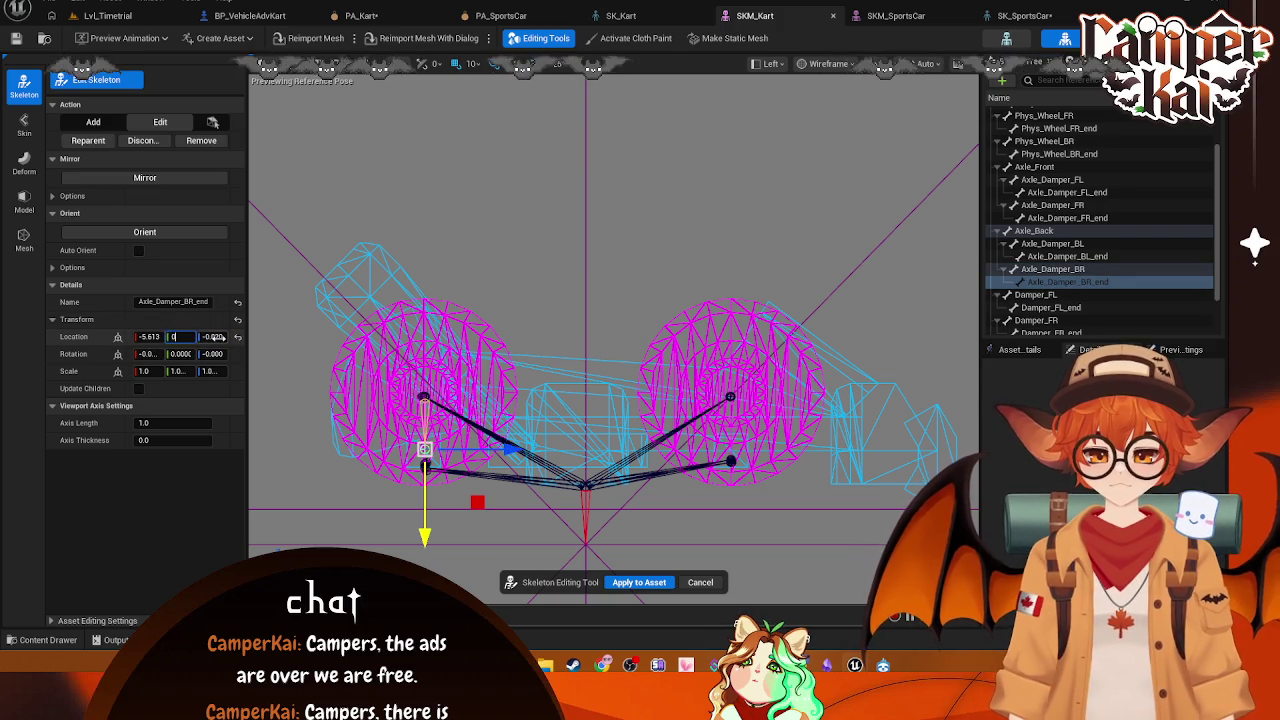
{"action": "key", "text": "Tab"}
{"action": "left_click", "coordinate": [1035, 295]}
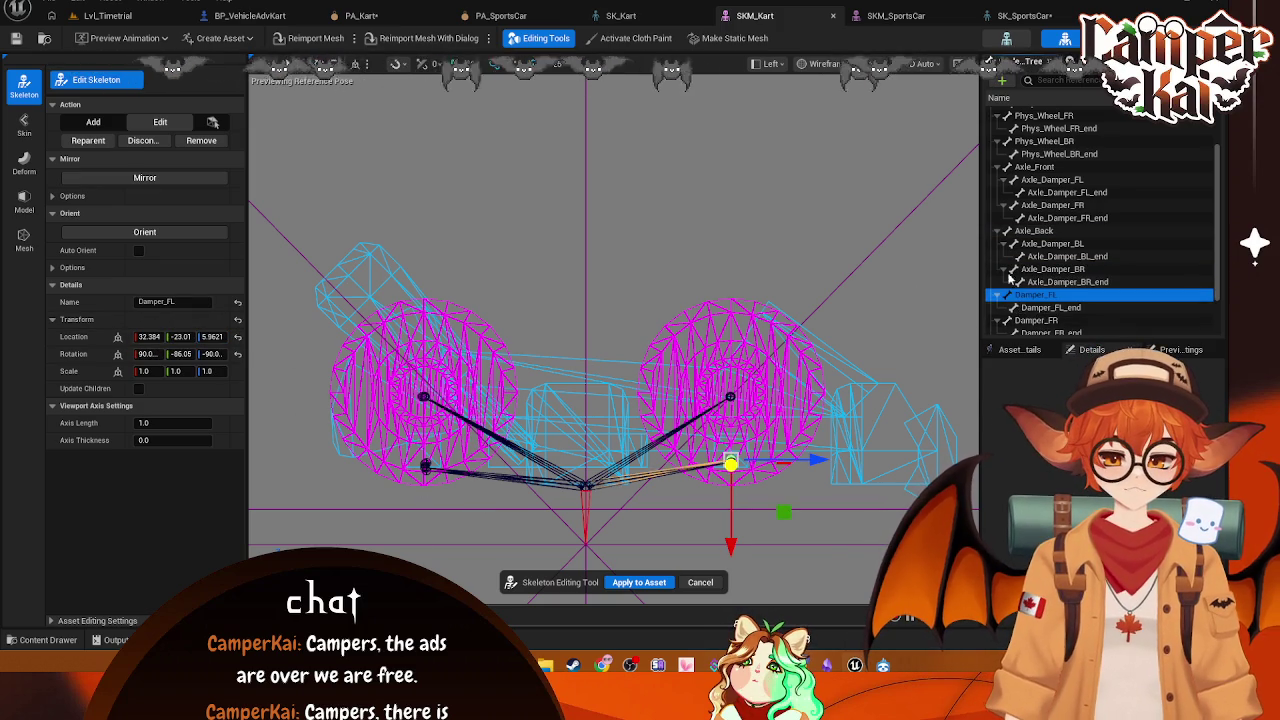
Step: Raise Damper_FL and Damper_FR to the front wheel centres and zero their _end bones' offsets
{"action": "scroll", "coordinate": [1035, 295], "scroll_direction": "up", "scroll_amount": 3}
{"action": "scroll", "coordinate": [1020, 265], "scroll_direction": "down", "scroll_amount": 4}
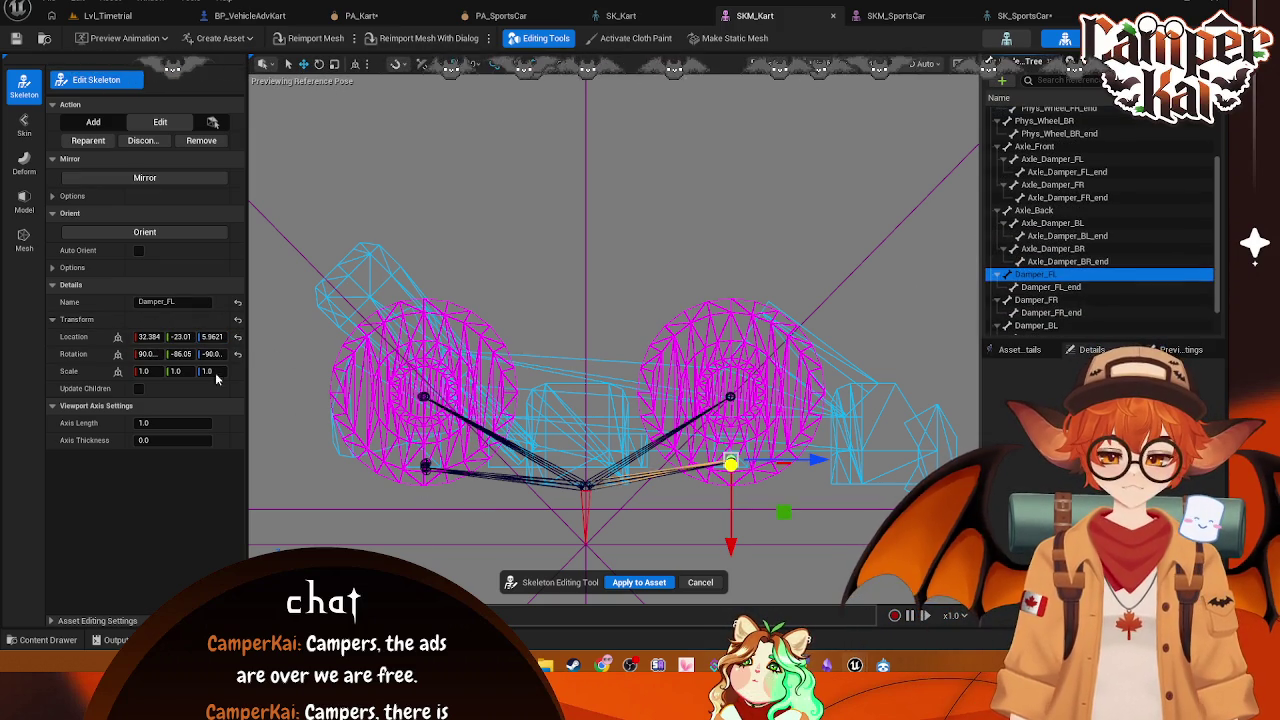
{"action": "left_click_drag", "start_coordinate": [731, 532], "coordinate": [731, 462]}
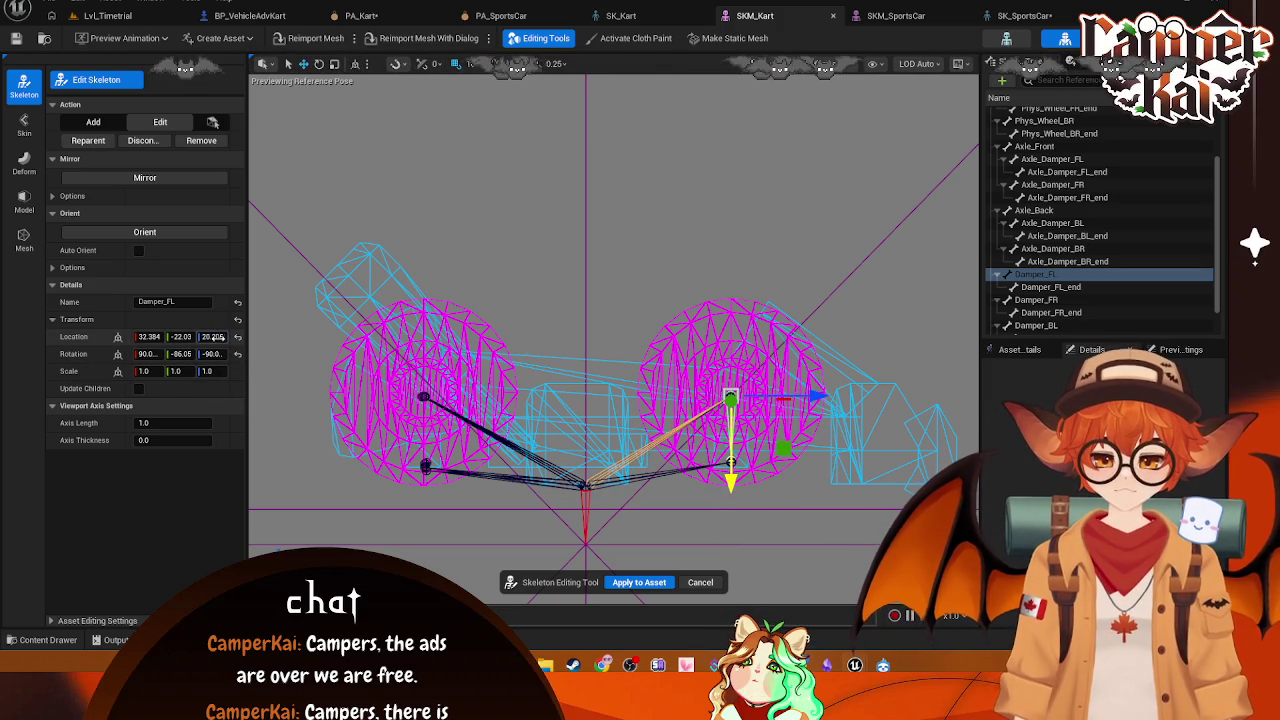
{"action": "left_click", "coordinate": [1014, 287]}
{"action": "left_click", "coordinate": [180, 336]}
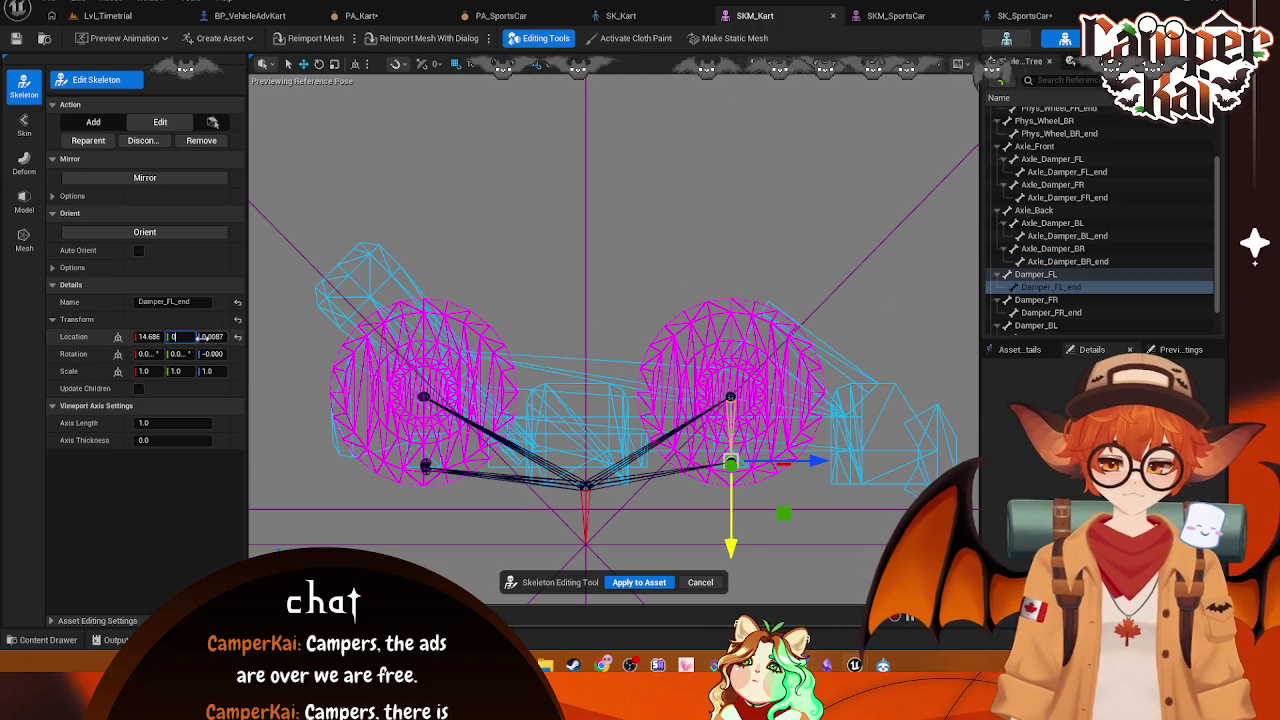
{"action": "left_click", "coordinate": [1040, 300]}
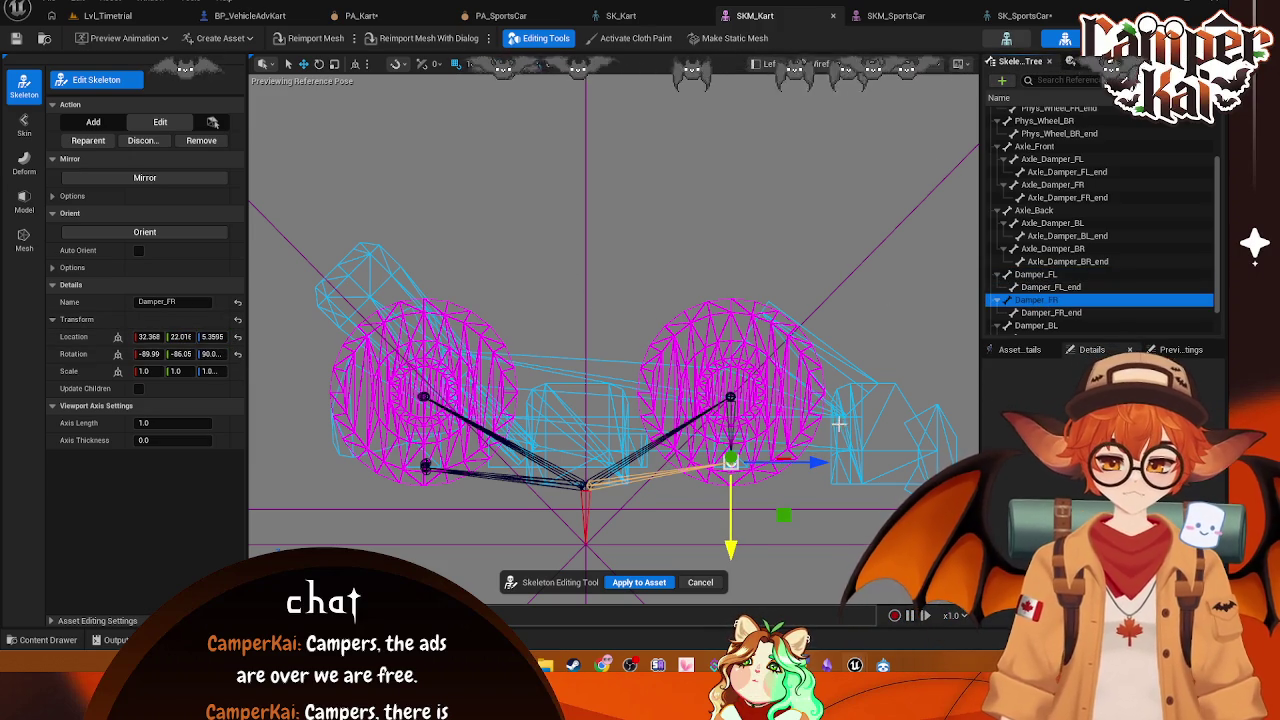
{"action": "left_click_drag", "start_coordinate": [731, 556], "coordinate": [735, 497]}
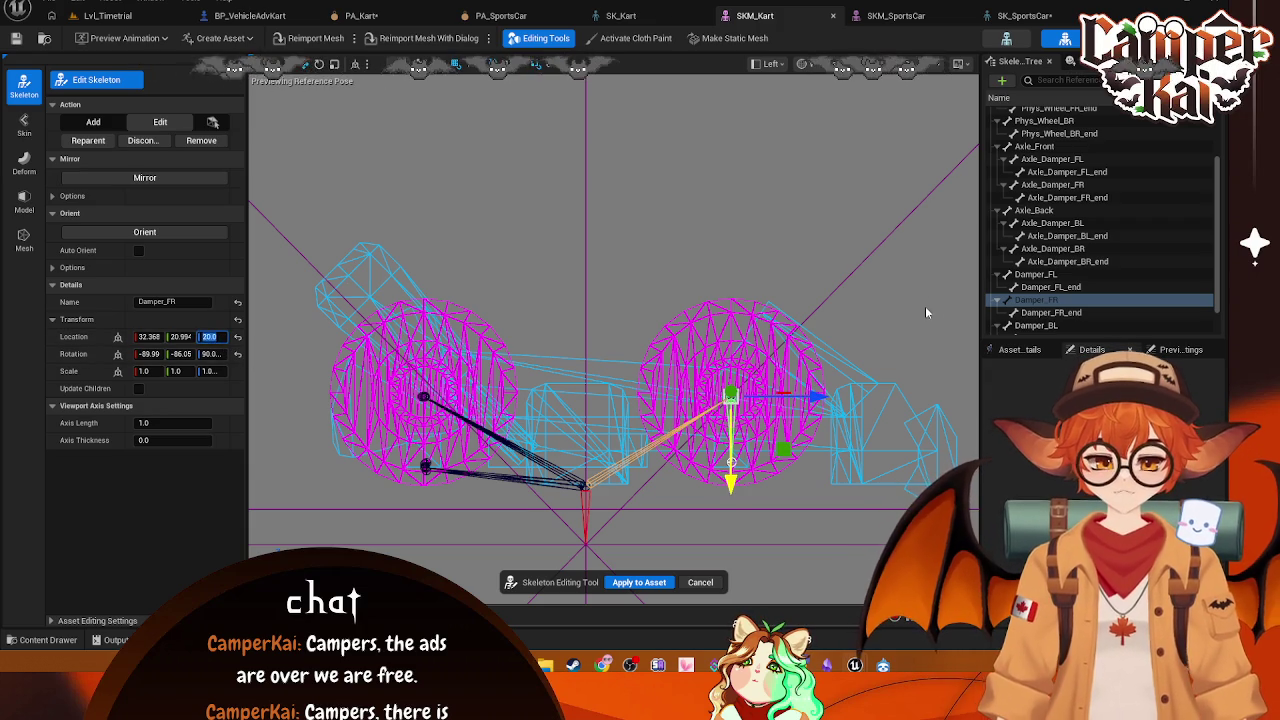
{"action": "left_click", "coordinate": [1031, 313]}
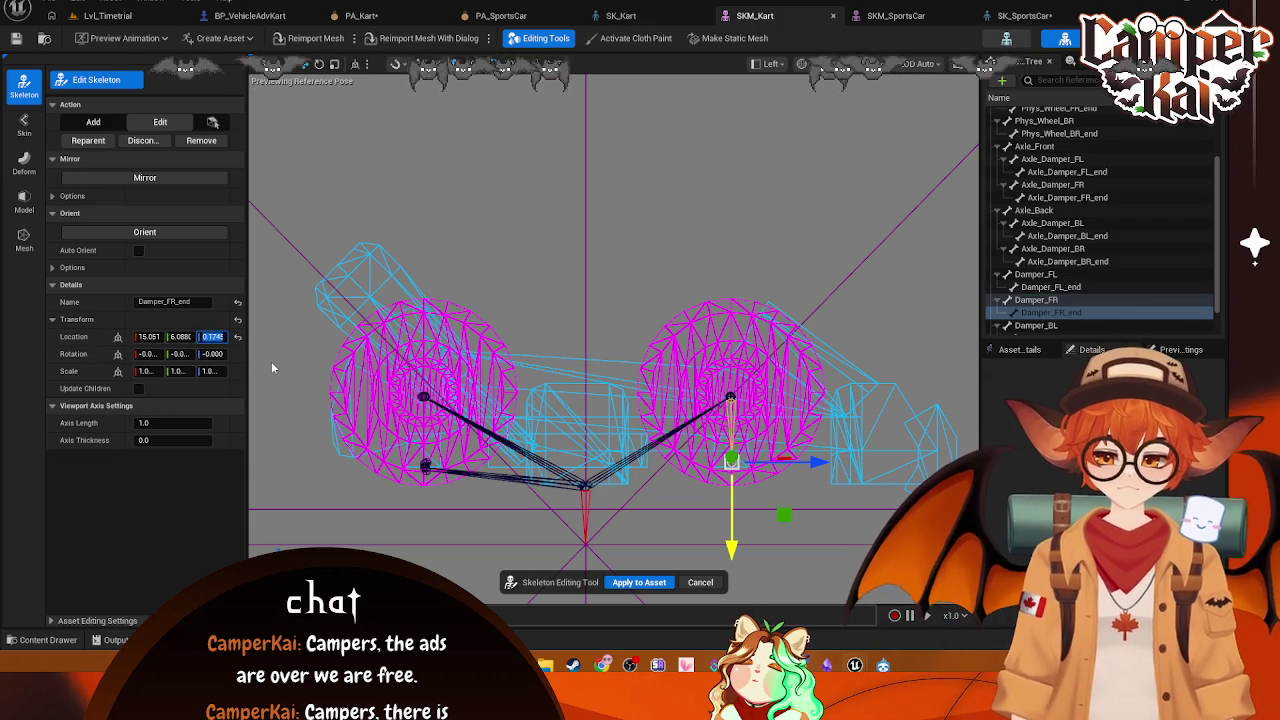
{"action": "type", "text": "0"}
{"action": "key", "text": "Return"}
{"action": "left_click", "coordinate": [180, 337]}
{"action": "type", "text": "0"}
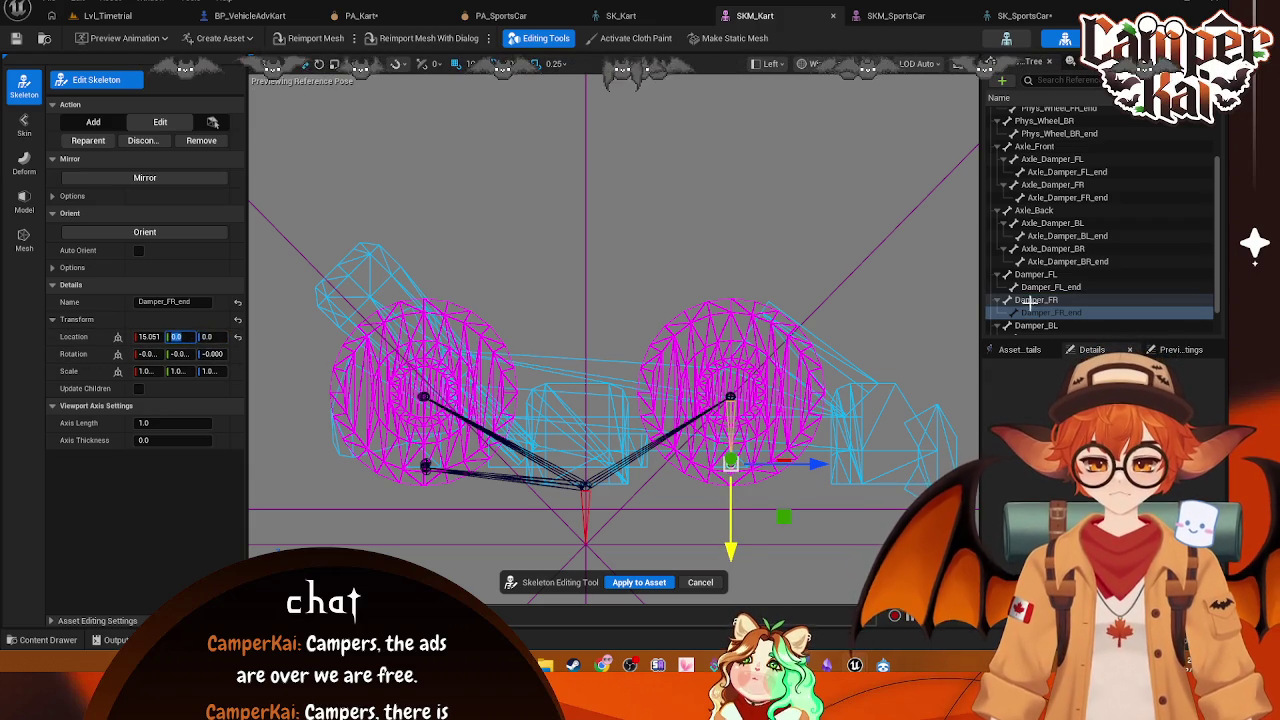
Step: Raise Damper_BL and Damper_BR to Z 20 at the rear wheels and zero Damper_BR_end's Y and Z
{"action": "left_click", "coordinate": [1040, 325]}
{"action": "left_click_drag", "start_coordinate": [426, 527], "coordinate": [413, 477]}
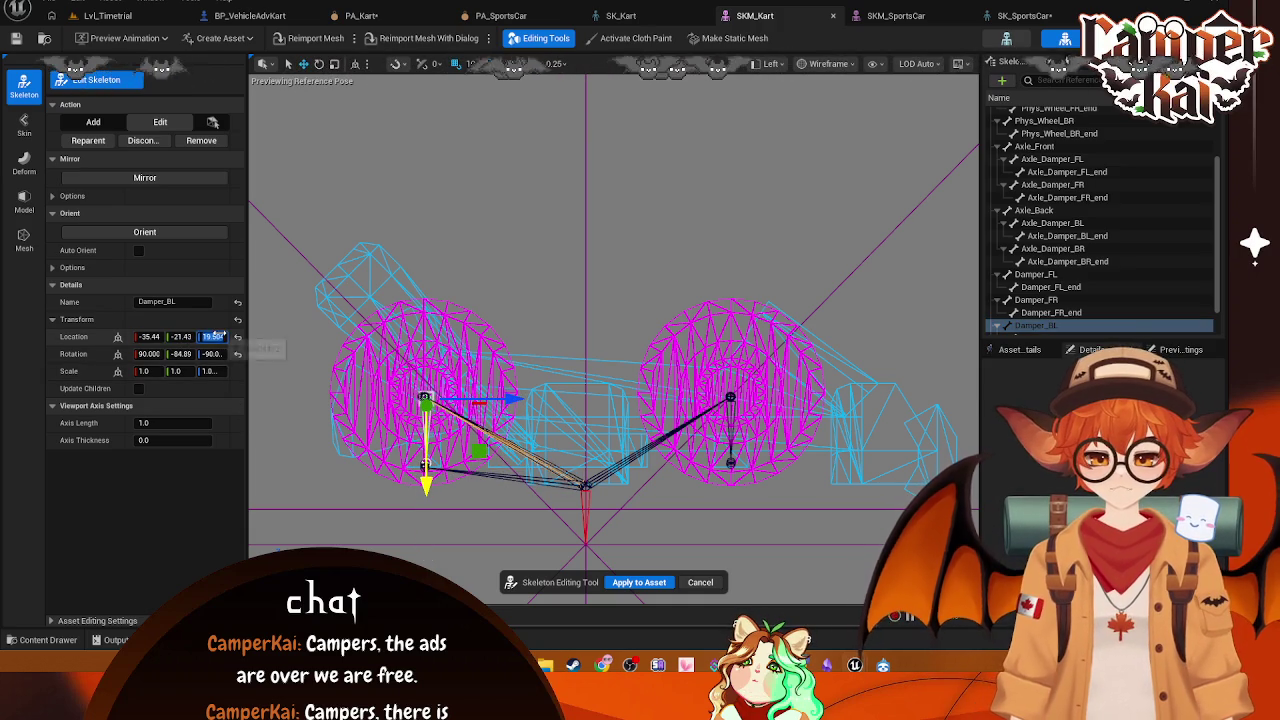
{"action": "key", "text": "Return"}
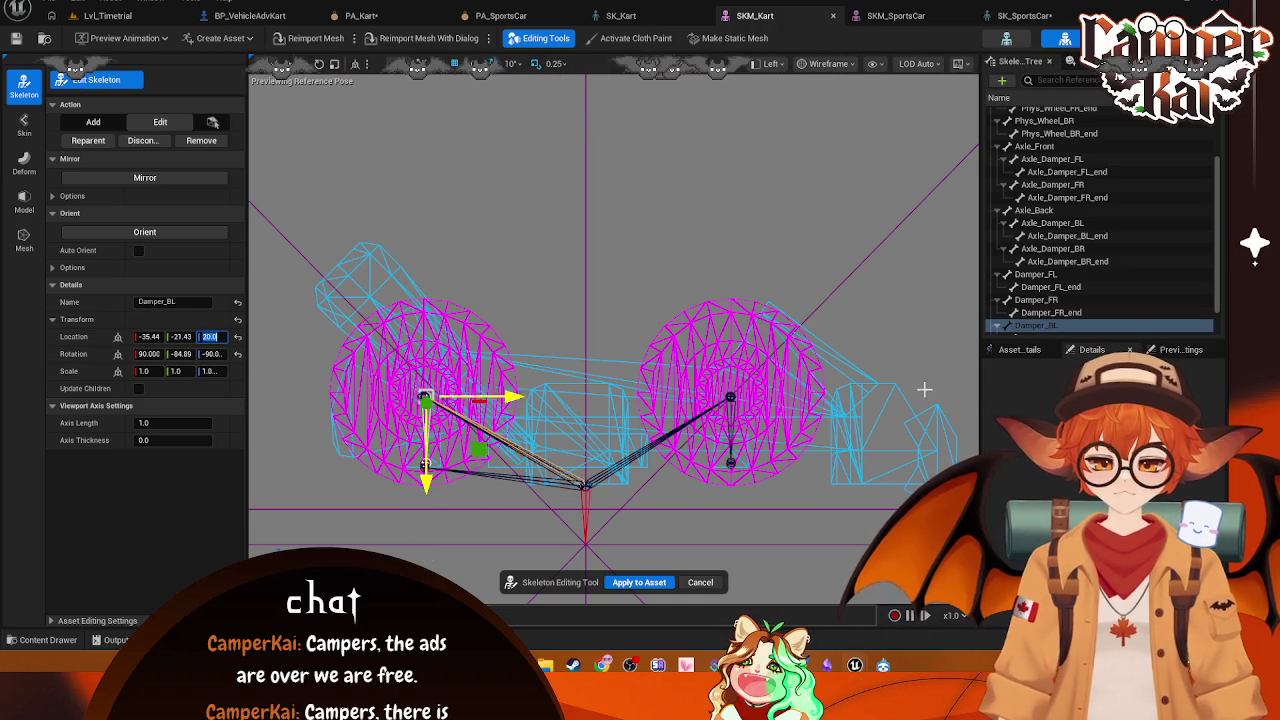
{"action": "scroll", "coordinate": [1063, 316], "scroll_direction": "down", "scroll_amount": 1}
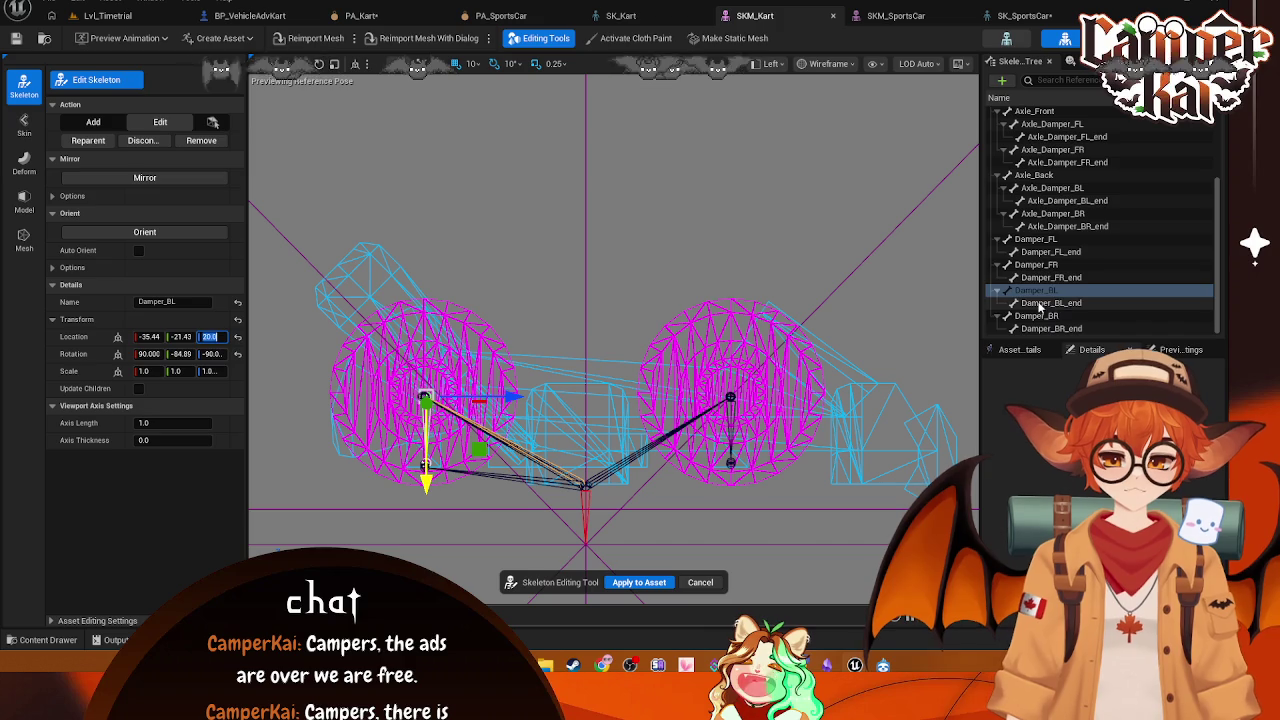
{"action": "left_click", "coordinate": [1040, 302]}
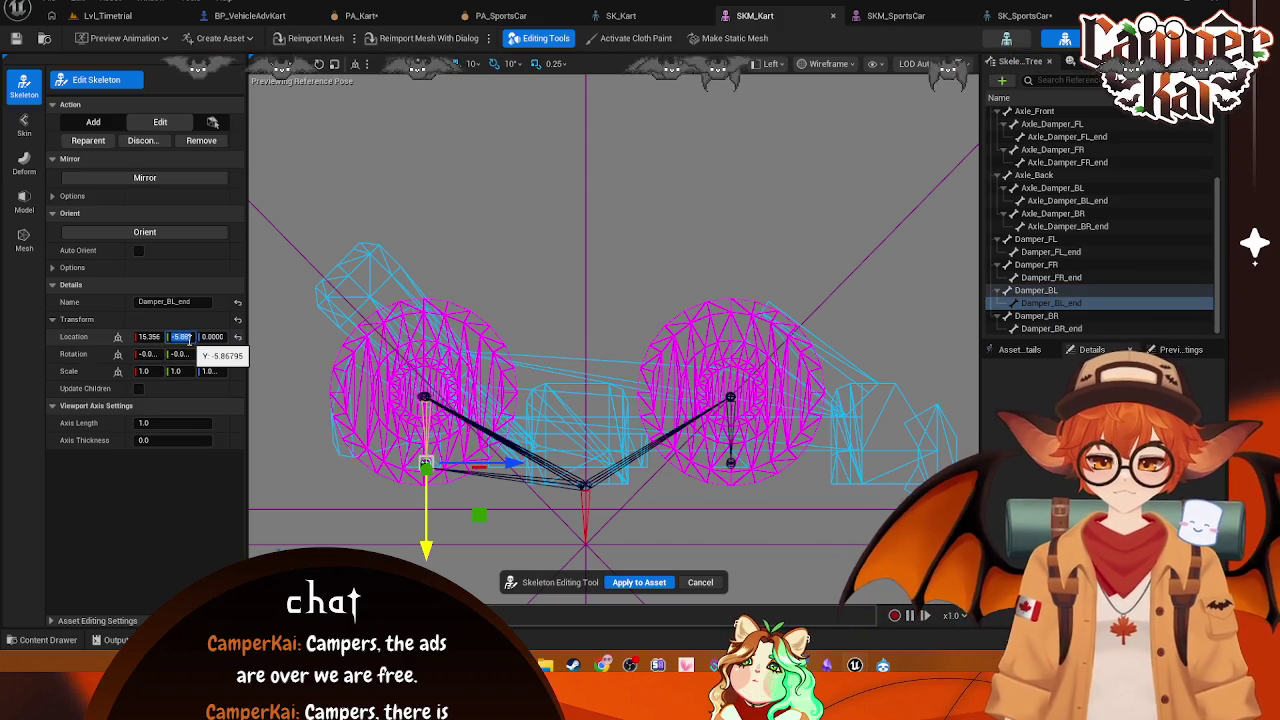
{"action": "left_click", "coordinate": [1037, 315]}
{"action": "left_click_drag", "start_coordinate": [425, 557], "coordinate": [424, 488]}
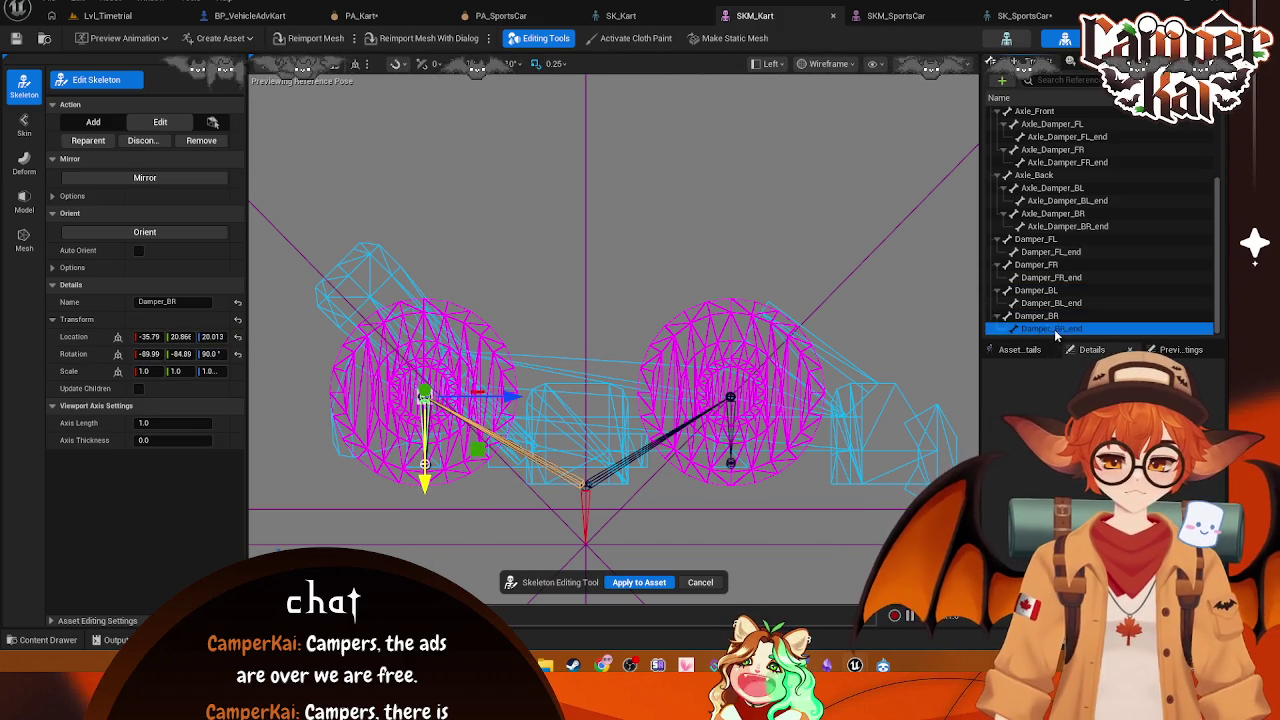
{"action": "left_click", "coordinate": [180, 337]}
{"action": "type", "text": "0"}
{"action": "key", "text": "Tab"}
{"action": "type", "text": "0"}
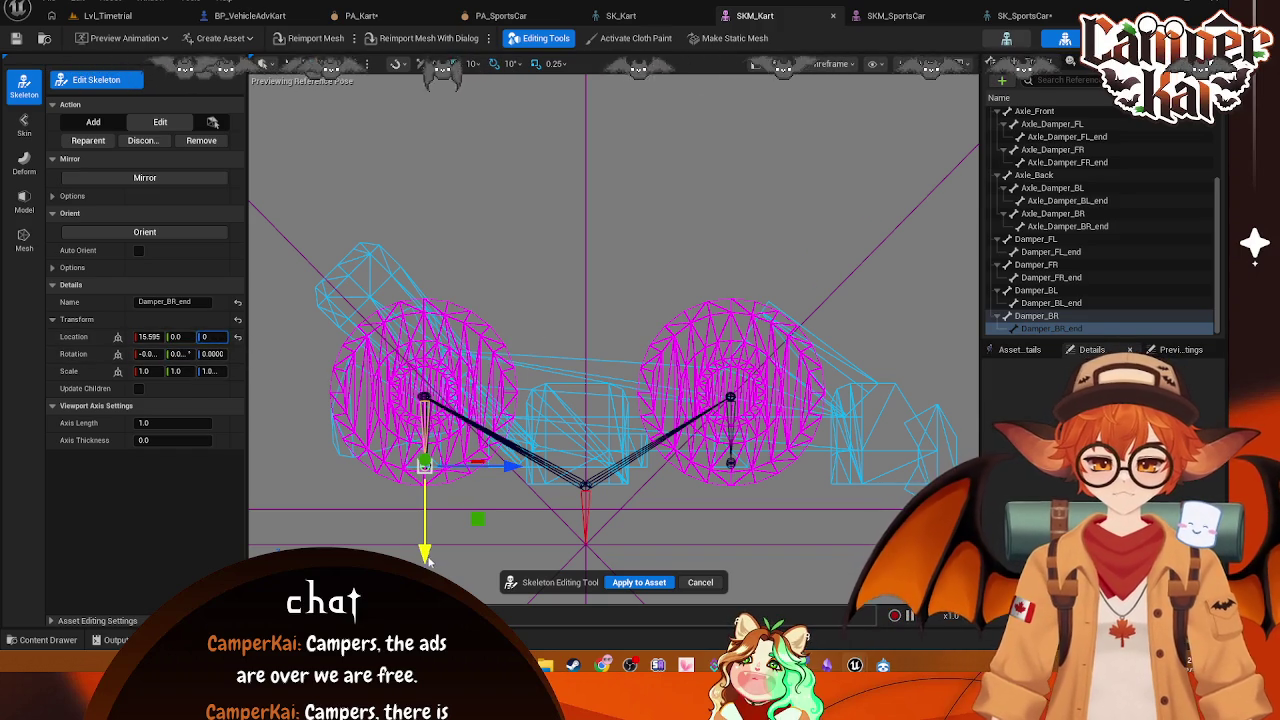
{"action": "key", "text": "Return"}
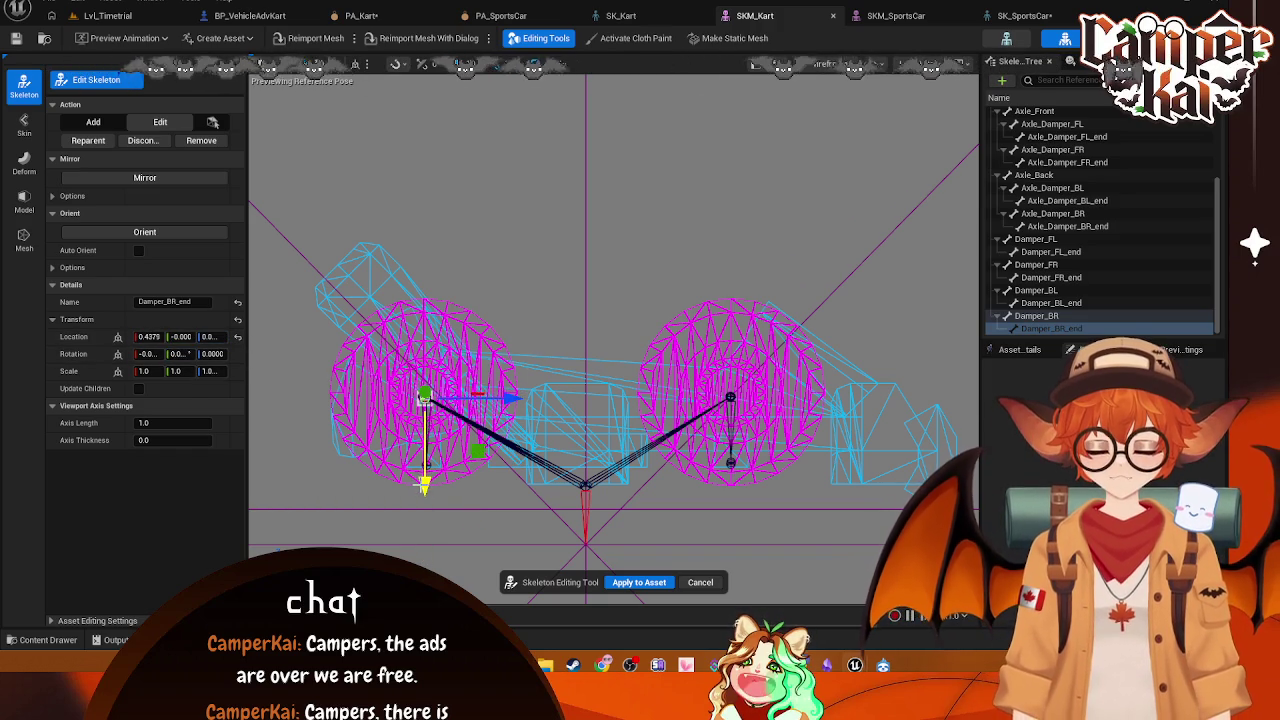
{"action": "left_click", "coordinate": [1050, 302]}
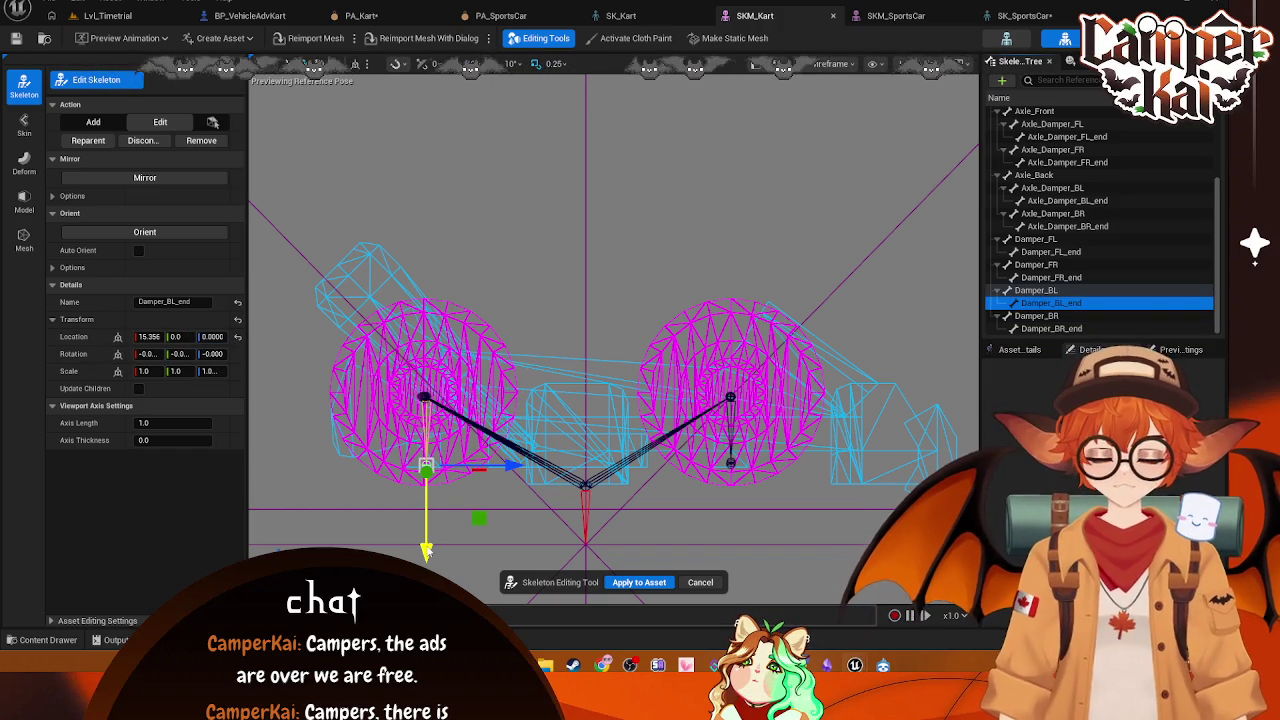
Step: Switch the viewport to Top view and centre the kart
{"action": "left_click", "coordinate": [798, 65]}
{"action": "left_click", "coordinate": [806, 152]}
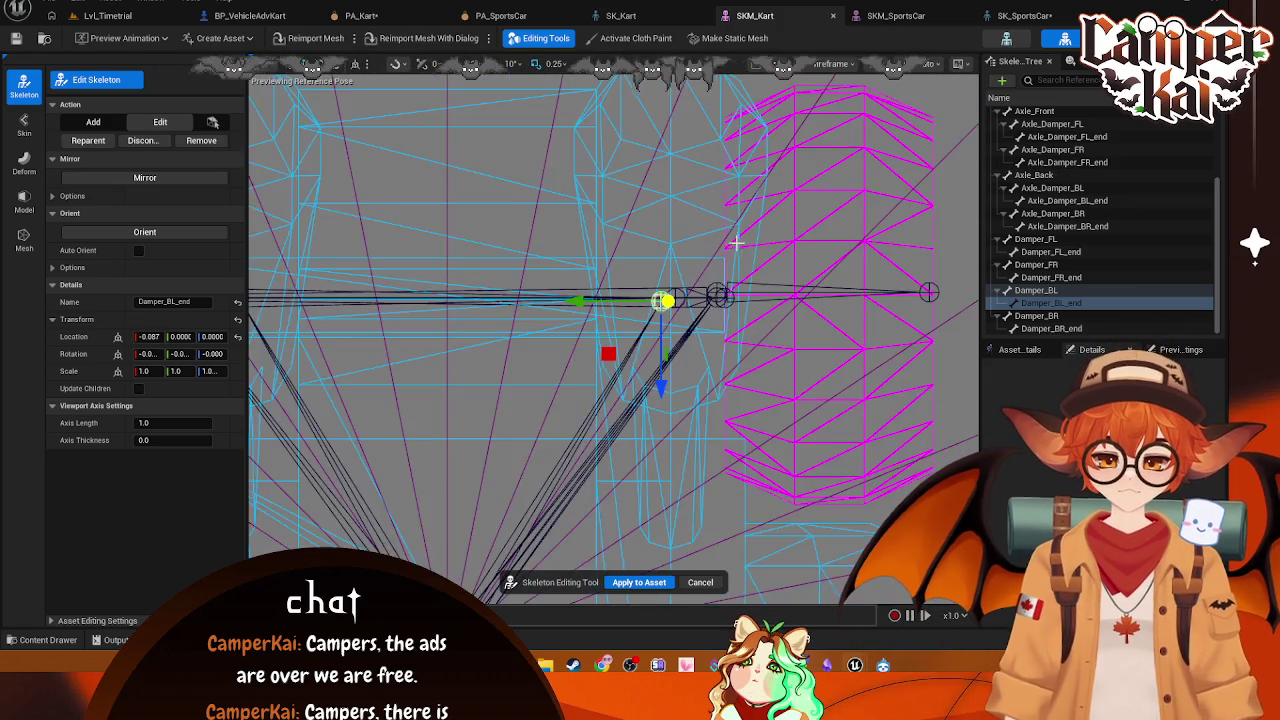
{"action": "scroll", "coordinate": [738, 241], "scroll_direction": "down", "scroll_amount": 6}
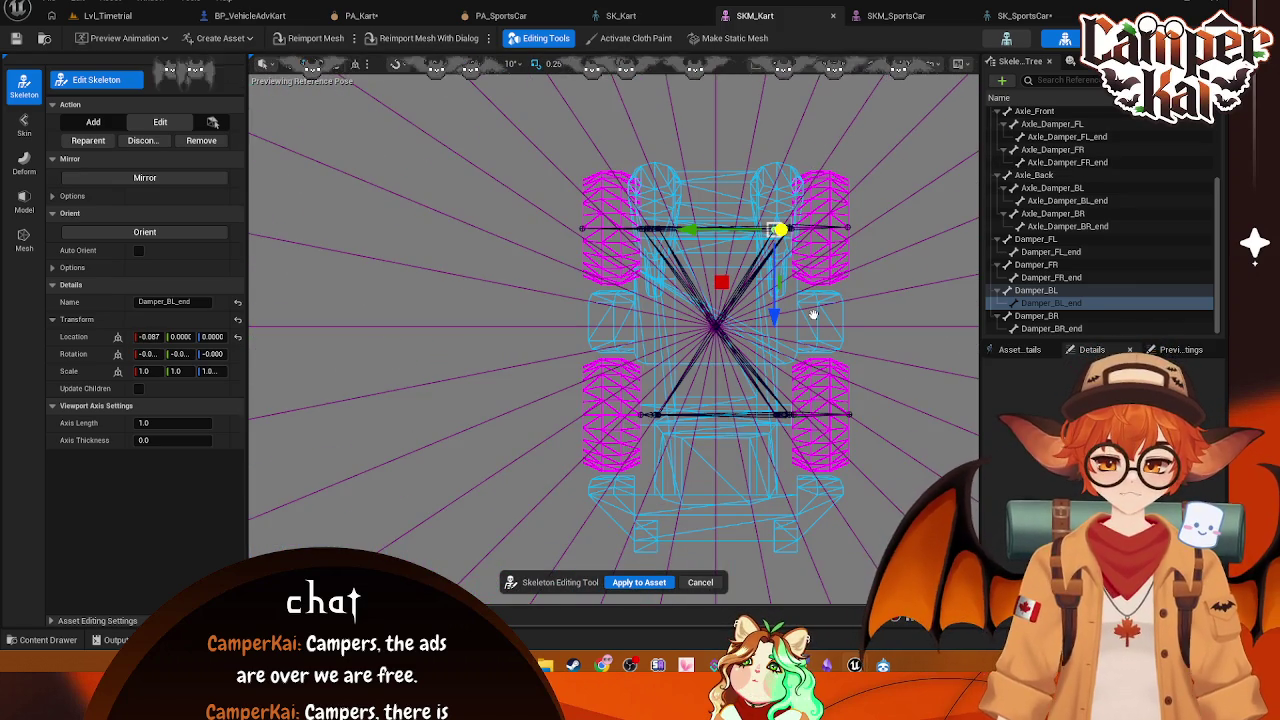
{"action": "left_click_drag", "start_coordinate": [815, 317], "coordinate": [785, 287]}
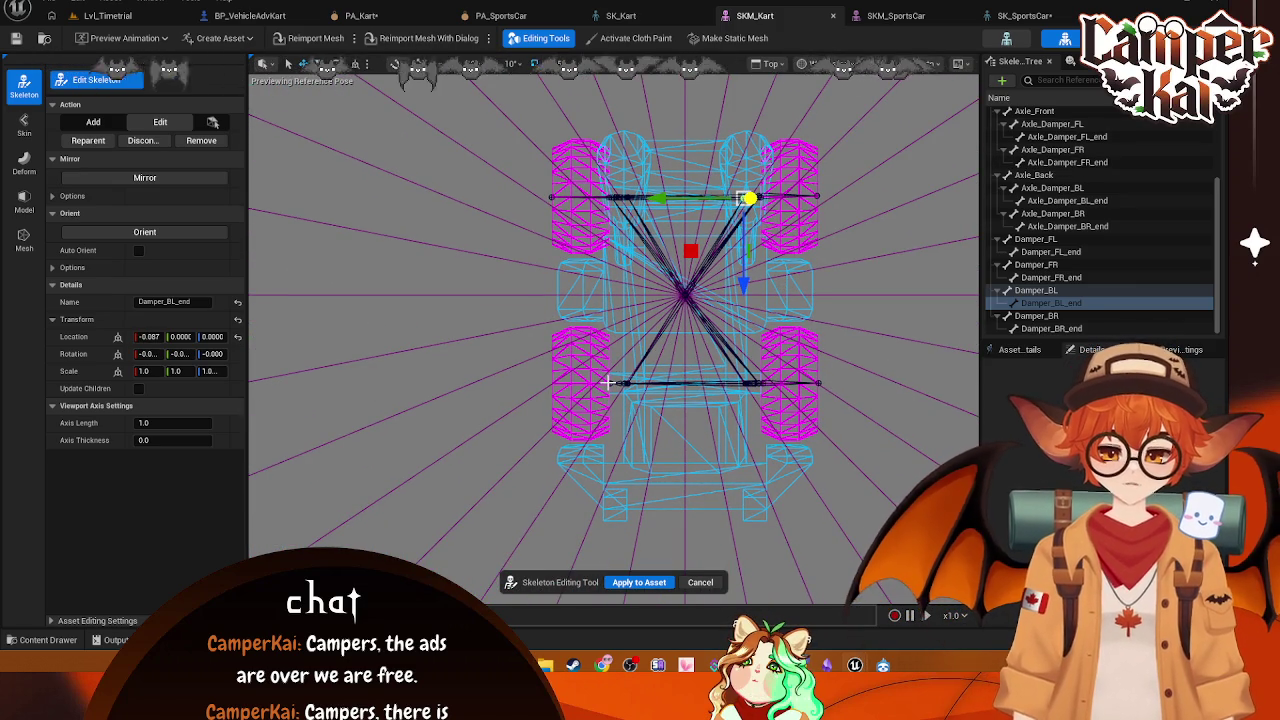
Step: Inspect the wheel bones, confirming Phys_Wheel_FL sits at 32.194, -27.0, 20.0, then apply the edits
{"action": "left_click", "coordinate": [817, 197]}
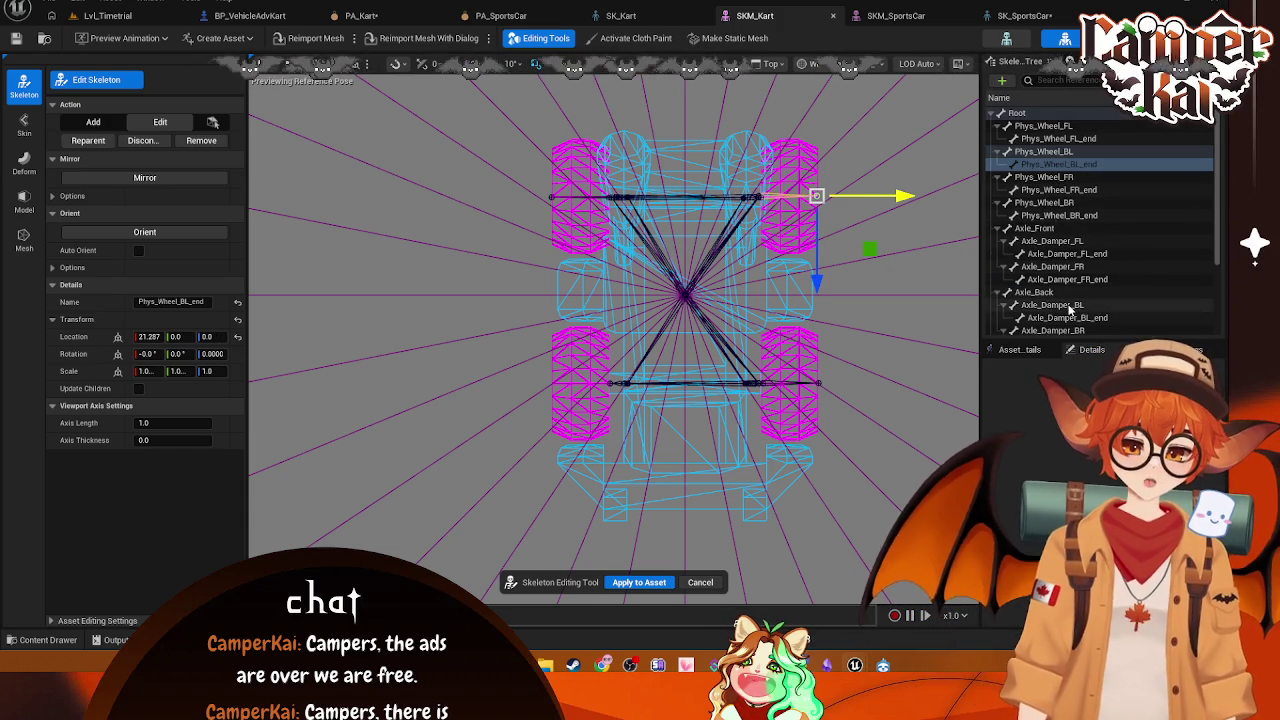
{"action": "left_click", "coordinate": [1084, 187]}
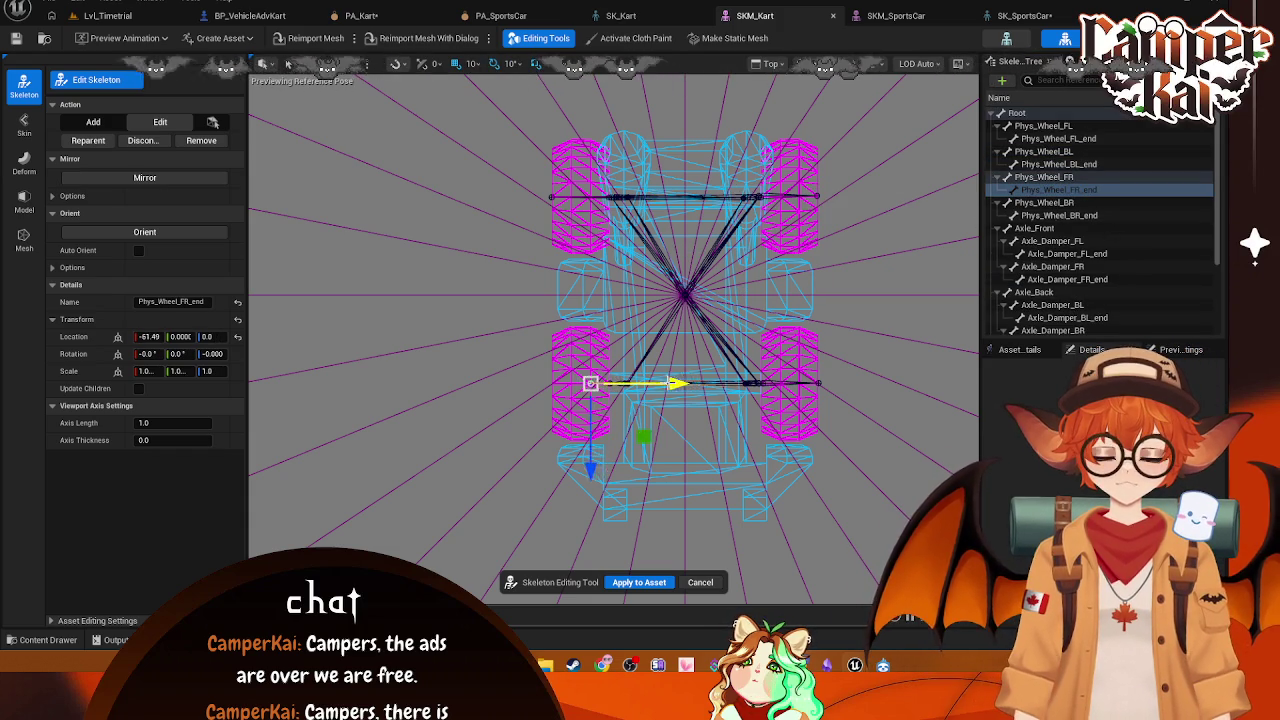
{"action": "left_click", "coordinate": [855, 313]}
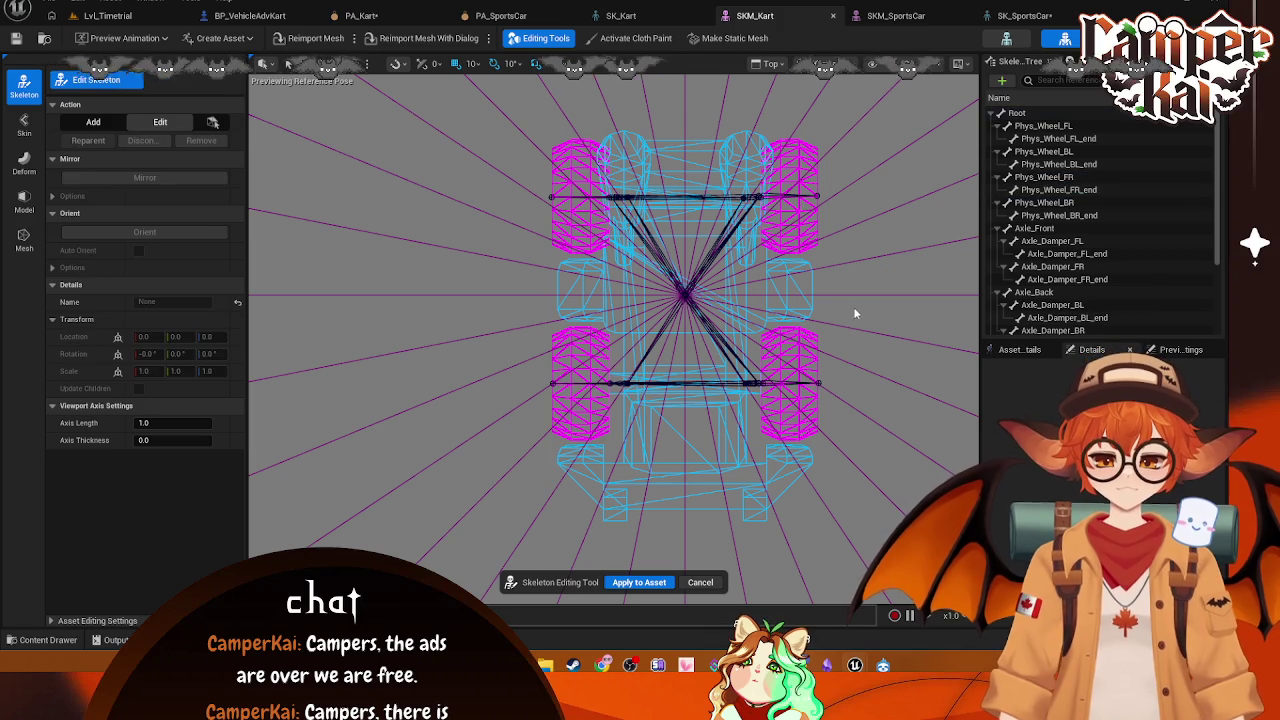
{"action": "scroll", "coordinate": [773, 341], "scroll_direction": "up", "scroll_amount": 6}
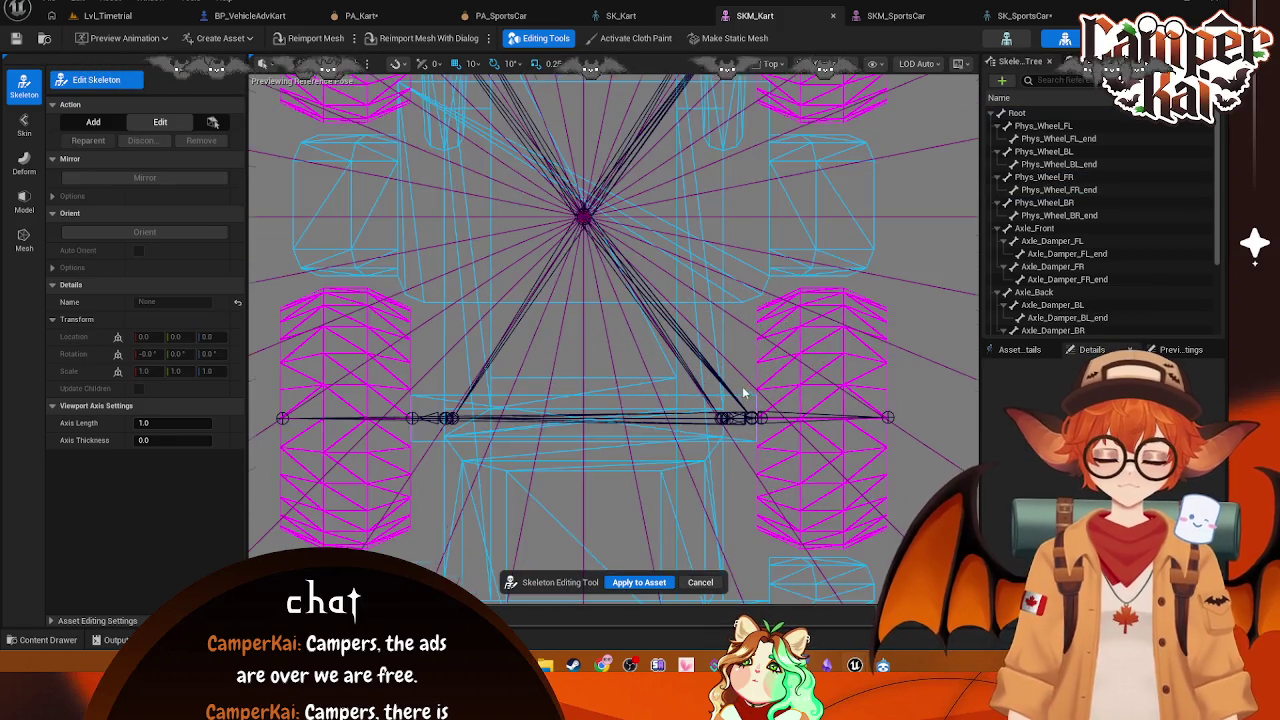
{"action": "scroll", "coordinate": [740, 395], "scroll_direction": "down", "scroll_amount": 2}
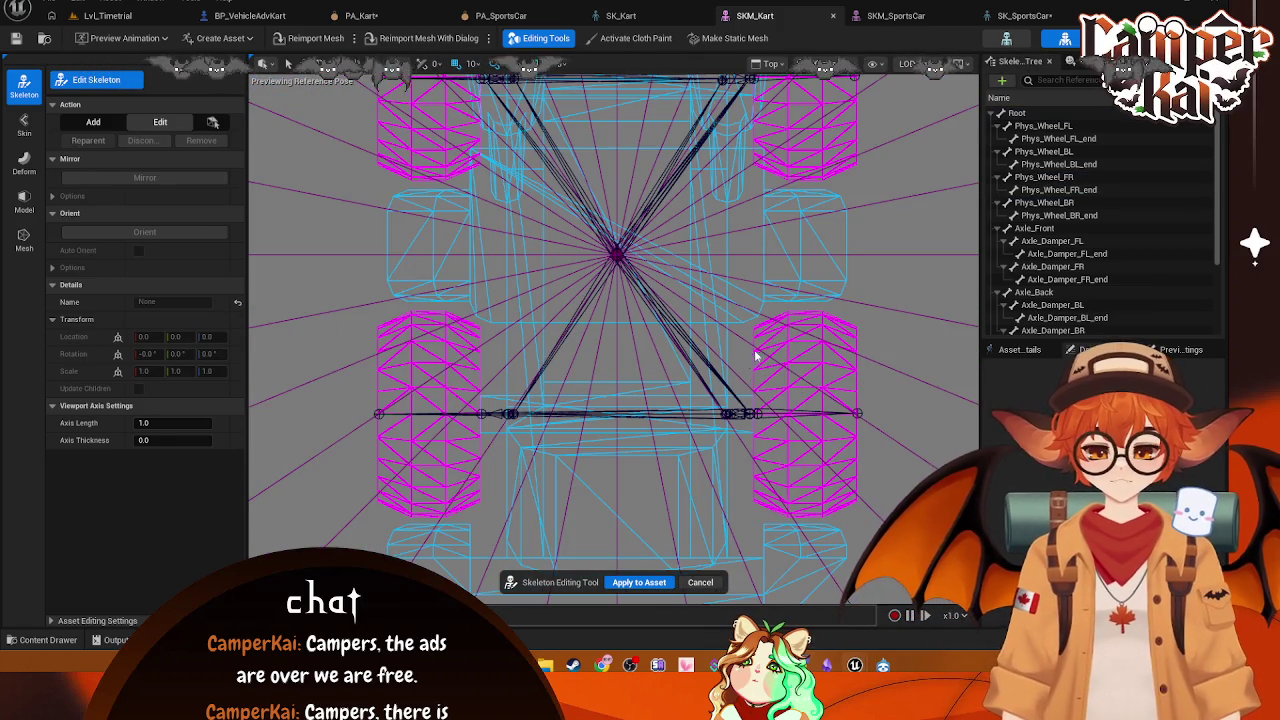
{"action": "left_click", "coordinate": [751, 408]}
{"action": "scroll", "coordinate": [858, 270], "scroll_direction": "down", "scroll_amount": 3}
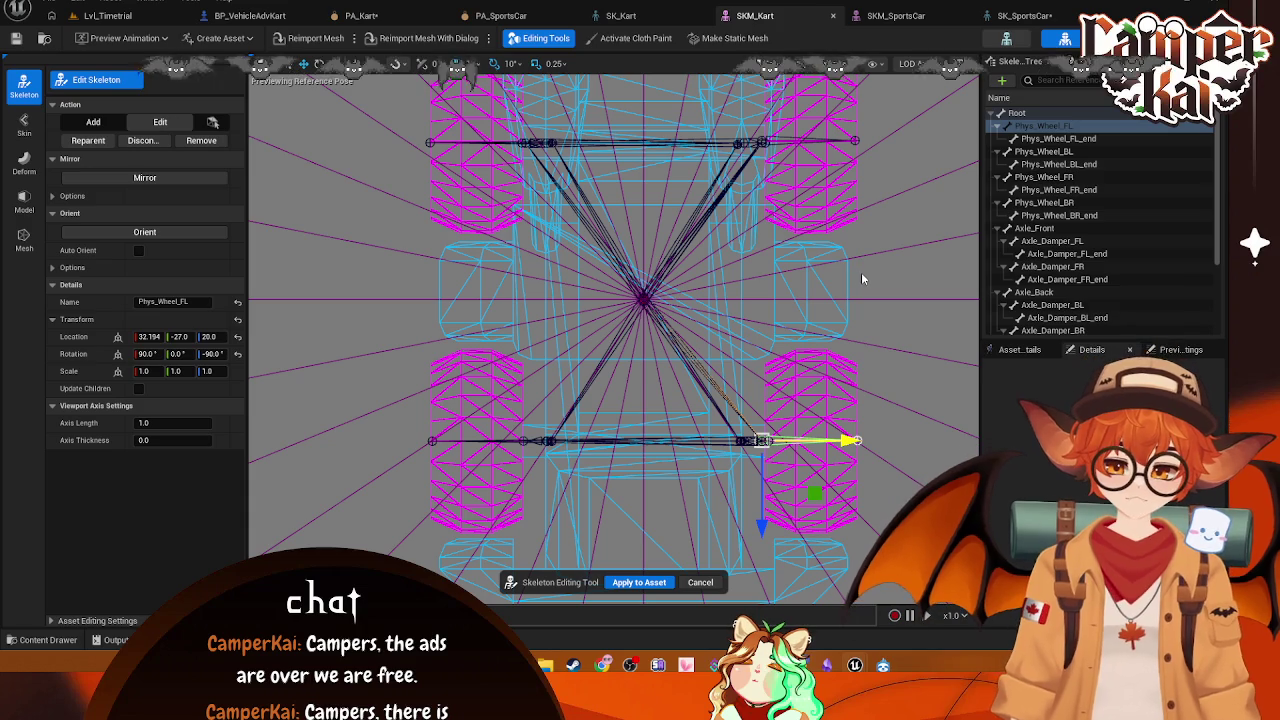
{"action": "left_click", "coordinate": [652, 583]}
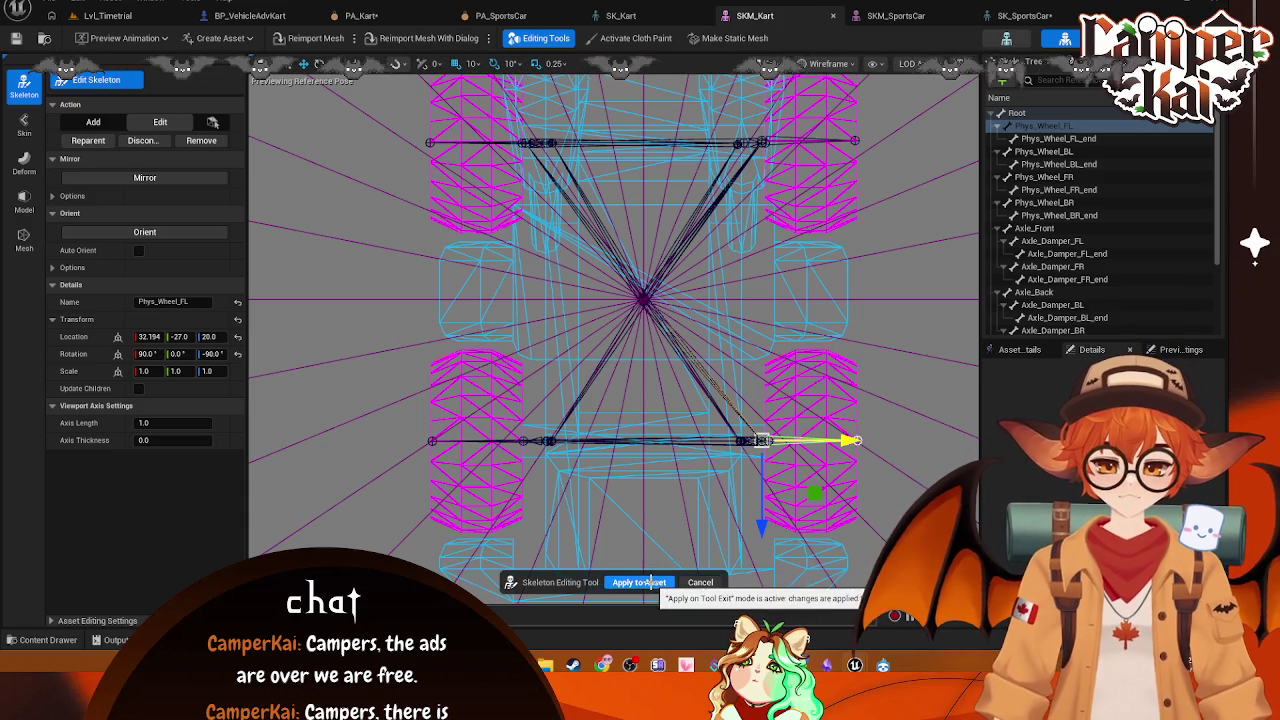
Step: Apply the bone changes to SKM_Kart and switch to the PA_Kart physics asset
{"action": "left_click", "coordinate": [651, 583]}
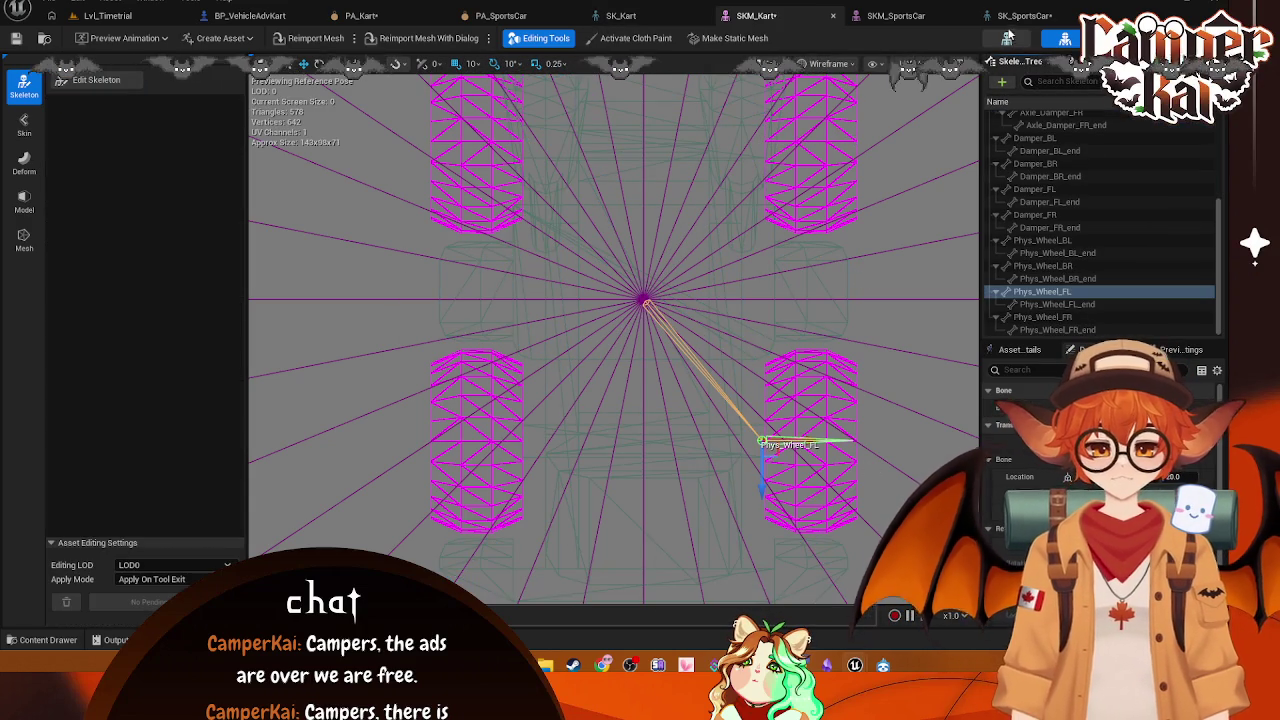
{"action": "left_click", "coordinate": [893, 16]}
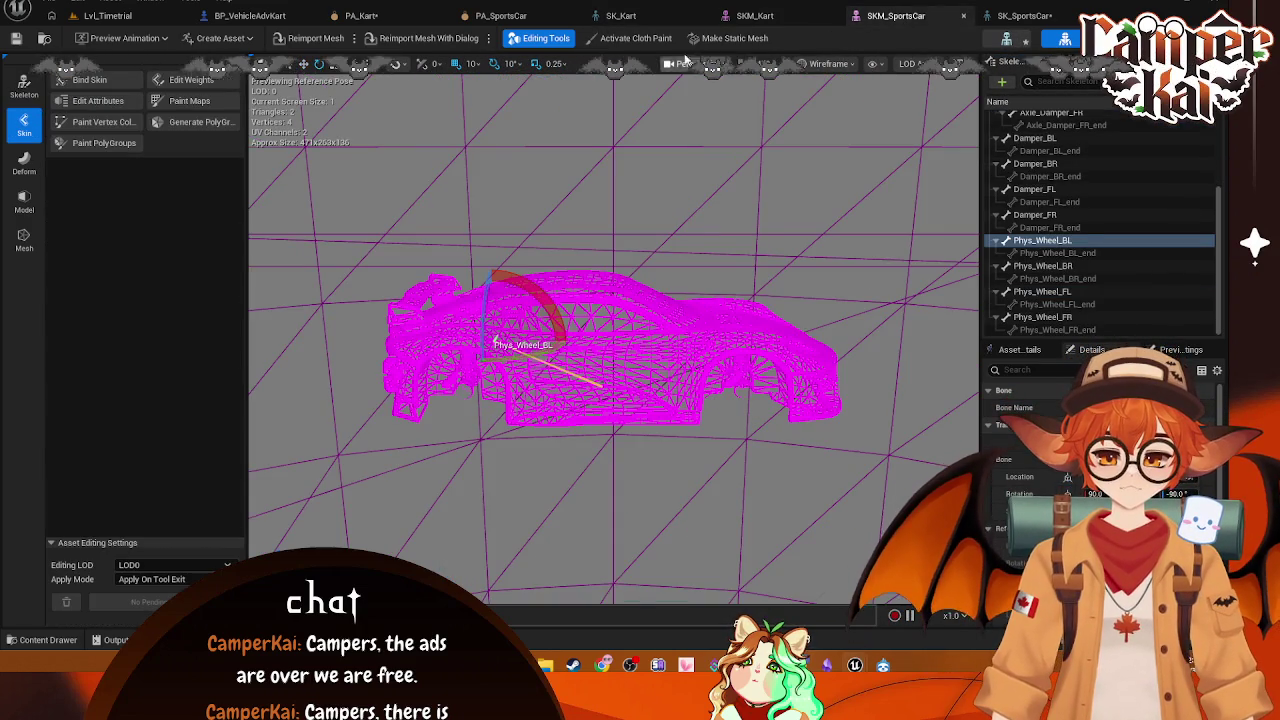
{"action": "left_click", "coordinate": [620, 16]}
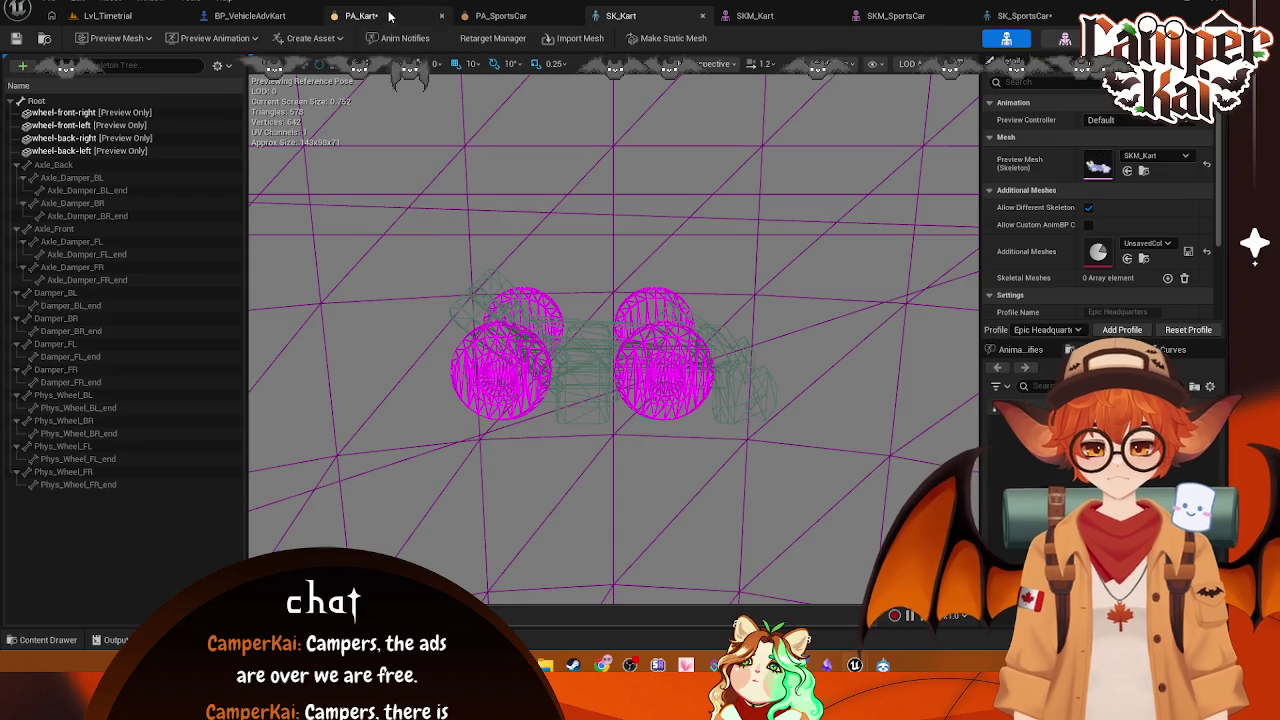
{"action": "left_click", "coordinate": [361, 16]}
Step: Set PA_Kart's viewport to Perspective with Lit shading and select the Root body
{"action": "mouse_move", "coordinate": [608, 163]}
{"action": "left_mouse_down"}
{"action": "mouse_move", "coordinate": [608, 126]}
{"action": "mouse_move", "coordinate": [434, 337]}
{"action": "mouse_move", "coordinate": [648, 119]}
{"action": "left_mouse_up"}
{"action": "left_click", "coordinate": [615, 63]}
{"action": "left_click", "coordinate": [650, 113]}
{"action": "mouse_move", "coordinate": [676, 62]}
{"action": "left_mouse_down"}
{"action": "mouse_move", "coordinate": [560, 300]}
{"action": "mouse_move", "coordinate": [480, 330]}
{"action": "mouse_move", "coordinate": [600, 260]}
{"action": "mouse_move", "coordinate": [676, 62]}
{"action": "left_mouse_up"}
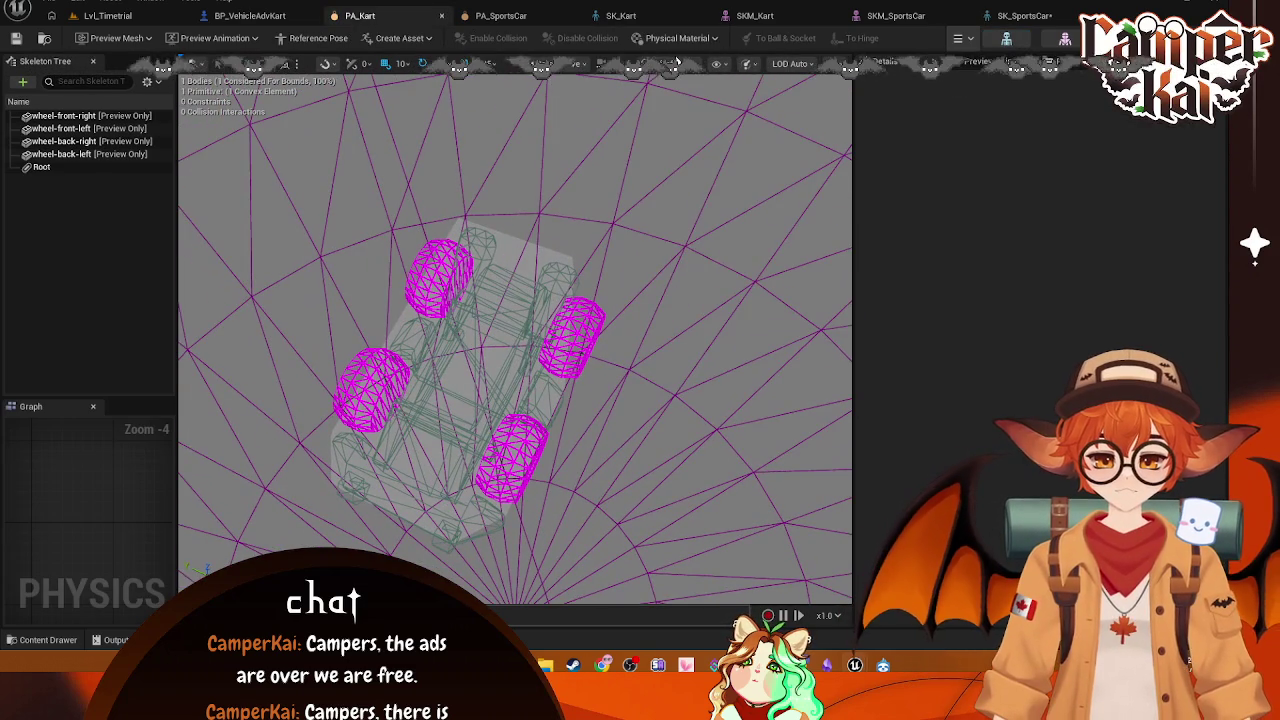
{"action": "left_click", "coordinate": [676, 62]}
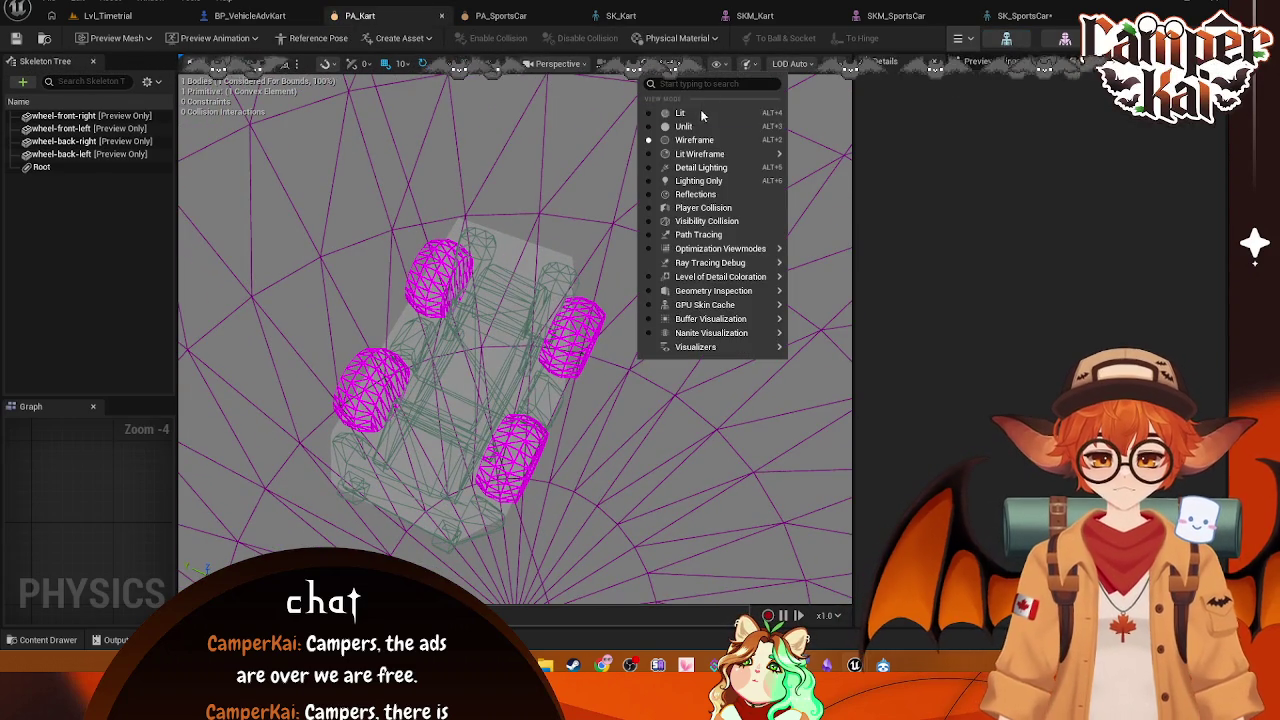
{"action": "left_click", "coordinate": [686, 122]}
{"action": "left_click", "coordinate": [676, 63]}
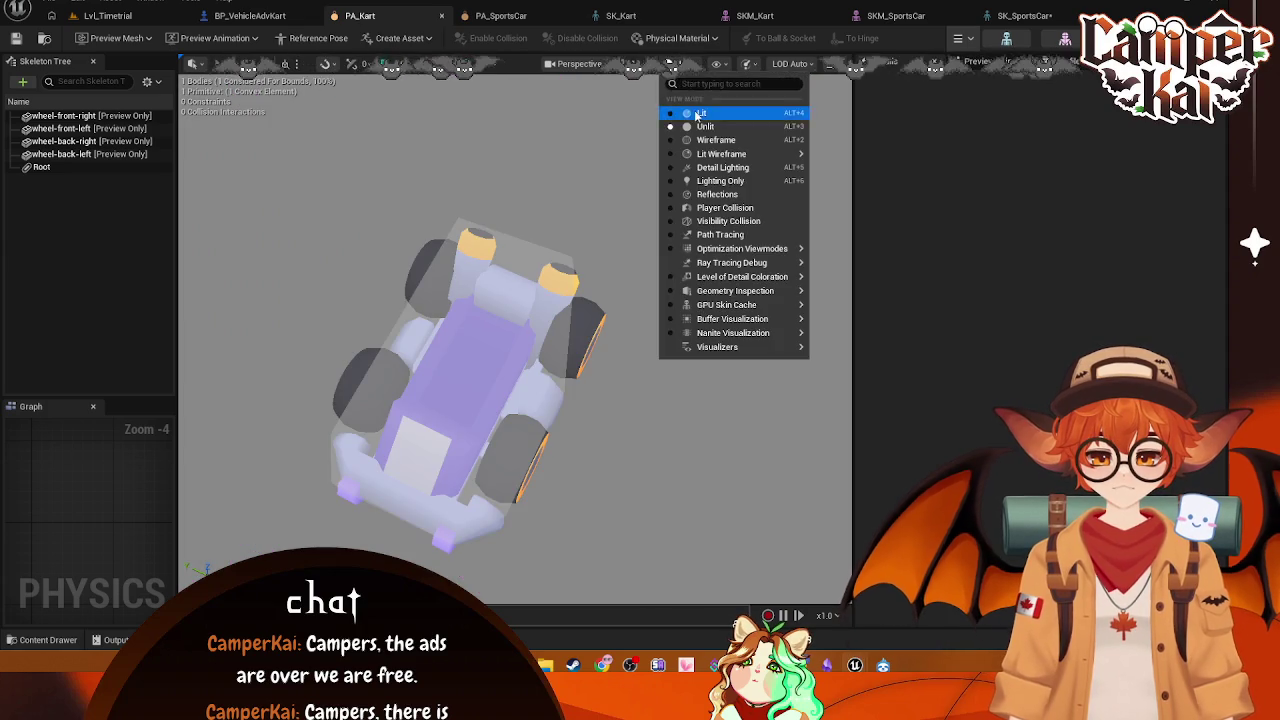
{"action": "left_click", "coordinate": [686, 114]}
{"action": "mouse_move", "coordinate": [515, 340]}
{"action": "left_mouse_down"}
{"action": "mouse_move", "coordinate": [600, 250]}
{"action": "mouse_move", "coordinate": [580, 150]}
{"action": "mouse_move", "coordinate": [560, 230]}
{"action": "mouse_move", "coordinate": [470, 285]}
{"action": "left_mouse_up"}
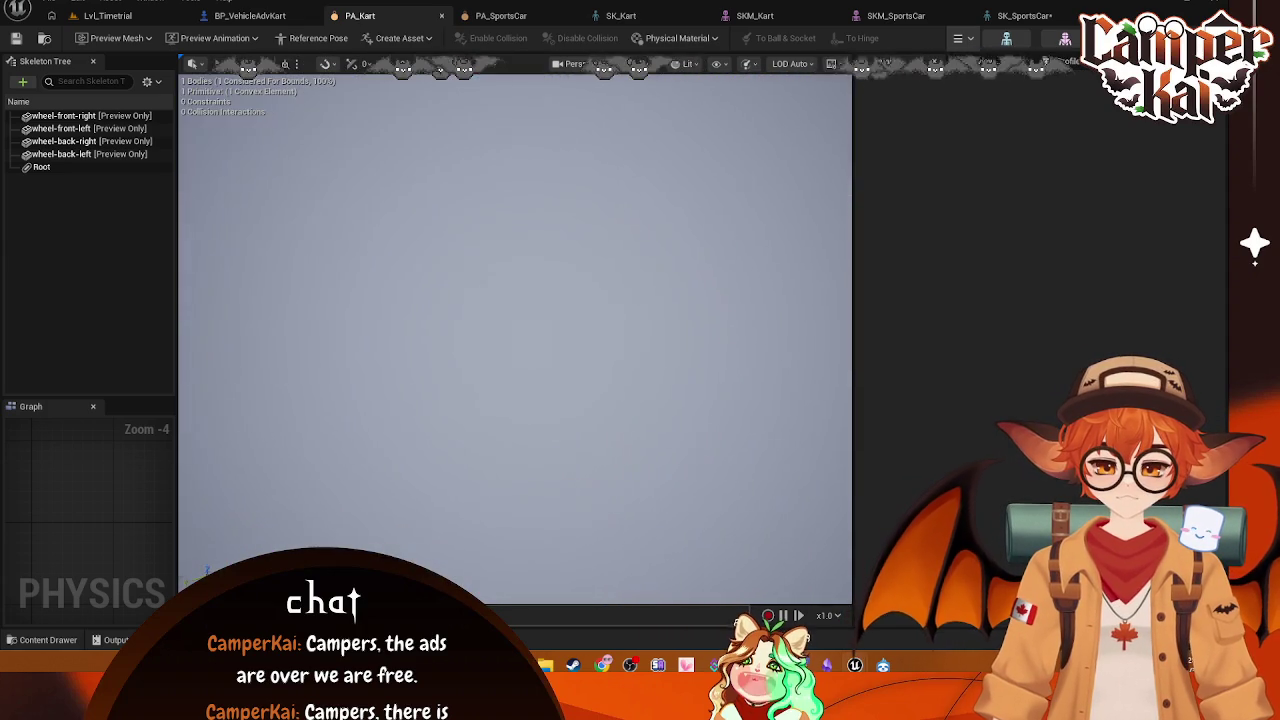
{"action": "left_click", "coordinate": [80, 166]}
{"action": "left_click", "coordinate": [150, 81]}
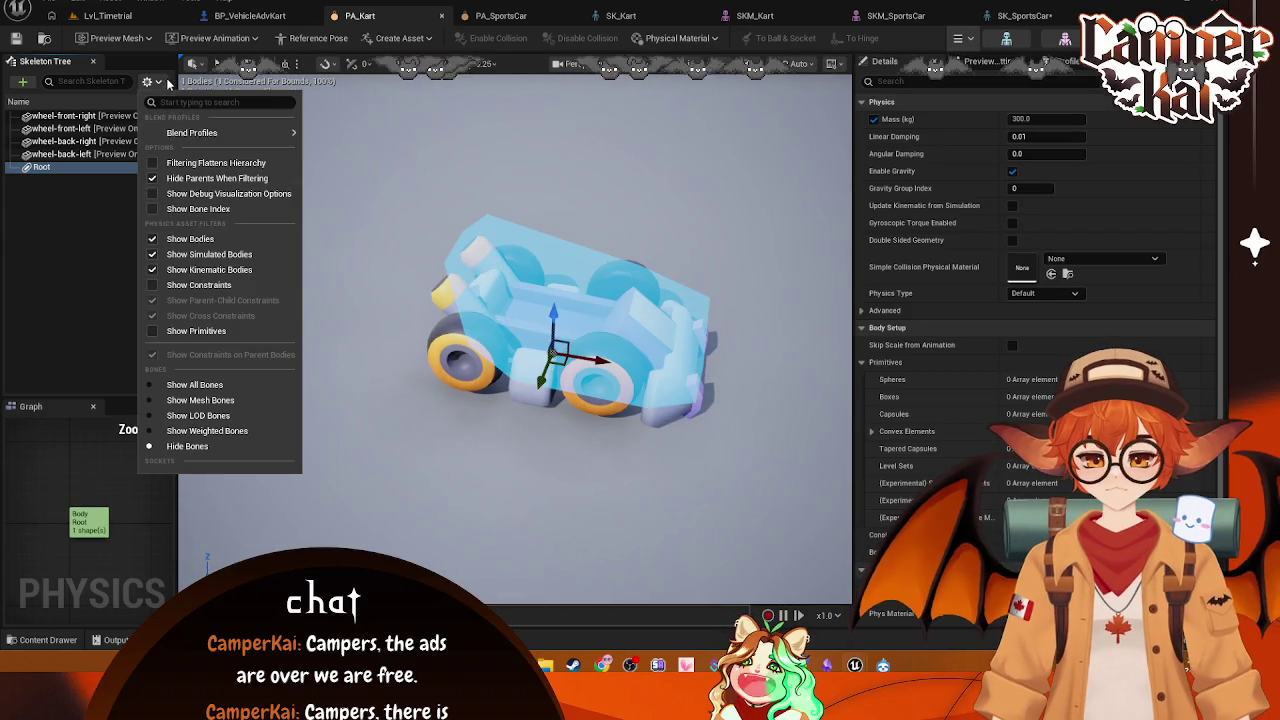
Step: Show all bones and add sphere bodies to Phys_Wheel_BL and Phys_Wheel_BR
{"action": "left_click", "coordinate": [195, 384]}
{"action": "scroll", "coordinate": [94, 221], "scroll_direction": "down", "scroll_amount": 5}
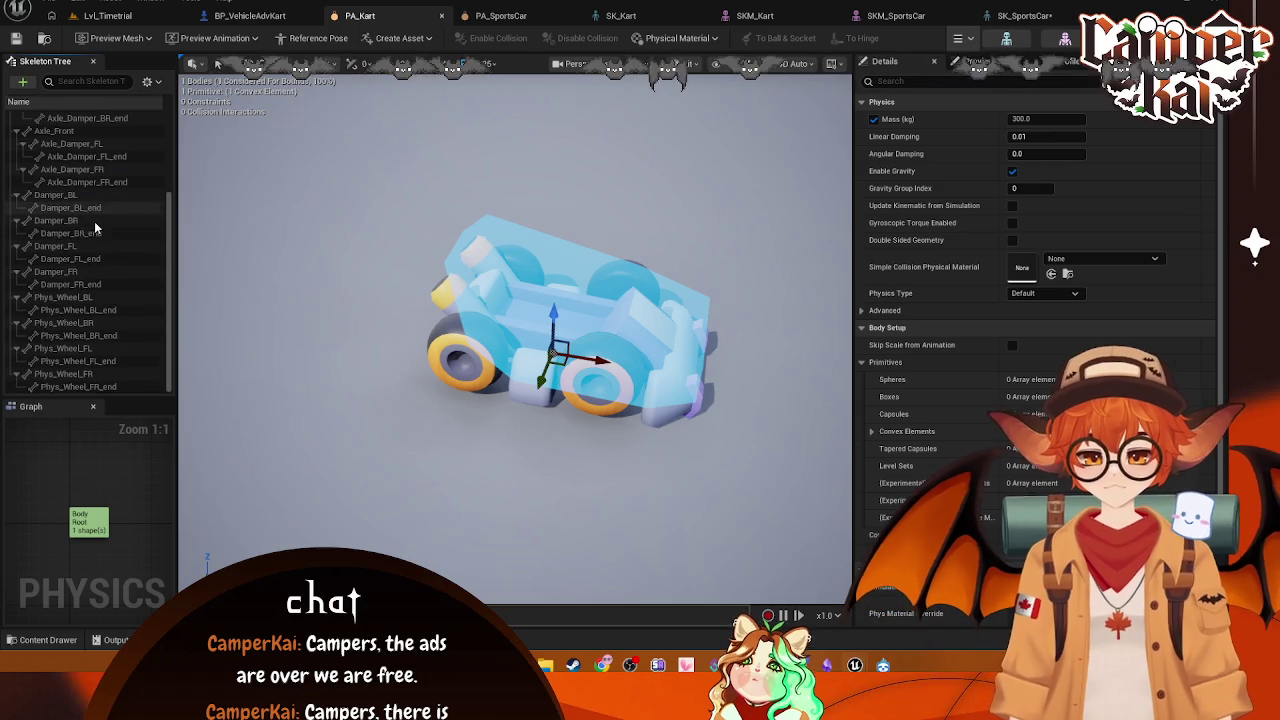
{"action": "left_click", "coordinate": [68, 297]}
{"action": "right_click", "coordinate": [68, 297]}
{"action": "mouse_move", "coordinate": [150, 299]}
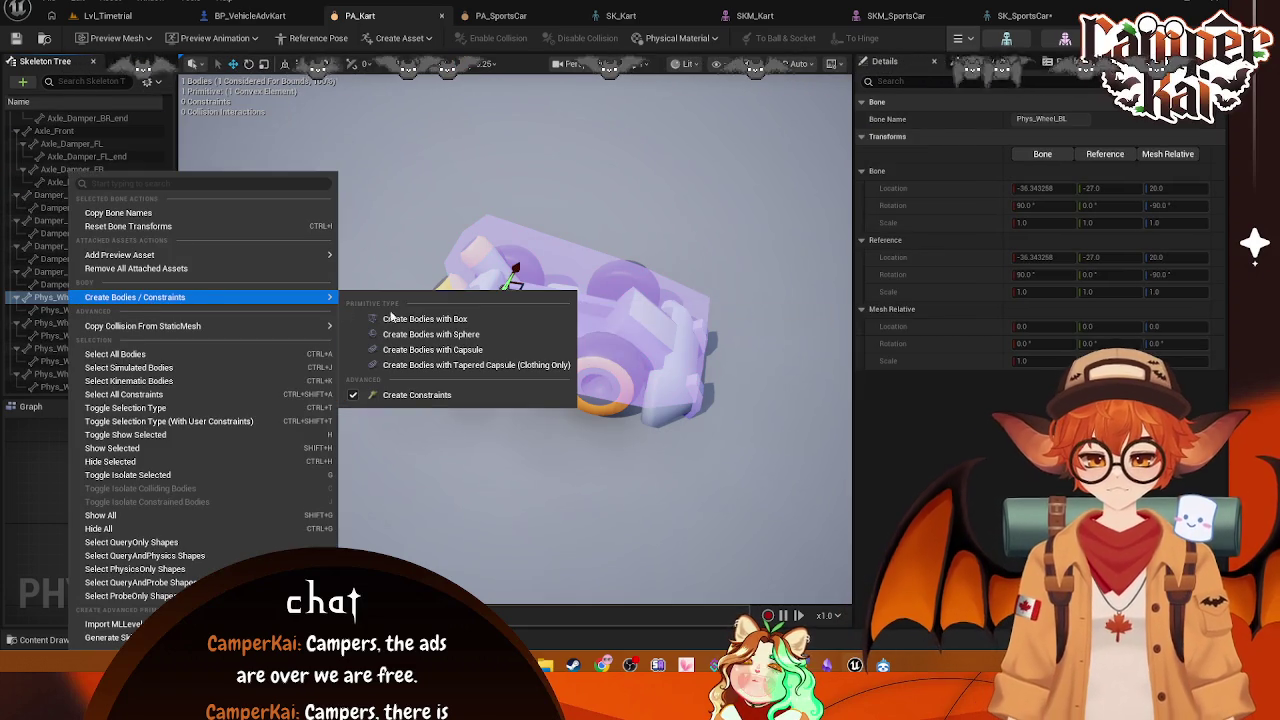
{"action": "left_click", "coordinate": [430, 334]}
{"action": "left_click", "coordinate": [64, 334]}
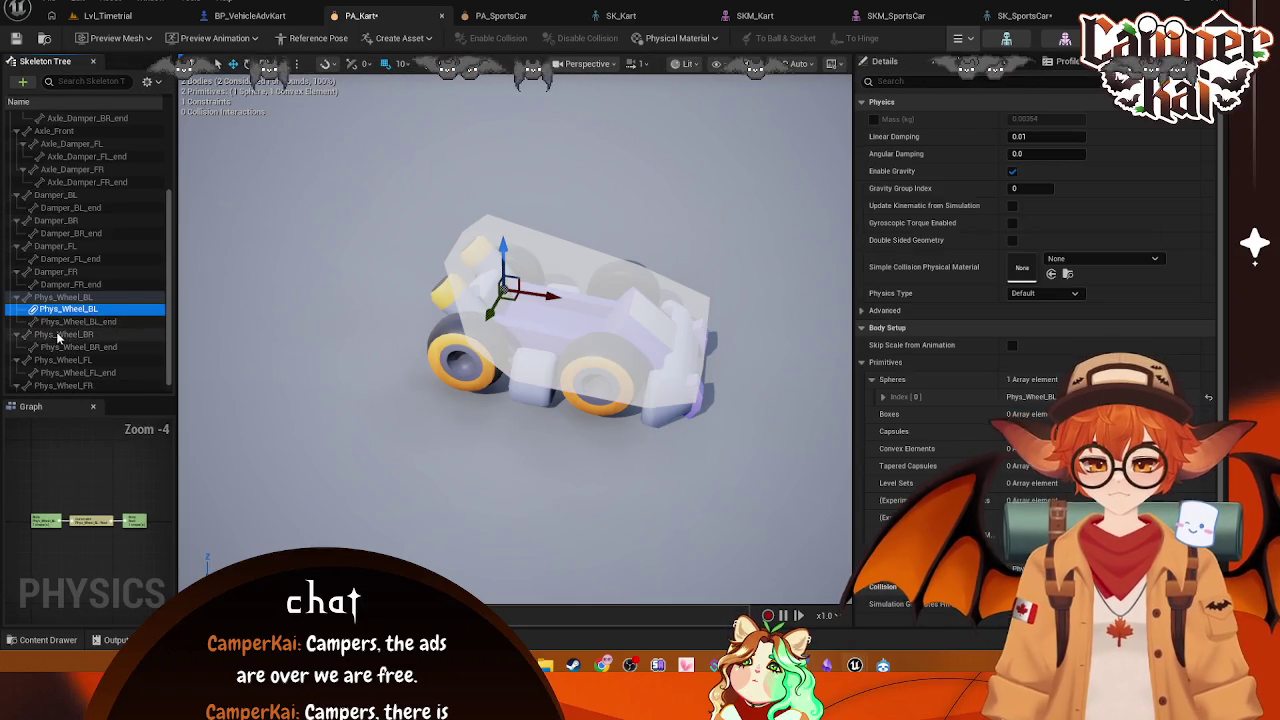
{"action": "right_click", "coordinate": [64, 334]}
{"action": "mouse_move", "coordinate": [158, 299]}
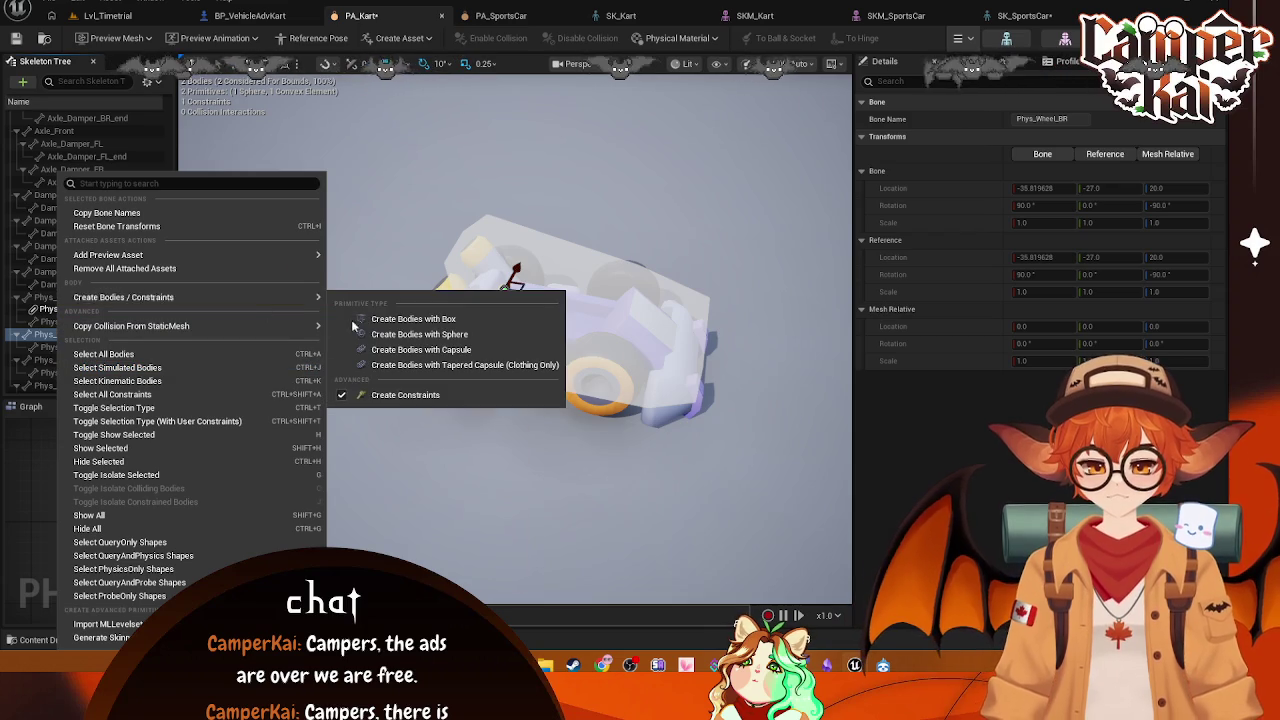
{"action": "left_click", "coordinate": [410, 316]}
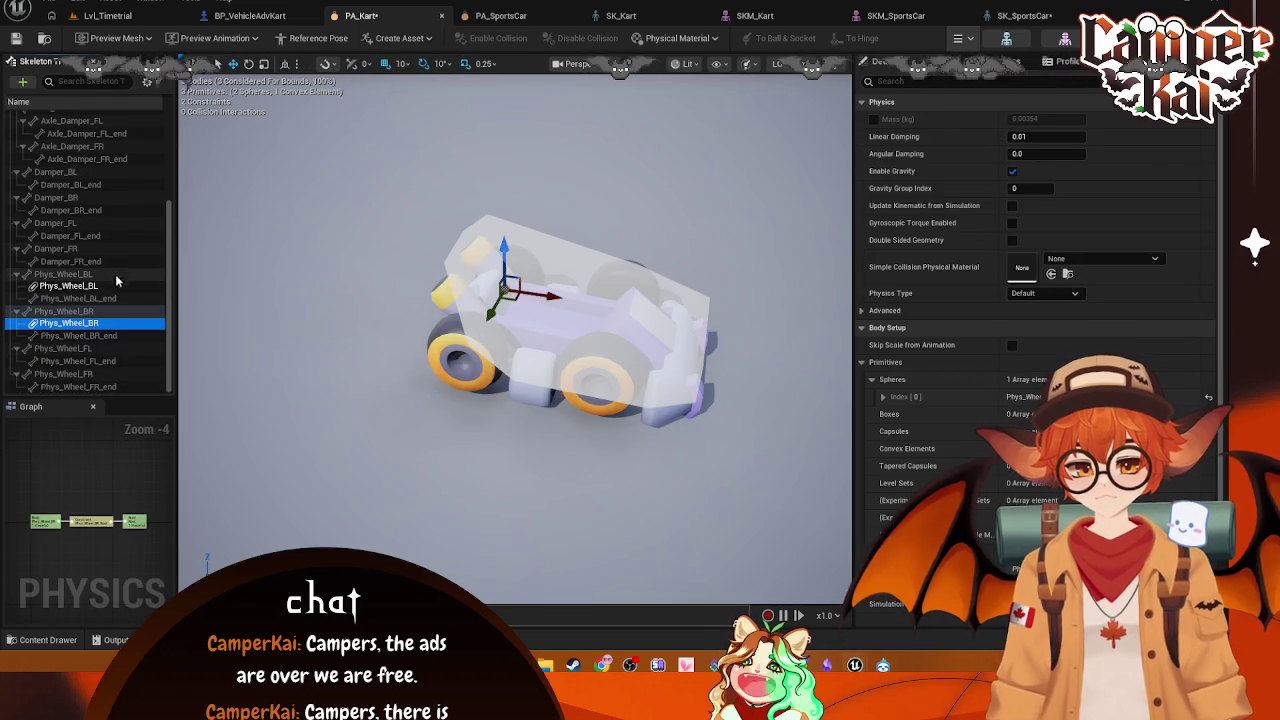
Step: Add sphere bodies to Phys_Wheel_FL and Phys_Wheel_FR
{"action": "right_click", "coordinate": [64, 350]}
{"action": "mouse_move", "coordinate": [205, 299]}
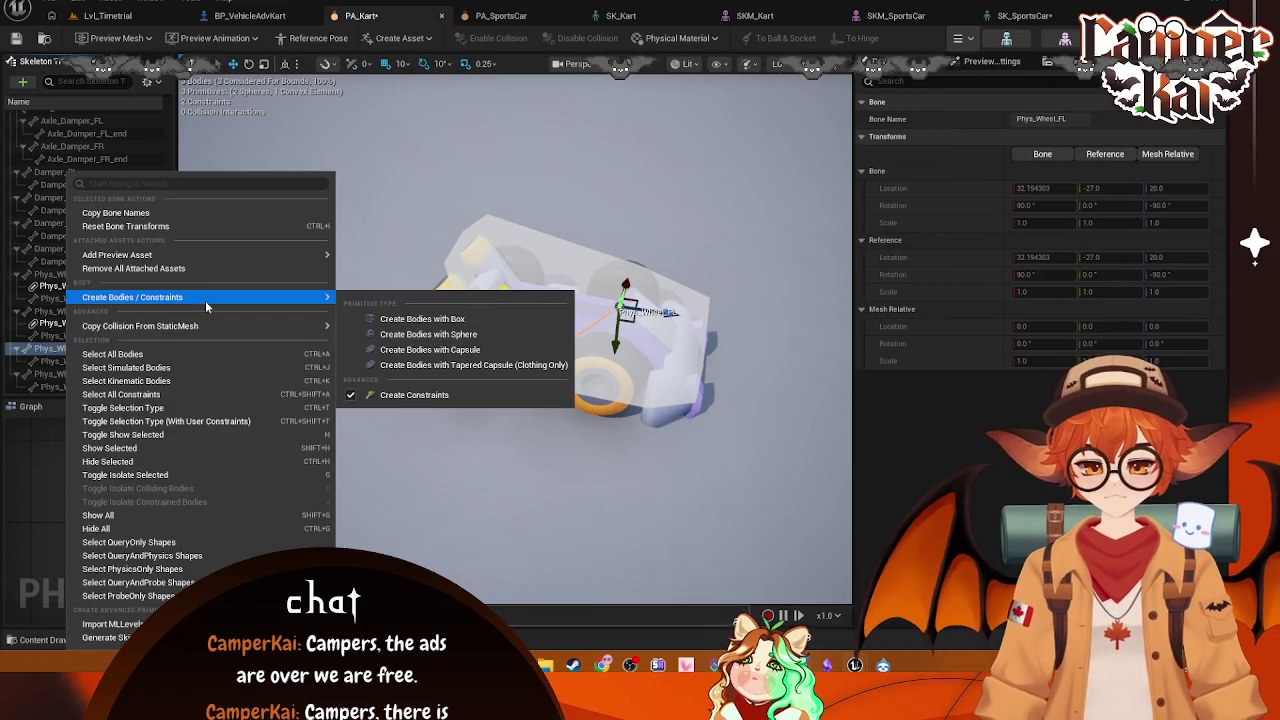
{"action": "left_click", "coordinate": [420, 331]}
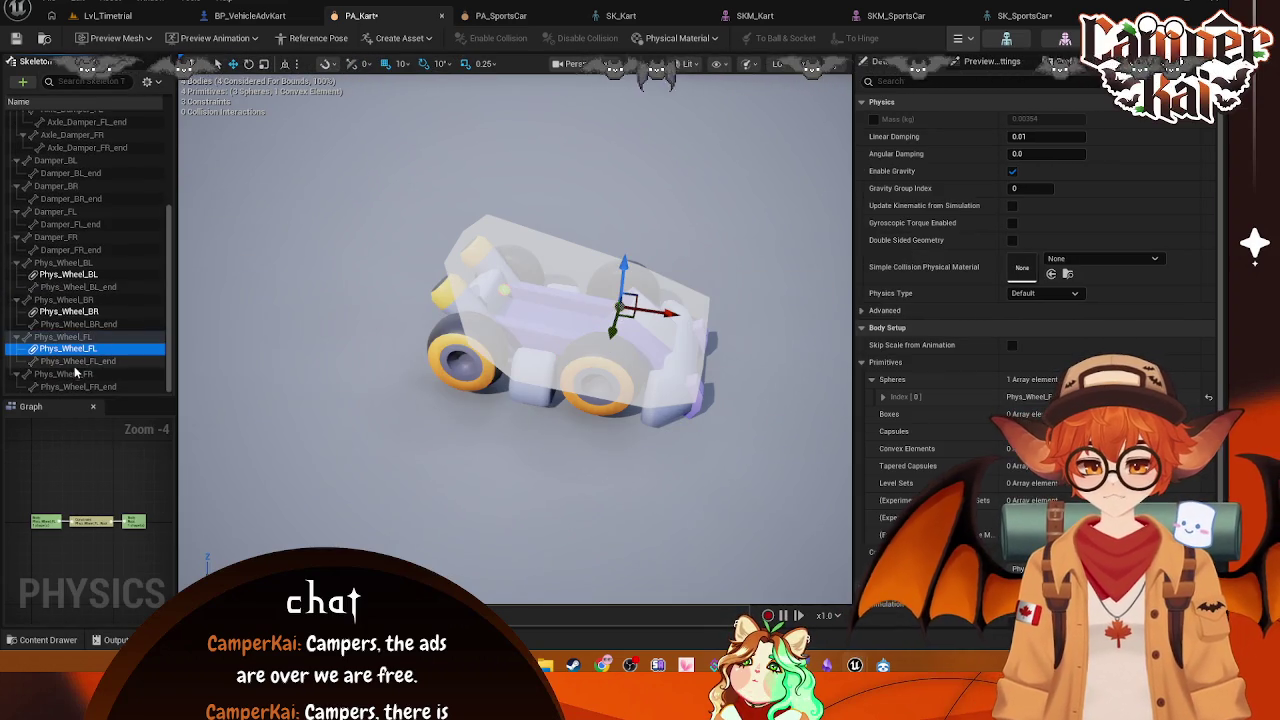
{"action": "right_click", "coordinate": [75, 373]}
{"action": "mouse_move", "coordinate": [300, 297]}
{"action": "left_click", "coordinate": [424, 336]}
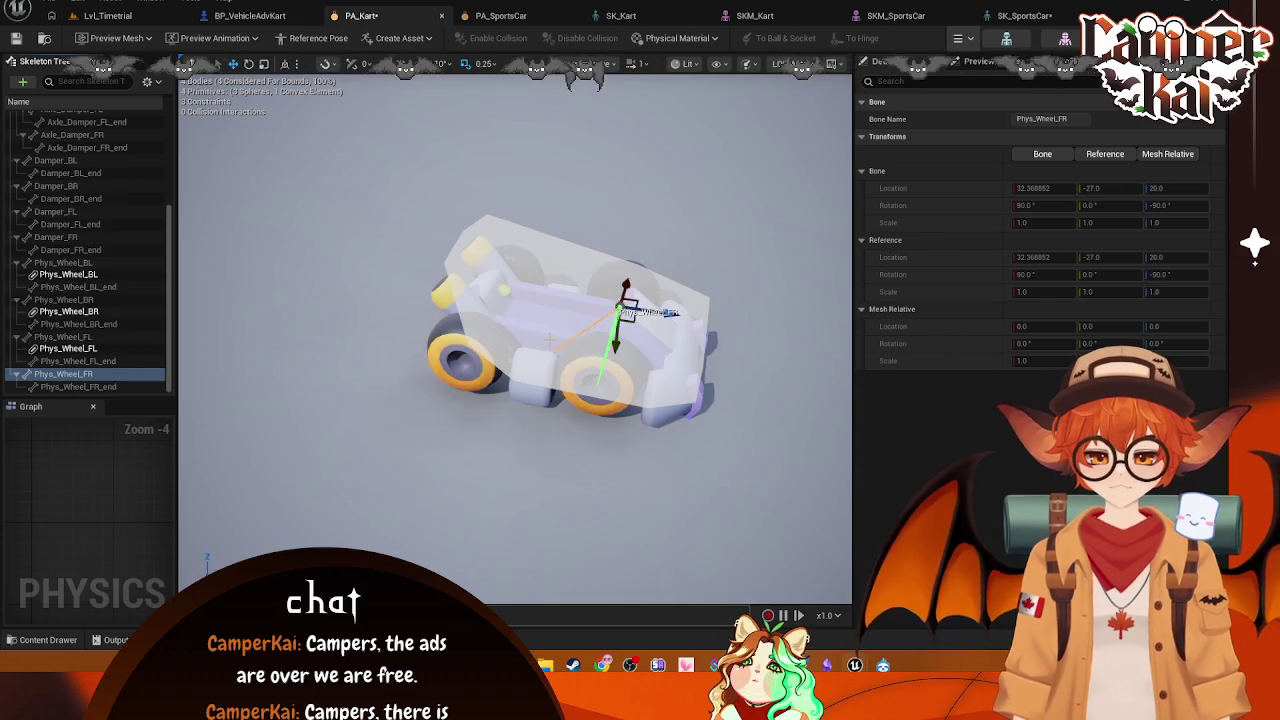
Step: Hide bones so only the bodies are listed, and select the Root body
{"action": "scroll", "coordinate": [72, 285], "scroll_direction": "up", "scroll_amount": 5}
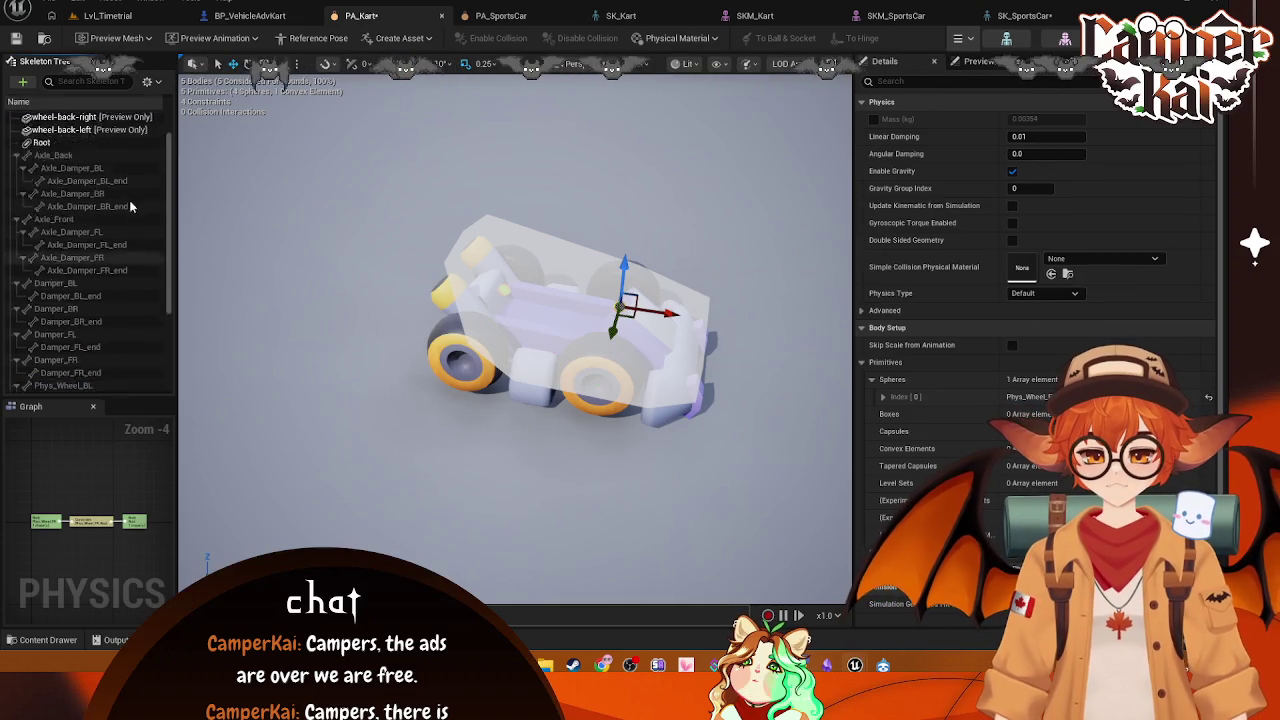
{"action": "left_click", "coordinate": [147, 81]}
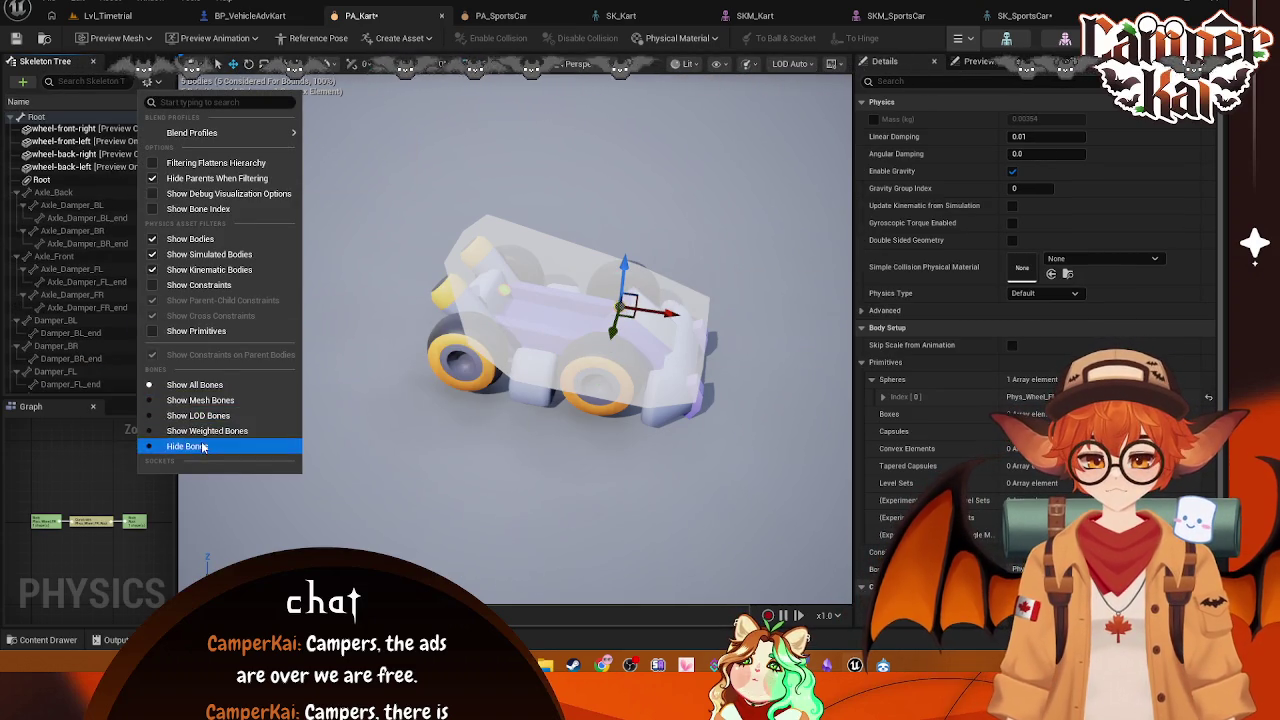
{"action": "left_click", "coordinate": [187, 446]}
{"action": "left_click", "coordinate": [41, 166]}
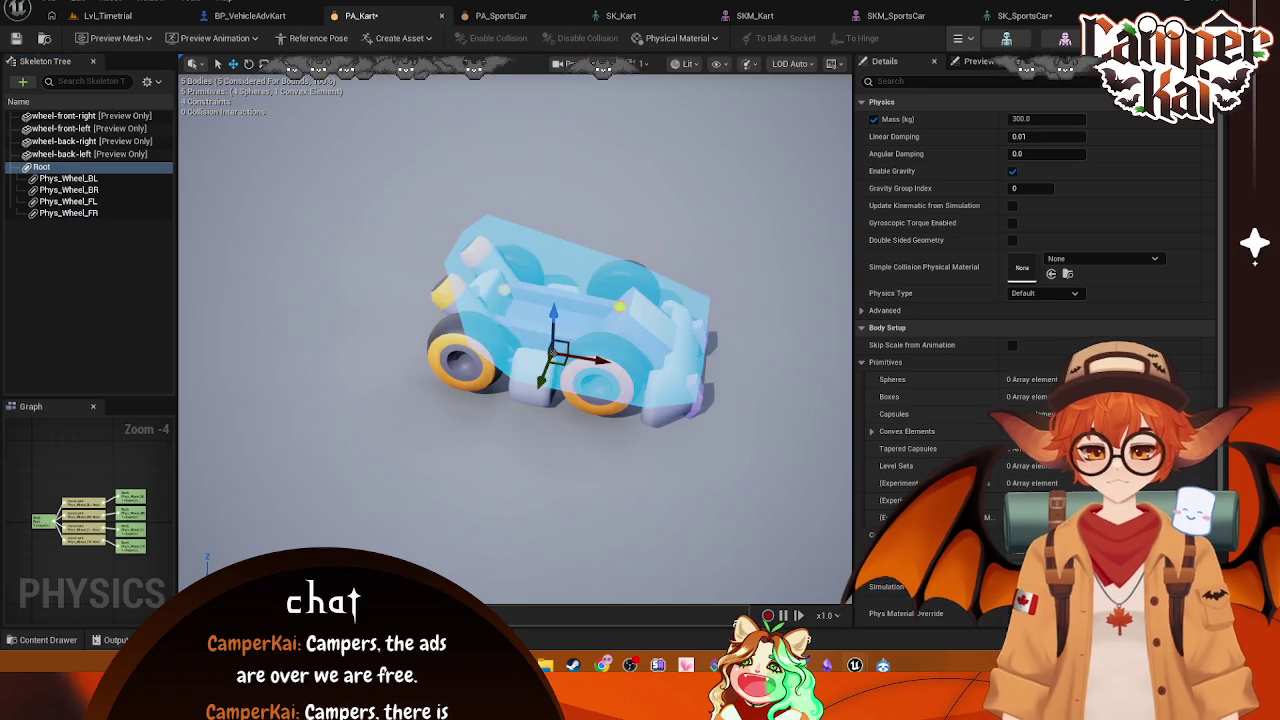
Step: In Left view, scale the Phys_Wheel_BL sphere body to fit its wheel, then return to Lit shading
{"action": "key", "text": "f"}
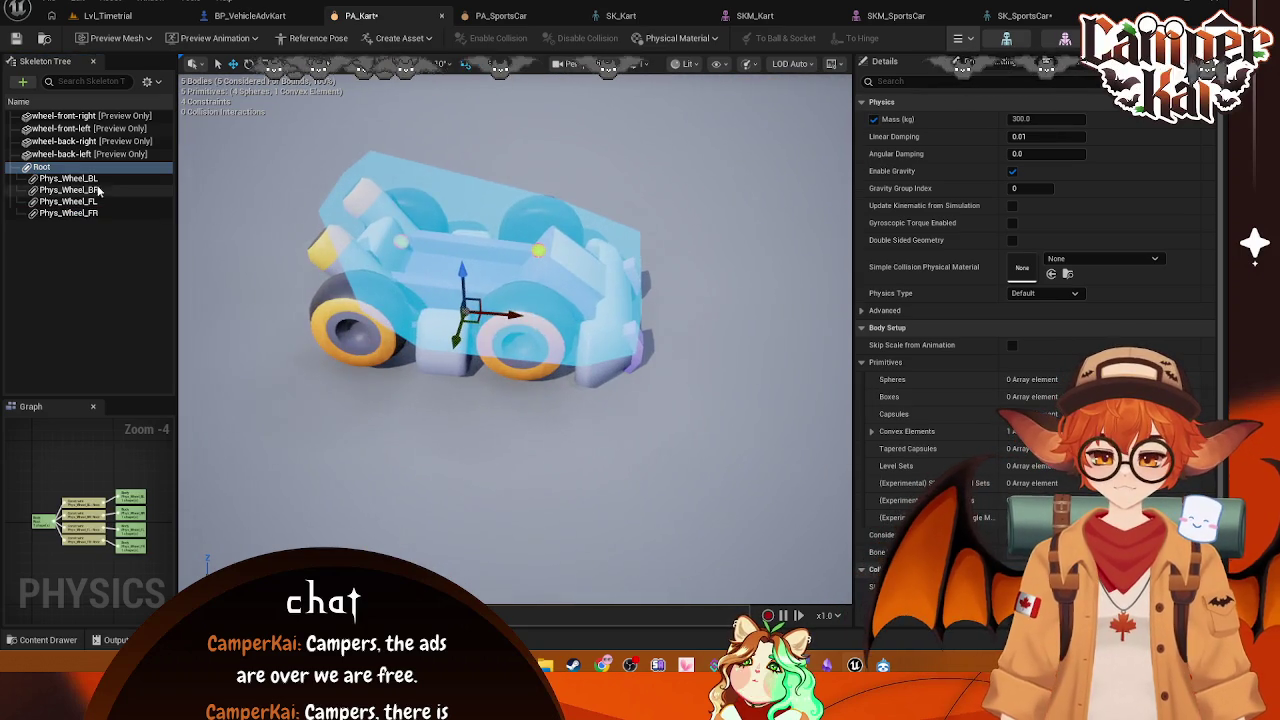
{"action": "left_click", "coordinate": [68, 178]}
{"action": "mouse_move", "coordinate": [607, 140]}
{"action": "left_mouse_down"}
{"action": "mouse_move", "coordinate": [580, 170]}
{"action": "mouse_move", "coordinate": [607, 140]}
{"action": "left_mouse_up"}
{"action": "left_click", "coordinate": [607, 63]}
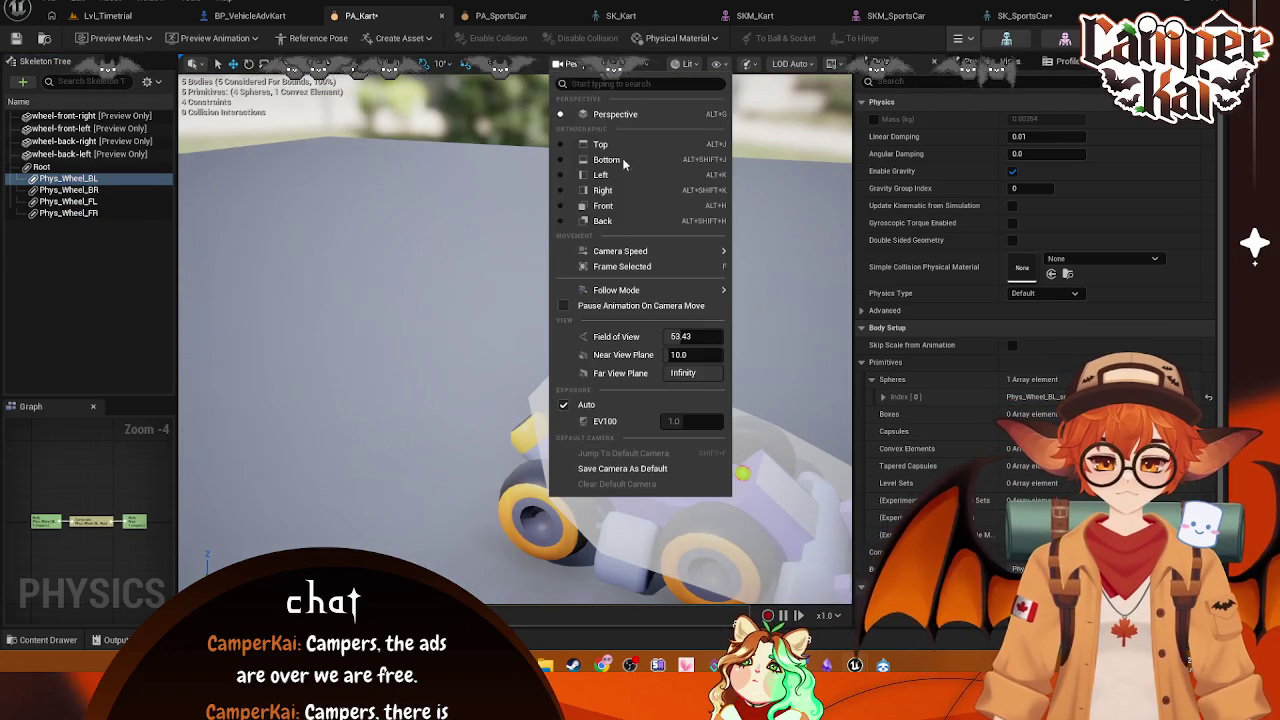
{"action": "left_click", "coordinate": [600, 171]}
{"action": "scroll", "coordinate": [587, 203], "scroll_direction": "down", "scroll_amount": 8}
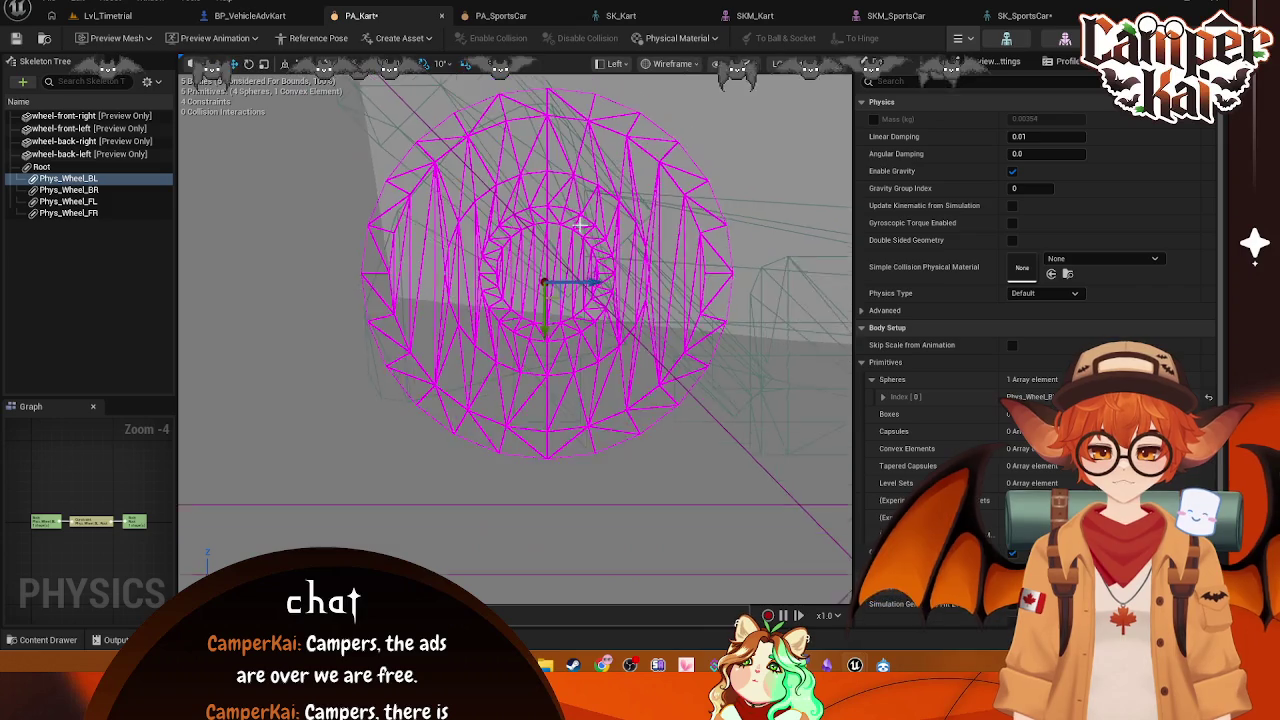
{"action": "left_click", "coordinate": [249, 63]}
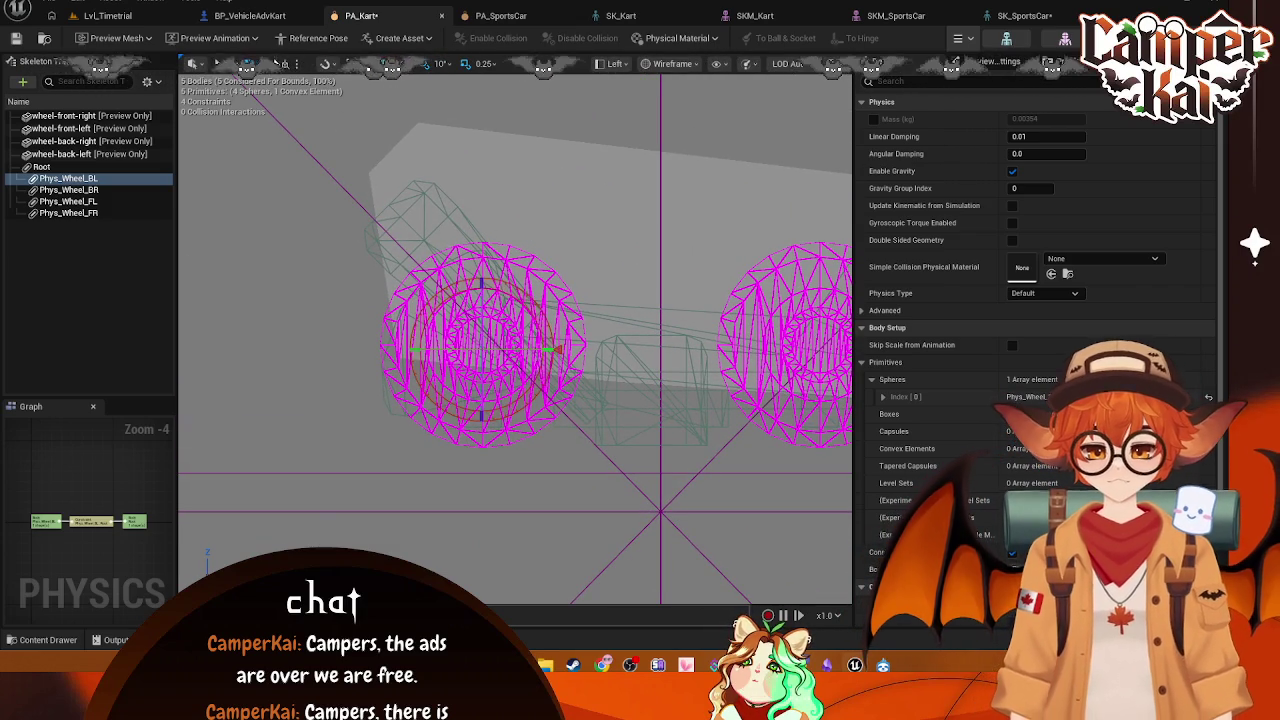
{"action": "left_click", "coordinate": [264, 64]}
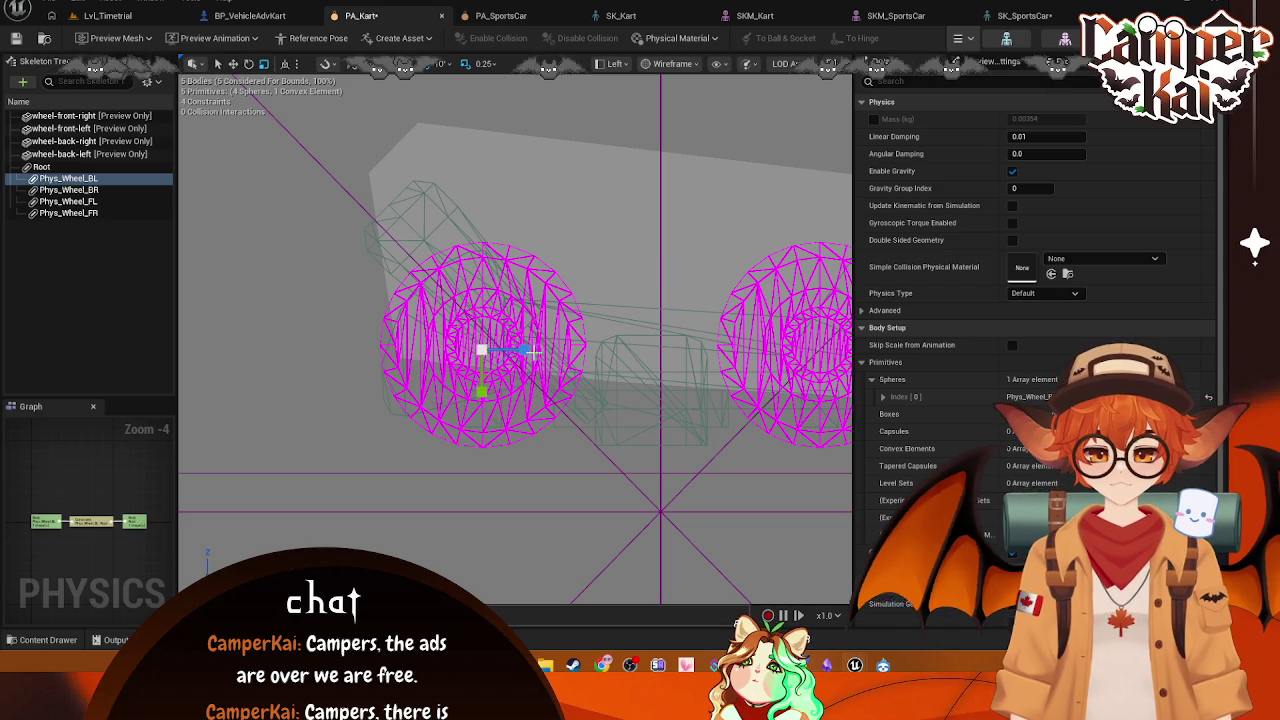
{"action": "left_click", "coordinate": [672, 63]}
{"action": "left_click", "coordinate": [680, 113]}
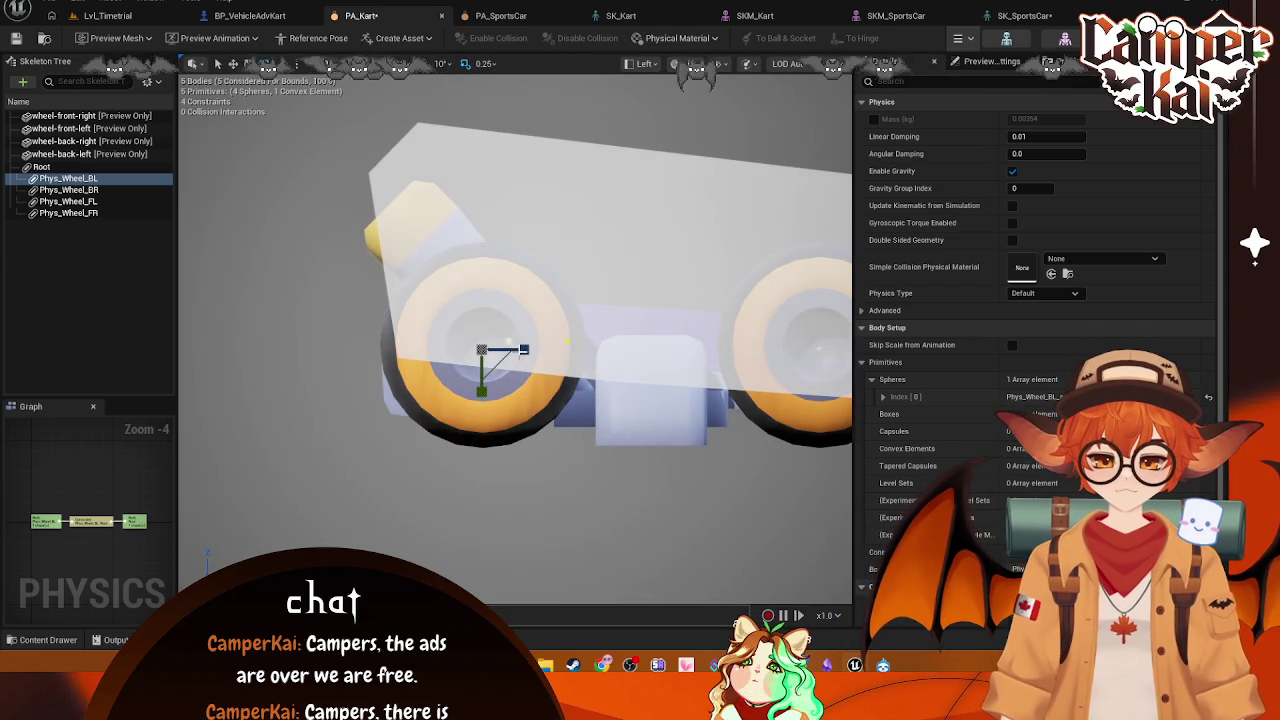
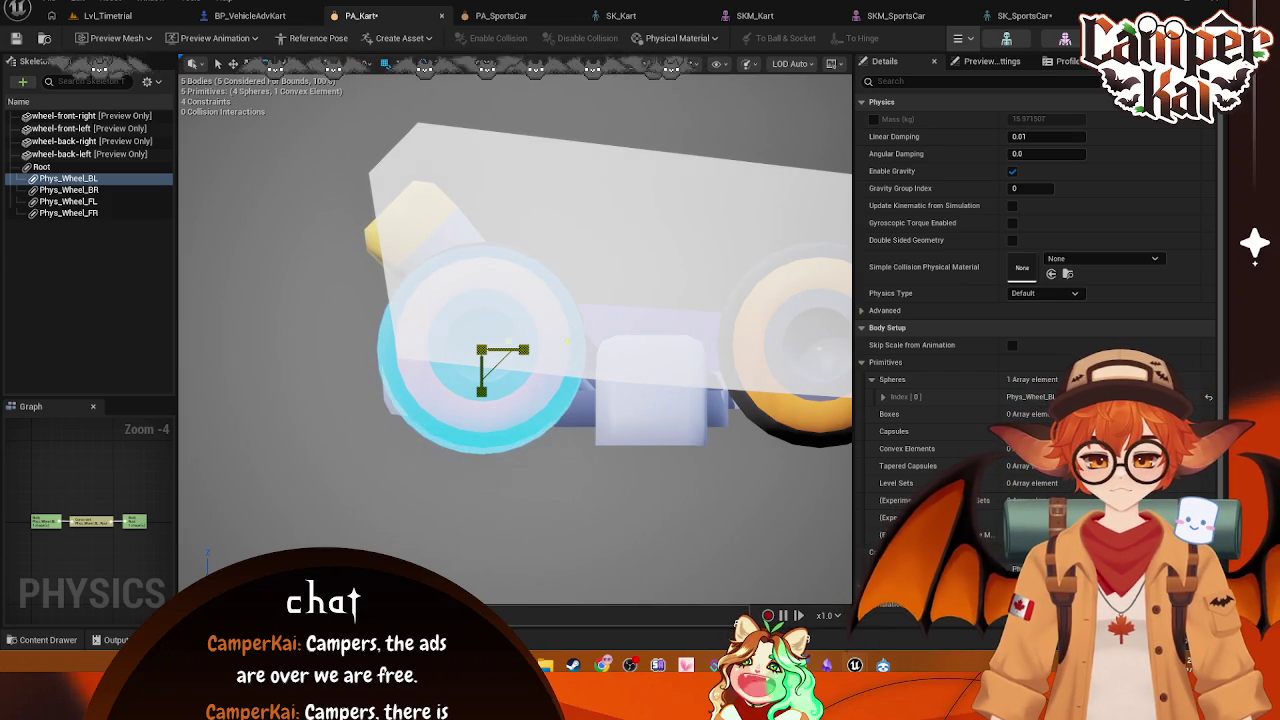
Step: Open PA_SportsCar and collapse the axle and Damper_BL bones in its bone list
{"action": "left_click", "coordinate": [902, 20]}
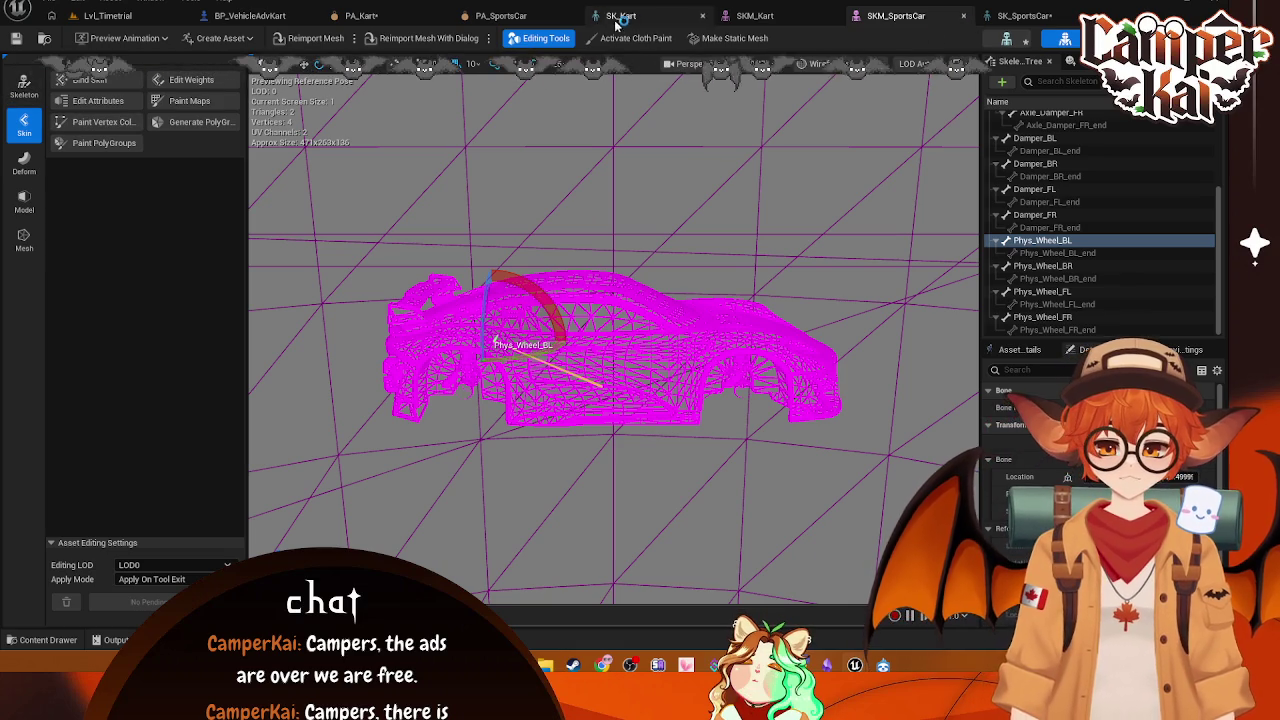
{"action": "left_click", "coordinate": [500, 16]}
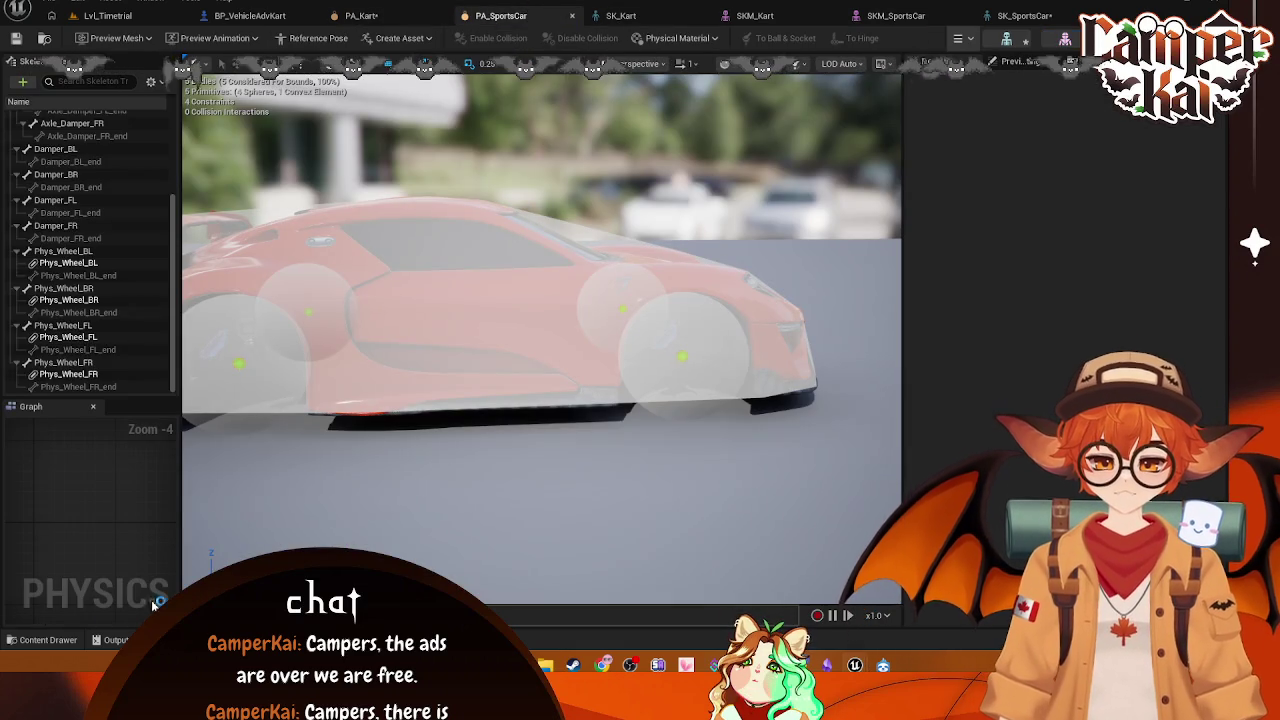
{"action": "scroll", "coordinate": [20, 155], "scroll_direction": "up", "scroll_amount": 5}
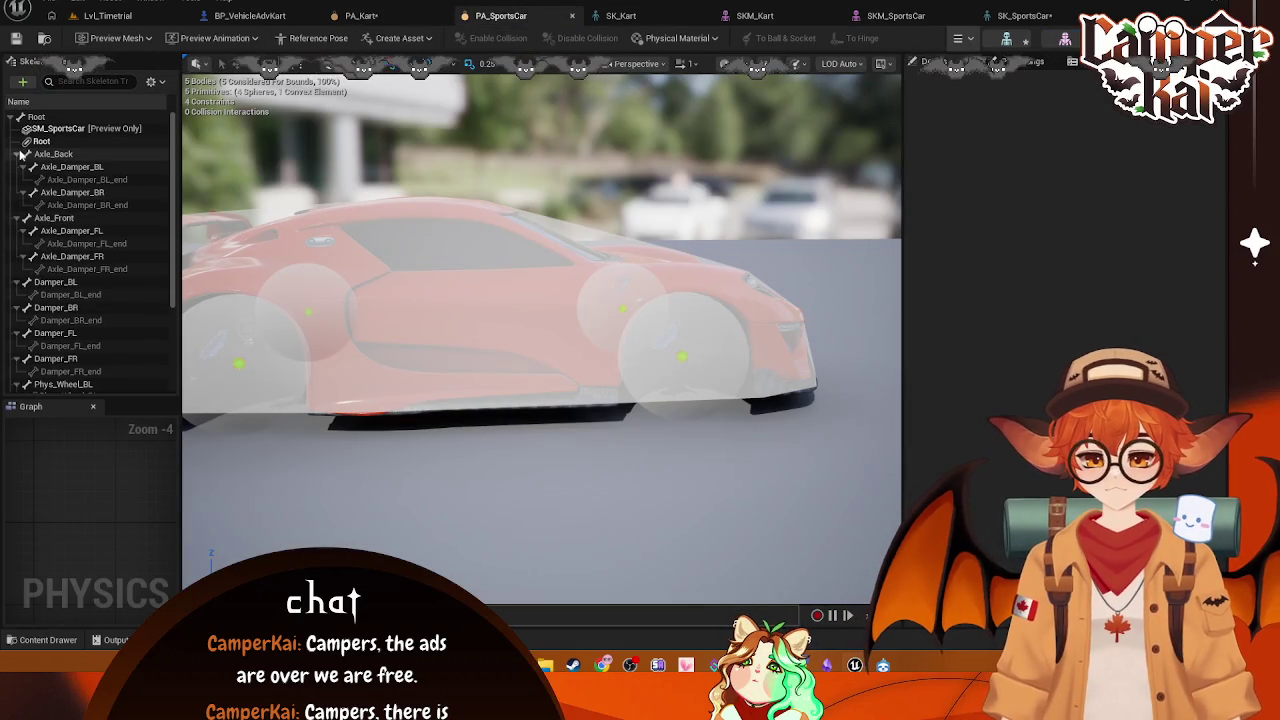
{"action": "left_click", "coordinate": [20, 155]}
{"action": "left_click", "coordinate": [20, 167]}
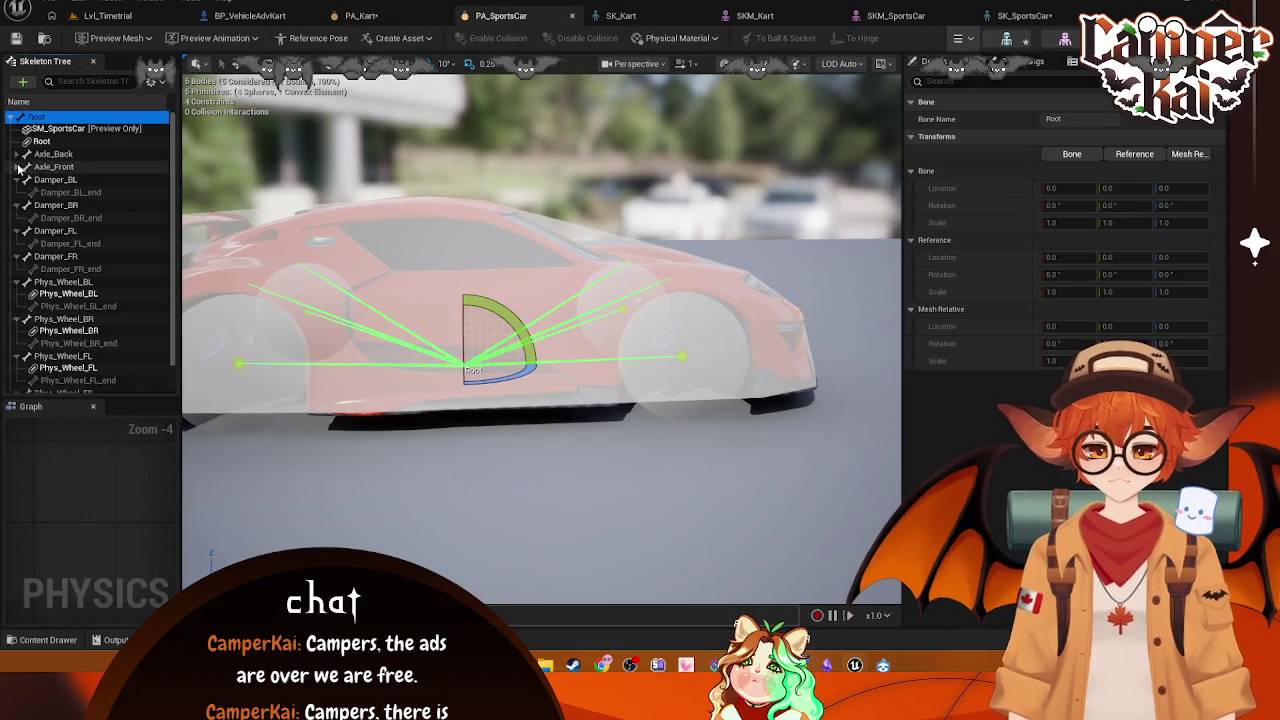
{"action": "left_click", "coordinate": [20, 180]}
Step: Hide bones so only the four Phys_Wheel bodies are listed, then switch to SKM_SportsCar
{"action": "left_click", "coordinate": [150, 81]}
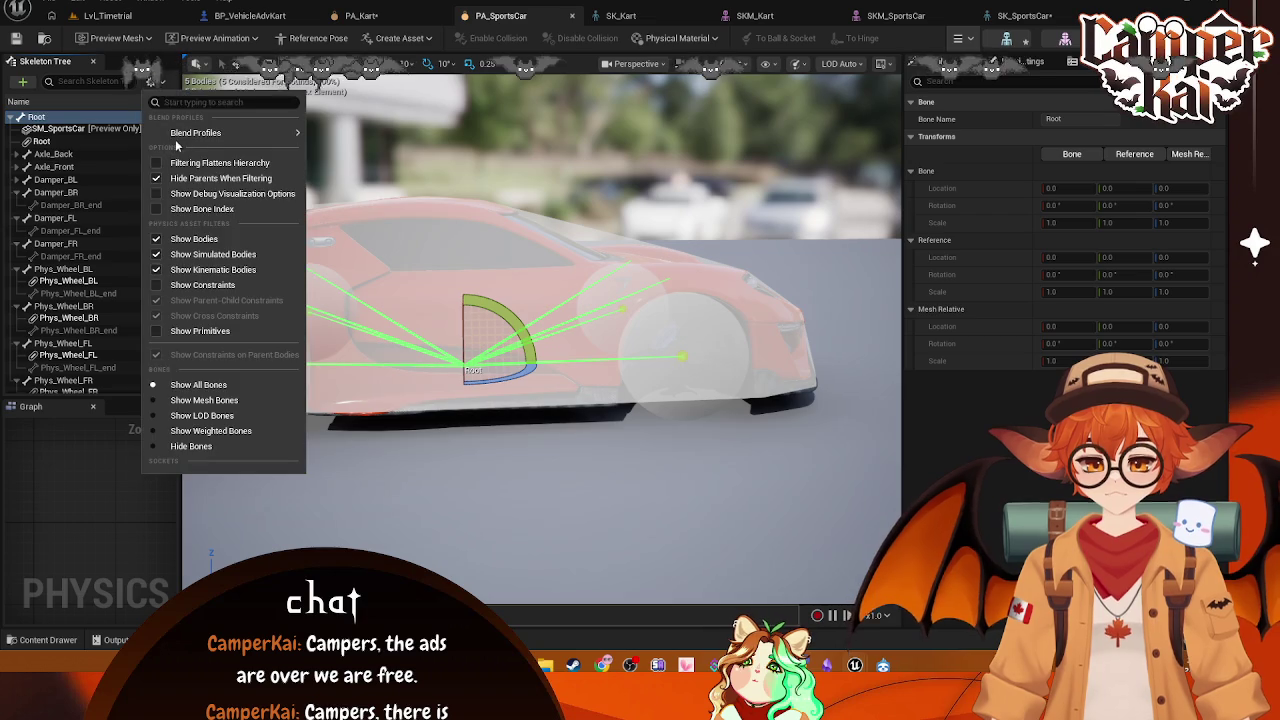
{"action": "left_click", "coordinate": [190, 446]}
{"action": "key", "text": "ctrl+space"}
{"action": "key", "text": "ctrl+space"}
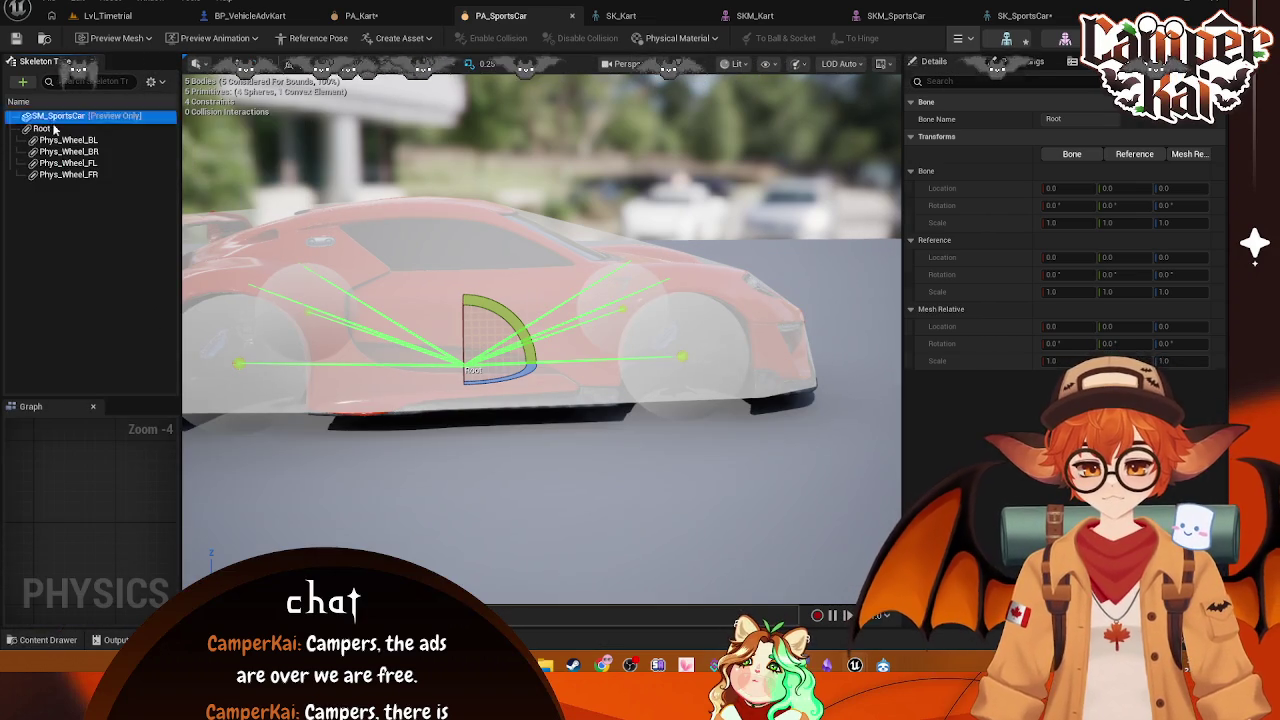
{"action": "left_click", "coordinate": [127, 224]}
{"action": "left_click", "coordinate": [896, 15]}
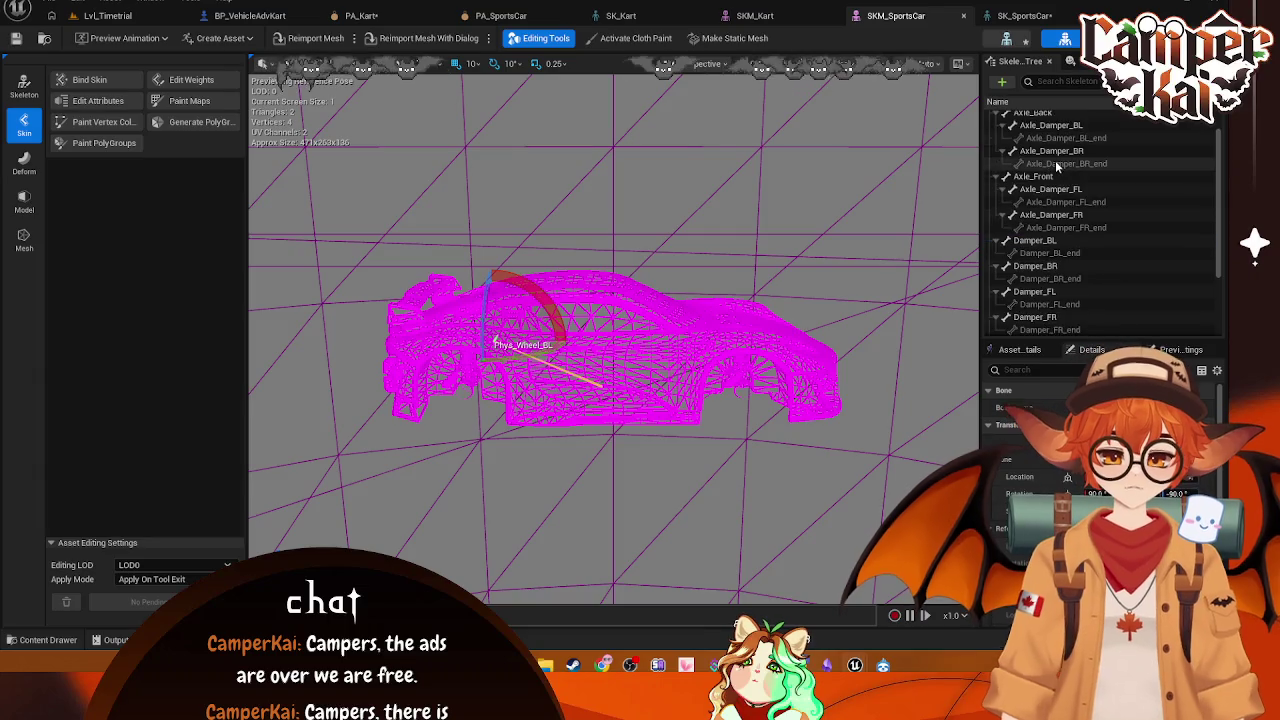
Step: Collapse the axle, damper, Phys_Wheel_BL and Phys_Wheel_BR bones in the SKM_SportsCar skeleton tree
{"action": "left_click", "coordinate": [1005, 155]}
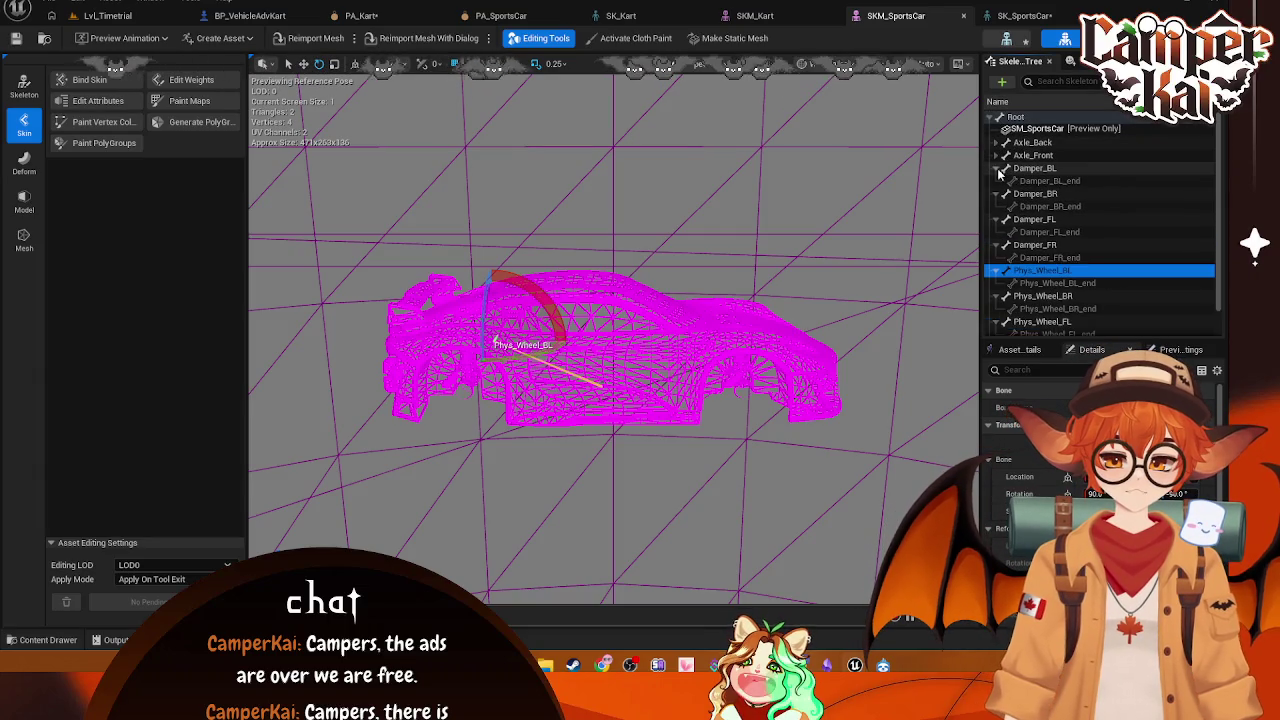
{"action": "left_click", "coordinate": [1005, 168]}
{"action": "left_click", "coordinate": [1005, 181]}
{"action": "left_click", "coordinate": [1005, 193]}
{"action": "left_click", "coordinate": [1005, 206]}
{"action": "left_click", "coordinate": [997, 220]}
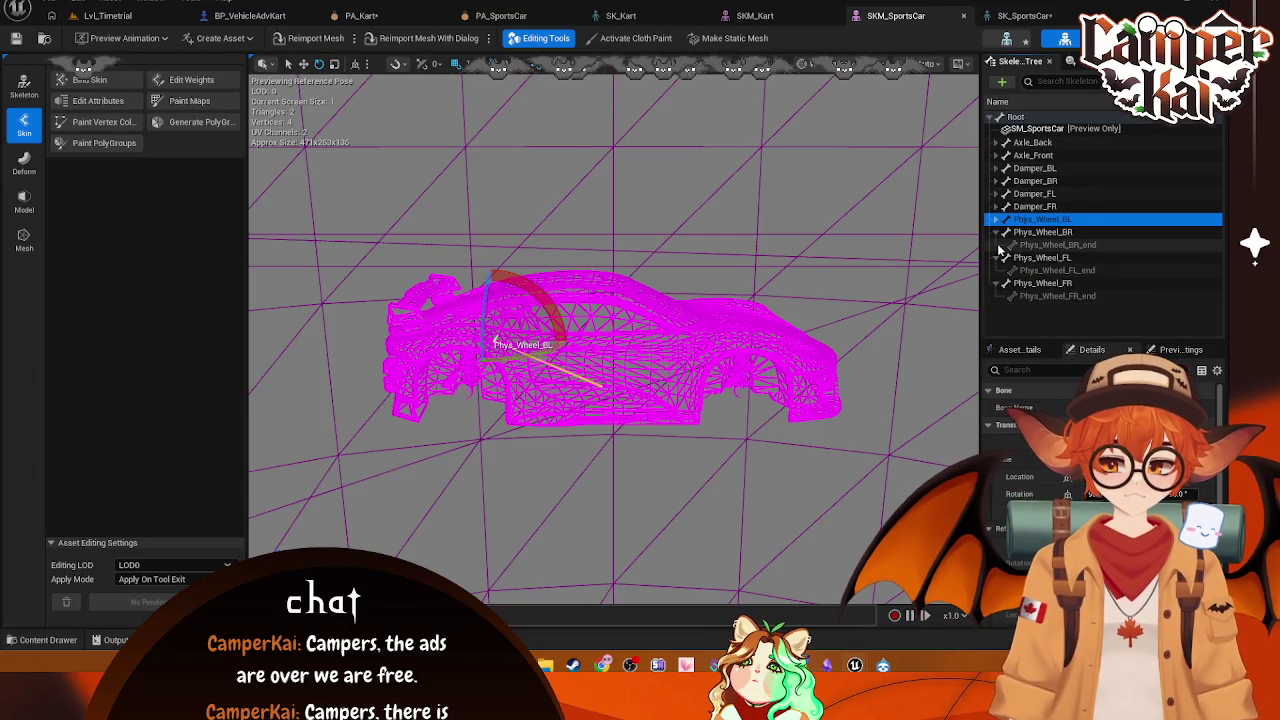
{"action": "left_click", "coordinate": [997, 232]}
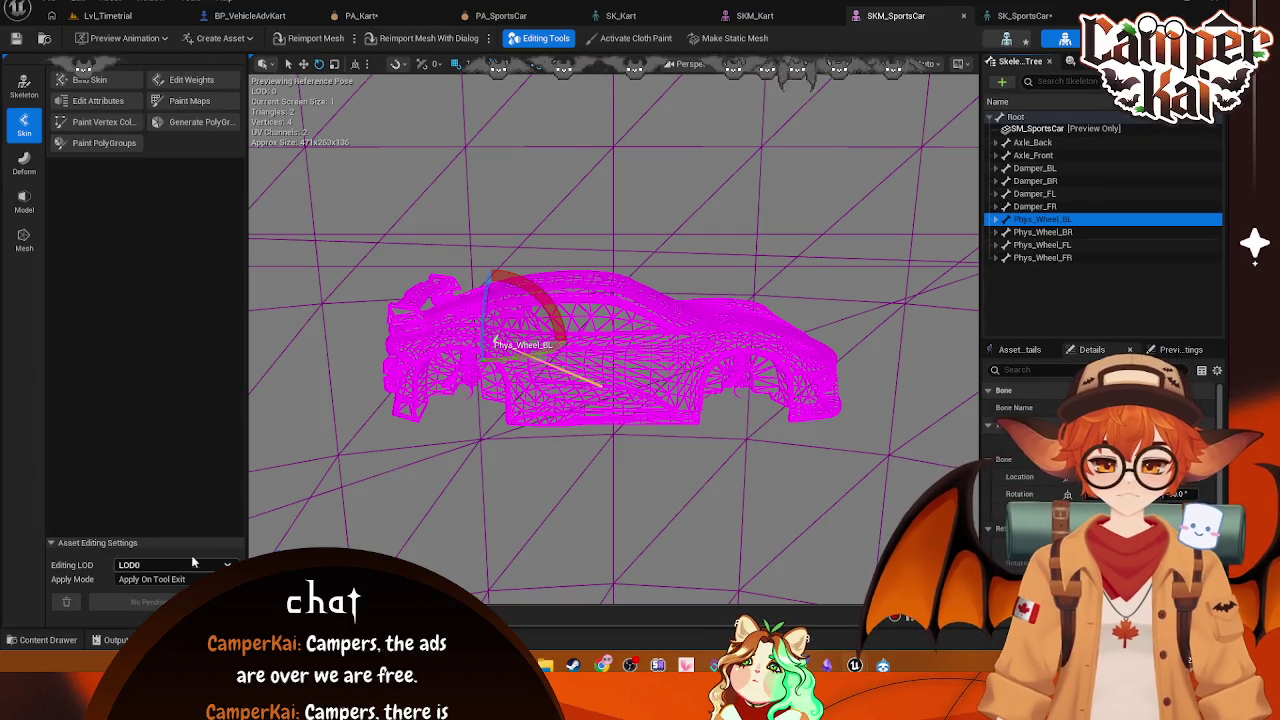
Step: Browse the sports car assets and collapse the Axle_Front and Damper_BR bones
{"action": "left_click", "coordinate": [40, 640]}
{"action": "left_click", "coordinate": [1034, 175]}
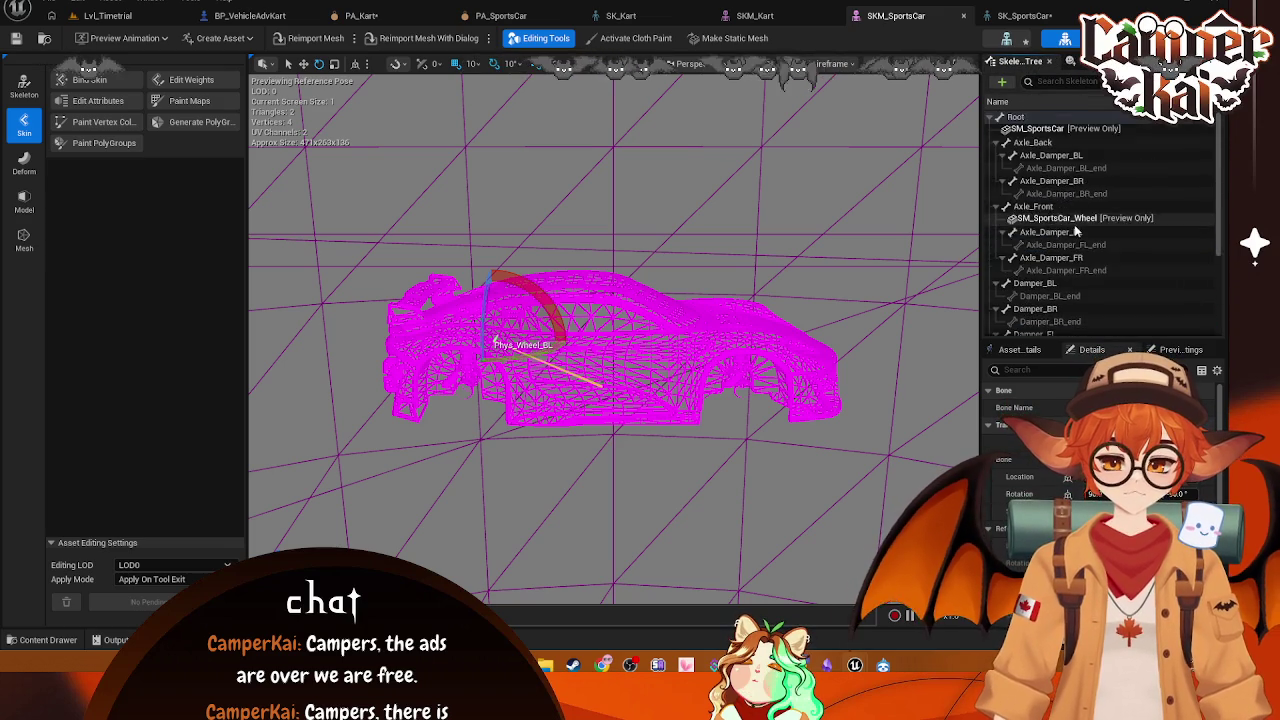
{"action": "scroll", "coordinate": [1094, 210], "scroll_direction": "up", "scroll_amount": 3}
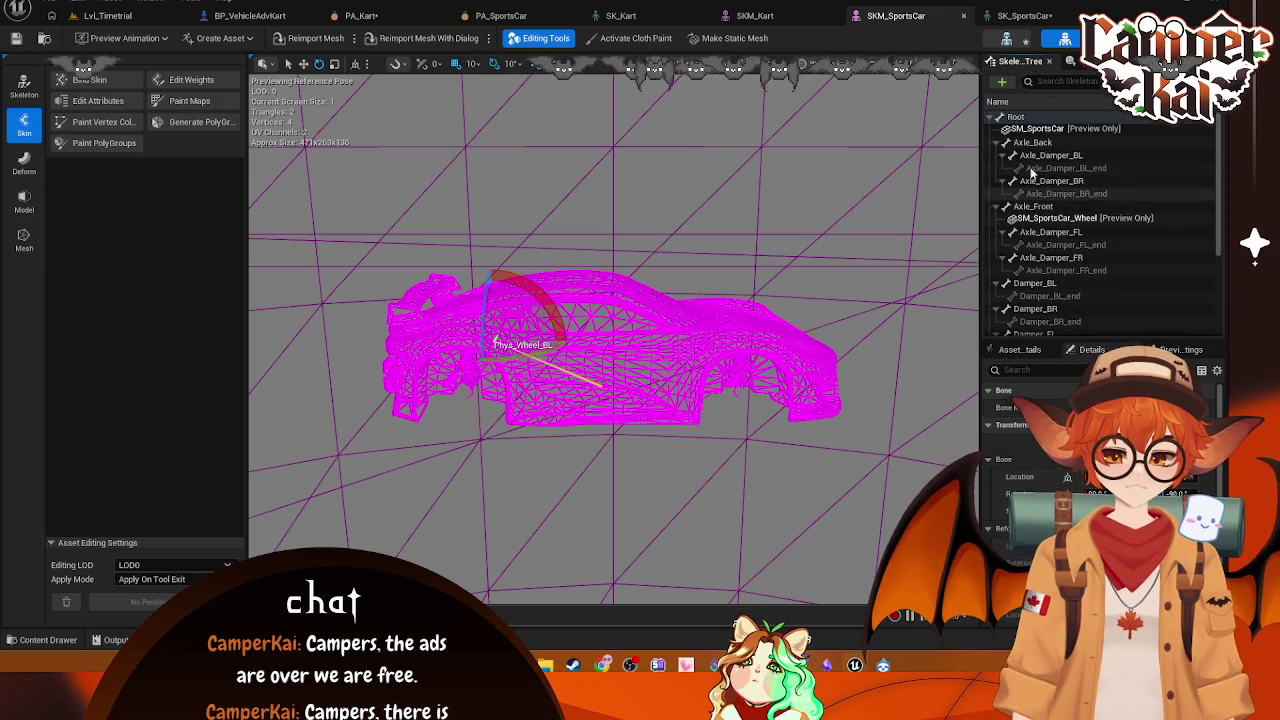
{"action": "left_click", "coordinate": [1006, 156]}
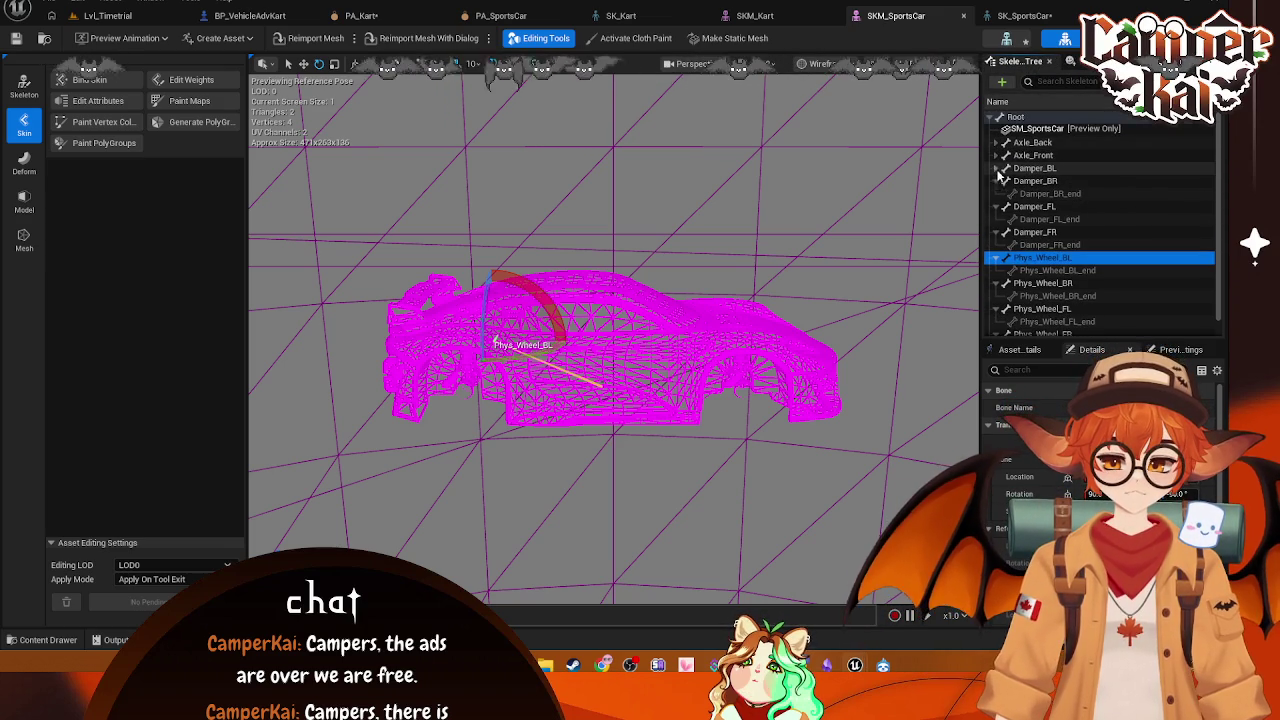
{"action": "left_click", "coordinate": [1006, 181]}
{"action": "left_click", "coordinate": [959, 194]}
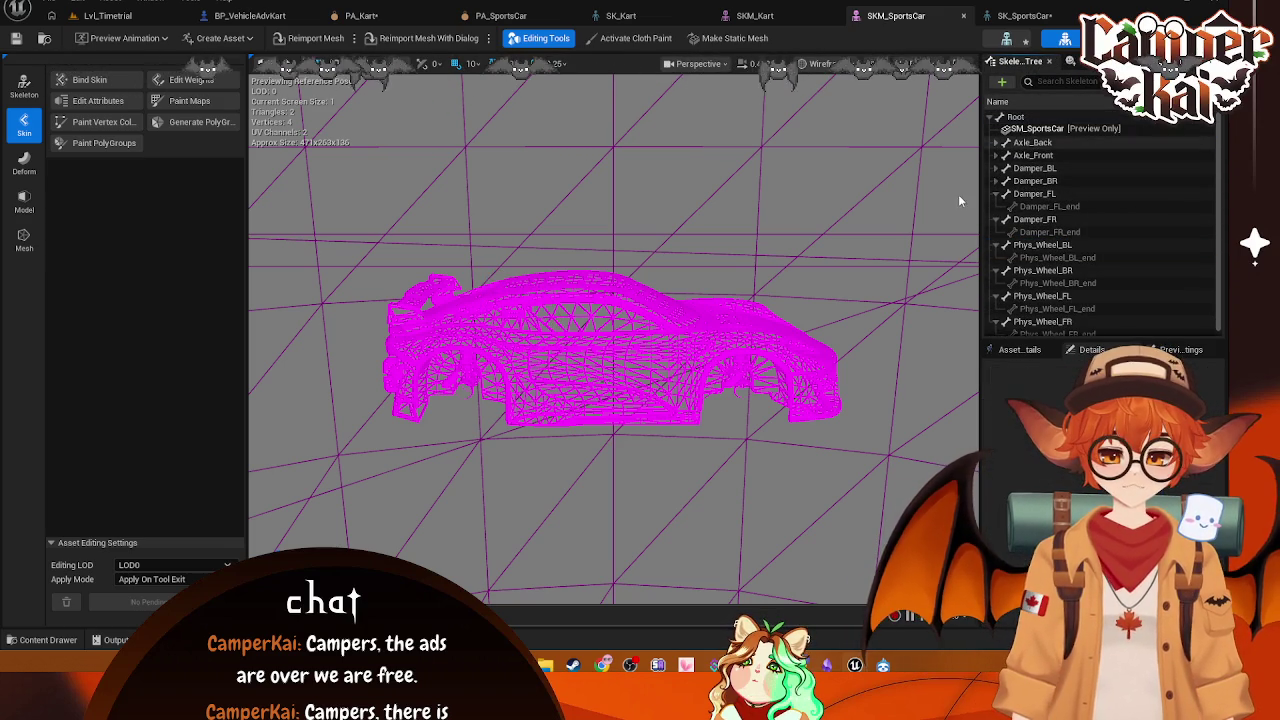
Step: Drag SM_SportsCar_Wheel onto the SKM_SportsCar and SK_SportsCar skeleton trees as a preview mesh
{"action": "key", "text": "ctrl+space"}
{"action": "left_click", "coordinate": [708, 520]}
{"action": "mouse_move", "coordinate": [726, 522]}
{"action": "left_mouse_down"}
{"action": "mouse_move", "coordinate": [1017, 210]}
{"action": "mouse_move", "coordinate": [1054, 155]}
{"action": "mouse_move", "coordinate": [1036, 132]}
{"action": "left_mouse_up"}
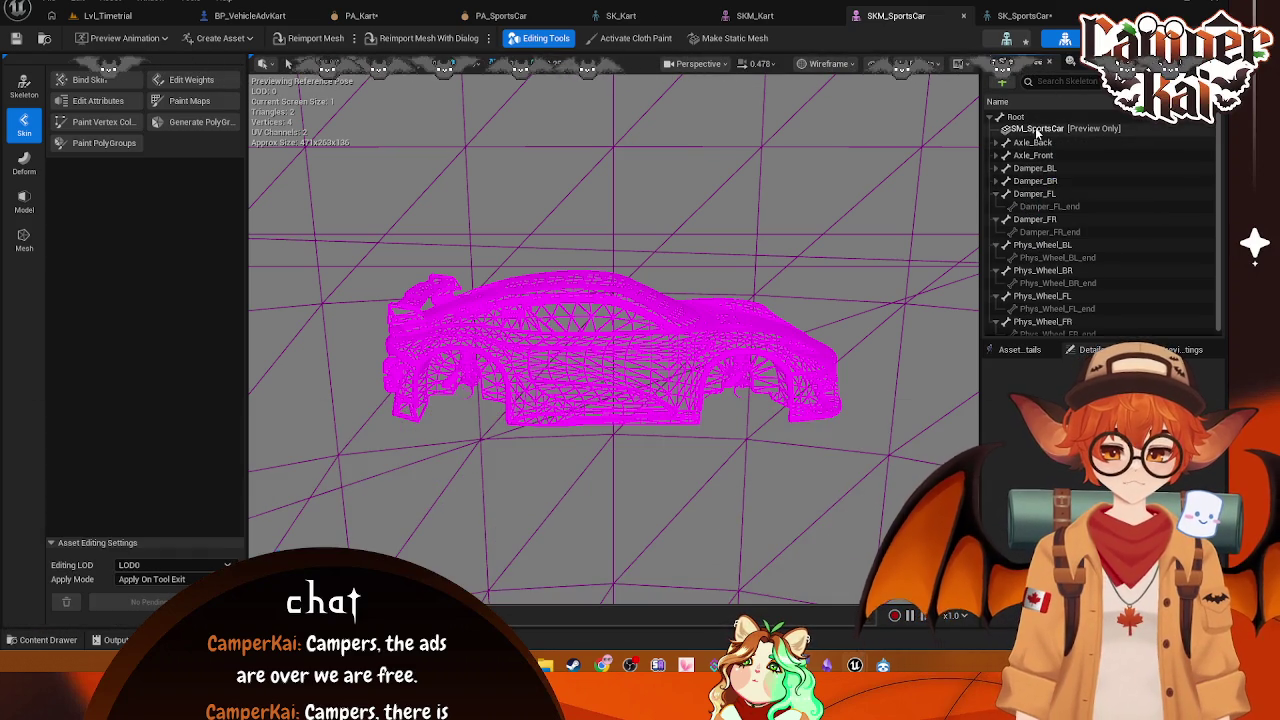
{"action": "left_click", "coordinate": [795, 17]}
{"action": "left_click", "coordinate": [885, 16]}
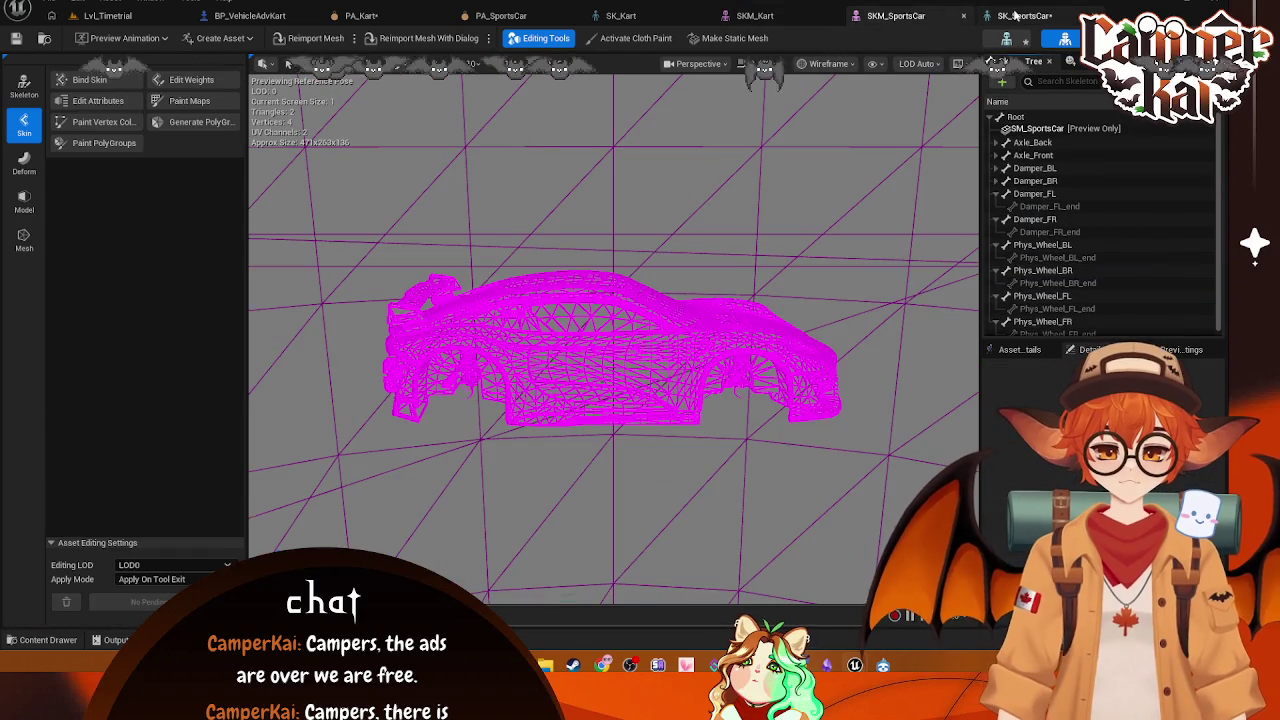
{"action": "left_click", "coordinate": [1022, 16]}
{"action": "left_click", "coordinate": [48, 640]}
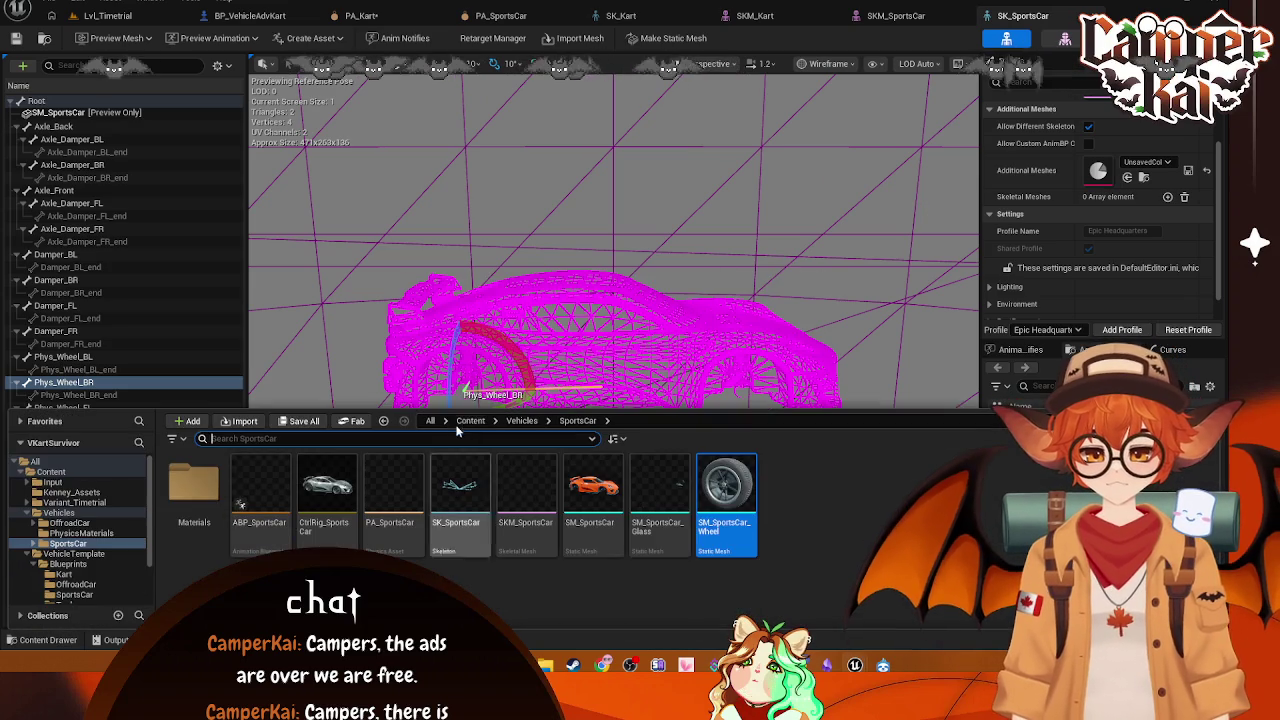
{"action": "mouse_move", "coordinate": [723, 480]}
{"action": "left_mouse_down"}
{"action": "mouse_move", "coordinate": [127, 162]}
{"action": "mouse_move", "coordinate": [92, 113]}
{"action": "left_mouse_up"}
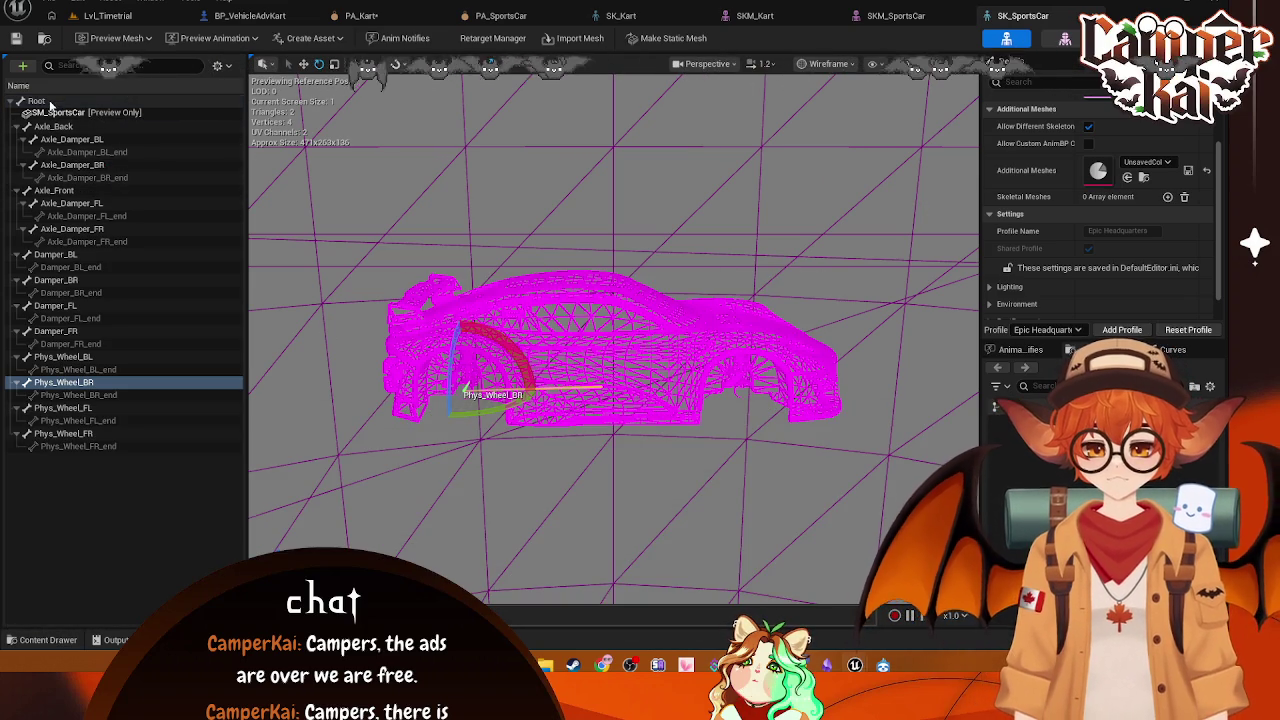
Step: Try the + Add menu on the Root bone, then drop SM_SportsCar_Wheel into the SK_SportsCar bone list
{"action": "right_click", "coordinate": [50, 102]}
{"action": "left_click", "coordinate": [24, 67]}
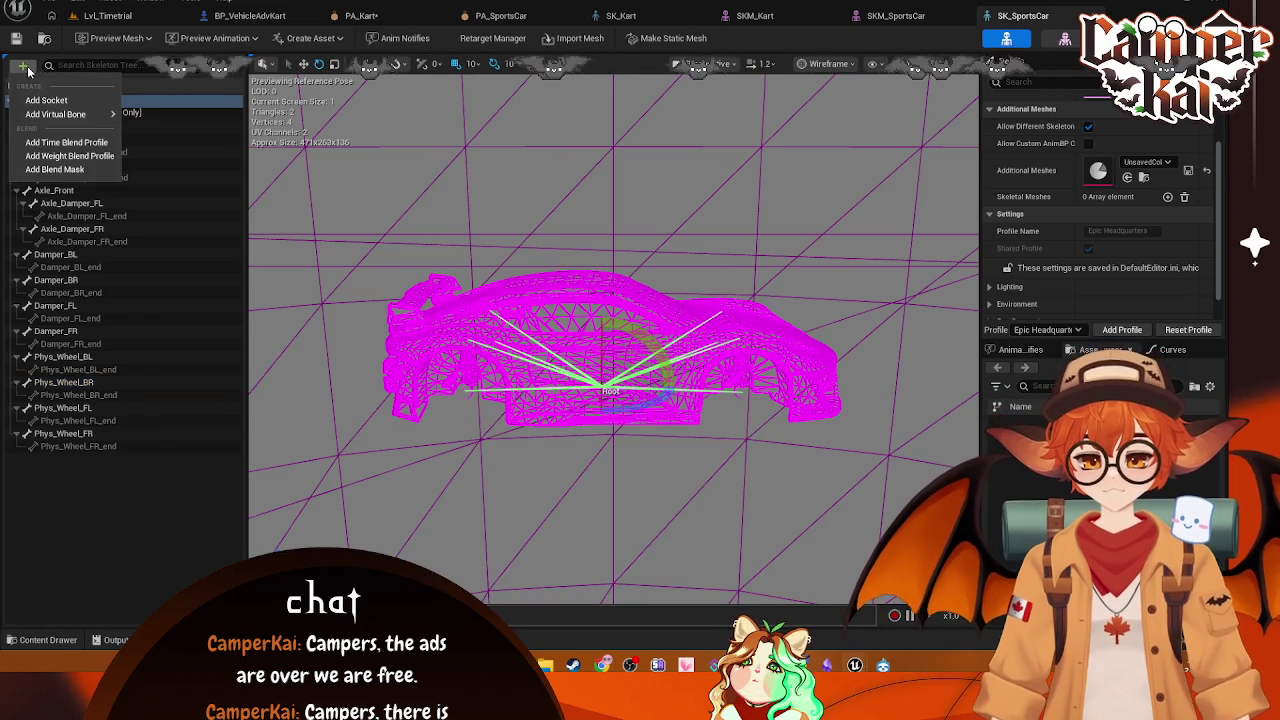
{"action": "key", "text": "Escape"}
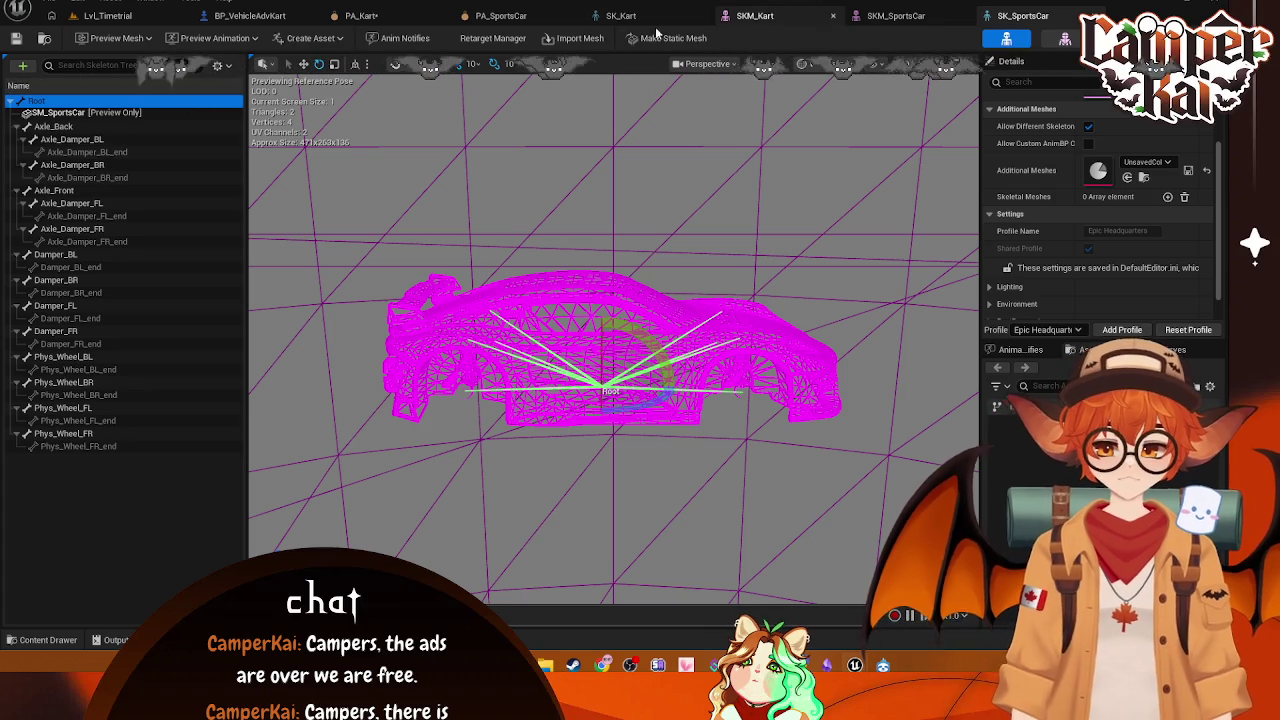
{"action": "left_click", "coordinate": [888, 17]}
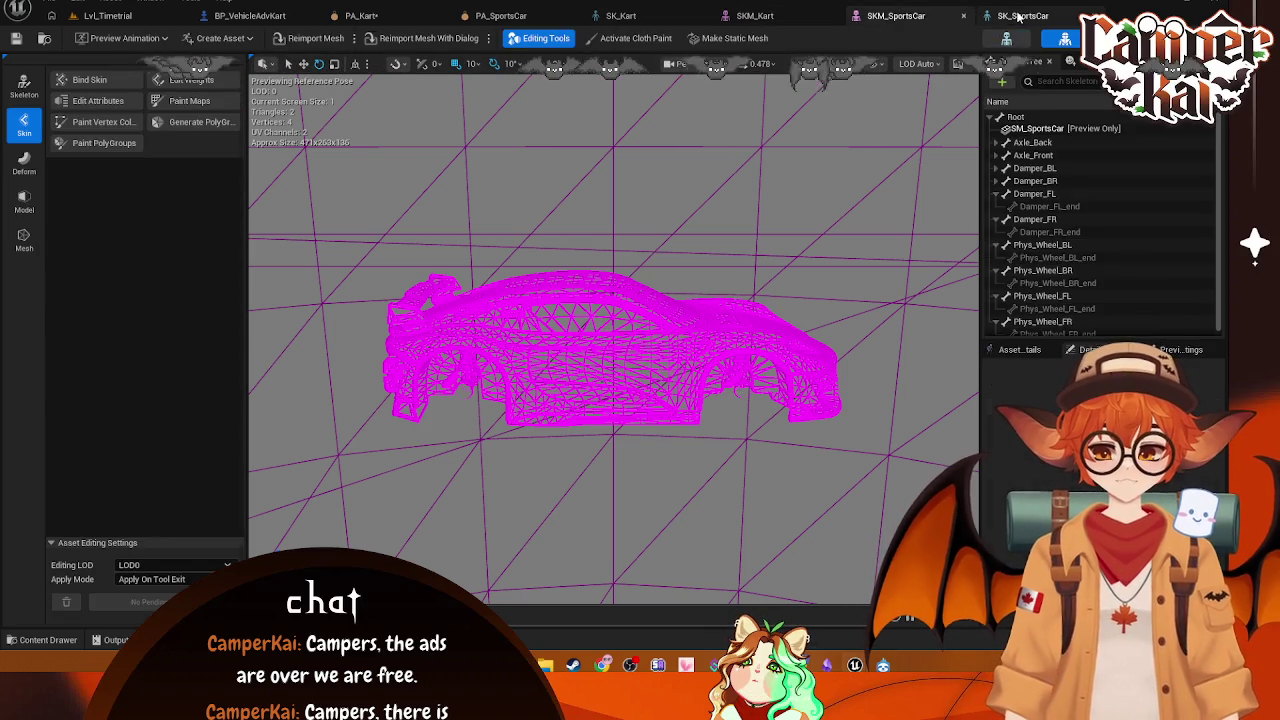
{"action": "left_click", "coordinate": [1022, 16]}
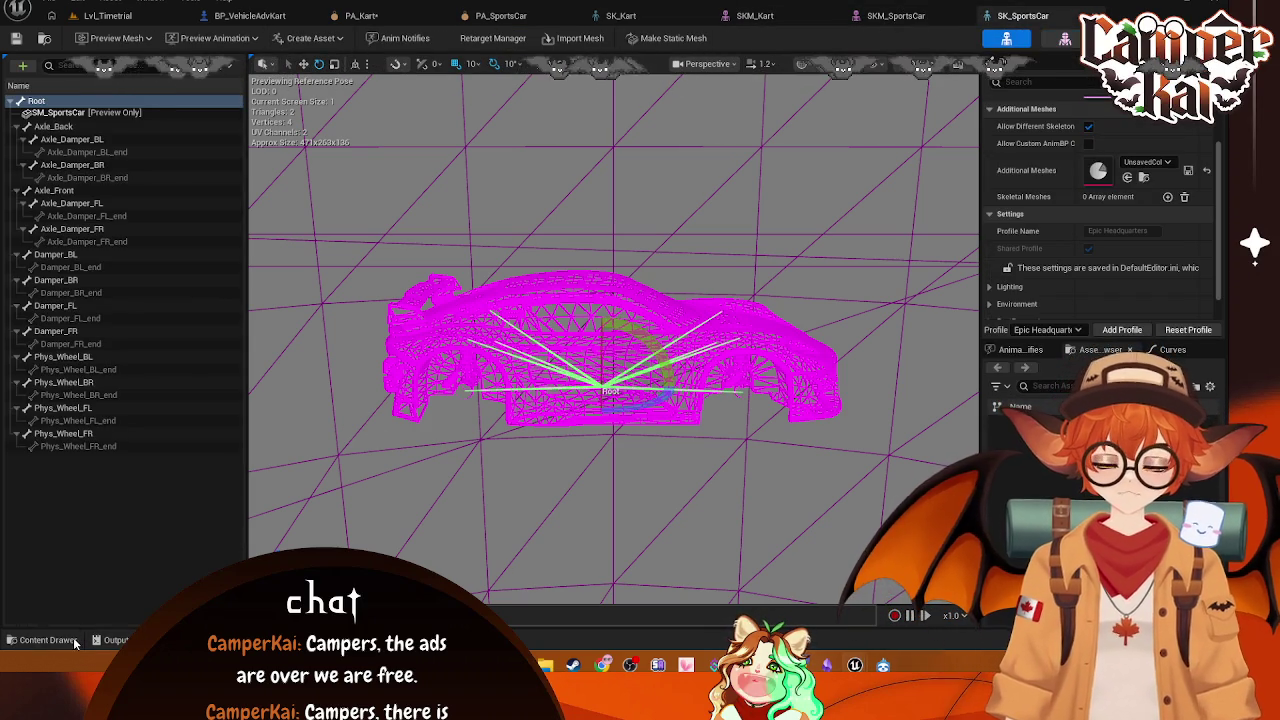
{"action": "left_click", "coordinate": [48, 640]}
{"action": "mouse_move", "coordinate": [725, 525]}
{"action": "left_mouse_down"}
{"action": "mouse_move", "coordinate": [135, 120]}
{"action": "mouse_move", "coordinate": [92, 113]}
{"action": "mouse_move", "coordinate": [562, 412]}
{"action": "mouse_move", "coordinate": [573, 344]}
{"action": "left_mouse_up"}
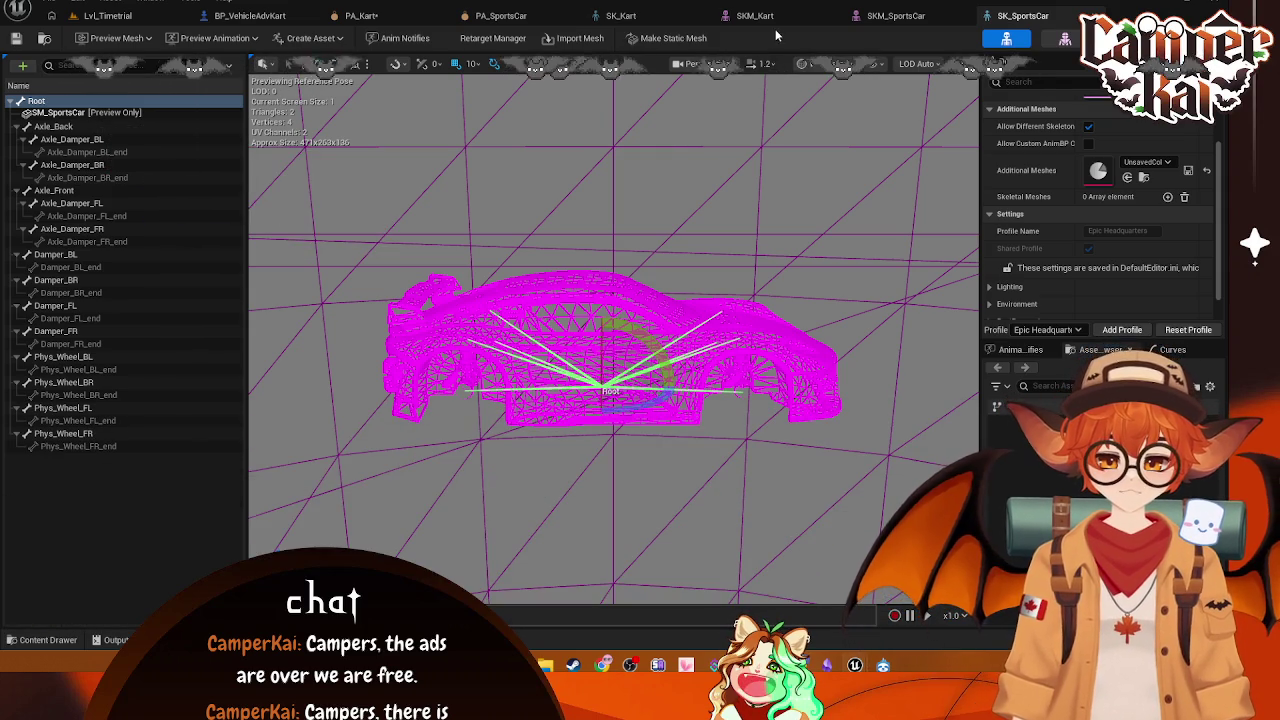
Step: Switch to the SK_Kart skeleton
{"action": "left_click", "coordinate": [888, 16]}
{"action": "left_click", "coordinate": [755, 16]}
{"action": "left_click", "coordinate": [630, 16]}
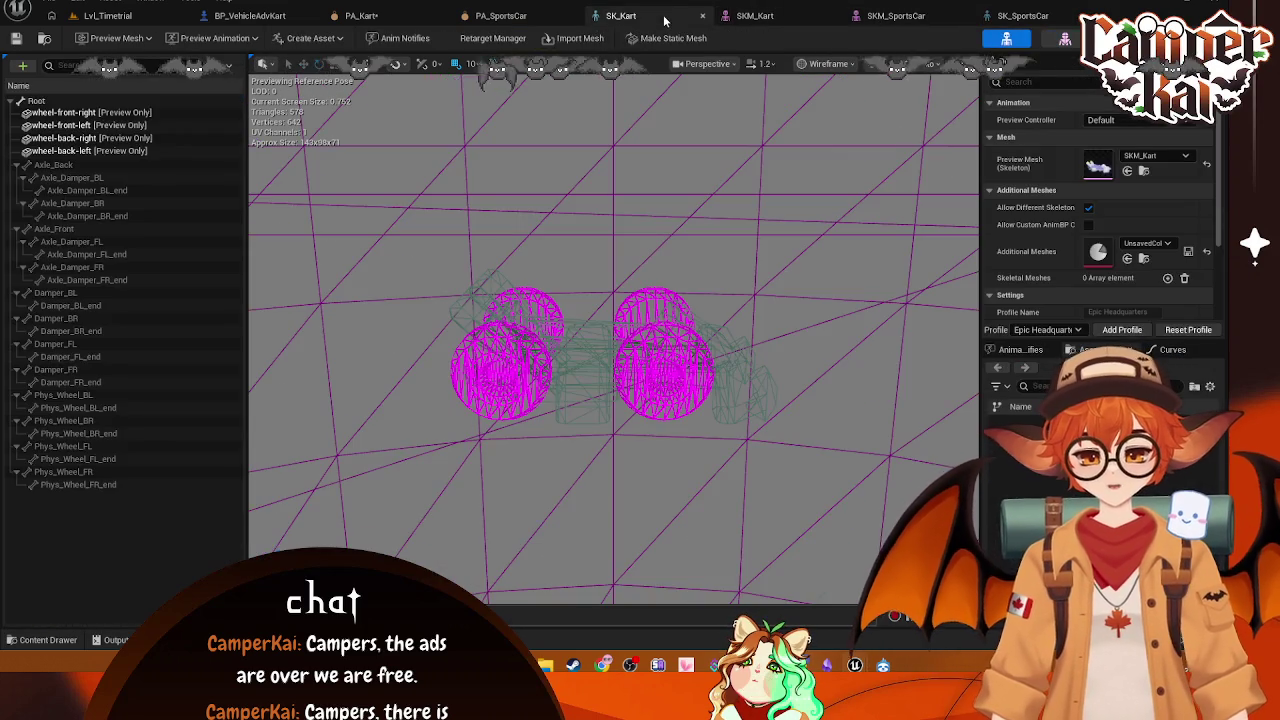
Step: Flip between the SKM_Kart, SK_Kart and SK_SportsCar tabs and peek at the SportsCar folder
{"action": "left_click", "coordinate": [755, 16]}
{"action": "left_click", "coordinate": [658, 16]}
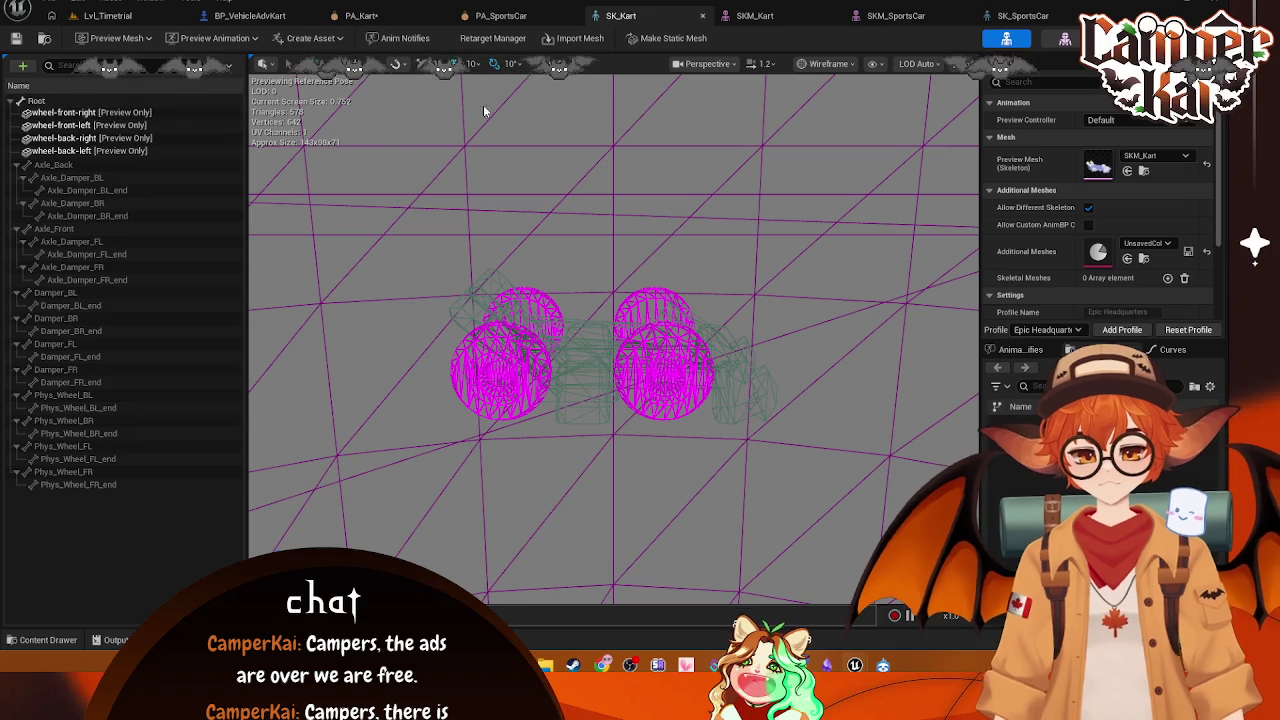
{"action": "left_click", "coordinate": [1015, 16]}
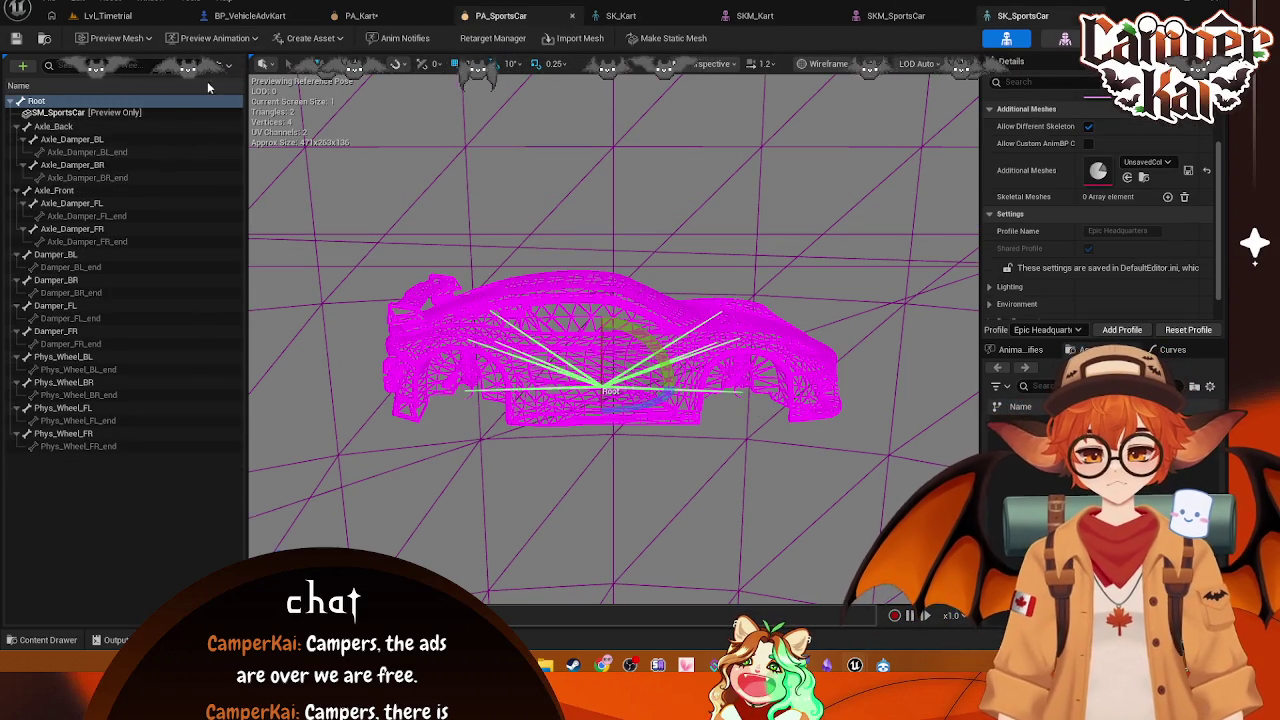
{"action": "left_click", "coordinate": [42, 640]}
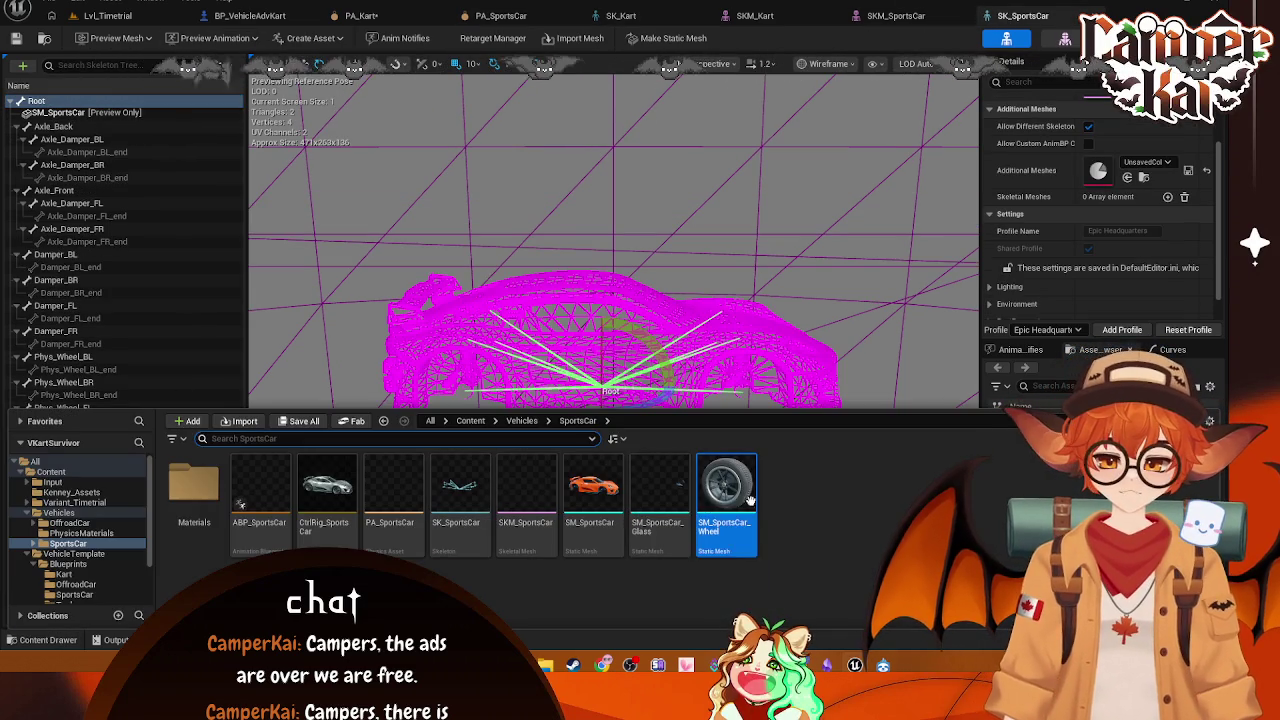
{"action": "left_click", "coordinate": [50, 104]}
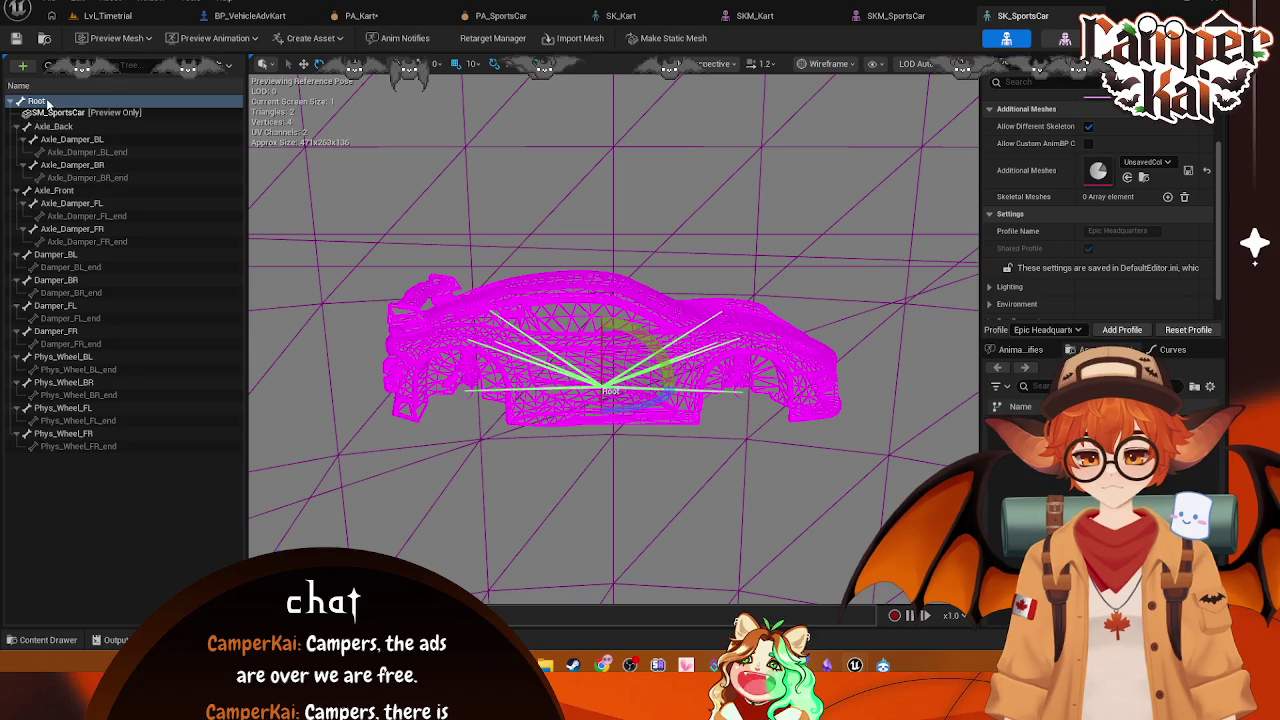
Step: Drop SM_SportsCar_Wheel onto the kart's back-left wheel bone in SK_Kart, then view SKM_Kart
{"action": "left_click", "coordinate": [620, 15]}
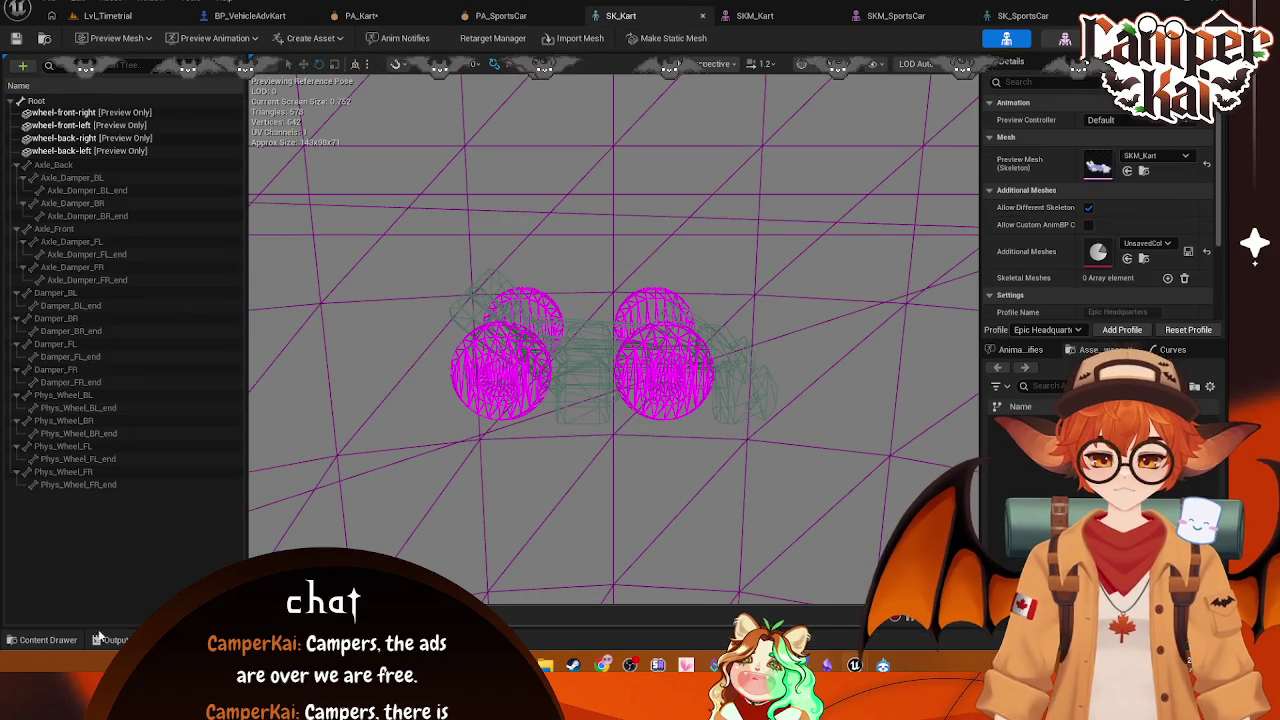
{"action": "key", "text": "ctrl+space"}
{"action": "mouse_move", "coordinate": [734, 495]}
{"action": "left_mouse_down"}
{"action": "mouse_move", "coordinate": [105, 152]}
{"action": "mouse_move", "coordinate": [100, 124]}
{"action": "left_mouse_up"}
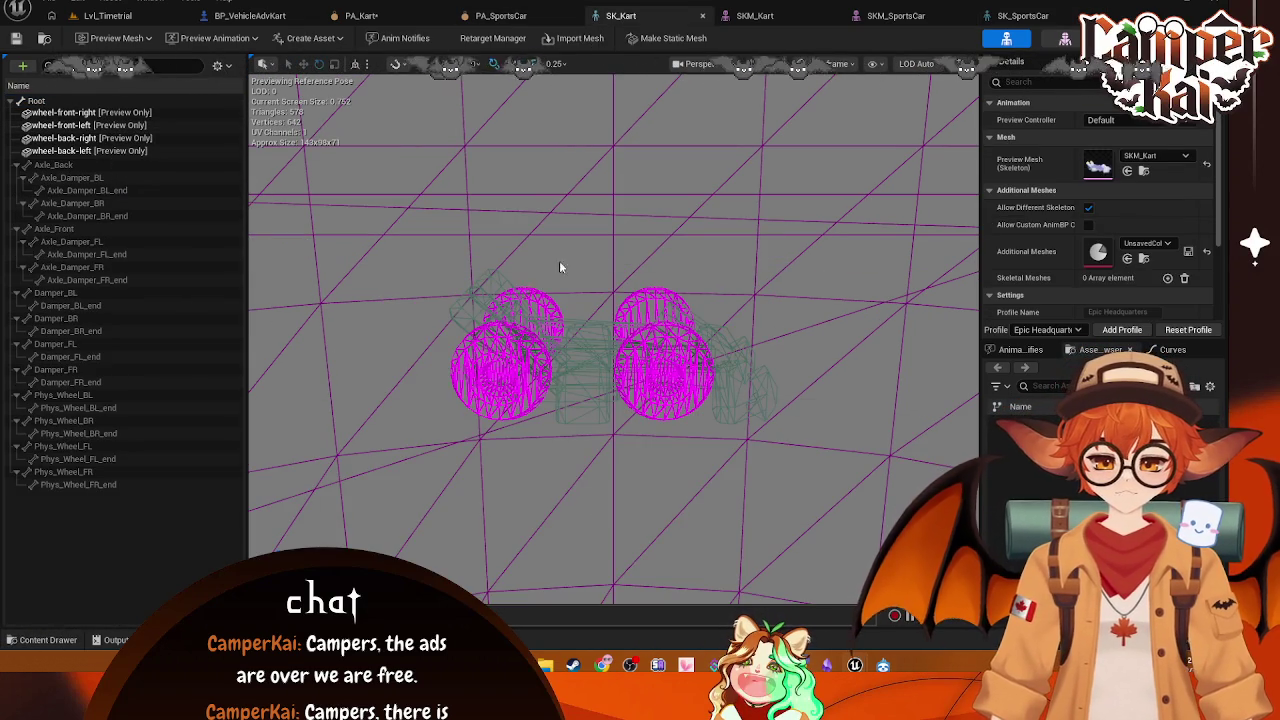
{"action": "left_click", "coordinate": [137, 112]}
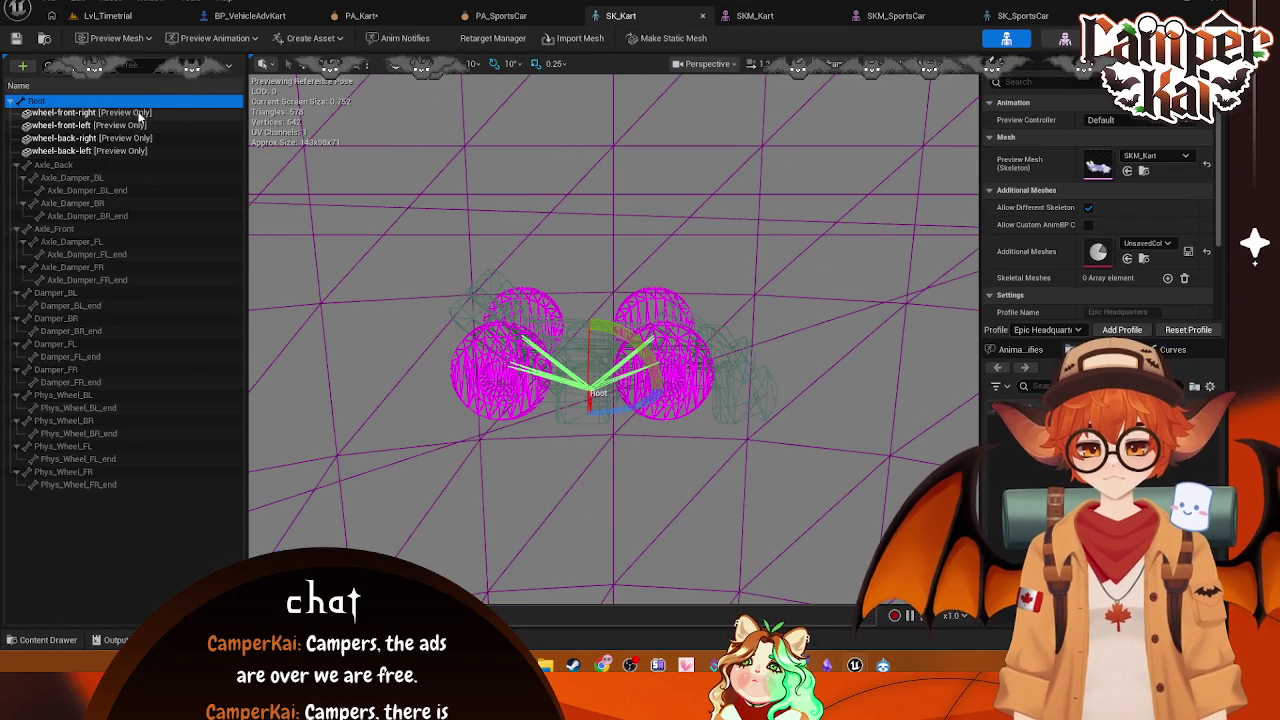
{"action": "left_click", "coordinate": [755, 15]}
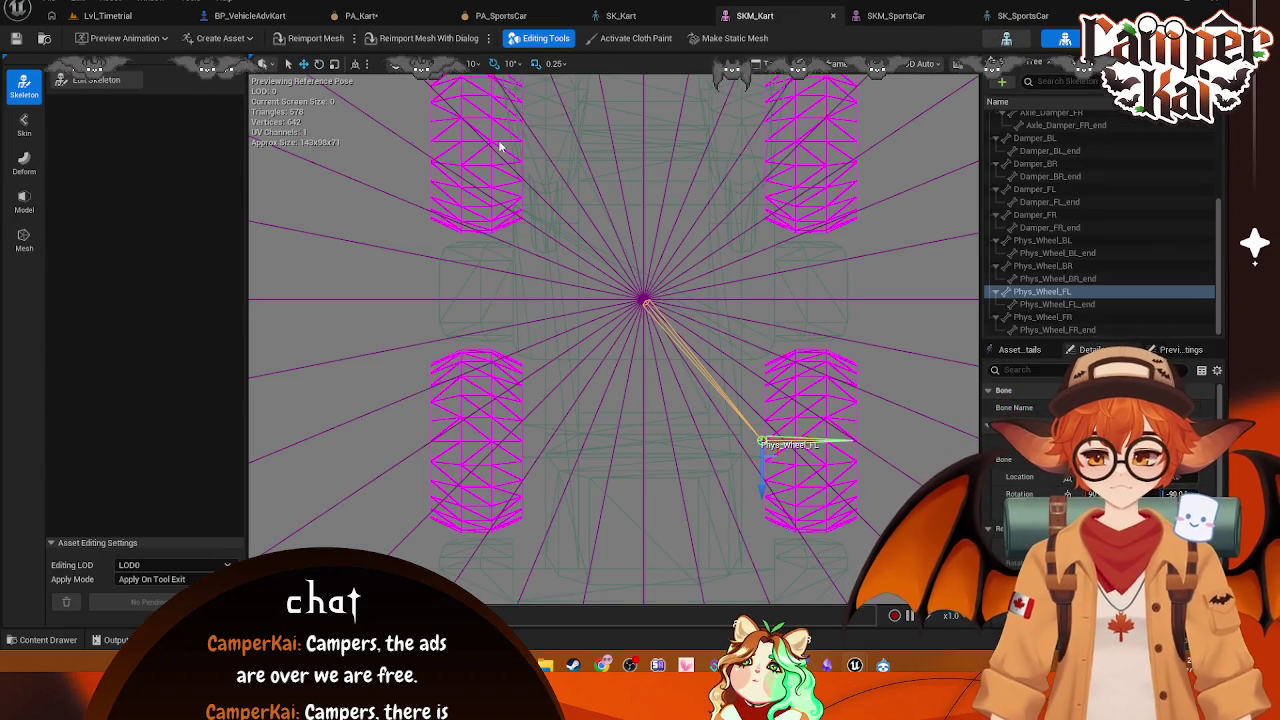
{"action": "scroll", "coordinate": [1081, 176], "scroll_direction": "up", "scroll_amount": 5}
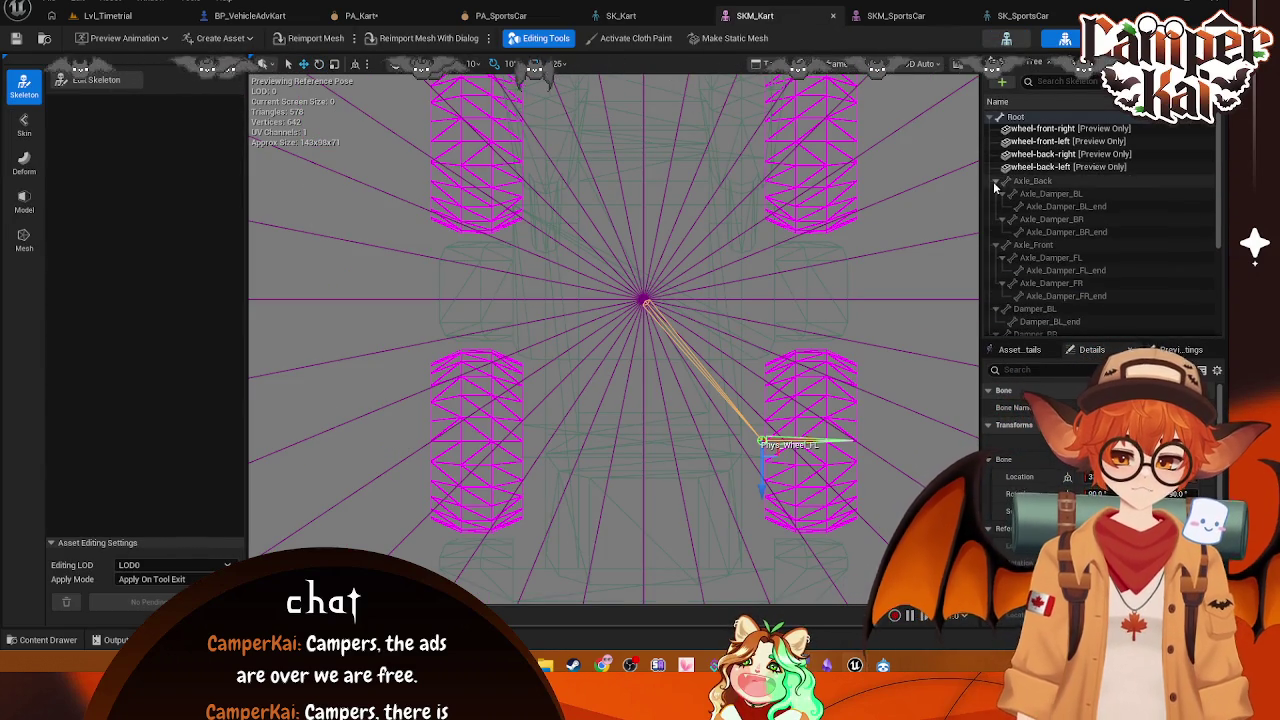
Step: In SKM_SportsCar, drag in the wheel mesh and bring up actions for the Phys_Wheel_FL bone
{"action": "left_click", "coordinate": [912, 18]}
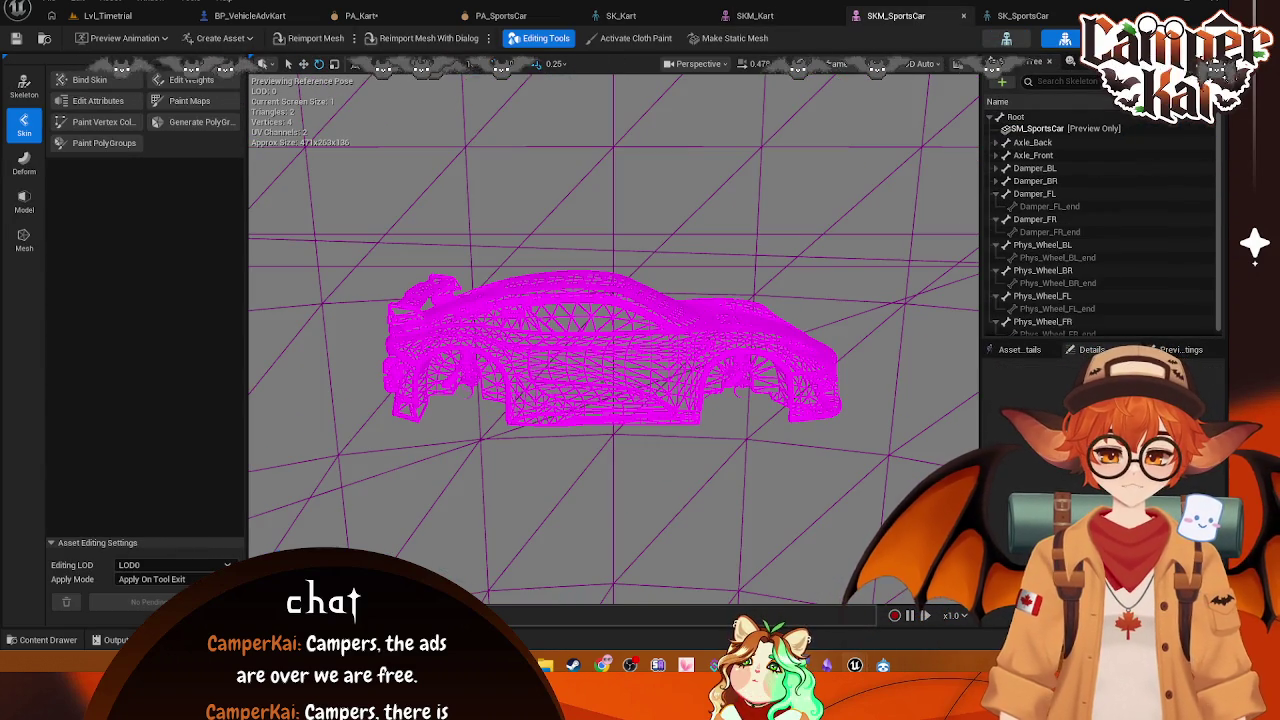
{"action": "left_click", "coordinate": [37, 639]}
{"action": "left_click_drag", "start_coordinate": [734, 491], "coordinate": [1032, 150]}
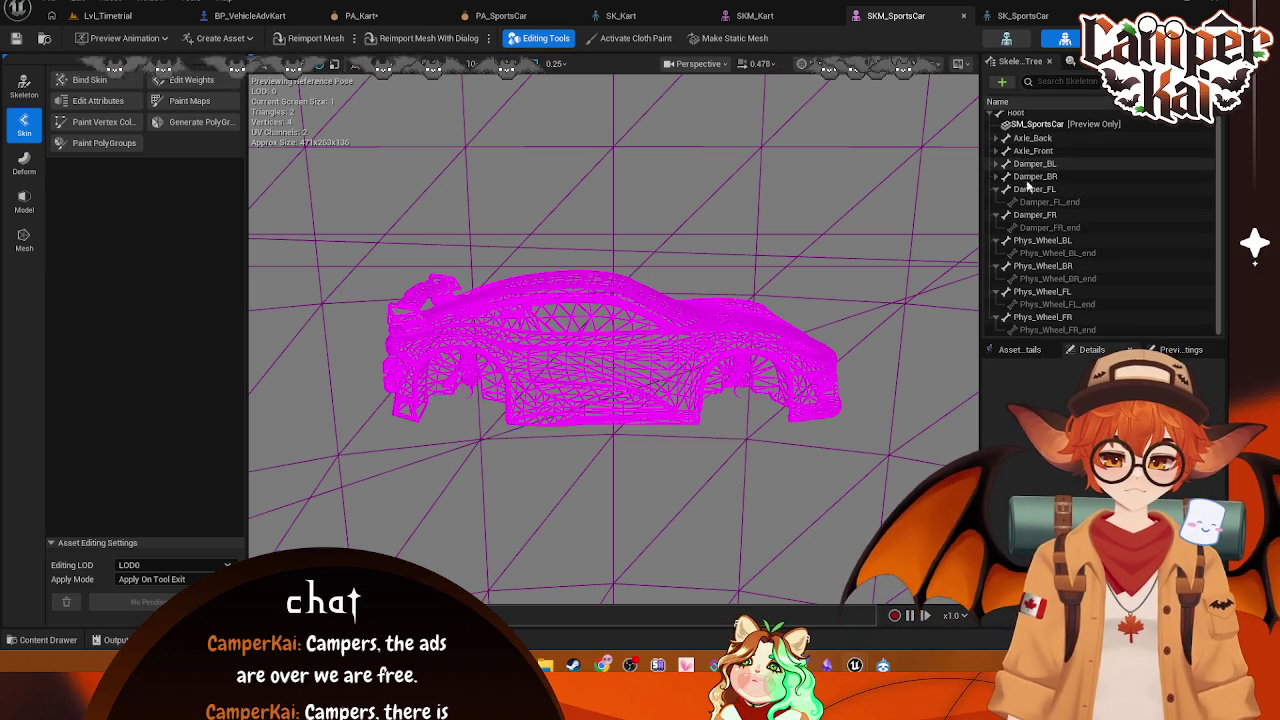
{"action": "left_click", "coordinate": [1025, 292]}
{"action": "right_click", "coordinate": [1025, 296]}
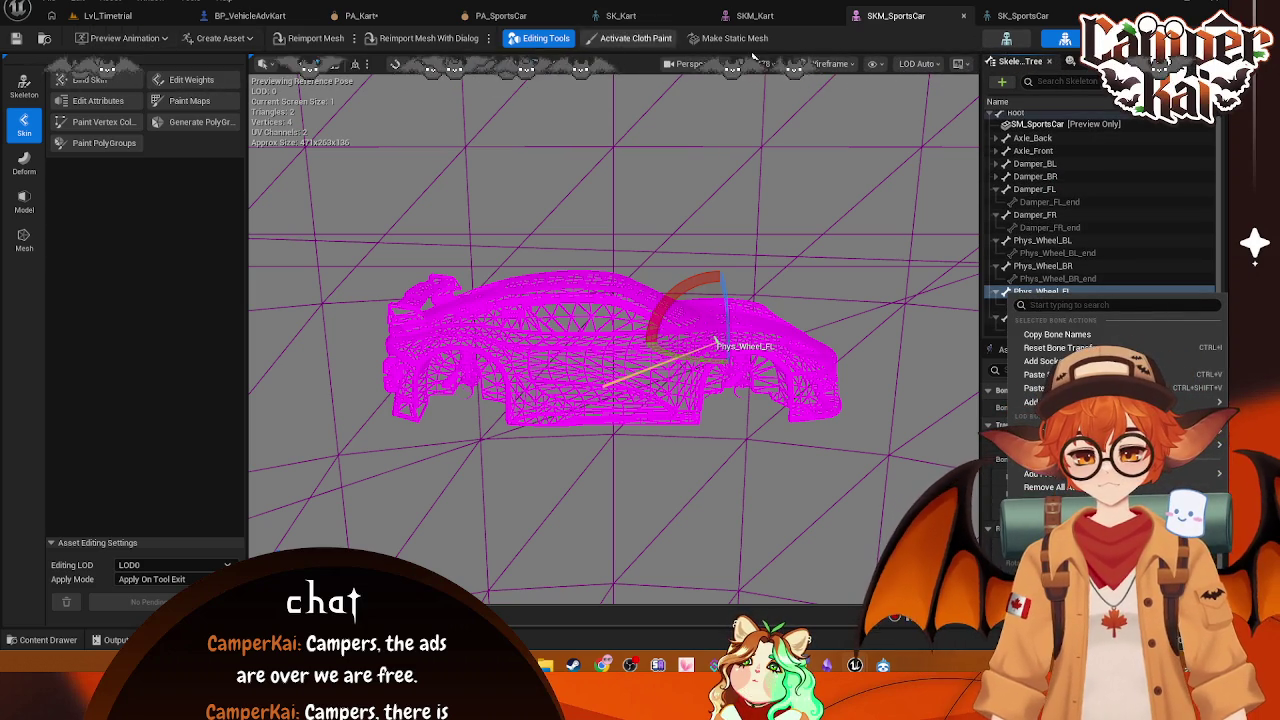
Step: Preview the SK_SportsCar skeleton with a different preview mesh
{"action": "left_click", "coordinate": [1022, 15]}
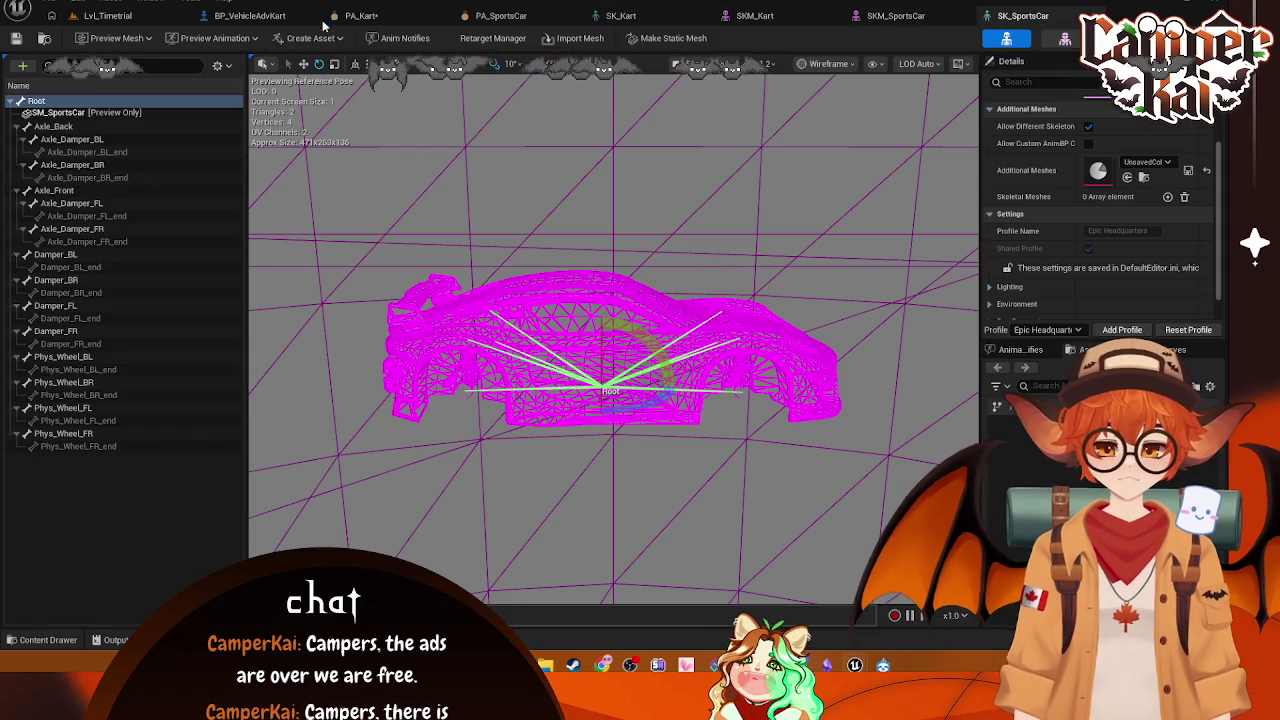
{"action": "left_click", "coordinate": [140, 41]}
{"action": "left_click", "coordinate": [200, 115]}
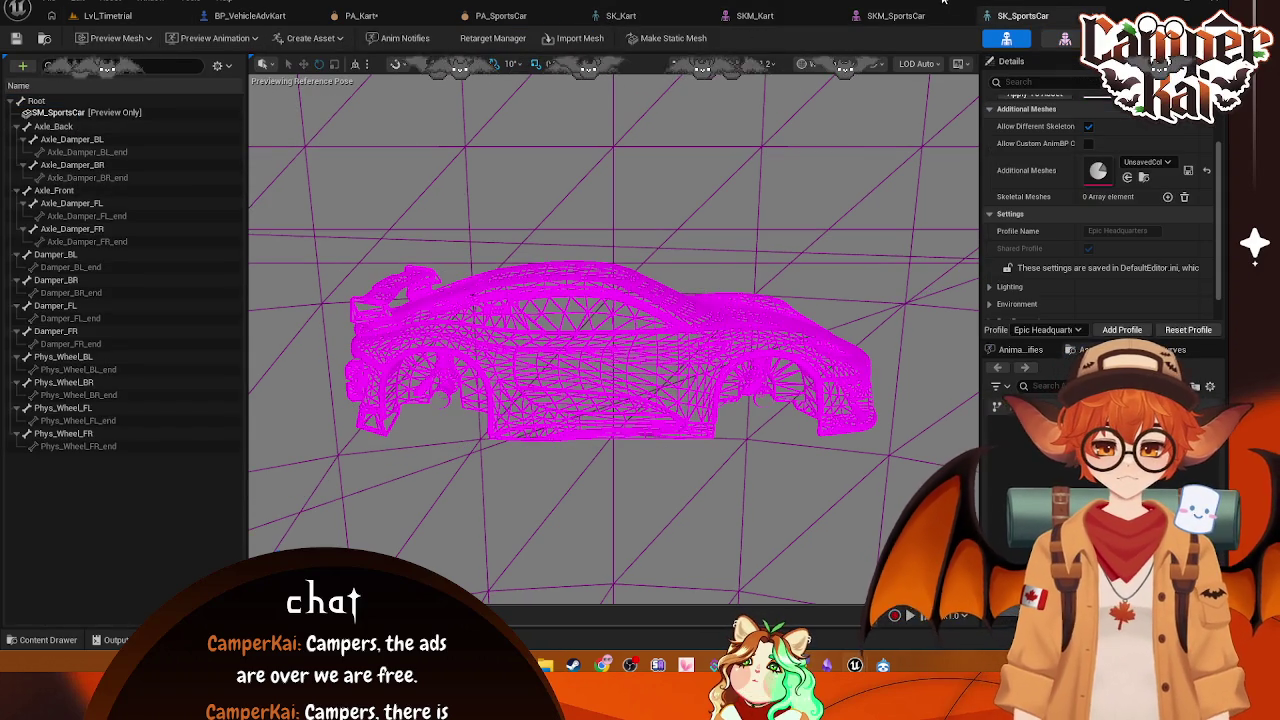
Step: Compare the SKM_SportsCar, SKM_Kart and SK_Kart wheel bones, then open PA_SportsCar
{"action": "left_click", "coordinate": [878, 16]}
{"action": "left_click", "coordinate": [755, 15]}
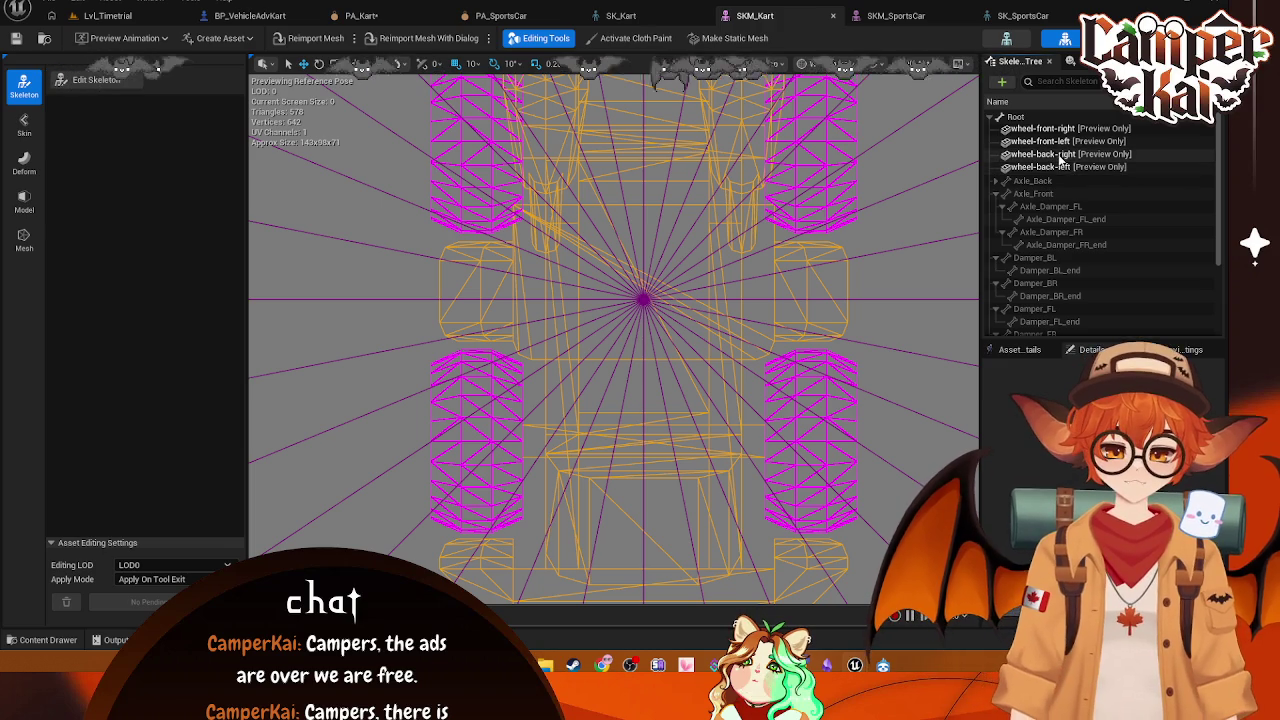
{"action": "left_click", "coordinate": [620, 15]}
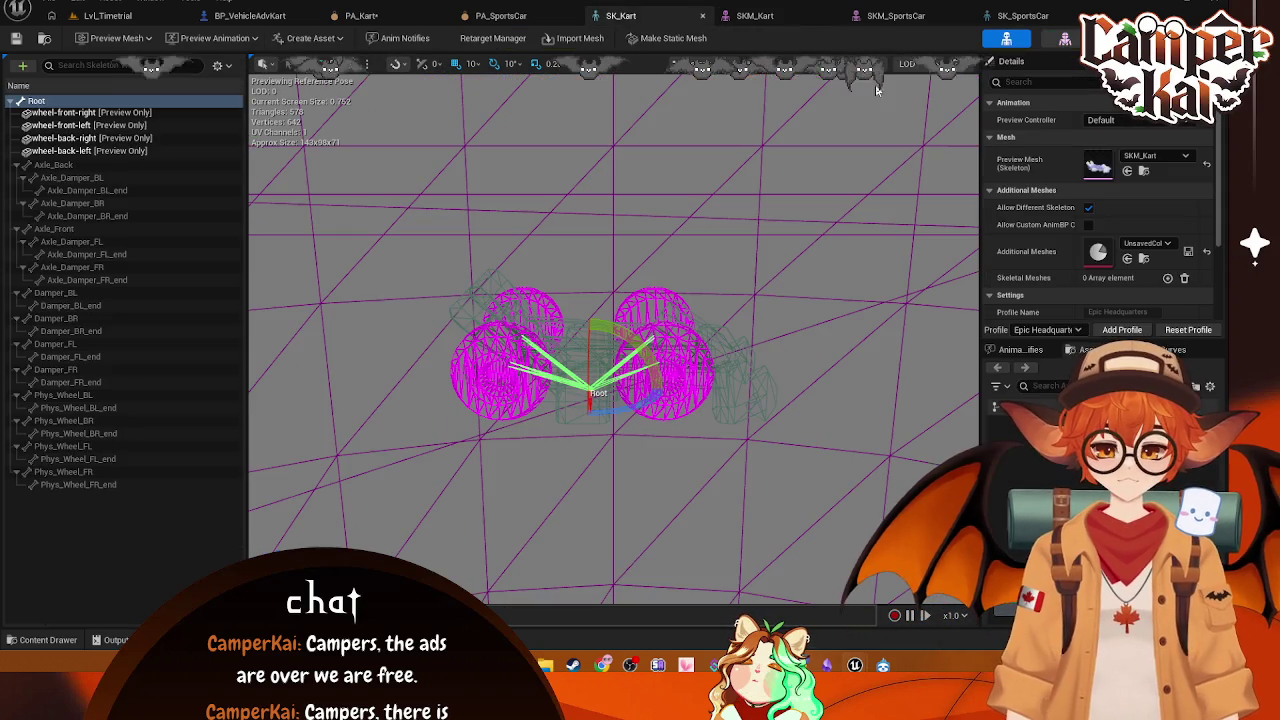
{"action": "left_click", "coordinate": [150, 113]}
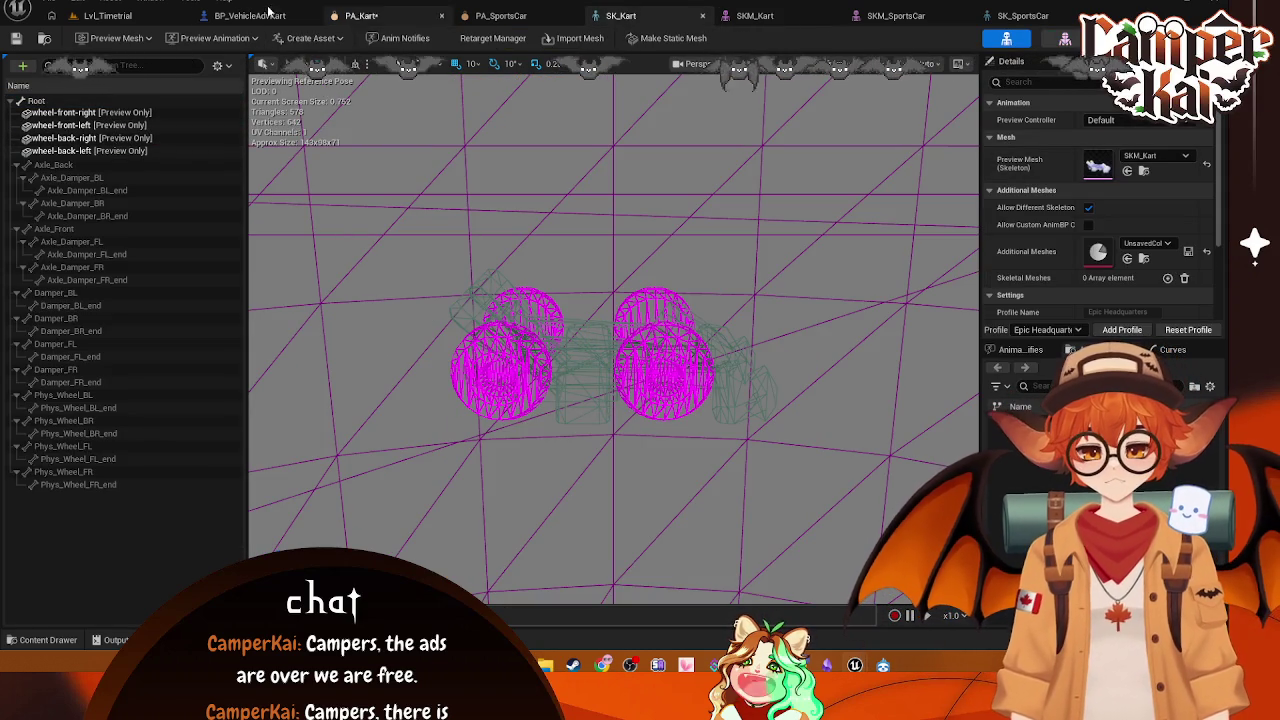
{"action": "left_click", "coordinate": [520, 15]}
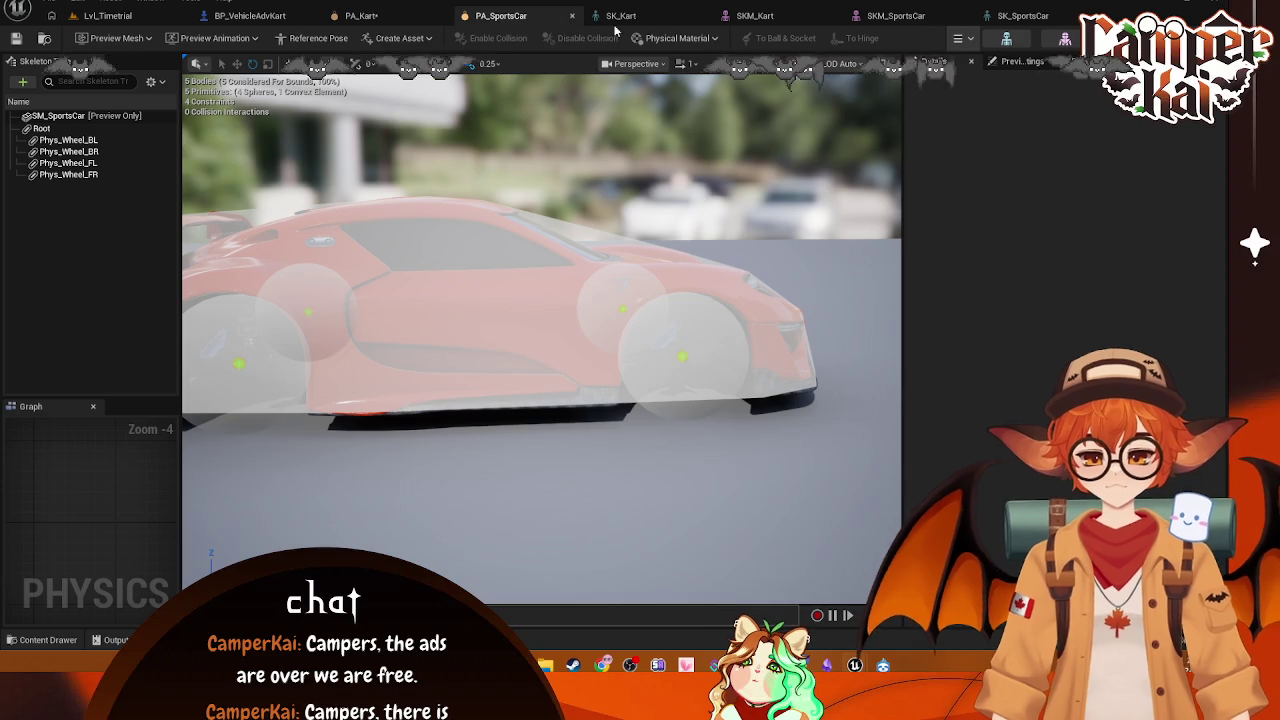
Step: Open PA_Kart, select the Phys_Wheel_BR body and view the kart from the right
{"action": "left_click", "coordinate": [362, 15]}
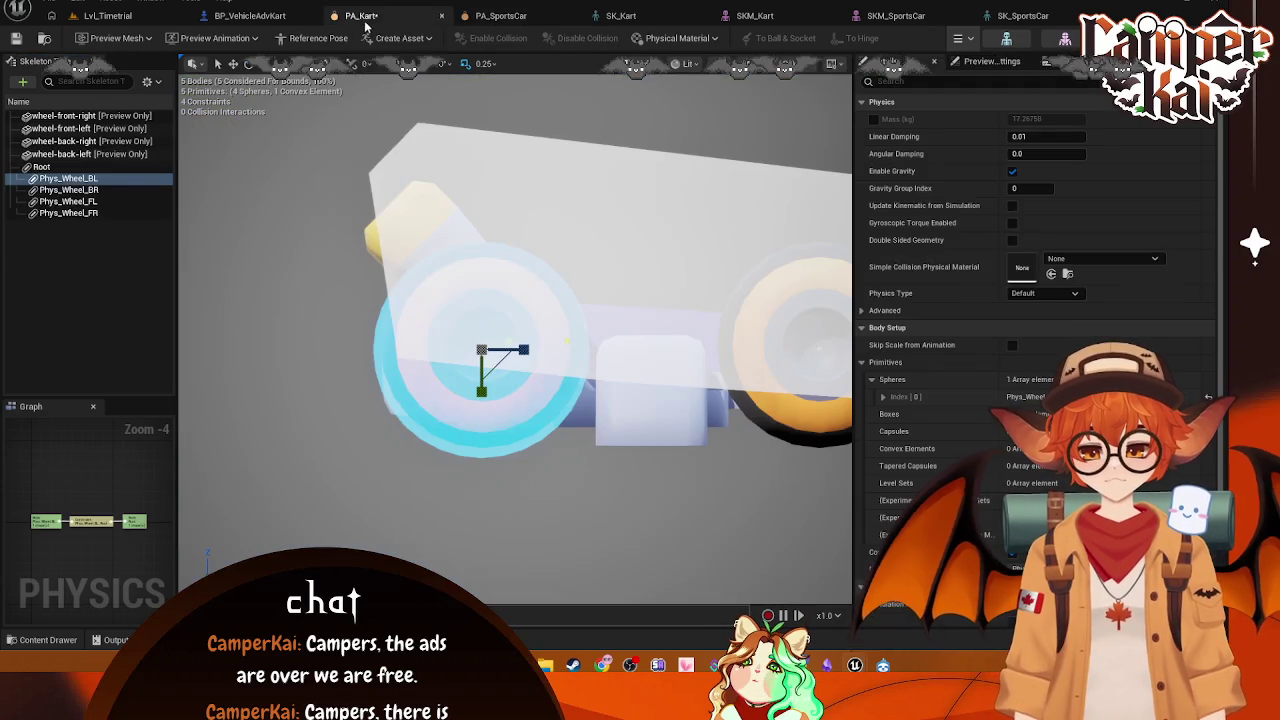
{"action": "left_click", "coordinate": [77, 193]}
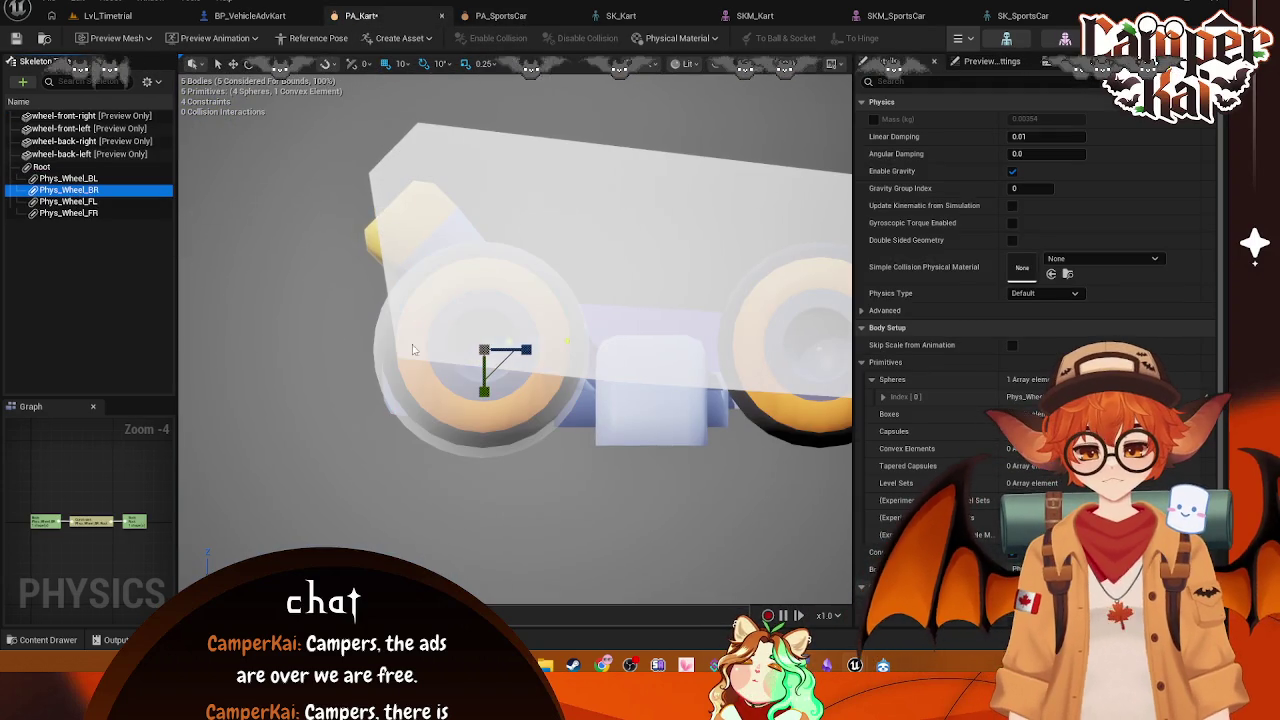
{"action": "left_click", "coordinate": [675, 64]}
{"action": "left_click", "coordinate": [678, 190]}
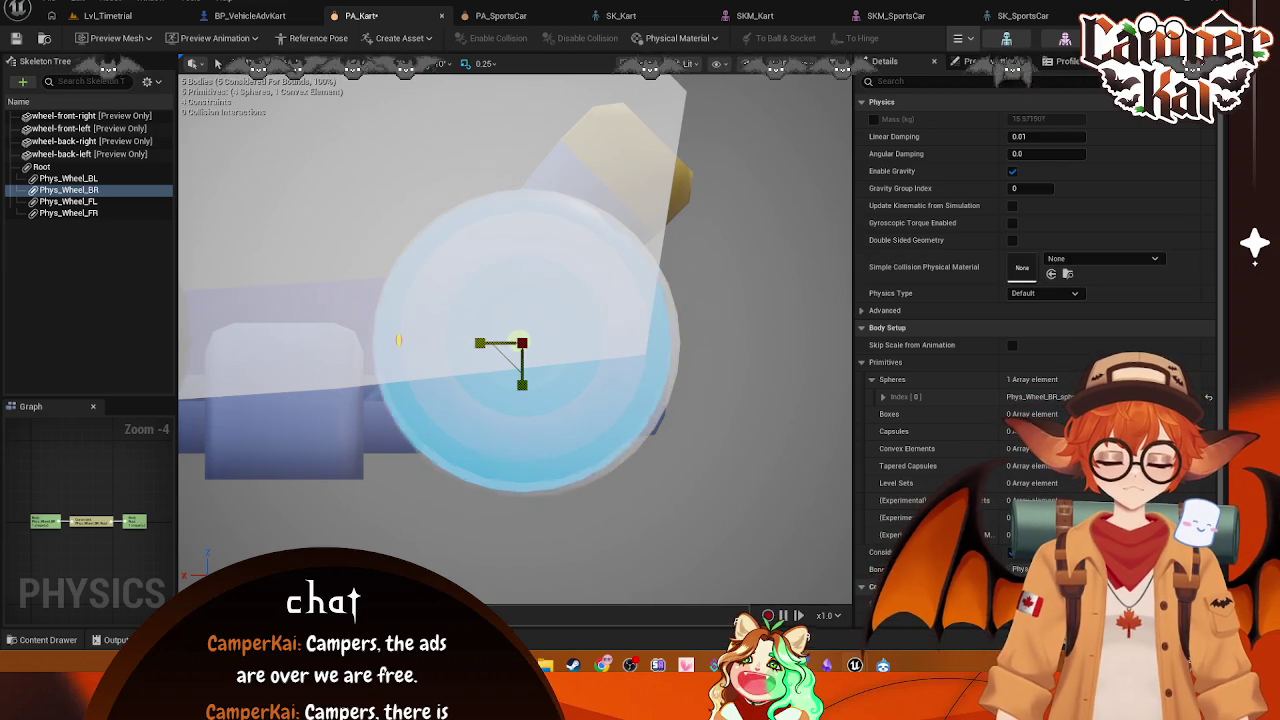
Step: Set the back-right and back-left wheel sphere radii to 20
{"action": "scroll", "coordinate": [958, 322], "scroll_direction": "down", "scroll_amount": 3}
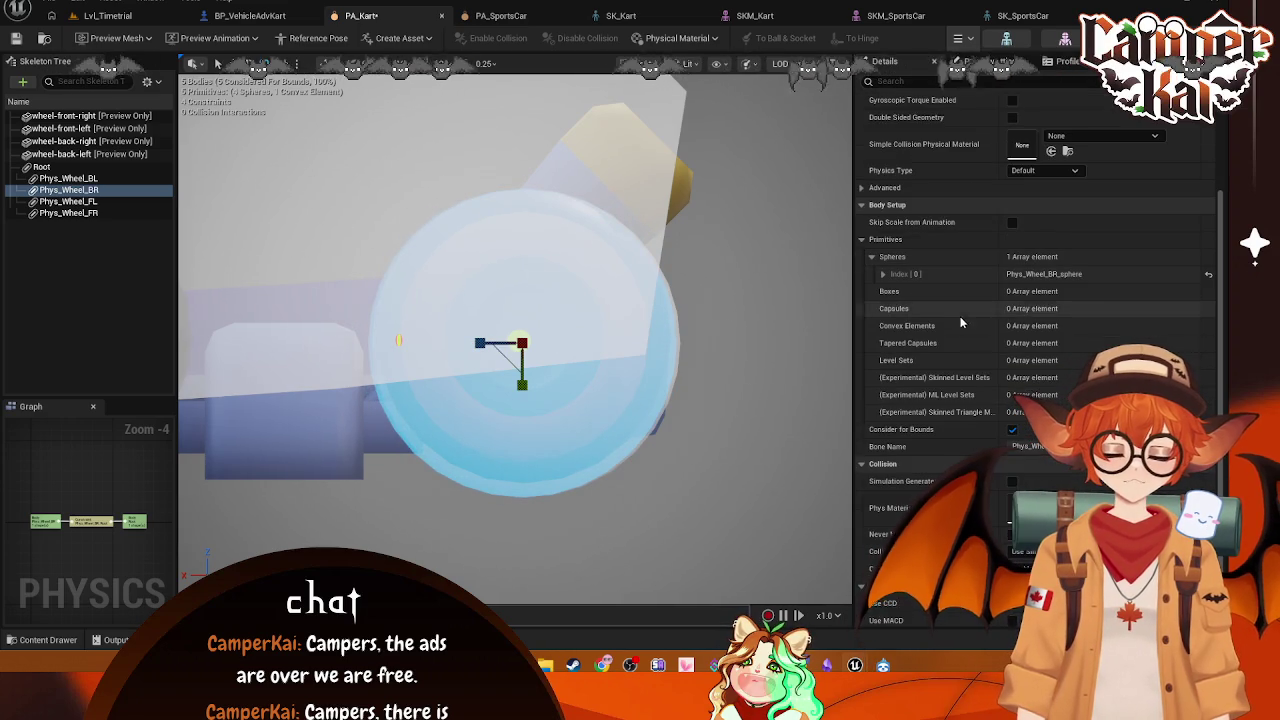
{"action": "scroll", "coordinate": [970, 336], "scroll_direction": "down", "scroll_amount": 1}
{"action": "left_click", "coordinate": [884, 236]}
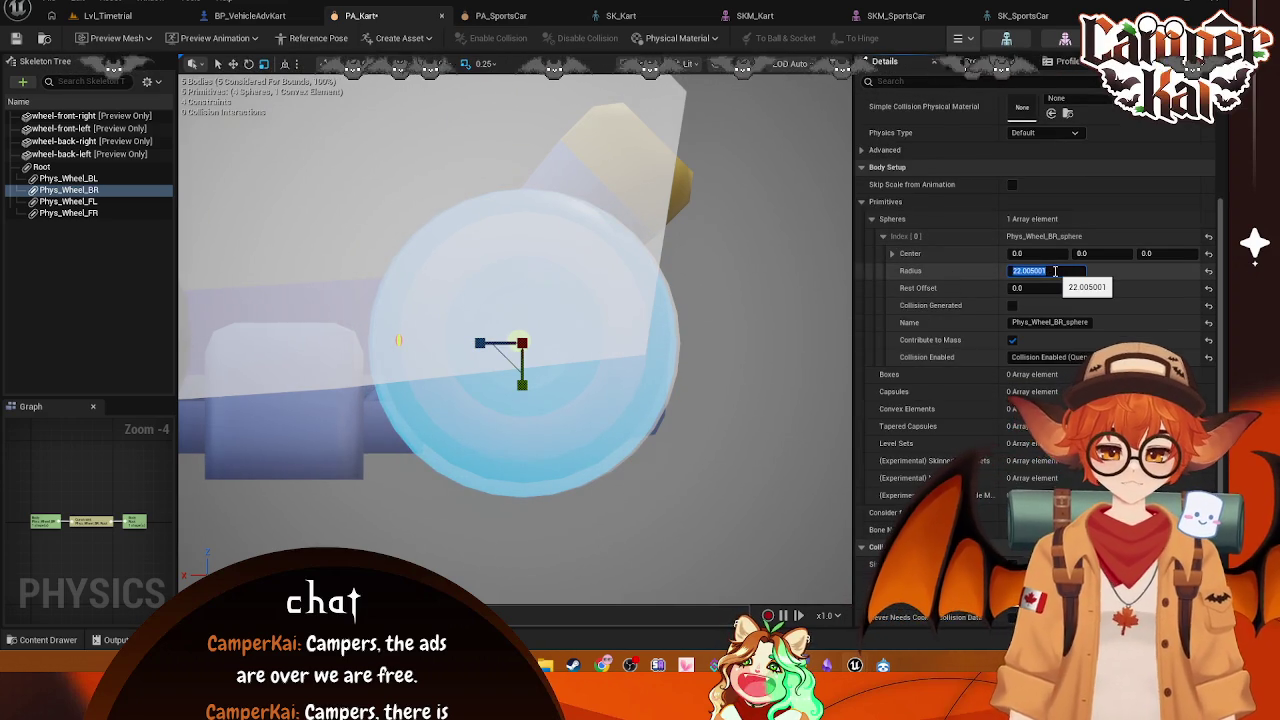
{"action": "type", "text": "20"}
{"action": "key", "text": "Return"}
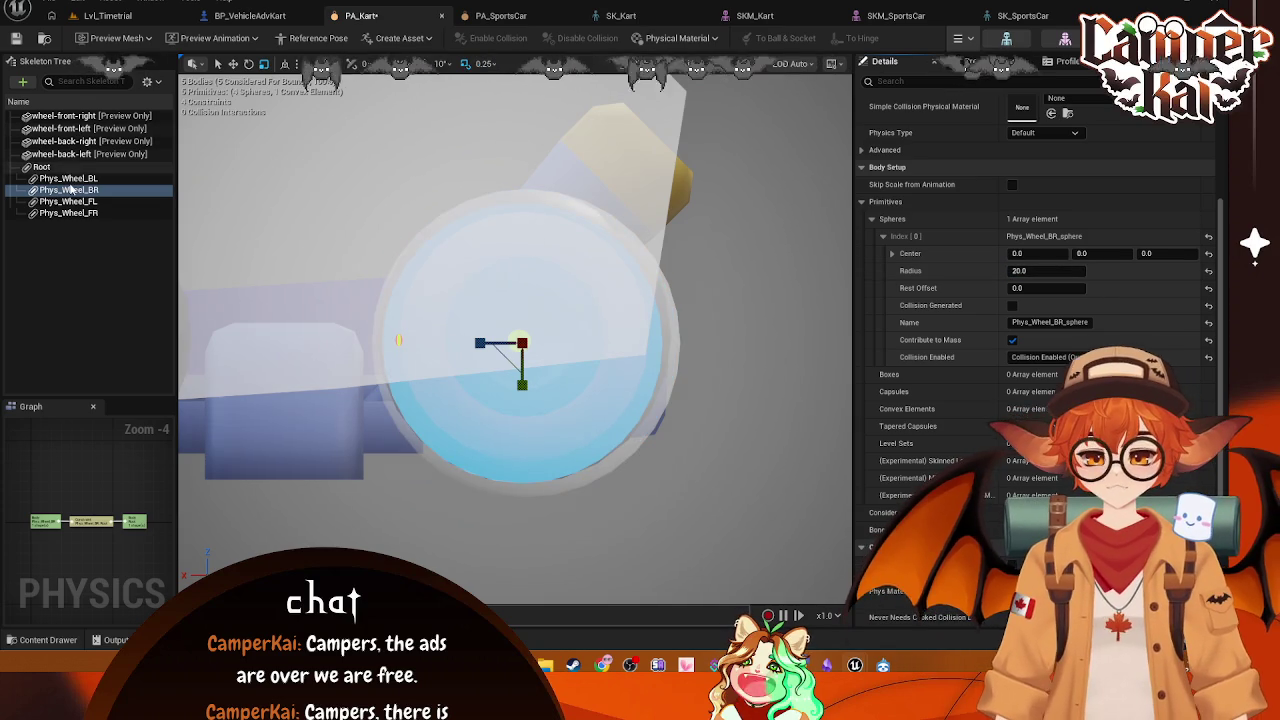
{"action": "left_click", "coordinate": [68, 178]}
{"action": "left_click_drag", "start_coordinate": [1020, 271], "coordinate": [1040, 271]}
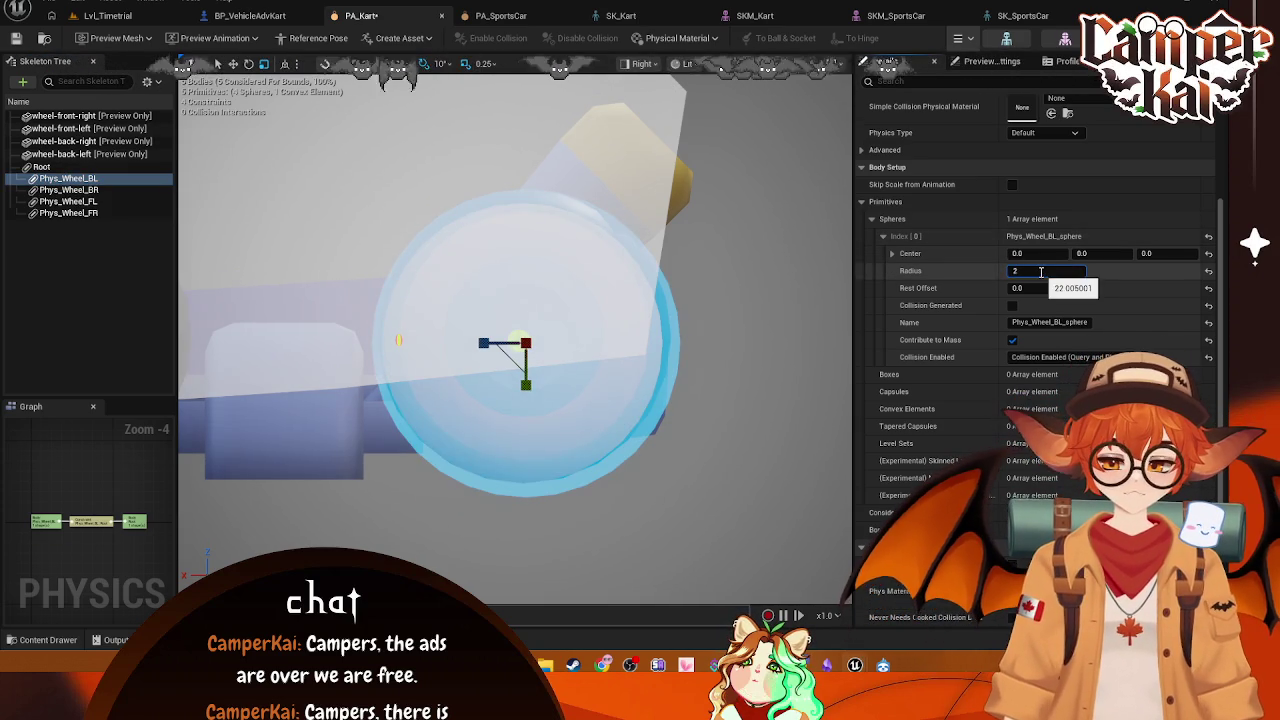
{"action": "type", "text": "0.0"}
{"action": "key", "text": "Return"}
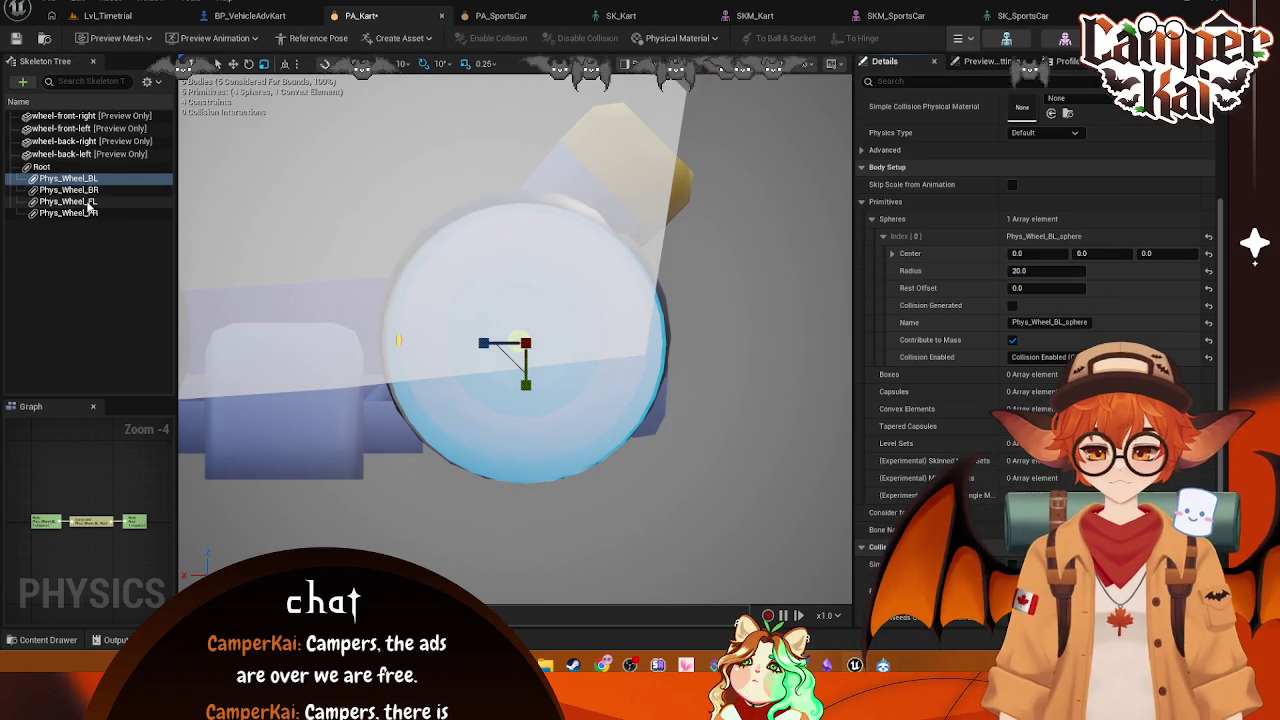
Step: Check the front-left and front-right wheel bodies, then centre the view on the whole kart
{"action": "left_click", "coordinate": [68, 201]}
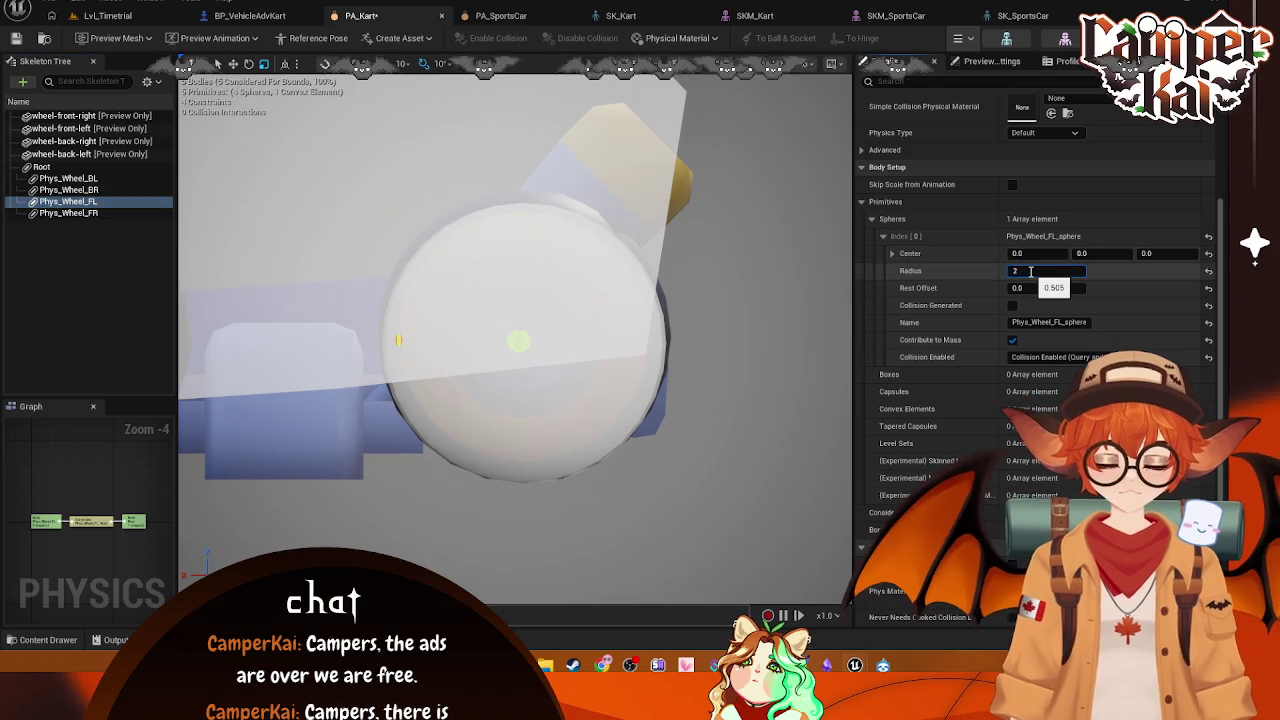
{"action": "left_click", "coordinate": [90, 213]}
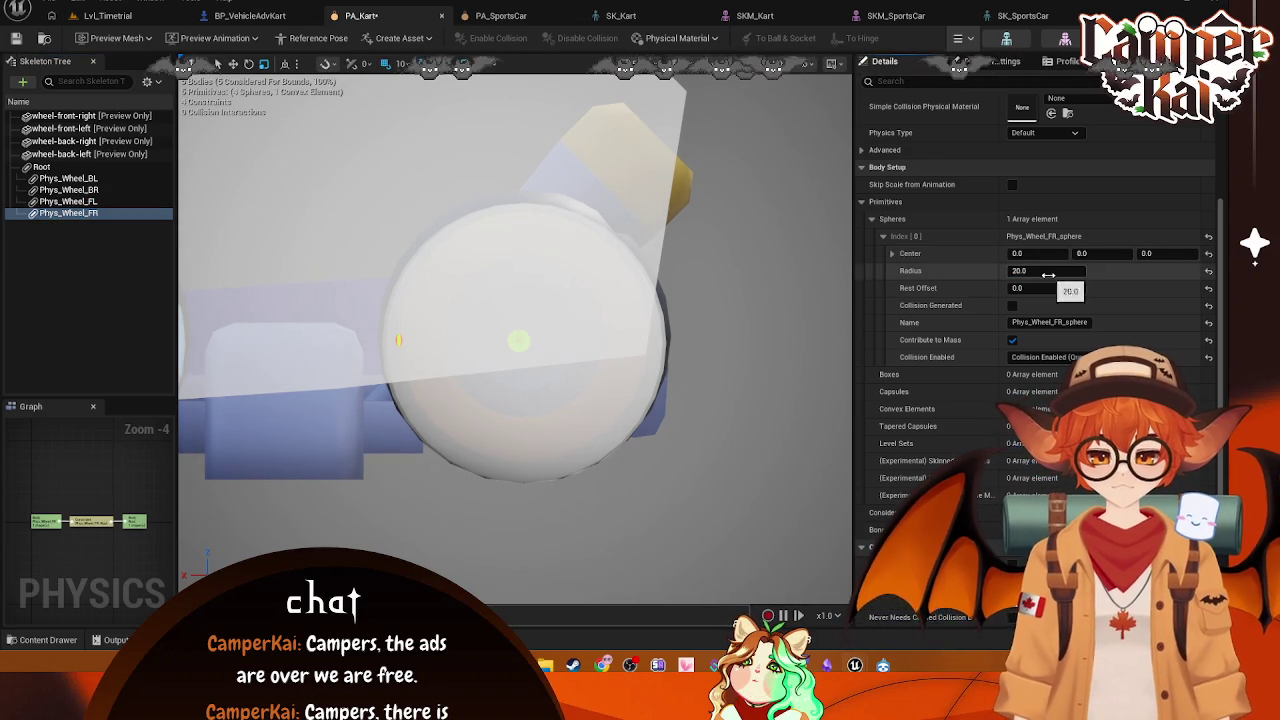
{"action": "scroll", "coordinate": [684, 369], "scroll_direction": "down", "scroll_amount": 4}
{"action": "scroll", "coordinate": [542, 442], "scroll_direction": "up", "scroll_amount": 2}
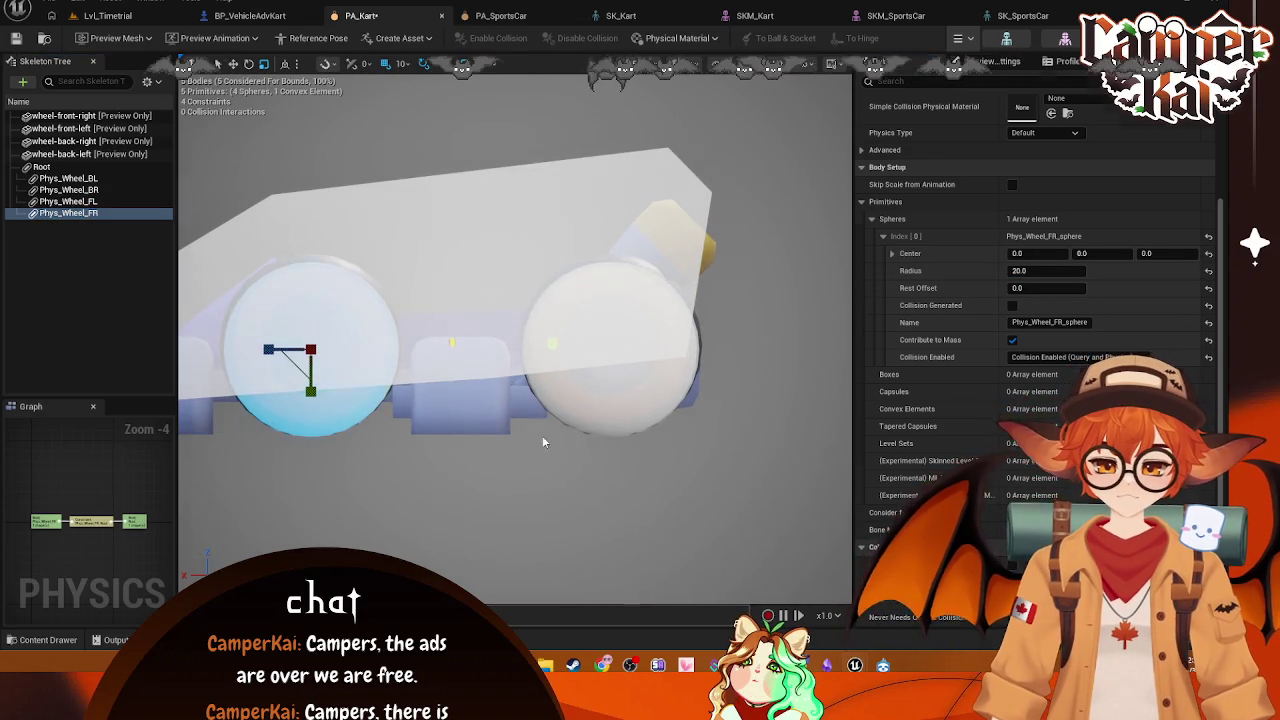
{"action": "left_click", "coordinate": [542, 442]}
{"action": "scroll", "coordinate": [590, 463], "scroll_direction": "down", "scroll_amount": 4}
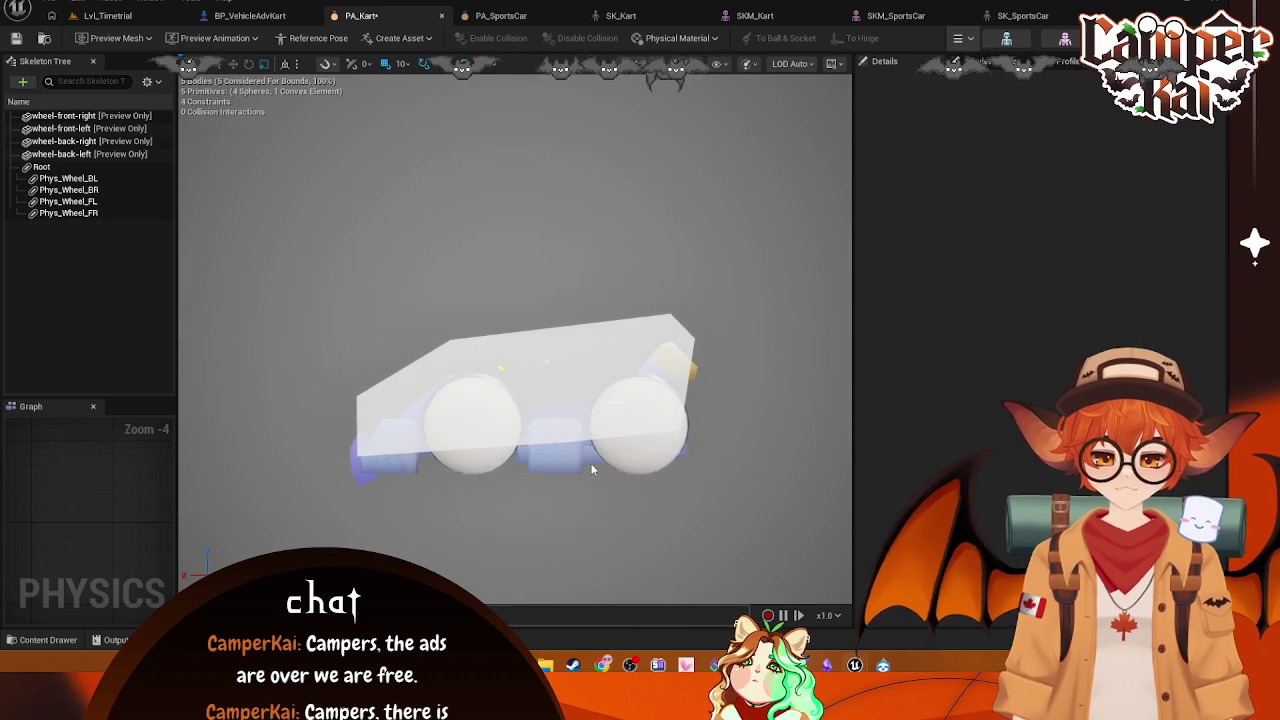
{"action": "left_click_drag", "start_coordinate": [591, 468], "coordinate": [583, 440]}
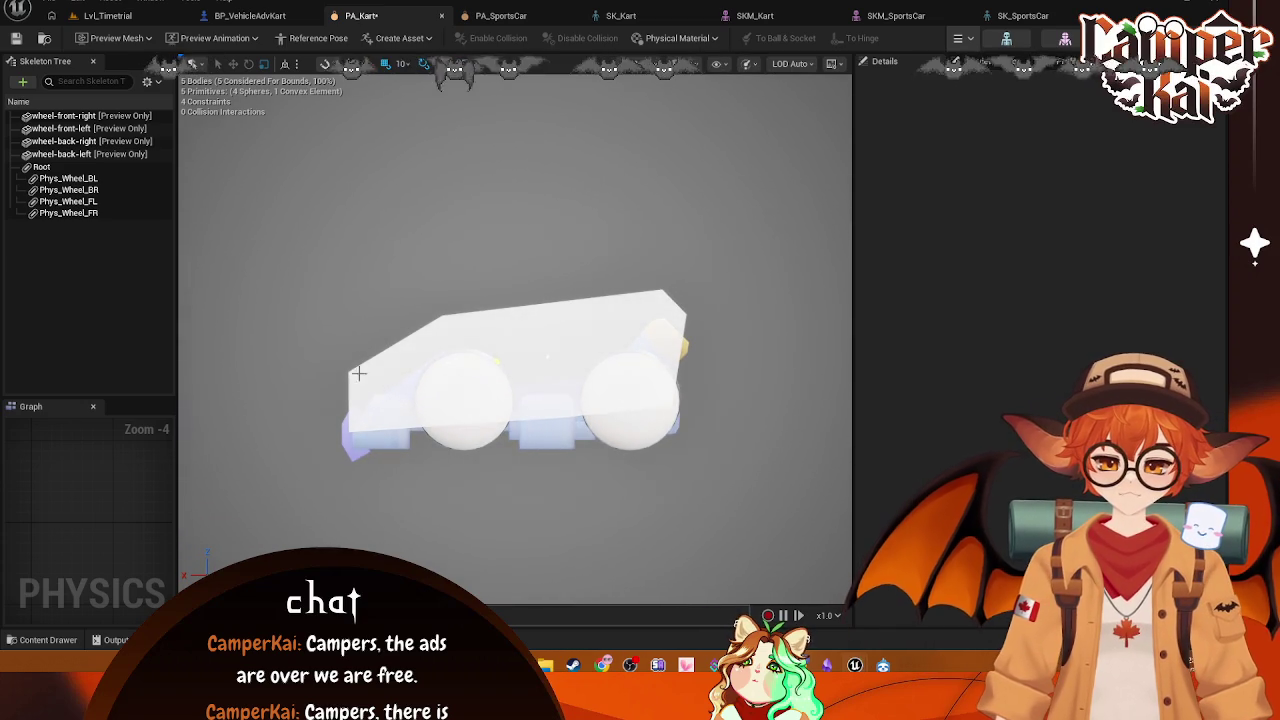
Step: Take a screenshot of the kart area in the viewport
{"action": "key", "text": "super+shift+s"}
{"action": "mouse_move", "coordinate": [303, 260]}
{"action": "left_mouse_down"}
{"action": "mouse_move", "coordinate": [468, 426]}
{"action": "mouse_move", "coordinate": [748, 476]}
{"action": "left_mouse_up"}
{"action": "left_click", "coordinate": [377, 498]}
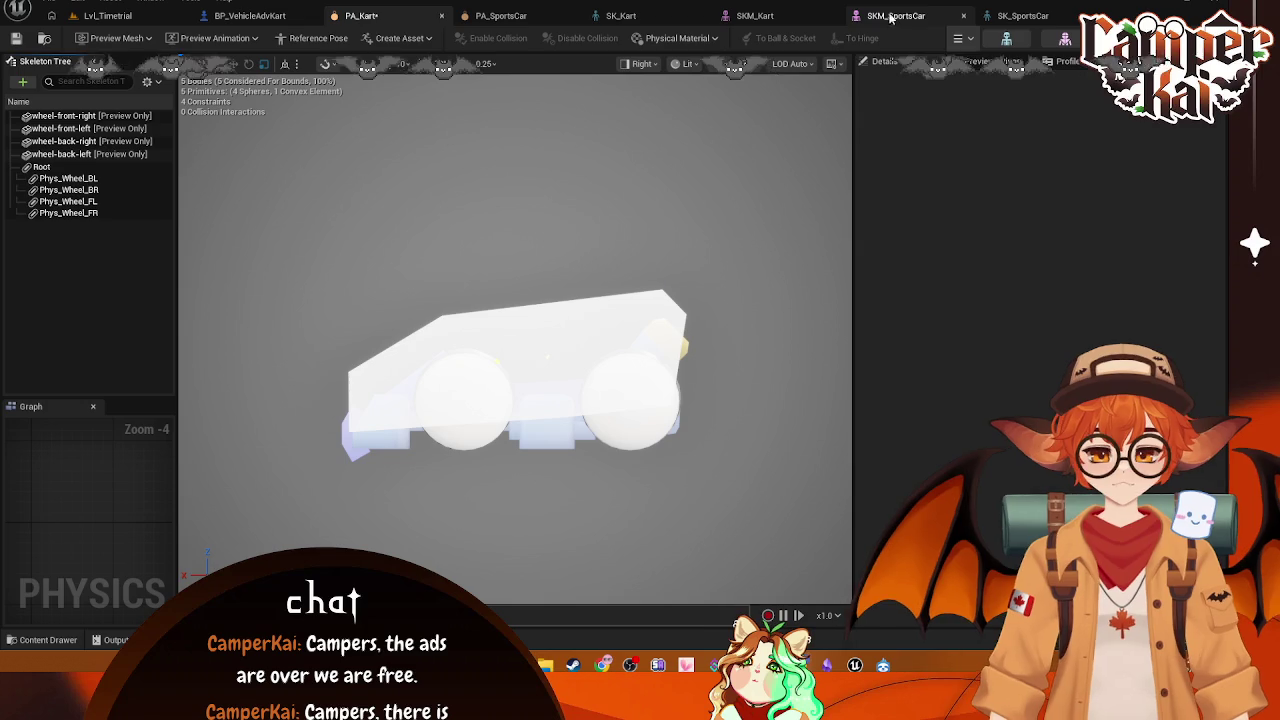
Step: Compare with PA_SportsCar, return to PA_Kart, then view BP_VehicleAdvKart and the Phys_Wheel_BL body
{"action": "left_click", "coordinate": [1015, 16]}
{"action": "left_click", "coordinate": [500, 16]}
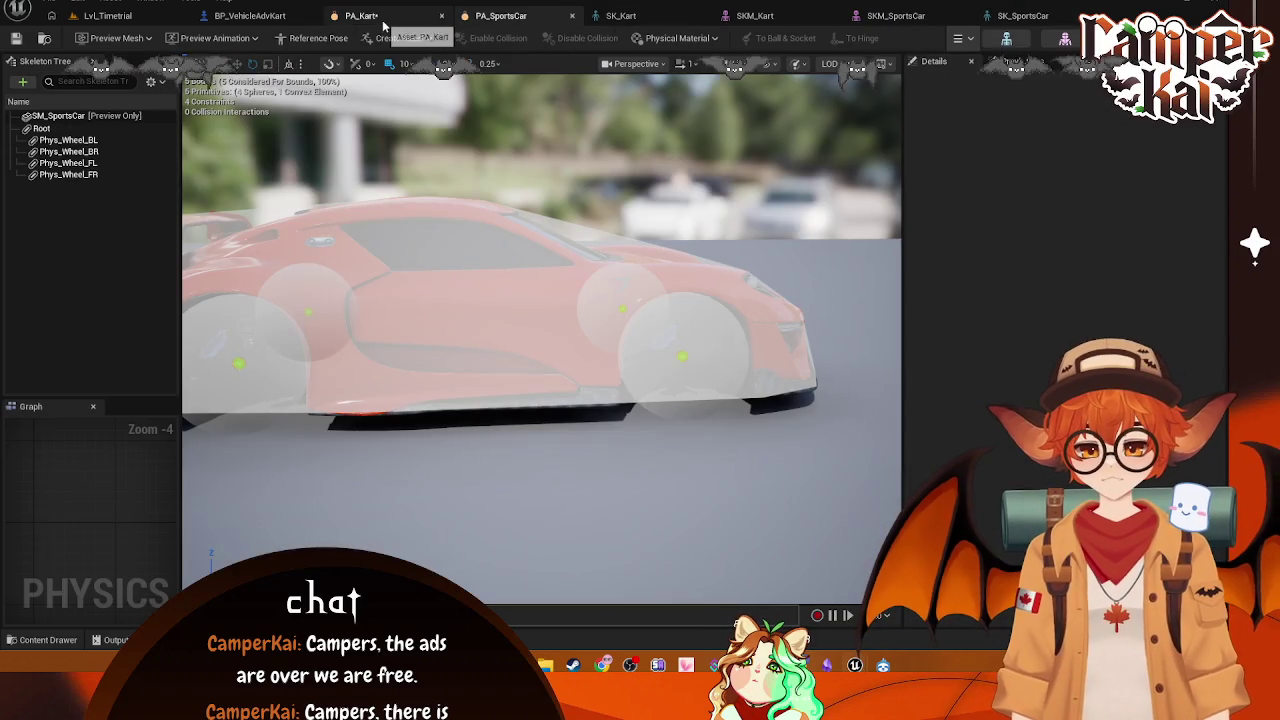
{"action": "left_click", "coordinate": [383, 25]}
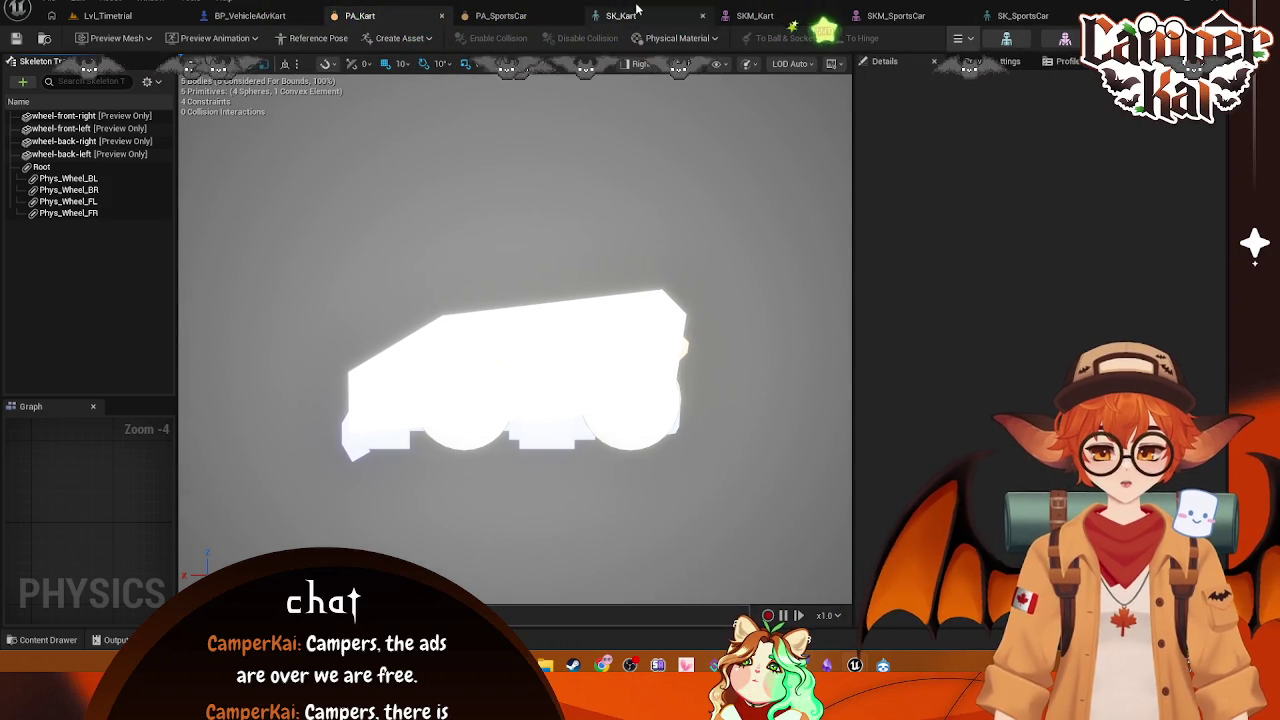
{"action": "left_click", "coordinate": [250, 17]}
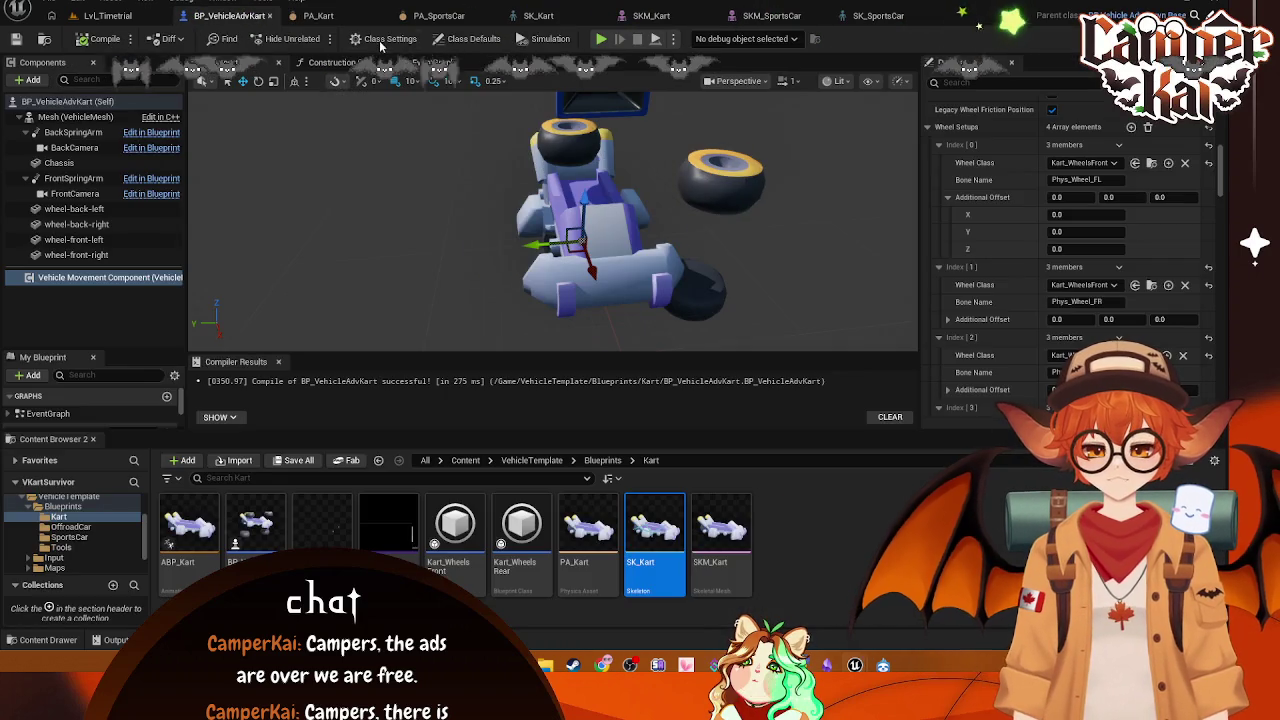
{"action": "left_click", "coordinate": [348, 17]}
{"action": "left_click", "coordinate": [69, 178]}
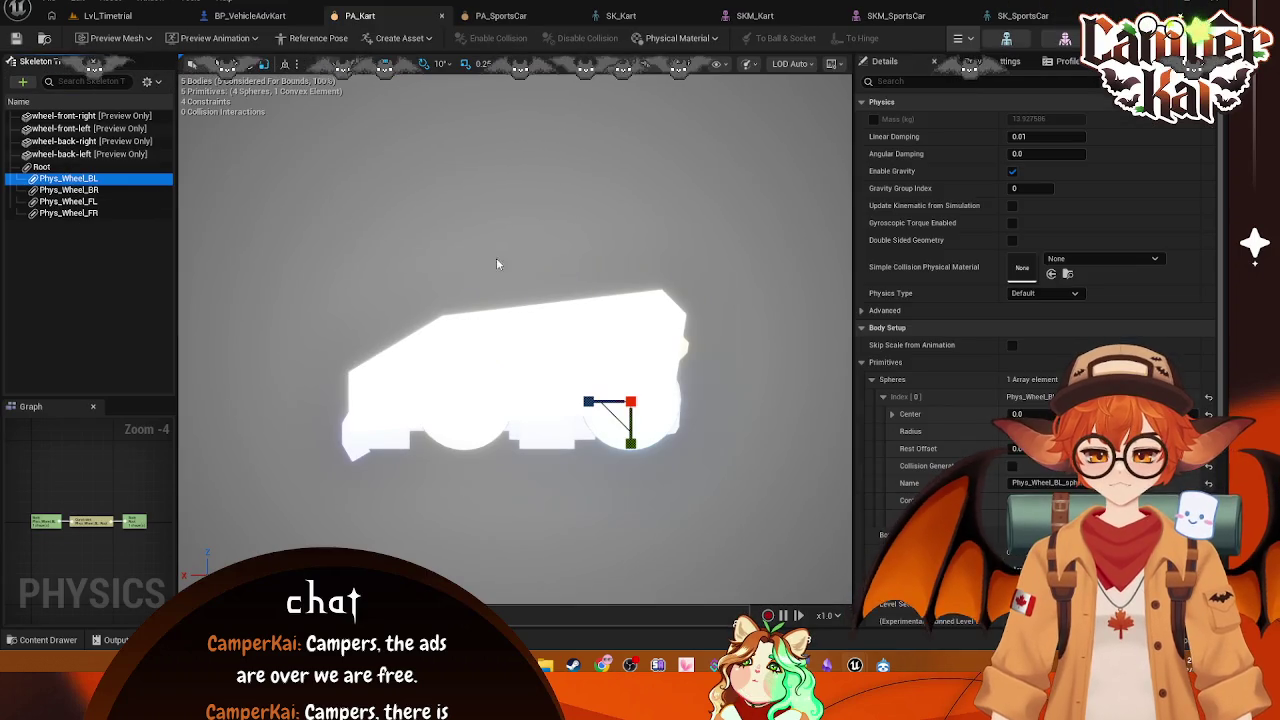
{"action": "scroll", "coordinate": [640, 300], "scroll_direction": "up", "scroll_amount": 2}
{"action": "left_click", "coordinate": [688, 63]}
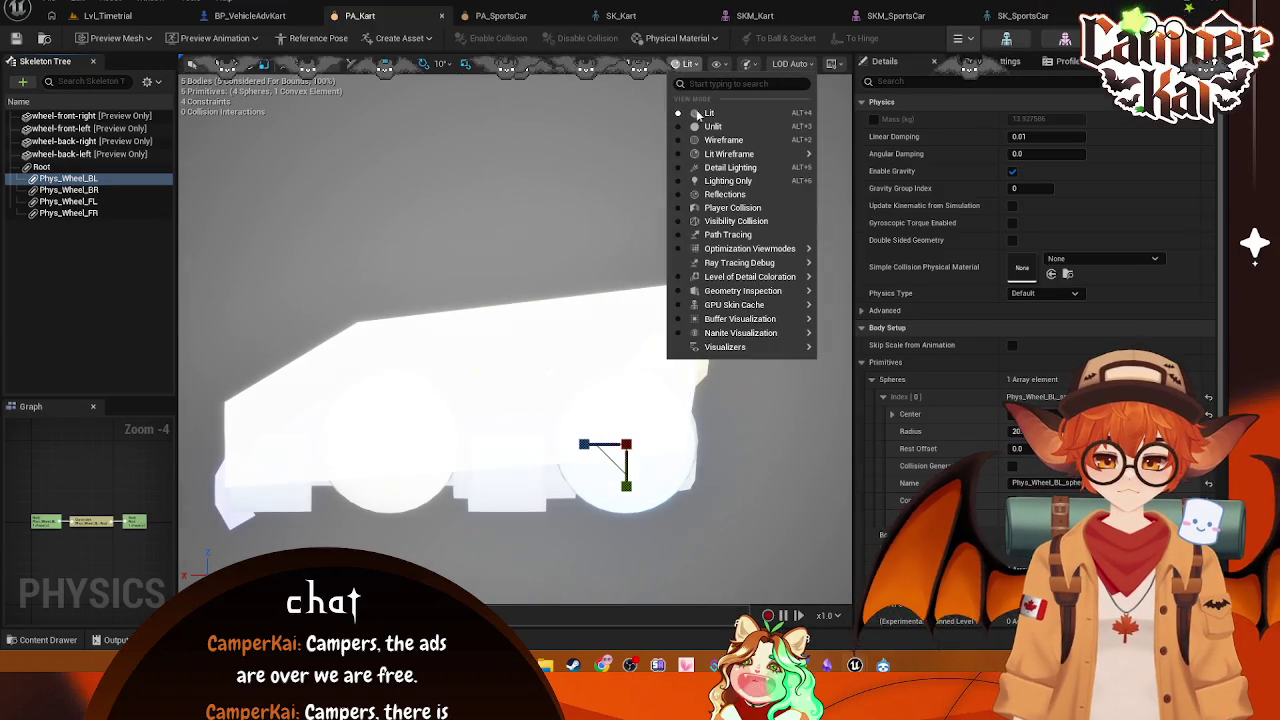
{"action": "left_click", "coordinate": [705, 141]}
{"action": "left_click_drag", "start_coordinate": [598, 281], "coordinate": [601, 182]}
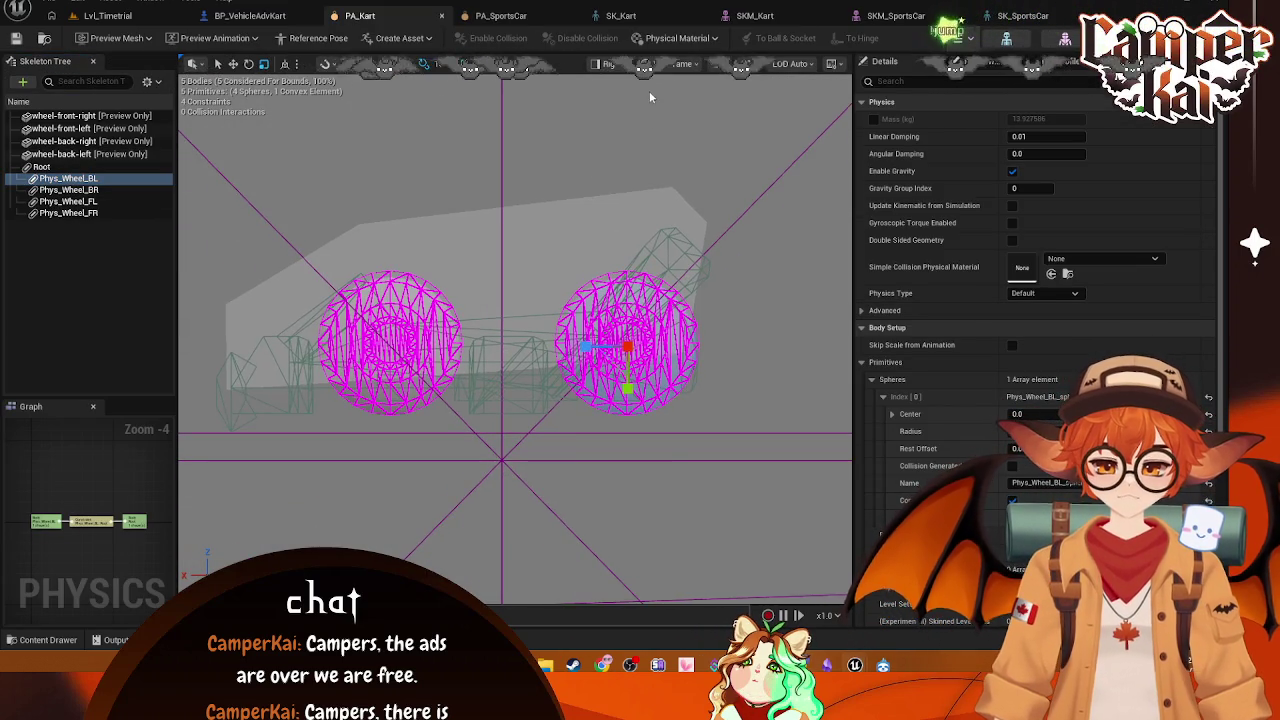
{"action": "scroll", "coordinate": [670, 232], "scroll_direction": "up", "scroll_amount": 1}
{"action": "left_click", "coordinate": [665, 63]}
{"action": "left_click", "coordinate": [672, 118]}
{"action": "left_click", "coordinate": [632, 64]}
{"action": "left_click", "coordinate": [682, 114]}
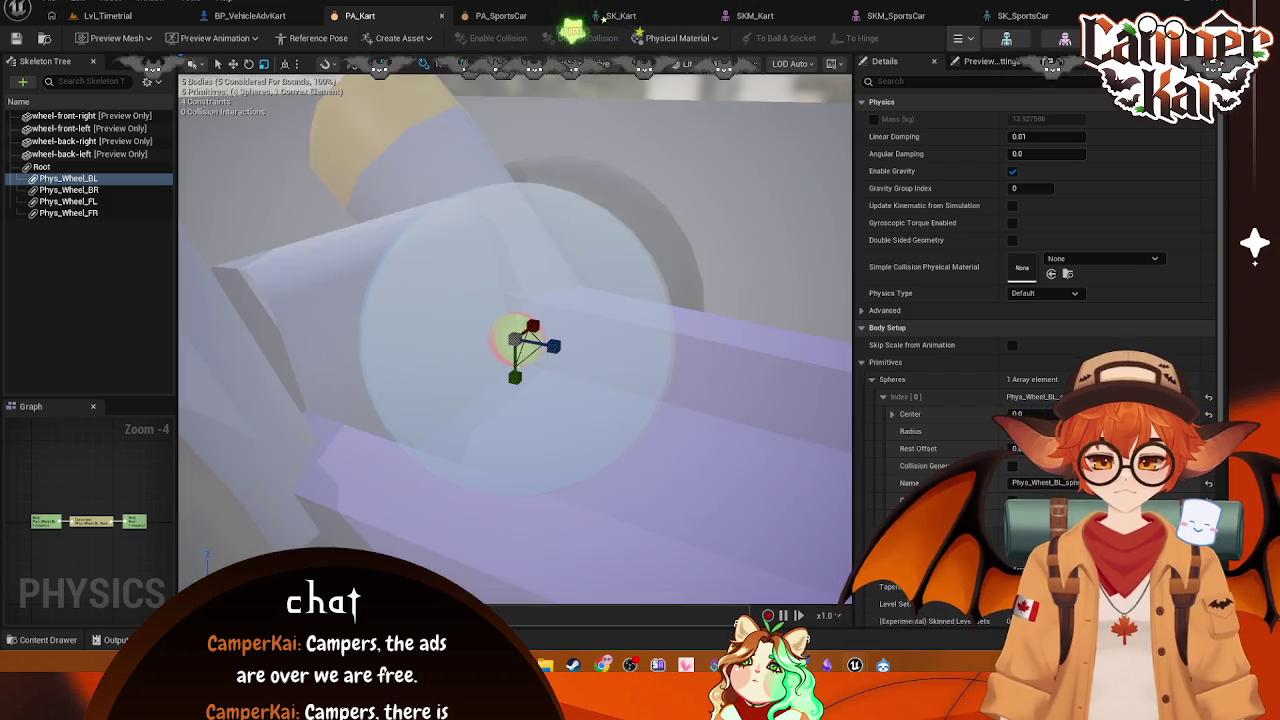
{"action": "scroll", "coordinate": [514, 280], "scroll_direction": "down", "scroll_amount": 5}
{"action": "mouse_move", "coordinate": [513, 267]}
{"action": "left_mouse_down"}
{"action": "mouse_move", "coordinate": [540, 262]}
{"action": "mouse_move", "coordinate": [540, 200]}
{"action": "mouse_move", "coordinate": [540, 250]}
{"action": "mouse_move", "coordinate": [580, 250]}
{"action": "mouse_move", "coordinate": [540, 230]}
{"action": "mouse_move", "coordinate": [520, 260]}
{"action": "mouse_move", "coordinate": [560, 240]}
{"action": "mouse_move", "coordinate": [520, 280]}
{"action": "mouse_move", "coordinate": [630, 388]}
{"action": "mouse_move", "coordinate": [493, 402]}
{"action": "mouse_move", "coordinate": [465, 430]}
{"action": "left_mouse_up"}
{"action": "right_click", "coordinate": [630, 388]}
{"action": "left_click_drag", "start_coordinate": [556, 394], "coordinate": [460, 398]}
{"action": "left_click", "coordinate": [92, 190]}
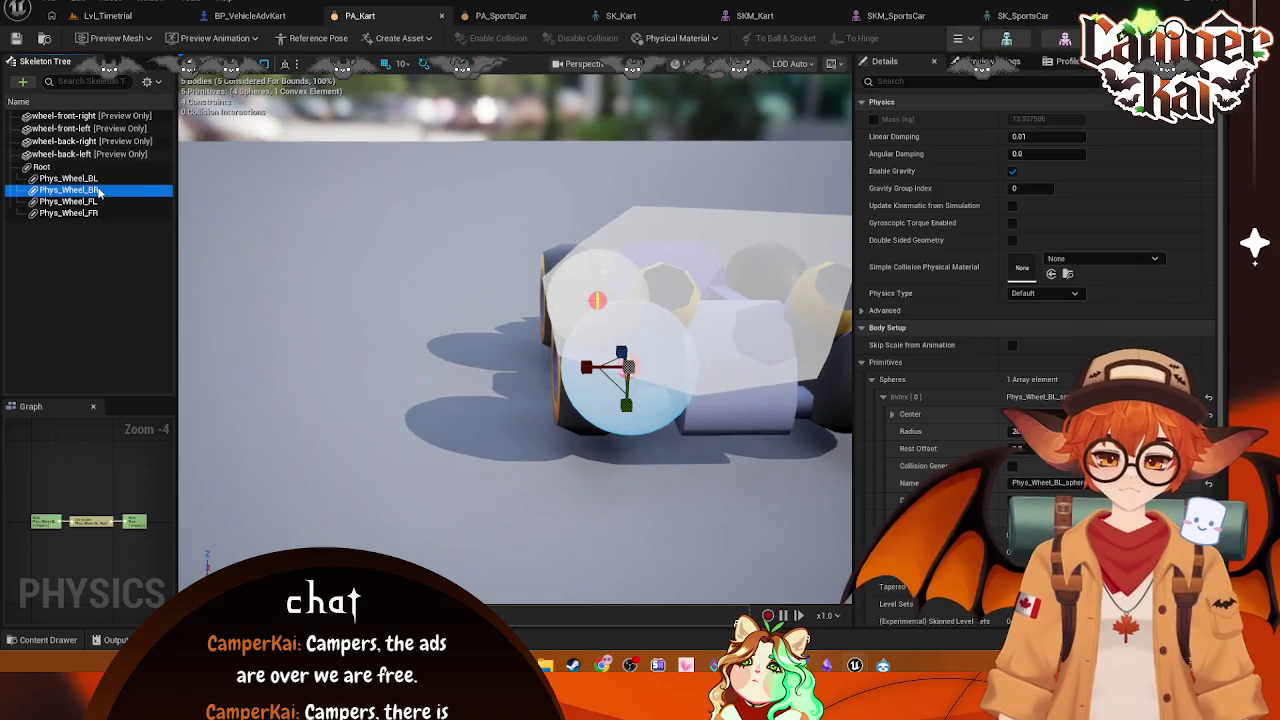
{"action": "left_click", "coordinate": [103, 213]}
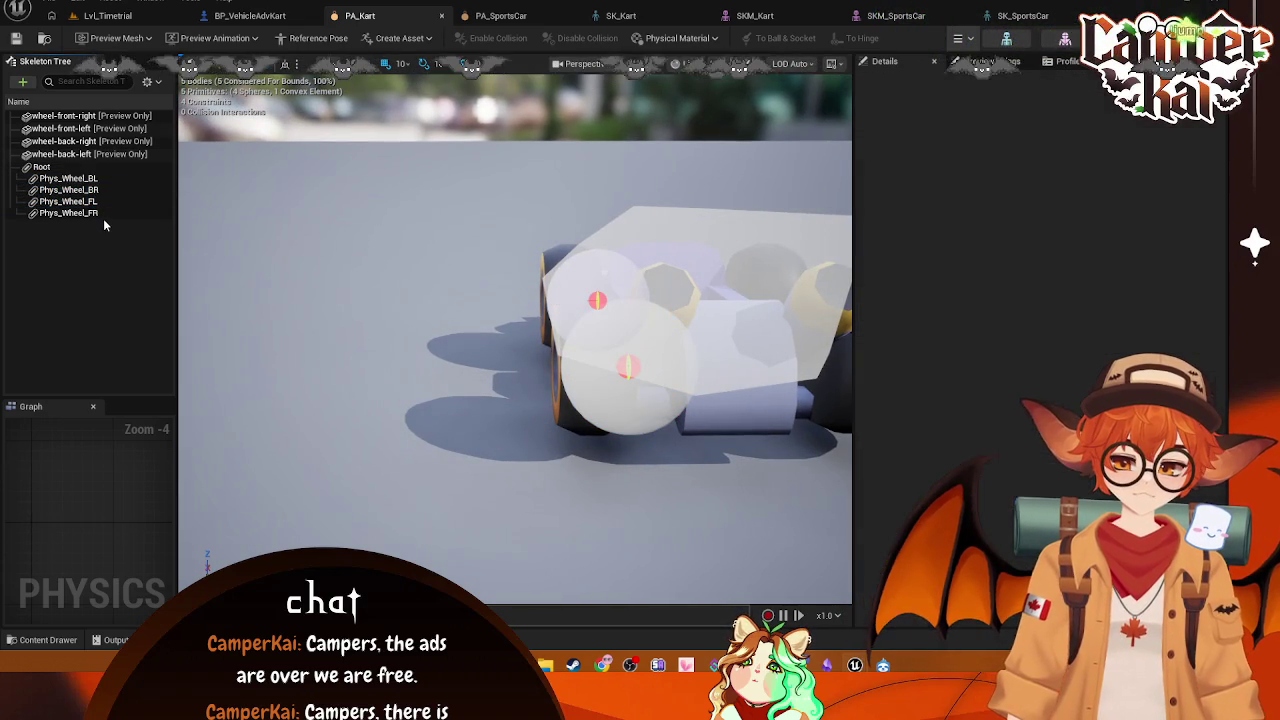
{"action": "left_click_drag", "start_coordinate": [354, 218], "coordinate": [430, 185]}
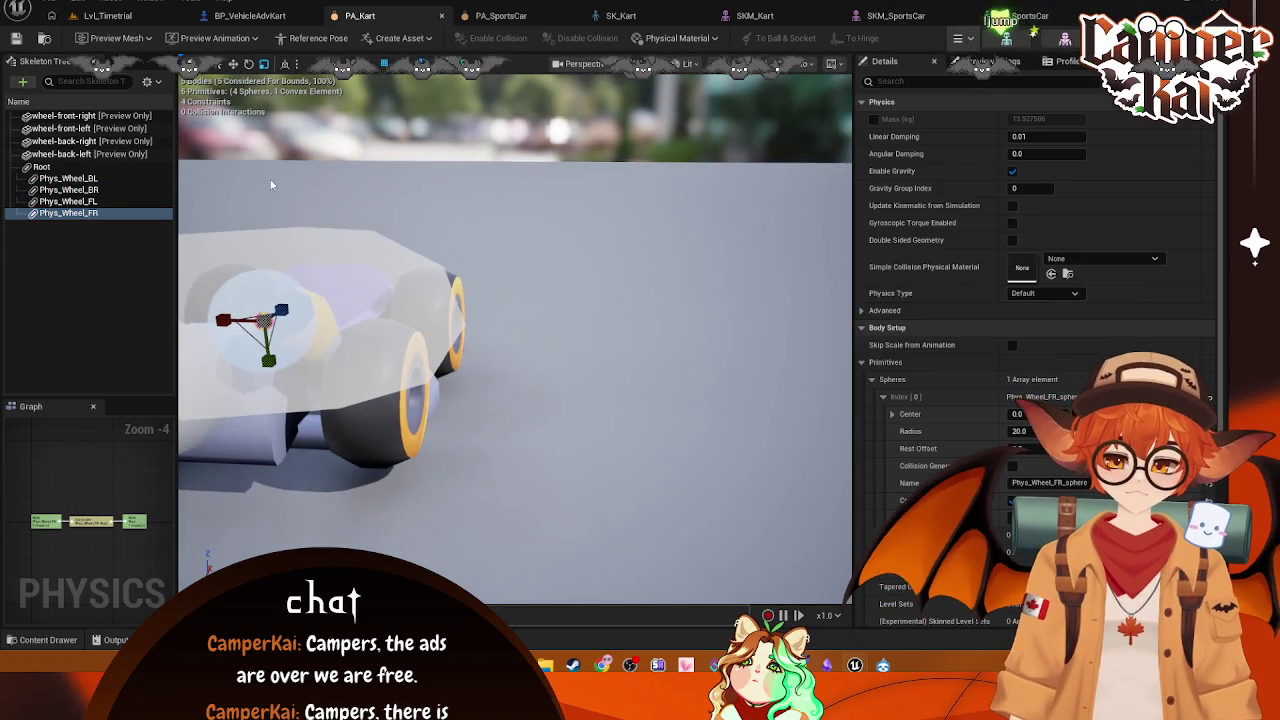
{"action": "left_click", "coordinate": [100, 179]}
{"action": "left_click", "coordinate": [86, 190]}
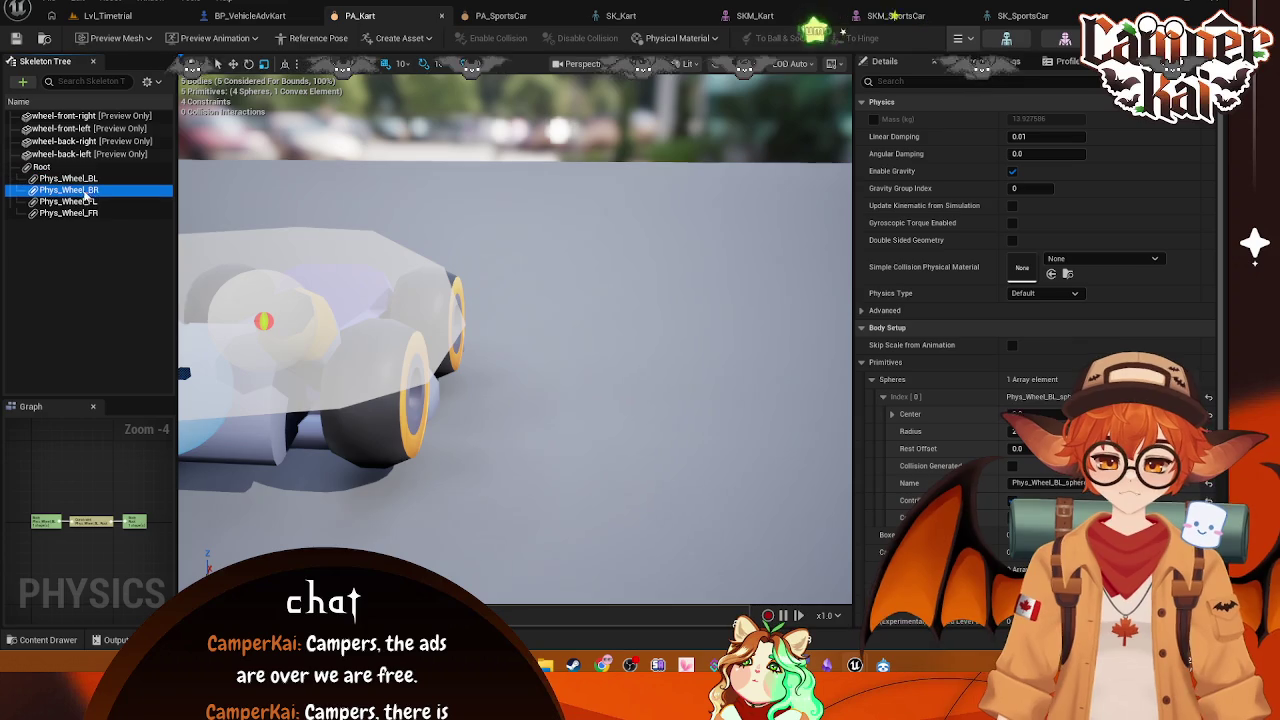
{"action": "left_click_drag", "start_coordinate": [400, 350], "coordinate": [430, 350]}
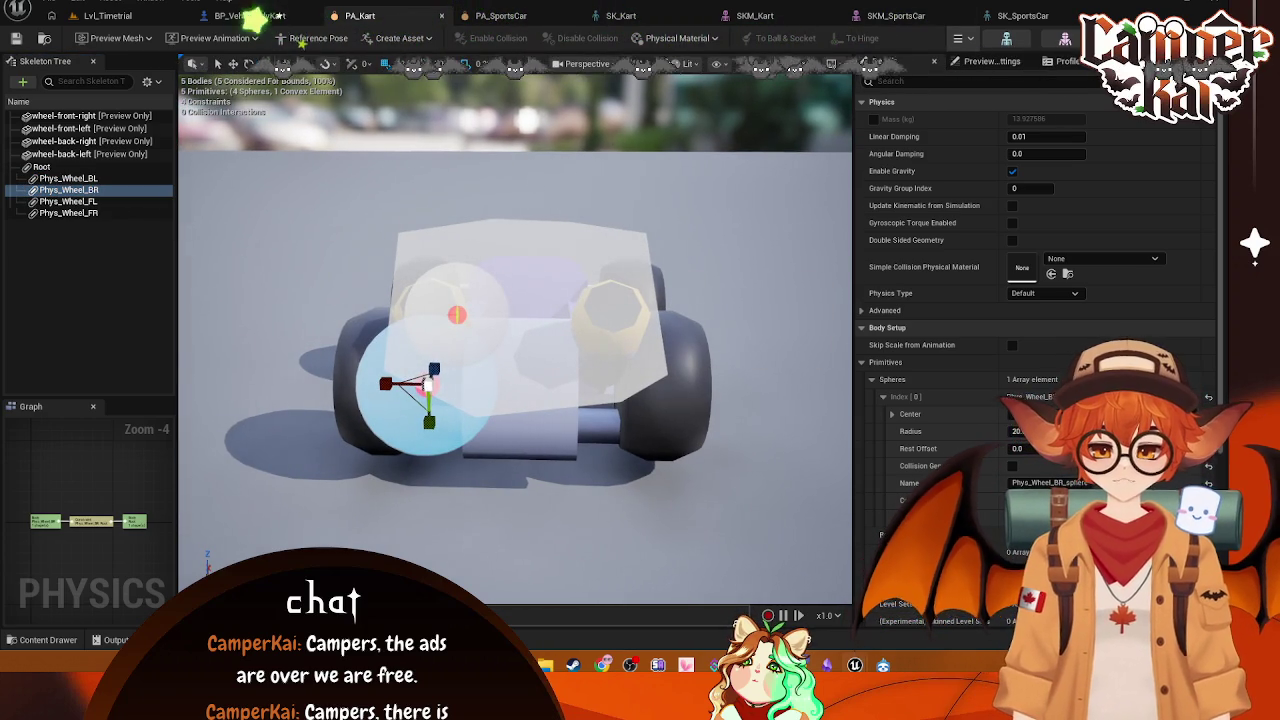
Step: Inspect the Phys_Wheel_BR, Phys_Wheel_BL and Phys_Wheel_BL_end bones in SK_Kart, then switch to SKM_Kart
{"action": "left_click", "coordinate": [630, 17]}
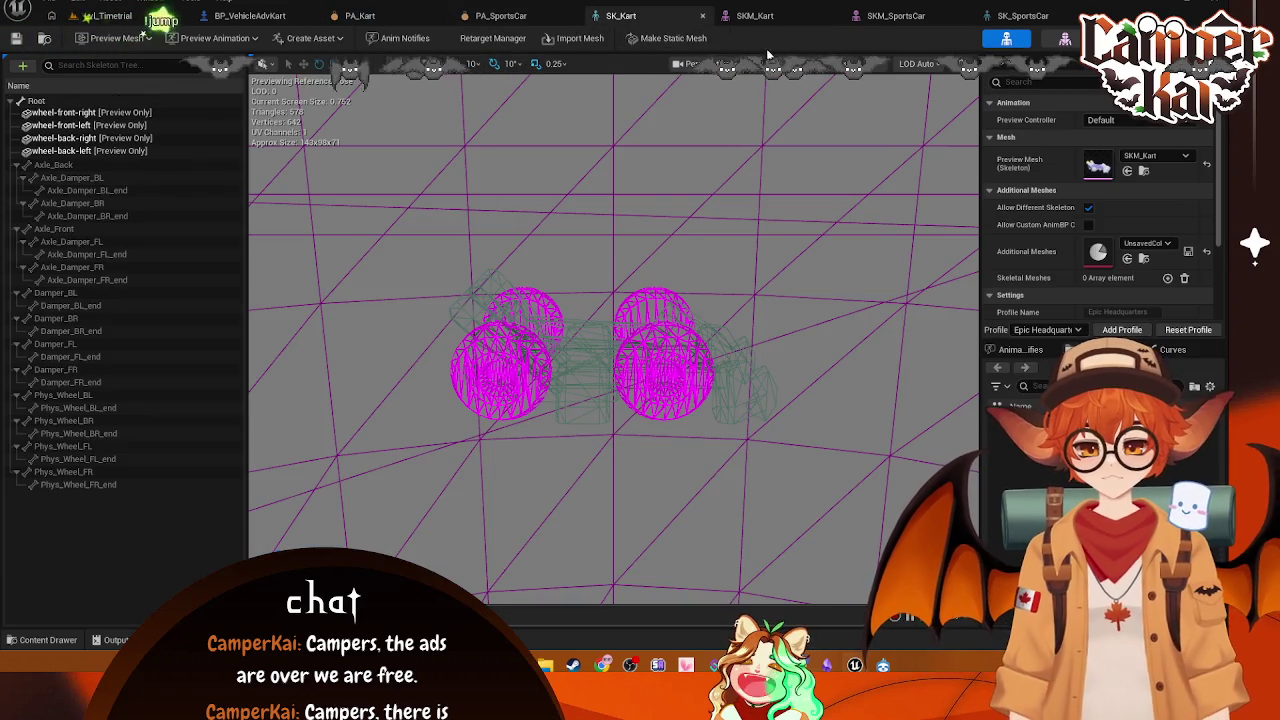
{"action": "left_click", "coordinate": [64, 420]}
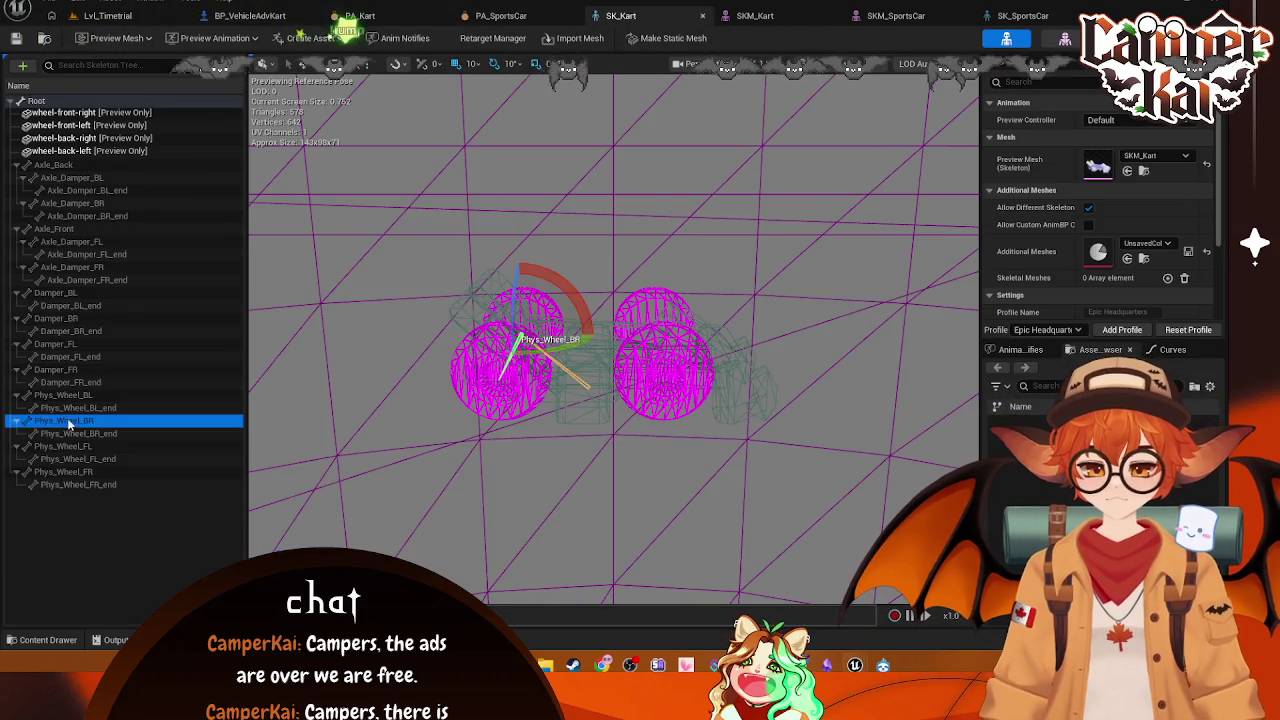
{"action": "key", "text": "f"}
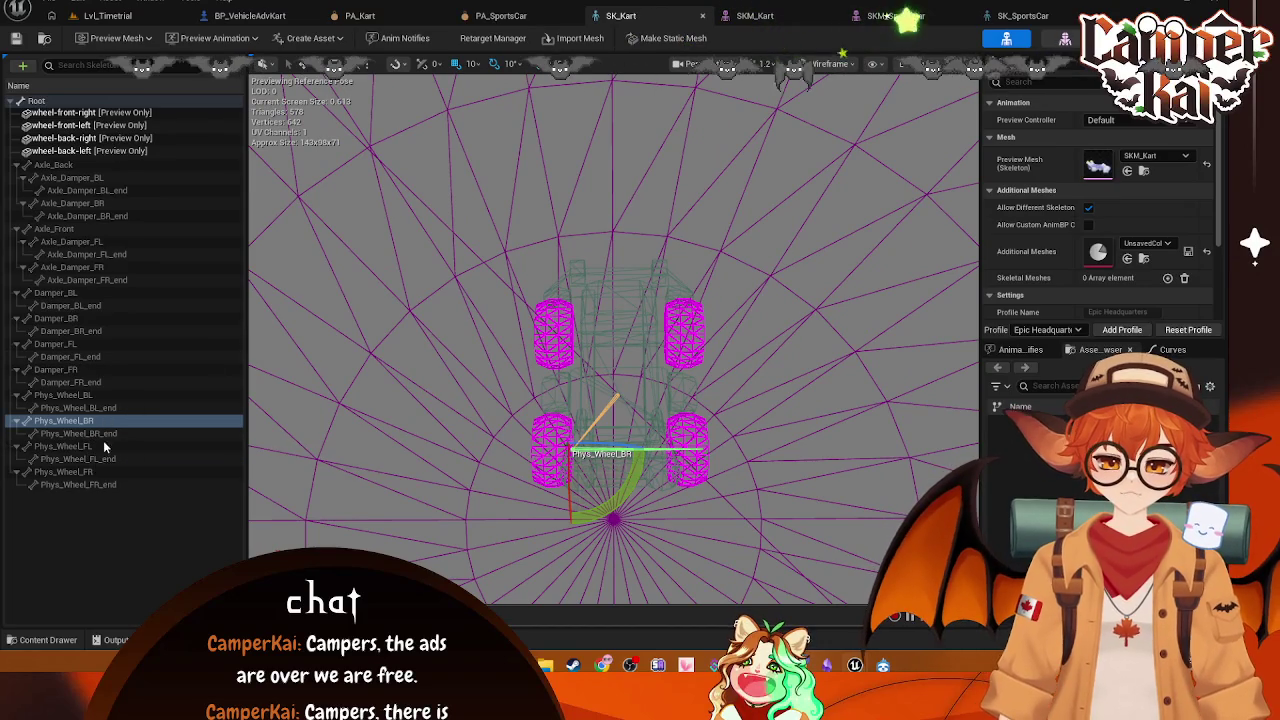
{"action": "left_click", "coordinate": [88, 398]}
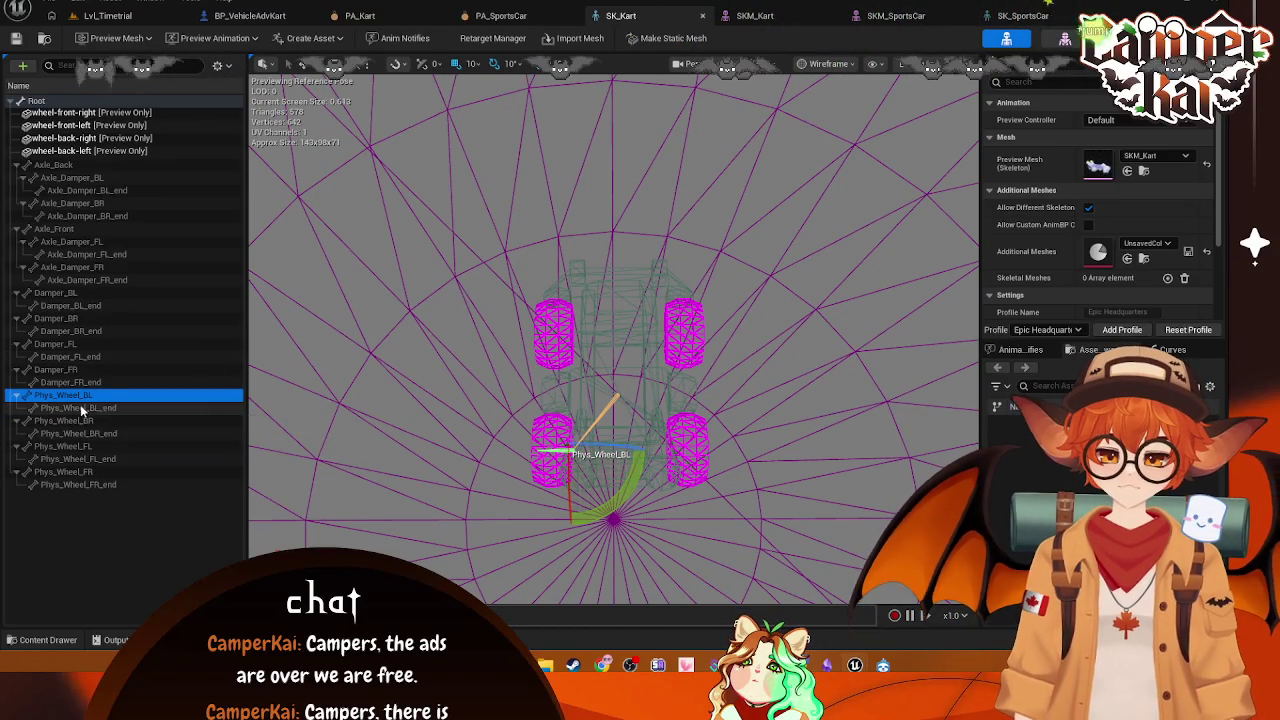
{"action": "left_click", "coordinate": [88, 408]}
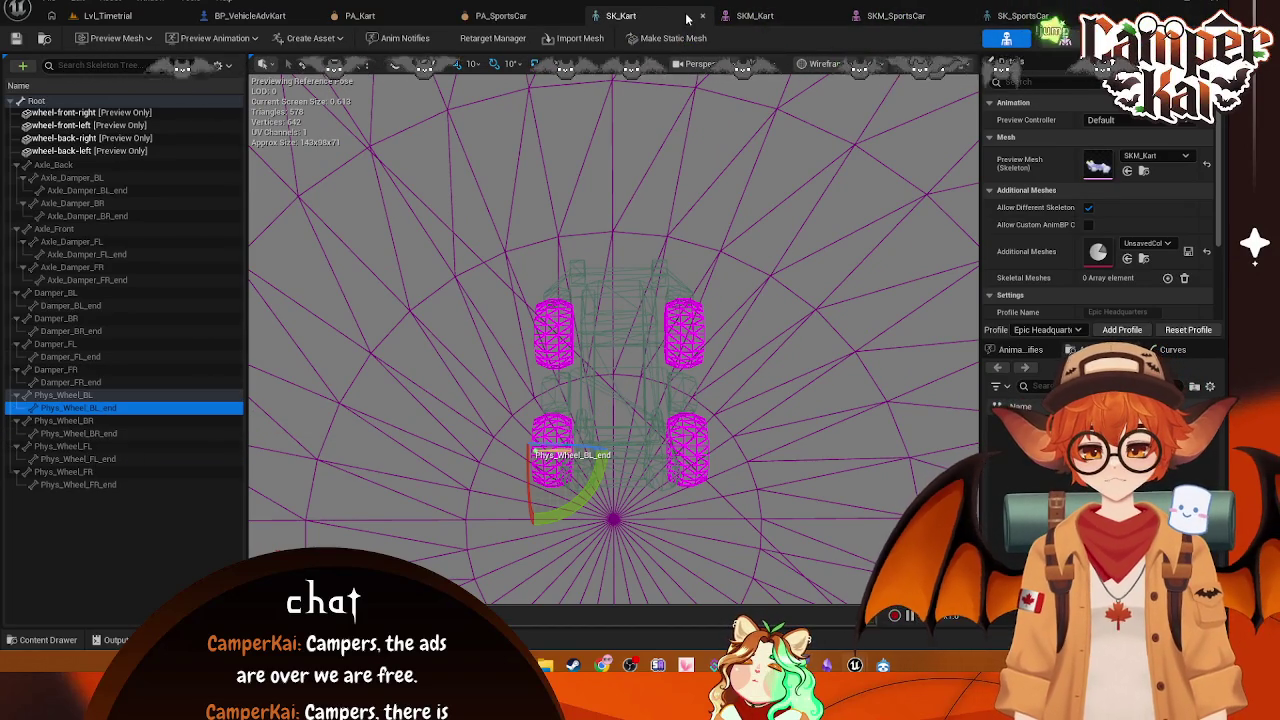
{"action": "left_click", "coordinate": [752, 15]}
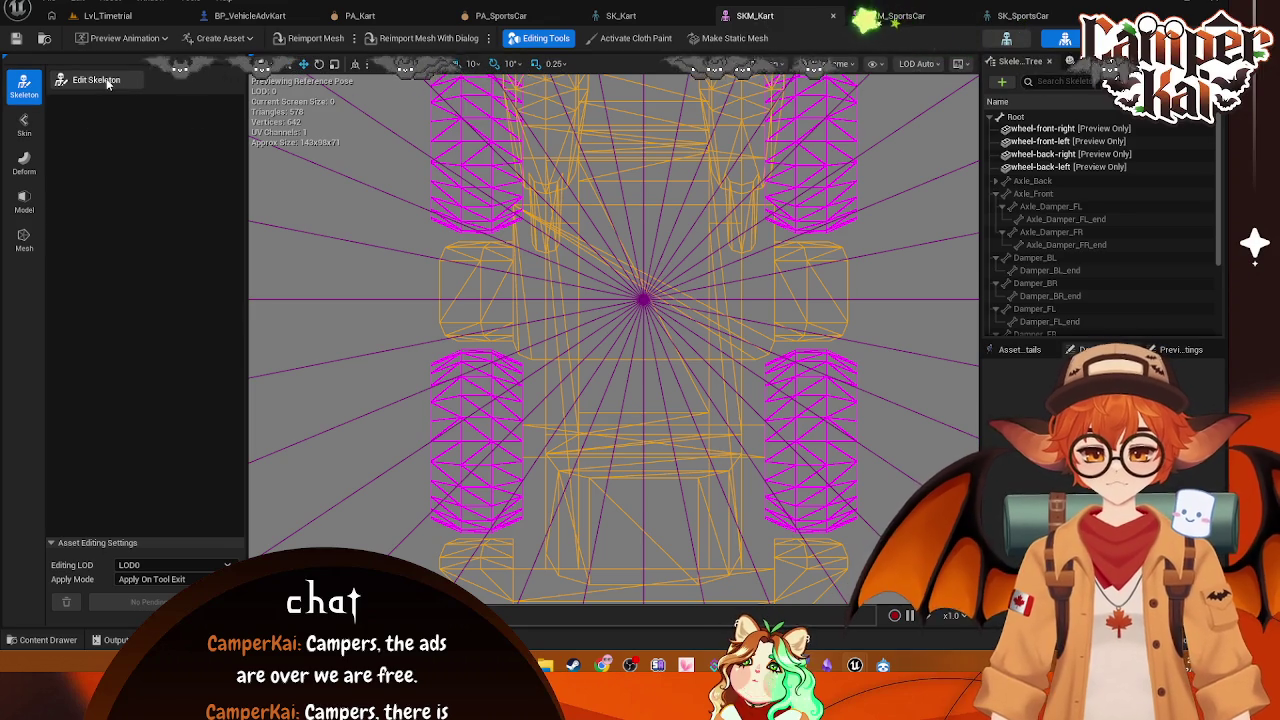
Step: In Edit Skeleton mode, slide the Phys_Wheel_FR bone along Y onto the opposite front wheel
{"action": "left_click", "coordinate": [90, 80]}
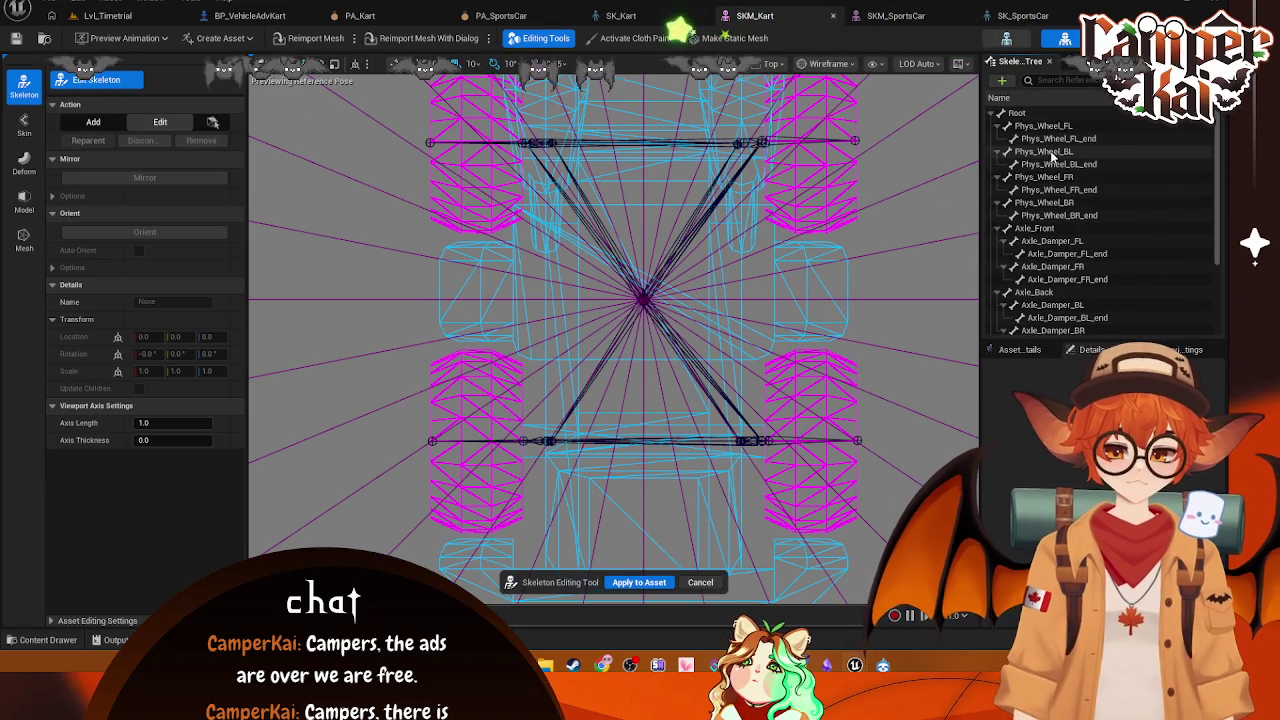
{"action": "left_click", "coordinate": [846, 257]}
{"action": "scroll", "coordinate": [846, 252], "scroll_direction": "down", "scroll_amount": 4}
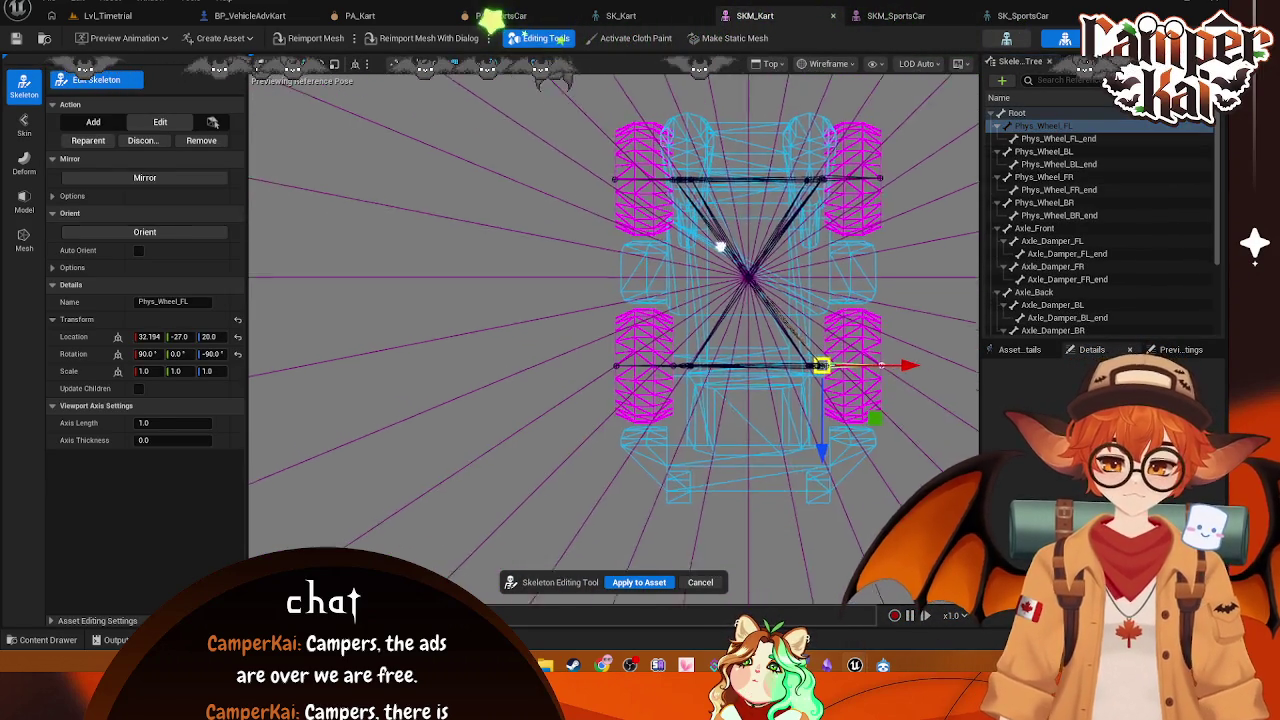
{"action": "scroll", "coordinate": [703, 251], "scroll_direction": "up", "scroll_amount": 5}
{"action": "scroll", "coordinate": [521, 237], "scroll_direction": "down", "scroll_amount": 5}
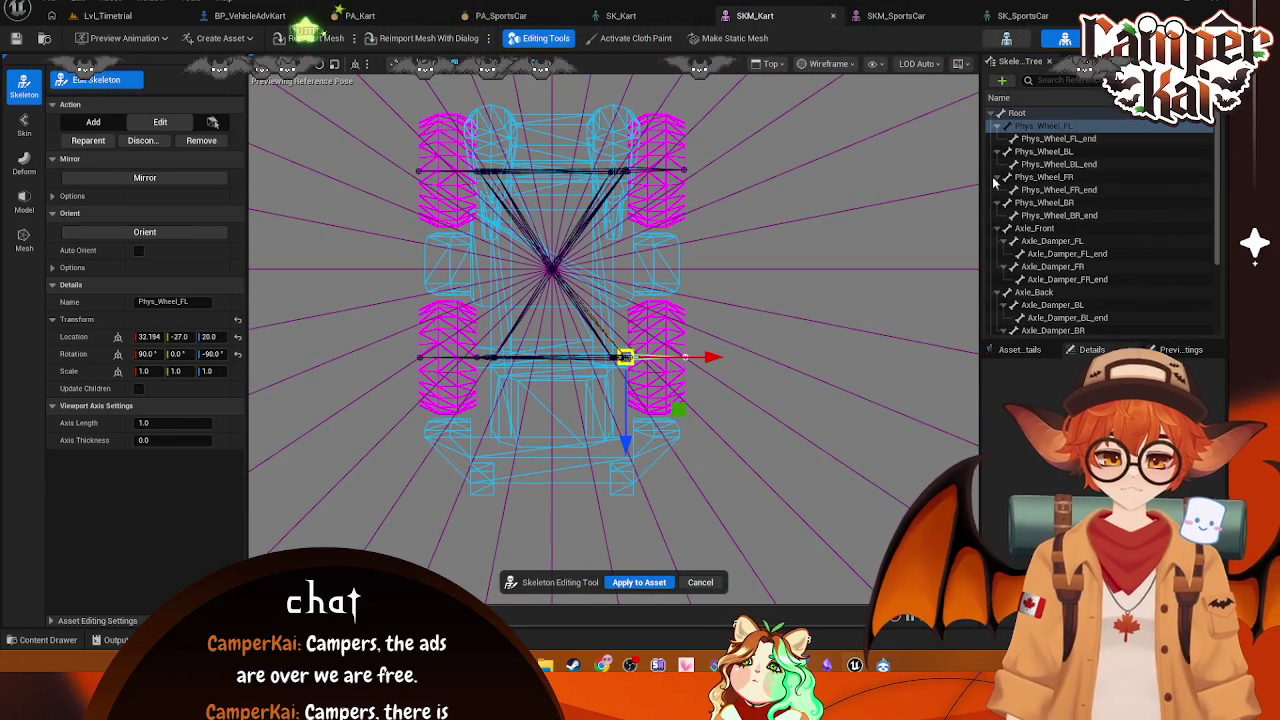
{"action": "left_click", "coordinate": [1069, 174]}
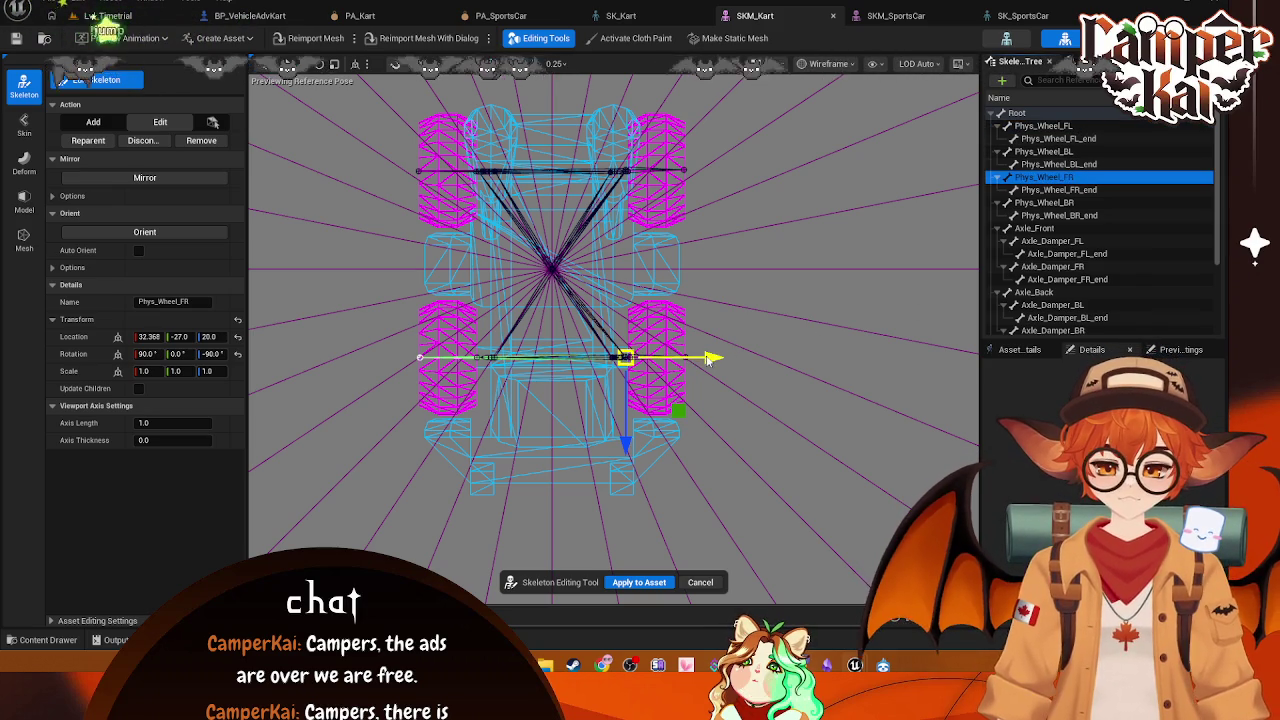
{"action": "left_click_drag", "start_coordinate": [697, 357], "coordinate": [554, 356]}
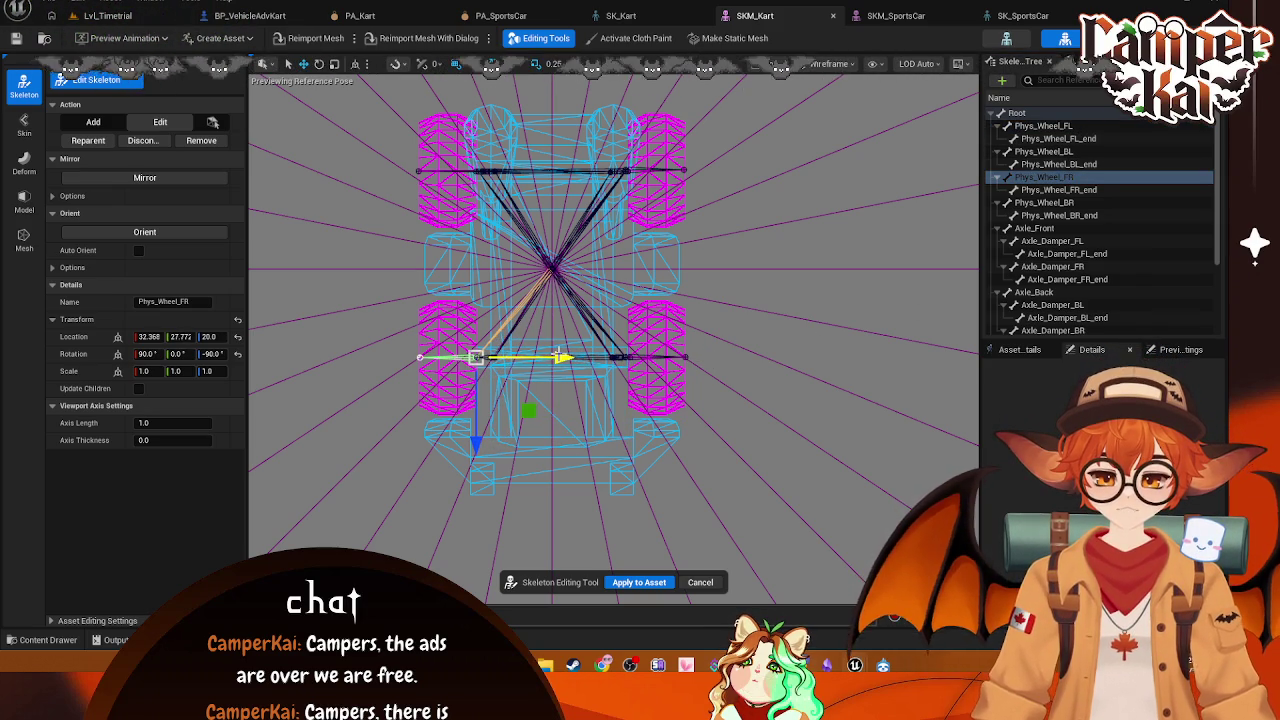
Step: Slide Phys_Wheel_BR onto the opposite back wheel, check the BL and FR positions, and return to PA_Kart
{"action": "left_click", "coordinate": [1044, 202]}
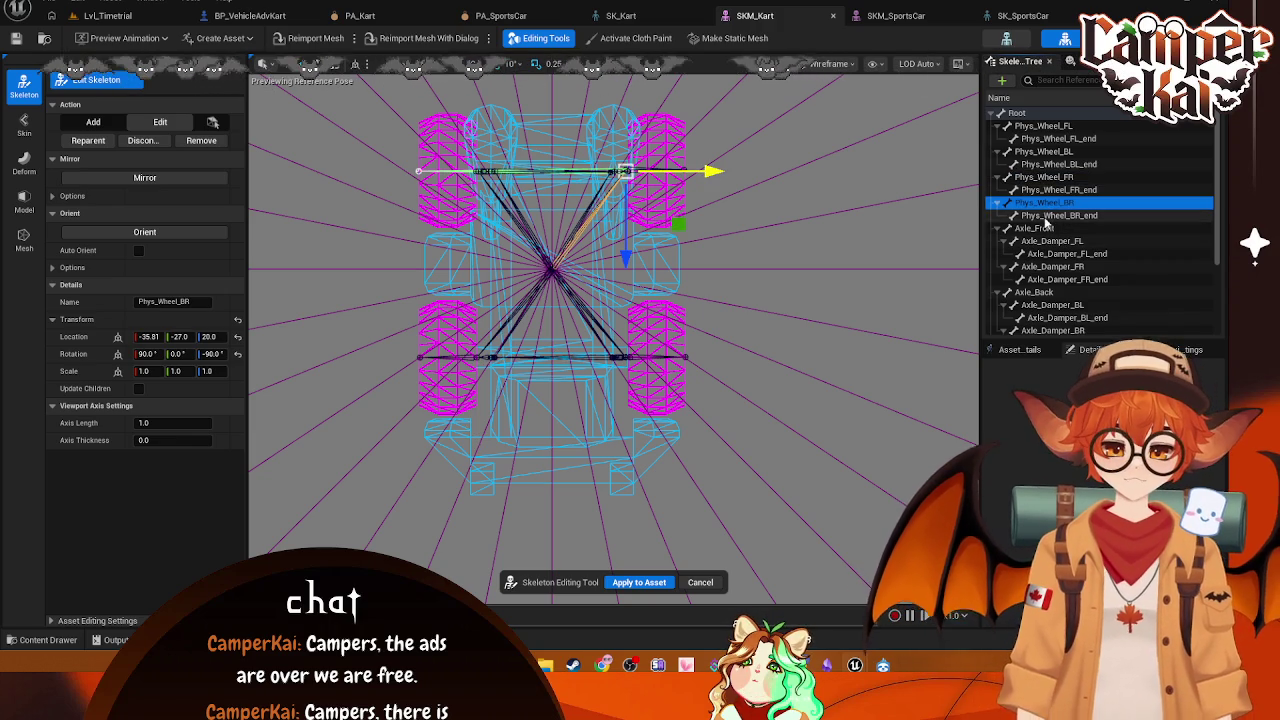
{"action": "left_click_drag", "start_coordinate": [720, 175], "coordinate": [598, 172]}
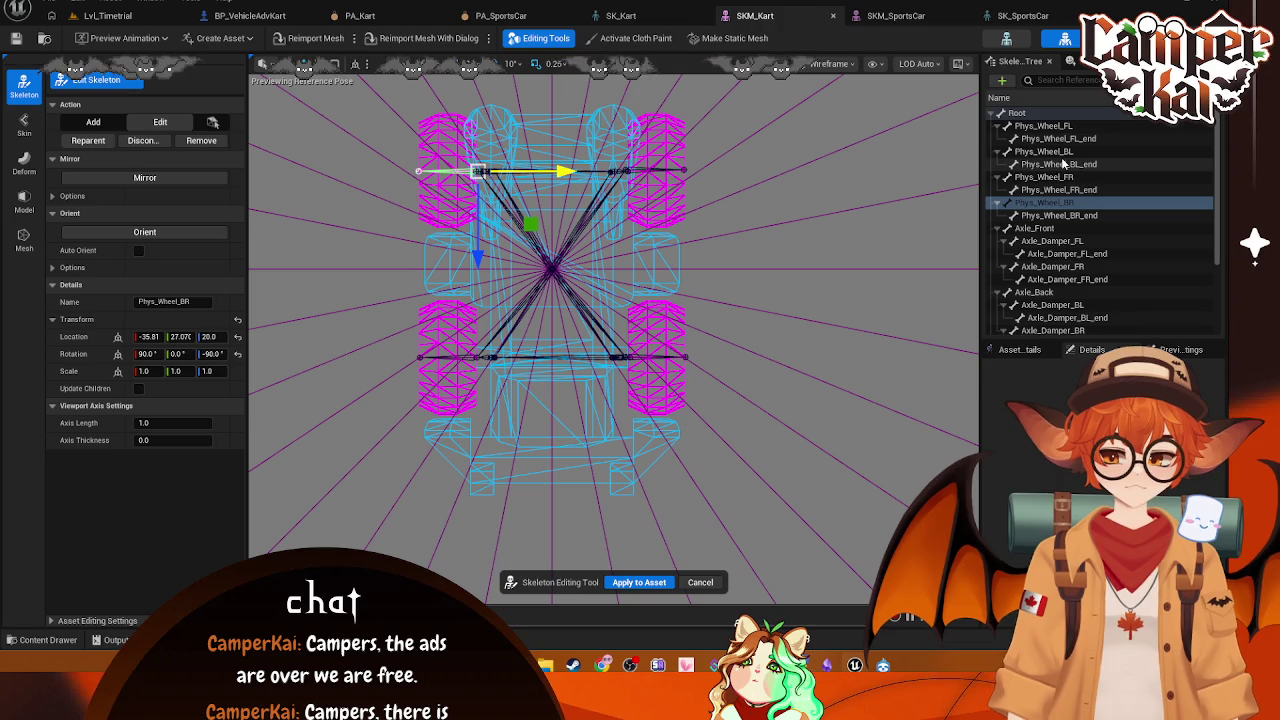
{"action": "left_click", "coordinate": [1044, 151]}
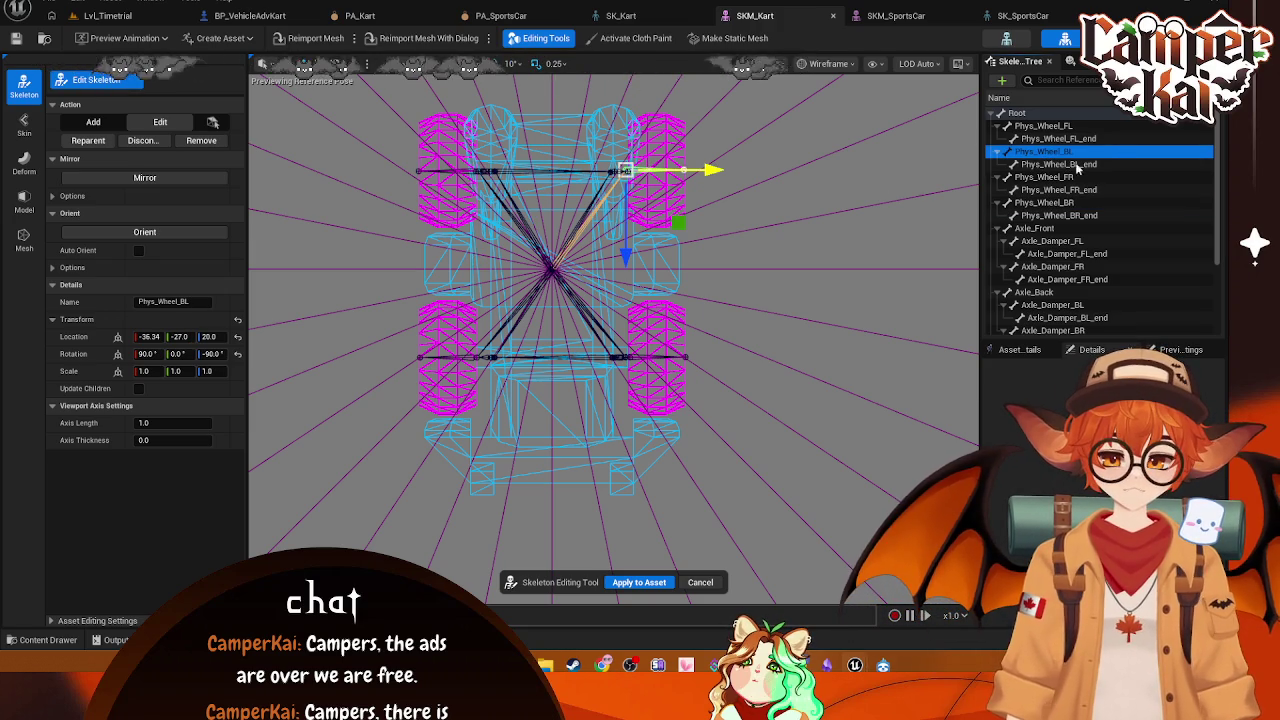
{"action": "left_click", "coordinate": [1045, 177]}
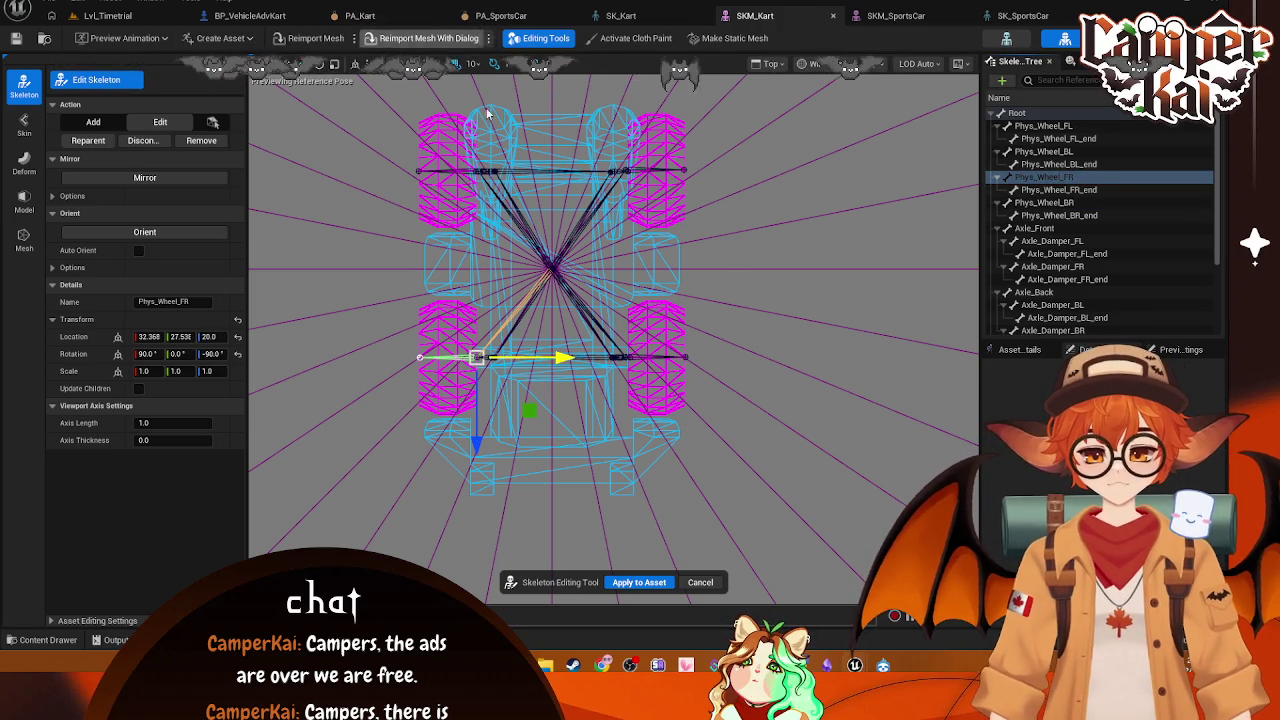
{"action": "left_click", "coordinate": [365, 16]}
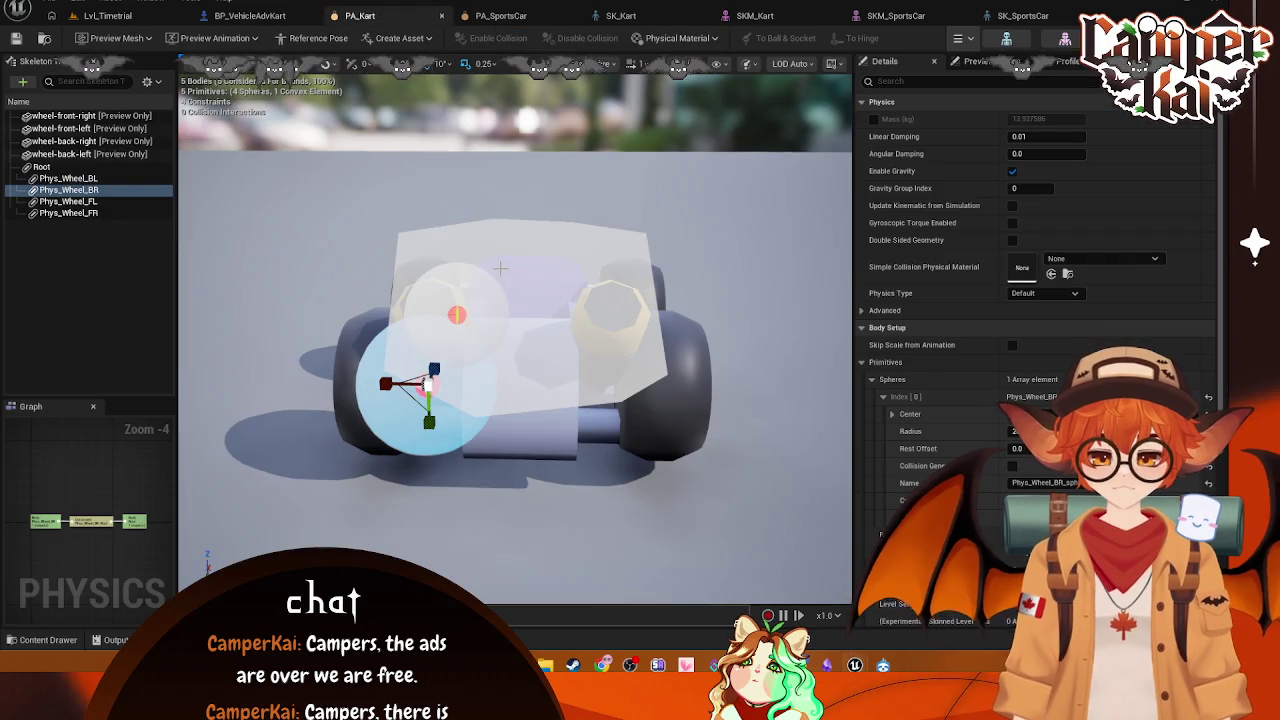
Step: Delete the four existing wheel bodies from PA_Kart
{"action": "left_click", "coordinate": [103, 212]}
{"action": "key", "text": "Up"}
{"action": "key", "text": "Up"}
{"action": "key", "text": "Up"}
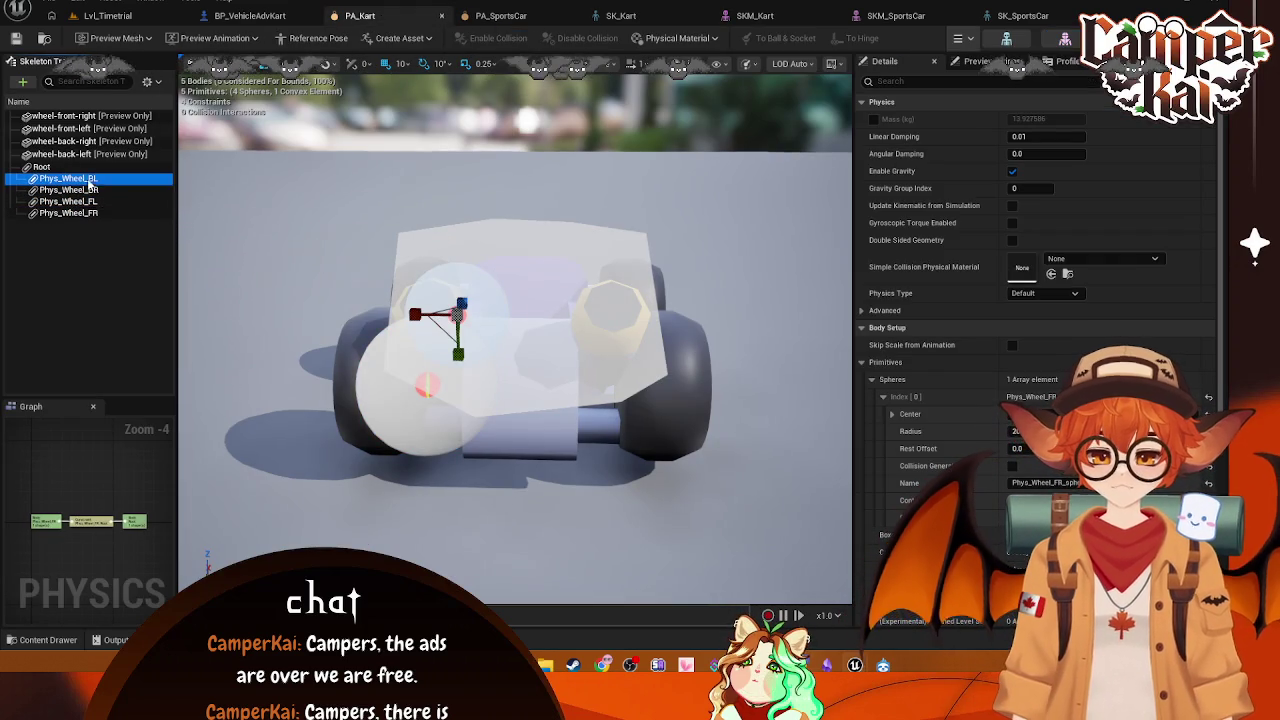
{"action": "left_click", "coordinate": [104, 213], "text": "shift"}
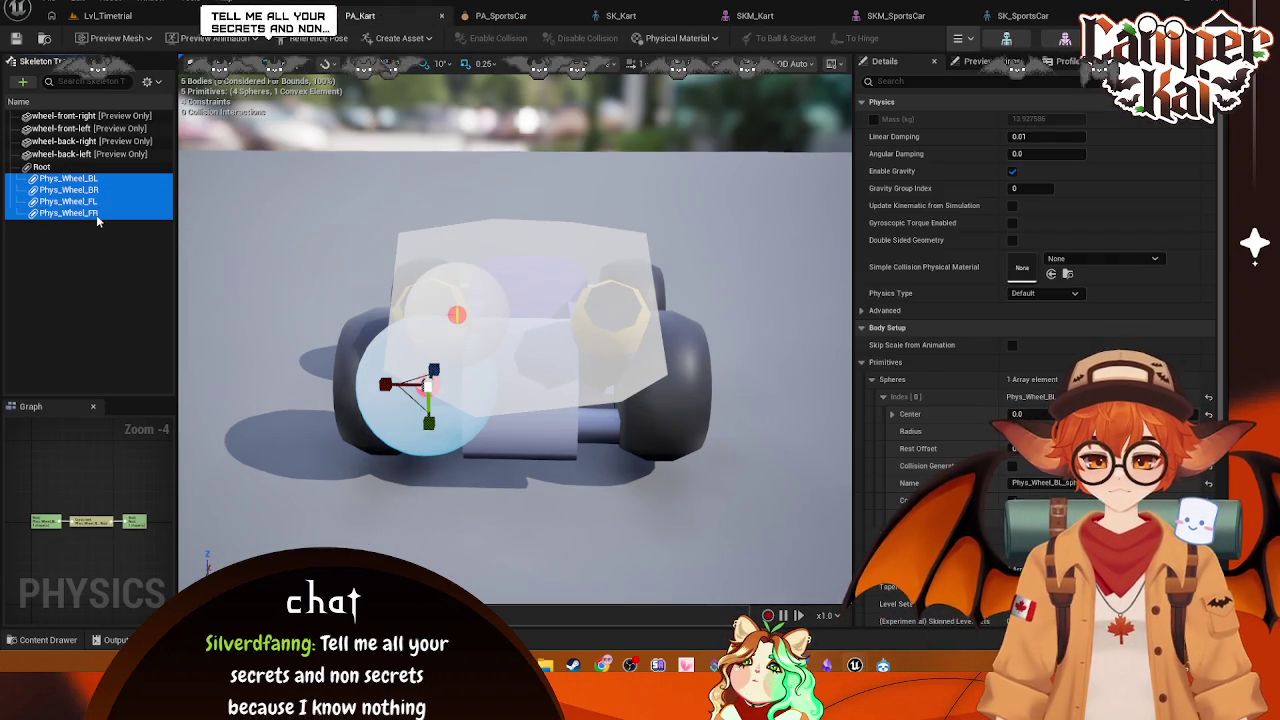
{"action": "key", "text": "Delete"}
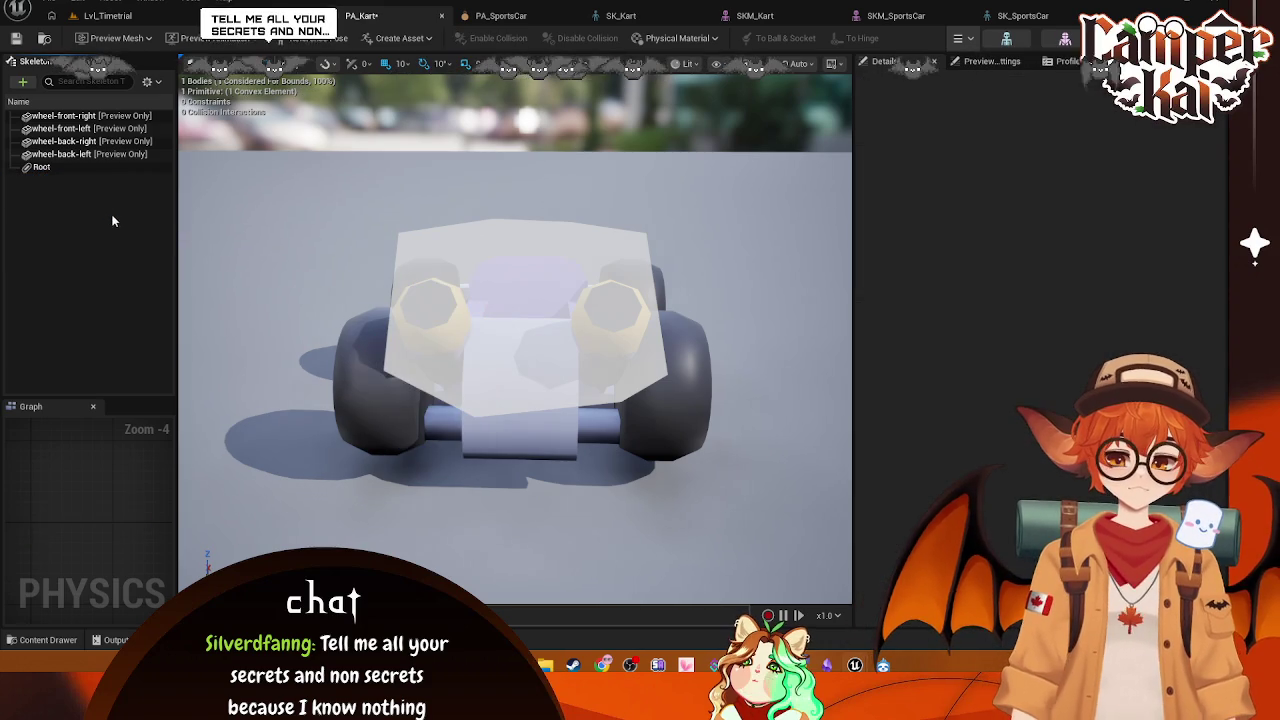
{"action": "left_click", "coordinate": [60, 167]}
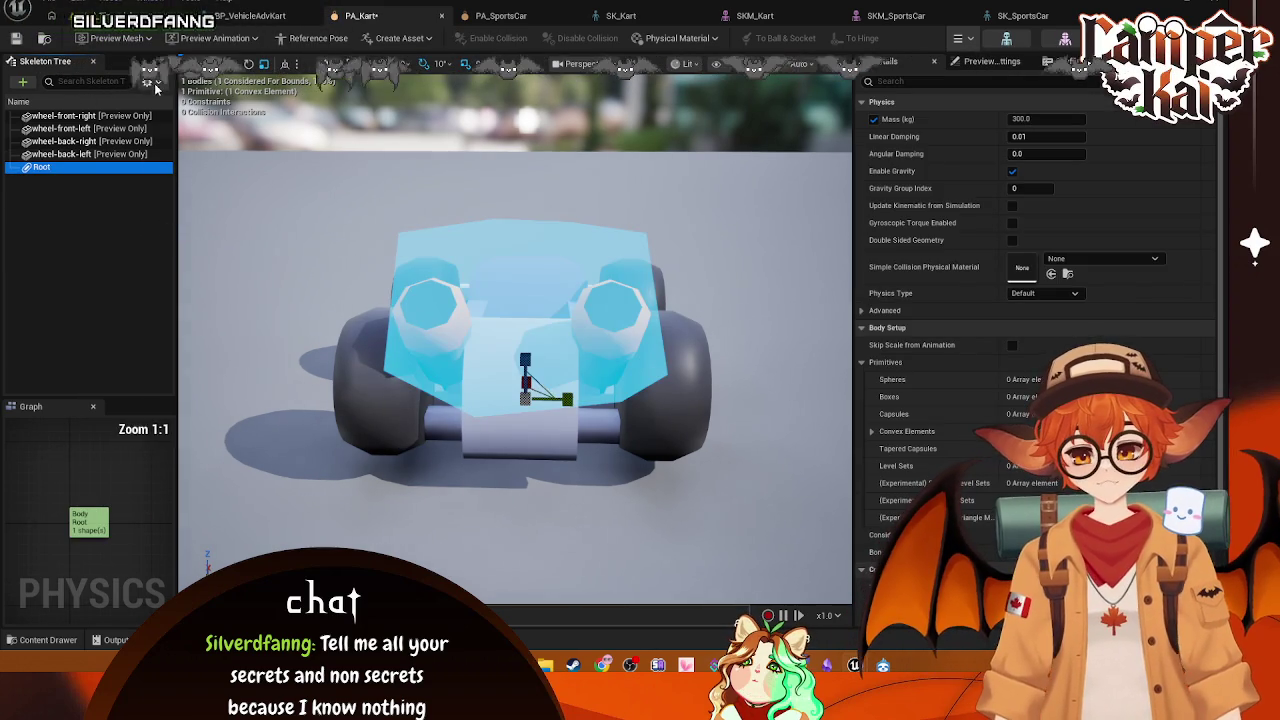
Step: Show all bones in the skeleton tree and create a sphere body on Phys_Wheel_BL
{"action": "left_click", "coordinate": [150, 81]}
{"action": "left_click", "coordinate": [214, 382]}
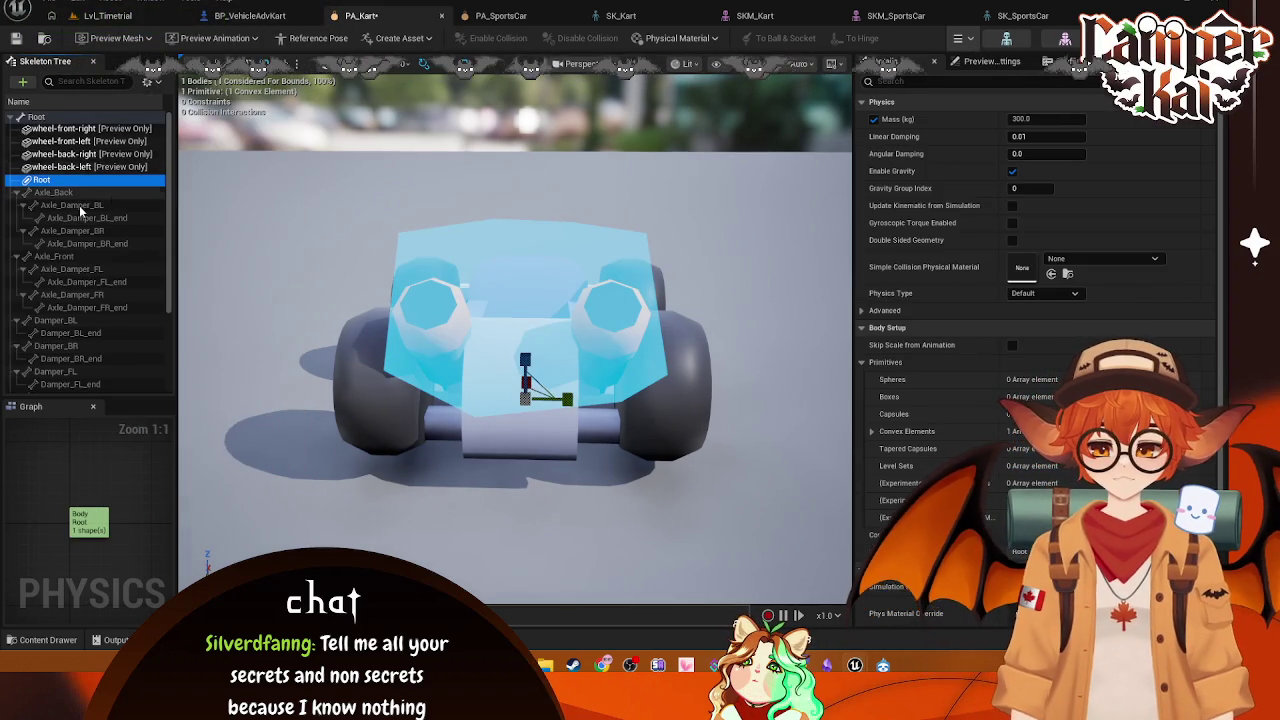
{"action": "scroll", "coordinate": [75, 220], "scroll_direction": "down", "scroll_amount": 3}
{"action": "left_click", "coordinate": [62, 296]}
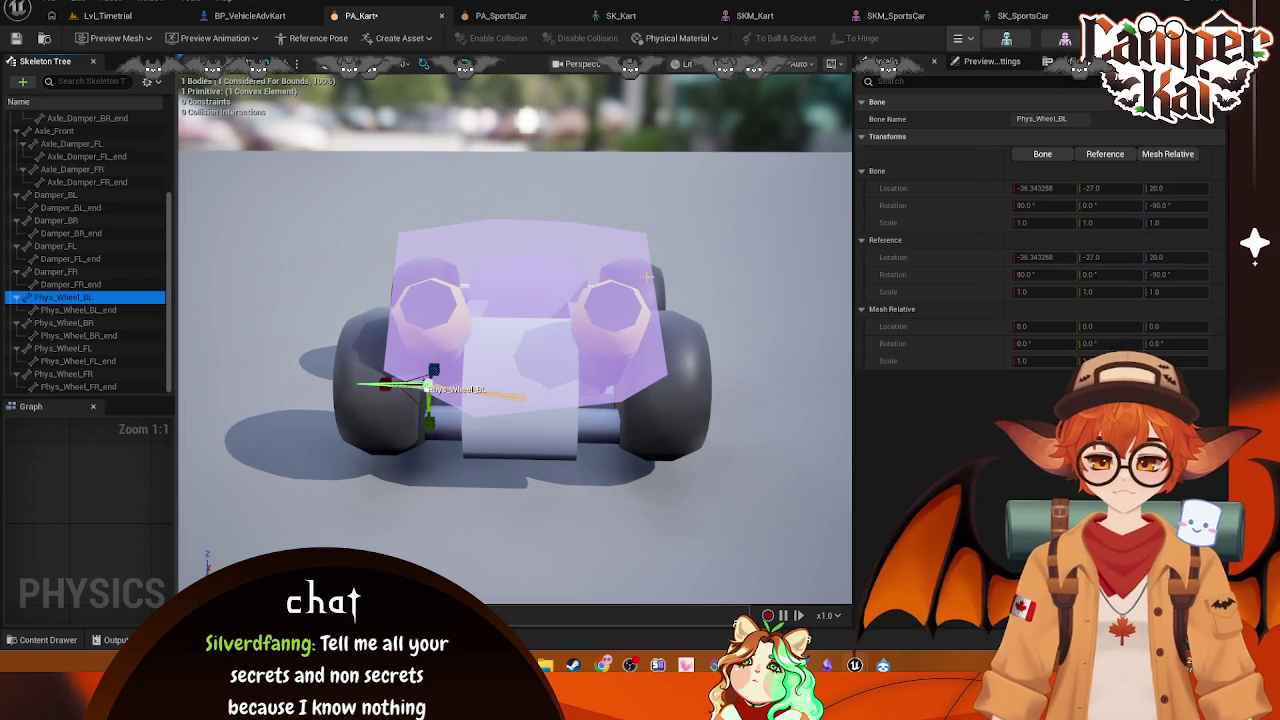
{"action": "right_click", "coordinate": [92, 297]}
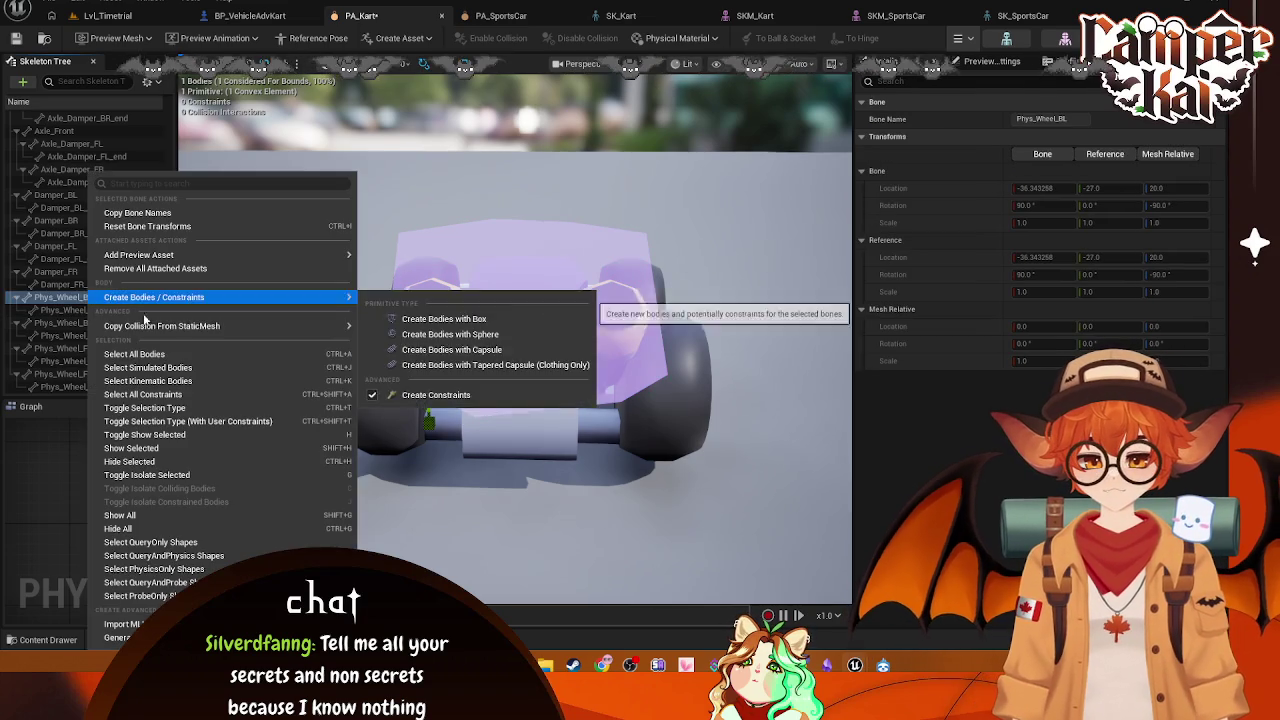
{"action": "mouse_move", "coordinate": [192, 297]}
{"action": "left_click", "coordinate": [450, 334]}
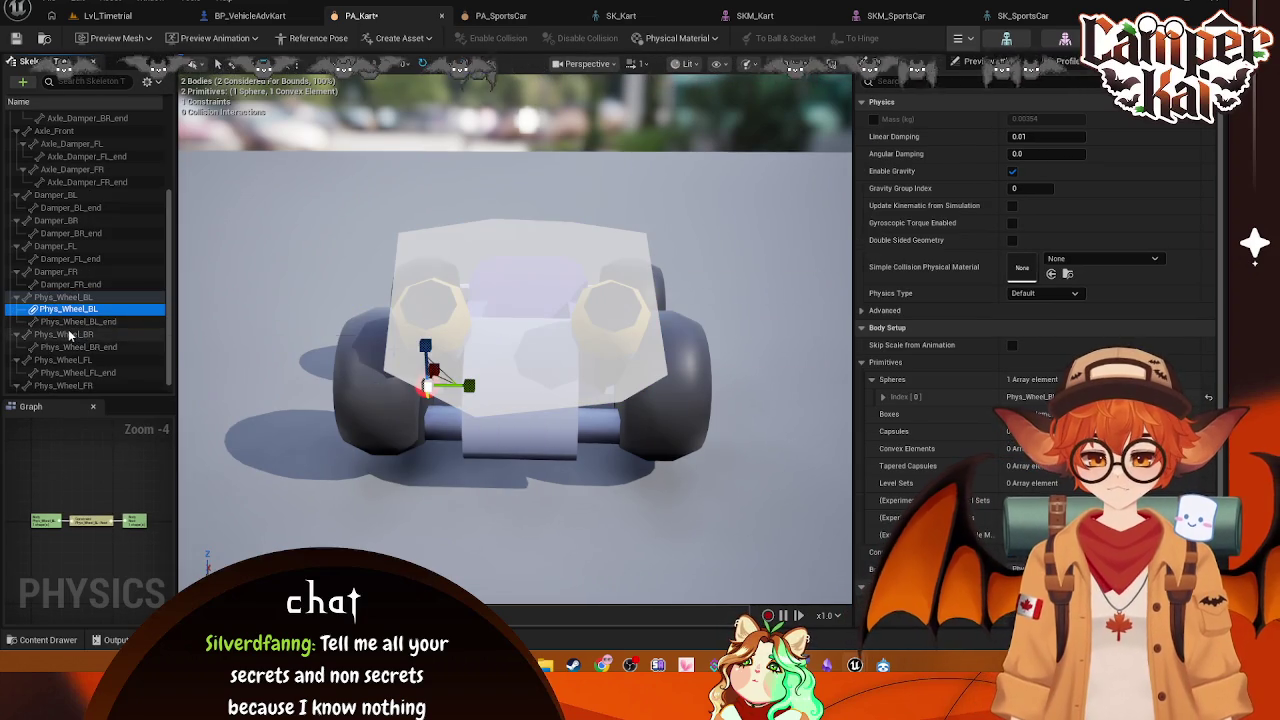
Step: Create sphere bodies on the Phys_Wheel_BR, Phys_Wheel_FL and Phys_Wheel_FR bones
{"action": "right_click", "coordinate": [72, 334]}
{"action": "mouse_move", "coordinate": [133, 328]}
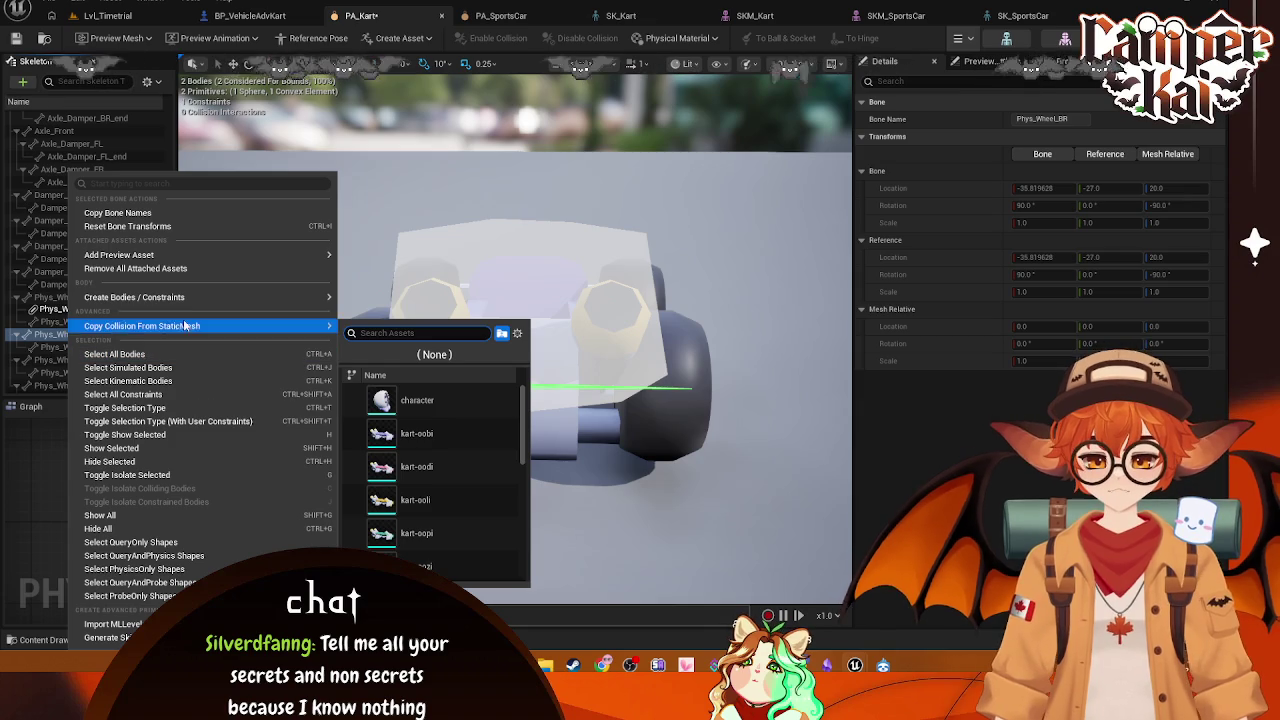
{"action": "mouse_move", "coordinate": [200, 297]}
{"action": "left_click", "coordinate": [427, 334]}
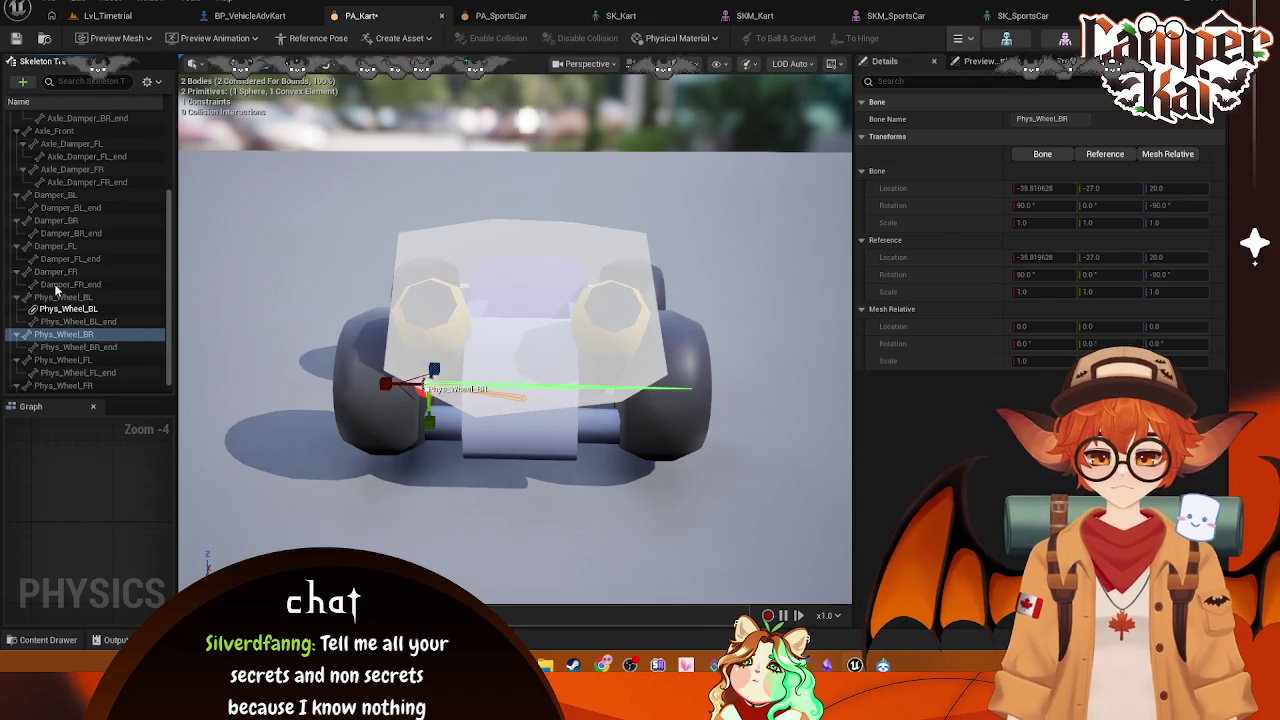
{"action": "right_click", "coordinate": [62, 352]}
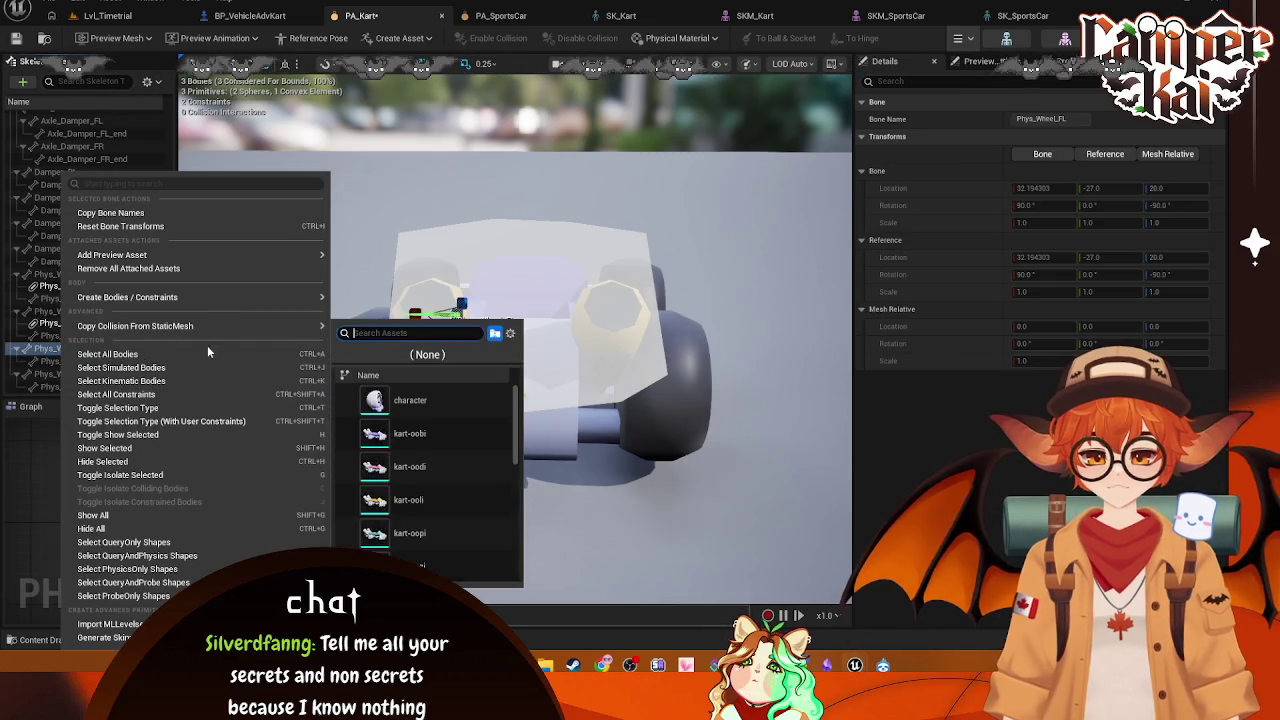
{"action": "mouse_move", "coordinate": [200, 297]}
{"action": "left_click", "coordinate": [448, 334]}
{"action": "right_click", "coordinate": [55, 376]}
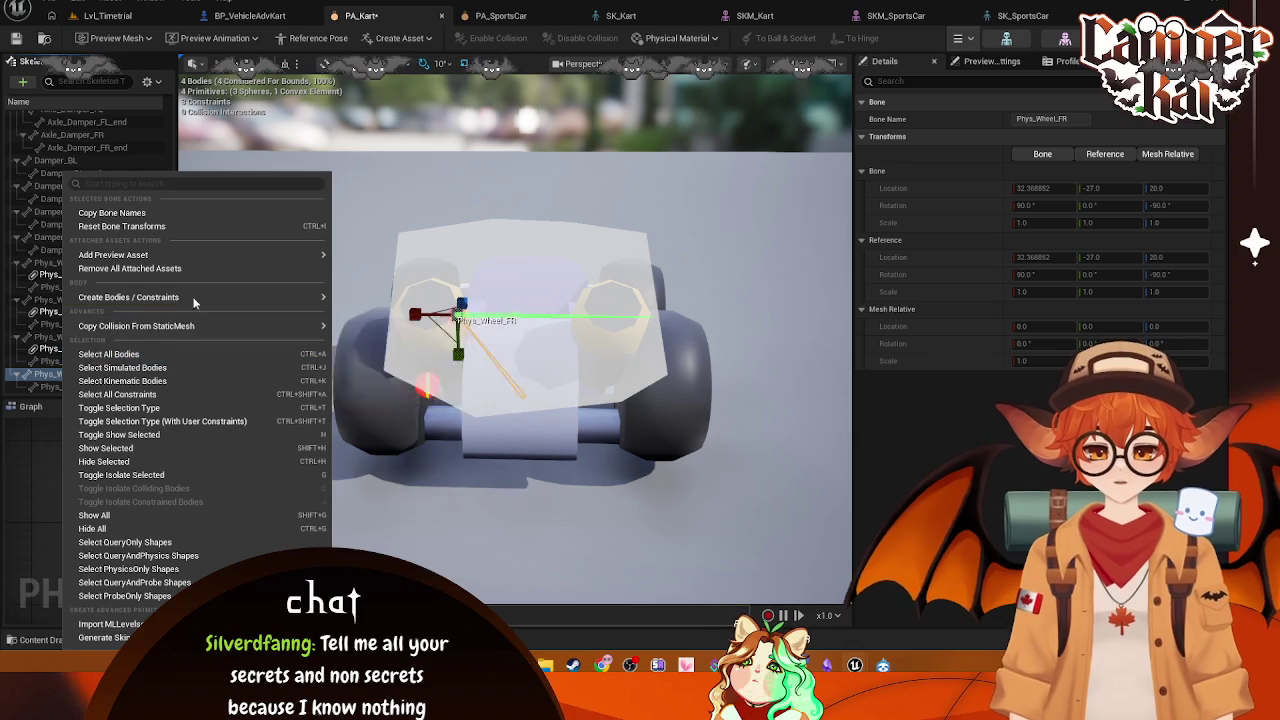
{"action": "mouse_move", "coordinate": [194, 297]}
{"action": "left_click", "coordinate": [468, 336]}
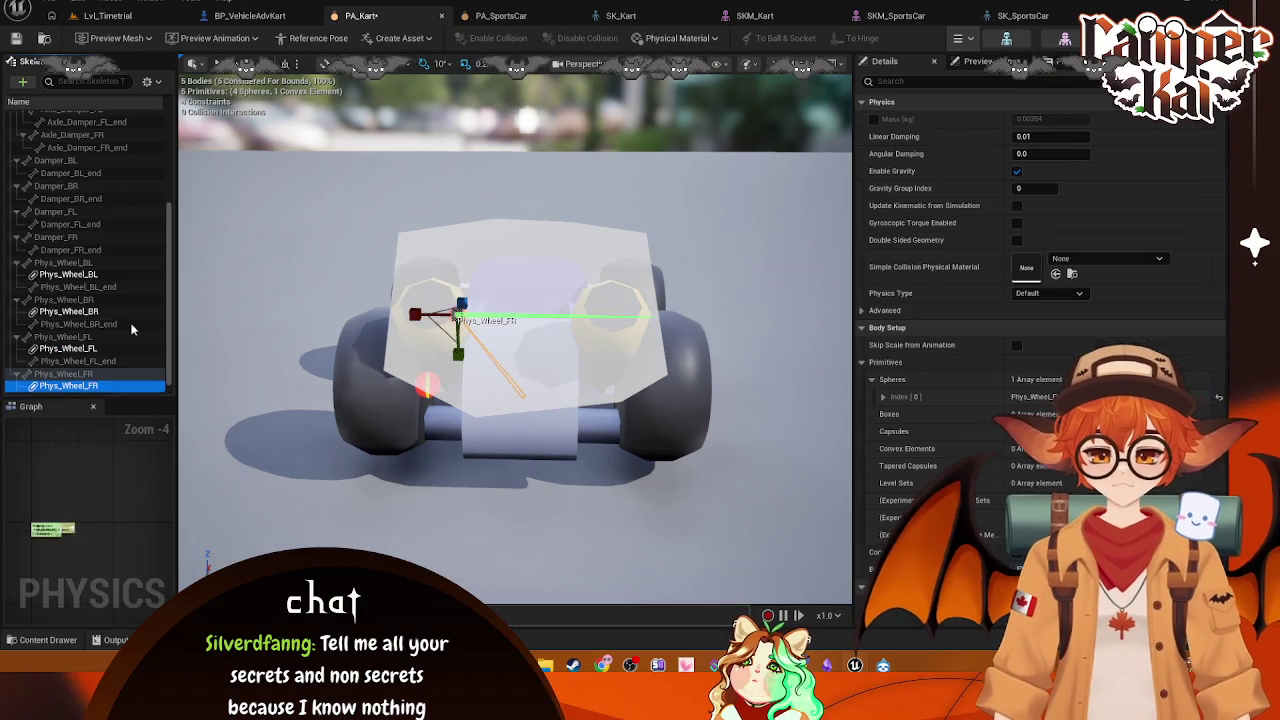
{"action": "left_click", "coordinate": [148, 84]}
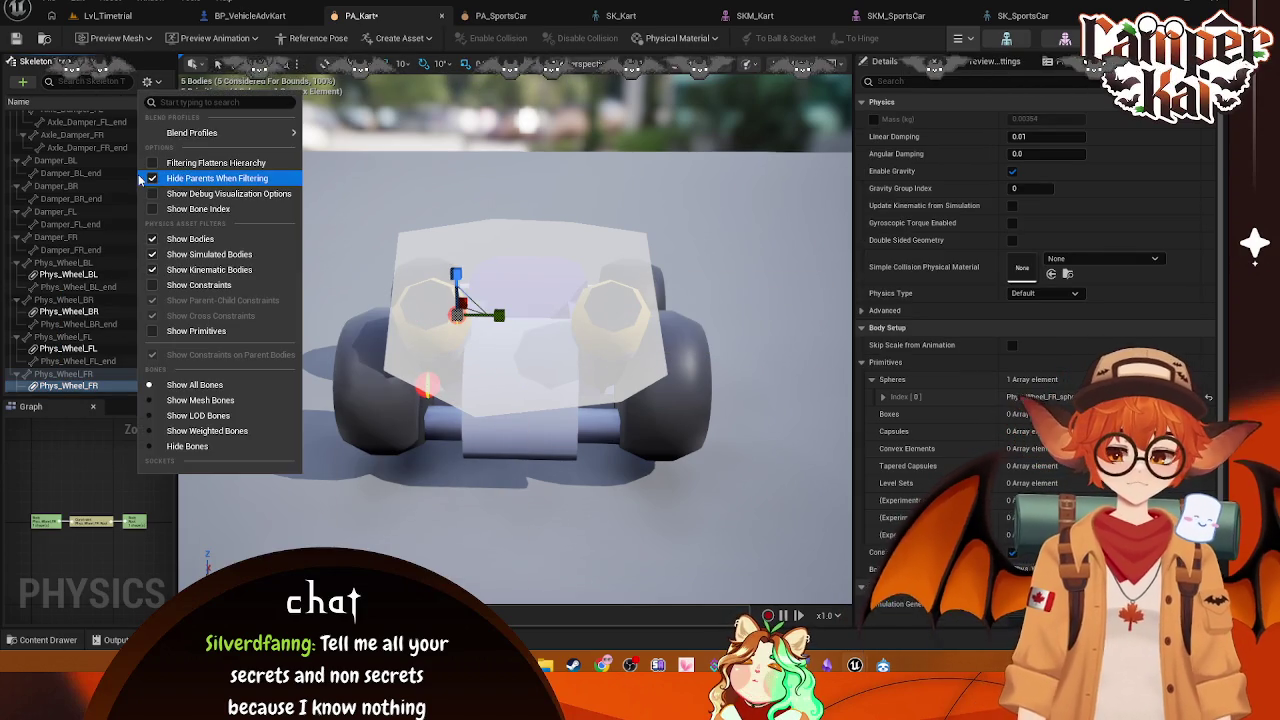
Step: Filter the Skeleton Tree to only bones with physics bodies, then select Phys_Wheel_BL
{"action": "left_click", "coordinate": [147, 81]}
{"action": "left_click", "coordinate": [147, 81]}
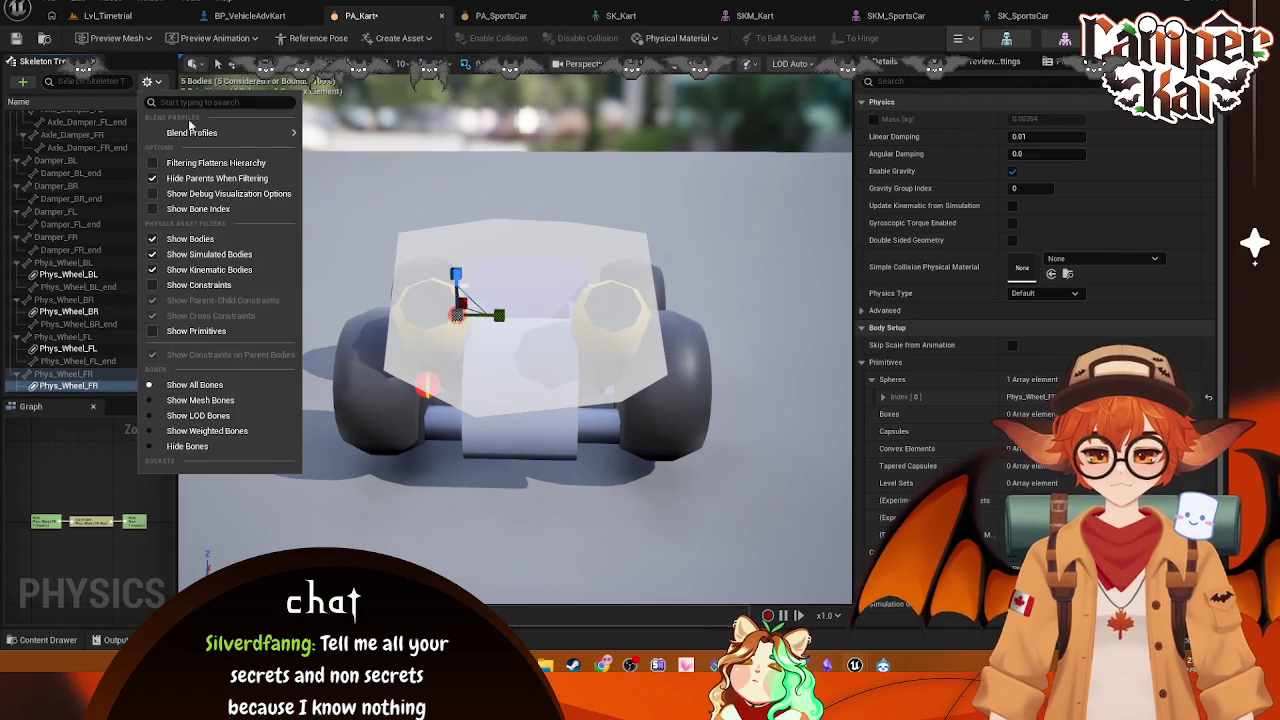
{"action": "left_click", "coordinate": [195, 446]}
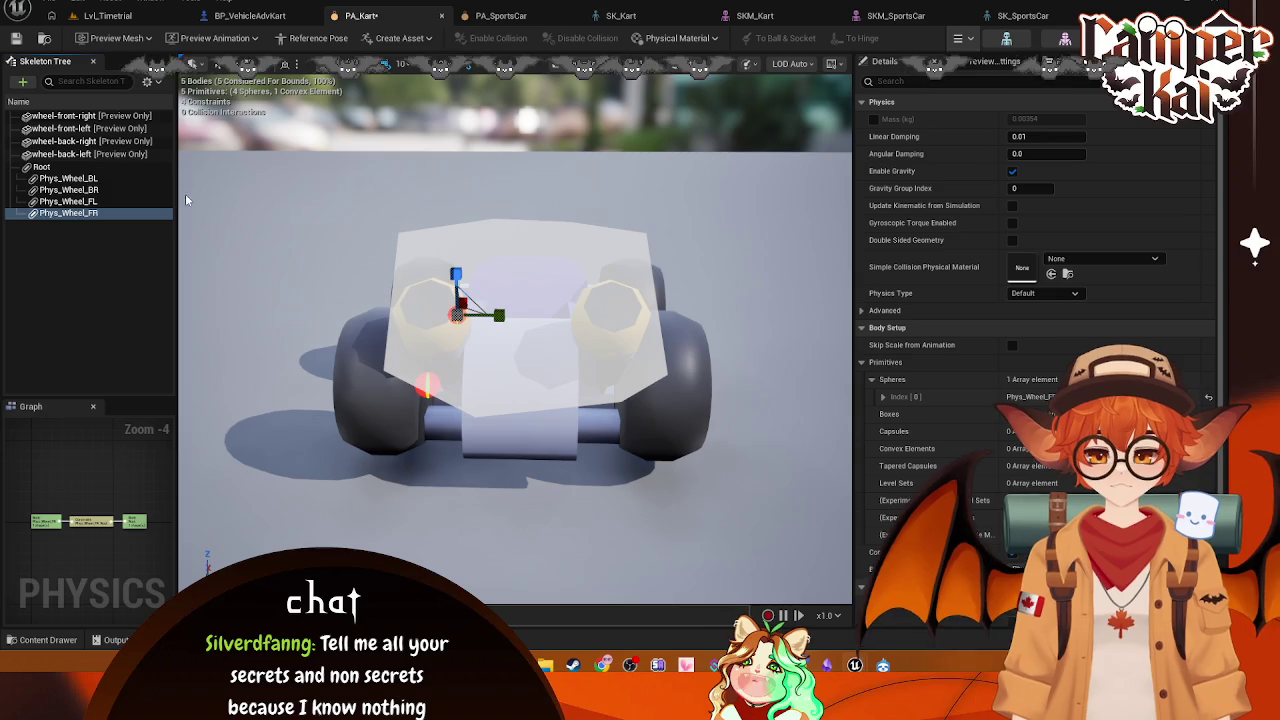
{"action": "left_click", "coordinate": [112, 192]}
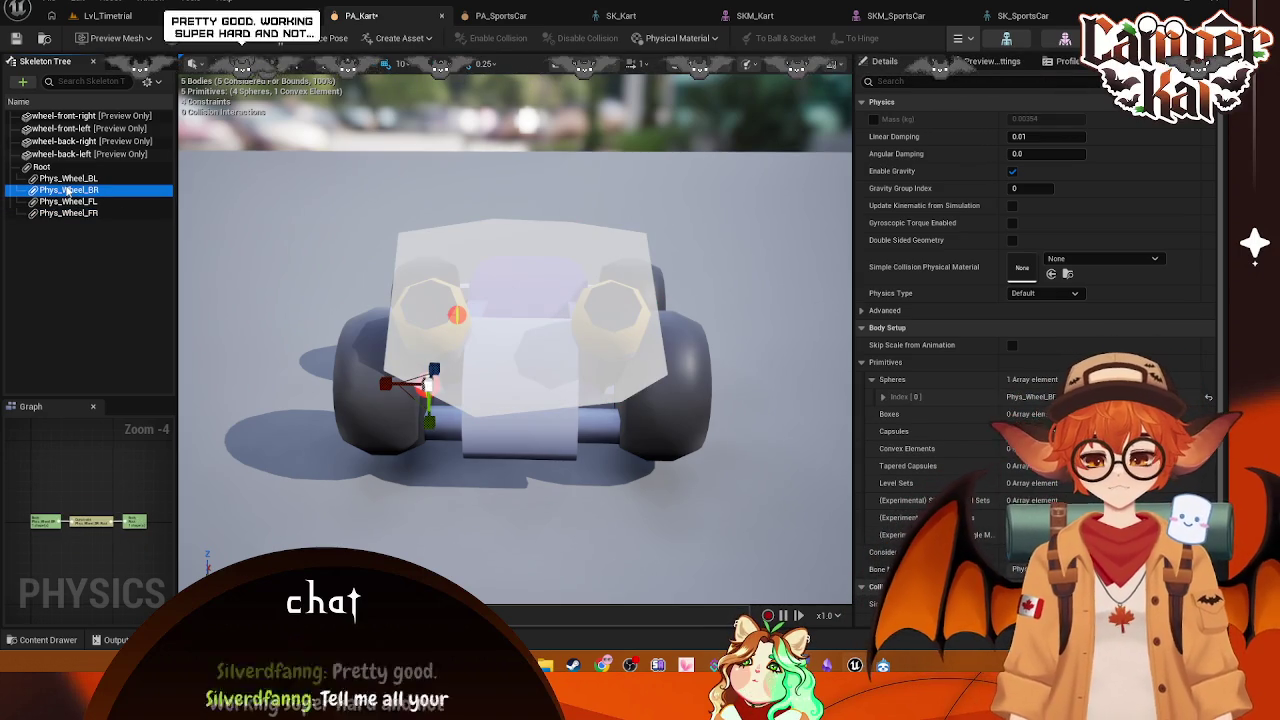
{"action": "left_click", "coordinate": [148, 180]}
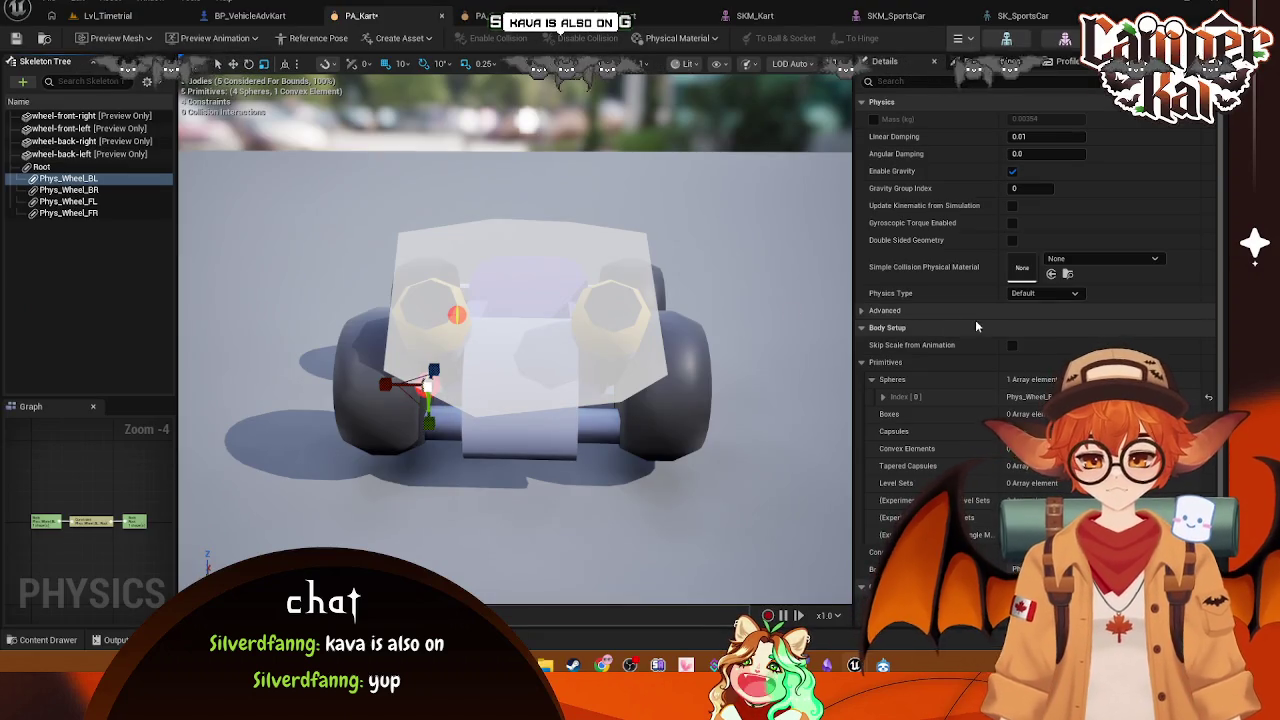
{"action": "scroll", "coordinate": [1013, 394], "scroll_direction": "down", "scroll_amount": 3}
Step: Set the Phys_Wheel_BL sphere's Radius to 20 in Details
{"action": "scroll", "coordinate": [1036, 204], "scroll_direction": "up", "scroll_amount": 3}
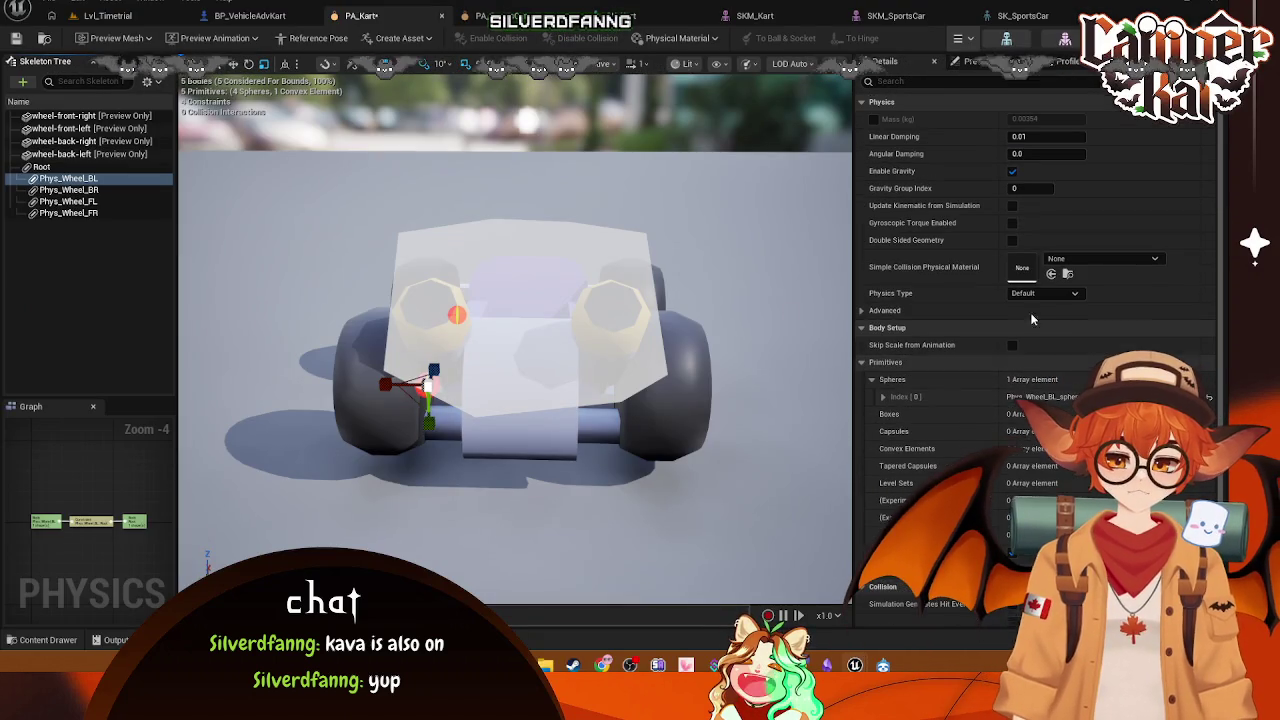
{"action": "scroll", "coordinate": [1036, 204], "scroll_direction": "down", "scroll_amount": 3}
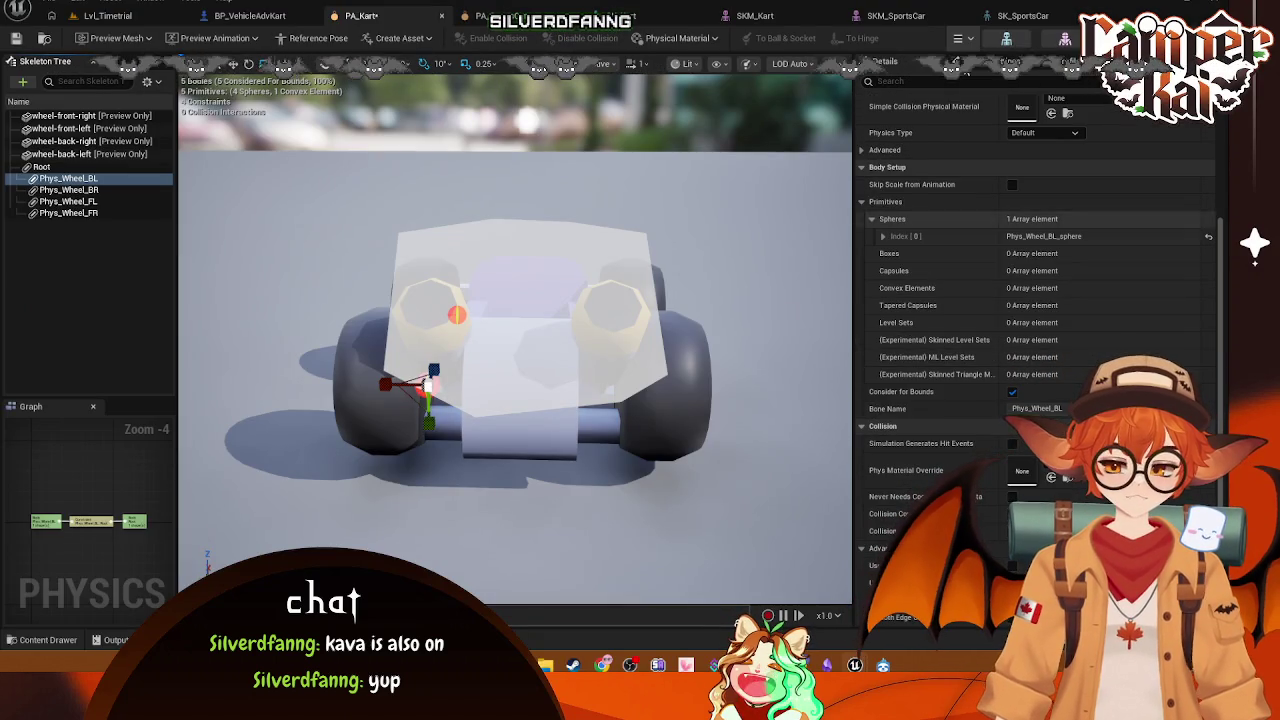
{"action": "scroll", "coordinate": [1040, 300], "scroll_direction": "down", "scroll_amount": 10}
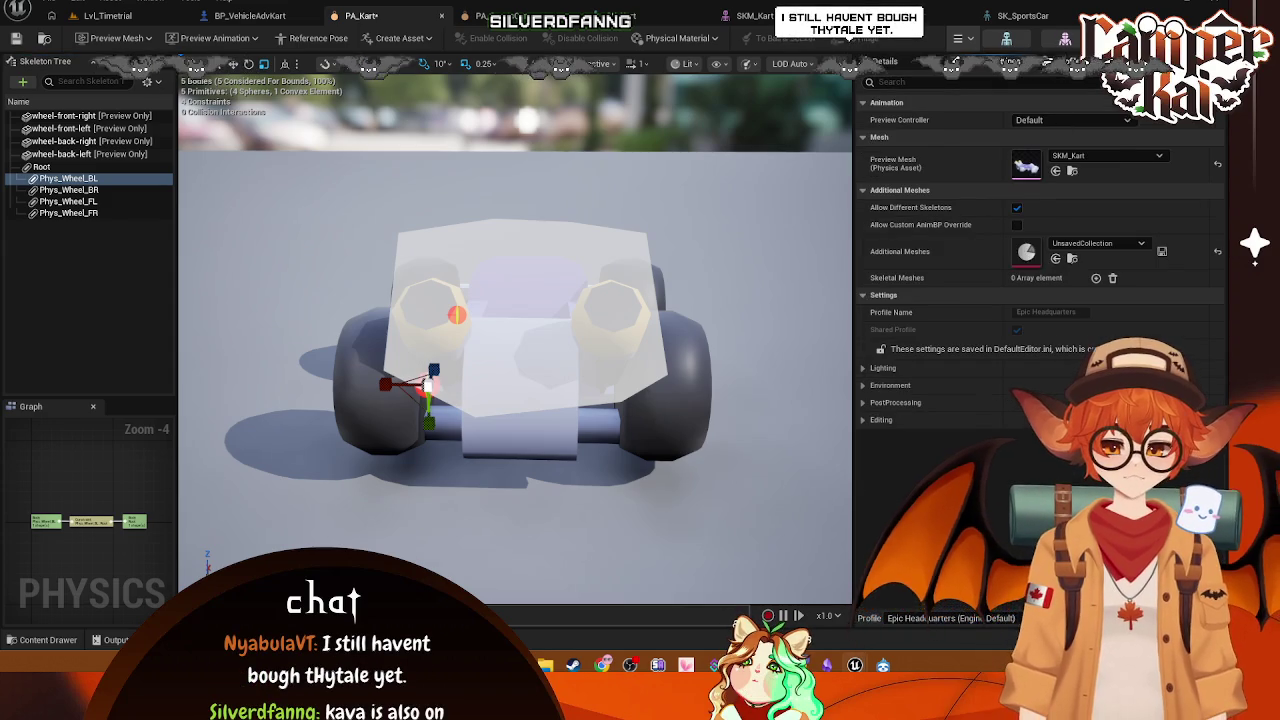
{"action": "scroll", "coordinate": [1040, 300], "scroll_direction": "up", "scroll_amount": 10}
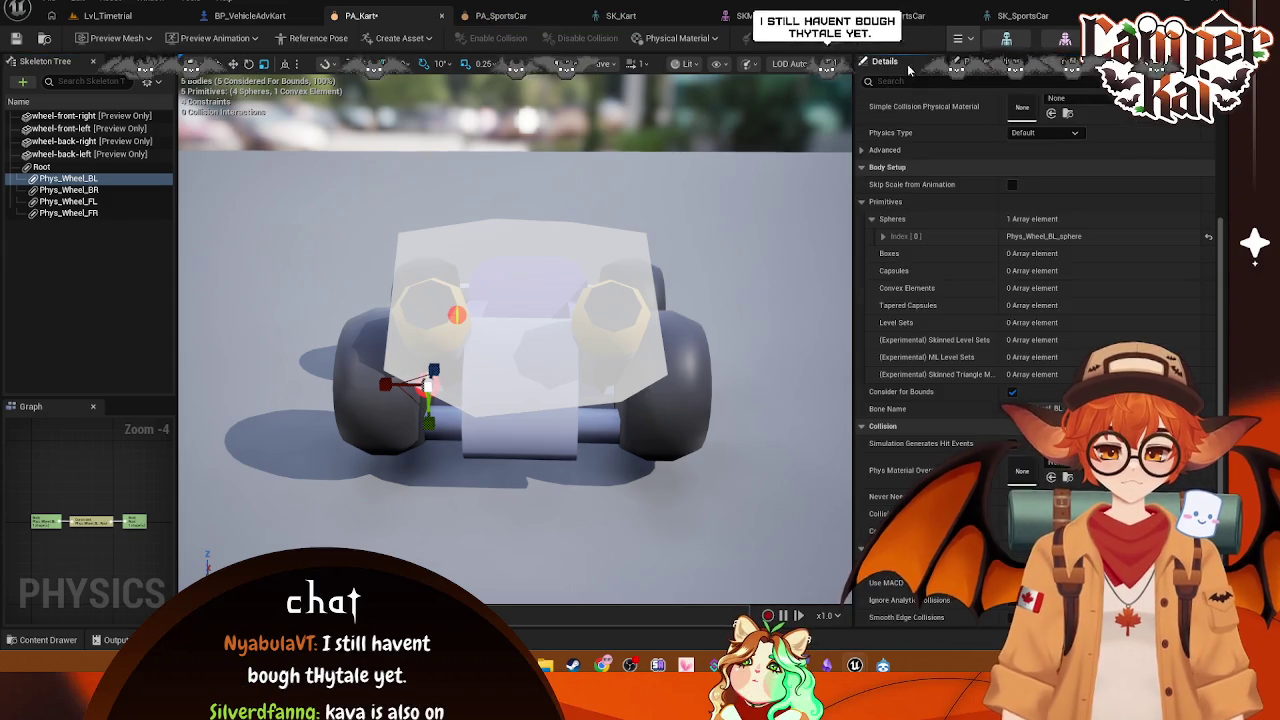
{"action": "left_click", "coordinate": [883, 236]}
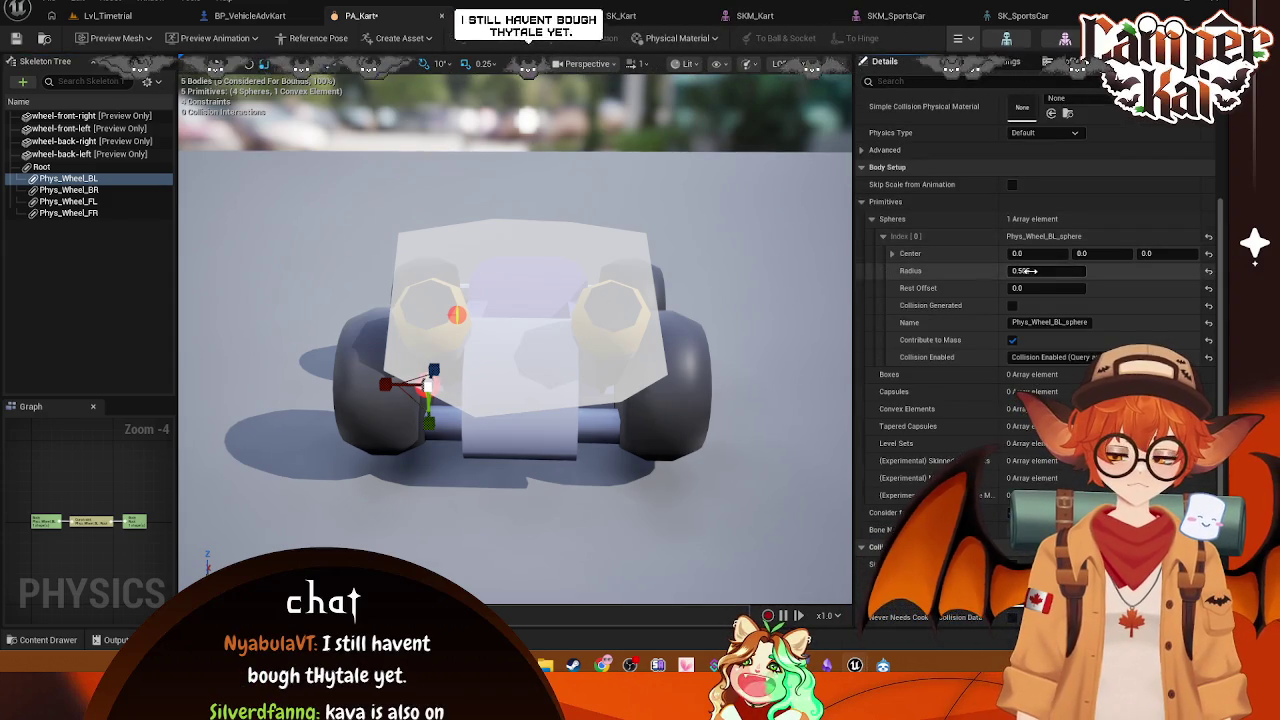
{"action": "left_click", "coordinate": [1029, 287]}
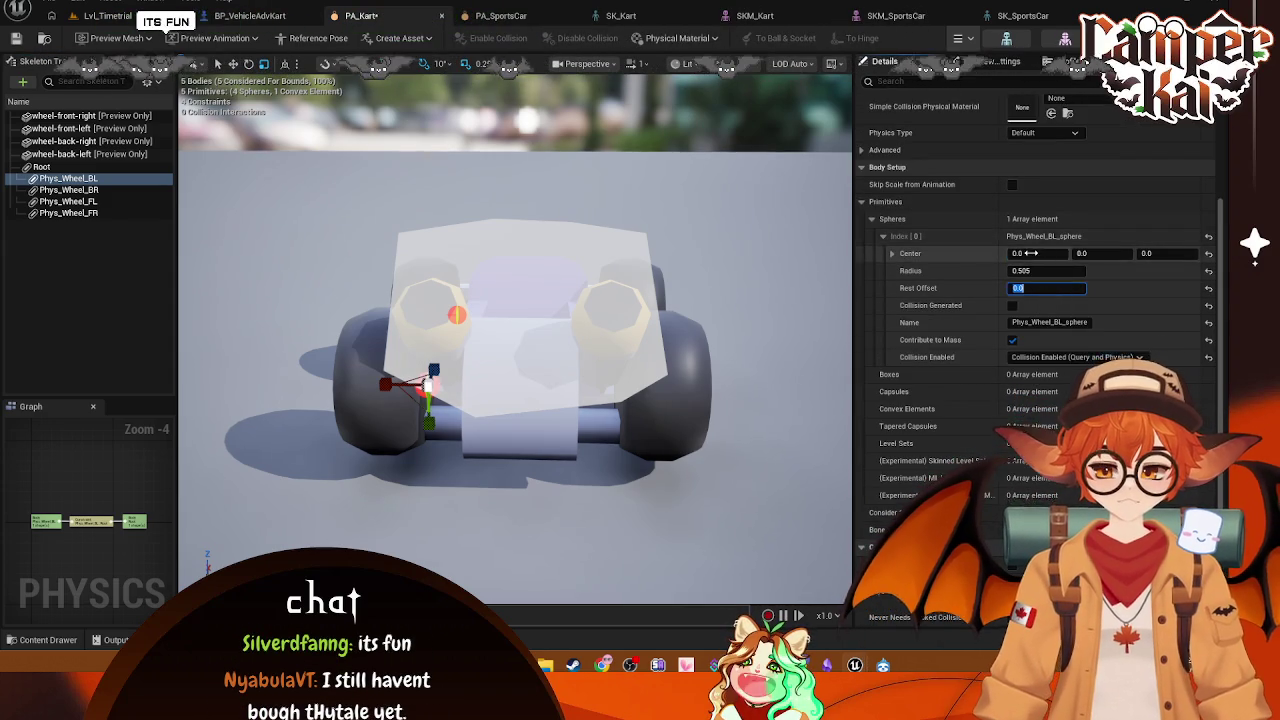
{"action": "left_click", "coordinate": [1037, 275]}
{"action": "type", "text": "20"}
{"action": "key", "text": "Return"}
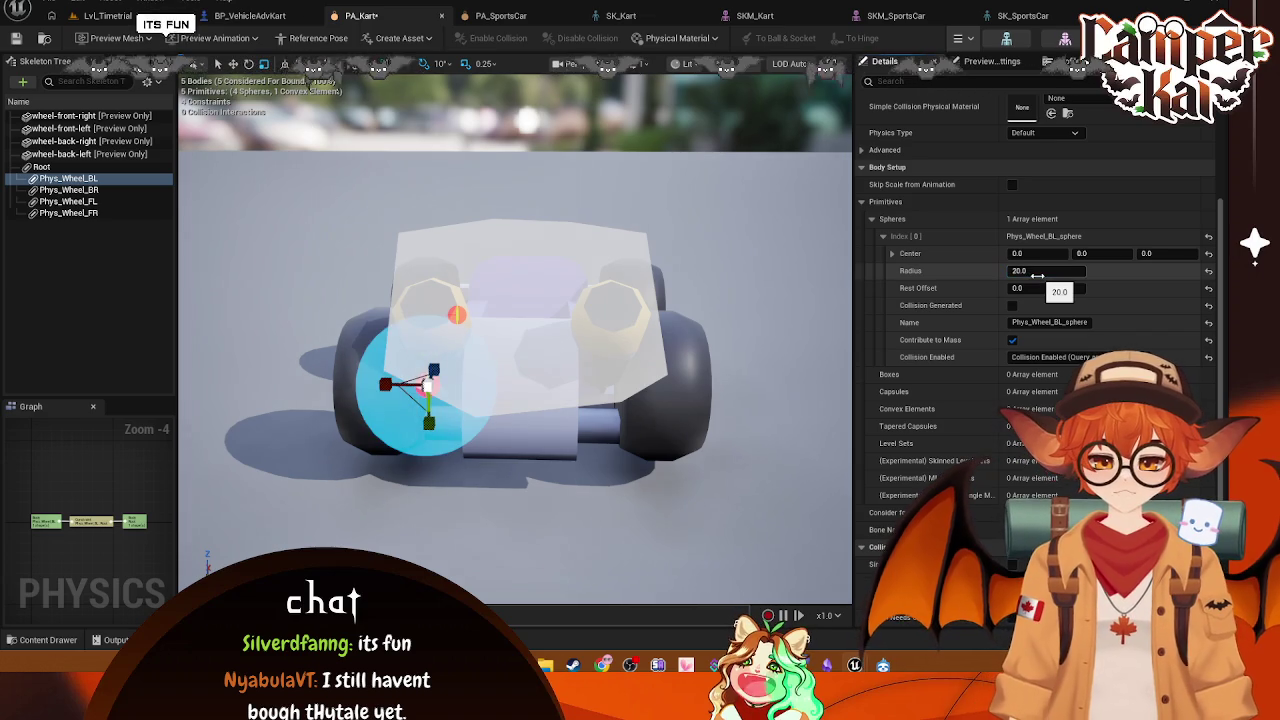
Step: Set Radius 20 on the Phys_Wheel_BR, Phys_Wheel_FL and Phys_Wheel_FR spheres
{"action": "left_click_drag", "start_coordinate": [409, 321], "coordinate": [590, 306]}
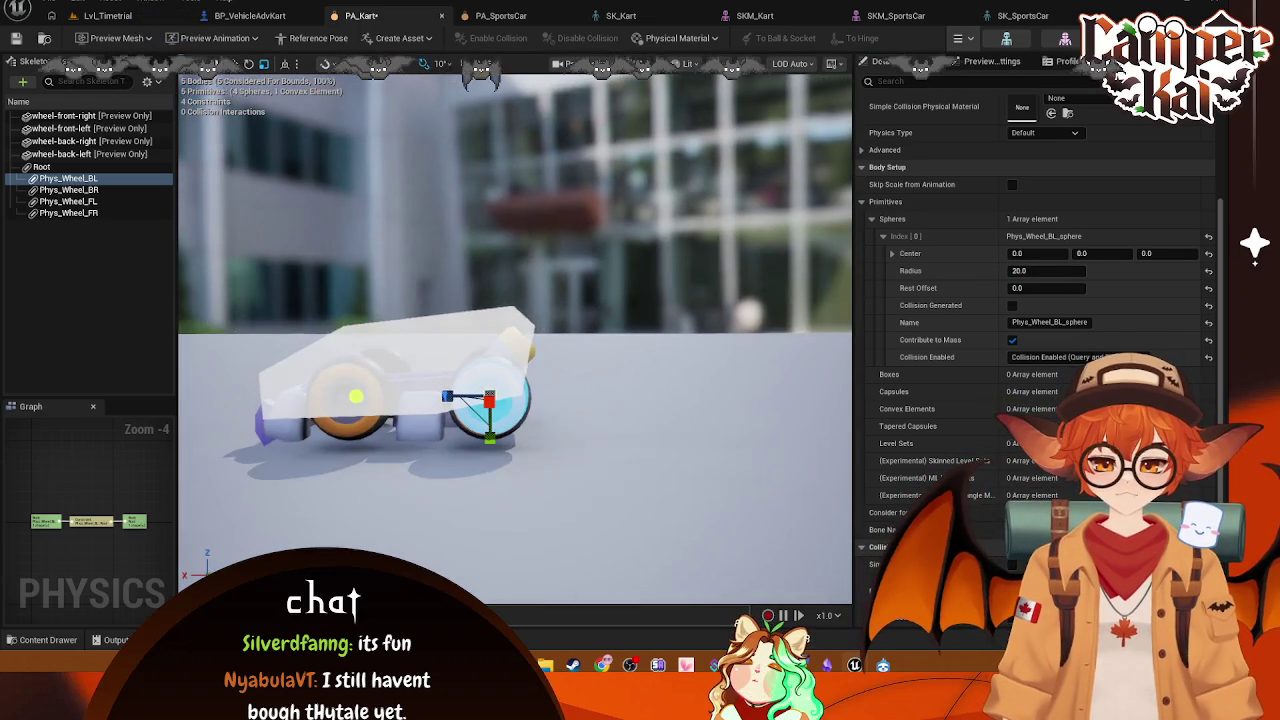
{"action": "left_click", "coordinate": [68, 189]}
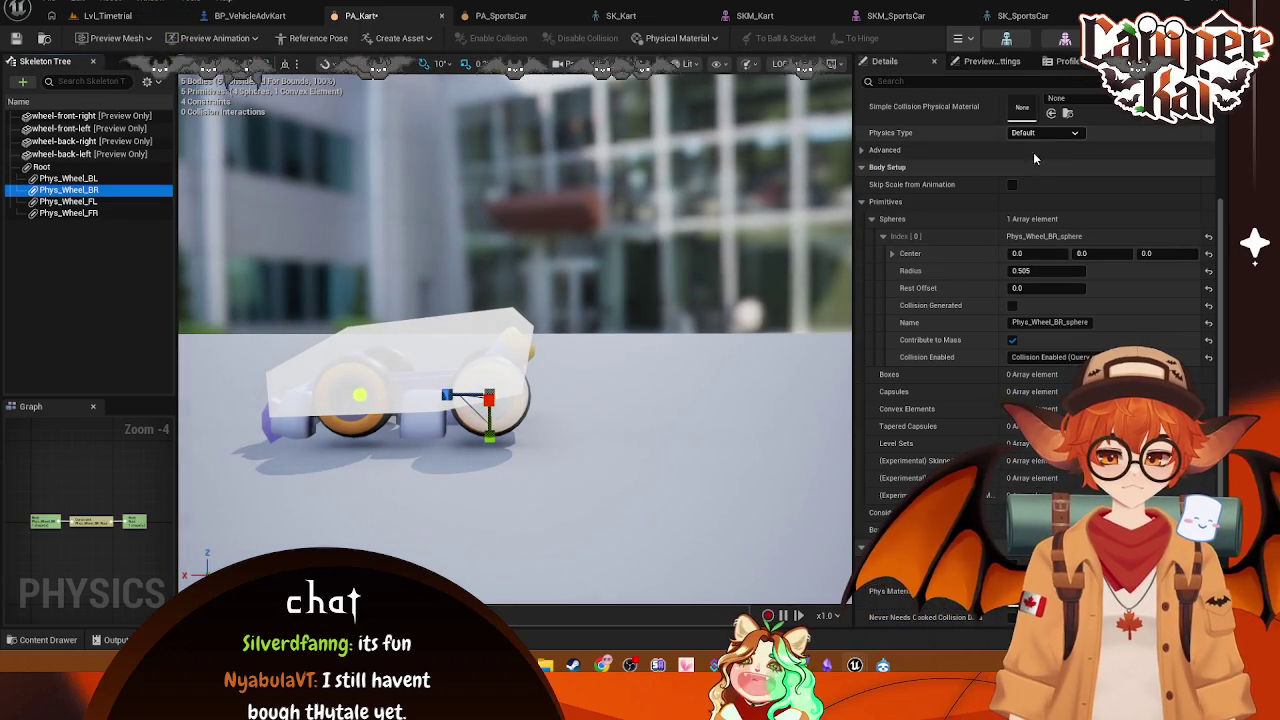
{"action": "left_click", "coordinate": [1035, 269]}
{"action": "type", "text": "20"}
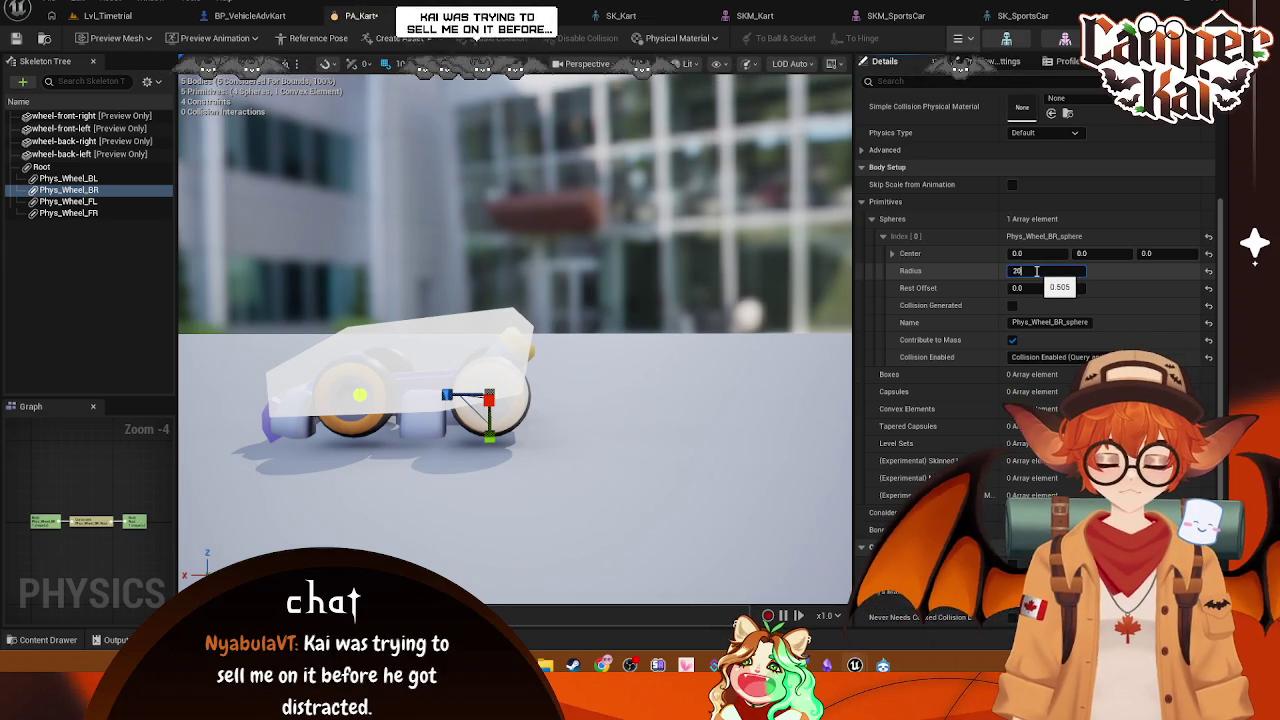
{"action": "key", "text": "Escape"}
{"action": "left_click", "coordinate": [68, 201]}
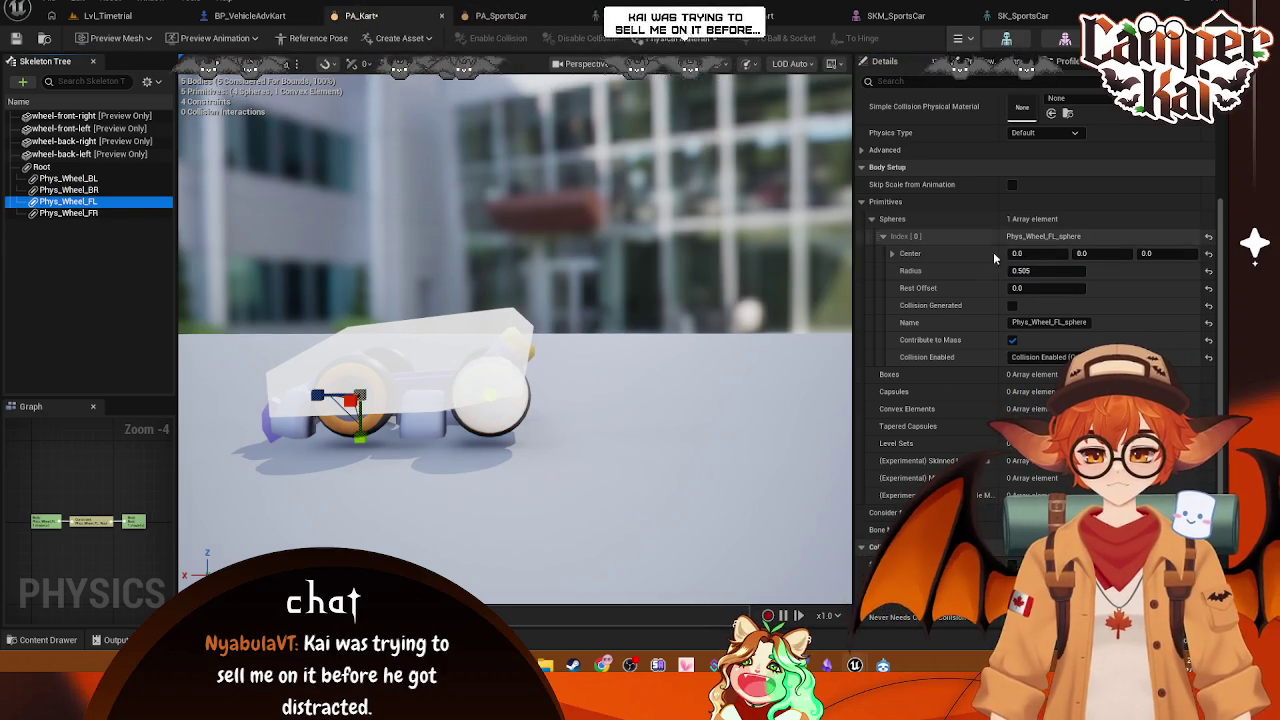
{"action": "left_click", "coordinate": [1040, 271]}
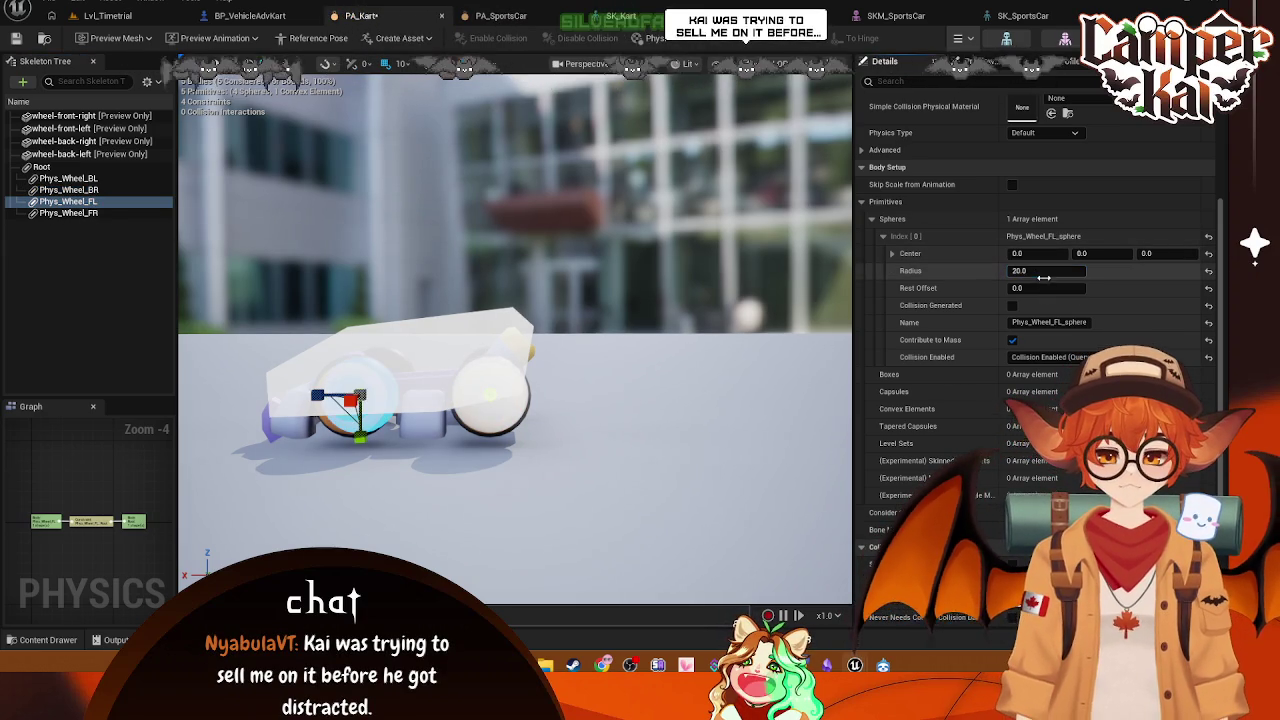
{"action": "key", "text": "Escape"}
{"action": "left_click", "coordinate": [68, 213]}
{"action": "left_click", "coordinate": [1031, 271]}
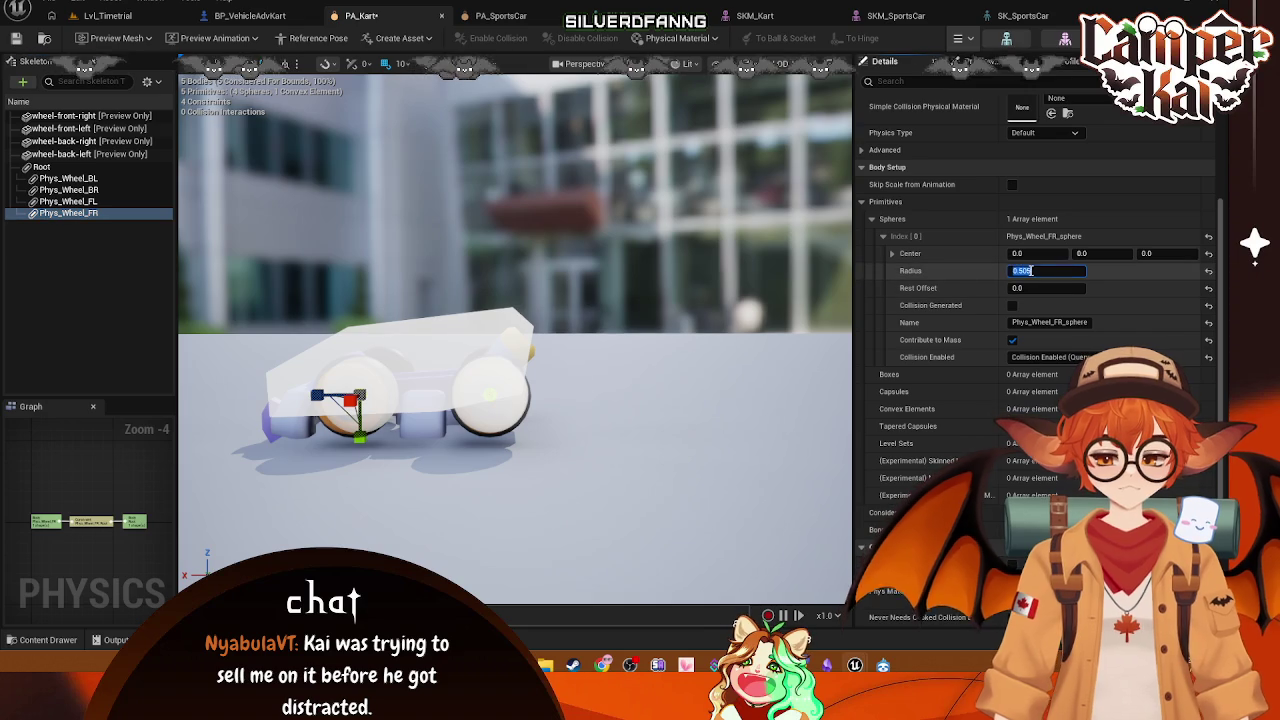
{"action": "type", "text": "0"}
{"action": "key", "text": "Return"}
{"action": "mouse_move", "coordinate": [543, 230]}
{"action": "left_mouse_down"}
{"action": "mouse_move", "coordinate": [580, 290]}
{"action": "mouse_move", "coordinate": [570, 250]}
{"action": "mouse_move", "coordinate": [560, 300]}
{"action": "mouse_move", "coordinate": [515, 300]}
{"action": "left_mouse_up"}
Step: Select the wheel bodies, then close PA_Kart and return to the Lvl_Timetrial level
{"action": "left_click", "coordinate": [100, 167]}
{"action": "left_click", "coordinate": [102, 178]}
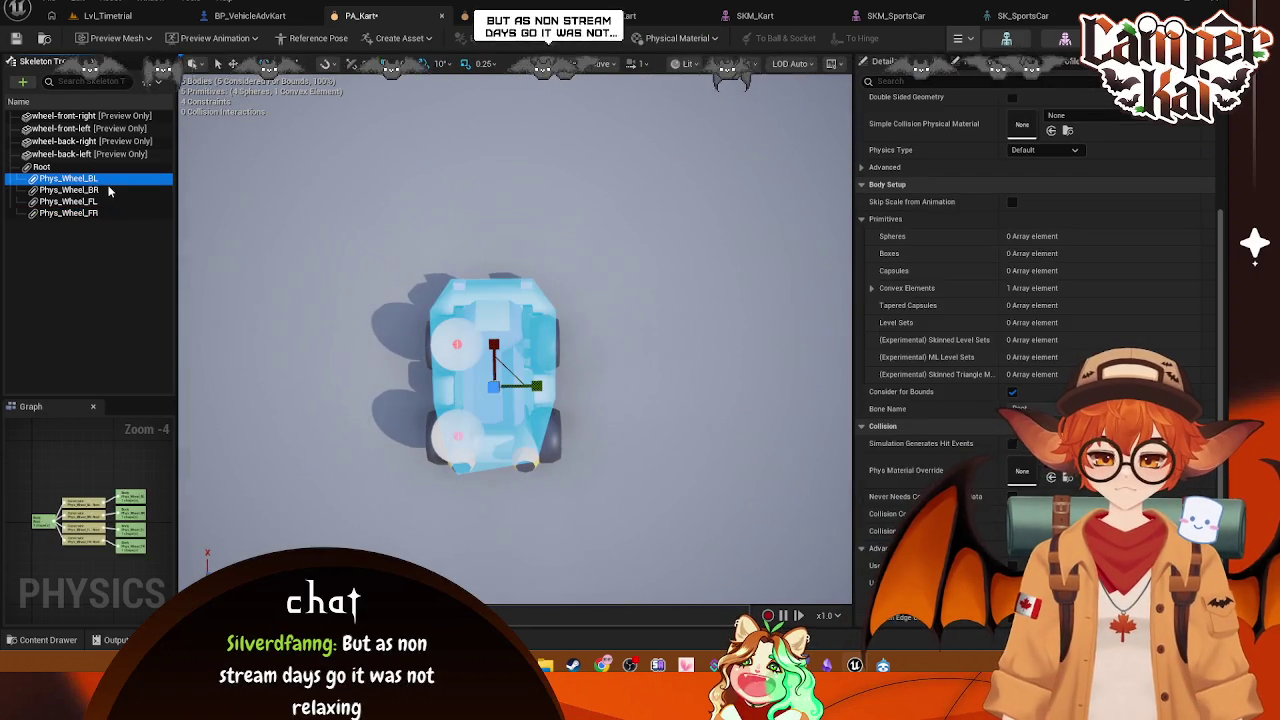
{"action": "left_click", "coordinate": [110, 190]}
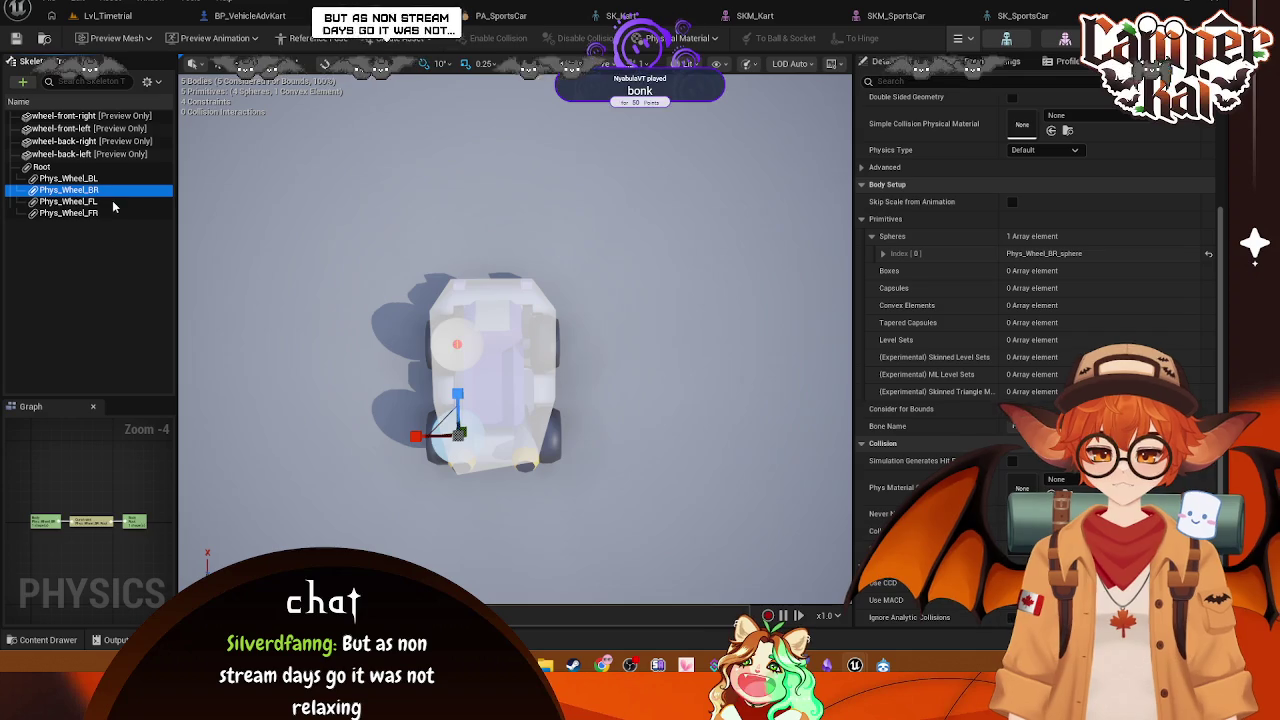
{"action": "left_click", "coordinate": [100, 201]}
{"action": "left_click", "coordinate": [100, 178]}
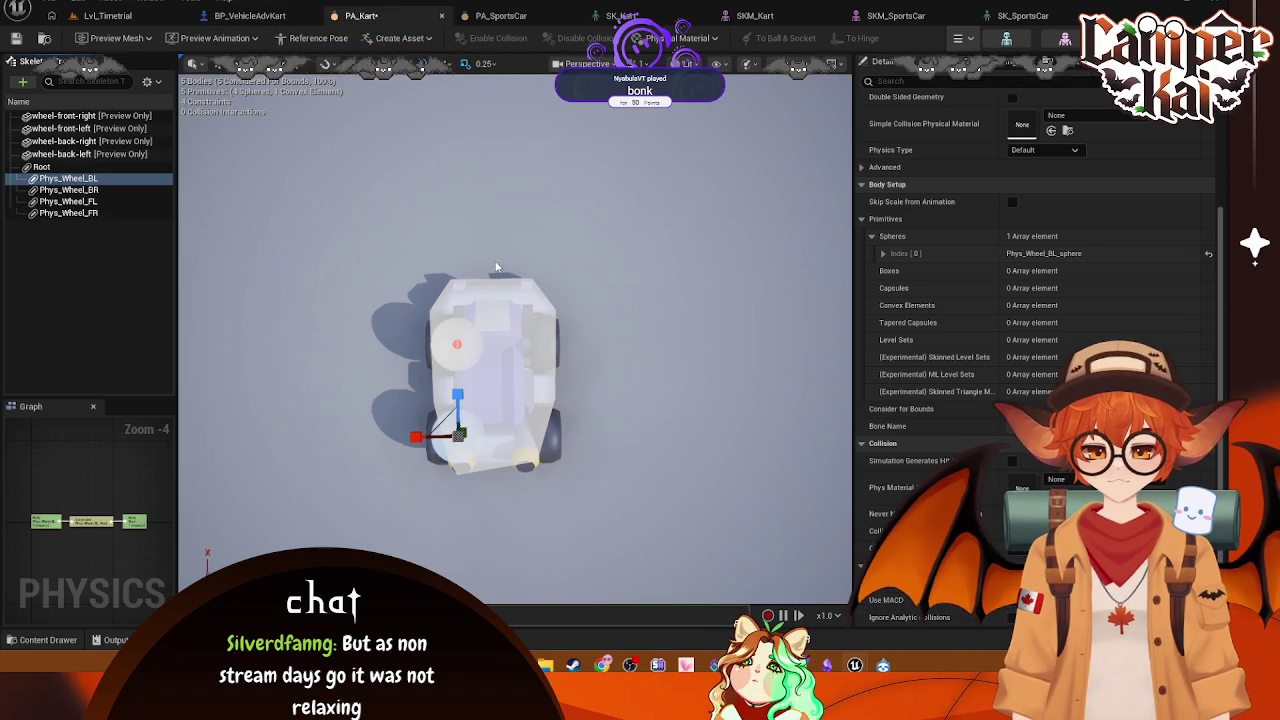
{"action": "left_click", "coordinate": [441, 15]}
{"action": "left_click", "coordinate": [110, 18]}
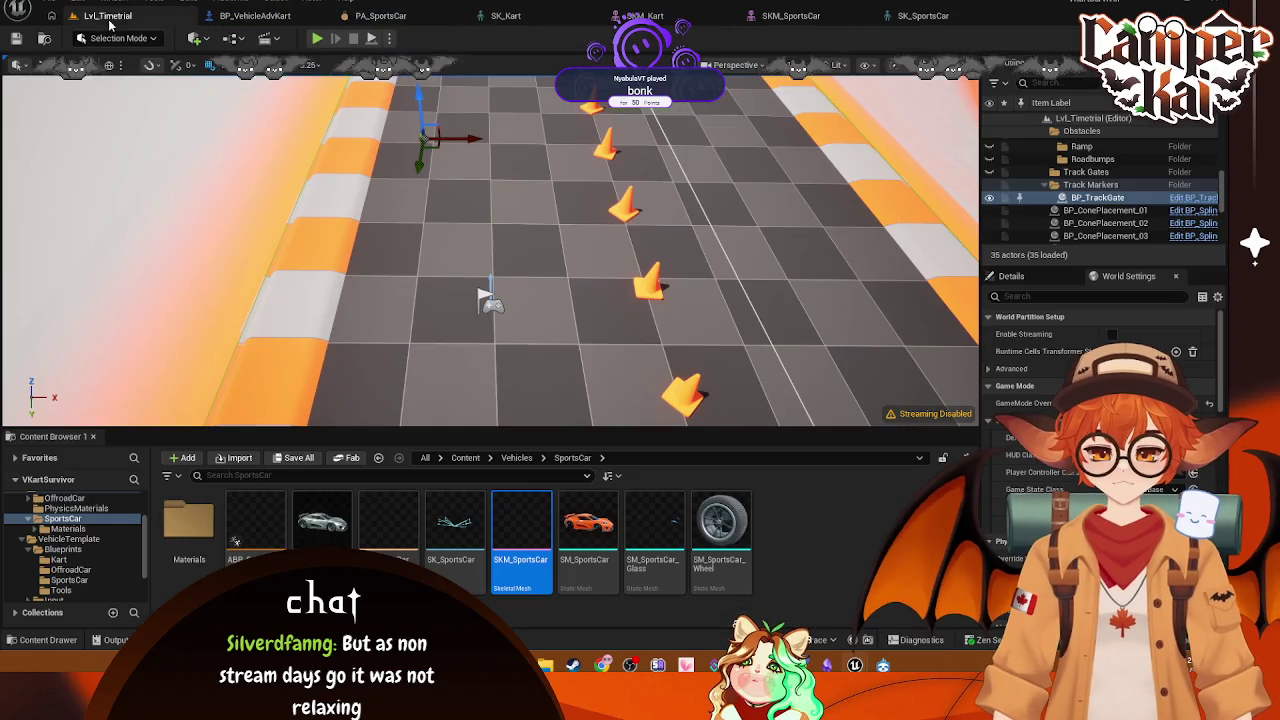
Step: Reopen PA_Kart from the Kart folder, delete all four Phys_Wheel bodies, then go to SKM_Kart
{"action": "left_click", "coordinate": [72, 561]}
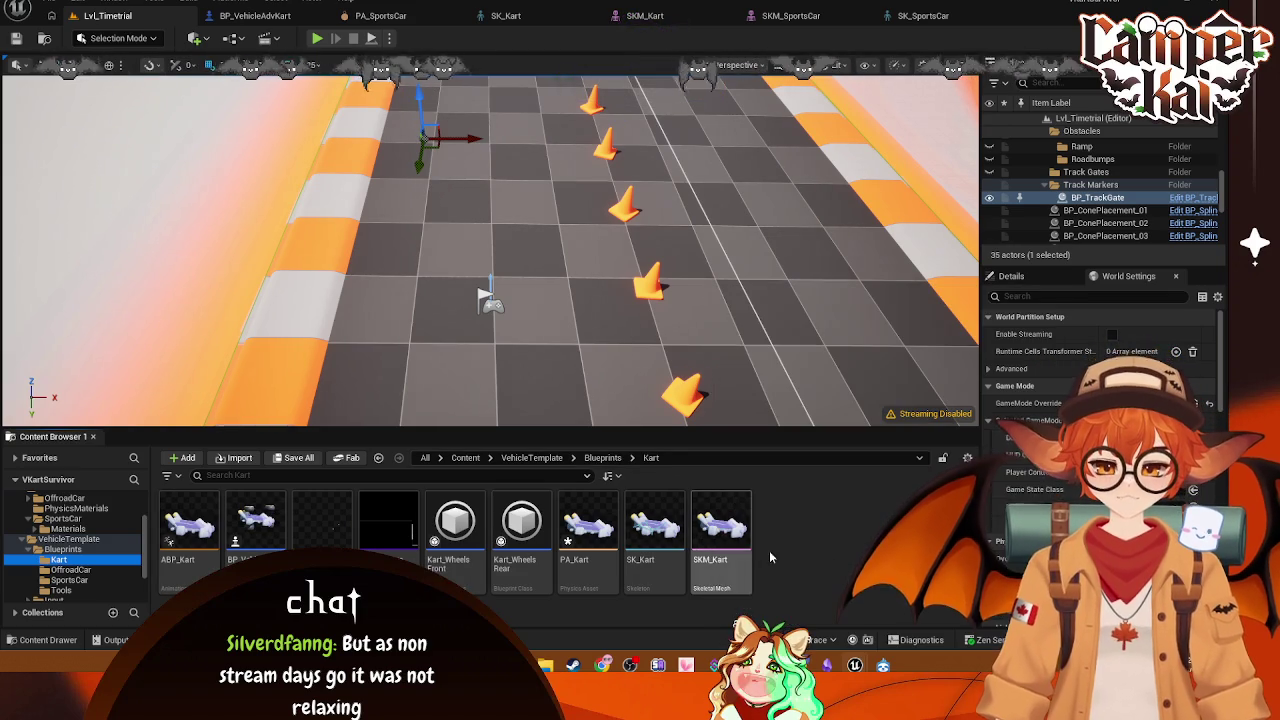
{"action": "mouse_move", "coordinate": [308, 528]}
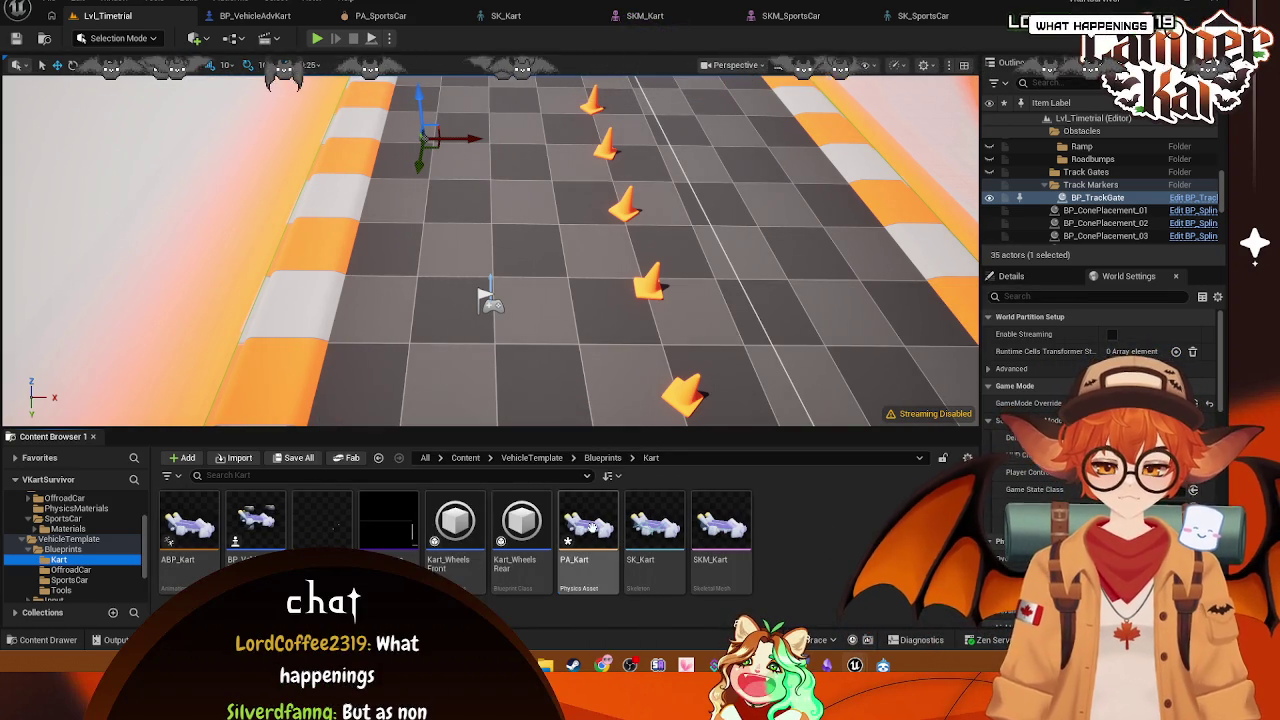
{"action": "left_click", "coordinate": [594, 527]}
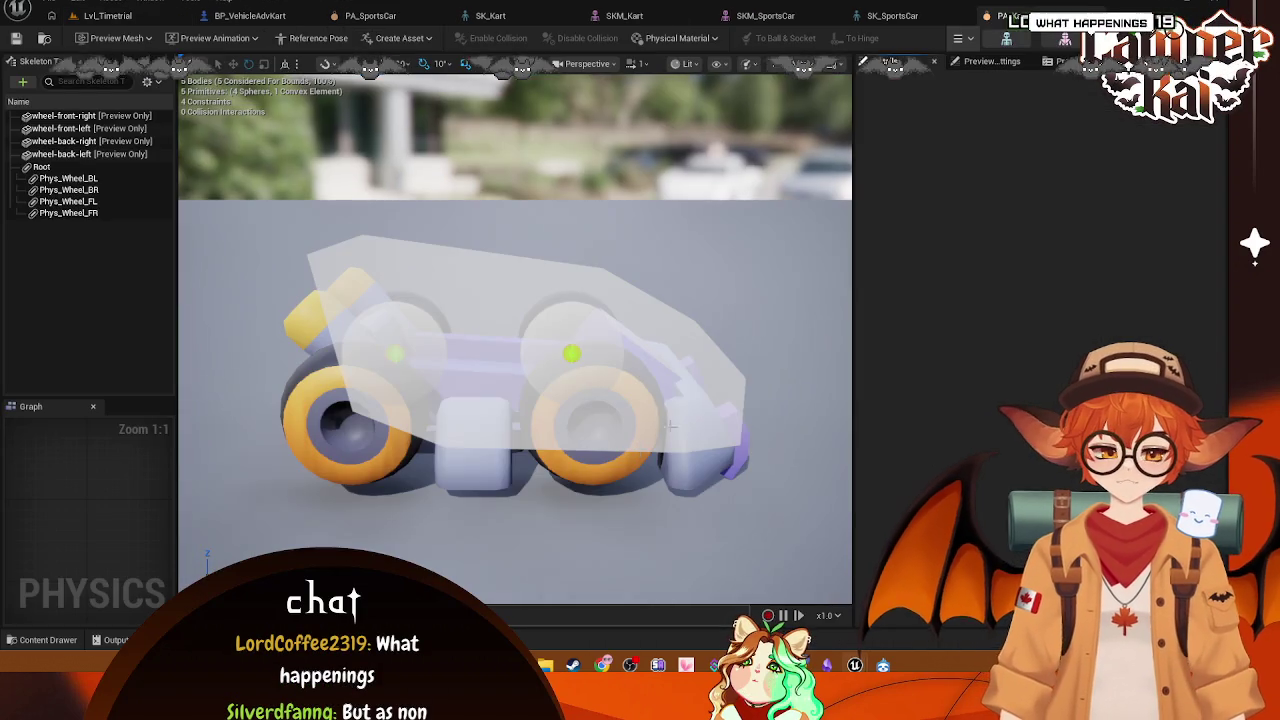
{"action": "left_click", "coordinate": [70, 190]}
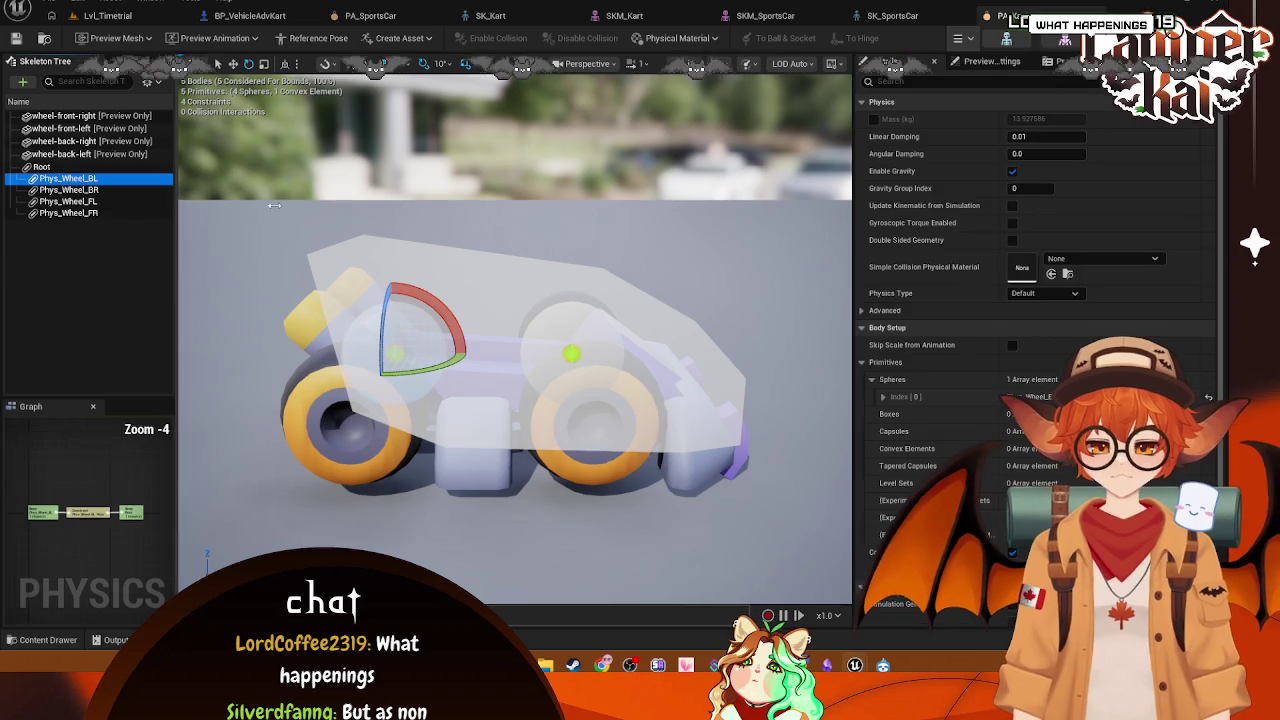
{"action": "left_click", "coordinate": [58, 179]}
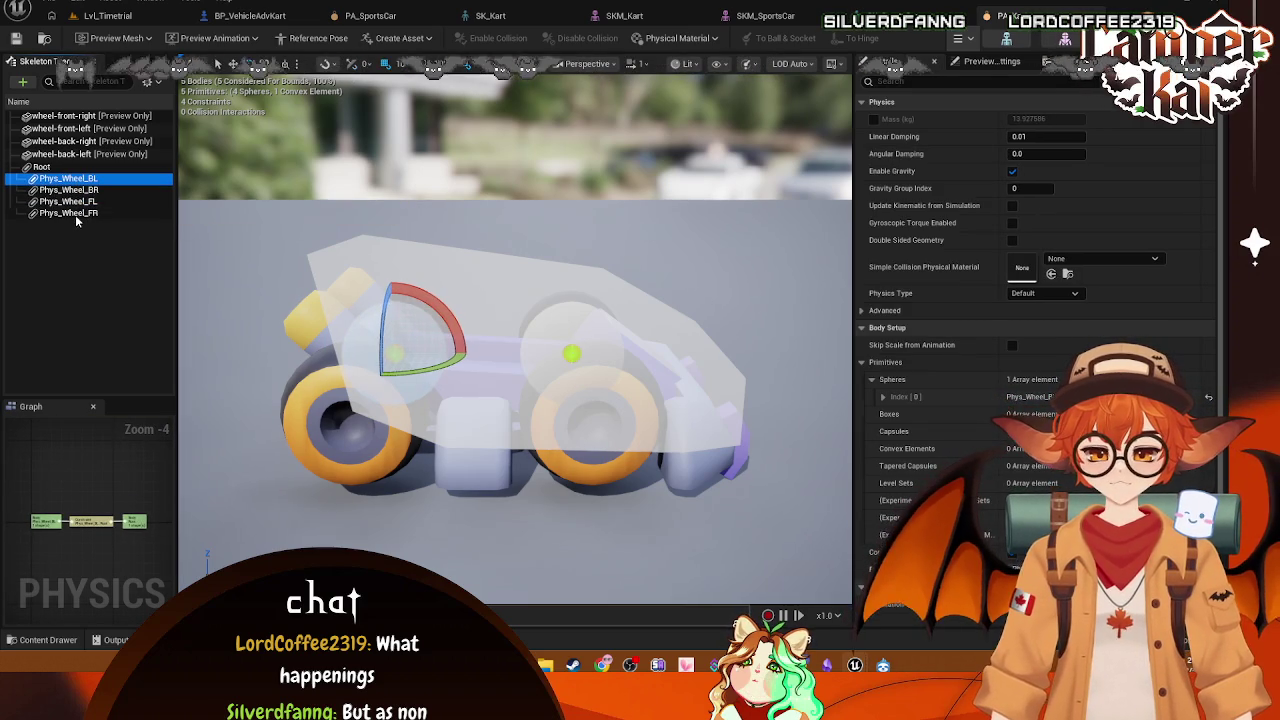
{"action": "left_click", "coordinate": [78, 213], "text": "shift"}
{"action": "key", "text": "Delete"}
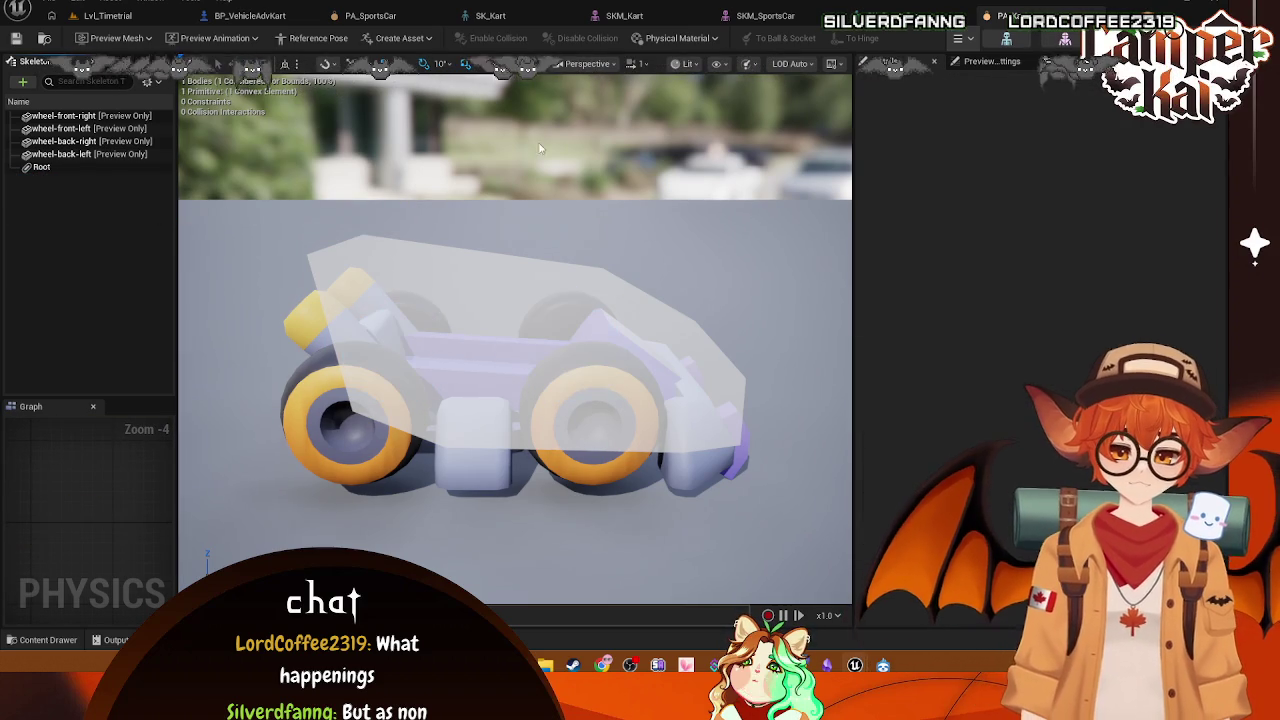
{"action": "left_click", "coordinate": [670, 14]}
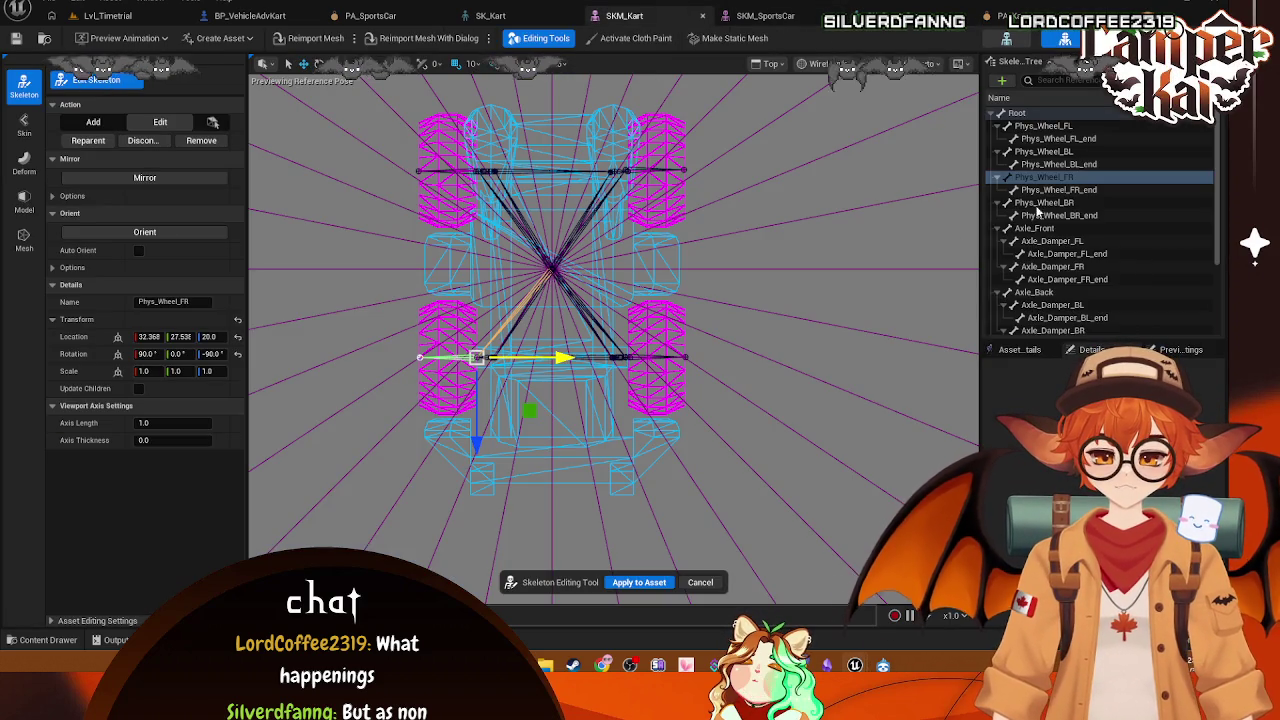
Step: Apply the skeleton edits to SKM_Kart and check the FL, FR, BR and BL wheel bones
{"action": "left_click", "coordinate": [640, 583]}
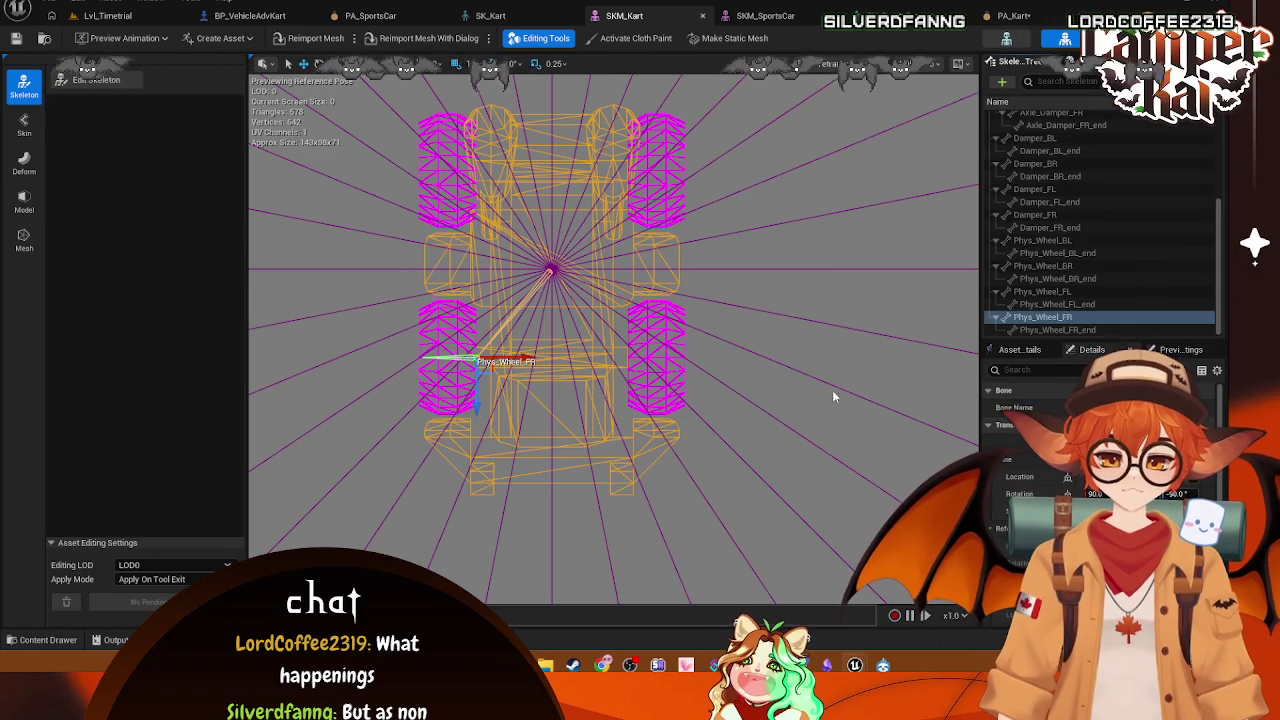
{"action": "left_click", "coordinate": [1041, 295]}
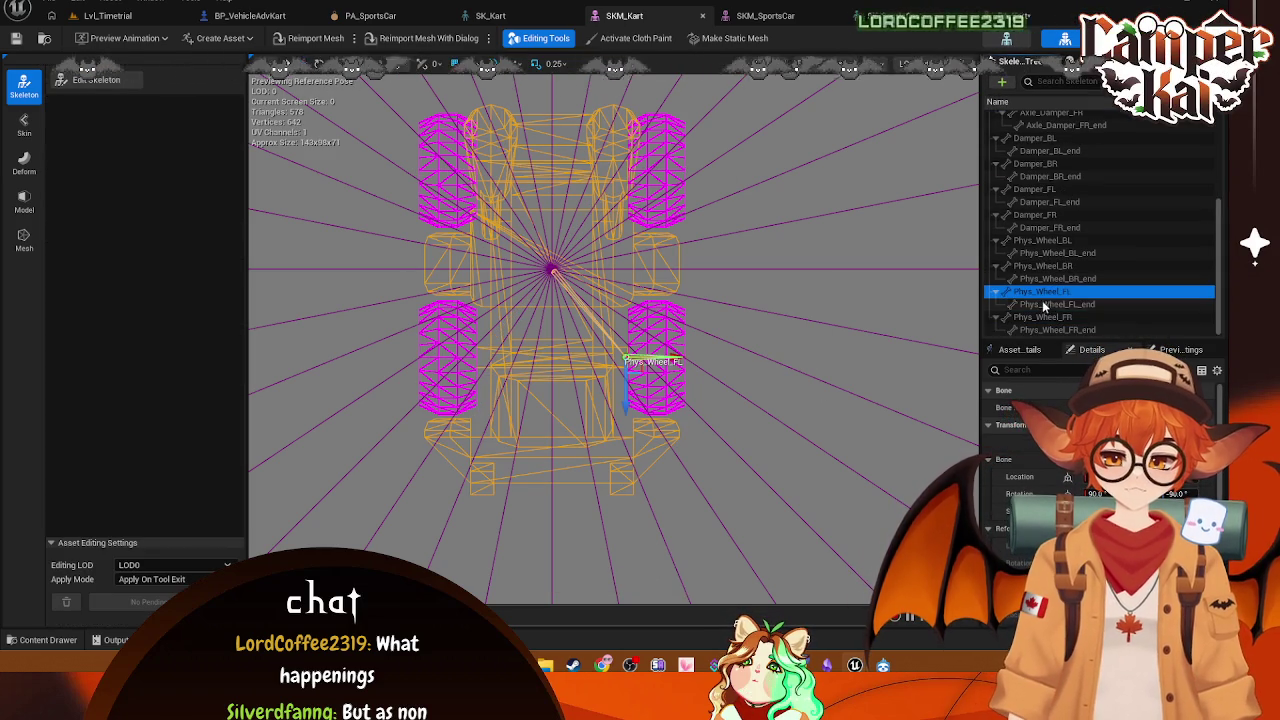
{"action": "left_click", "coordinate": [1050, 317]}
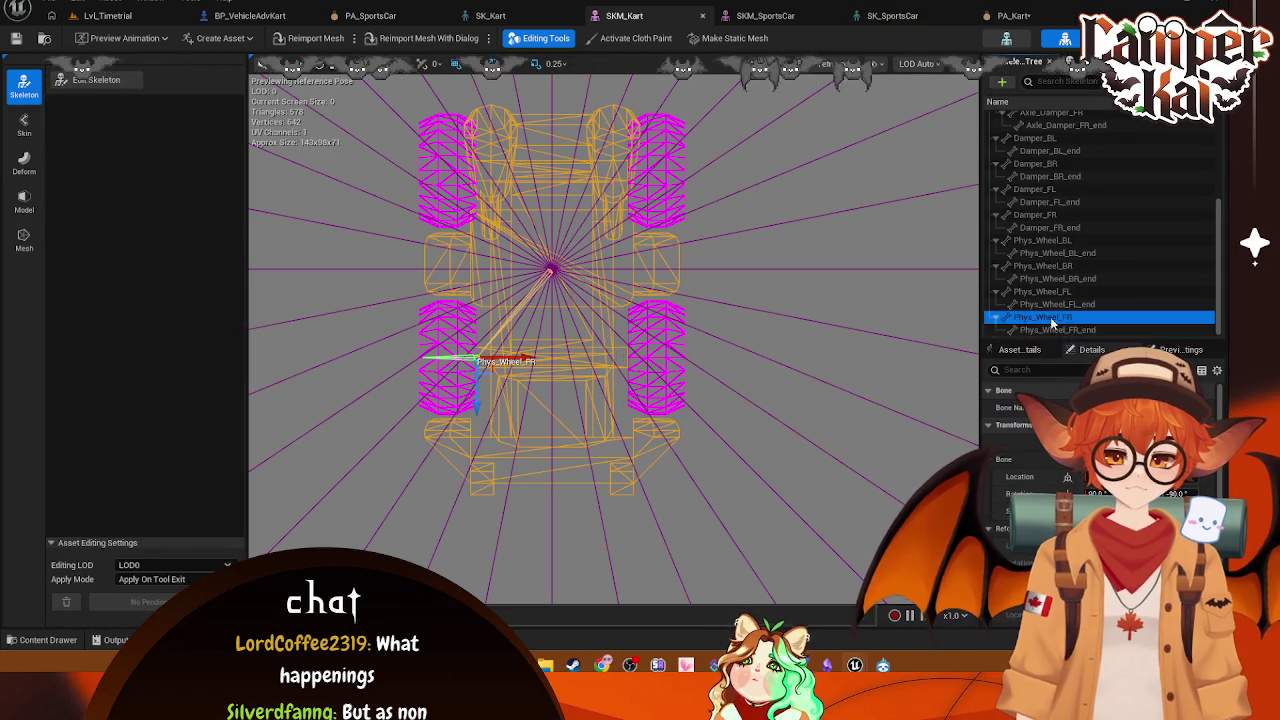
{"action": "left_click", "coordinate": [1050, 266]}
{"action": "left_click", "coordinate": [1055, 242]}
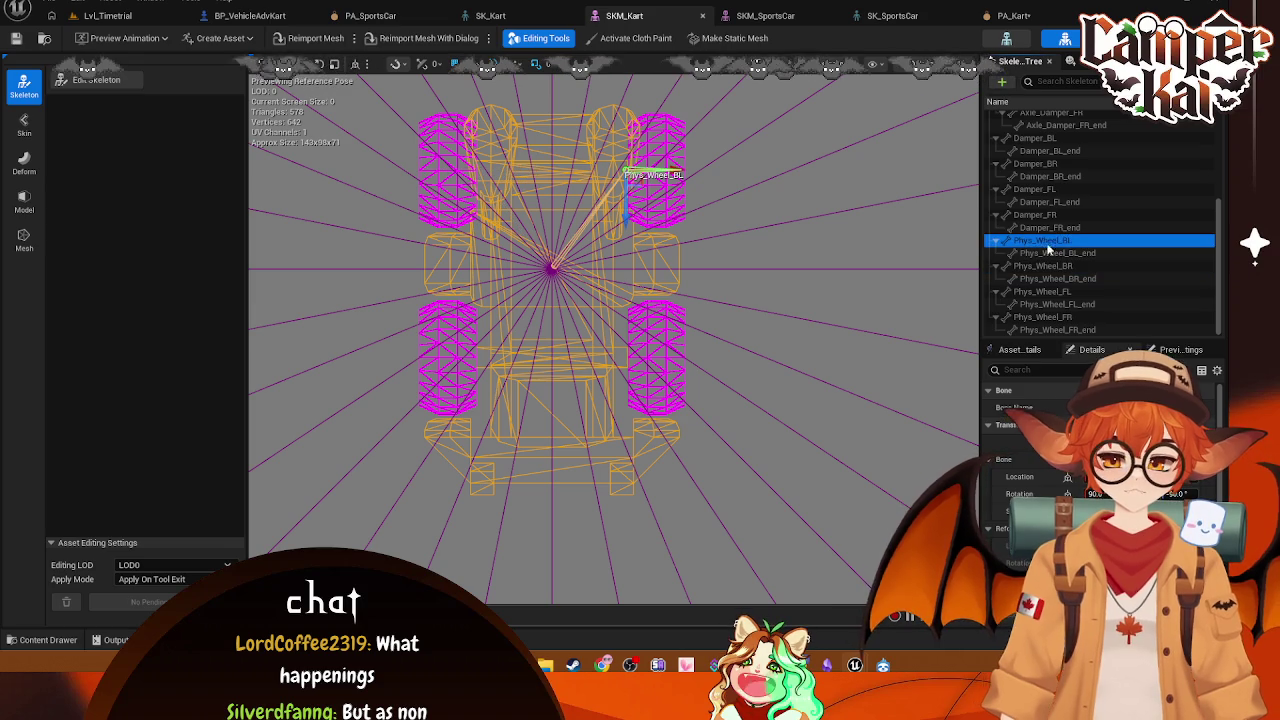
{"action": "scroll", "coordinate": [641, 173], "scroll_direction": "up", "scroll_amount": 6}
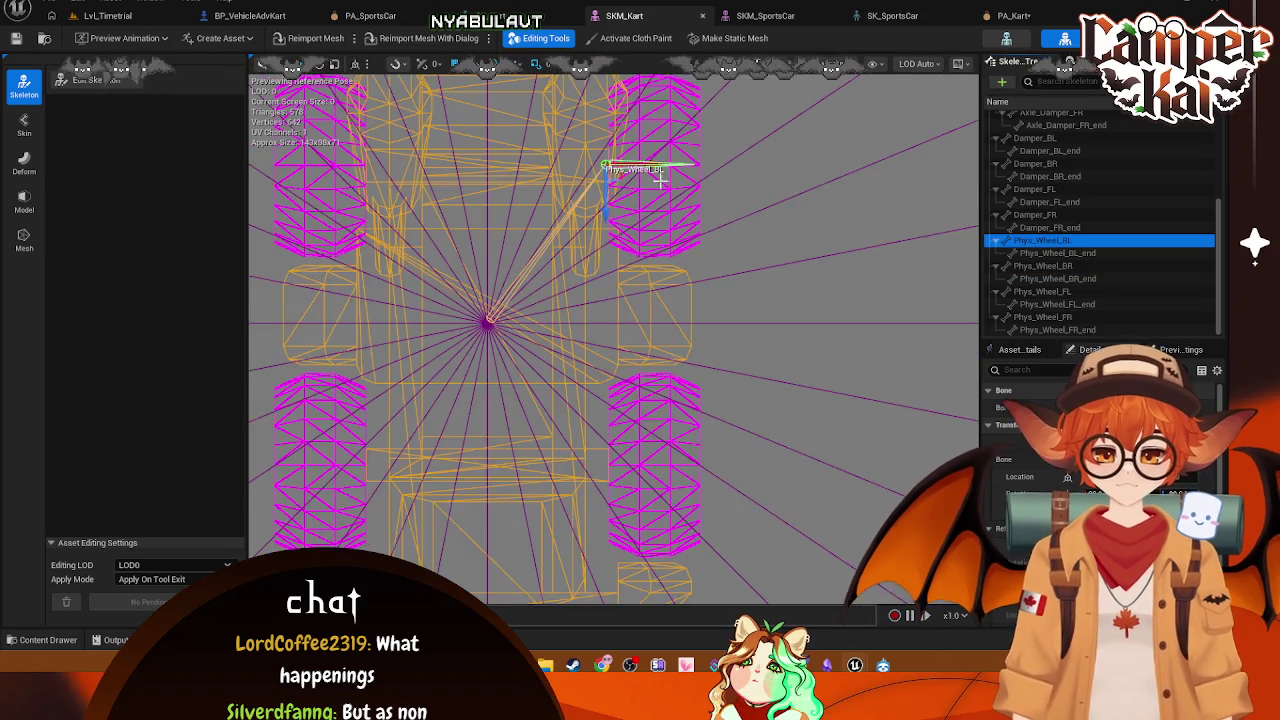
{"action": "scroll", "coordinate": [641, 173], "scroll_direction": "down", "scroll_amount": 5}
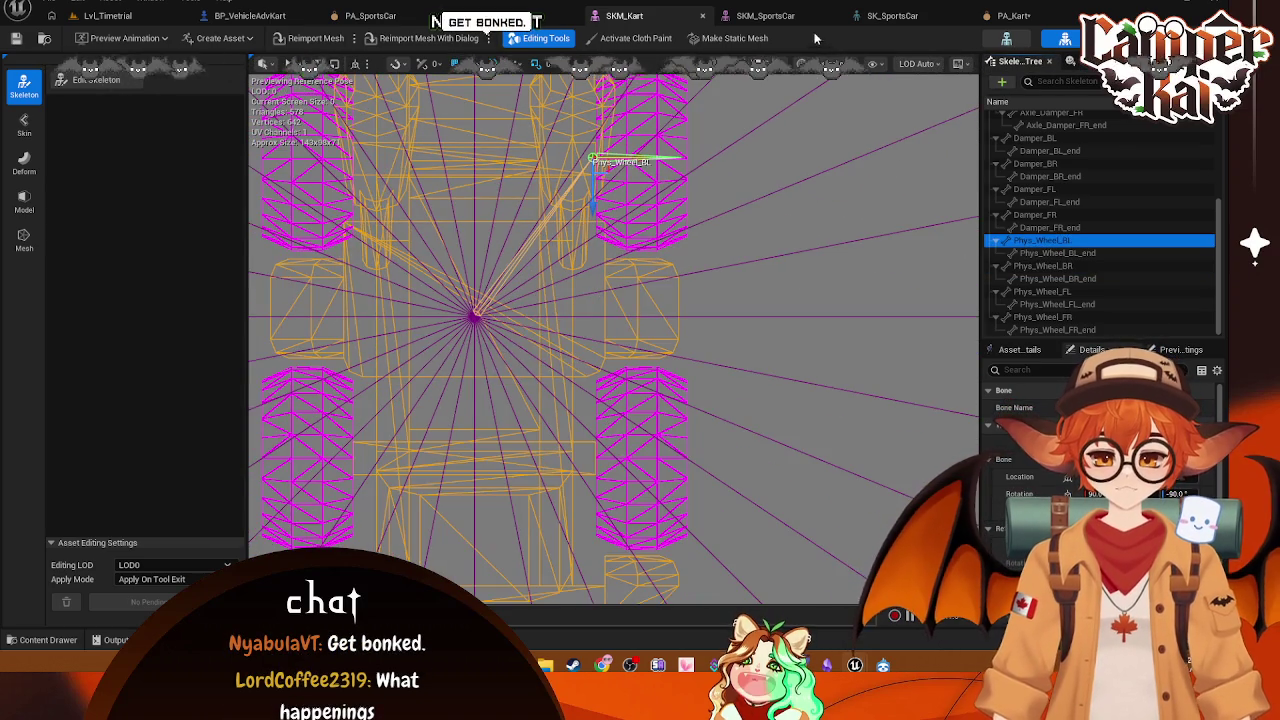
{"action": "left_click", "coordinate": [765, 15]}
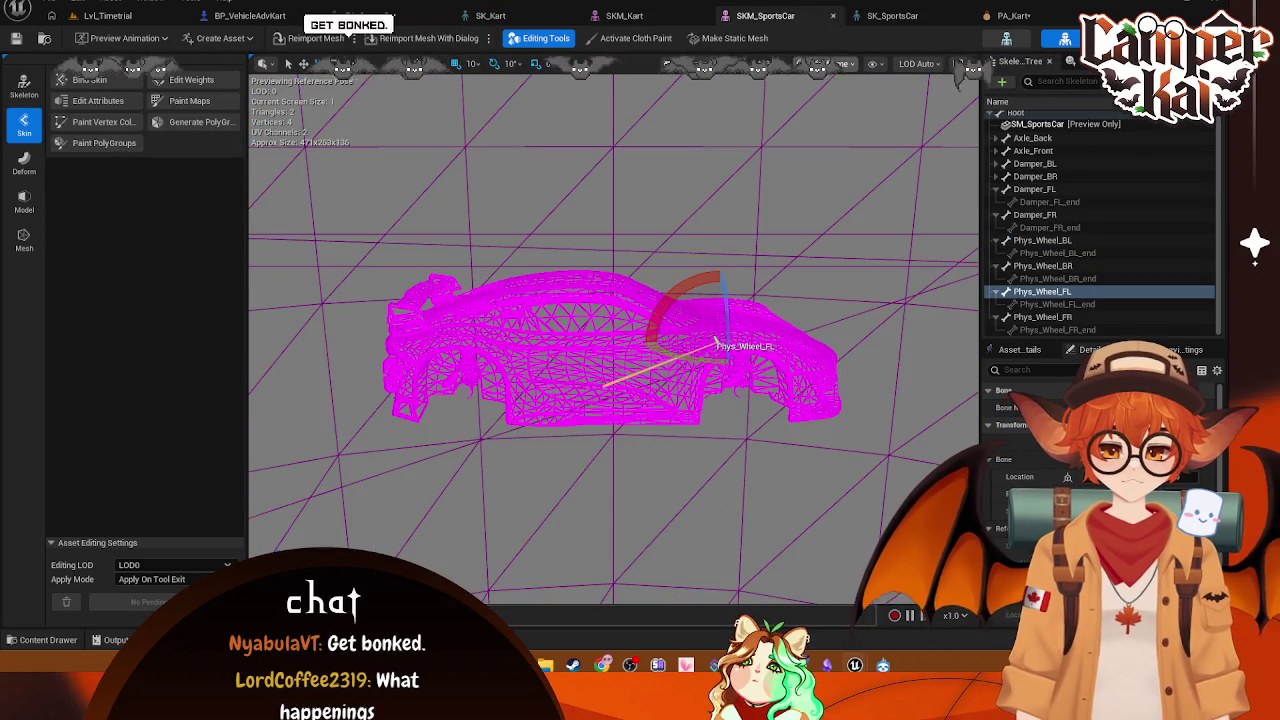
Step: View SKM_SportsCar from the Top and frame its front-left wheel
{"action": "left_click", "coordinate": [624, 15]}
{"action": "left_click", "coordinate": [763, 16]}
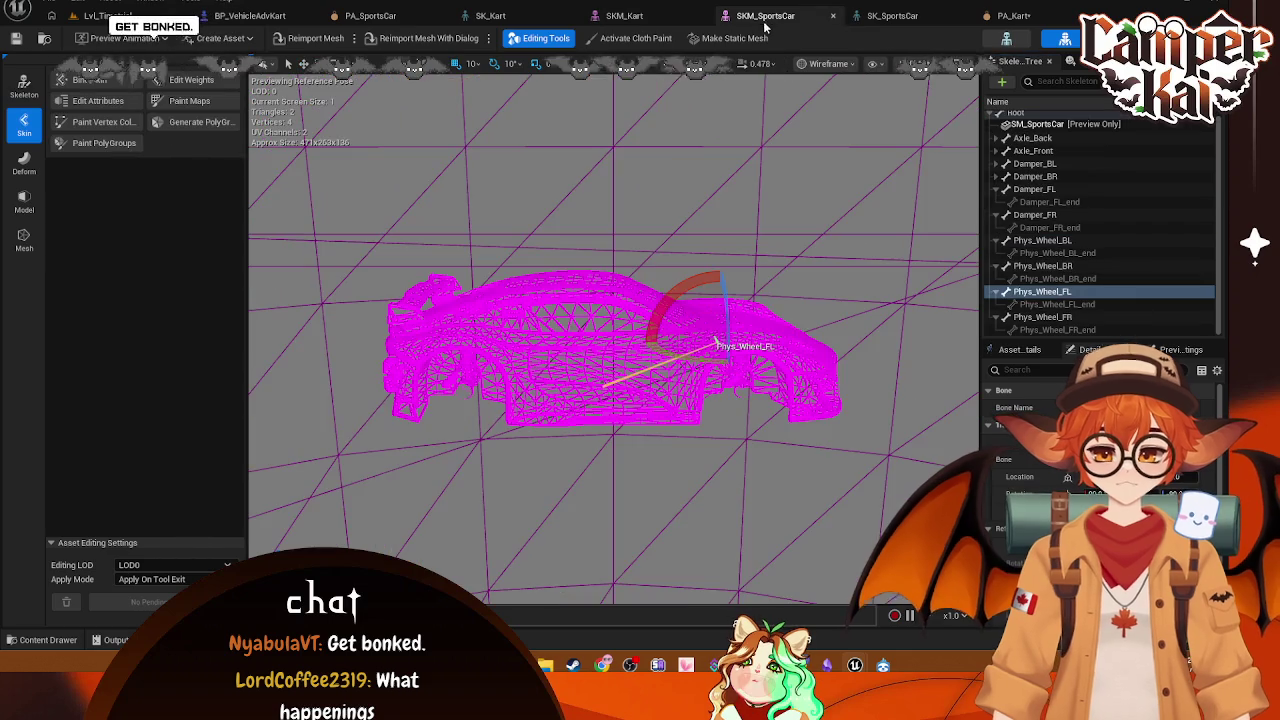
{"action": "left_click", "coordinate": [742, 64]}
{"action": "left_click", "coordinate": [727, 148]}
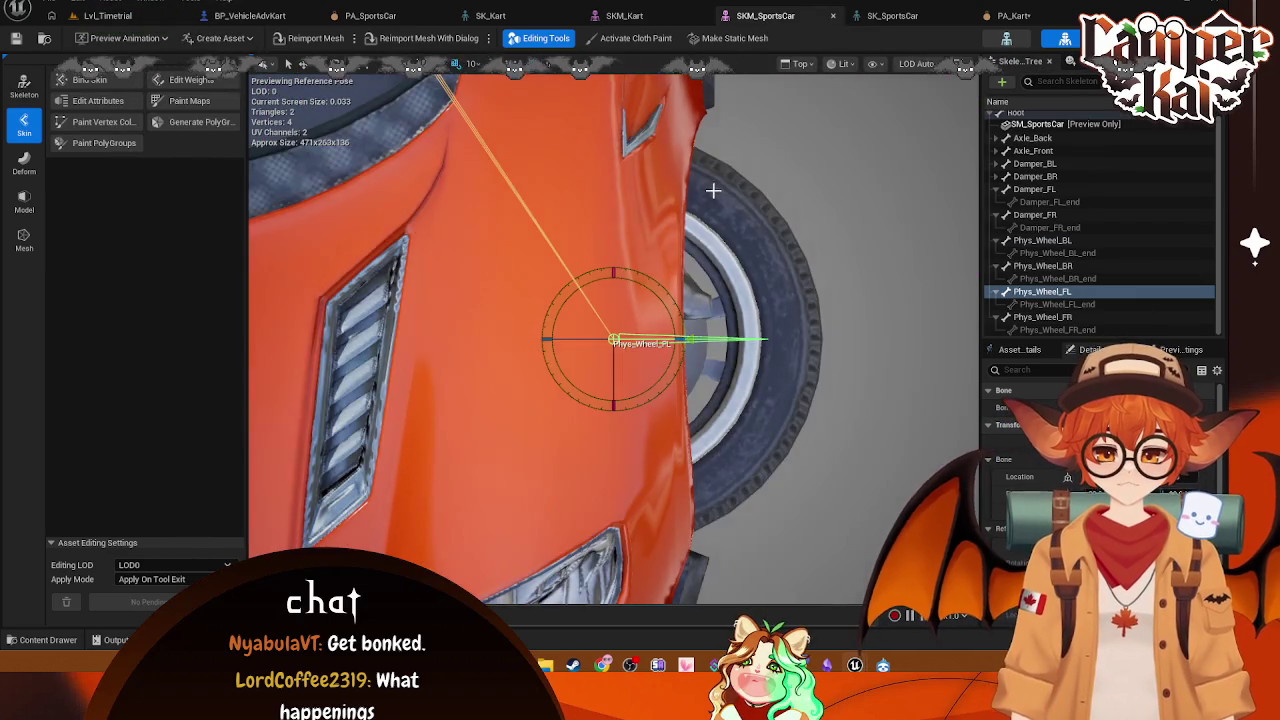
{"action": "scroll", "coordinate": [711, 272], "scroll_direction": "down", "scroll_amount": 5}
{"action": "mouse_move", "coordinate": [711, 272]}
{"action": "left_mouse_down"}
{"action": "mouse_move", "coordinate": [743, 277]}
{"action": "mouse_move", "coordinate": [529, 229]}
{"action": "mouse_move", "coordinate": [783, 294]}
{"action": "mouse_move", "coordinate": [944, 356]}
{"action": "mouse_move", "coordinate": [782, 324]}
{"action": "mouse_move", "coordinate": [677, 352]}
{"action": "left_mouse_up"}
{"action": "scroll", "coordinate": [1100, 250], "scroll_direction": "up", "scroll_amount": 1}
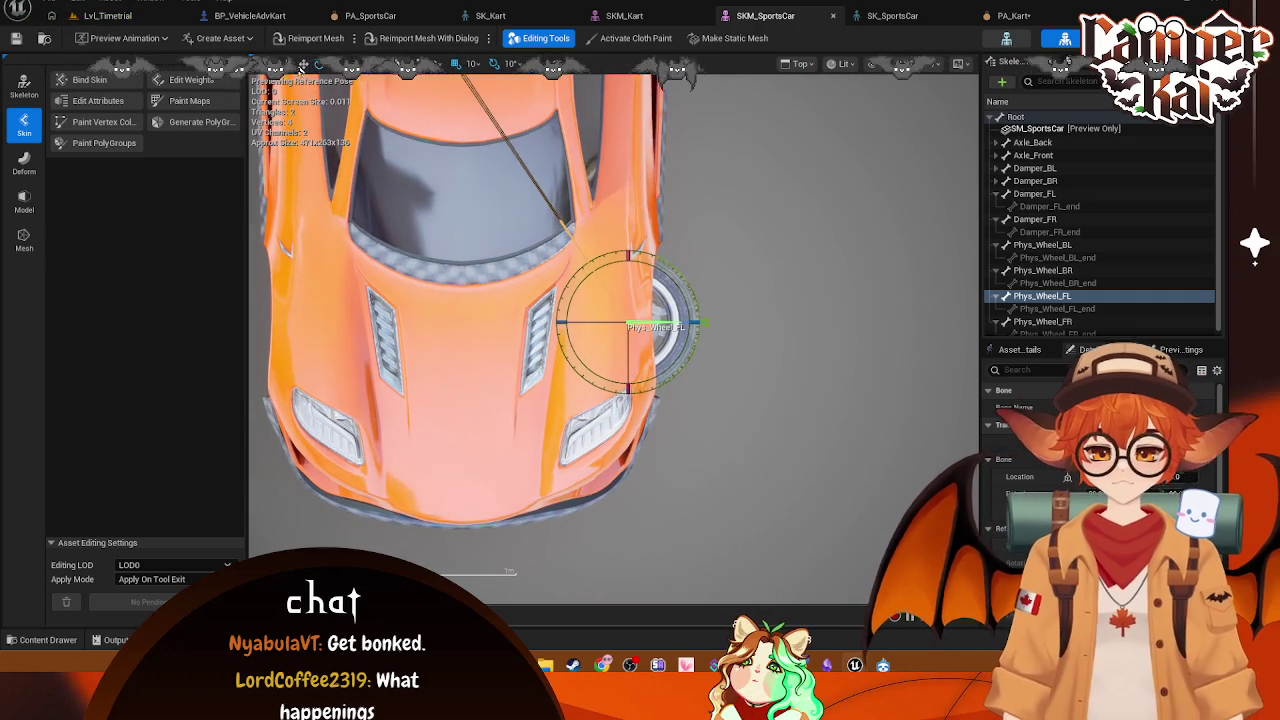
Step: Search the bone list for 'tire', clear the filter, then open PA_SportsCar
{"action": "left_click", "coordinate": [1093, 295]}
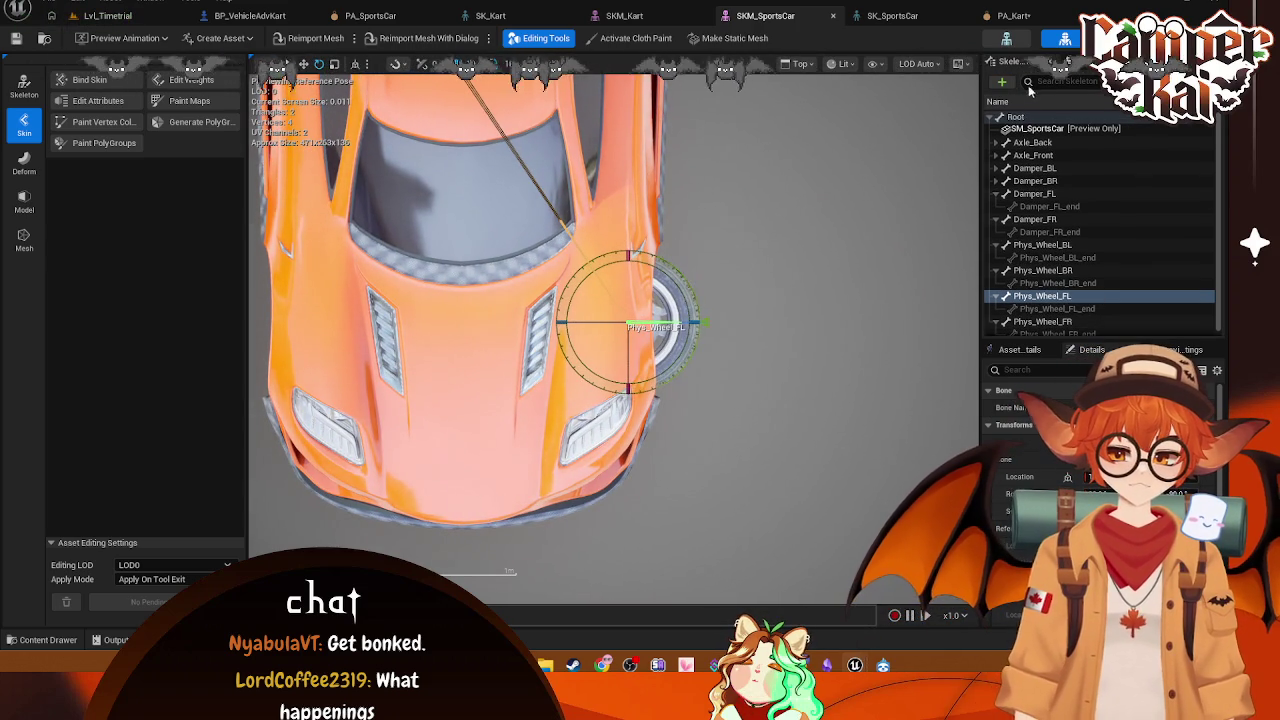
{"action": "type", "text": "tire"}
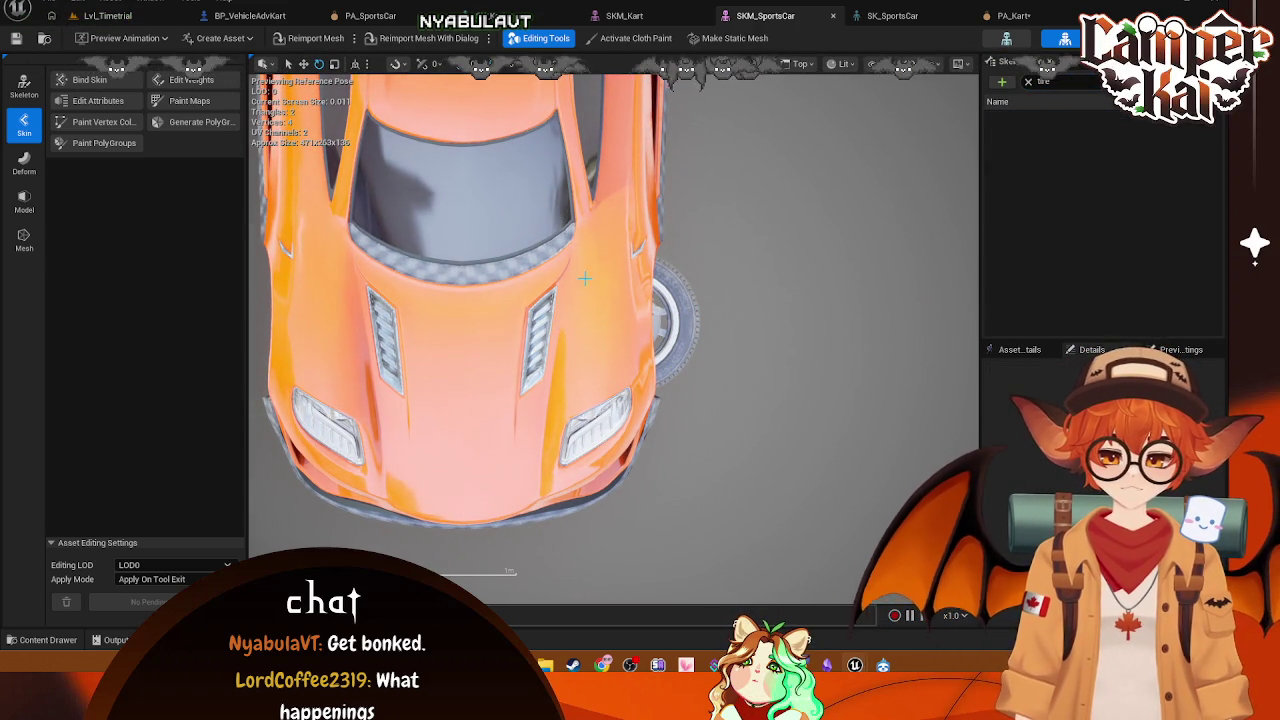
{"action": "left_click", "coordinate": [26, 86]}
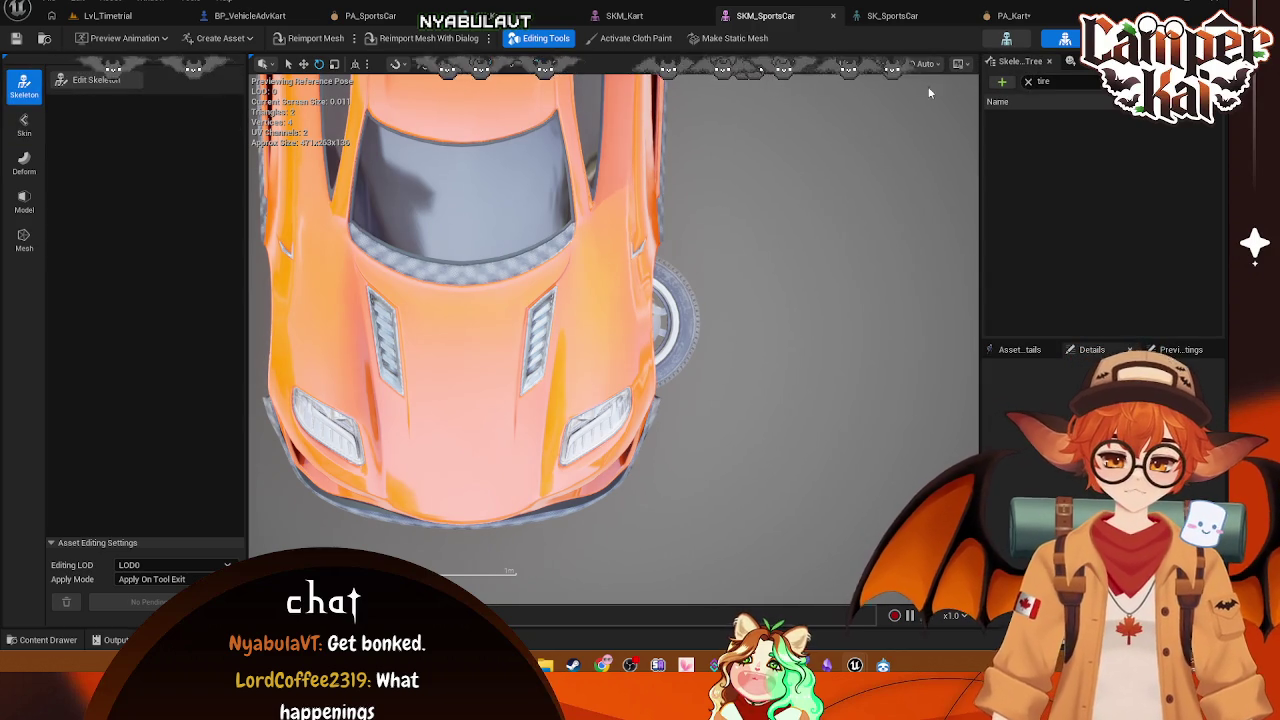
{"action": "left_click", "coordinate": [1025, 82]}
{"action": "left_click", "coordinate": [1040, 130]}
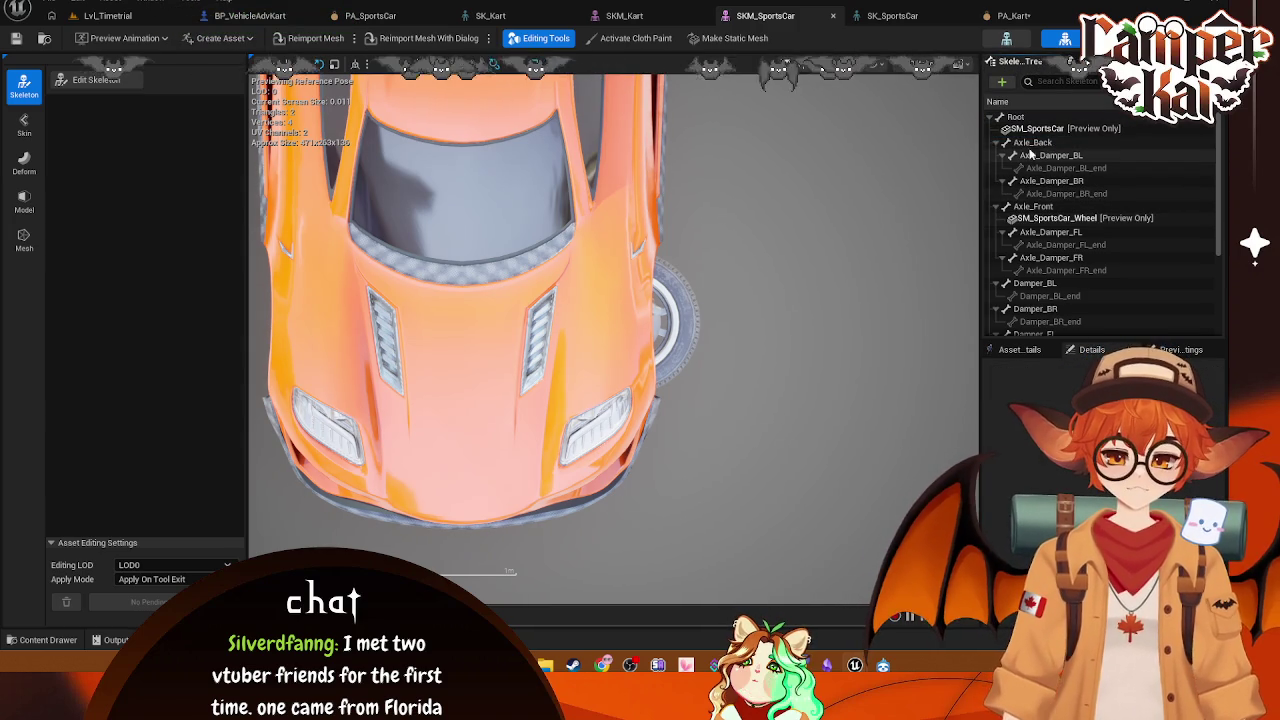
{"action": "left_click", "coordinate": [395, 18]}
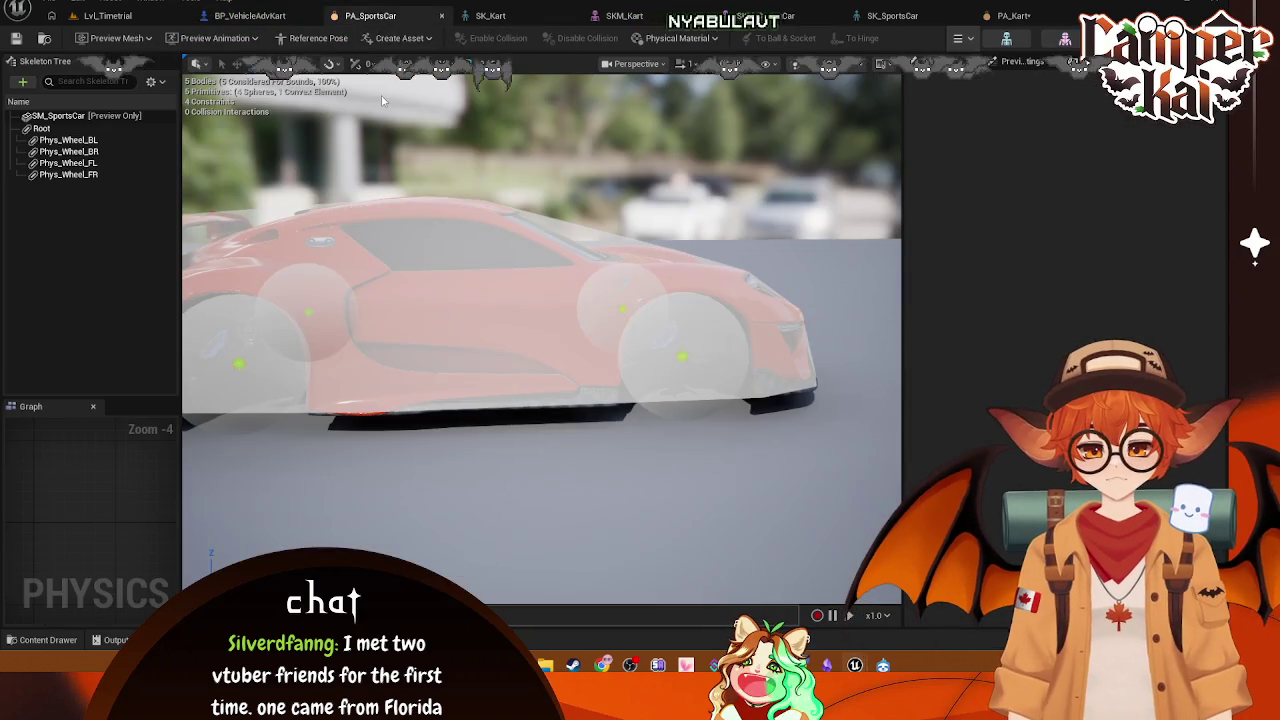
Step: Inspect the Phys_Wheel_BL sphere's Center from the Top view, undoing a Center X tweak
{"action": "left_click", "coordinate": [87, 140]}
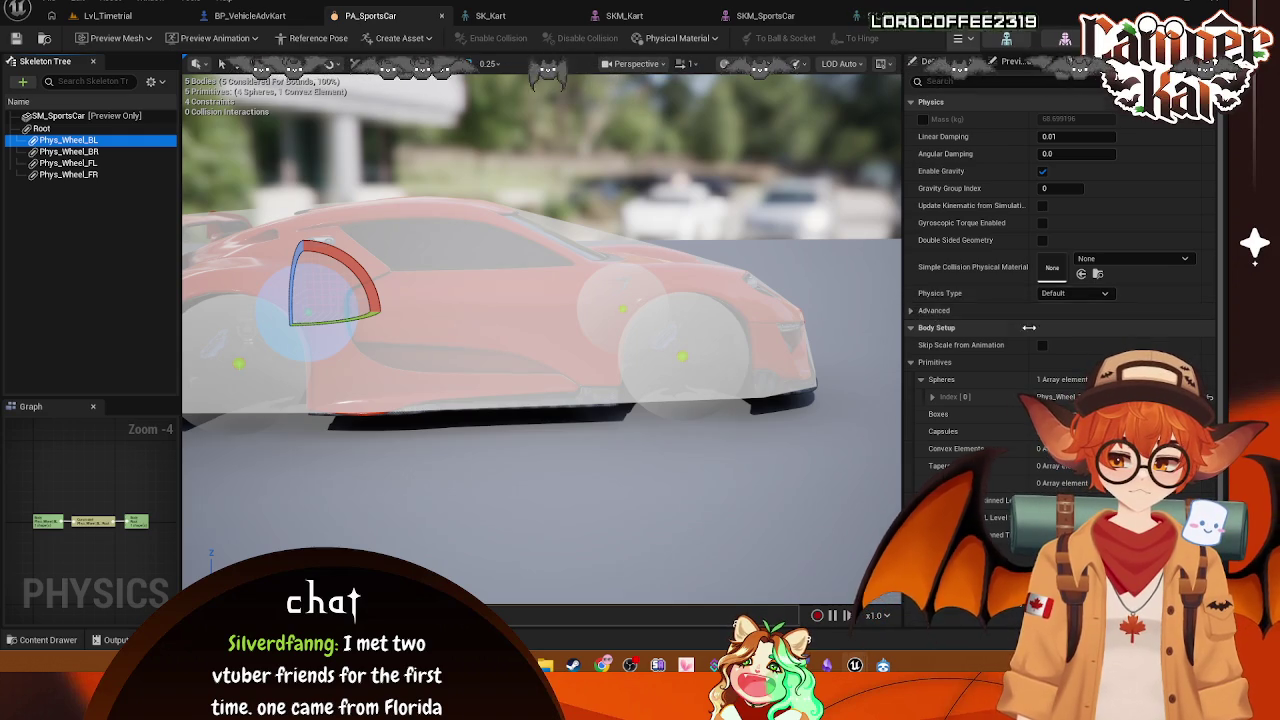
{"action": "scroll", "coordinate": [1028, 333], "scroll_direction": "down", "scroll_amount": 3}
{"action": "left_click", "coordinate": [933, 275]}
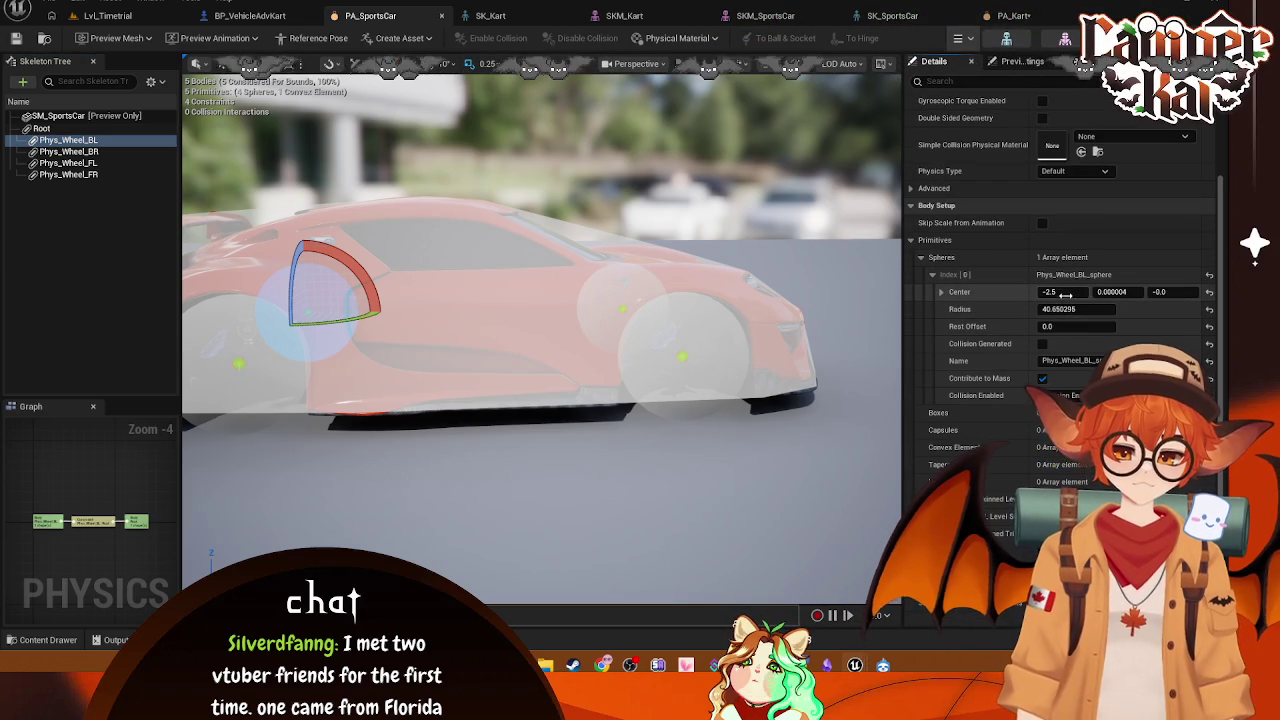
{"action": "left_click", "coordinate": [1066, 296]}
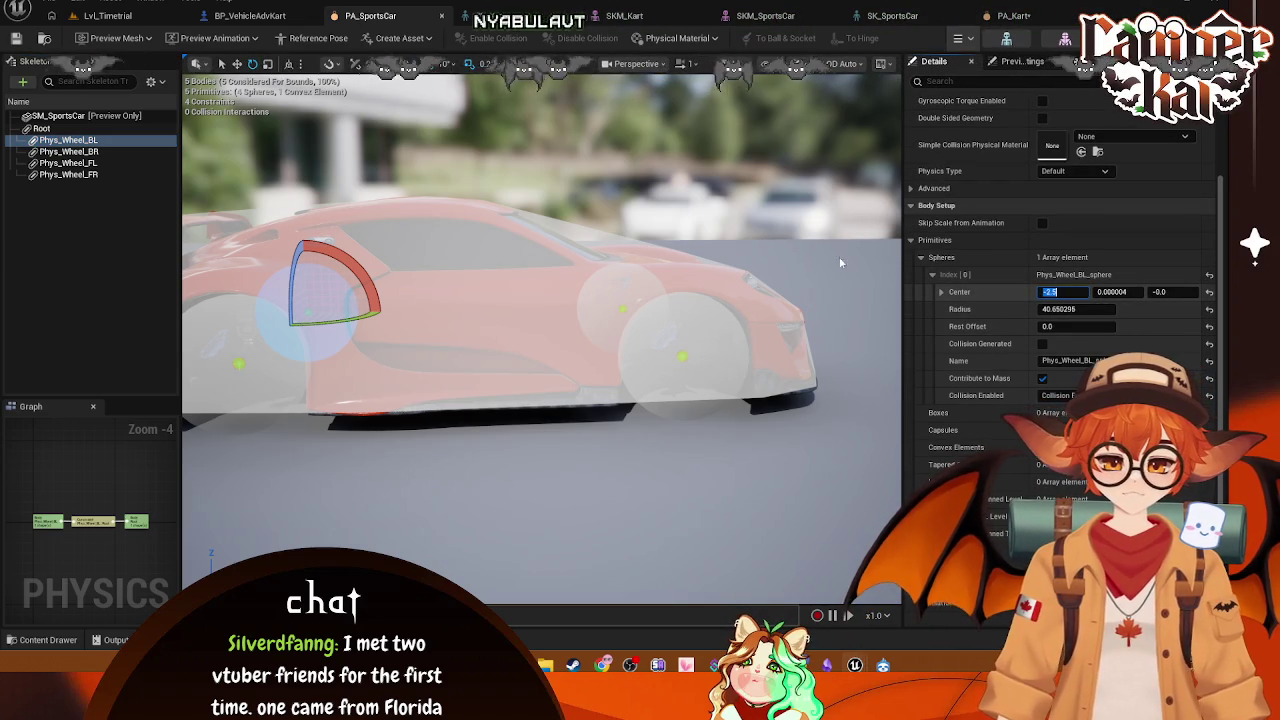
{"action": "left_click", "coordinate": [638, 63]}
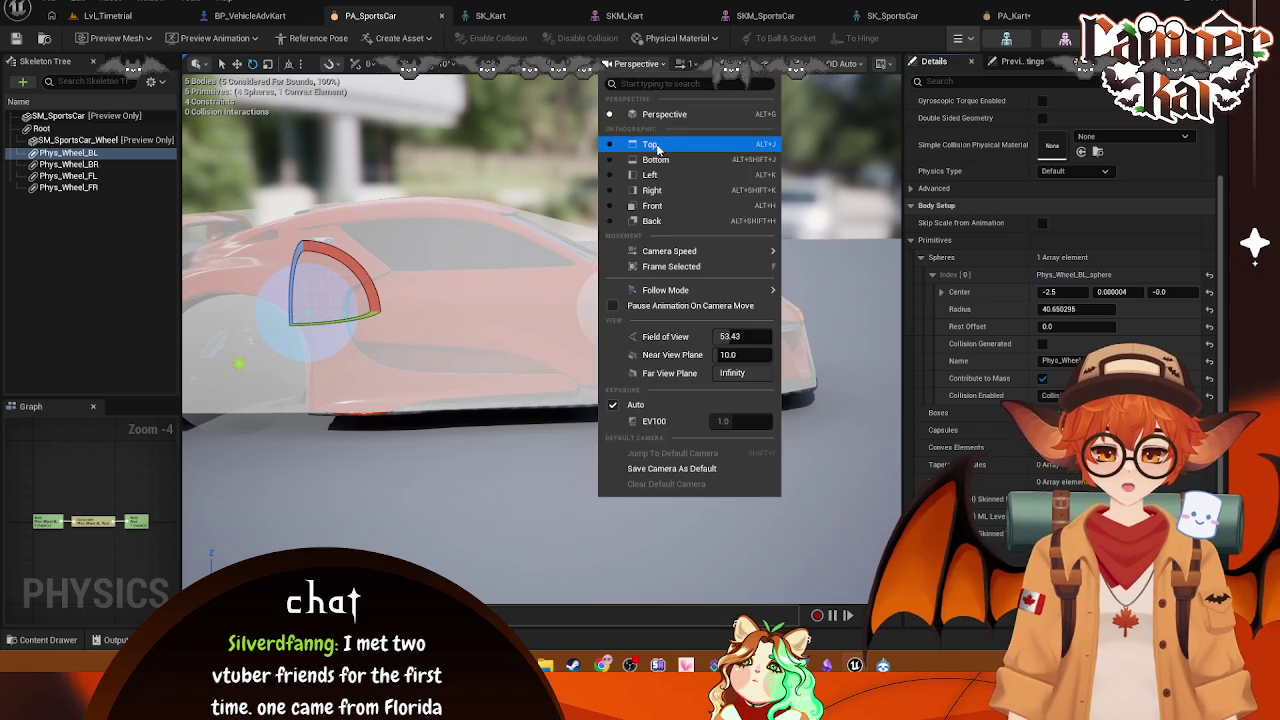
{"action": "left_click", "coordinate": [650, 145]}
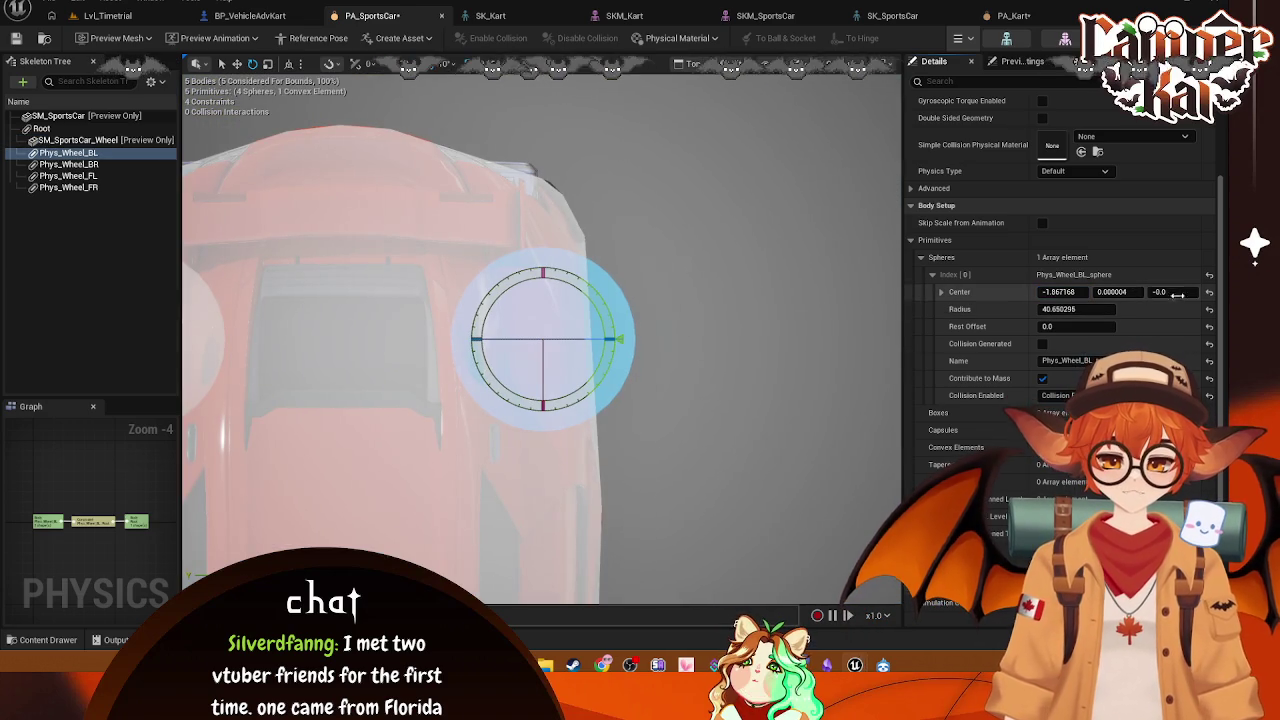
{"action": "left_click_drag", "start_coordinate": [1052, 292], "coordinate": [1023, 291]}
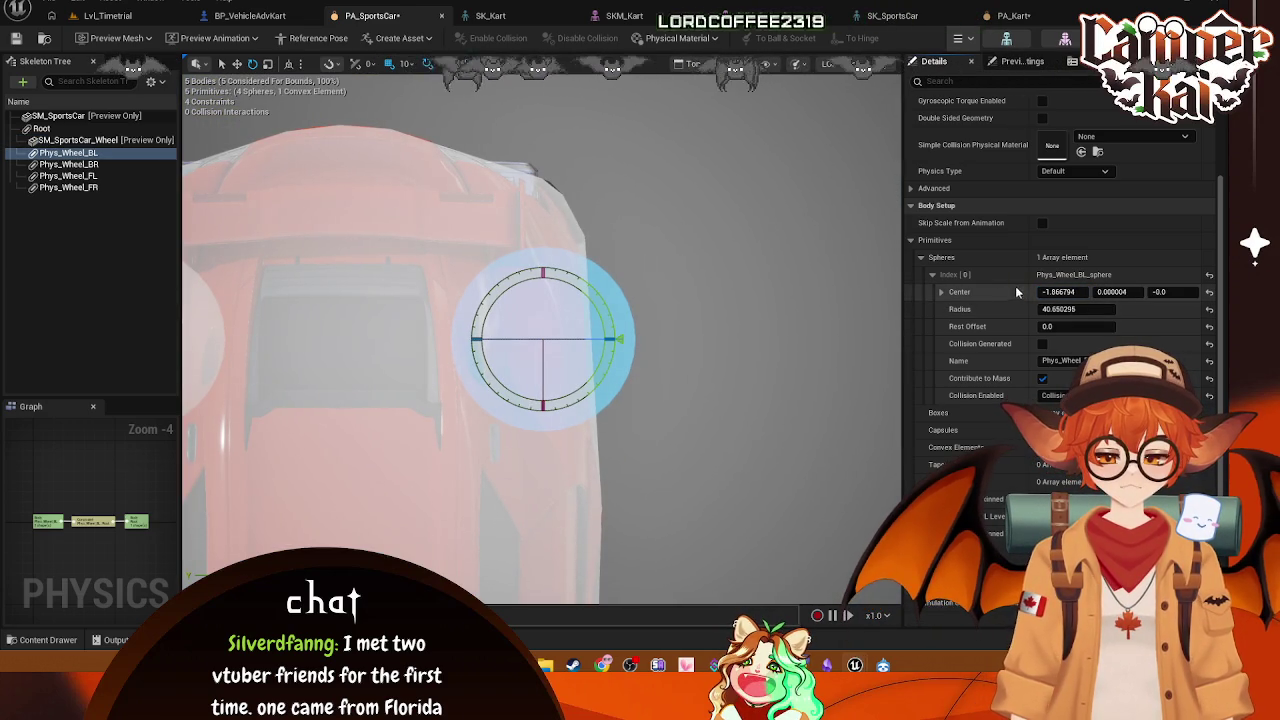
{"action": "key", "text": "ctrl+z"}
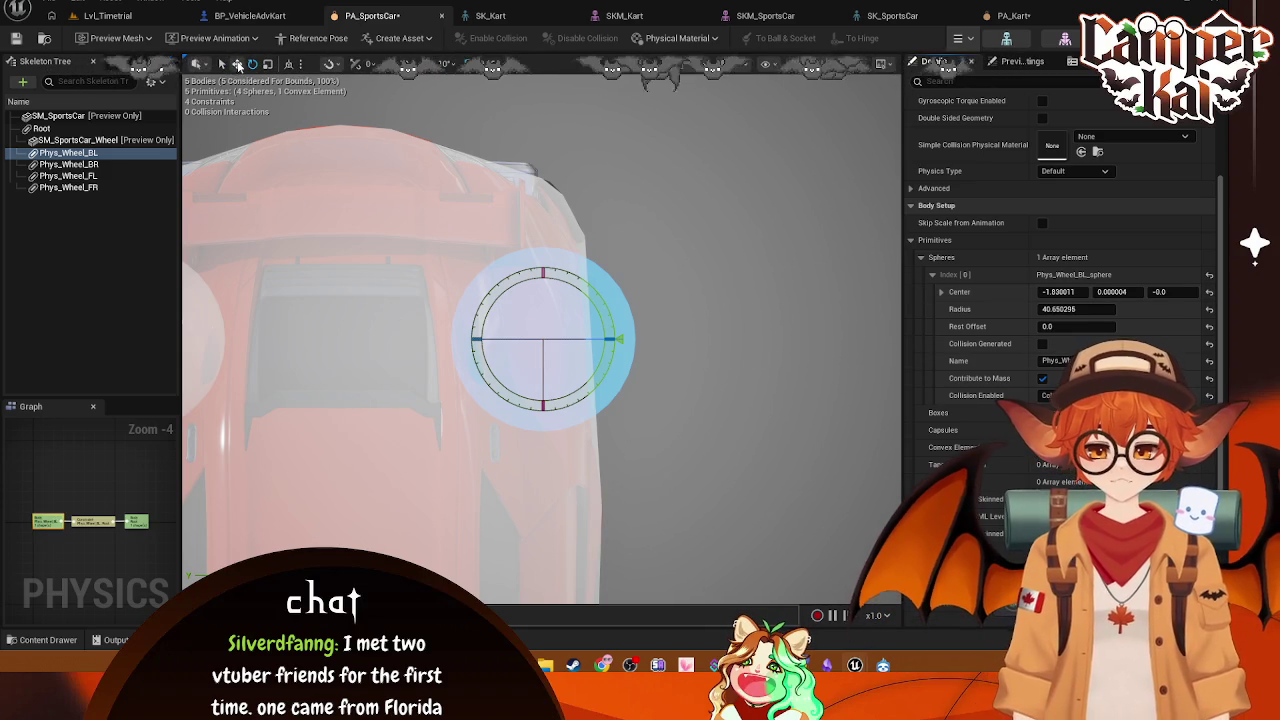
Step: Nudge the wheel sphere with the move tool, then bring up the SK_Kart skeleton
{"action": "left_click", "coordinate": [237, 64]}
{"action": "mouse_move", "coordinate": [598, 338]}
{"action": "left_mouse_down"}
{"action": "mouse_move", "coordinate": [489, 333]}
{"action": "mouse_move", "coordinate": [657, 337]}
{"action": "mouse_move", "coordinate": [572, 338]}
{"action": "mouse_move", "coordinate": [591, 340]}
{"action": "left_mouse_up"}
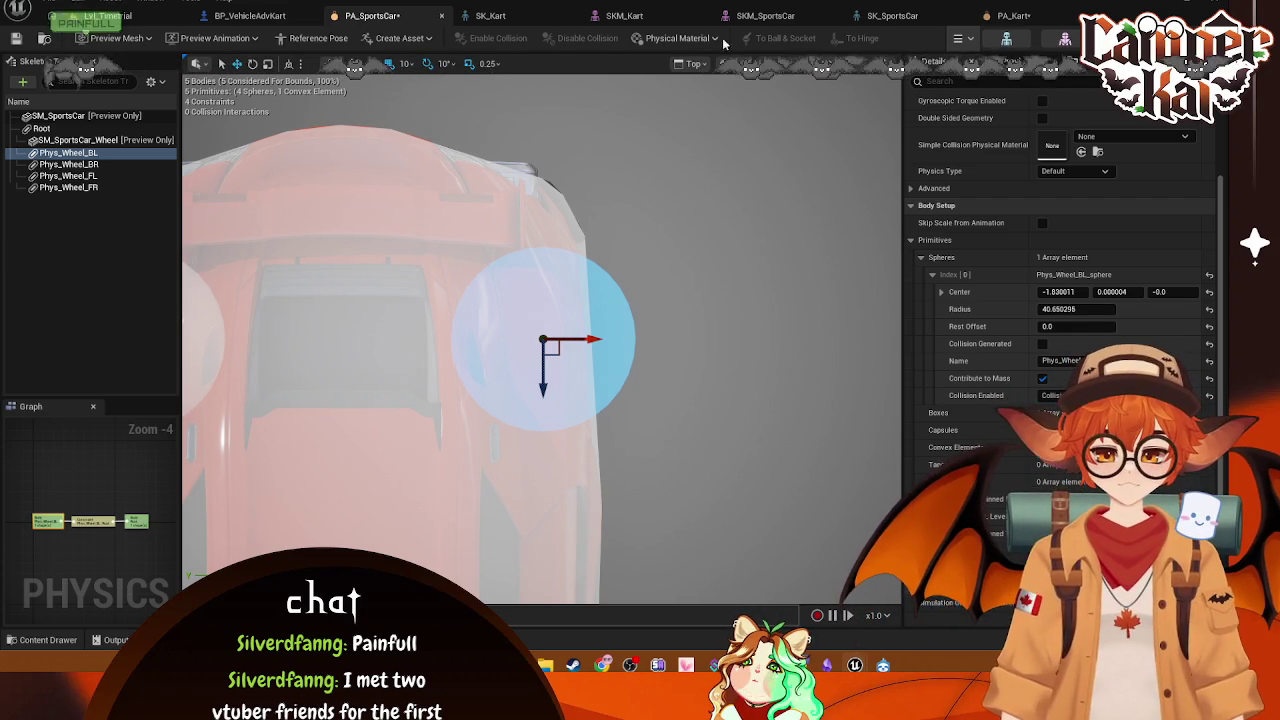
{"action": "left_click_drag", "start_coordinate": [417, 207], "coordinate": [563, 206]}
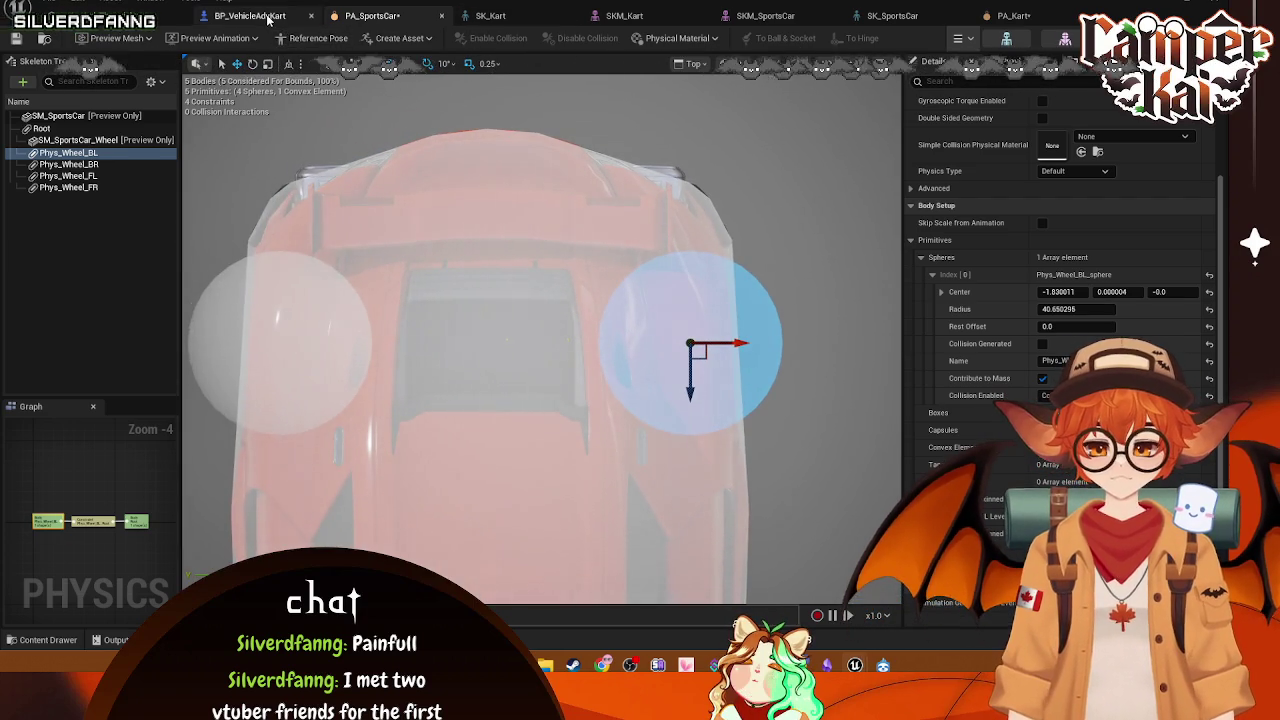
{"action": "left_click", "coordinate": [250, 16]}
{"action": "left_click", "coordinate": [424, 17]}
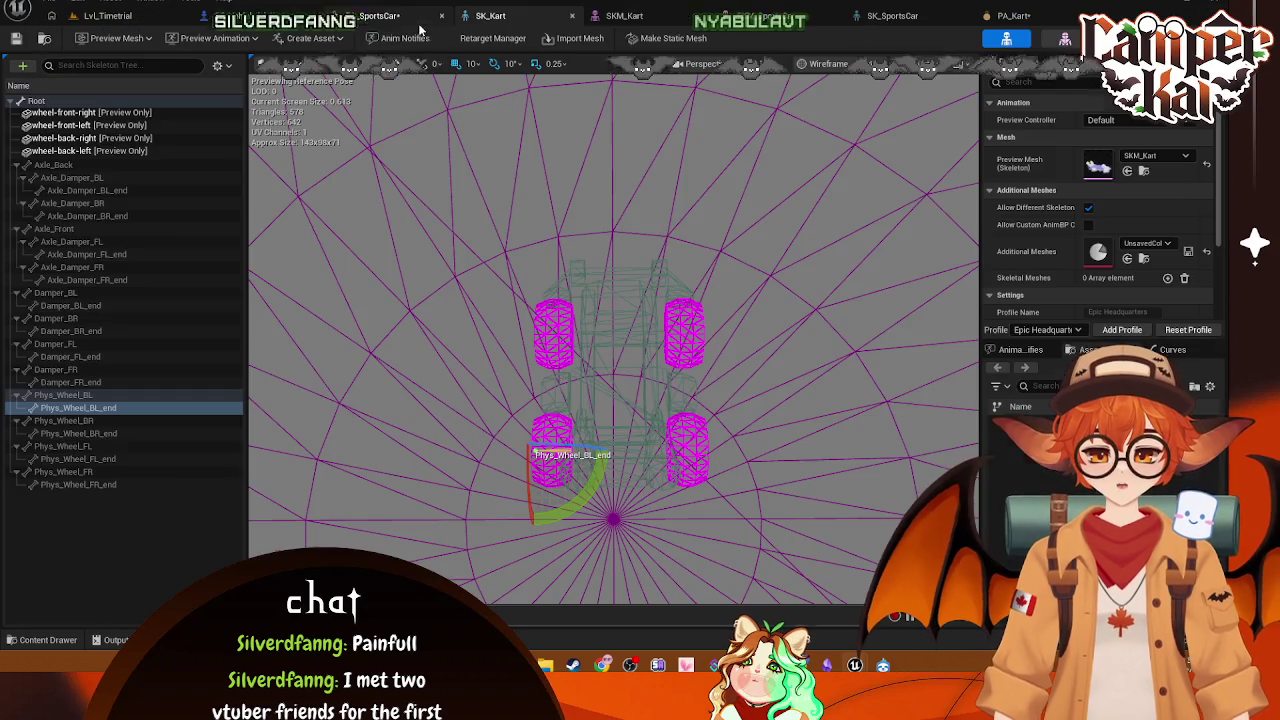
Step: Close the PA_SportsCar tab and reopen PA_Kart from the Content Browser
{"action": "left_click", "coordinate": [372, 16]}
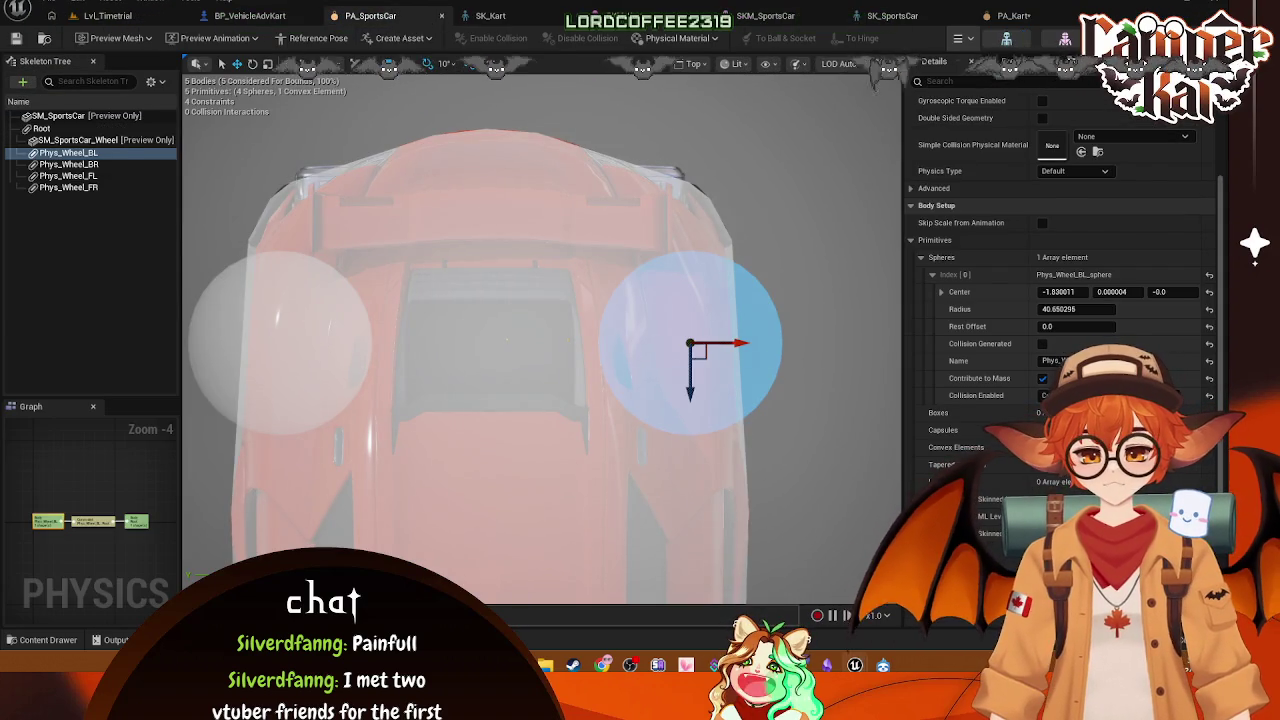
{"action": "left_click", "coordinate": [441, 16]}
{"action": "left_click", "coordinate": [107, 16]}
{"action": "double_click", "coordinate": [601, 553]}
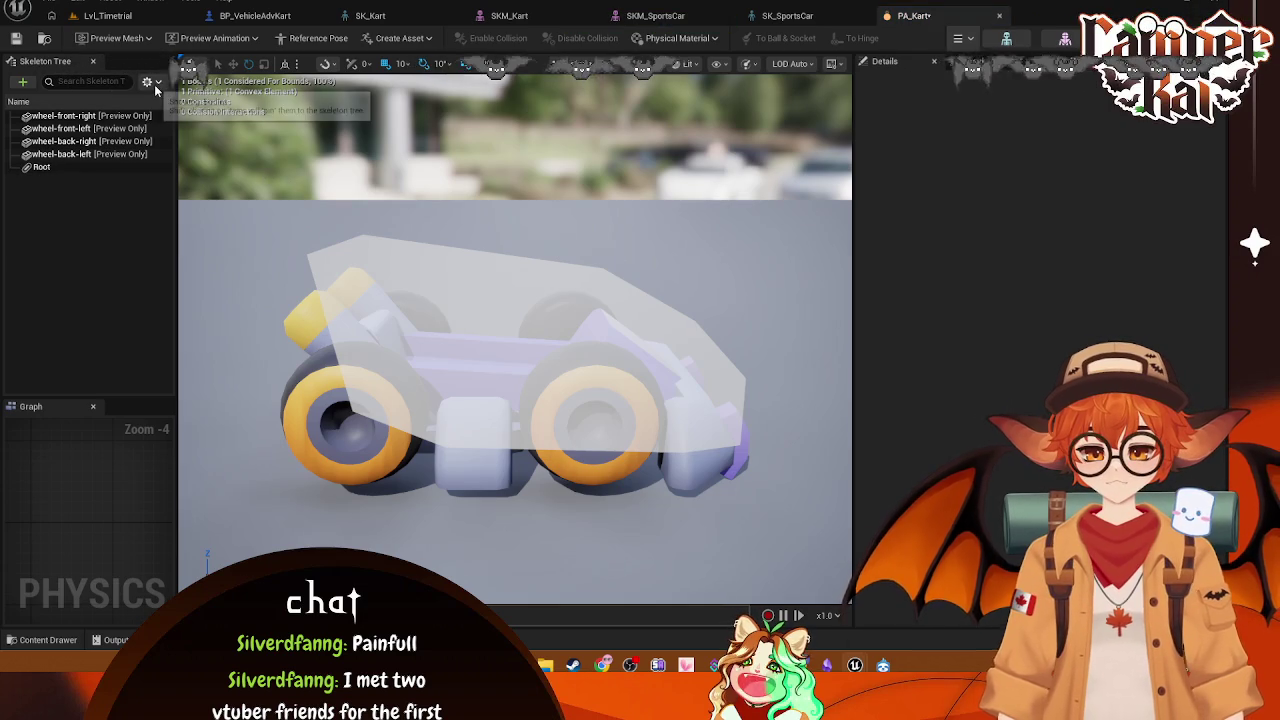
Step: Switch the Skeleton Tree filter to Show Mesh Bones
{"action": "left_click", "coordinate": [148, 81]}
{"action": "left_click", "coordinate": [70, 168]}
{"action": "left_click", "coordinate": [148, 81]}
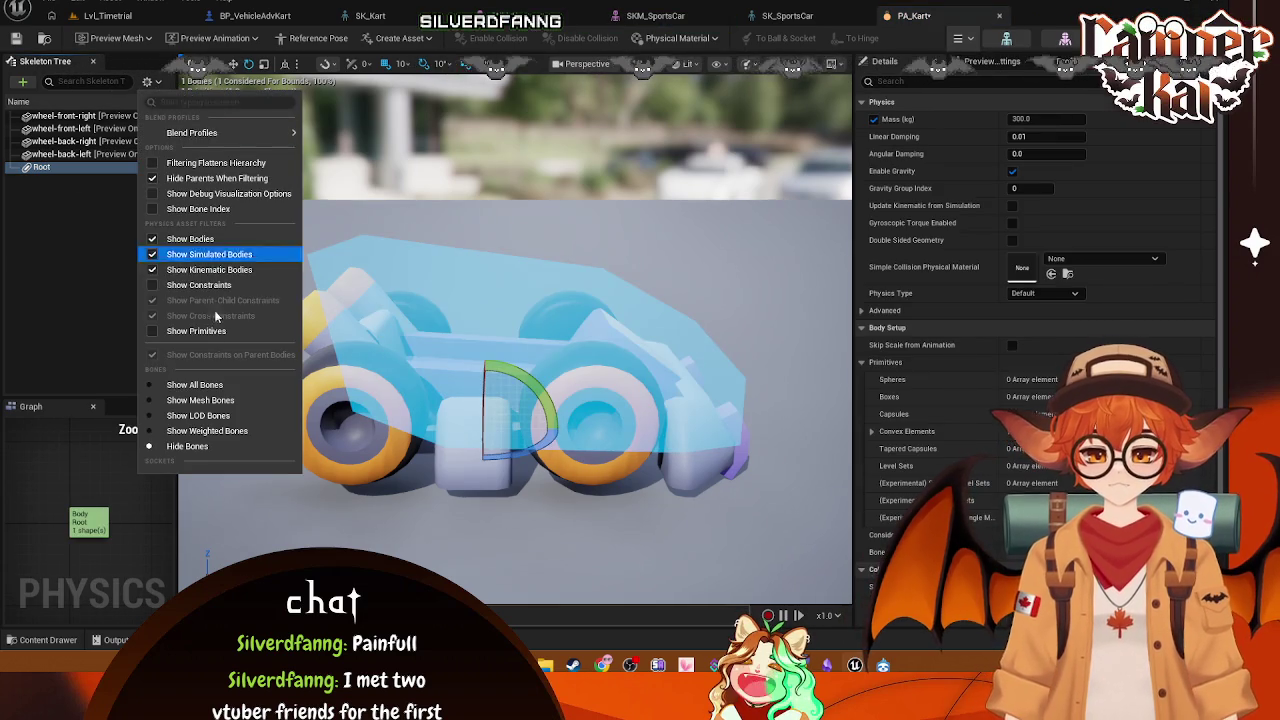
{"action": "left_click", "coordinate": [203, 397]}
{"action": "scroll", "coordinate": [80, 250], "scroll_direction": "down", "scroll_amount": 5}
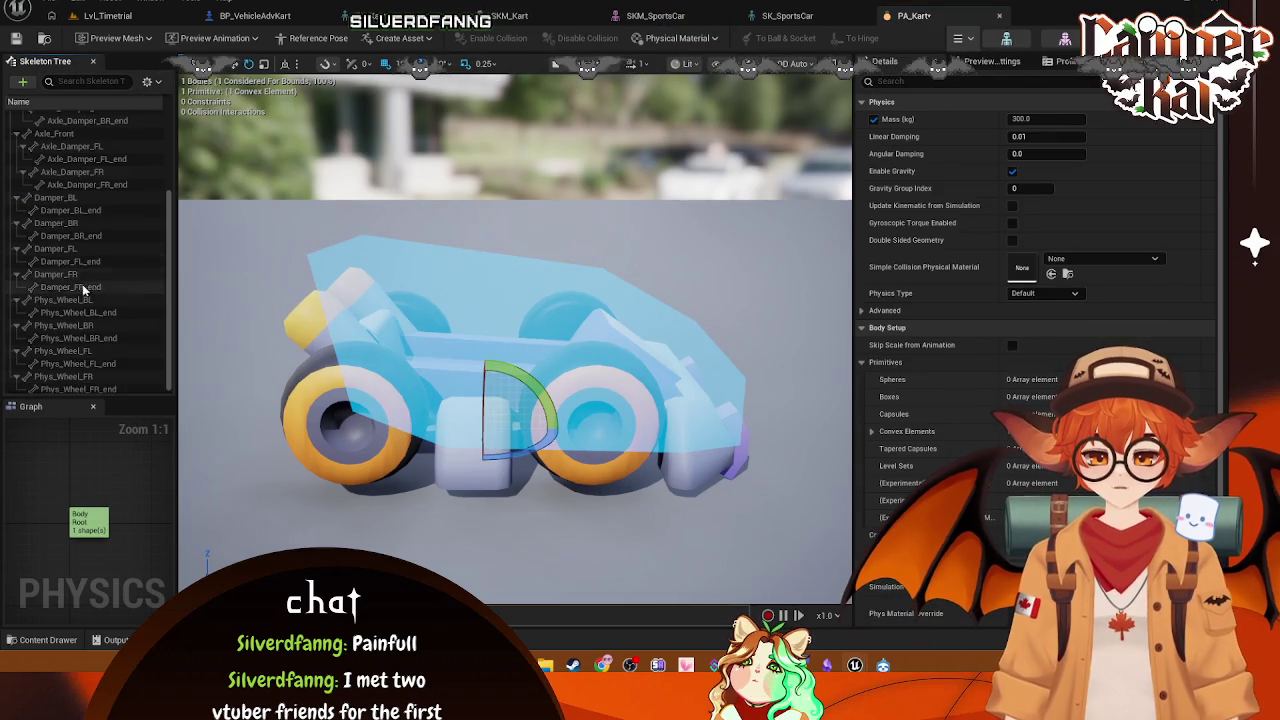
Step: Check where the Phys_Wheel_BL, BR, FL and FR bones sit while orbiting the kart
{"action": "left_click", "coordinate": [72, 298]}
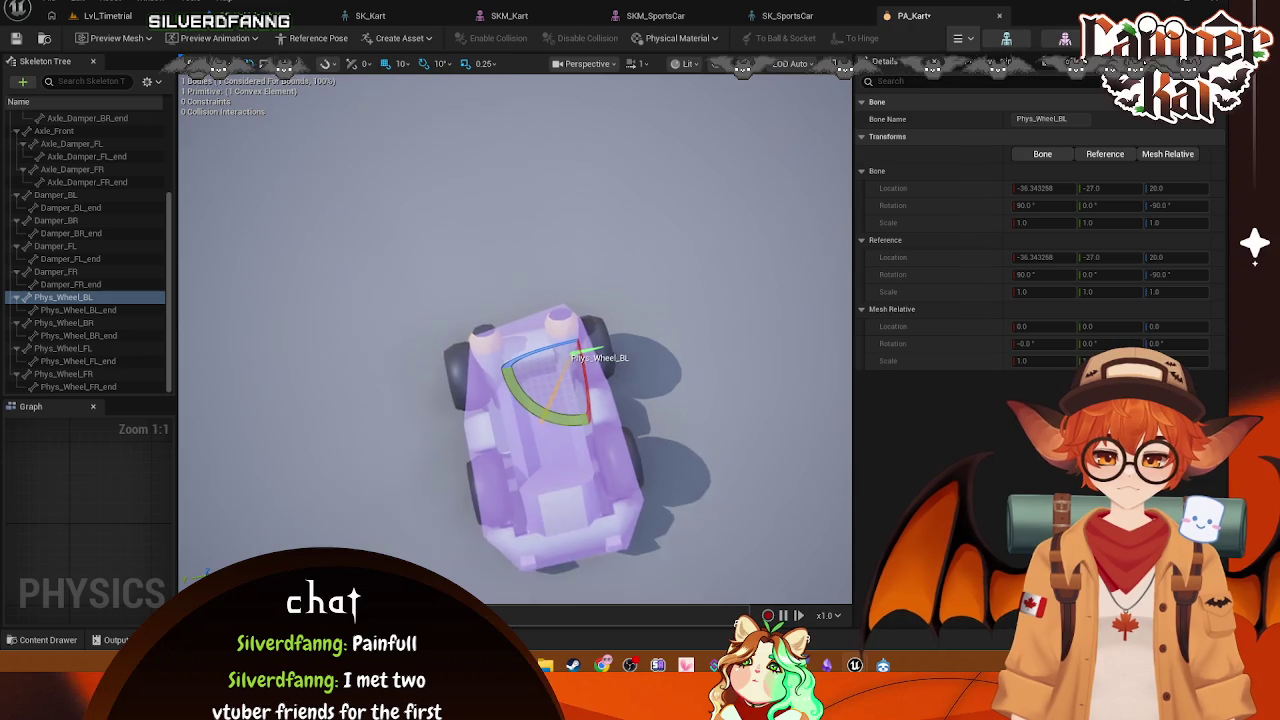
{"action": "left_click_drag", "start_coordinate": [539, 205], "coordinate": [539, 205]}
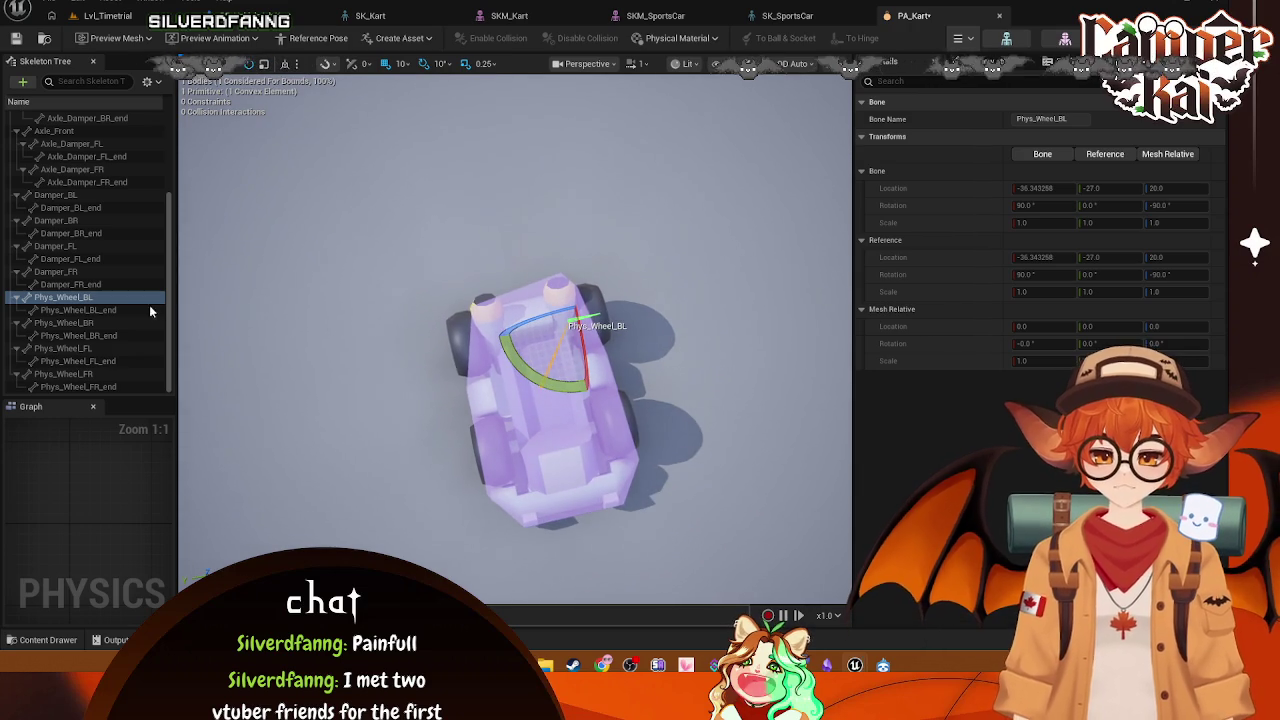
{"action": "left_click", "coordinate": [84, 323]}
{"action": "left_click", "coordinate": [84, 348]}
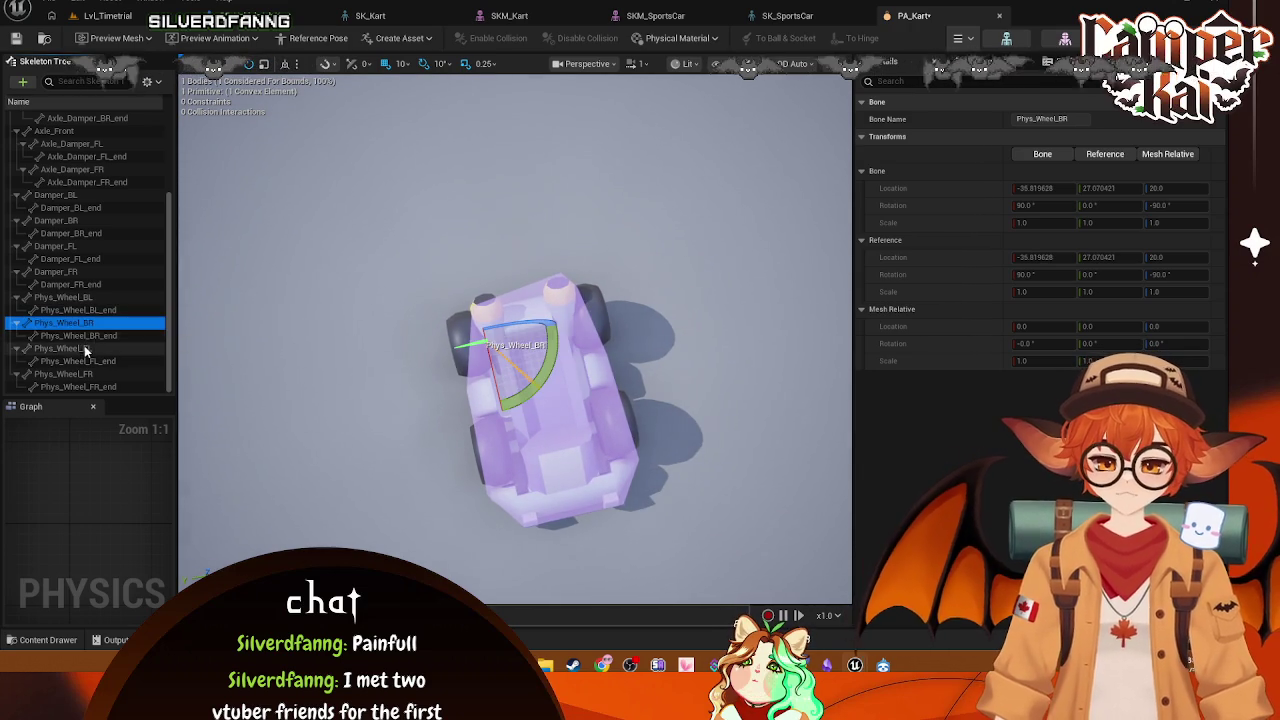
{"action": "left_click", "coordinate": [70, 374]}
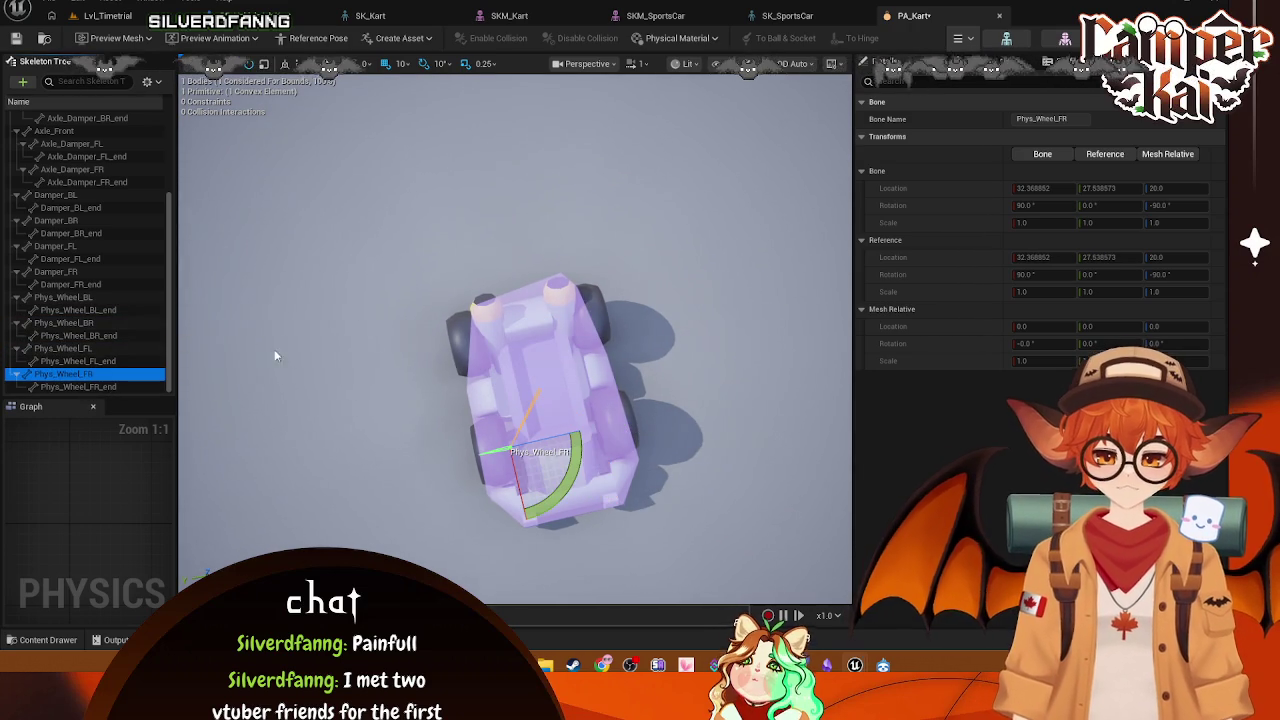
{"action": "left_click_drag", "start_coordinate": [500, 370], "coordinate": [500, 370]}
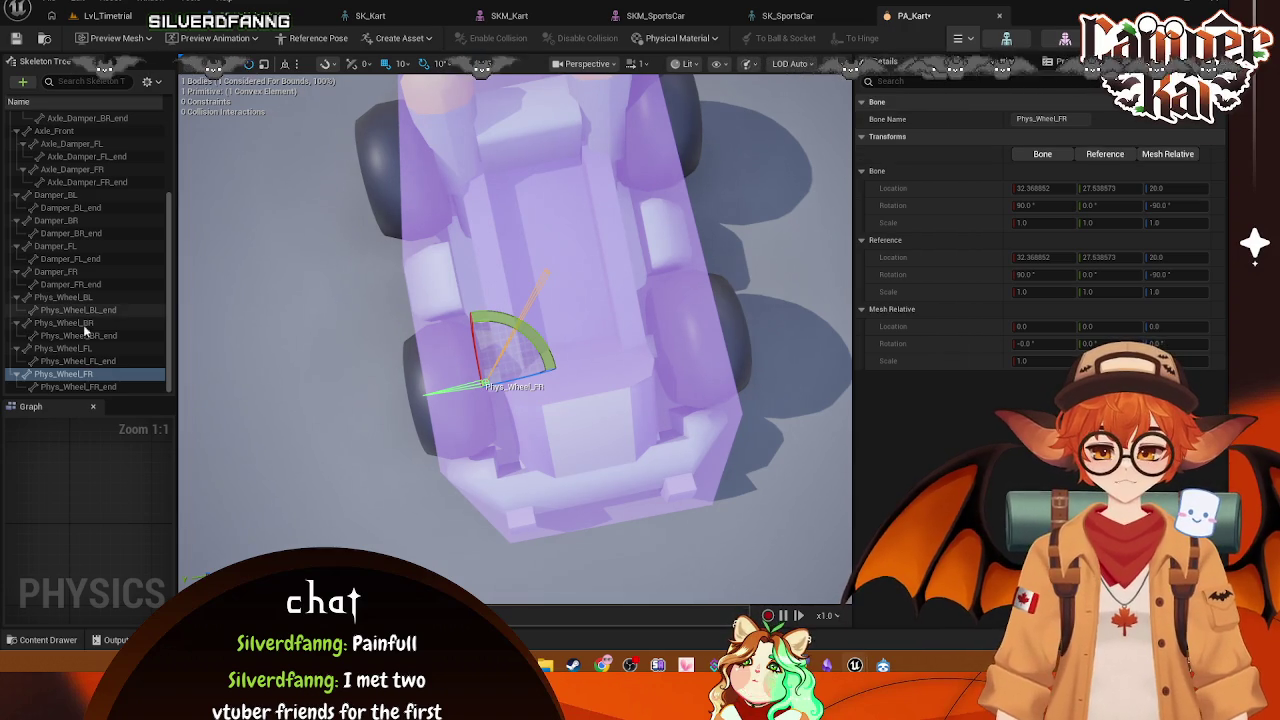
{"action": "left_click", "coordinate": [66, 298]}
{"action": "right_click", "coordinate": [66, 298]}
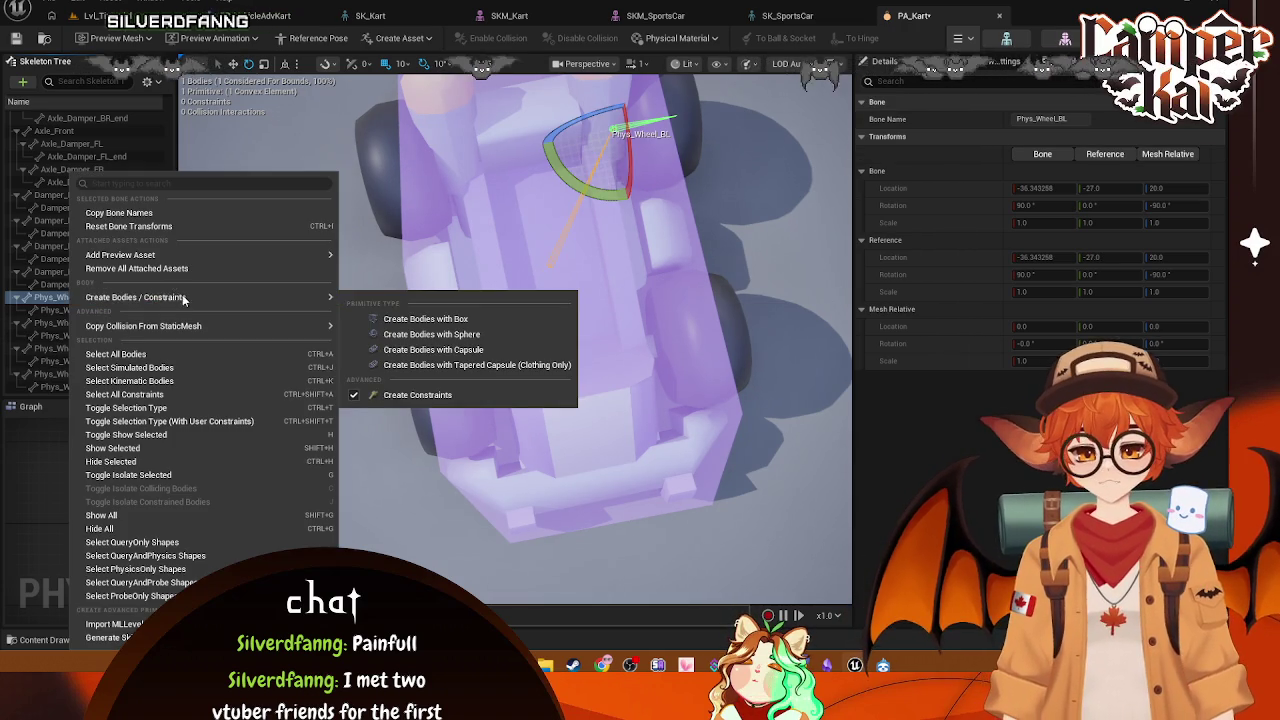
Step: Delete an accidental capsule body and give Phys_Wheel_BL a sphere body instead
{"action": "mouse_move", "coordinate": [200, 297]}
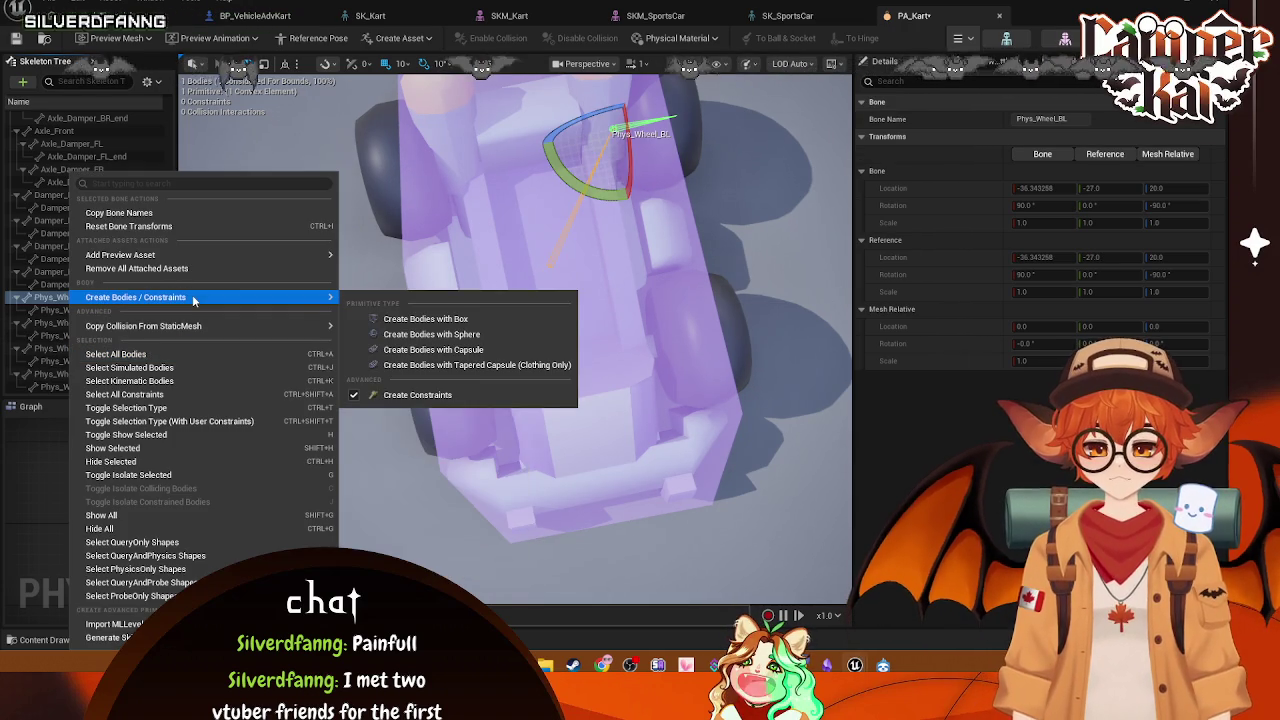
{"action": "left_click", "coordinate": [467, 349]}
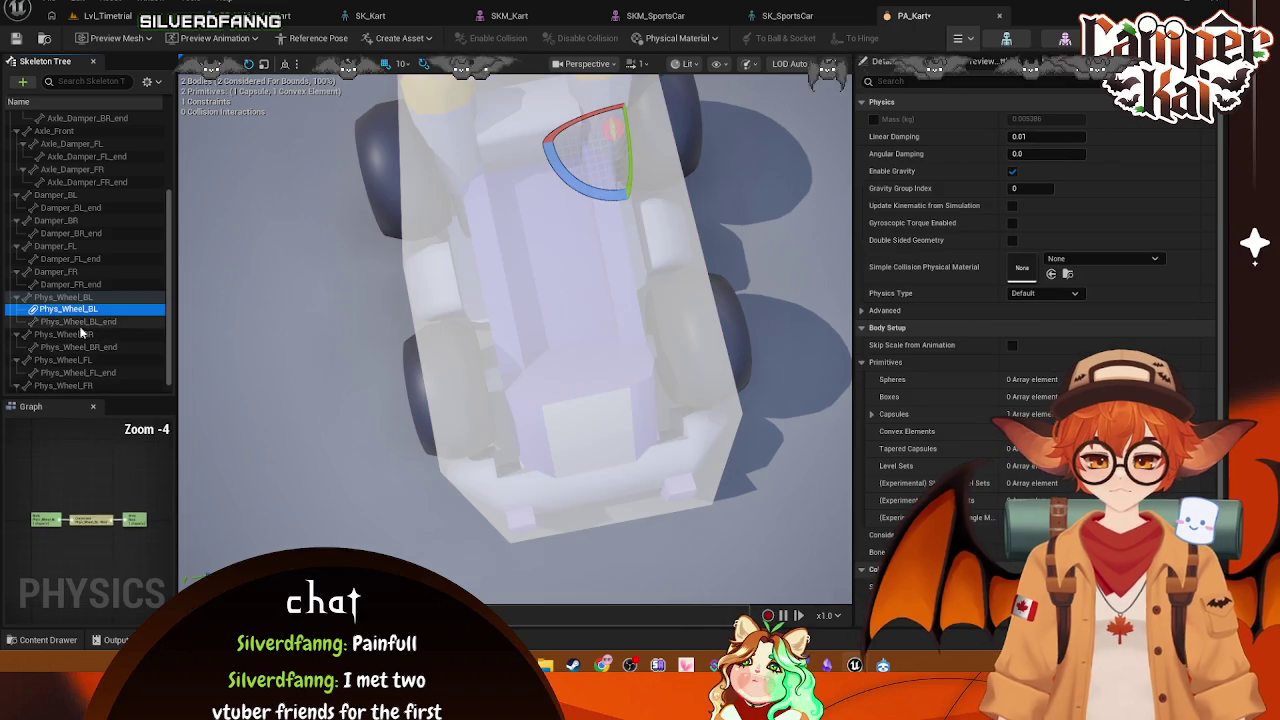
{"action": "right_click", "coordinate": [74, 334]}
{"action": "left_click", "coordinate": [68, 312]}
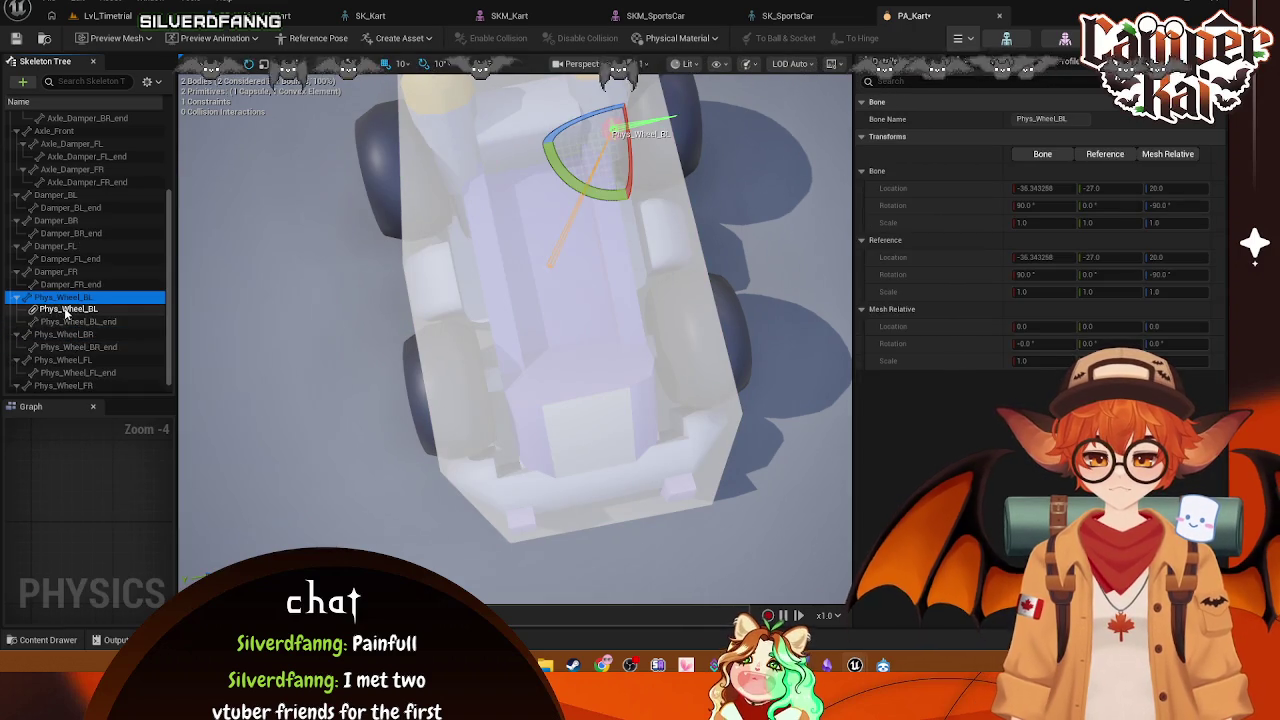
{"action": "key", "text": "Delete"}
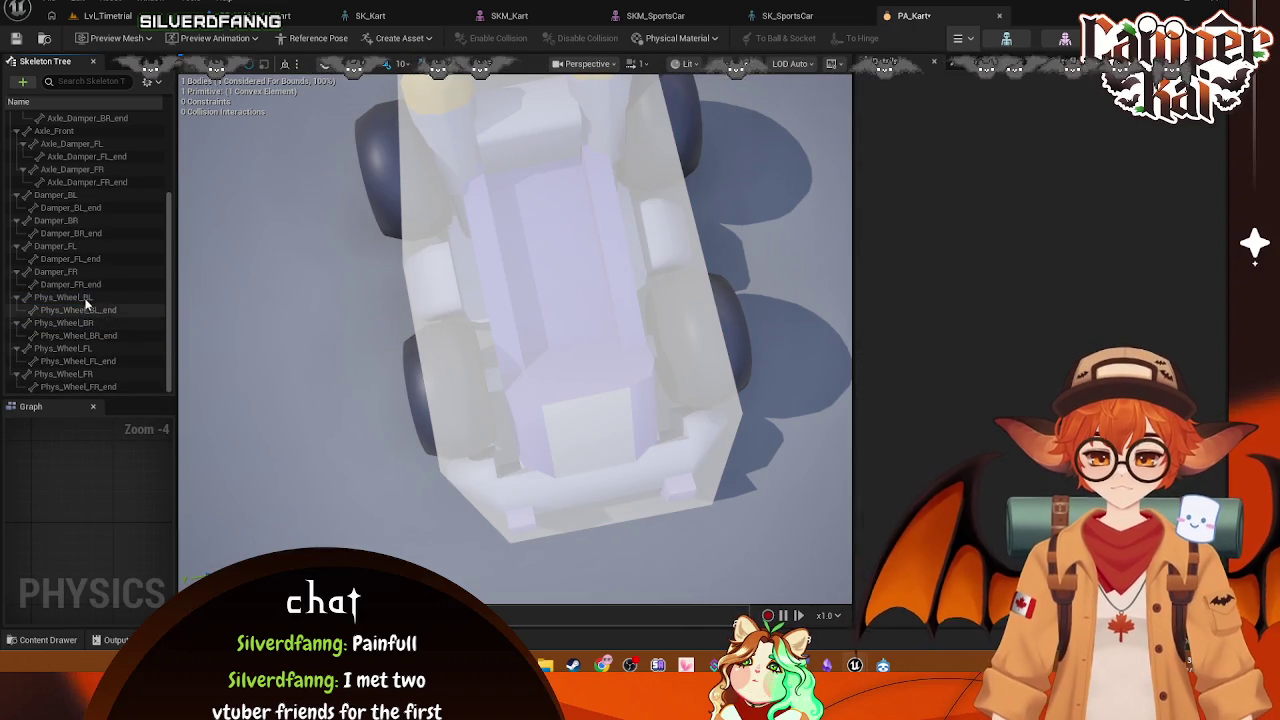
{"action": "right_click", "coordinate": [87, 299]}
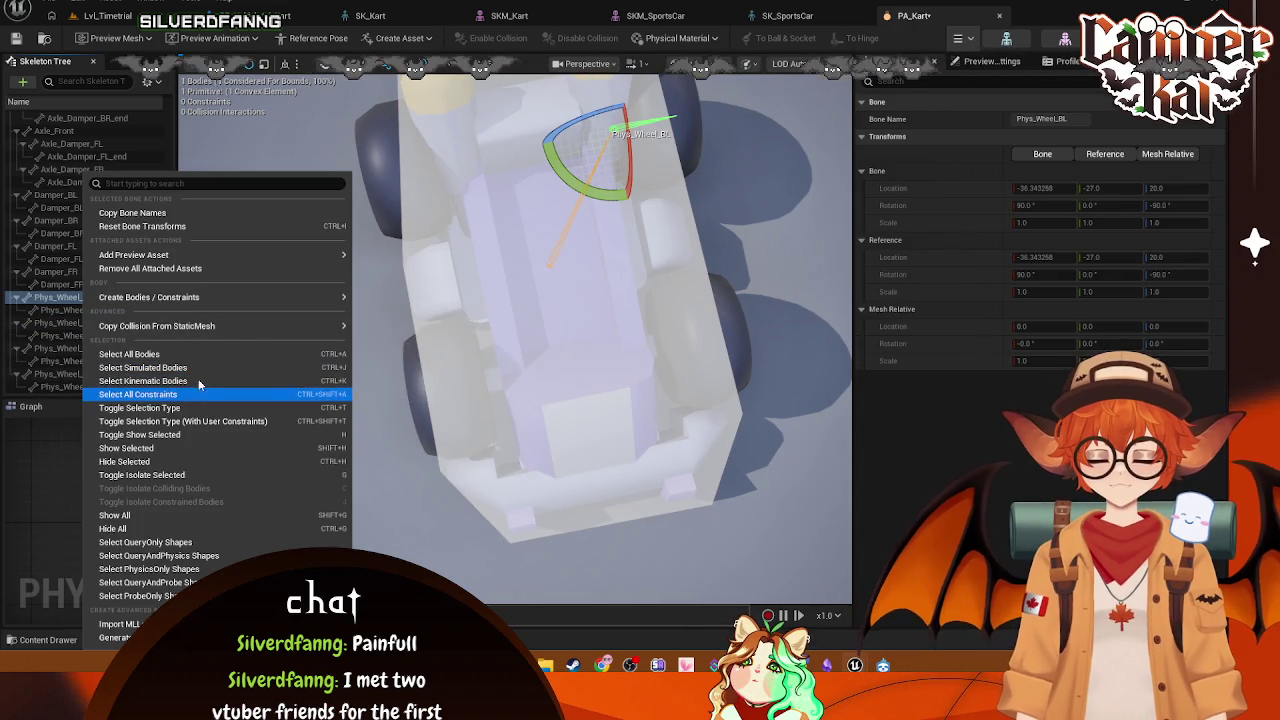
{"action": "mouse_move", "coordinate": [200, 326]}
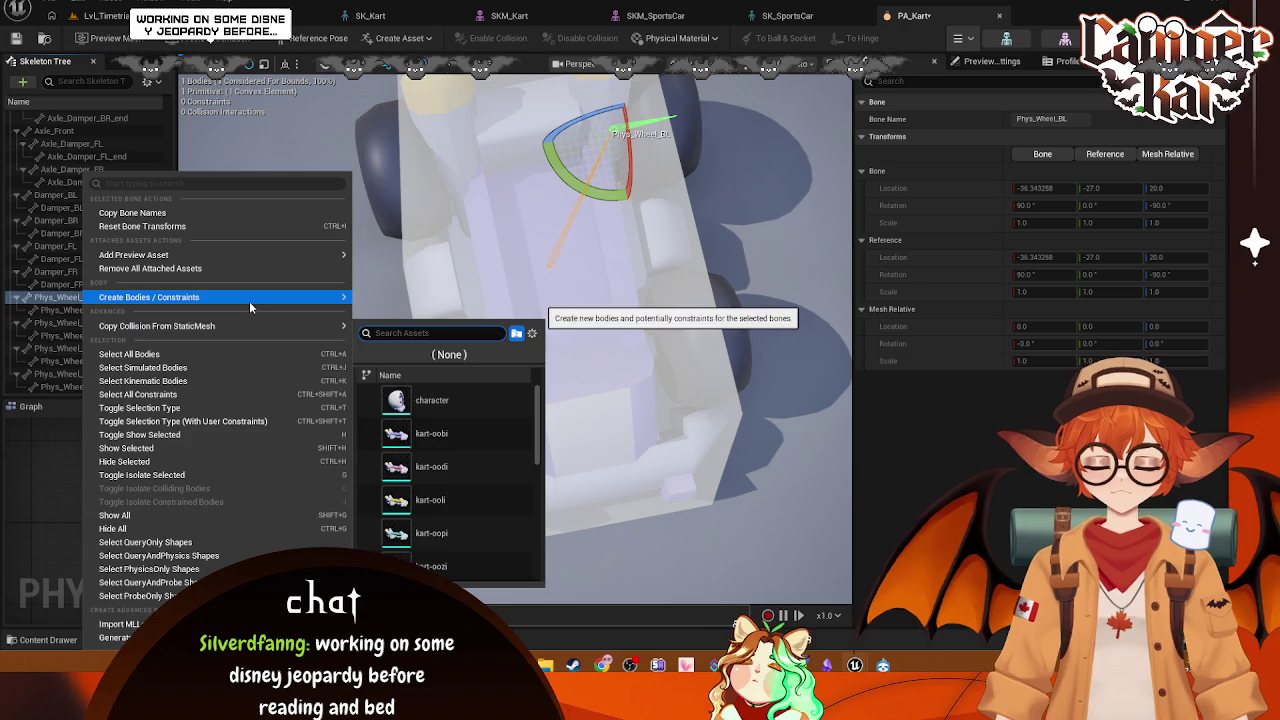
{"action": "mouse_move", "coordinate": [249, 301]}
{"action": "left_click", "coordinate": [471, 333]}
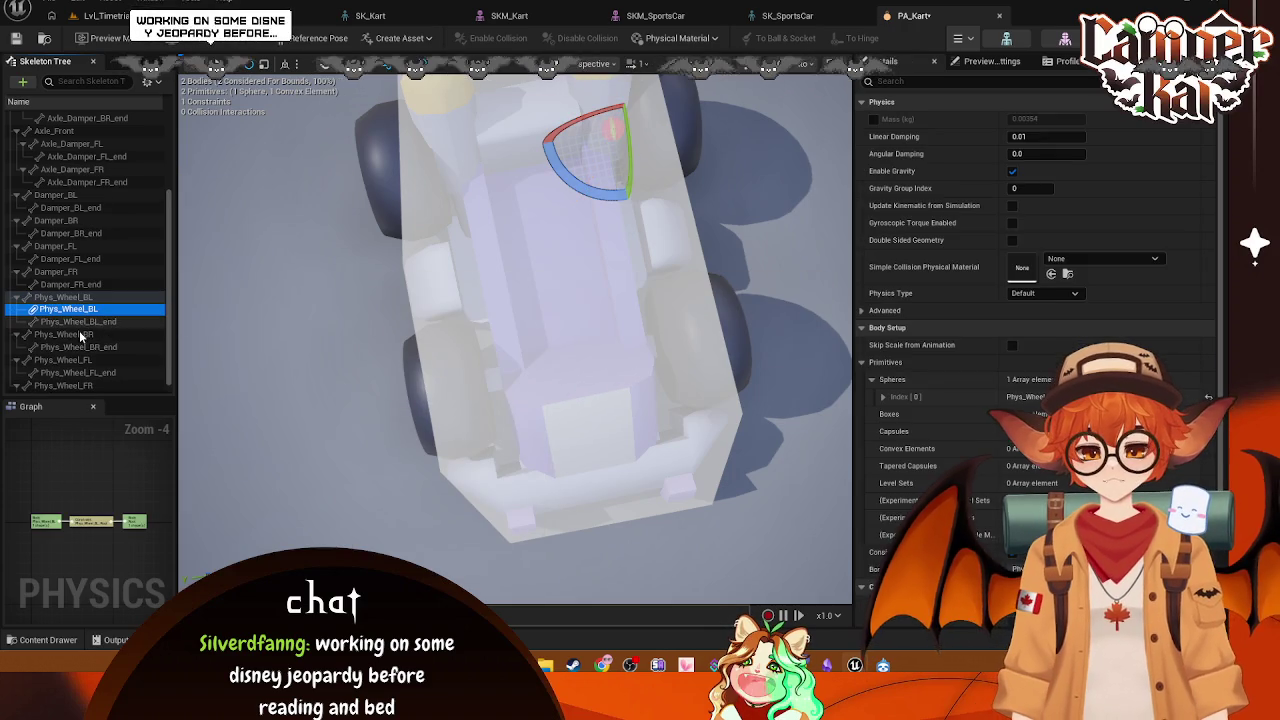
Step: Create sphere bodies on Phys_Wheel_BR, Phys_Wheel_FL and Phys_Wheel_FR
{"action": "right_click", "coordinate": [88, 334]}
{"action": "mouse_move", "coordinate": [250, 297]}
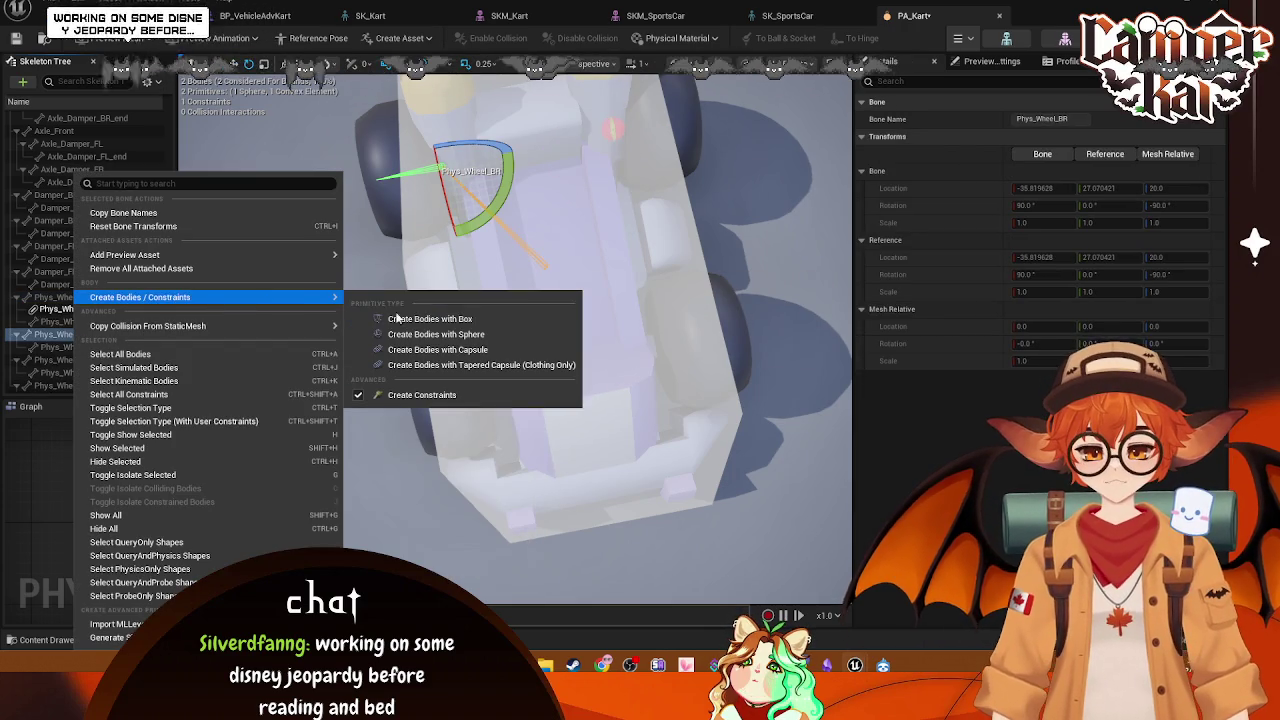
{"action": "left_click", "coordinate": [436, 334]}
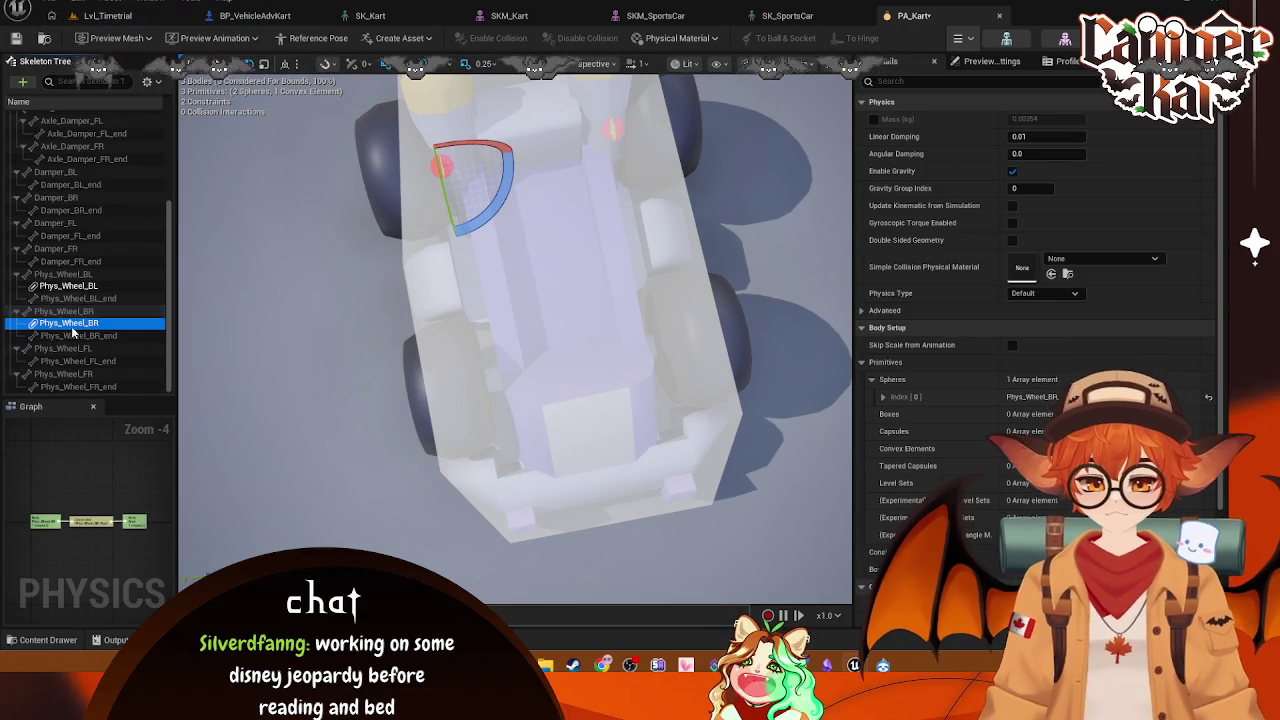
{"action": "right_click", "coordinate": [59, 350]}
{"action": "mouse_move", "coordinate": [180, 325]}
{"action": "mouse_move", "coordinate": [198, 297]}
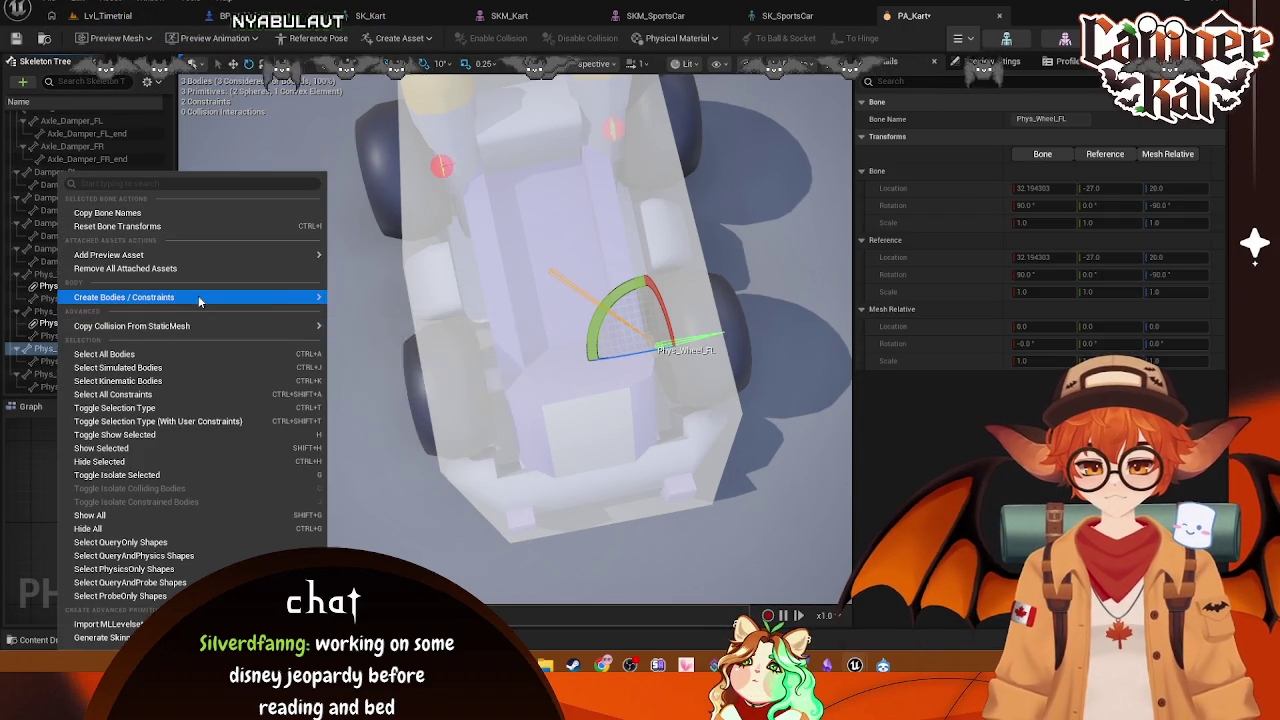
{"action": "left_click", "coordinate": [388, 336]}
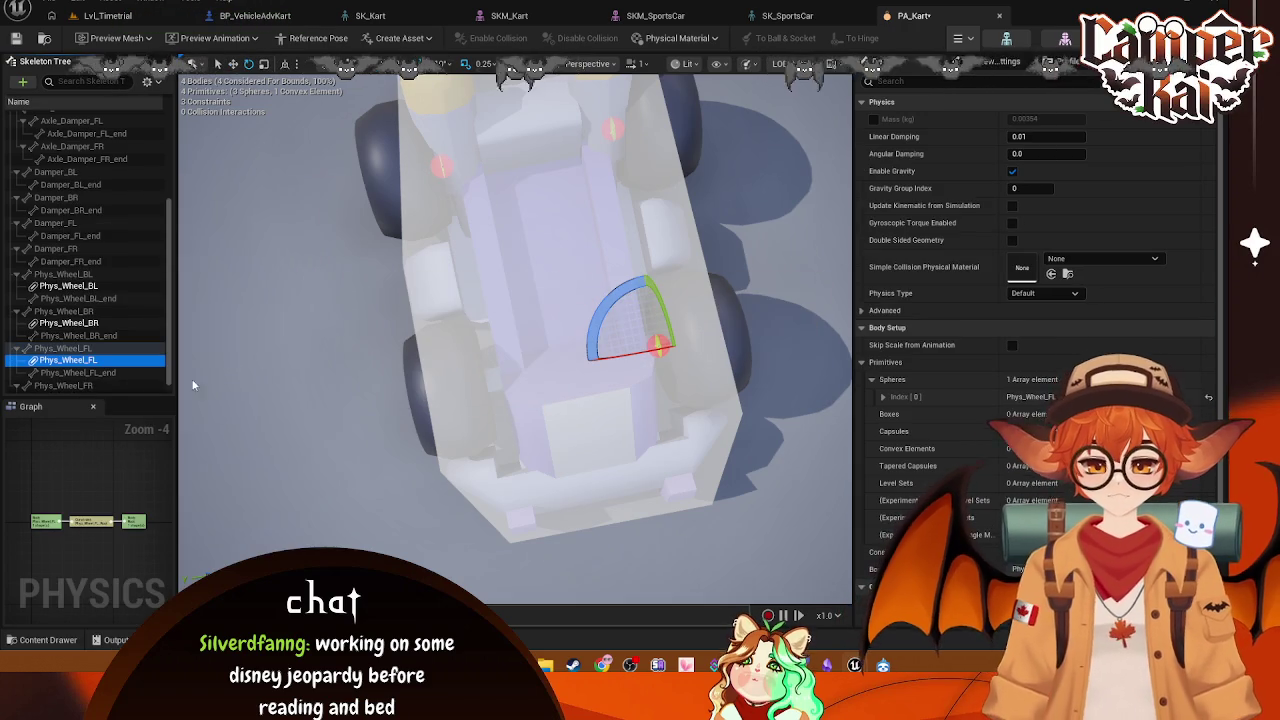
{"action": "scroll", "coordinate": [73, 366], "scroll_direction": "down", "scroll_amount": 1}
{"action": "left_click", "coordinate": [77, 373]}
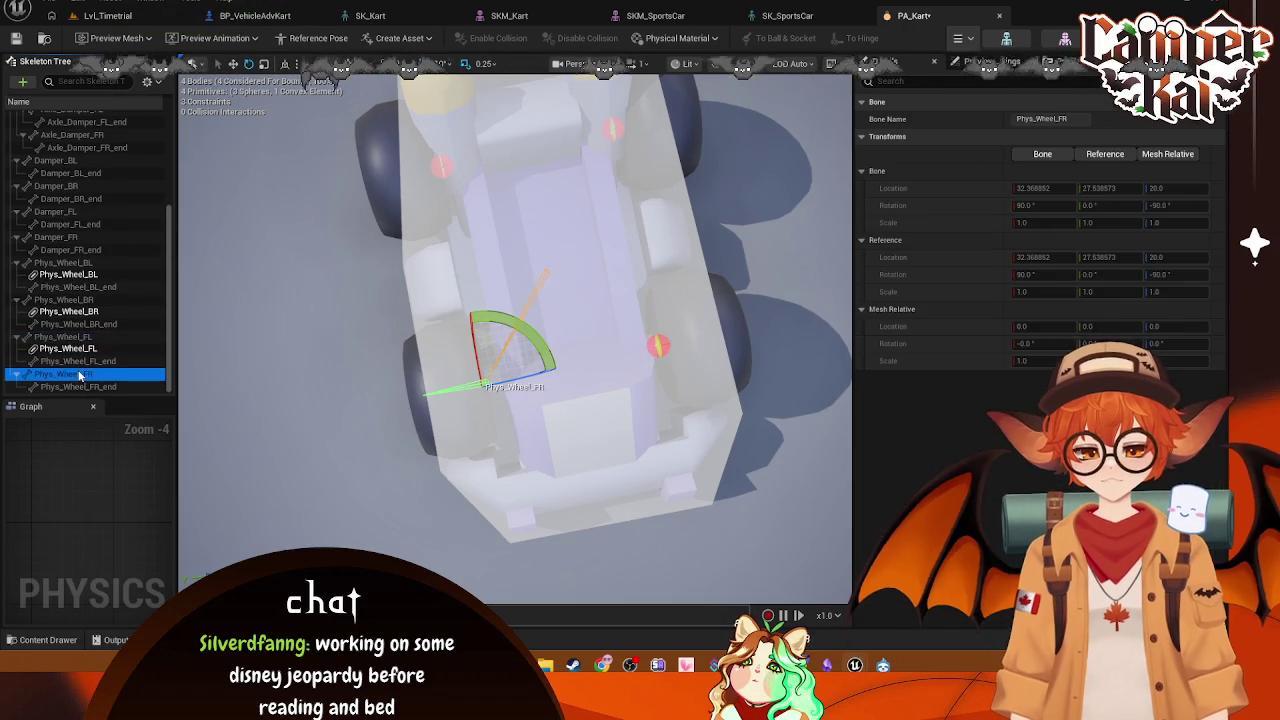
{"action": "right_click", "coordinate": [77, 373]}
{"action": "mouse_move", "coordinate": [177, 297]}
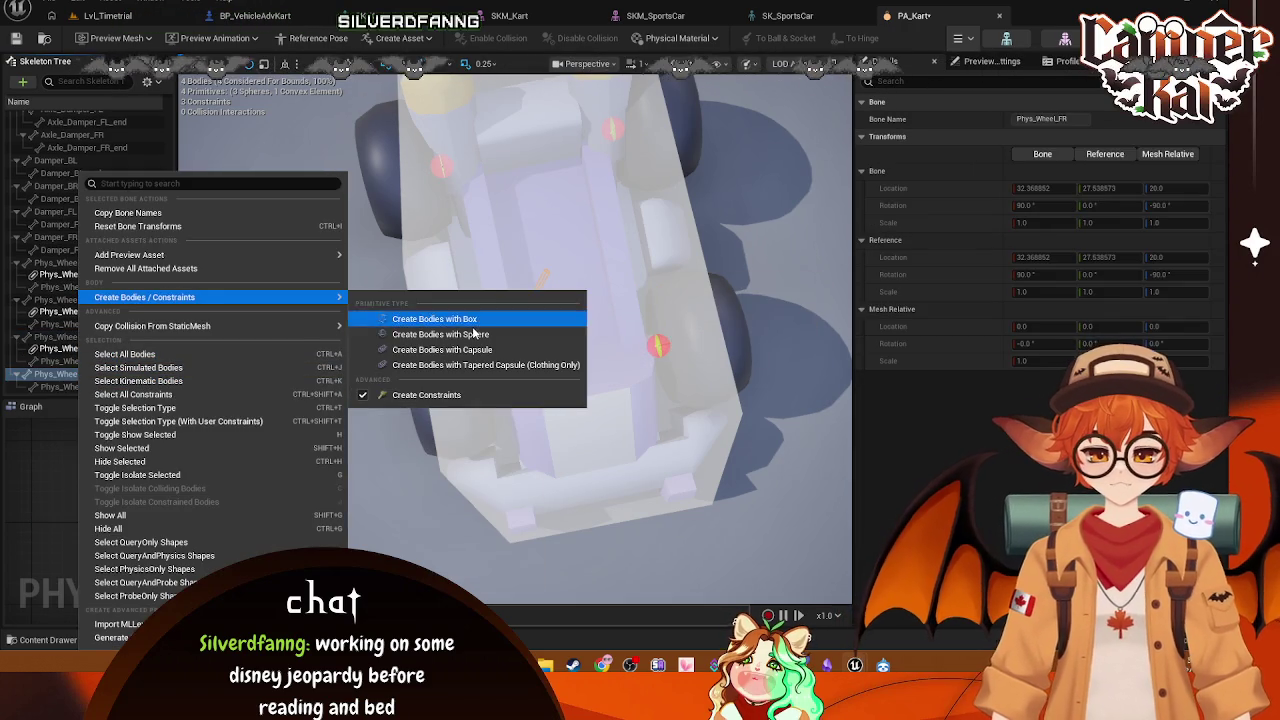
{"action": "left_click", "coordinate": [475, 334]}
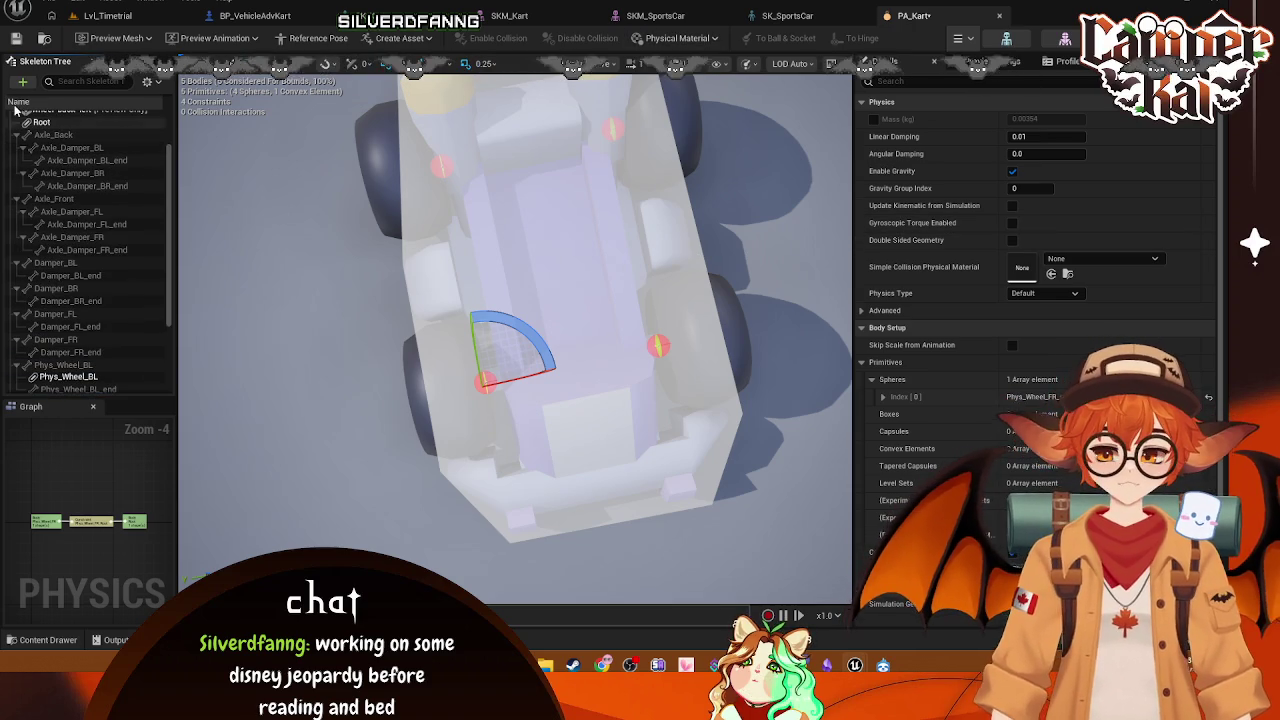
{"action": "left_click", "coordinate": [149, 81]}
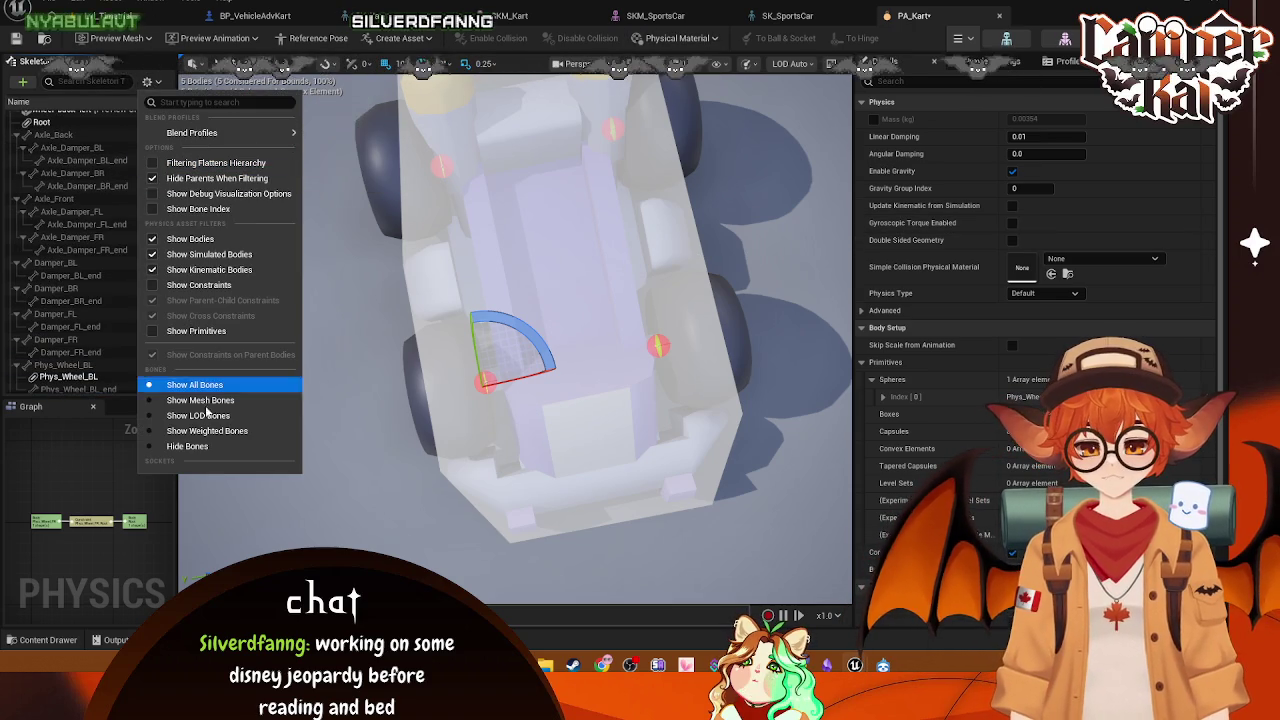
Step: Hide the bones and set Phys_Wheel_BL's sphere radius to 20
{"action": "left_click", "coordinate": [187, 446]}
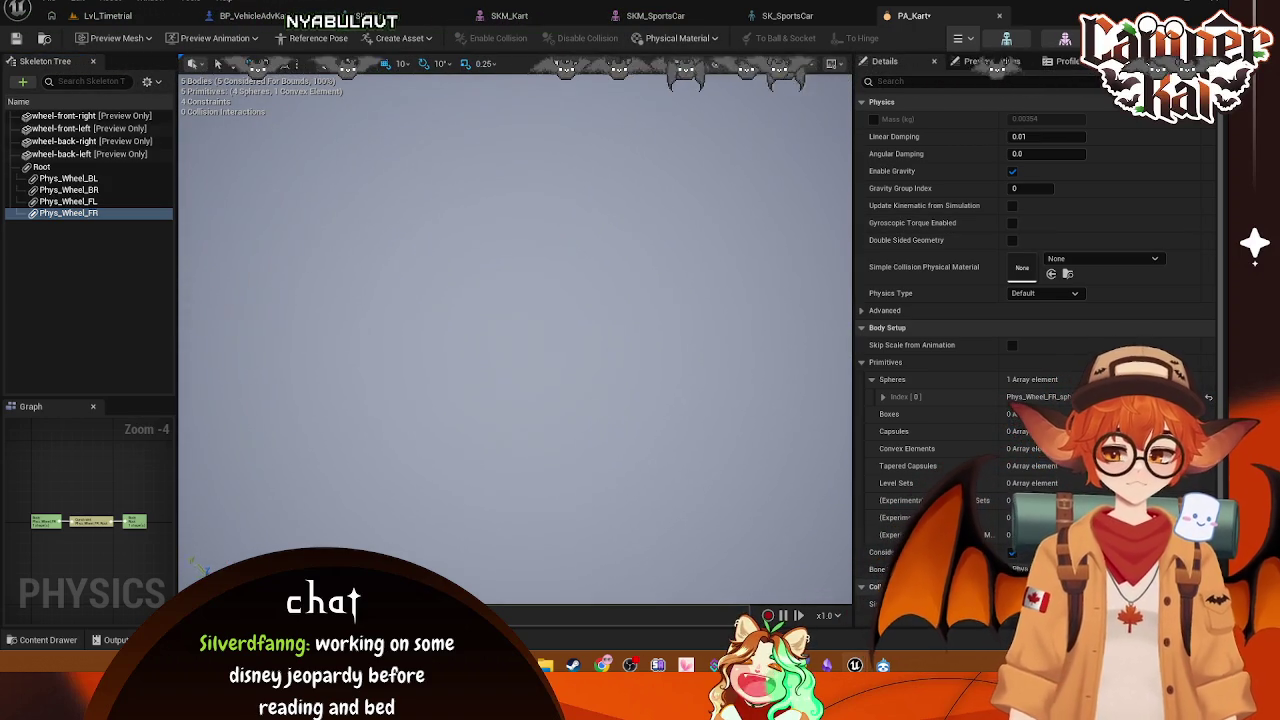
{"action": "scroll", "coordinate": [515, 330], "scroll_direction": "up", "scroll_amount": 8}
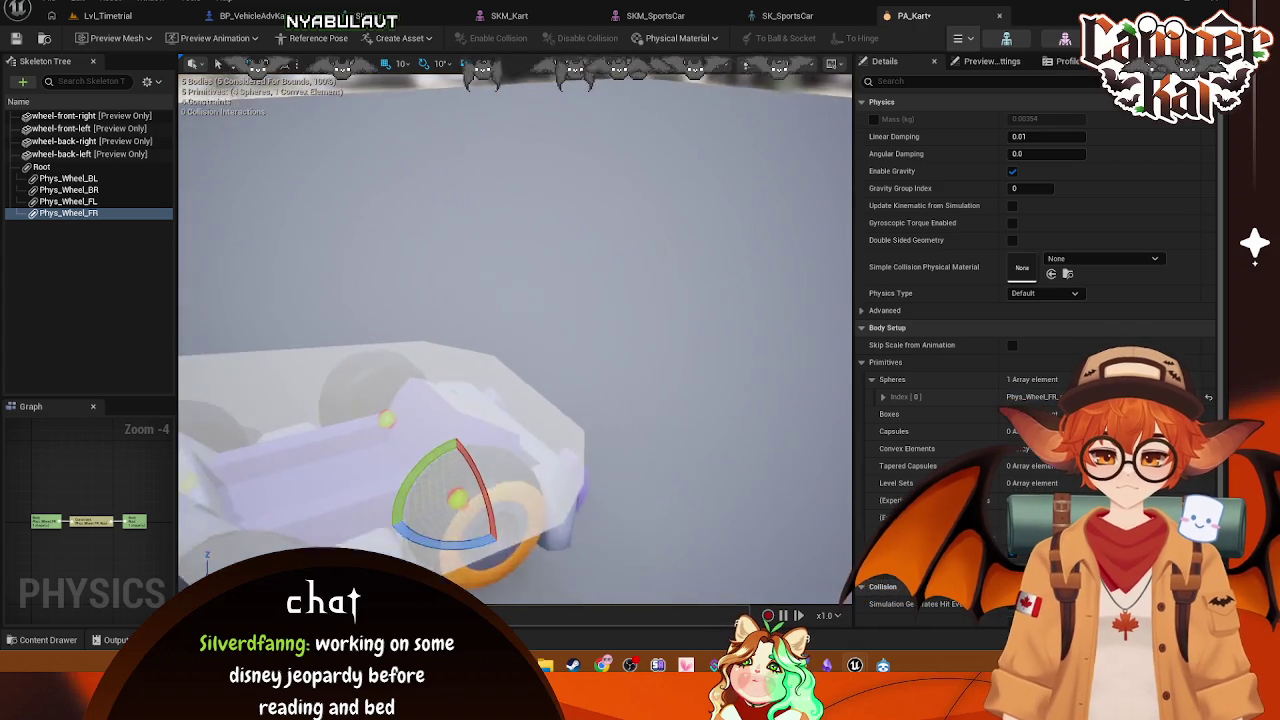
{"action": "scroll", "coordinate": [515, 330], "scroll_direction": "down", "scroll_amount": 8}
{"action": "left_click_drag", "start_coordinate": [515, 330], "coordinate": [580, 330]}
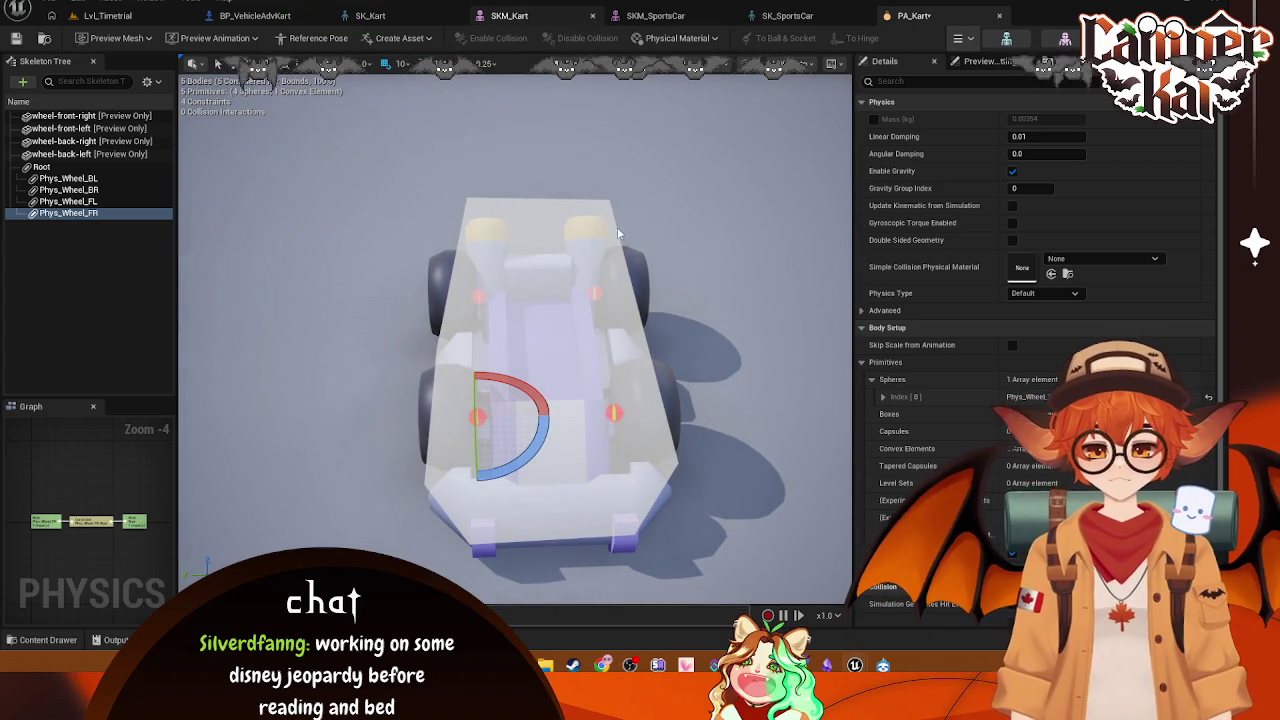
{"action": "left_click", "coordinate": [68, 179]}
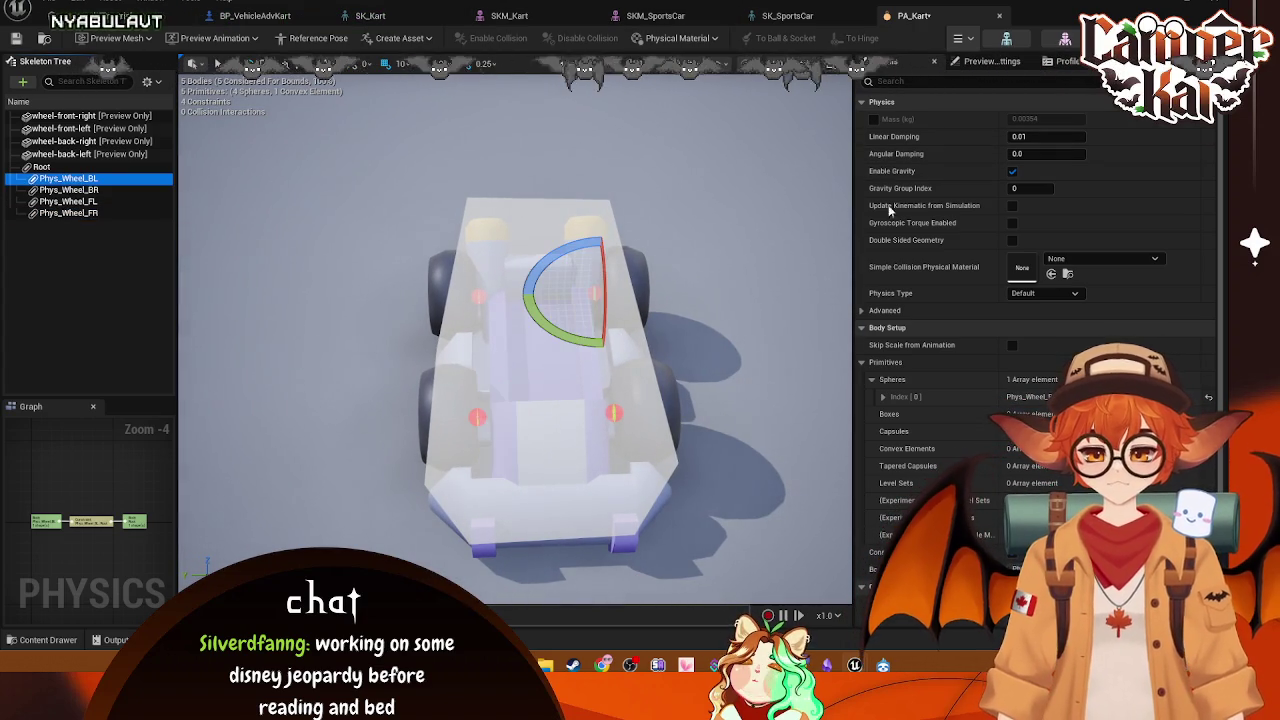
{"action": "scroll", "coordinate": [1013, 362], "scroll_direction": "down", "scroll_amount": 3}
{"action": "left_click", "coordinate": [883, 315]}
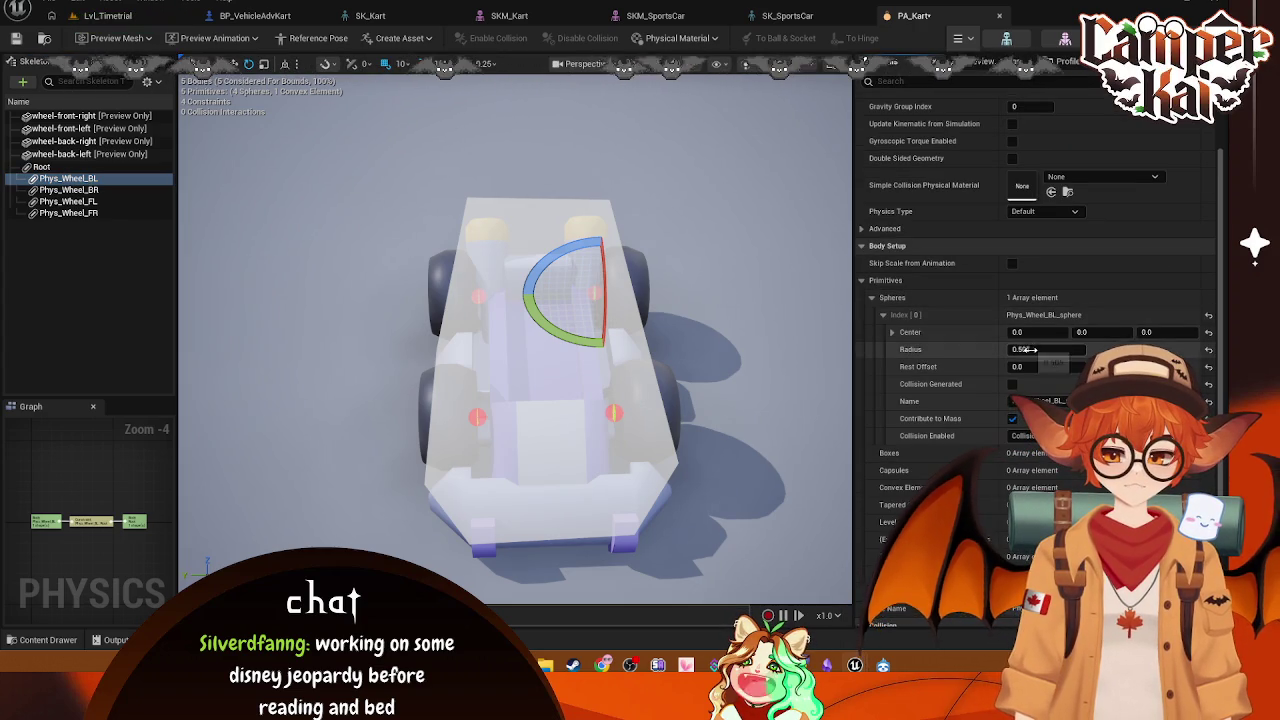
{"action": "type", "text": "0"}
{"action": "key", "text": "Return"}
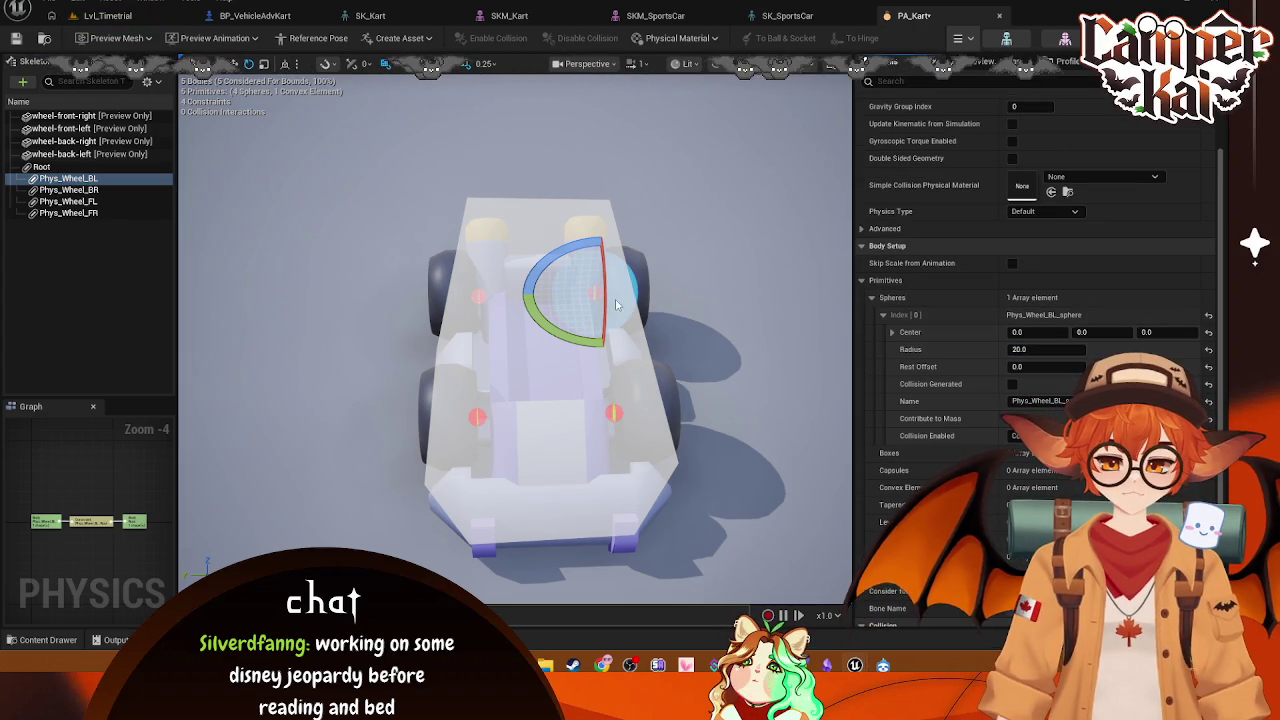
Step: Set the sphere radius to 20 on Phys_Wheel_BR, Phys_Wheel_FL and Phys_Wheel_FR
{"action": "left_click", "coordinate": [613, 412]}
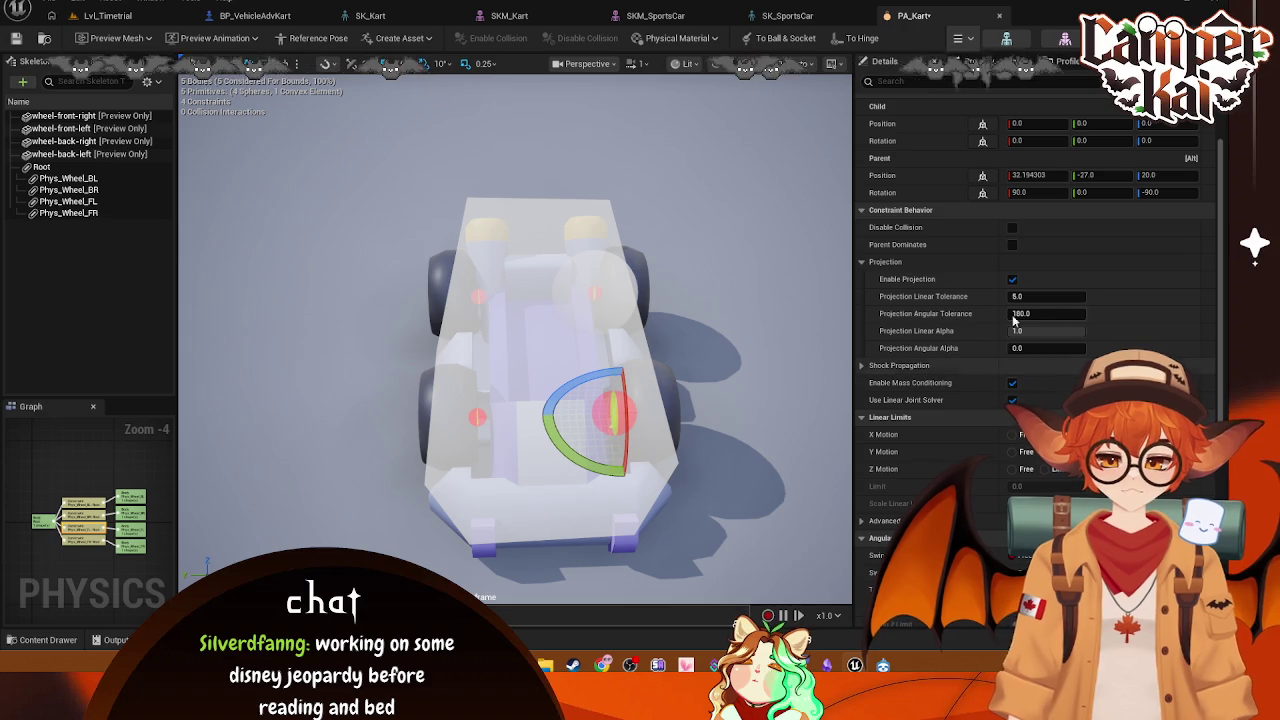
{"action": "left_click", "coordinate": [68, 190]}
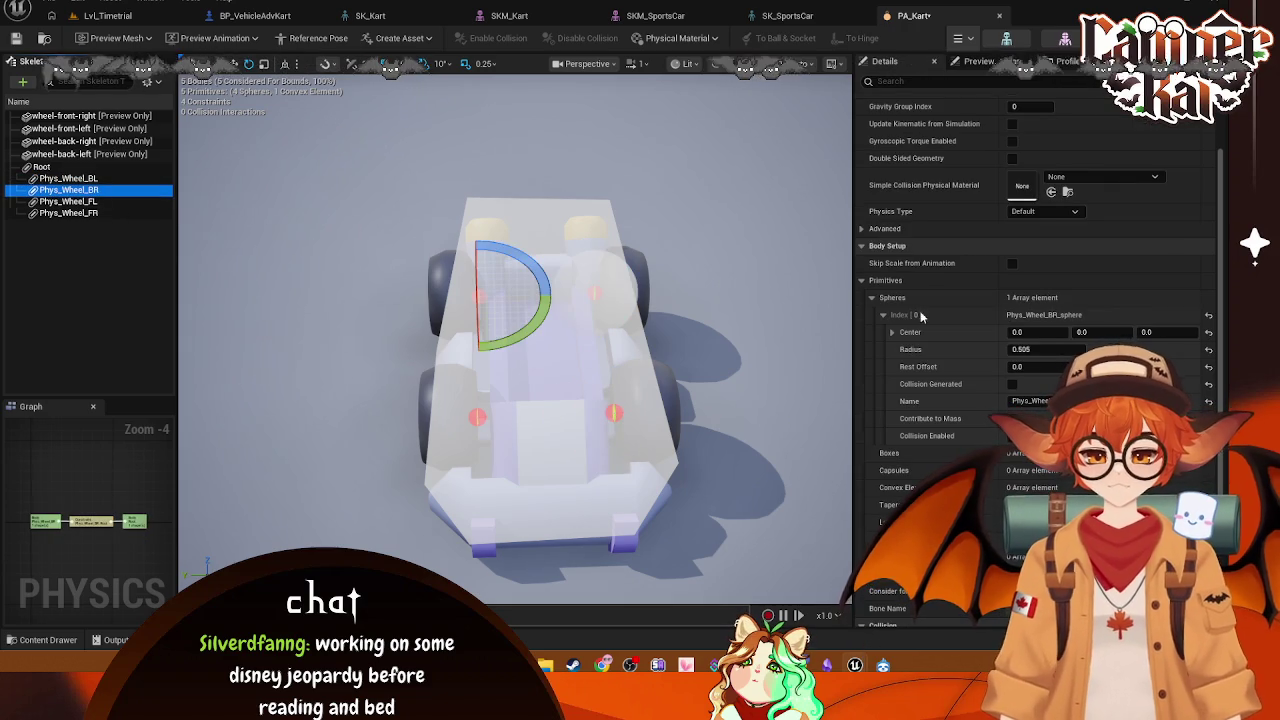
{"action": "left_click", "coordinate": [1024, 349]}
{"action": "type", "text": "20"}
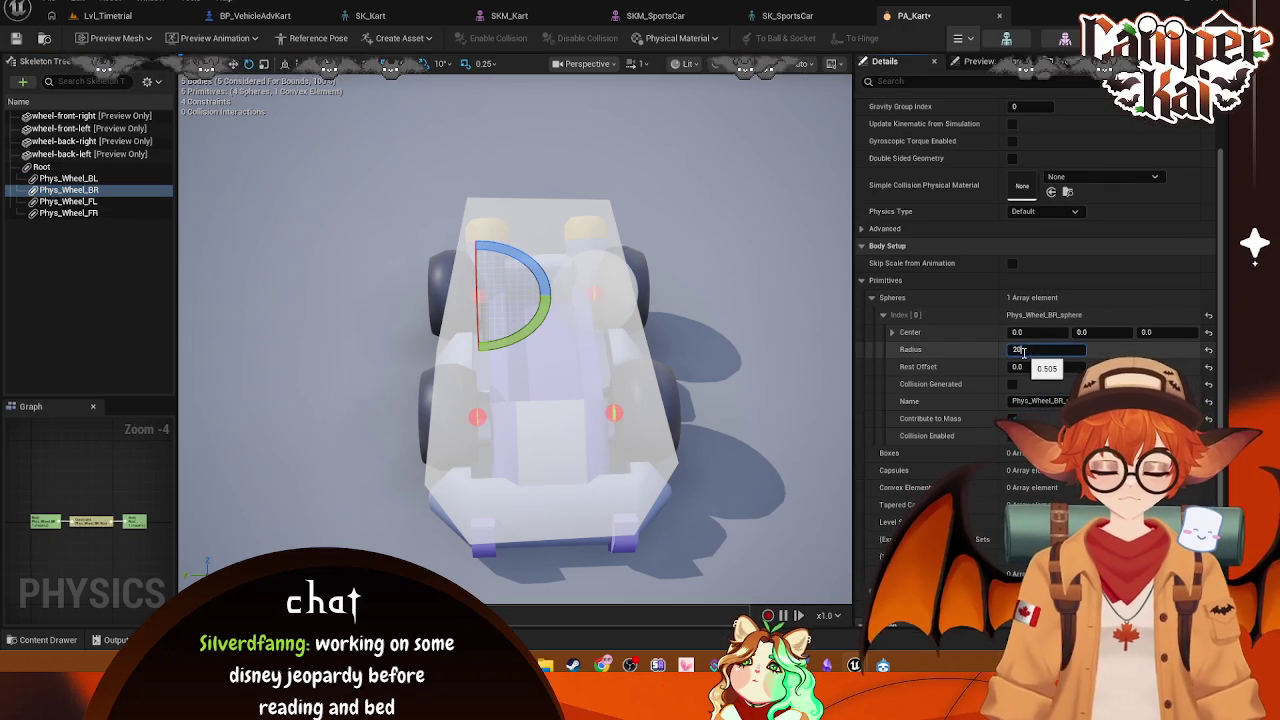
{"action": "left_click", "coordinate": [68, 201]}
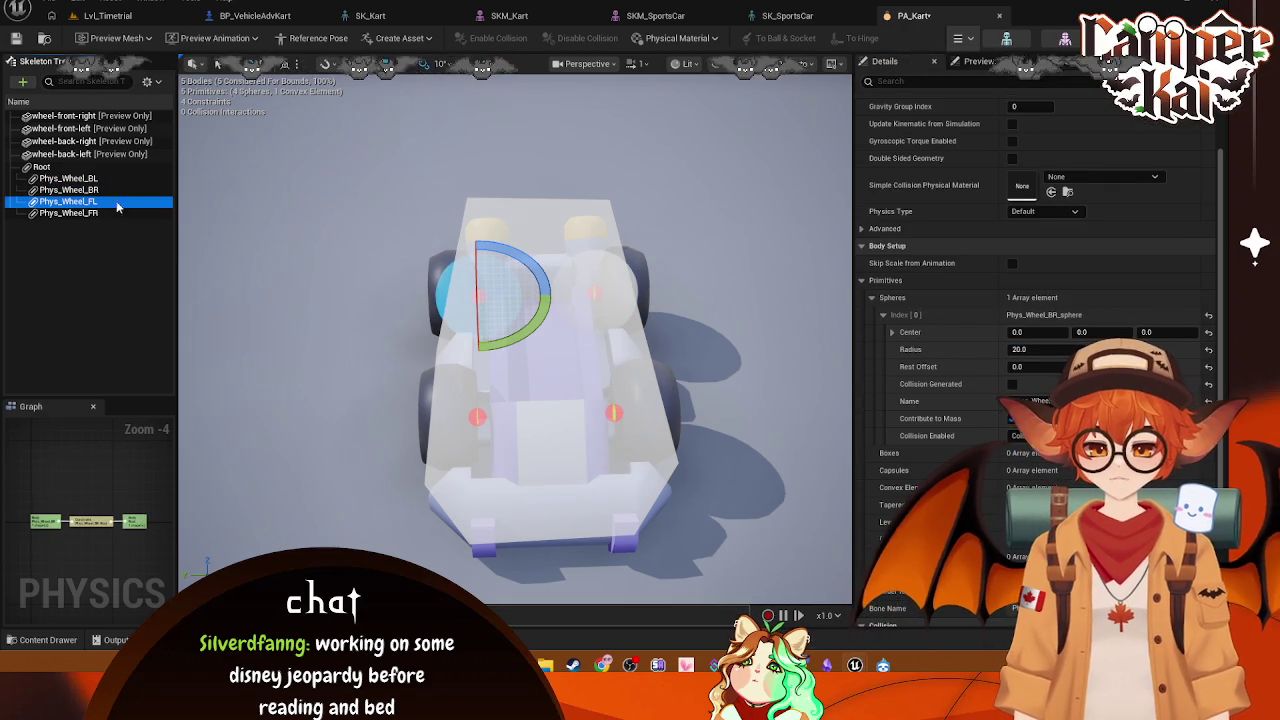
{"action": "left_click", "coordinate": [1024, 349]}
{"action": "type", "text": "20"}
{"action": "key", "text": "Return"}
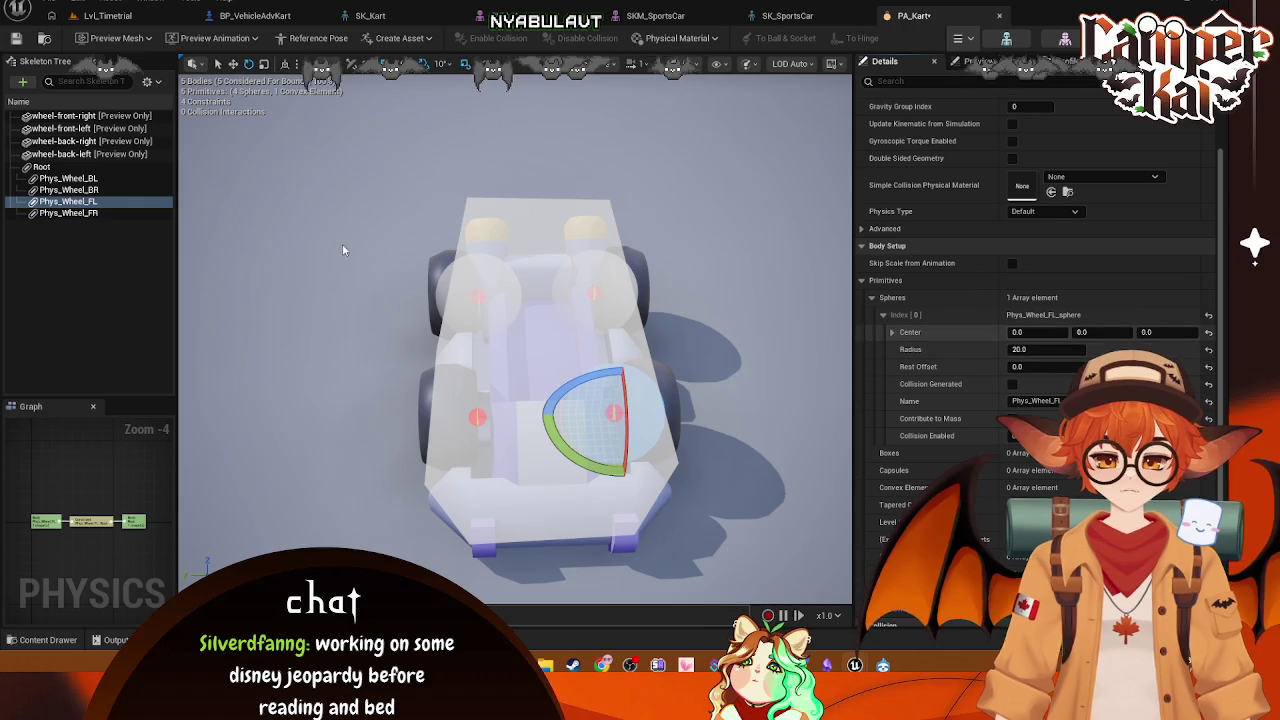
{"action": "left_click", "coordinate": [68, 213]}
{"action": "left_click", "coordinate": [1042, 350]}
{"action": "type", "text": "2"}
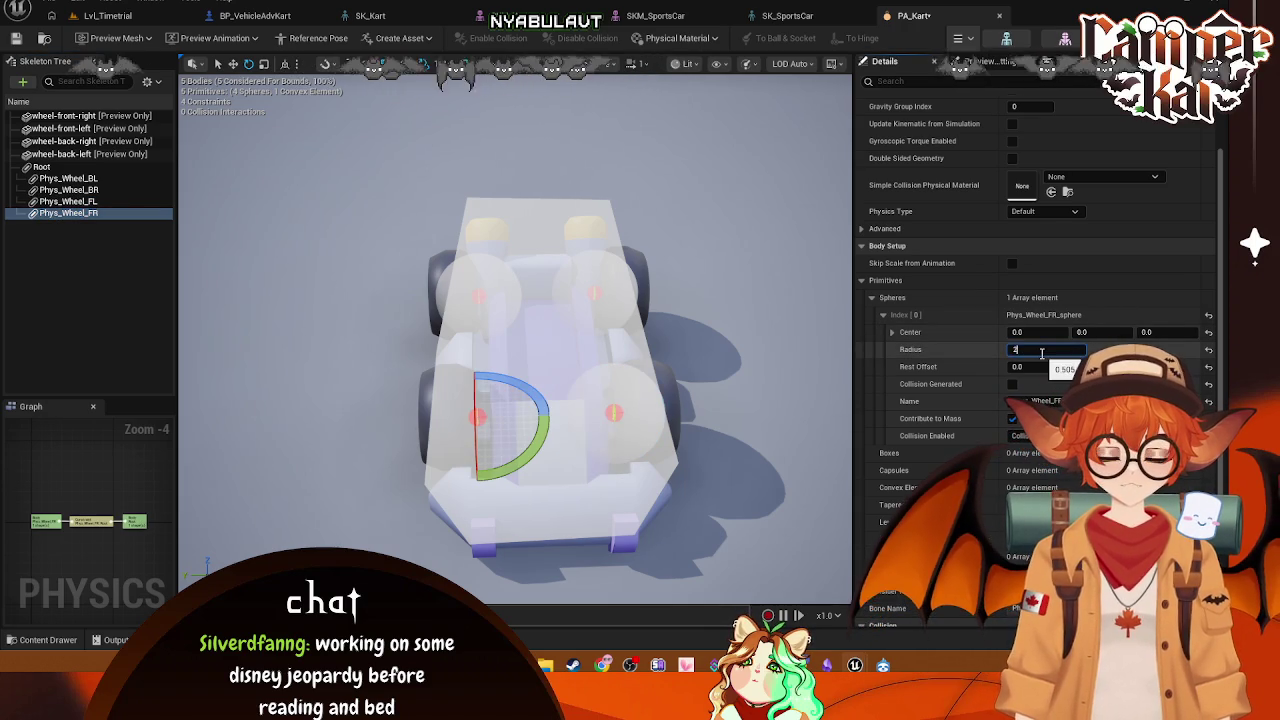
{"action": "key", "text": "Return"}
Step: Screenshot the enlarged wheel spheres, then reselect Phys_Wheel_BL from a close angled view
{"action": "scroll", "coordinate": [515, 330], "scroll_direction": "down", "scroll_amount": 3}
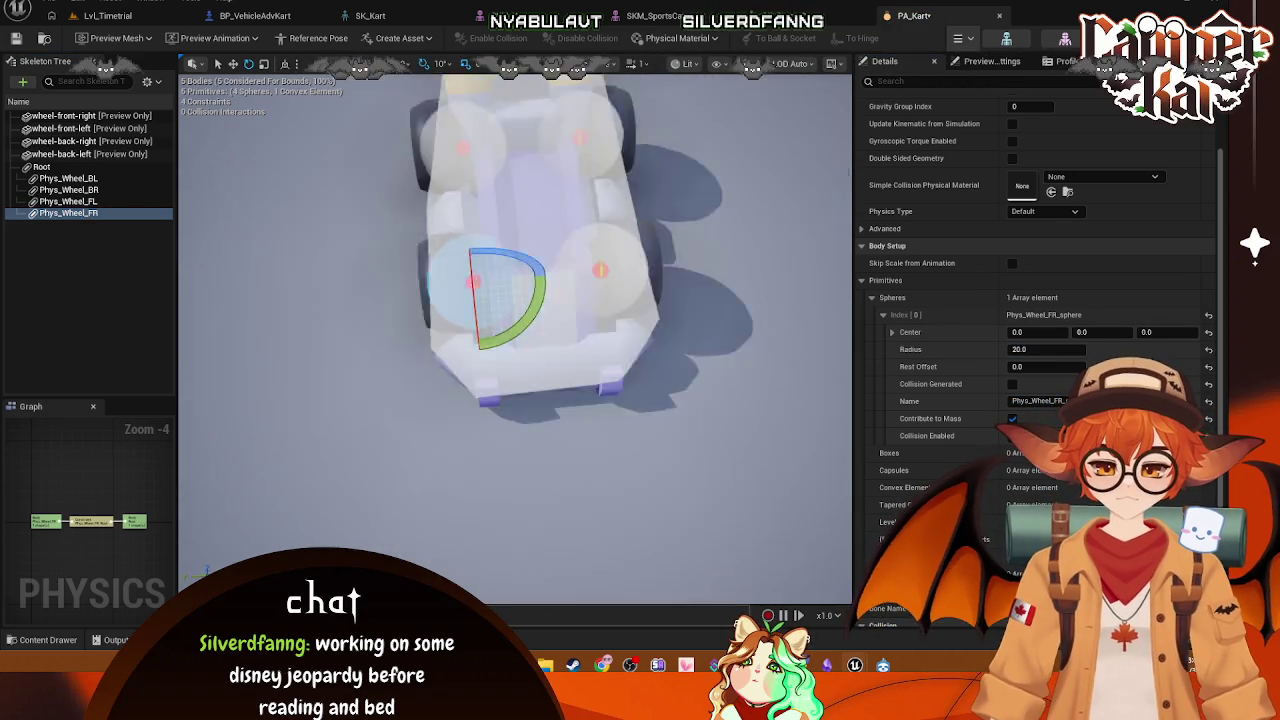
{"action": "scroll", "coordinate": [540, 270], "scroll_direction": "up", "scroll_amount": 2}
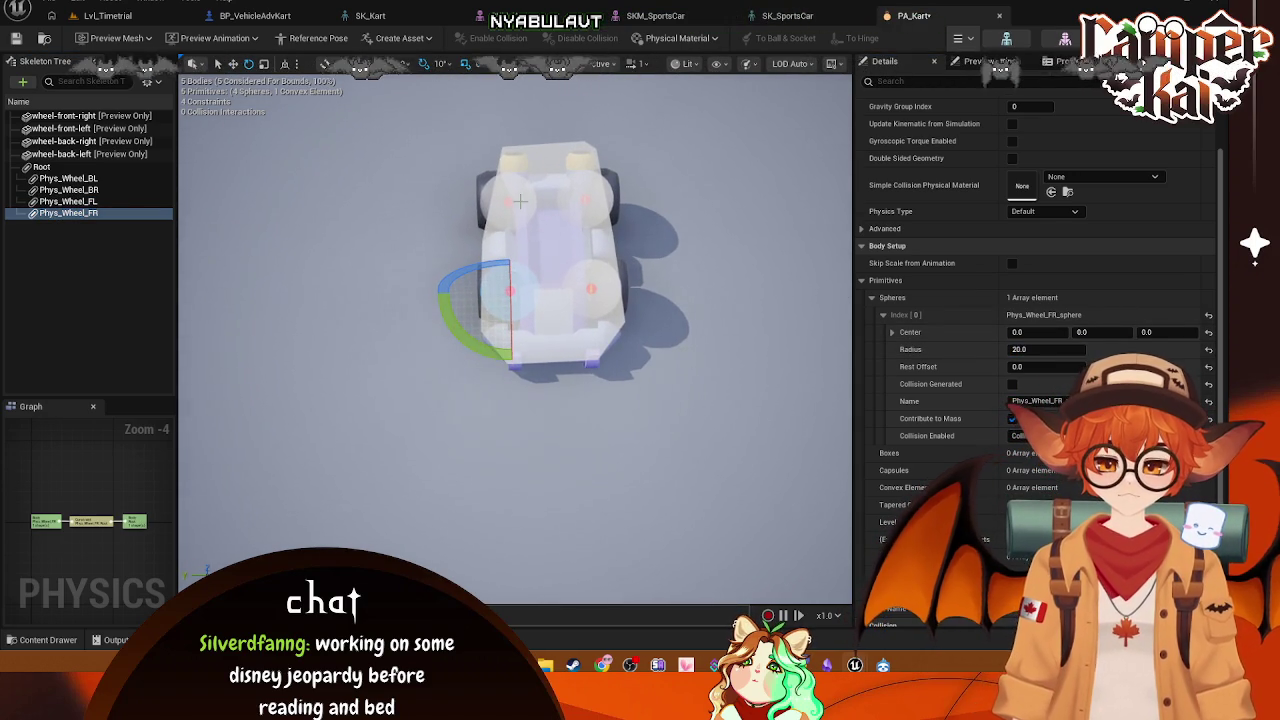
{"action": "key", "text": "super+shift+s"}
{"action": "mouse_move", "coordinate": [413, 108]}
{"action": "left_mouse_down"}
{"action": "mouse_move", "coordinate": [516, 262]}
{"action": "mouse_move", "coordinate": [677, 397]}
{"action": "left_mouse_up"}
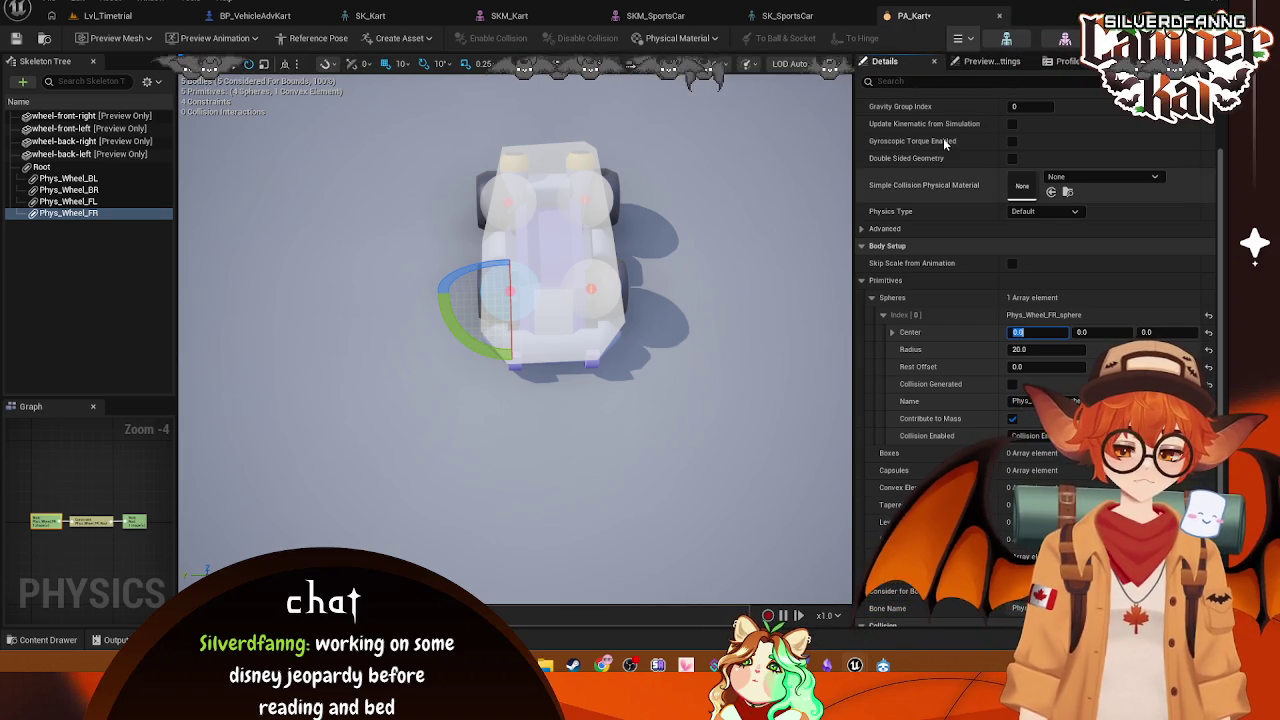
{"action": "mouse_move", "coordinate": [515, 330]}
{"action": "left_mouse_down"}
{"action": "mouse_move", "coordinate": [600, 280]}
{"action": "mouse_move", "coordinate": [620, 300]}
{"action": "mouse_move", "coordinate": [640, 290]}
{"action": "left_mouse_up"}
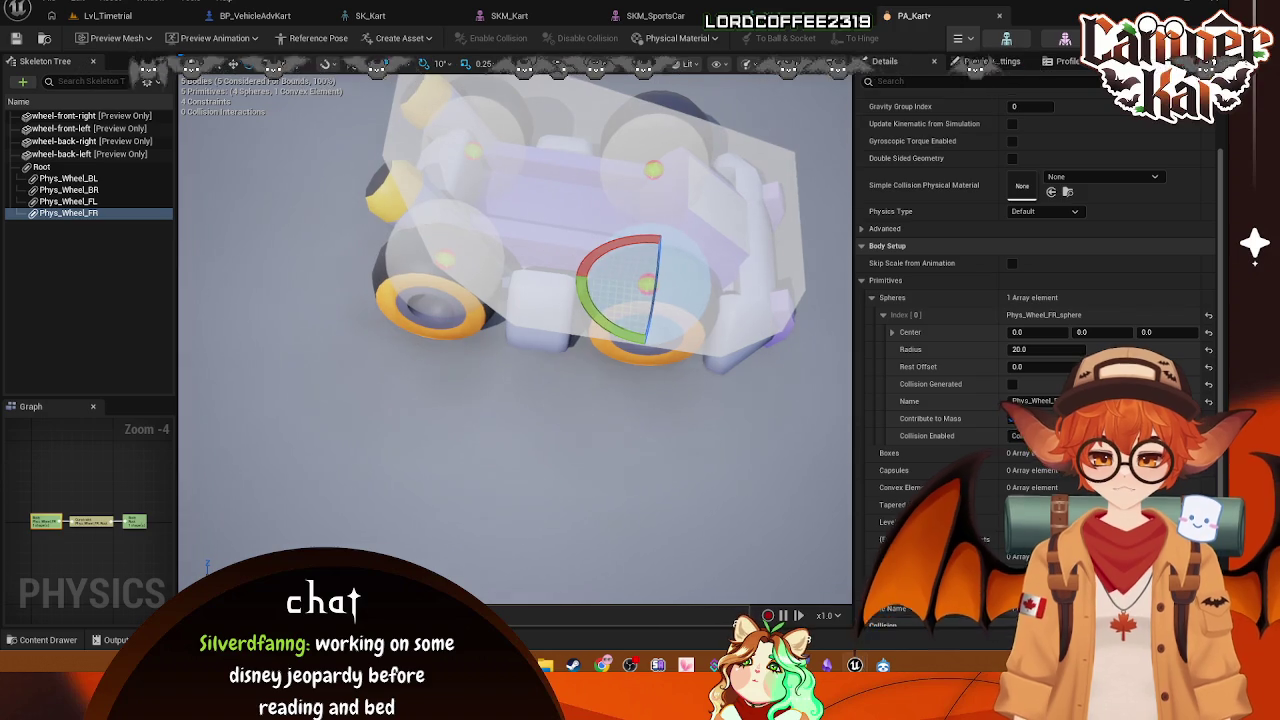
{"action": "left_click", "coordinate": [410, 238]}
{"action": "left_click", "coordinate": [80, 180]}
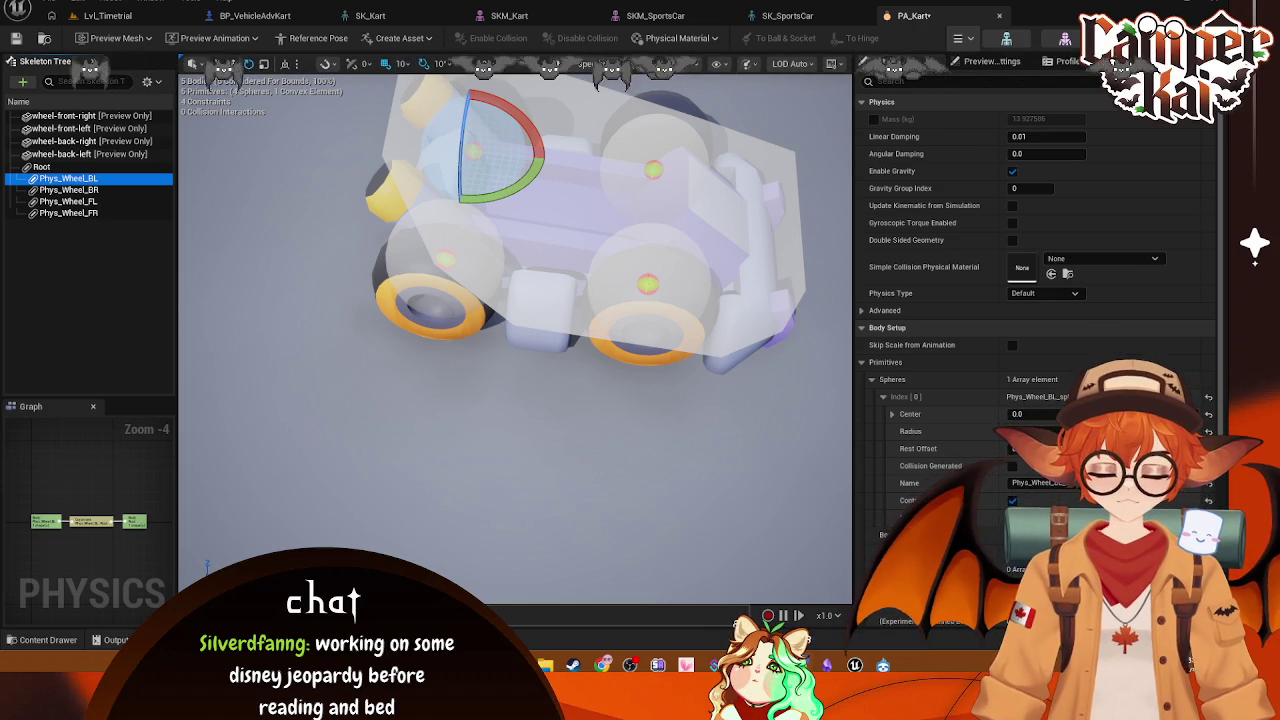
Step: Set the back-left sphere's Center X to 50, then slide it along X toward the wheel
{"action": "left_click", "coordinate": [891, 414]}
{"action": "left_click", "coordinate": [1020, 431]}
{"action": "key", "text": "BackSpace"}
{"action": "type", "text": "50"}
{"action": "key", "text": "Return"}
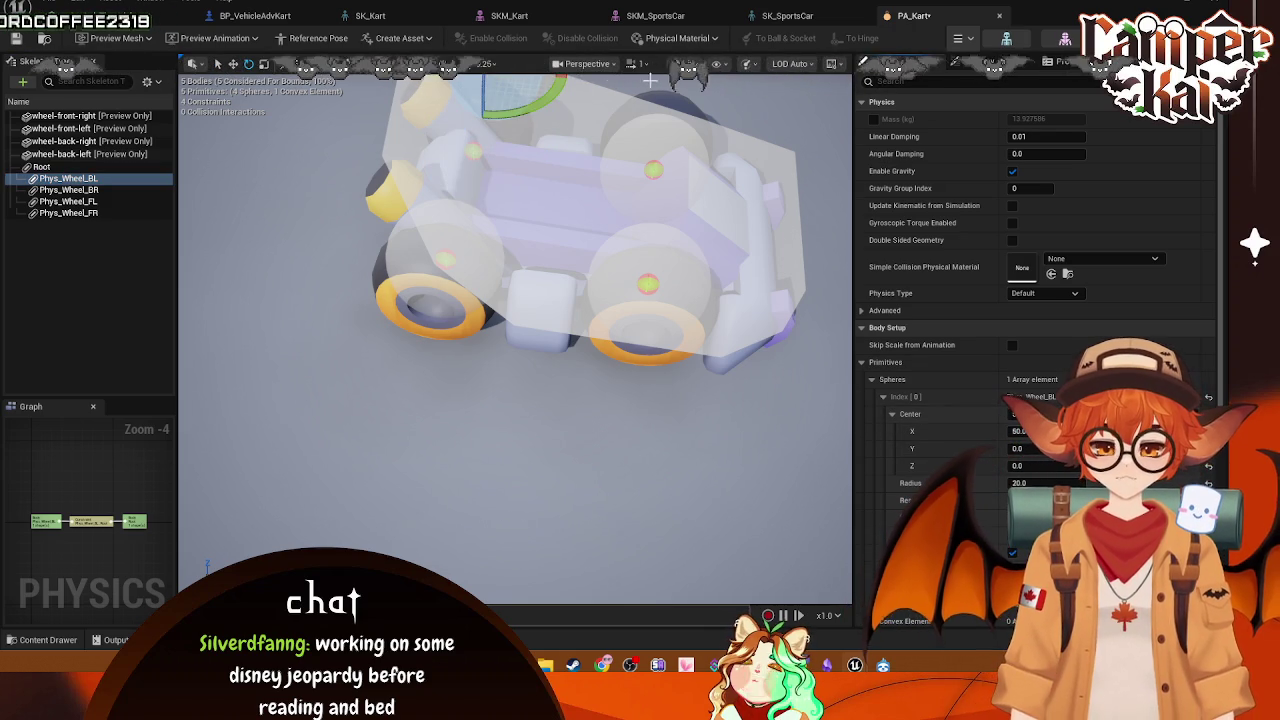
{"action": "left_click_drag", "start_coordinate": [557, 134], "coordinate": [605, 340]}
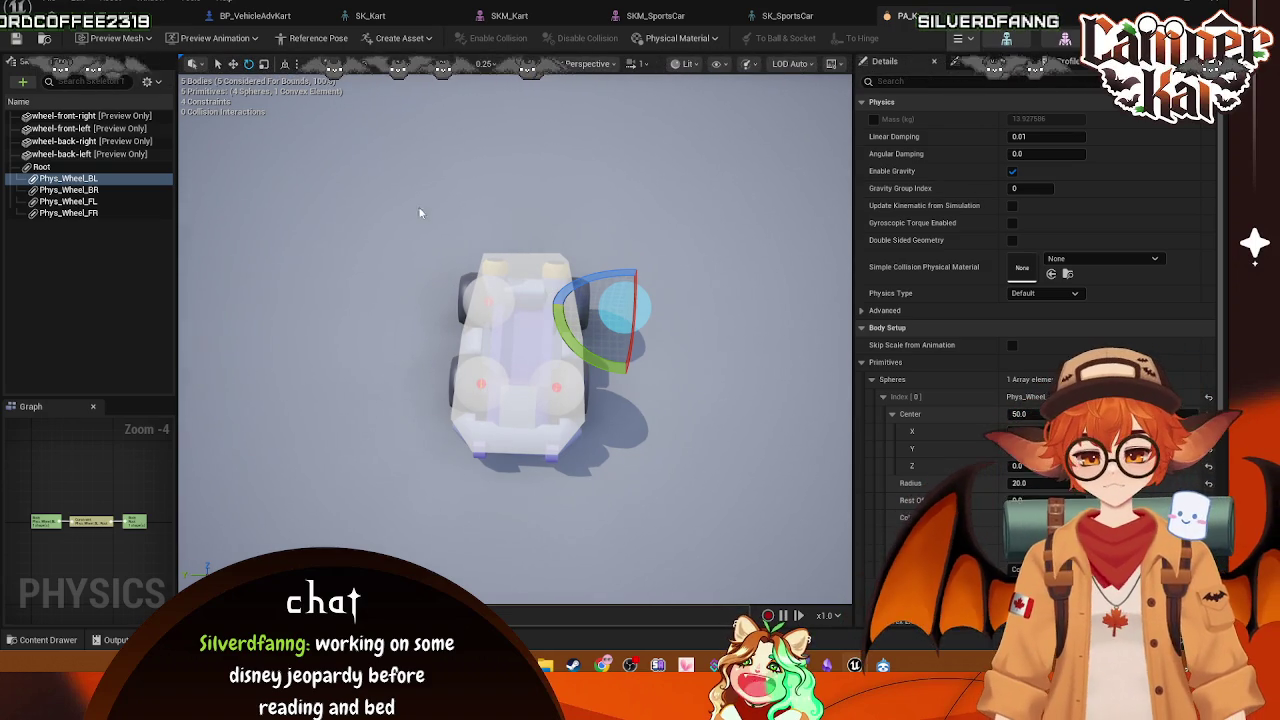
{"action": "left_click", "coordinate": [233, 64]}
{"action": "left_click_drag", "start_coordinate": [666, 313], "coordinate": [627, 315]}
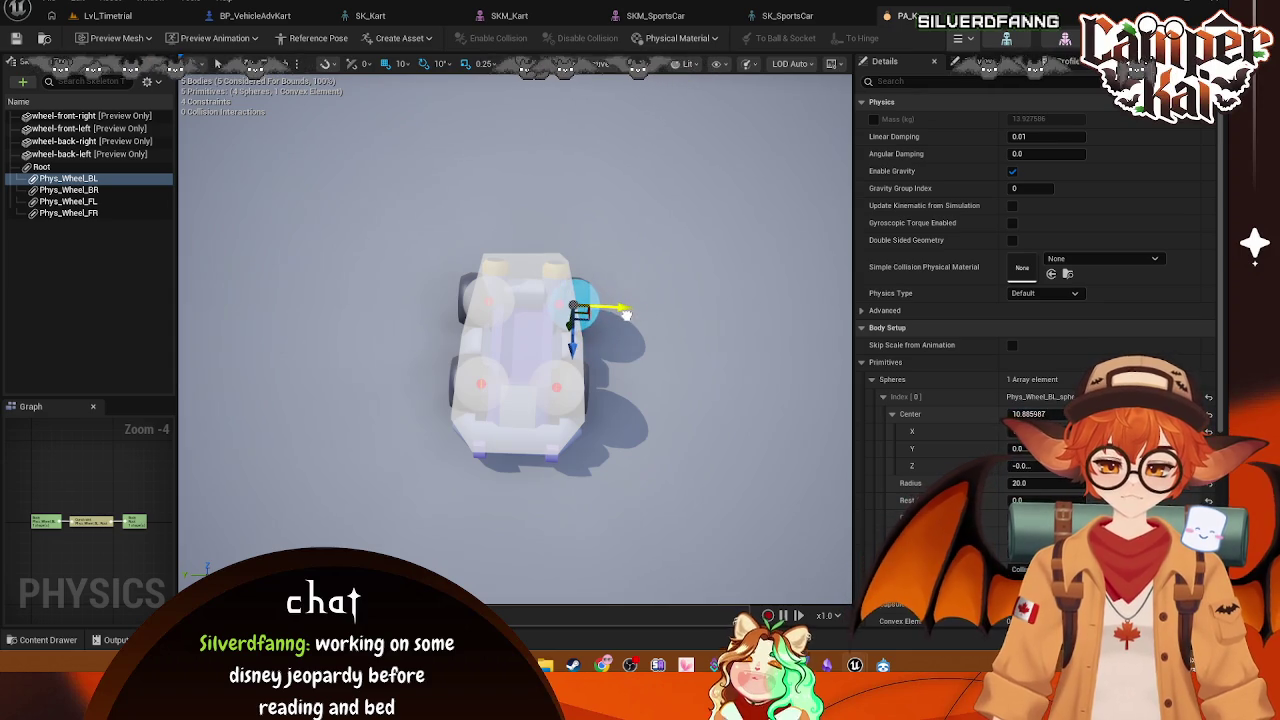
Step: Switch the viewport to Top view, frame the back-left sphere and reselect Phys_Wheel_BL
{"action": "scroll", "coordinate": [627, 307], "scroll_direction": "up", "scroll_amount": 10}
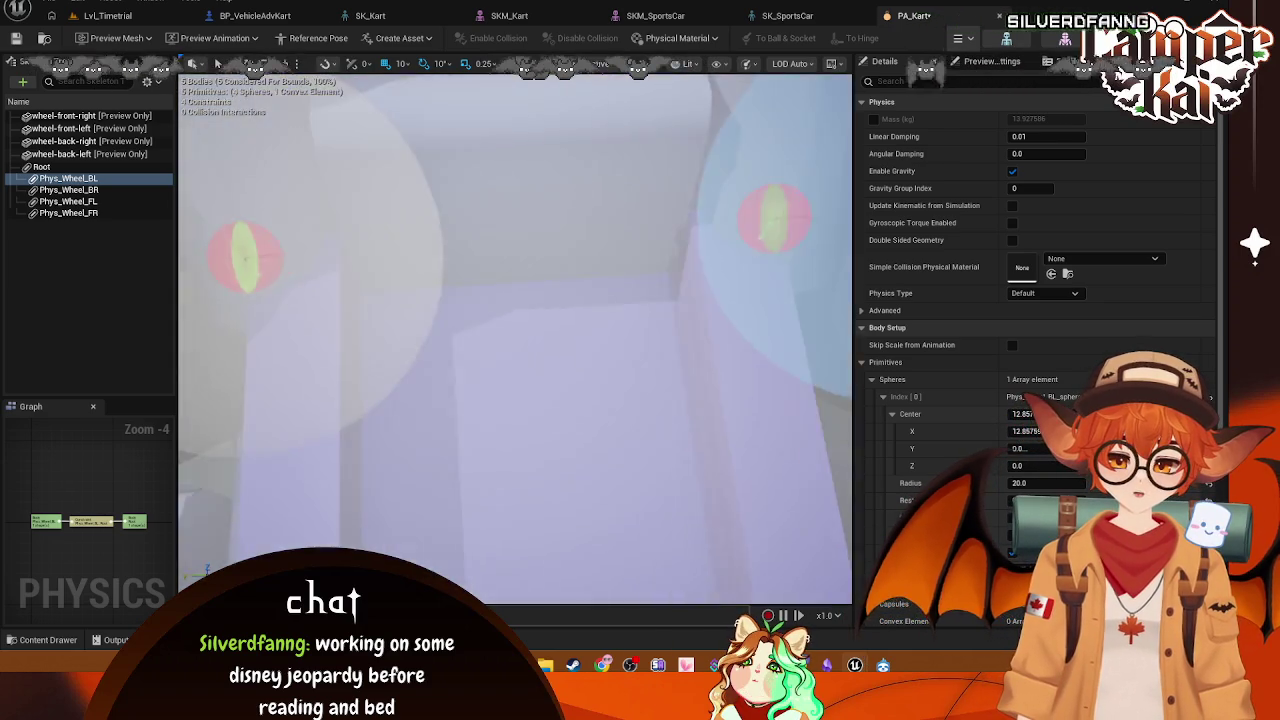
{"action": "left_click_drag", "start_coordinate": [515, 330], "coordinate": [600, 200]}
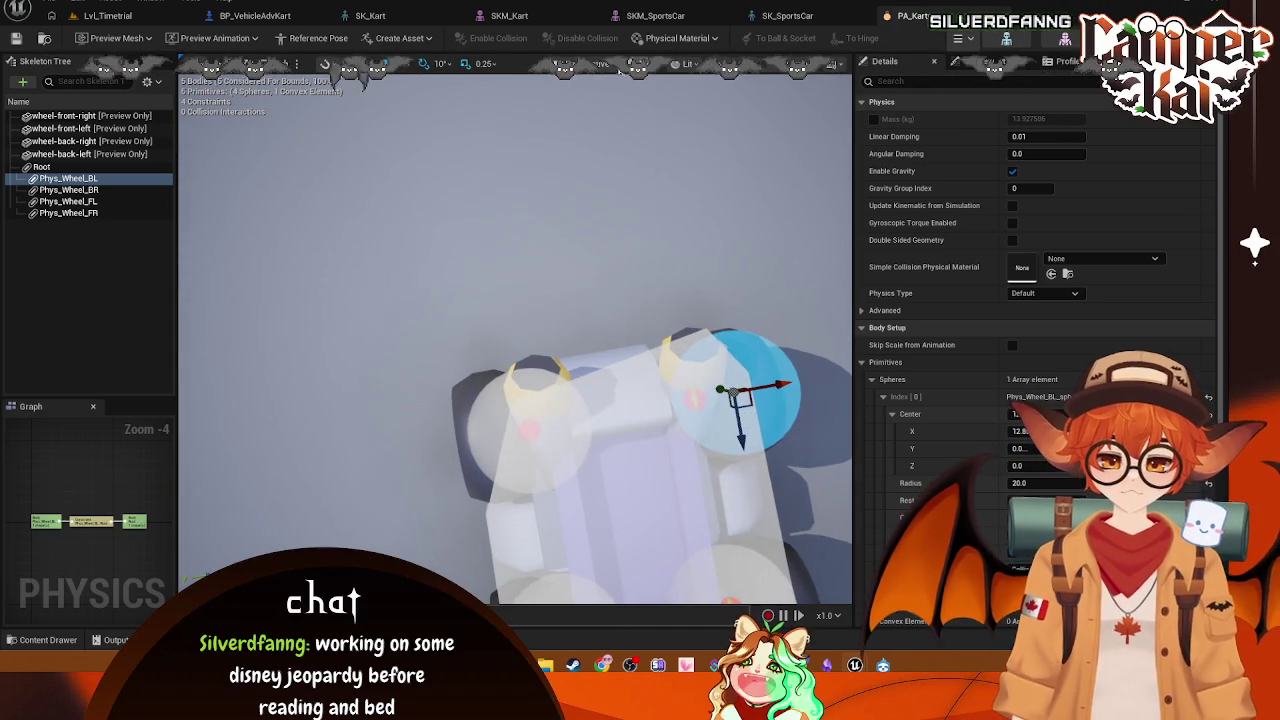
{"action": "left_click", "coordinate": [570, 63]}
{"action": "left_click", "coordinate": [617, 156]}
{"action": "key", "text": "f"}
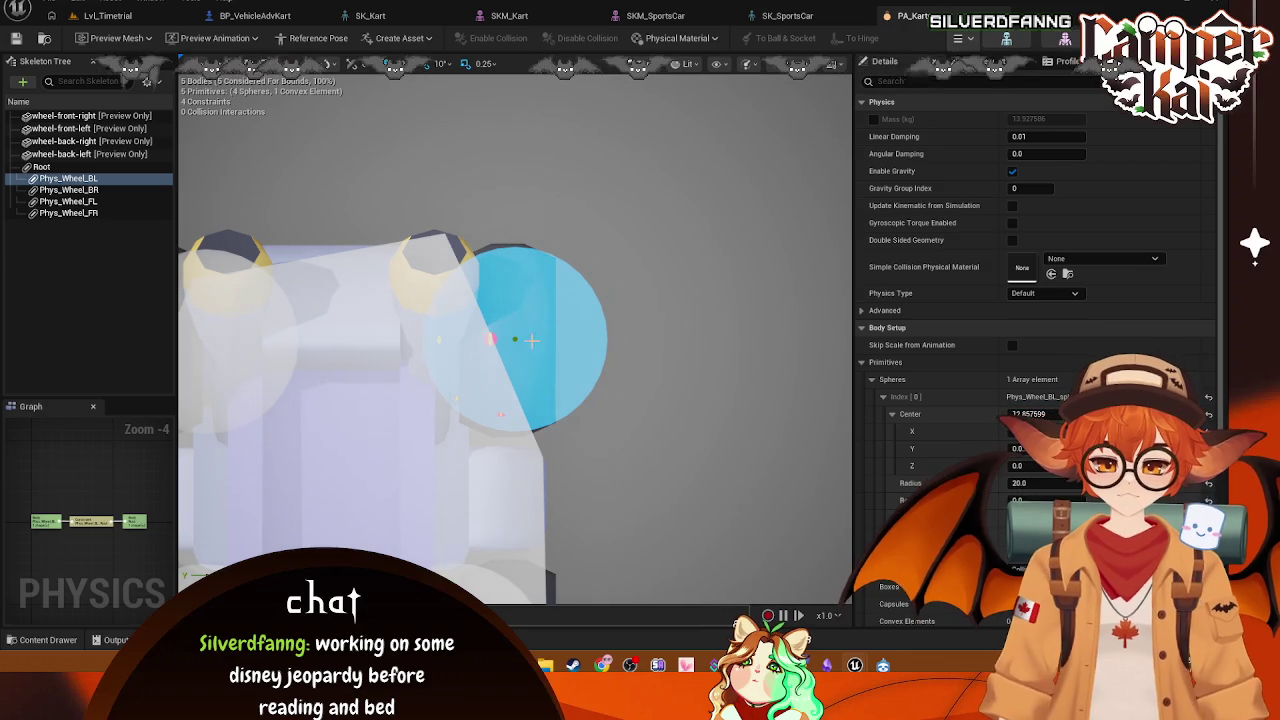
{"action": "left_click", "coordinate": [100, 182]}
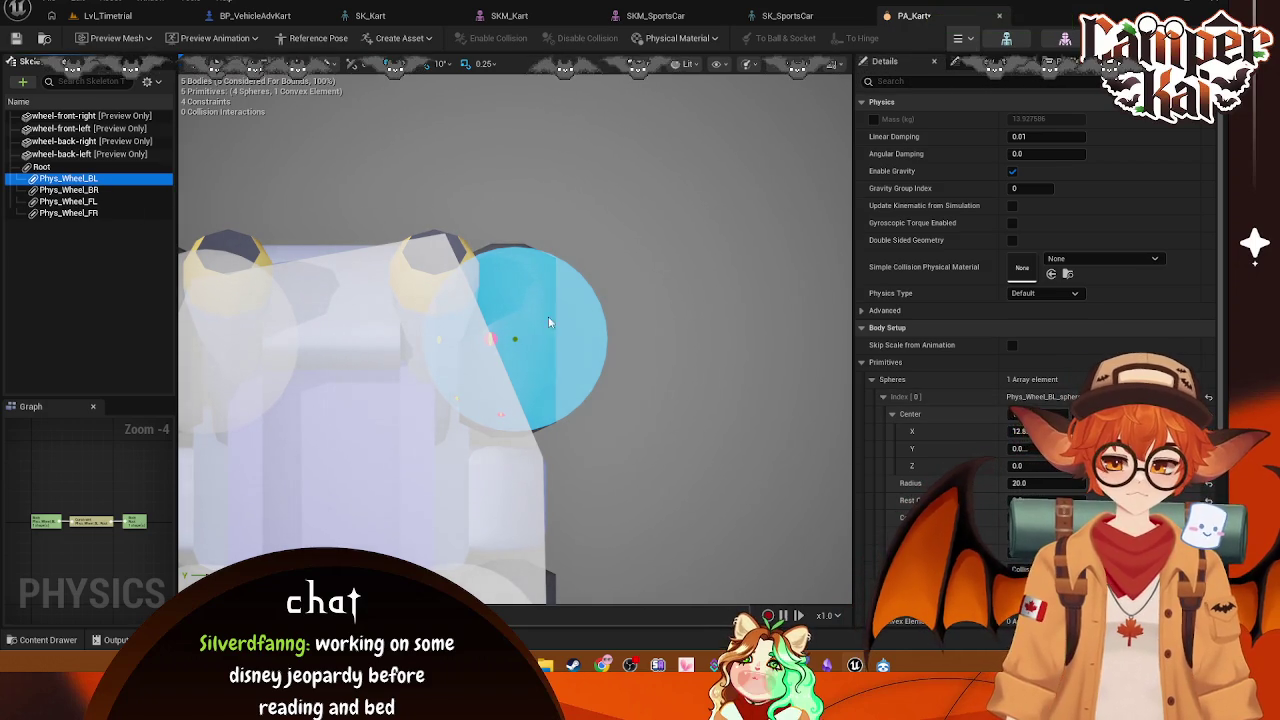
{"action": "left_click", "coordinate": [517, 334]}
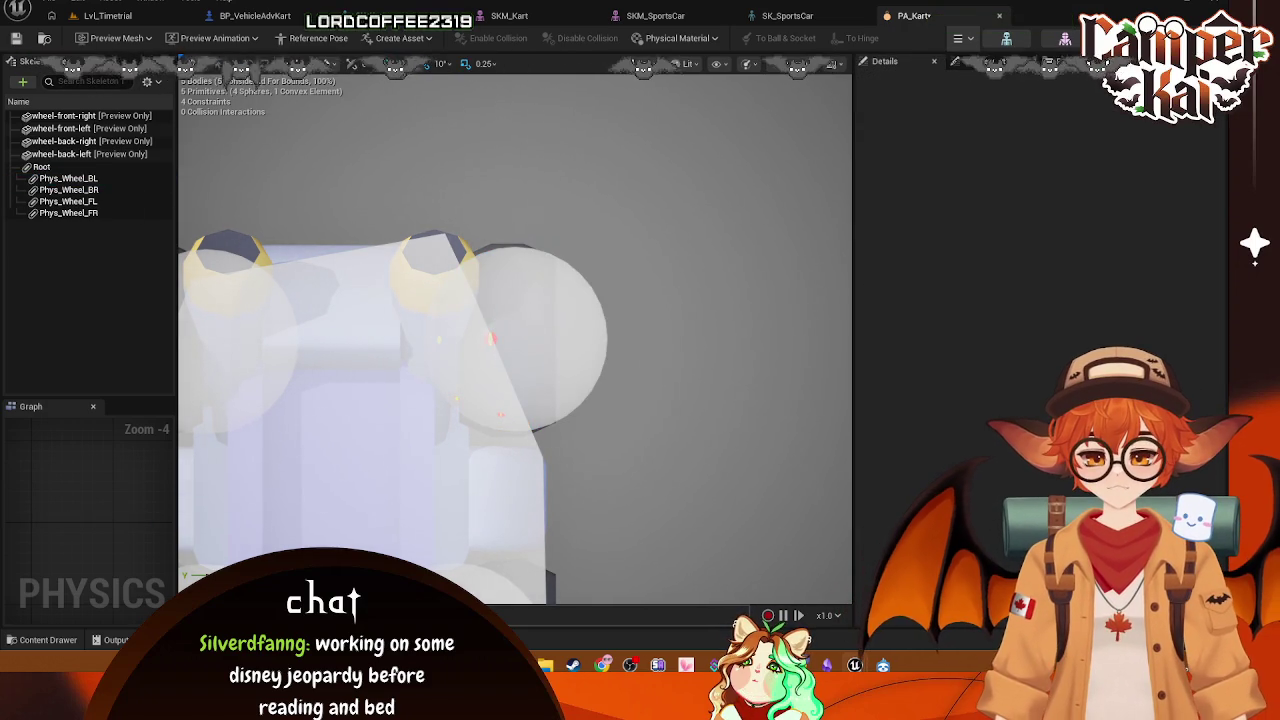
{"action": "left_click", "coordinate": [100, 178]}
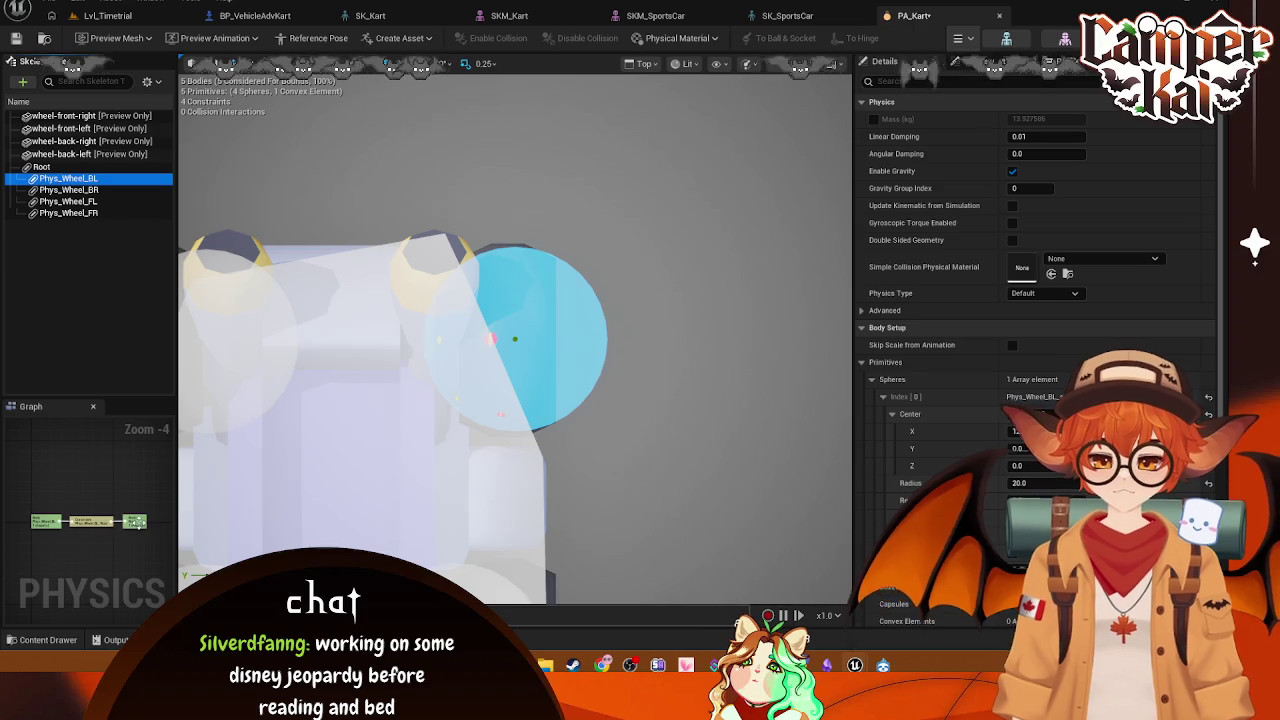
{"action": "left_click", "coordinate": [535, 452]}
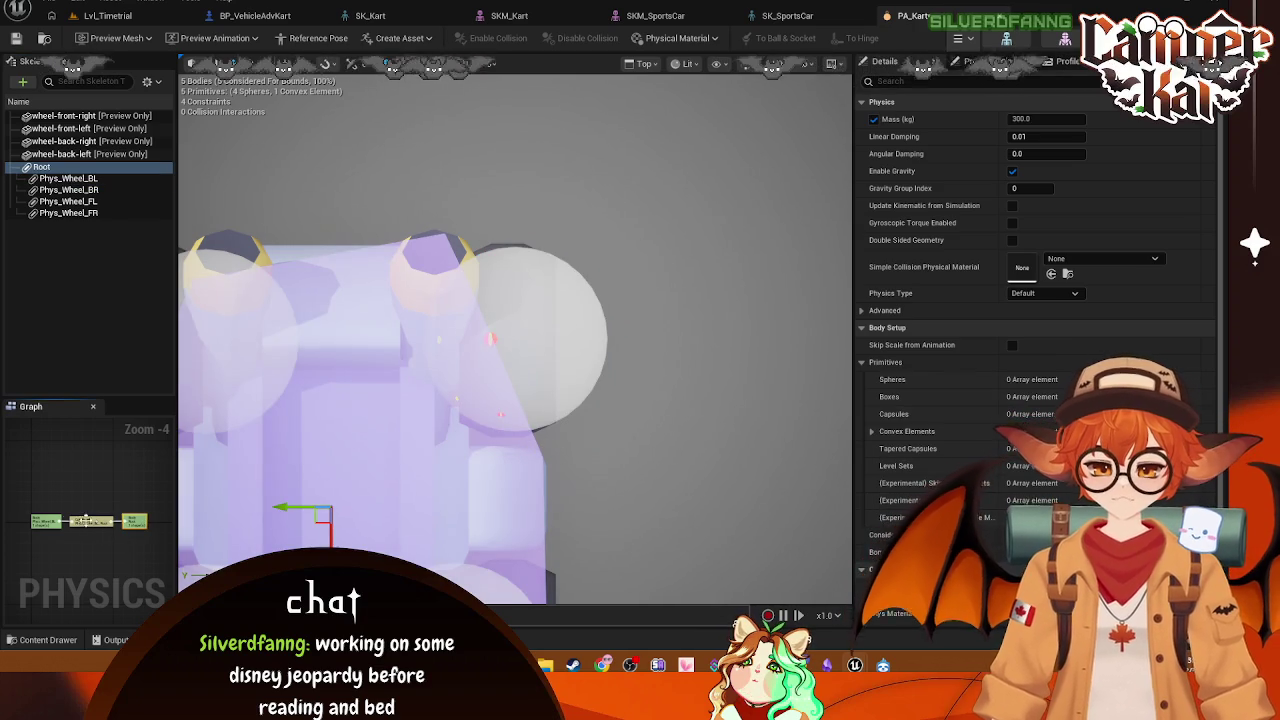
{"action": "left_click", "coordinate": [47, 521]}
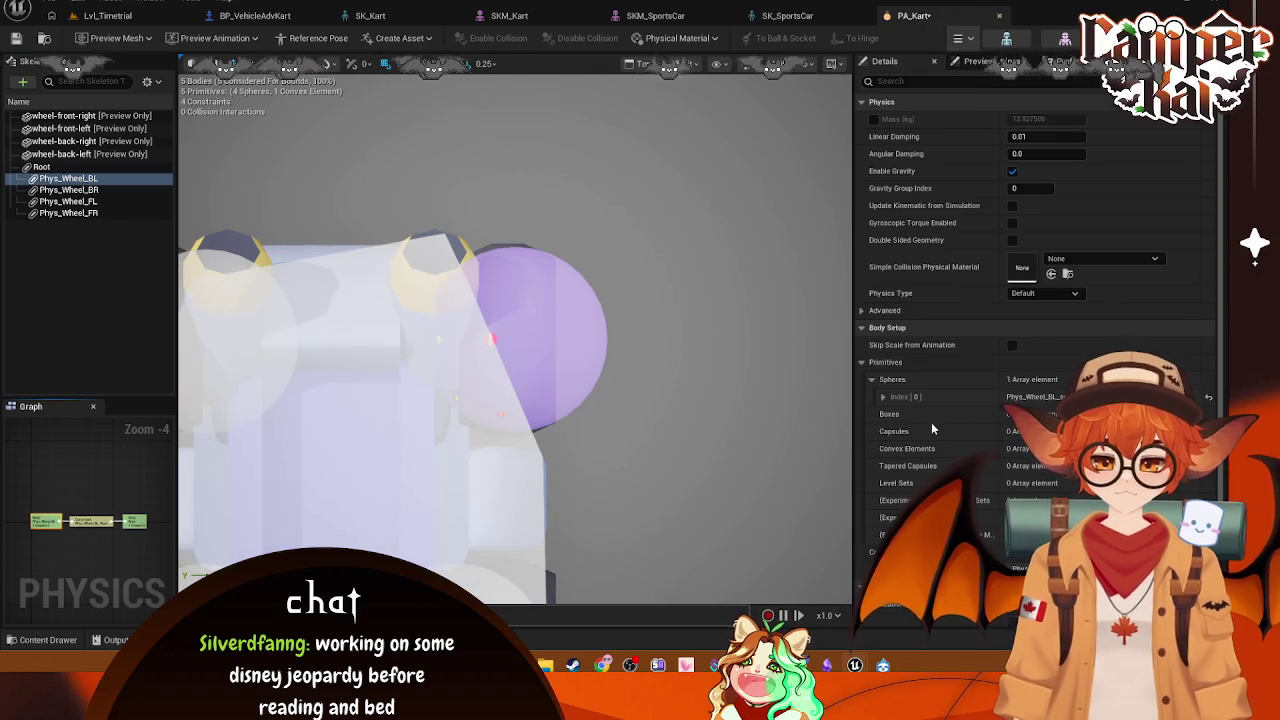
Step: Adjust the back-left sphere's Center X to about 12.5 so it covers the wheel
{"action": "left_click", "coordinate": [882, 396]}
{"action": "left_click", "coordinate": [1012, 413]}
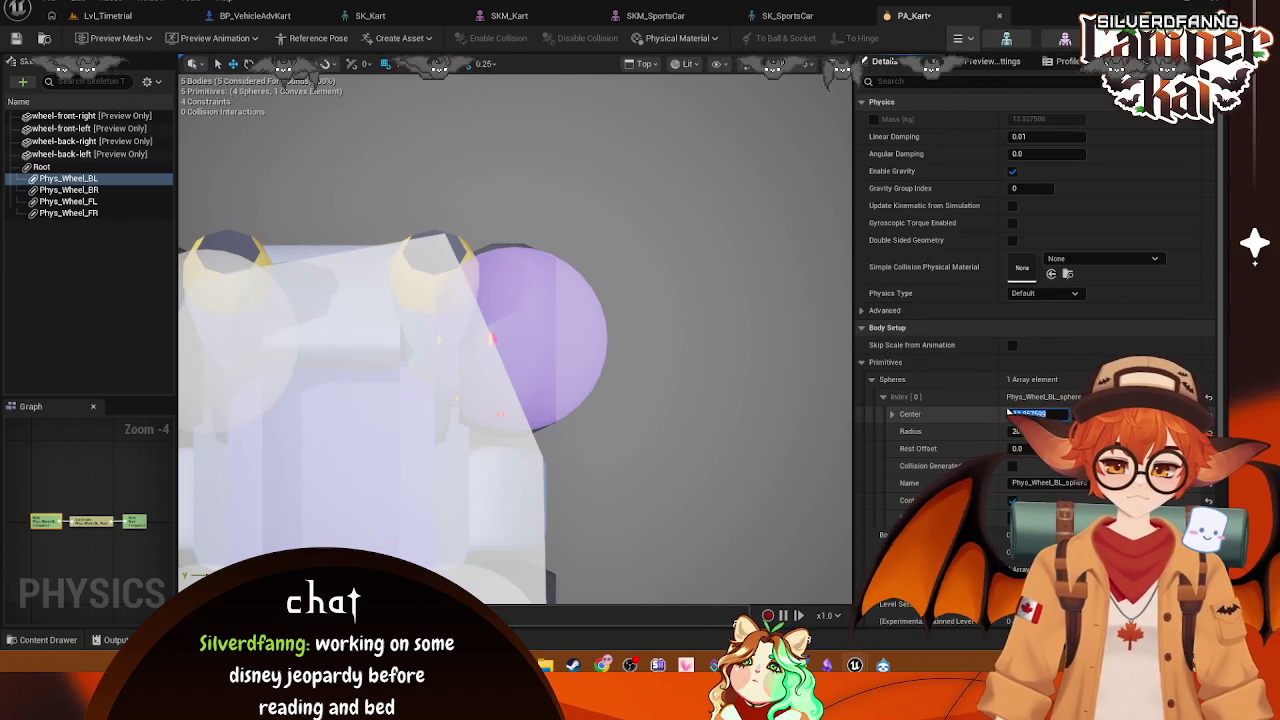
{"action": "type", "text": "0"}
{"action": "key", "text": "Return"}
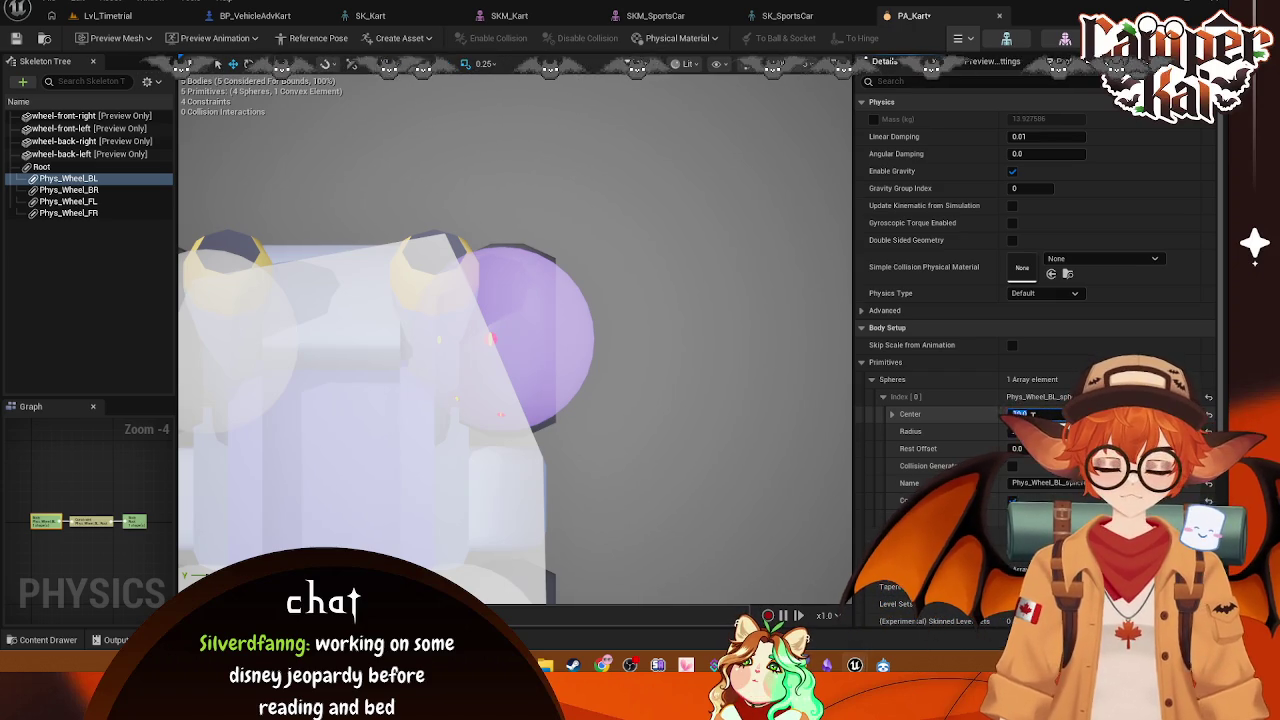
{"action": "left_click_drag", "start_coordinate": [1012, 413], "coordinate": [1030, 415]}
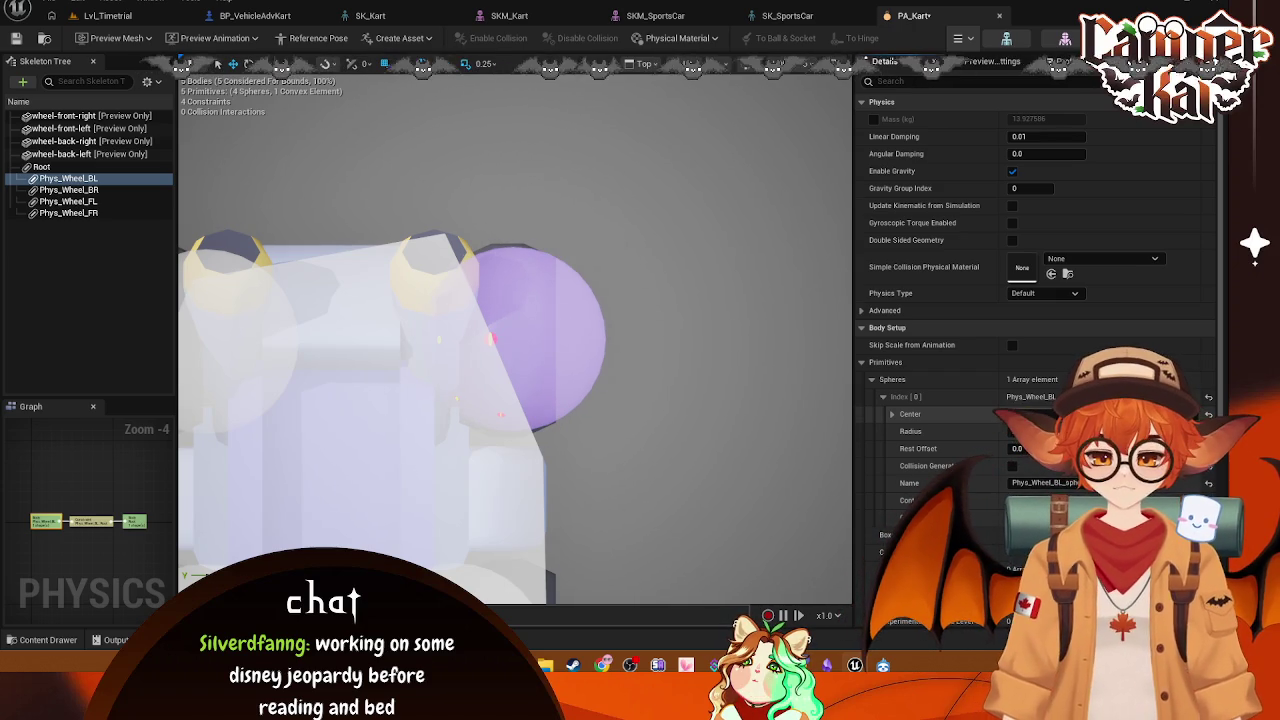
Step: Offset the sphere centres: back-right -12, front-left 12.5, front-right -12.5
{"action": "left_click", "coordinate": [70, 190]}
{"action": "left_click", "coordinate": [1043, 412]}
{"action": "type", "text": "-12"}
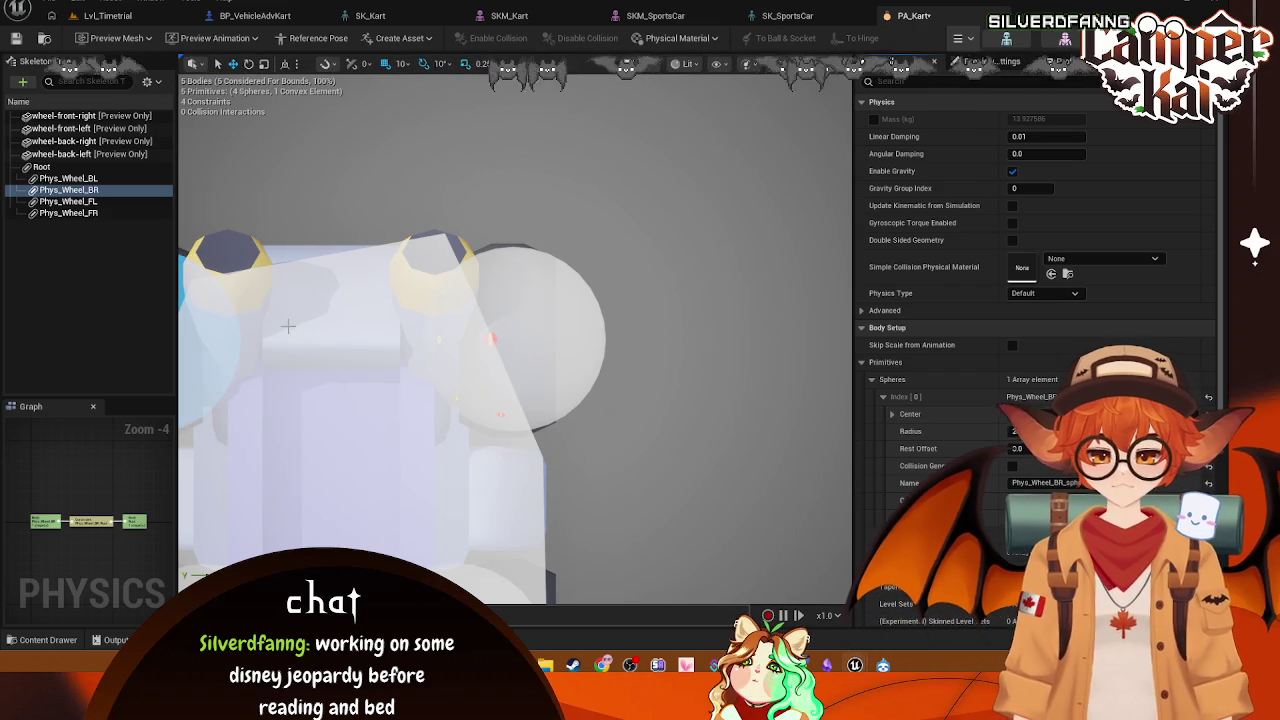
{"action": "left_click_drag", "start_coordinate": [465, 302], "coordinate": [580, 243]}
{"action": "left_click", "coordinate": [70, 201]}
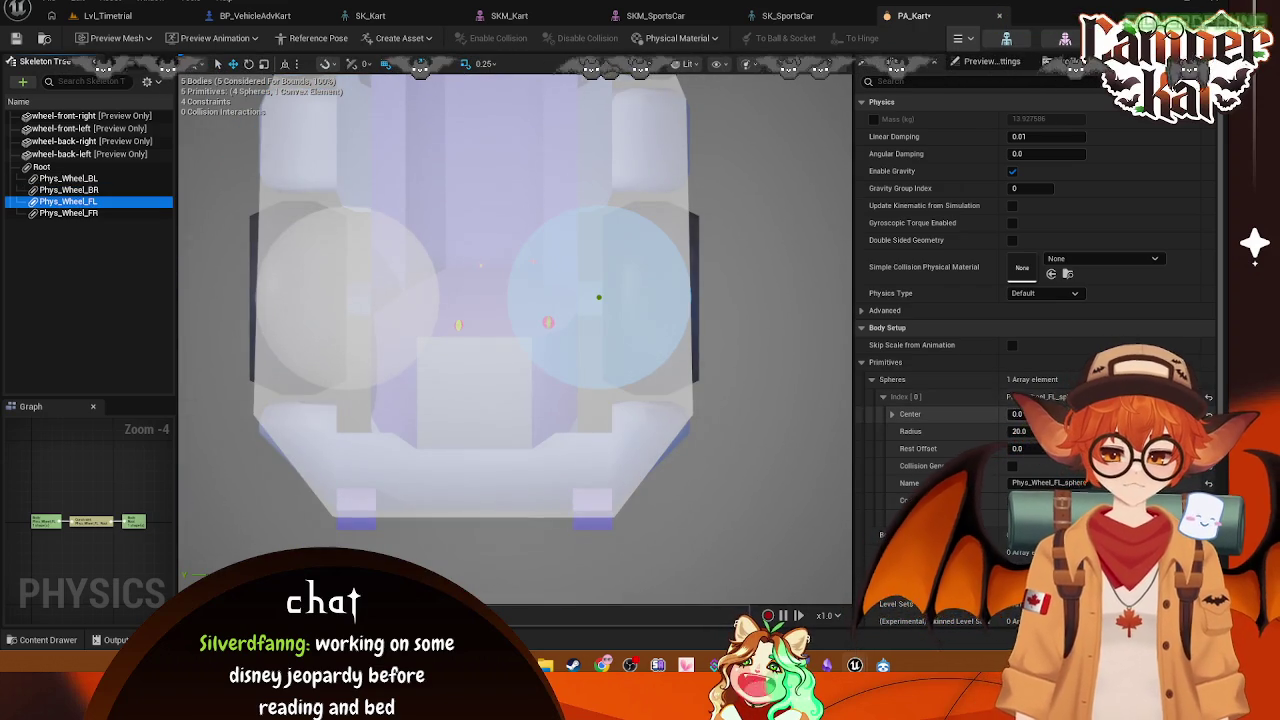
{"action": "key", "text": "Return"}
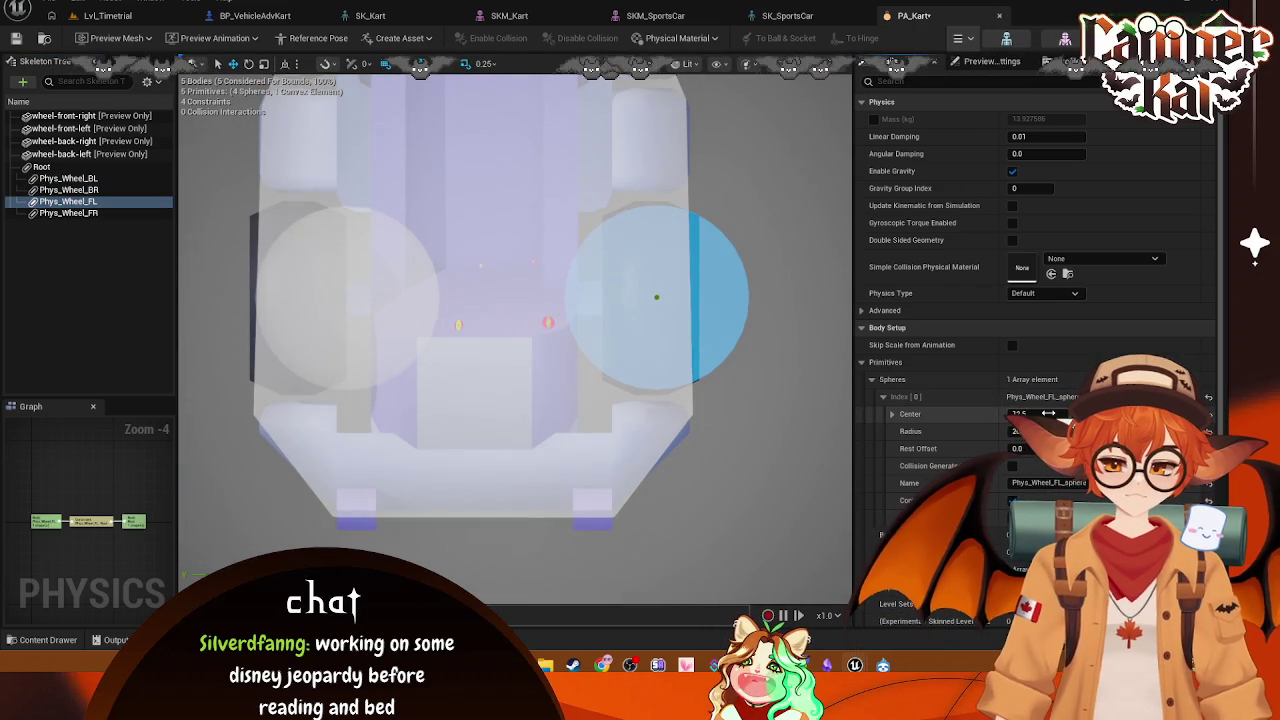
{"action": "left_click", "coordinate": [68, 213]}
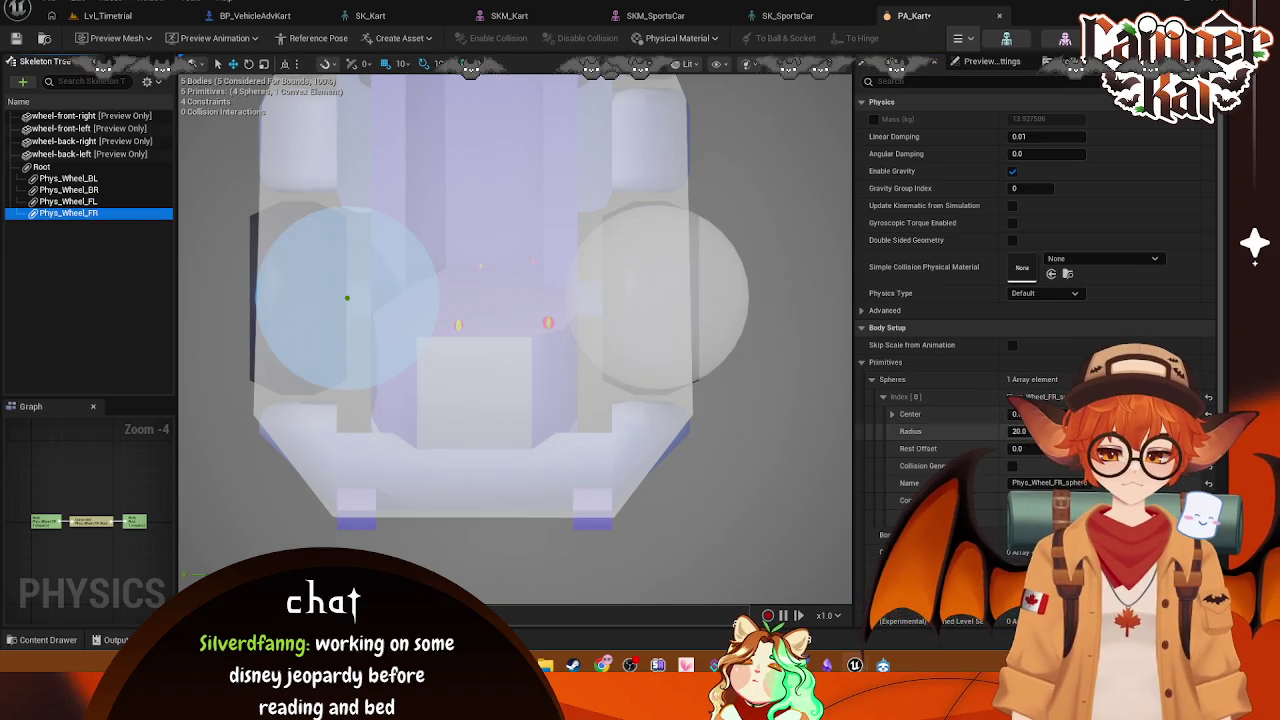
{"action": "left_click", "coordinate": [1015, 414]}
{"action": "type", "text": "-12.5"}
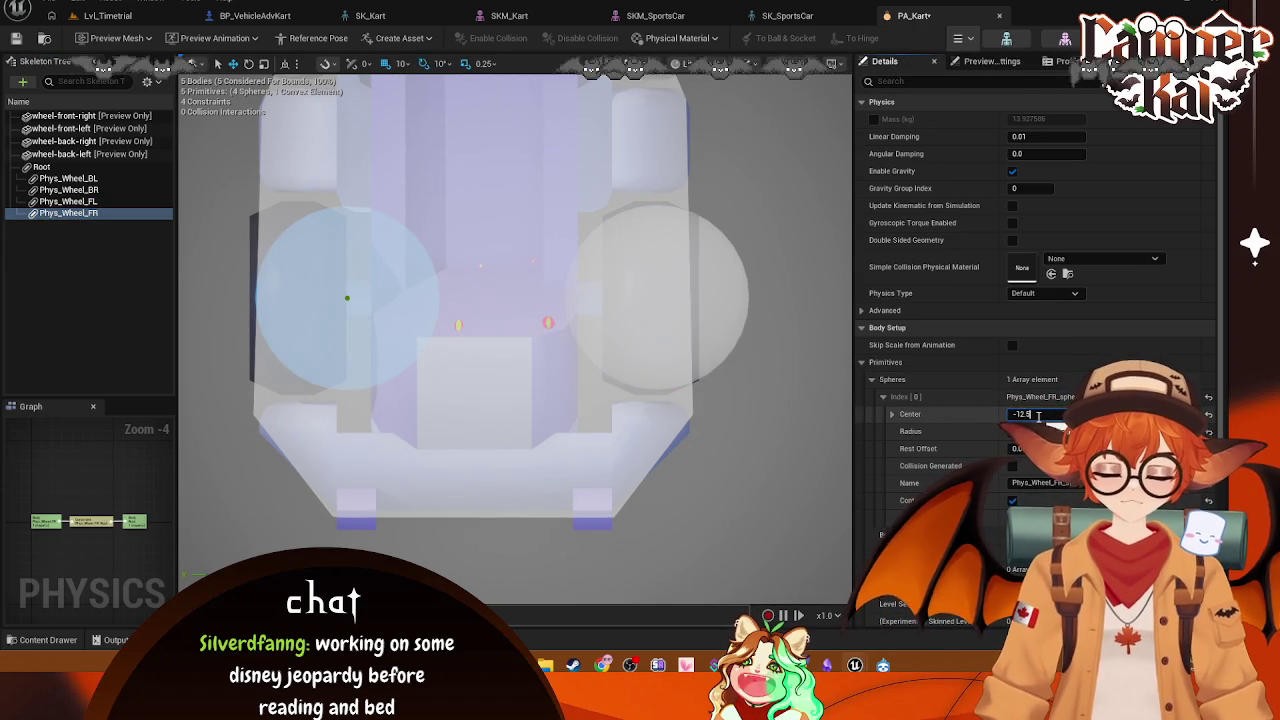
{"action": "key", "text": "Return"}
Step: Return the viewport to Perspective, frame the kart and simulate its physics
{"action": "key", "text": "f"}
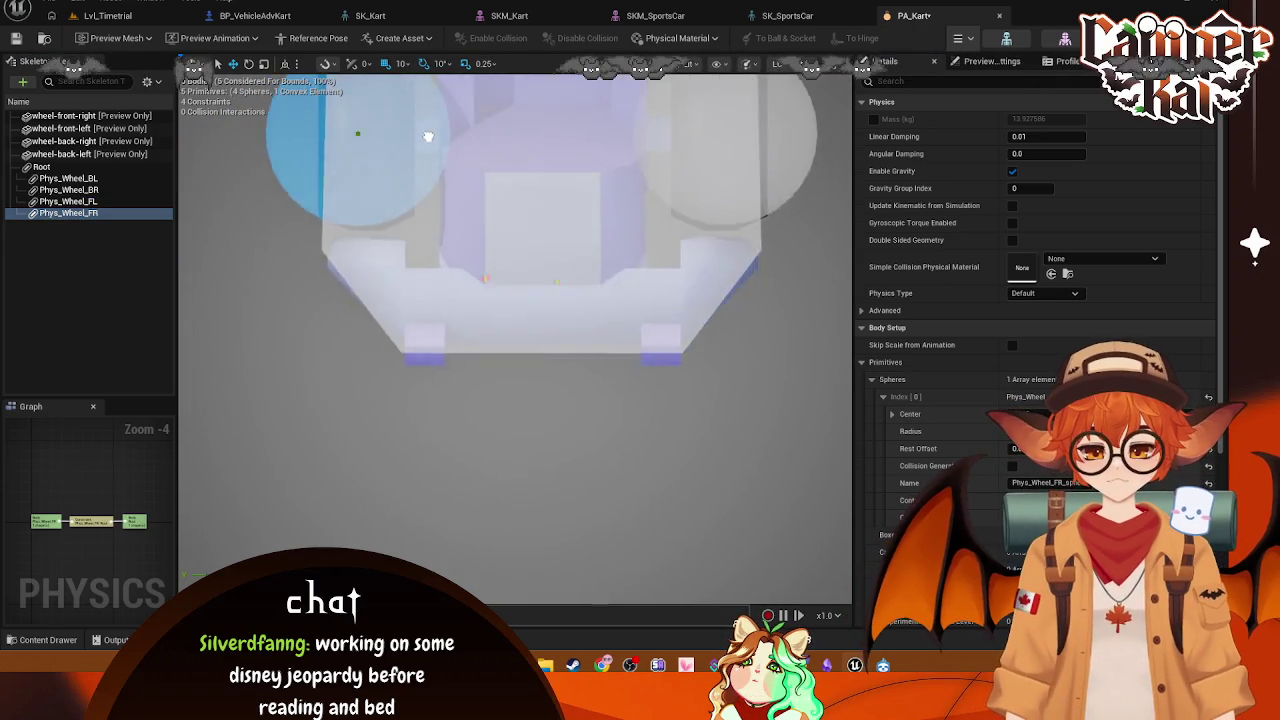
{"action": "scroll", "coordinate": [515, 335], "scroll_direction": "down", "scroll_amount": 3}
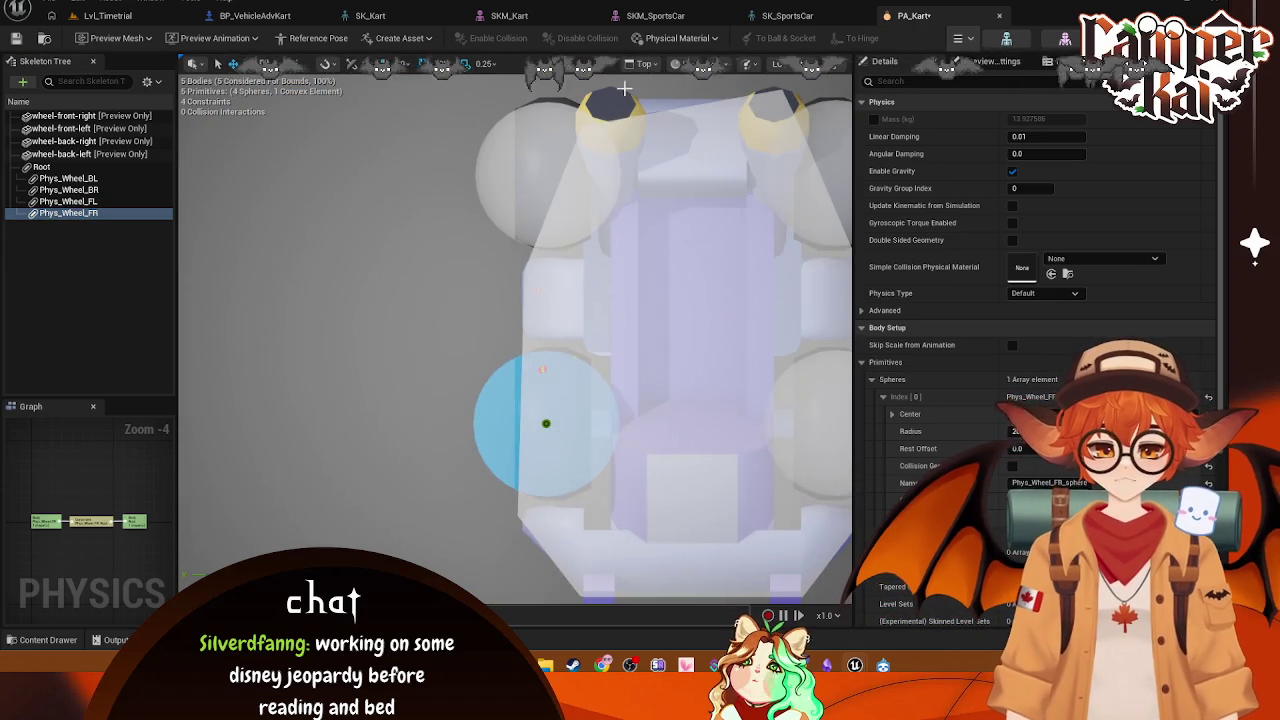
{"action": "left_click", "coordinate": [650, 63]}
{"action": "left_click", "coordinate": [700, 114]}
{"action": "scroll", "coordinate": [515, 335], "scroll_direction": "down", "scroll_amount": 5}
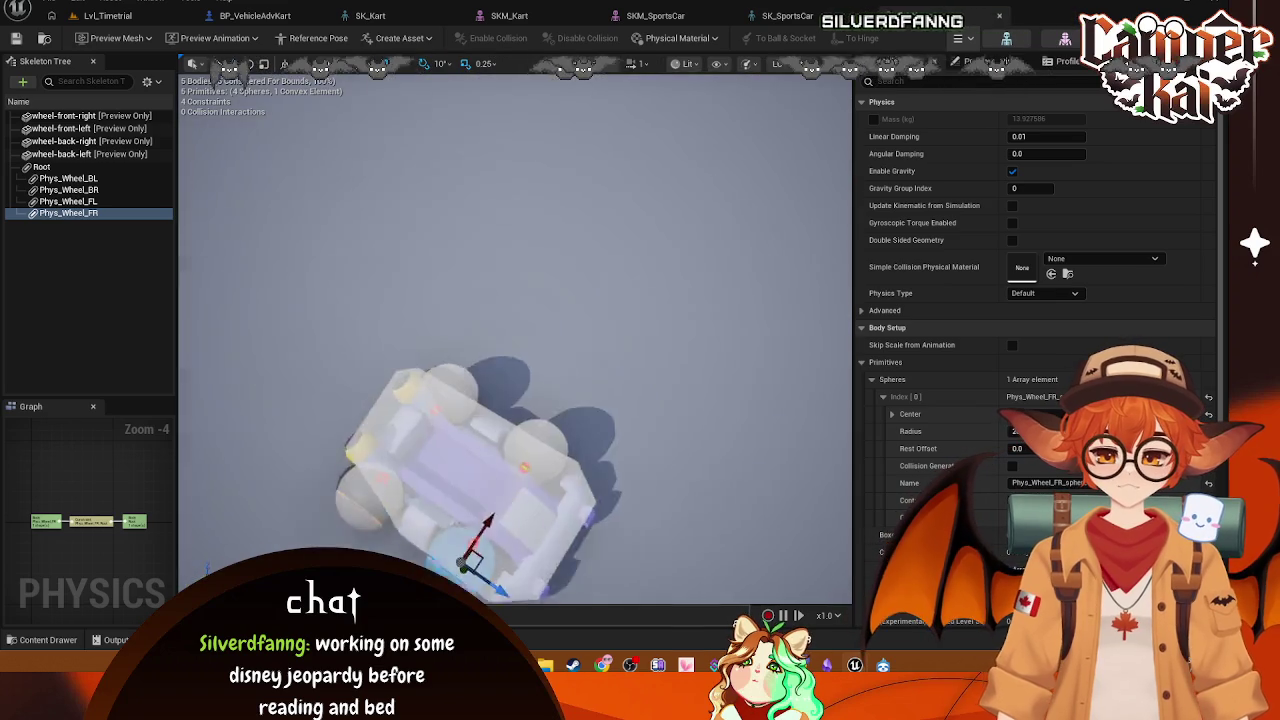
{"action": "key", "text": "f"}
{"action": "scroll", "coordinate": [505, 350], "scroll_direction": "down", "scroll_amount": 2}
{"action": "scroll", "coordinate": [746, 117], "scroll_direction": "up", "scroll_amount": 2}
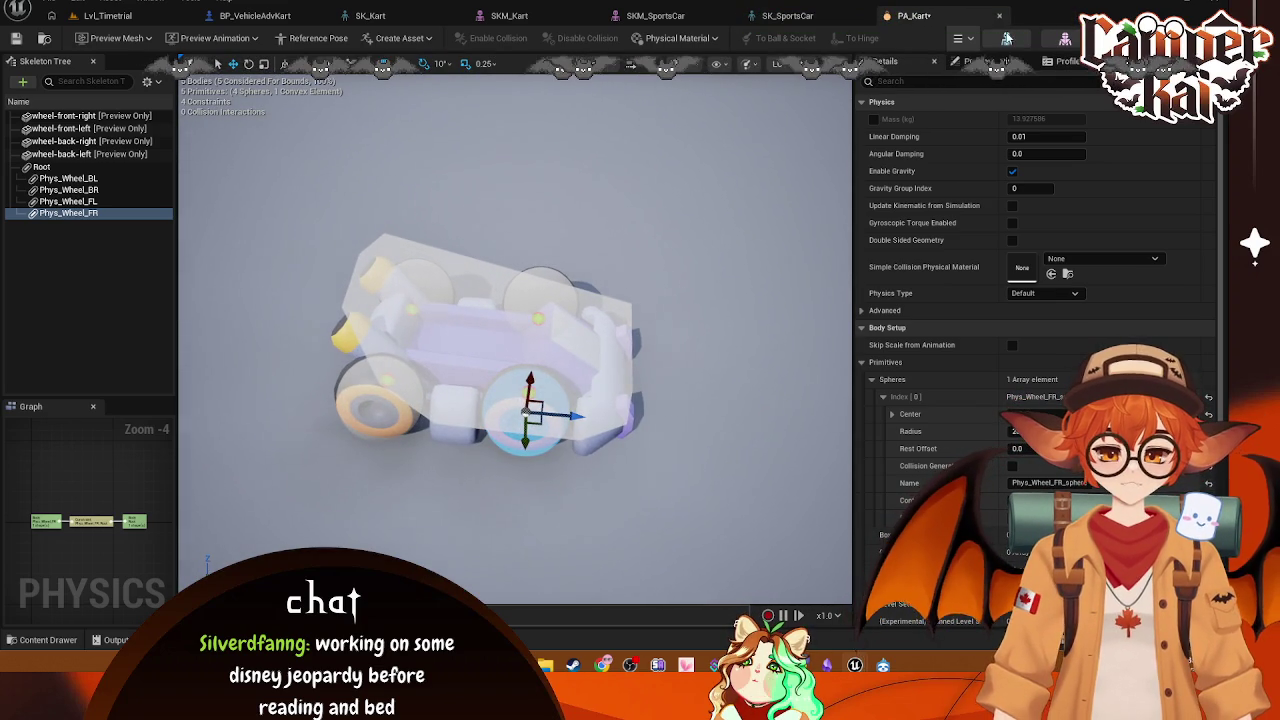
{"action": "left_click", "coordinate": [968, 46]}
{"action": "left_click", "coordinate": [915, 106]}
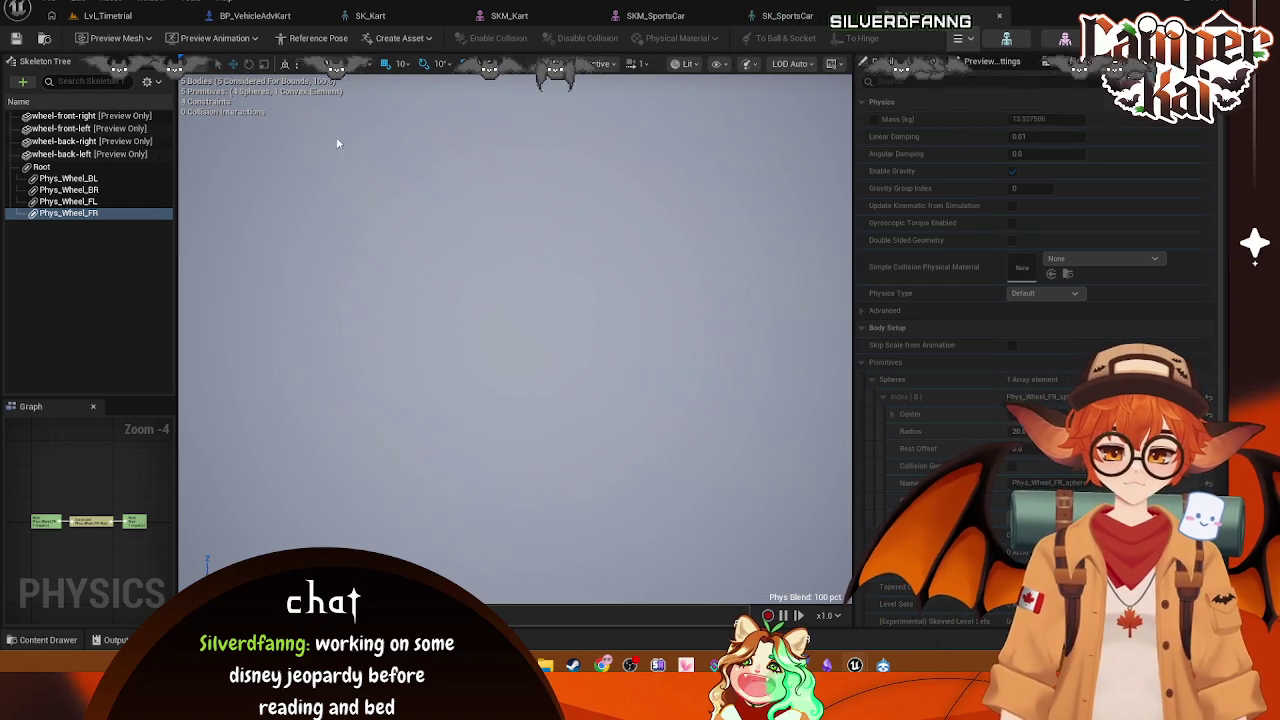
Step: Stop the simulation and open PA_SportsCar from the SportsCar folder to view its wheel spheres
{"action": "key", "text": "alt+s"}
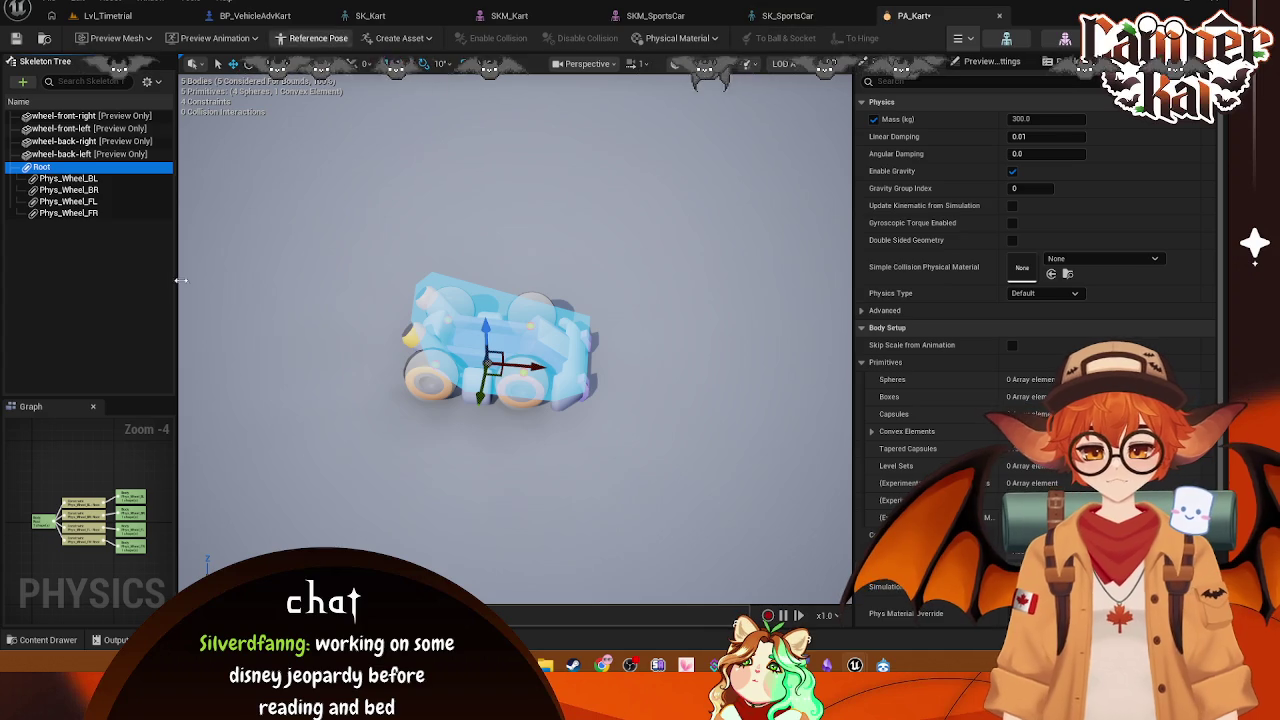
{"action": "left_click", "coordinate": [48, 640]}
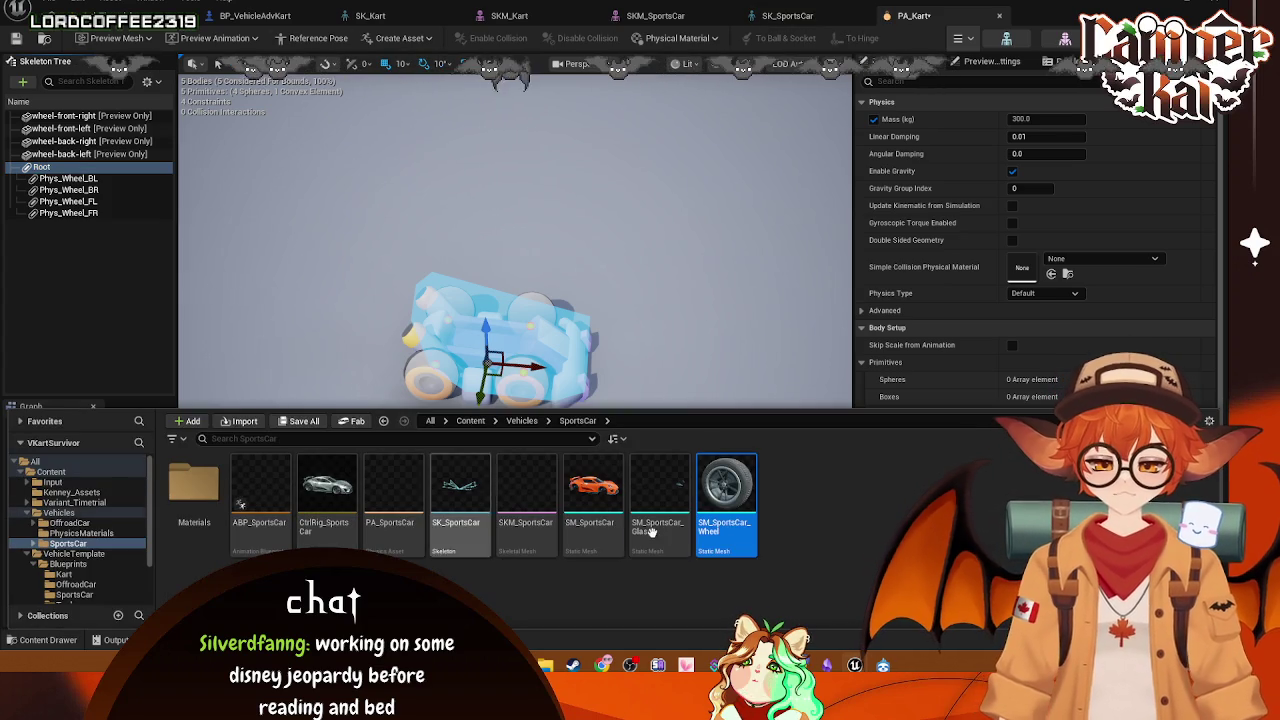
{"action": "left_click", "coordinate": [398, 497]}
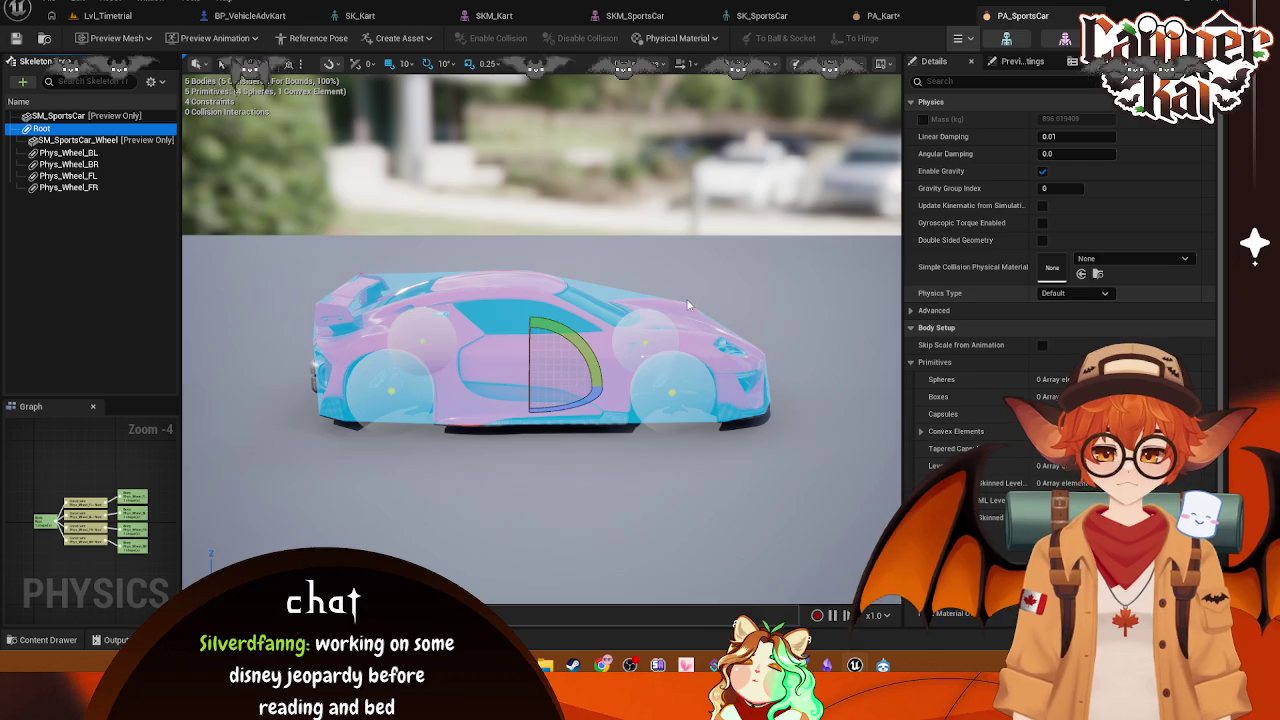
{"action": "mouse_move", "coordinate": [540, 480]}
{"action": "left_mouse_down"}
{"action": "mouse_move", "coordinate": [440, 400]}
{"action": "mouse_move", "coordinate": [560, 380]}
{"action": "mouse_move", "coordinate": [610, 330]}
{"action": "left_mouse_up"}
Step: In Lvl_Timetrial, check the Default Pawn Class and test-drive the sports car
{"action": "left_click", "coordinate": [105, 17]}
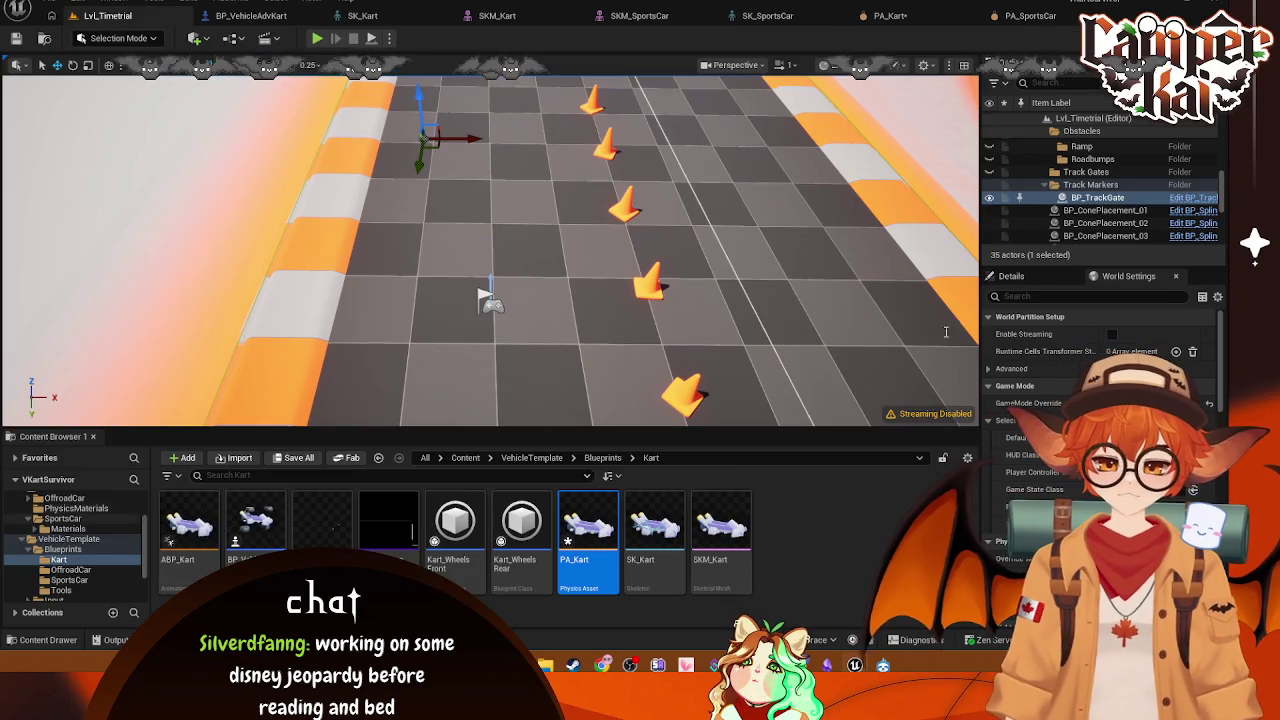
{"action": "left_click", "coordinate": [1150, 403]}
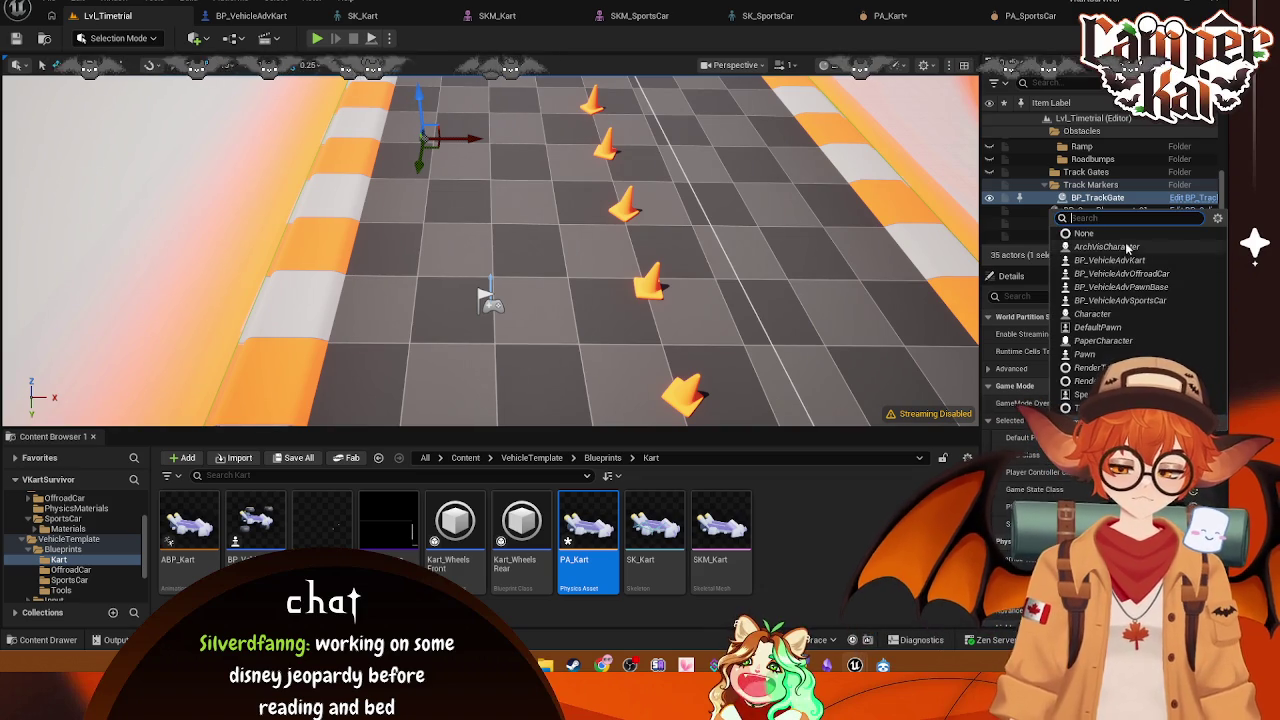
{"action": "left_click", "coordinate": [932, 232]}
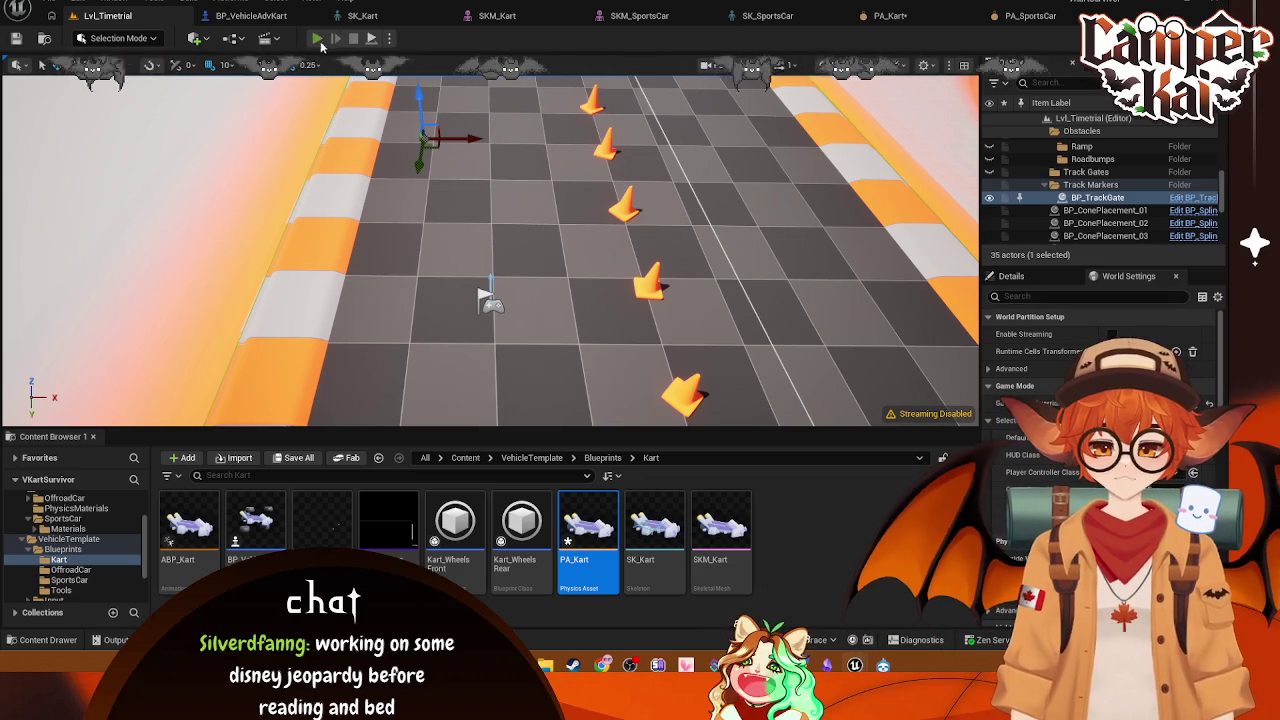
{"action": "left_click", "coordinate": [316, 40]}
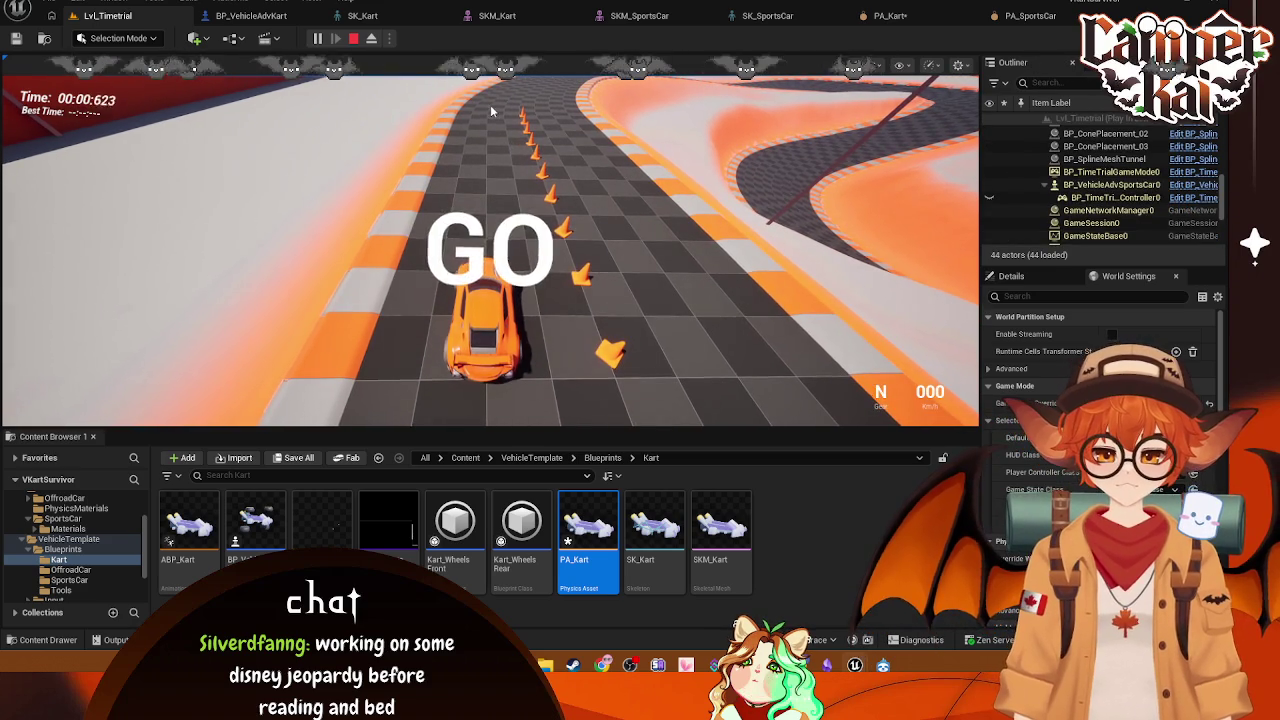
{"action": "left_click", "coordinate": [508, 145]}
{"action": "key", "text": "w"}
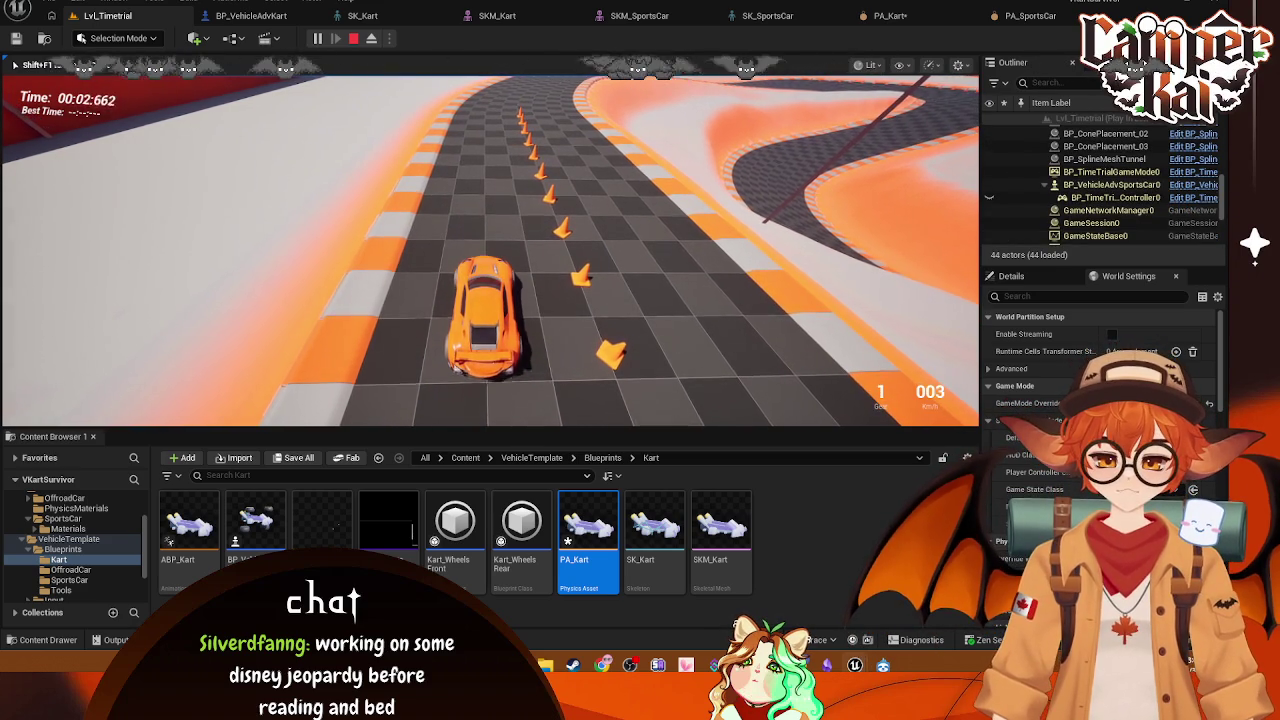
{"action": "key", "text": "d"}
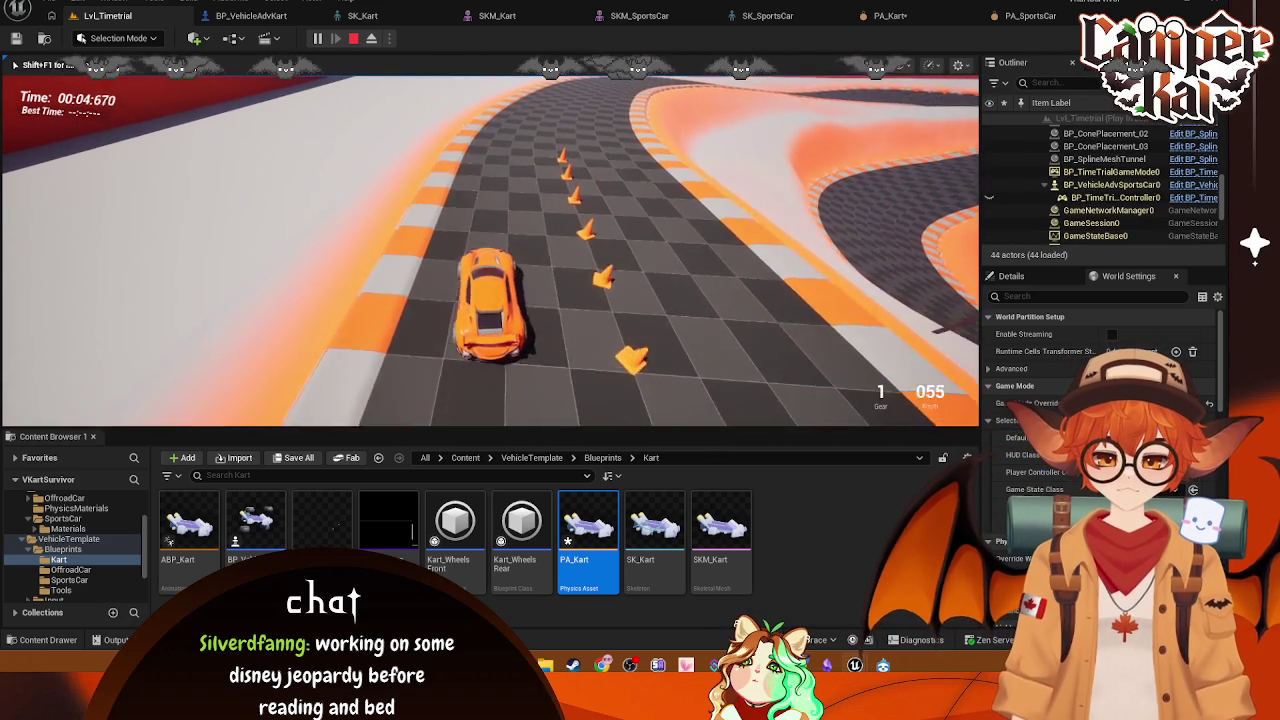
{"action": "left_click", "coordinate": [354, 39]}
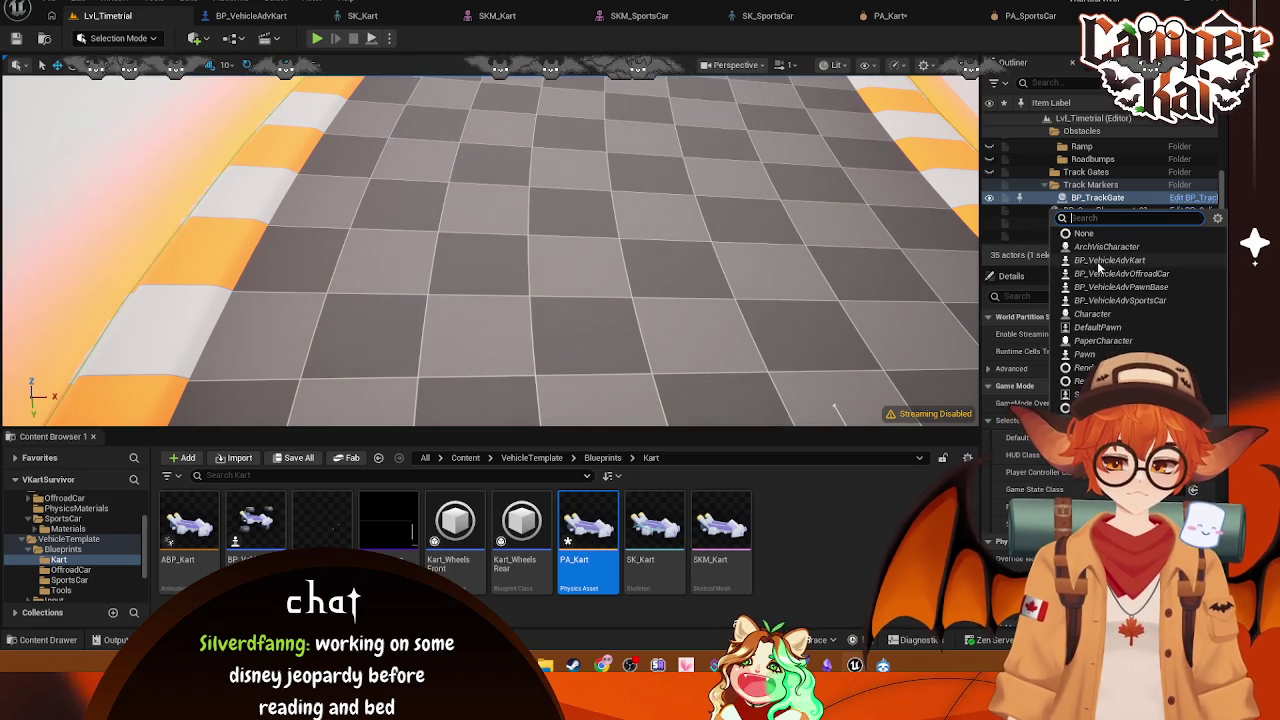
Step: Play-test the level with the kart, then go back to PA_Kart
{"action": "left_click", "coordinate": [316, 38]}
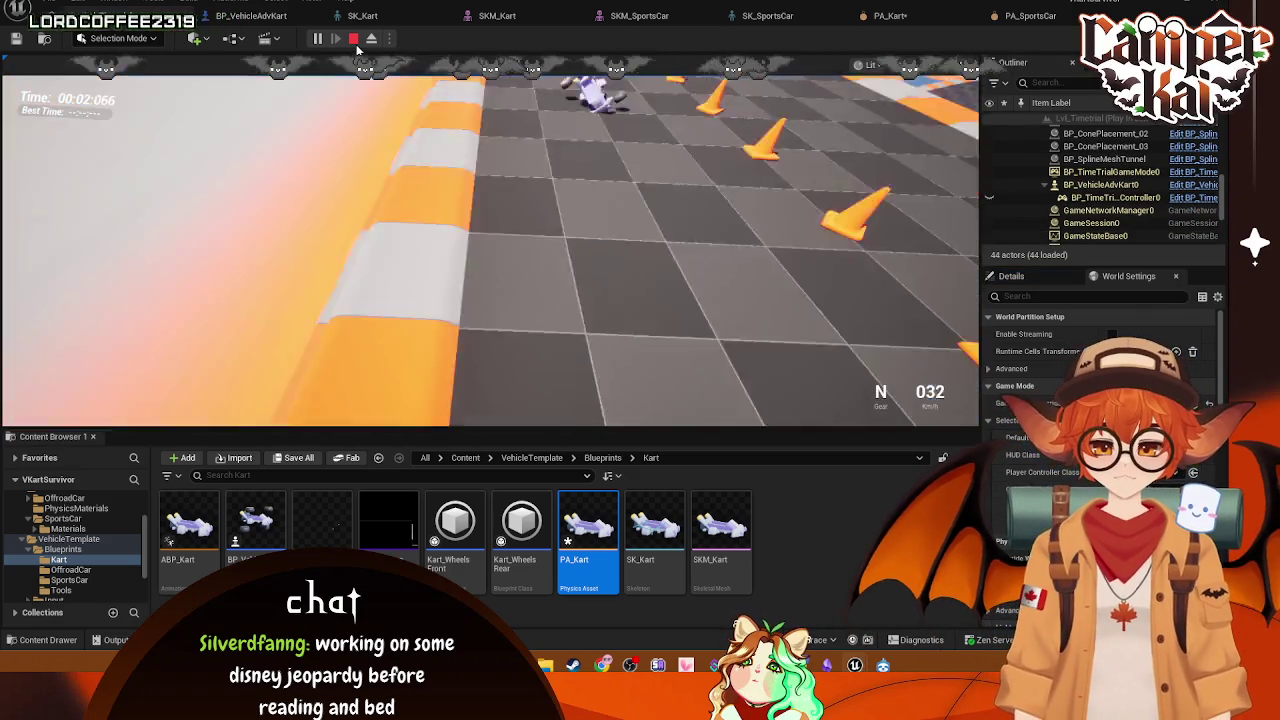
{"action": "key", "text": "Escape"}
{"action": "left_click", "coordinate": [890, 16]}
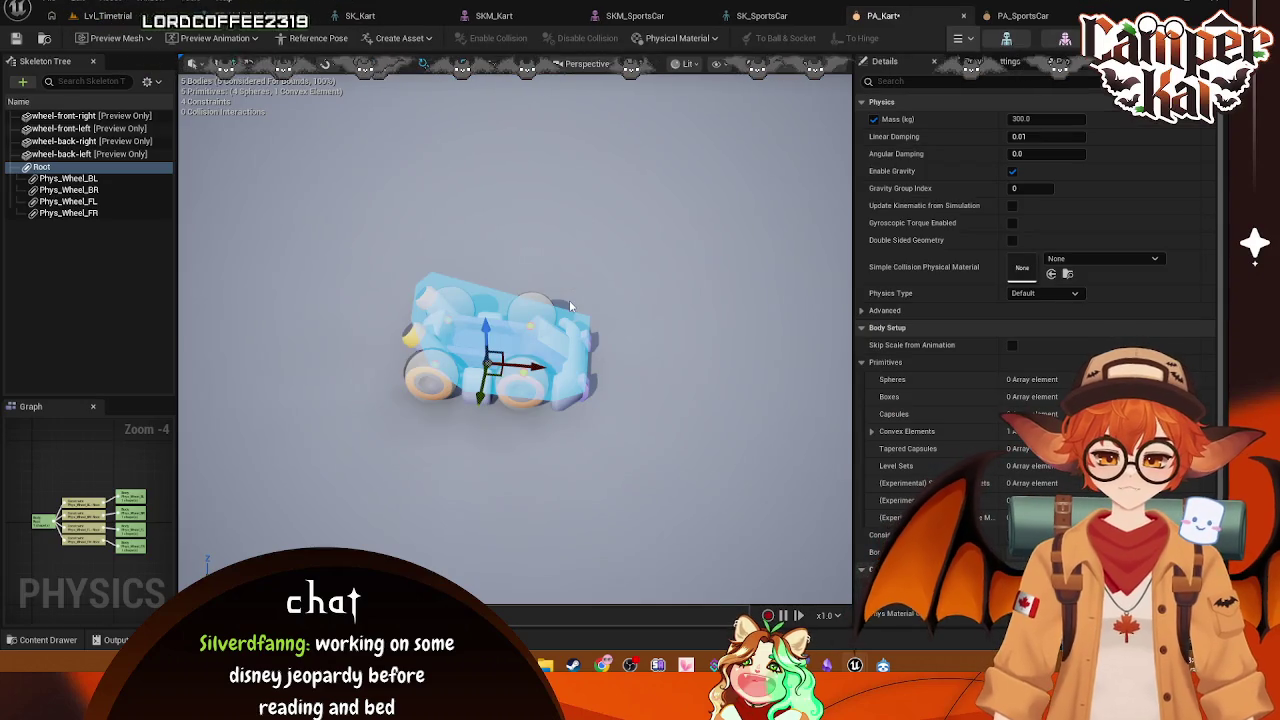
Step: Select PA_SportsCar's Root body and capture a screenshot of the car's wheel spheres
{"action": "left_click", "coordinate": [1022, 16]}
{"action": "left_click", "coordinate": [68, 130]}
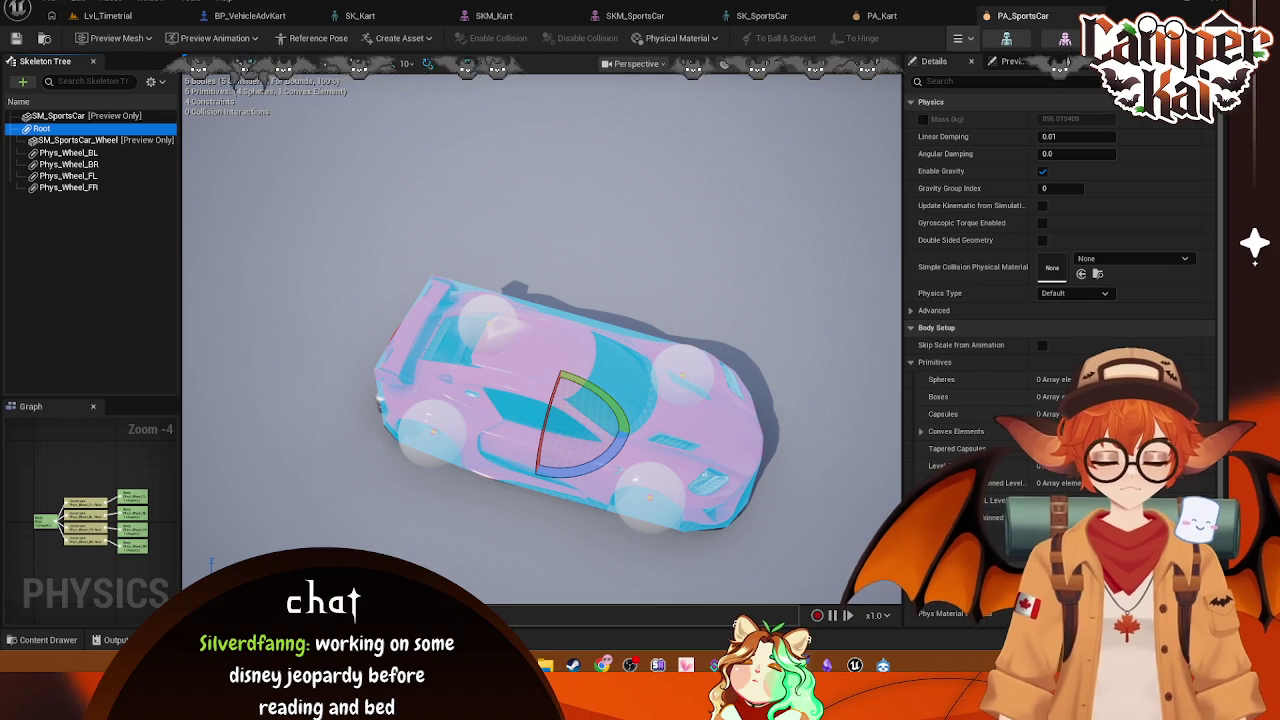
{"action": "mouse_move", "coordinate": [643, 497]}
{"action": "left_mouse_down"}
{"action": "mouse_move", "coordinate": [643, 620]}
{"action": "mouse_move", "coordinate": [643, 480]}
{"action": "left_mouse_up"}
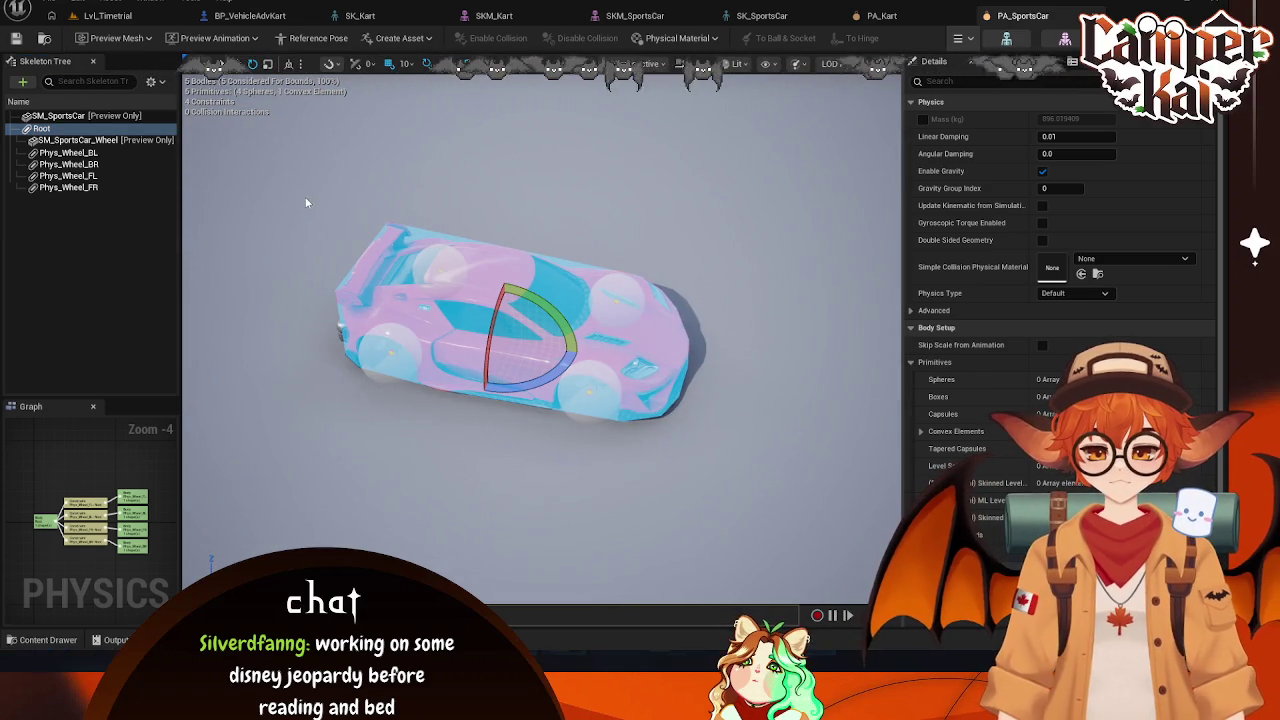
{"action": "key", "text": "super+shift+s"}
{"action": "left_click_drag", "start_coordinate": [300, 194], "coordinate": [737, 469]}
{"action": "left_click", "coordinate": [366, 490]}
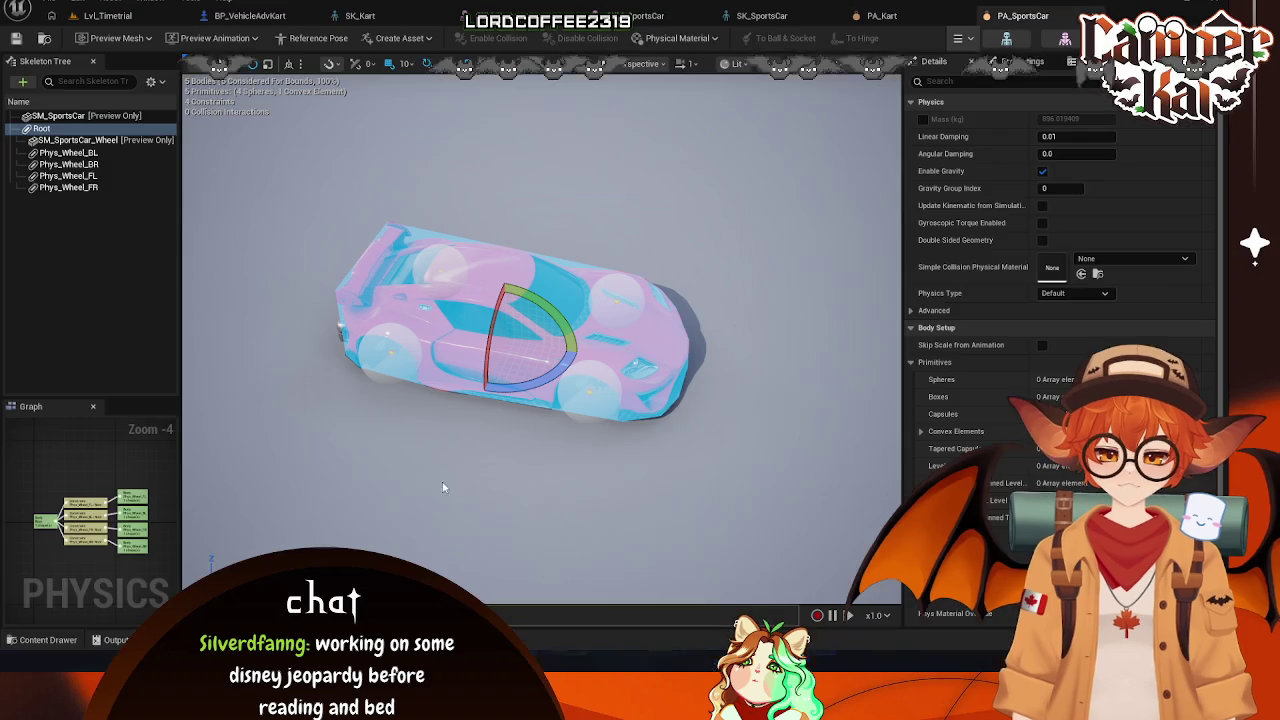
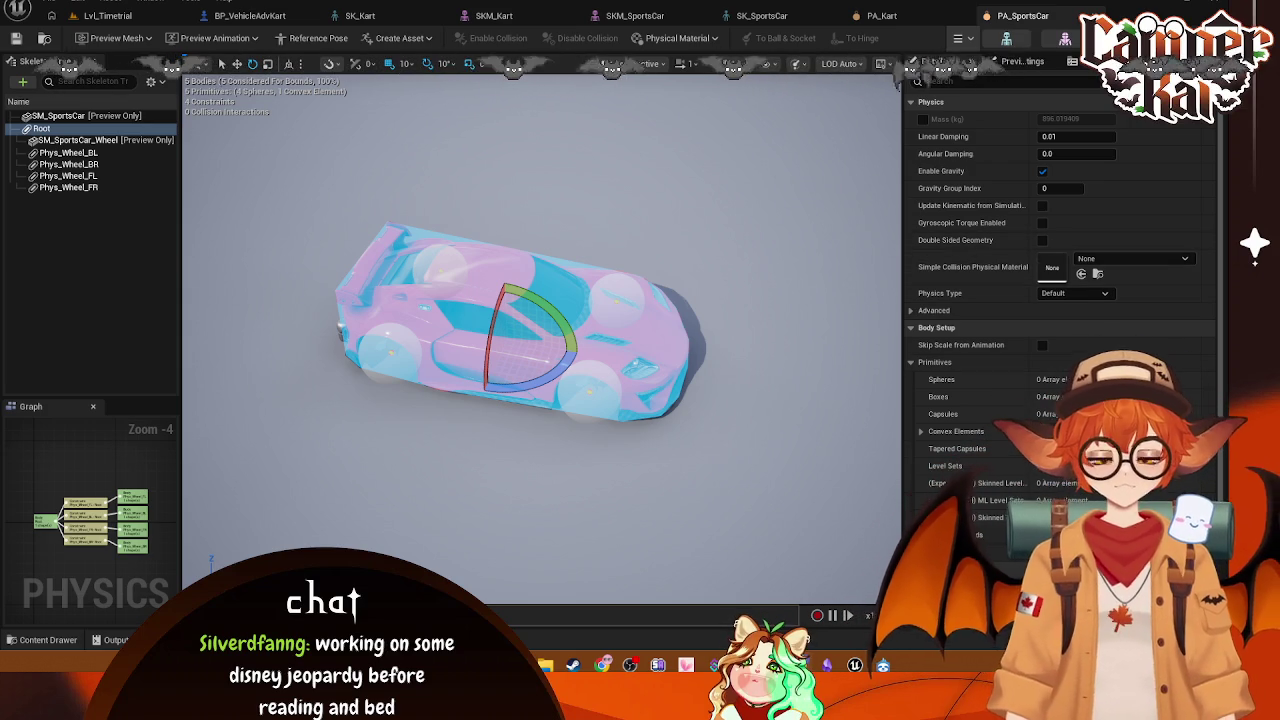
Step: Open PA_Kart and frame the kart physics asset from the Left view
{"action": "left_click", "coordinate": [893, 17]}
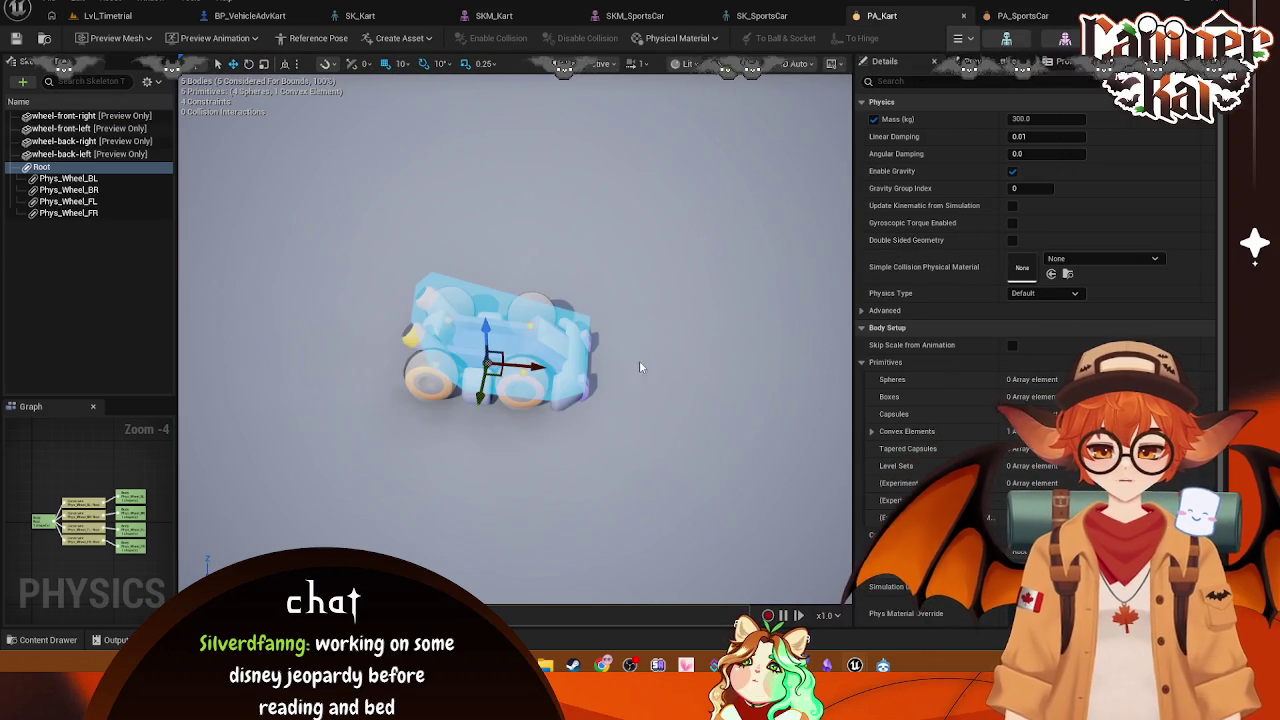
{"action": "left_click_drag", "start_coordinate": [649, 406], "coordinate": [737, 226]}
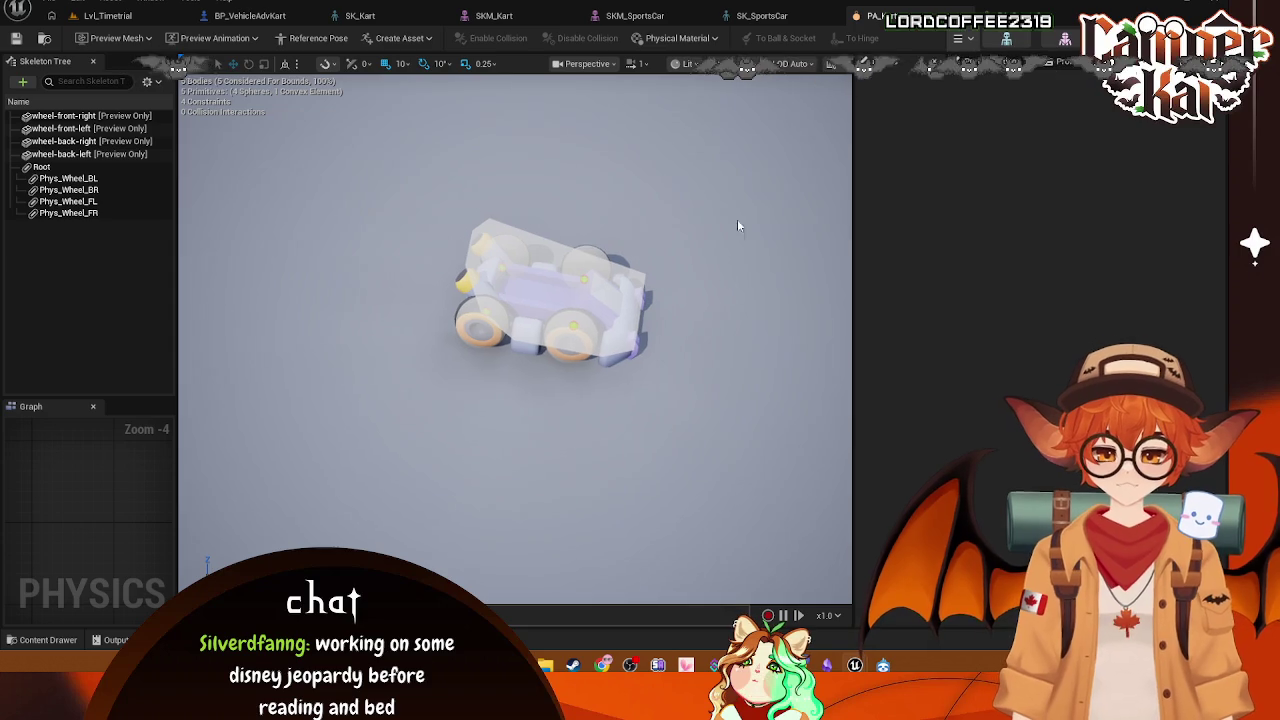
{"action": "left_click", "coordinate": [587, 63]}
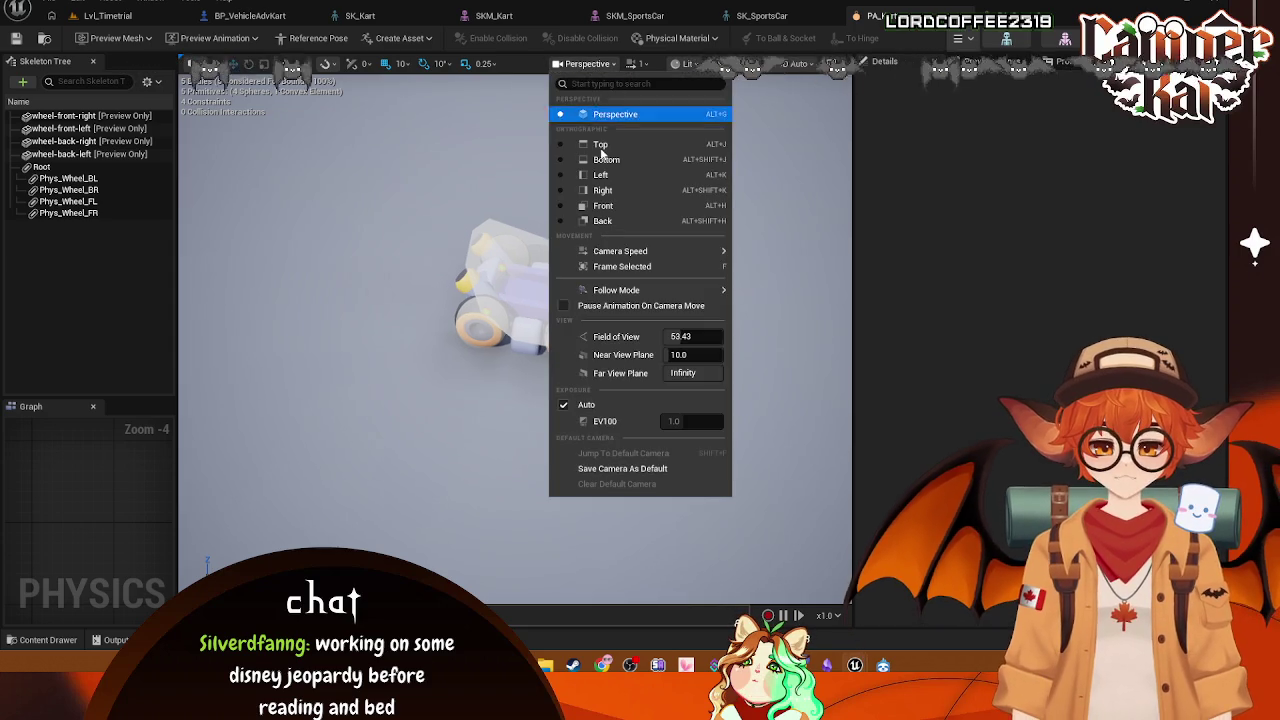
{"action": "left_click", "coordinate": [600, 172]}
{"action": "scroll", "coordinate": [764, 433], "scroll_direction": "up", "scroll_amount": 3}
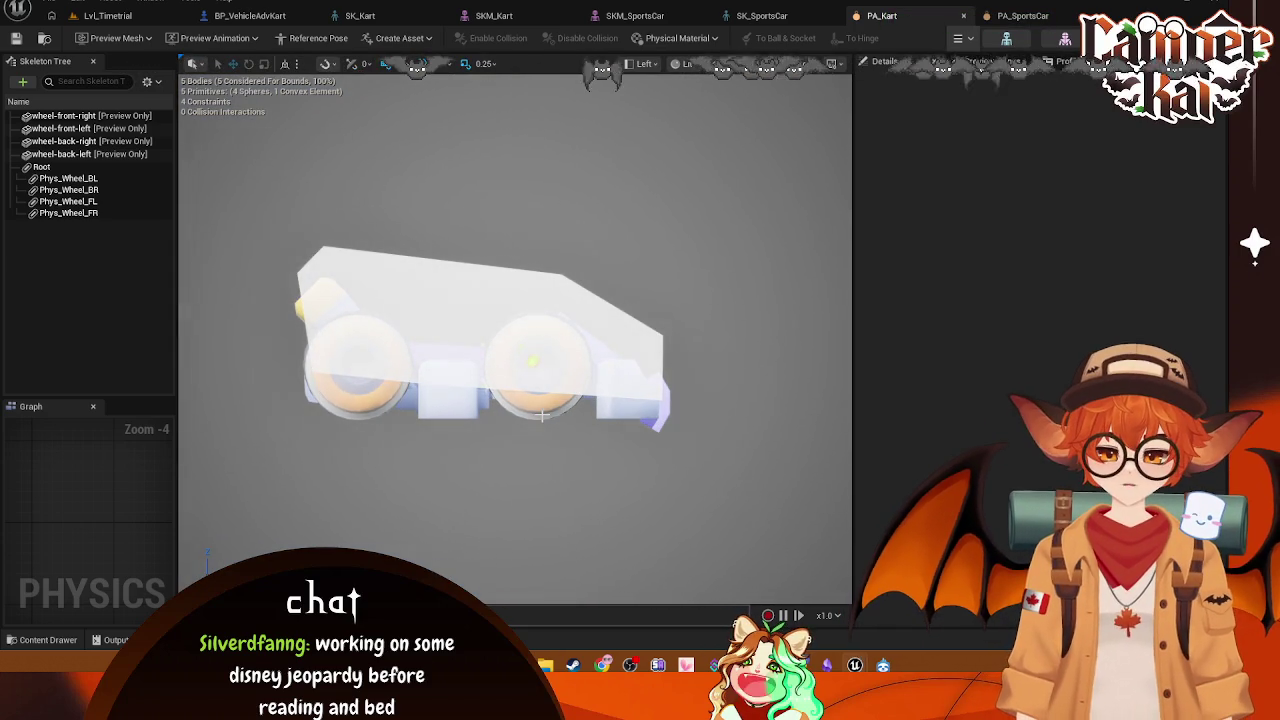
{"action": "mouse_move", "coordinate": [617, 380]}
{"action": "left_mouse_down"}
{"action": "mouse_move", "coordinate": [590, 345]}
{"action": "mouse_move", "coordinate": [690, 450]}
{"action": "mouse_move", "coordinate": [760, 465]}
{"action": "mouse_move", "coordinate": [599, 365]}
{"action": "mouse_move", "coordinate": [681, 445]}
{"action": "mouse_move", "coordinate": [663, 383]}
{"action": "left_mouse_up"}
{"action": "scroll", "coordinate": [598, 364], "scroll_direction": "up", "scroll_amount": 3}
{"action": "scroll", "coordinate": [660, 385], "scroll_direction": "up", "scroll_amount": 3}
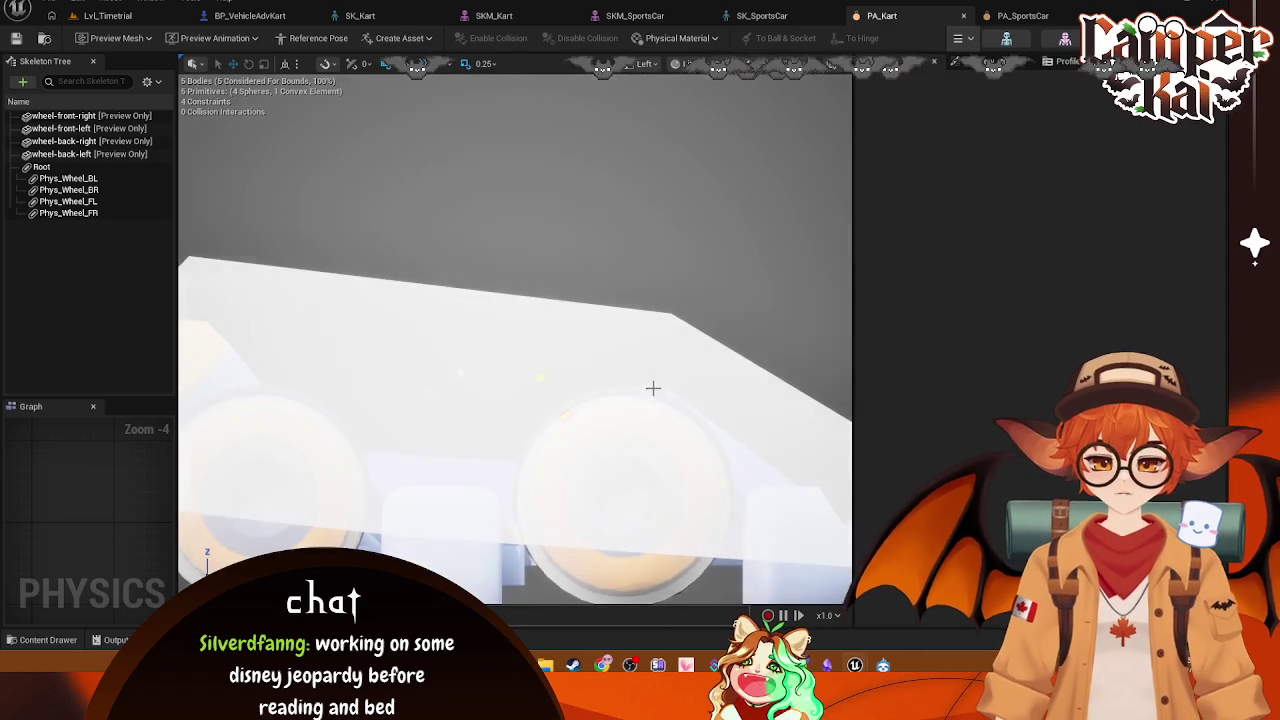
{"action": "scroll", "coordinate": [654, 388], "scroll_direction": "down", "scroll_amount": 3}
{"action": "scroll", "coordinate": [651, 394], "scroll_direction": "down", "scroll_amount": 1}
Step: Switch to Wireframe to reveal the wheel collision spheres, then move to the SKM_Kart tab
{"action": "left_click", "coordinate": [688, 65]}
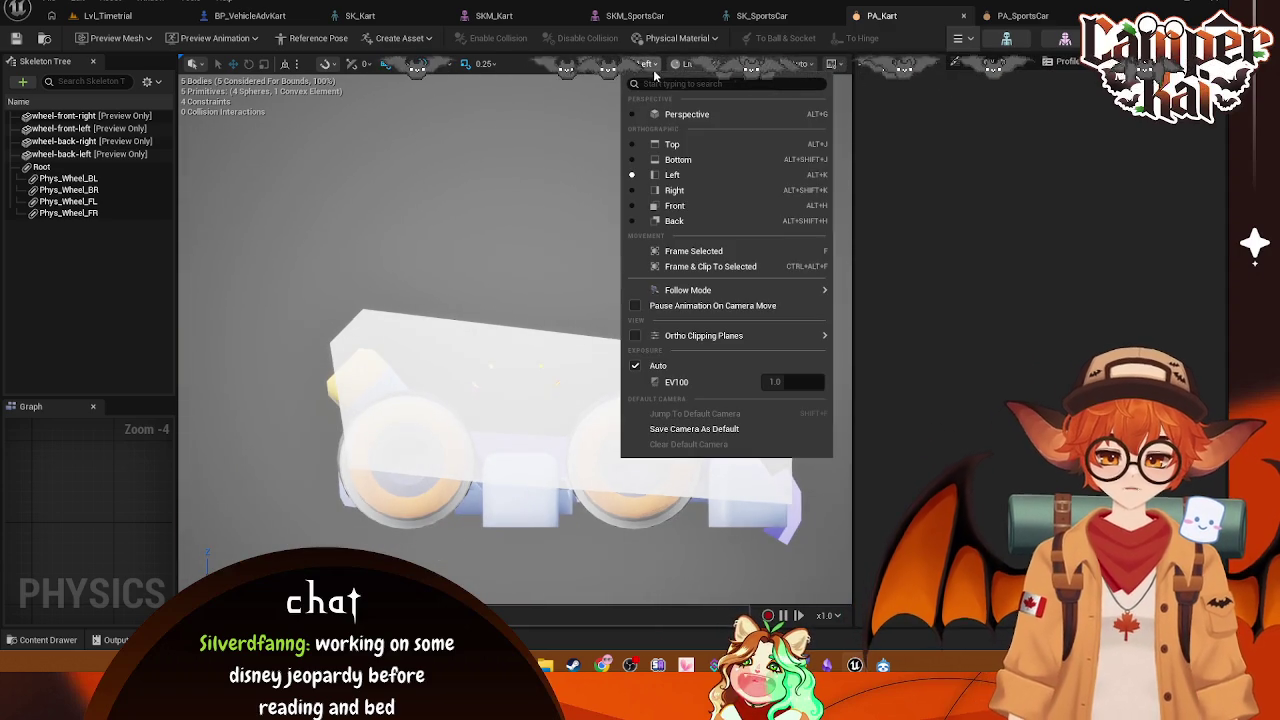
{"action": "left_click", "coordinate": [690, 70]}
{"action": "left_click", "coordinate": [688, 65]}
{"action": "left_click", "coordinate": [700, 140]}
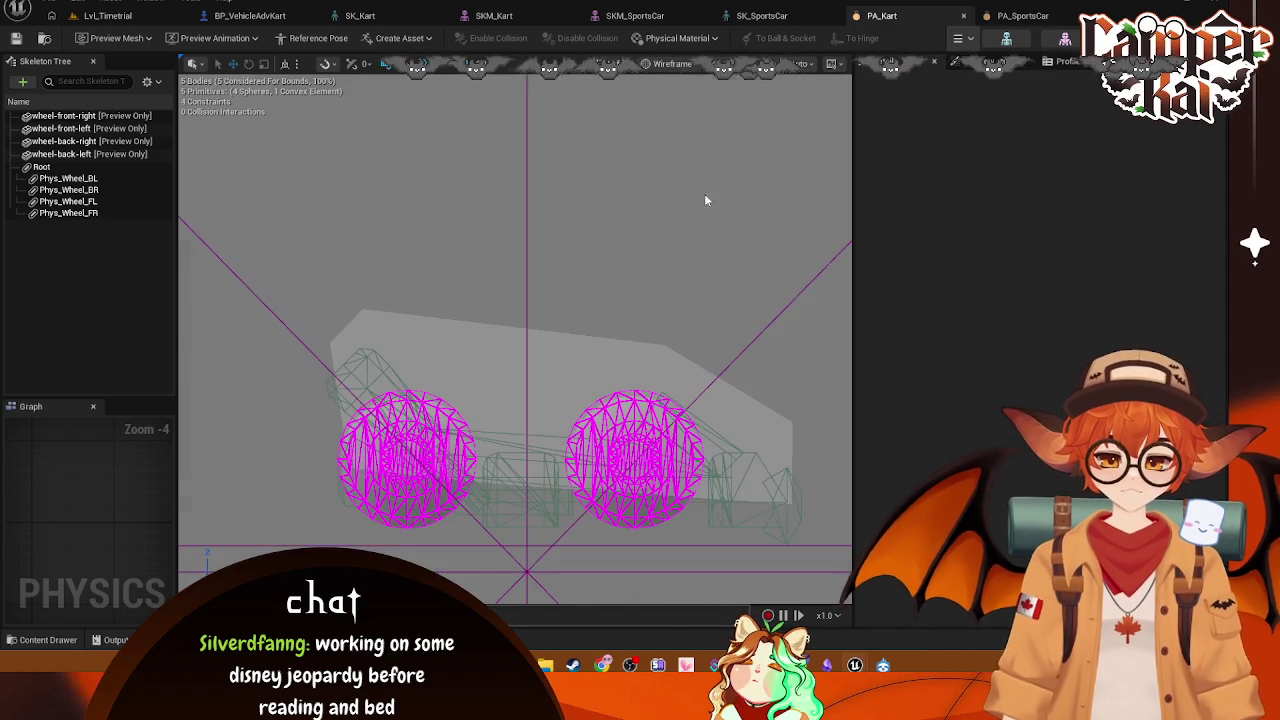
{"action": "scroll", "coordinate": [648, 440], "scroll_direction": "up", "scroll_amount": 1}
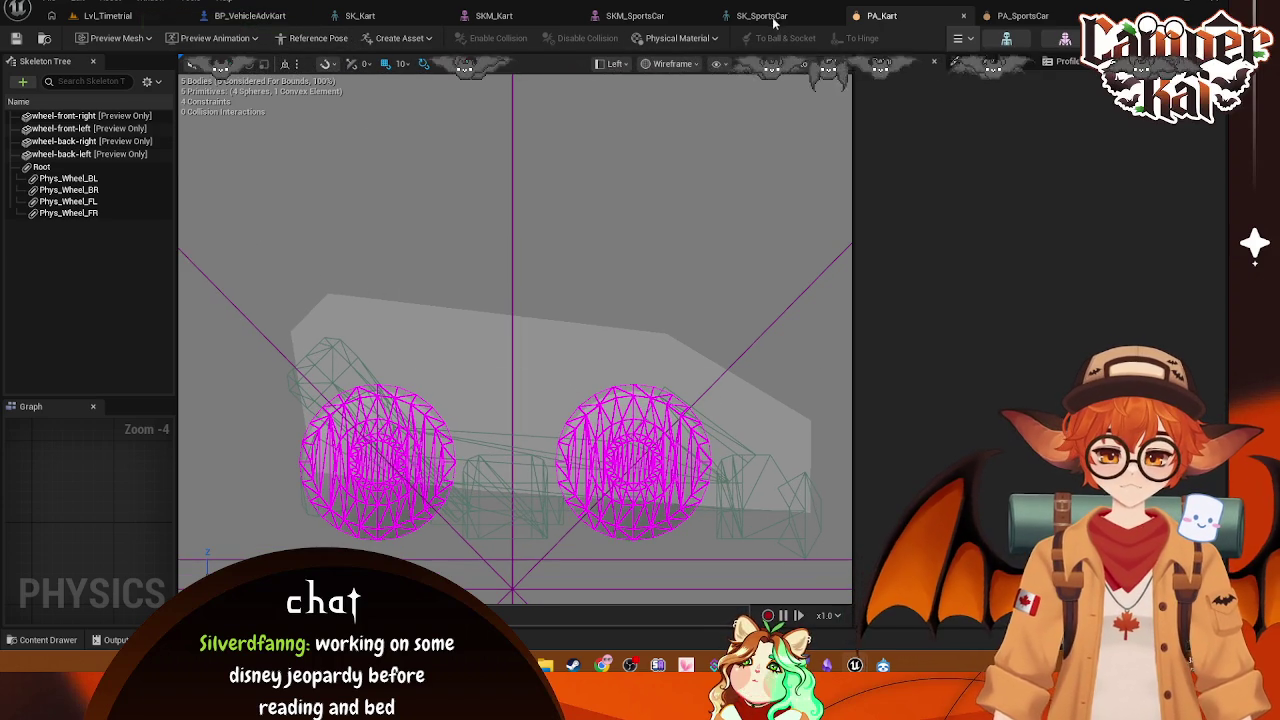
{"action": "left_click", "coordinate": [485, 18]}
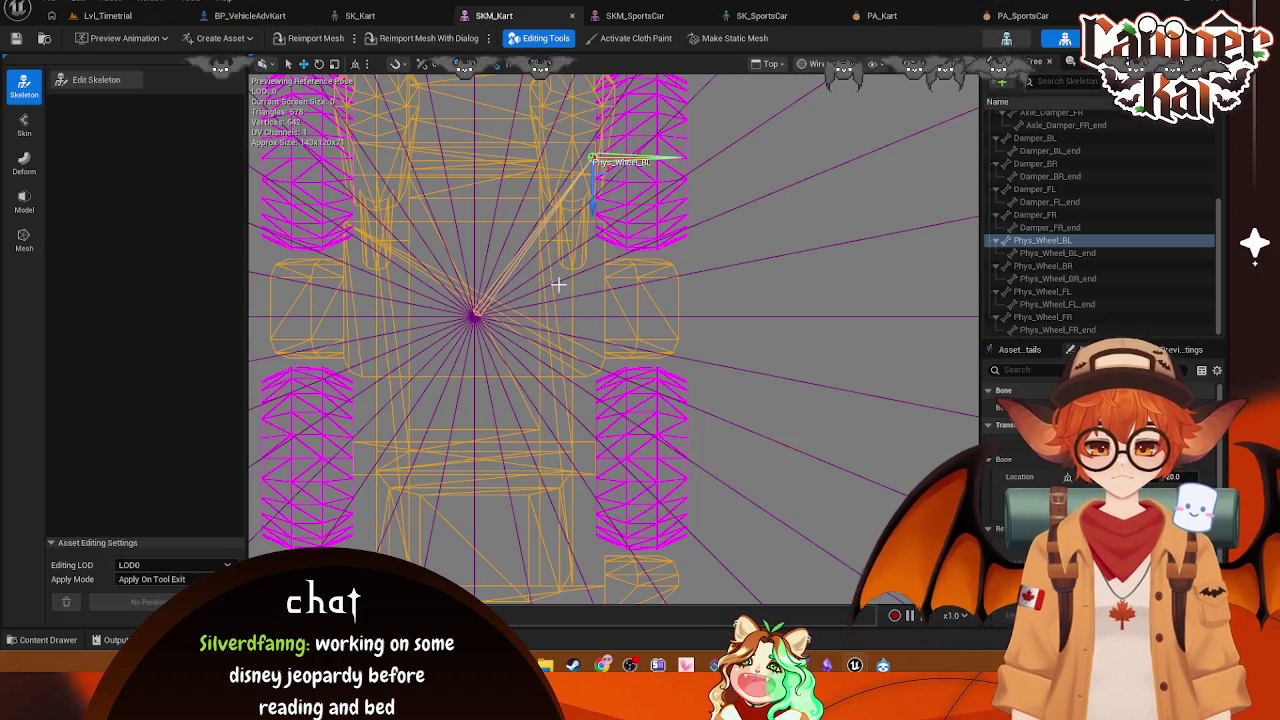
Step: Show the SKM_Kart skeleton from the Left view, zoomed and orbited around the wireframe
{"action": "left_click", "coordinate": [770, 64]}
{"action": "left_click", "coordinate": [799, 175]}
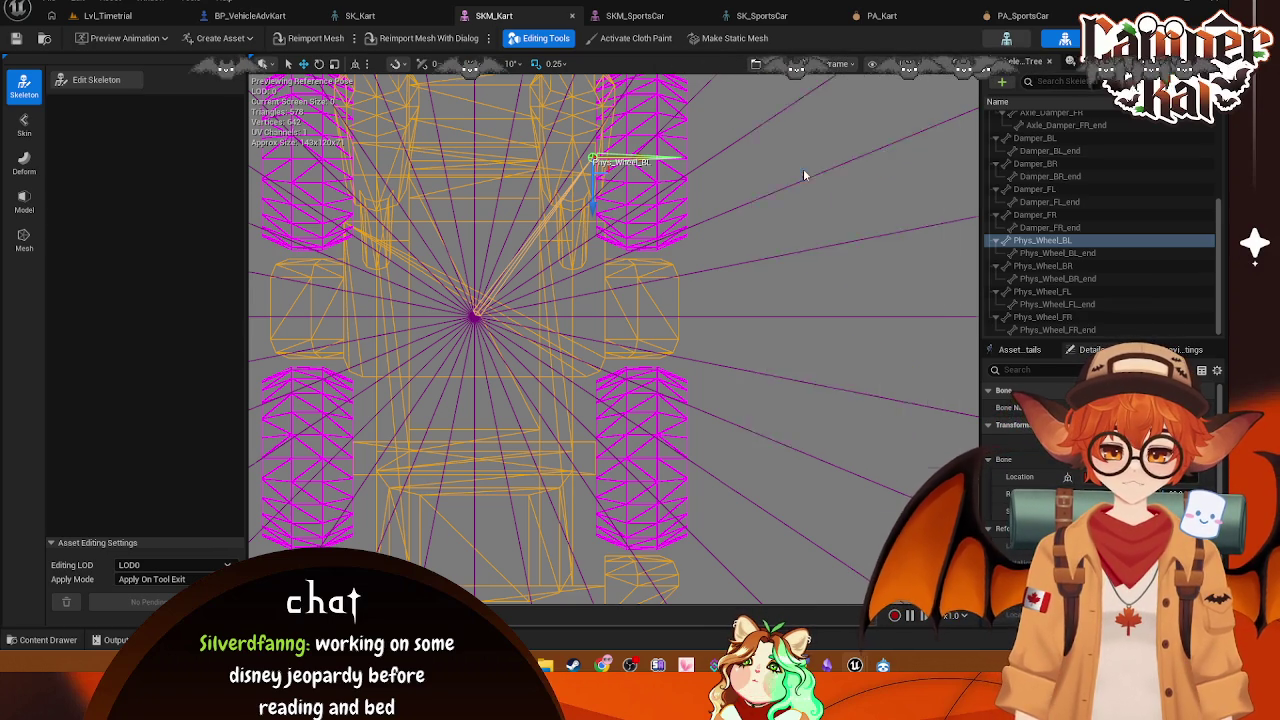
{"action": "scroll", "coordinate": [1022, 126], "scroll_direction": "up", "scroll_amount": 3}
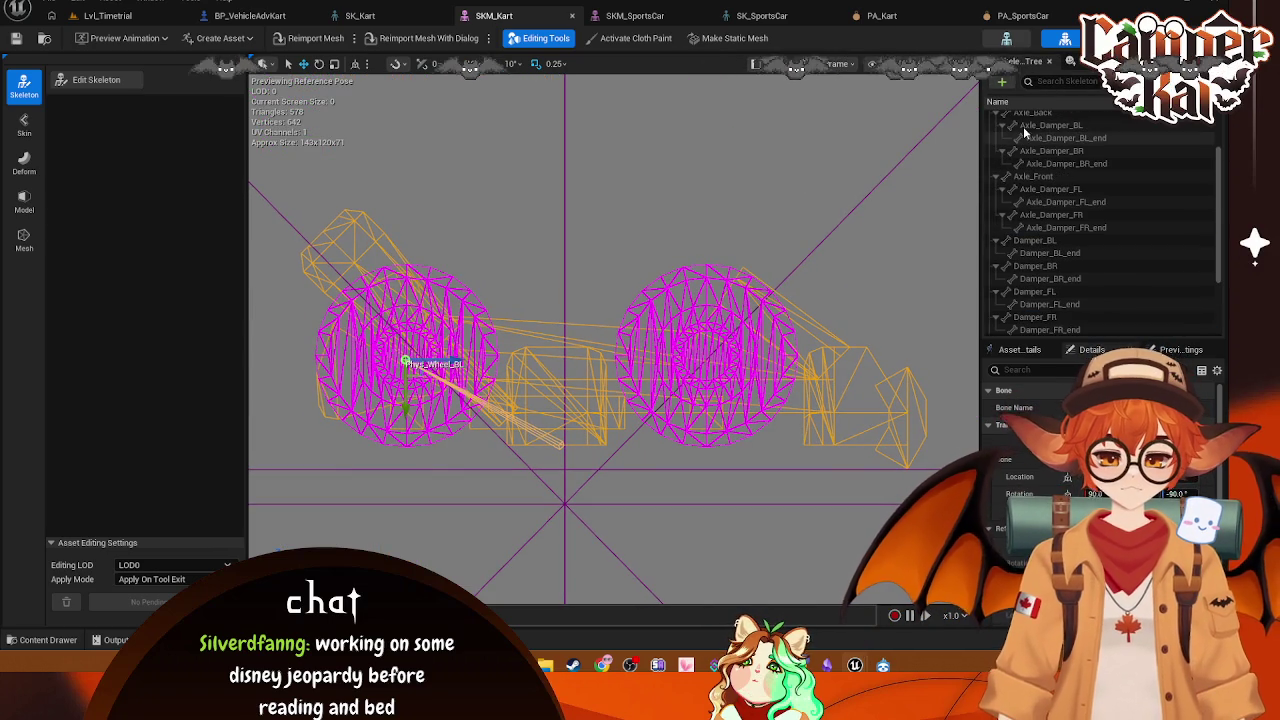
{"action": "scroll", "coordinate": [1106, 178], "scroll_direction": "up", "scroll_amount": 3}
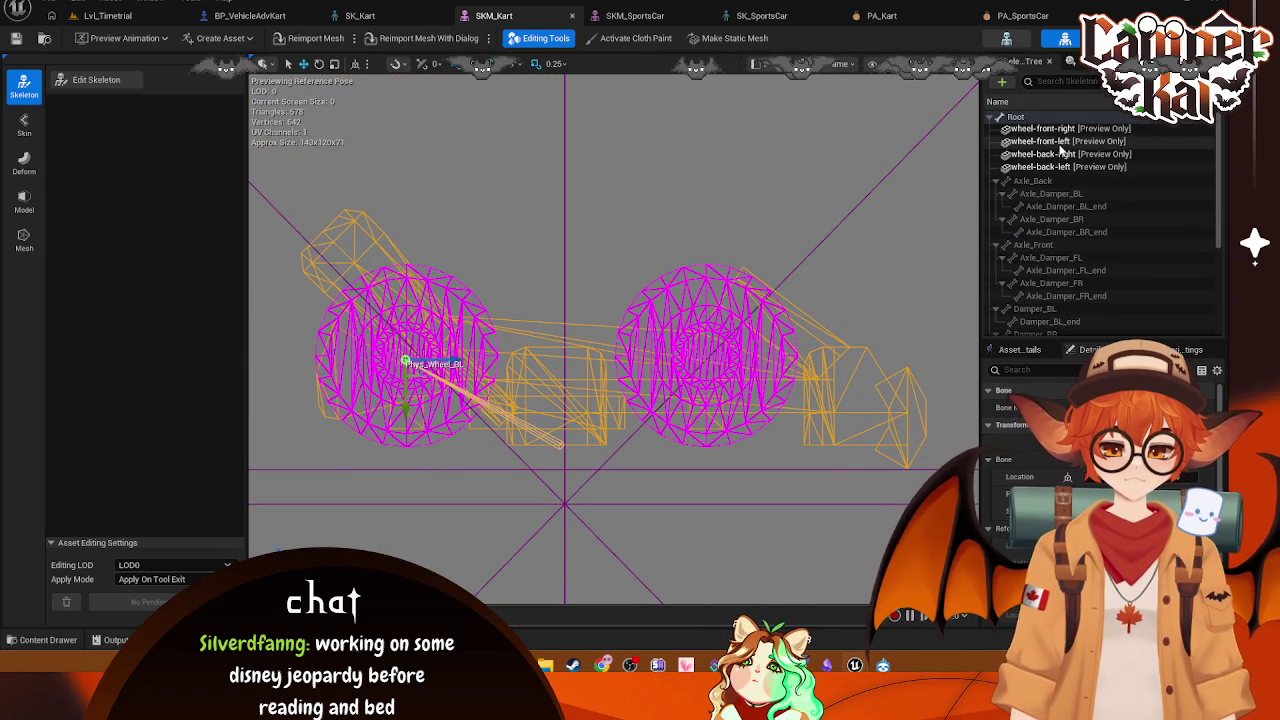
{"action": "left_click", "coordinate": [977, 183]}
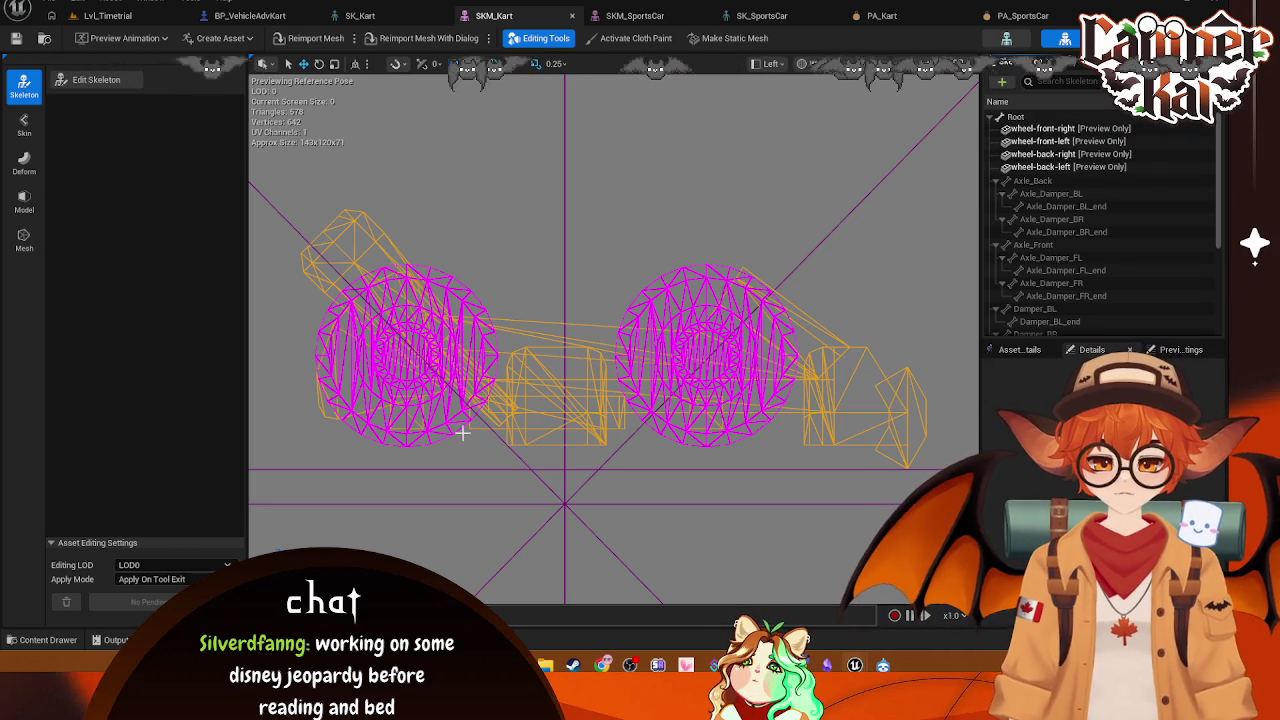
{"action": "scroll", "coordinate": [413, 378], "scroll_direction": "up", "scroll_amount": 3}
{"action": "scroll", "coordinate": [413, 380], "scroll_direction": "up", "scroll_amount": 2}
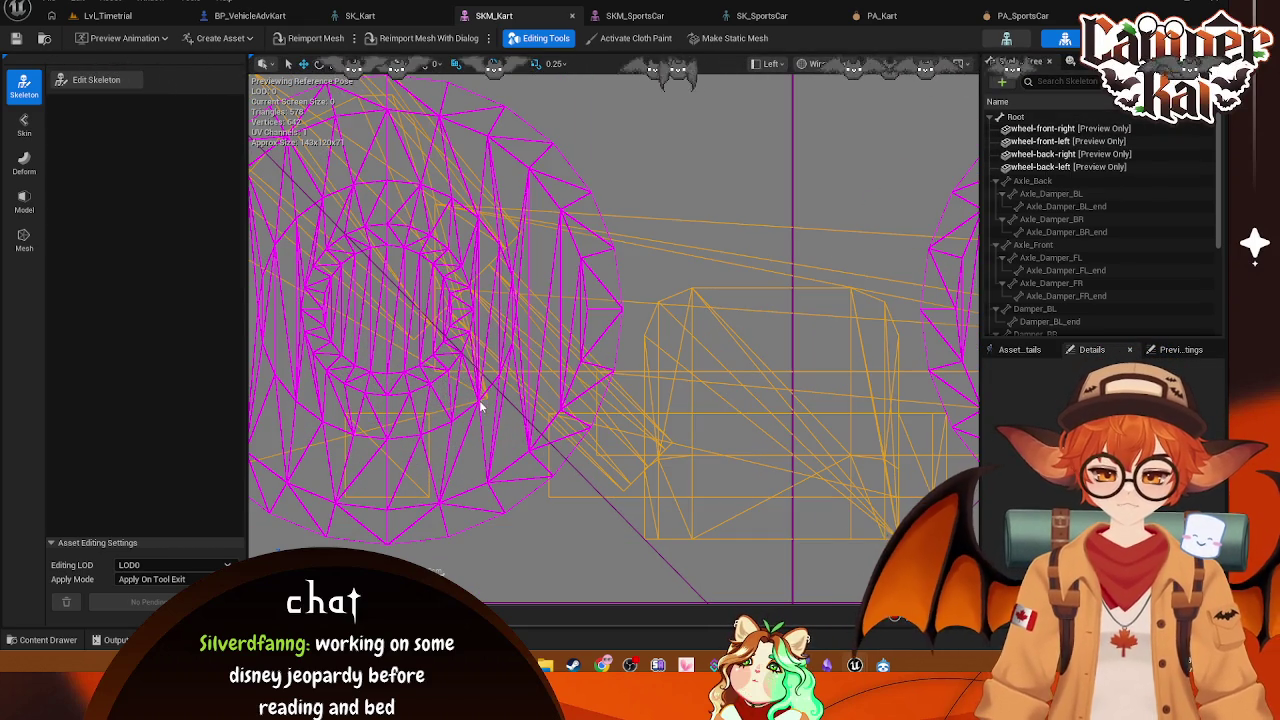
{"action": "scroll", "coordinate": [604, 341], "scroll_direction": "down", "scroll_amount": 1}
{"action": "mouse_move", "coordinate": [604, 341]}
{"action": "left_mouse_down"}
{"action": "mouse_move", "coordinate": [771, 289]}
{"action": "mouse_move", "coordinate": [526, 266]}
{"action": "mouse_move", "coordinate": [501, 287]}
{"action": "left_mouse_up"}
{"action": "scroll", "coordinate": [611, 290], "scroll_direction": "down", "scroll_amount": 3}
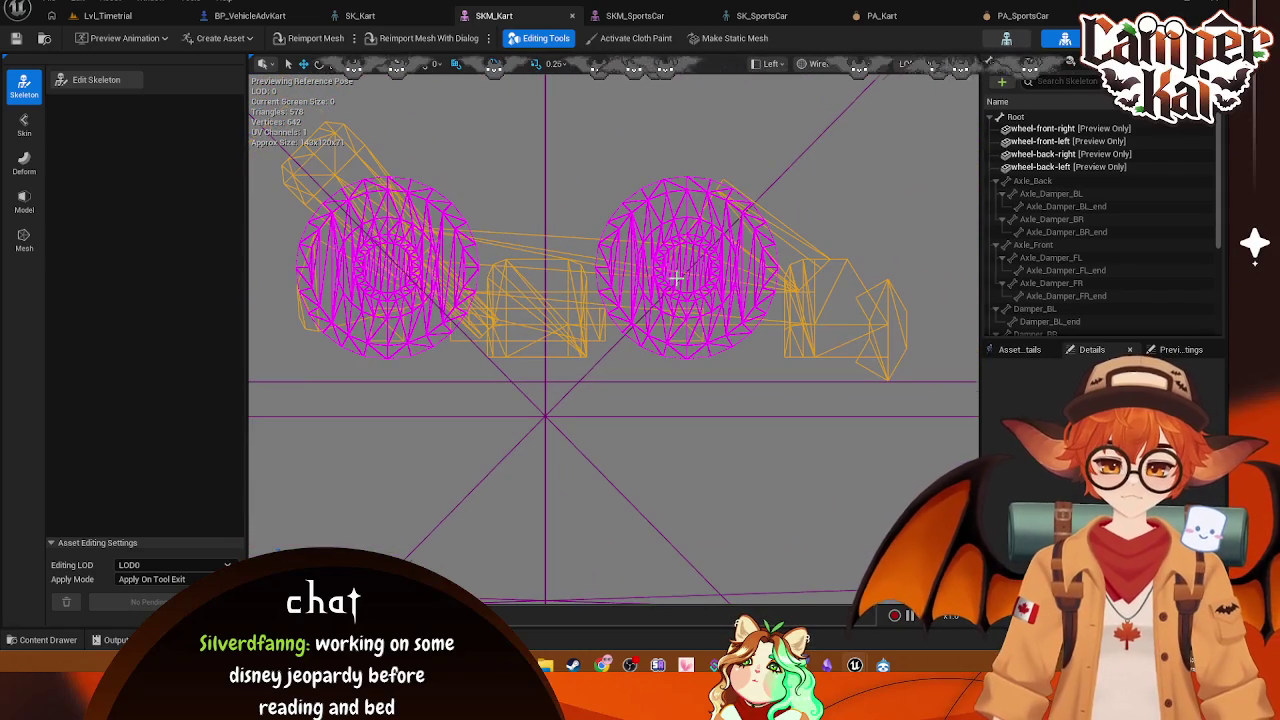
Step: Select the Axle_Back bone and compare against the sports car mesh and kart skeleton tabs
{"action": "left_click", "coordinate": [1033, 182]}
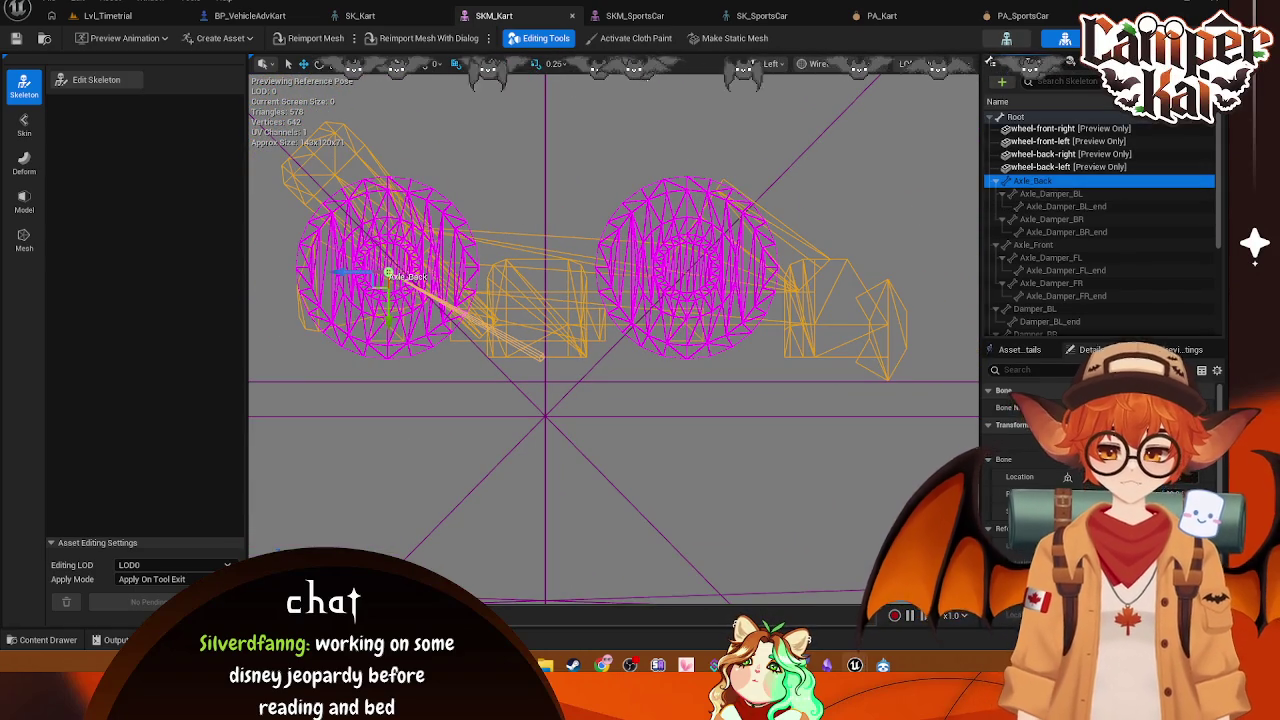
{"action": "left_click", "coordinate": [669, 16]}
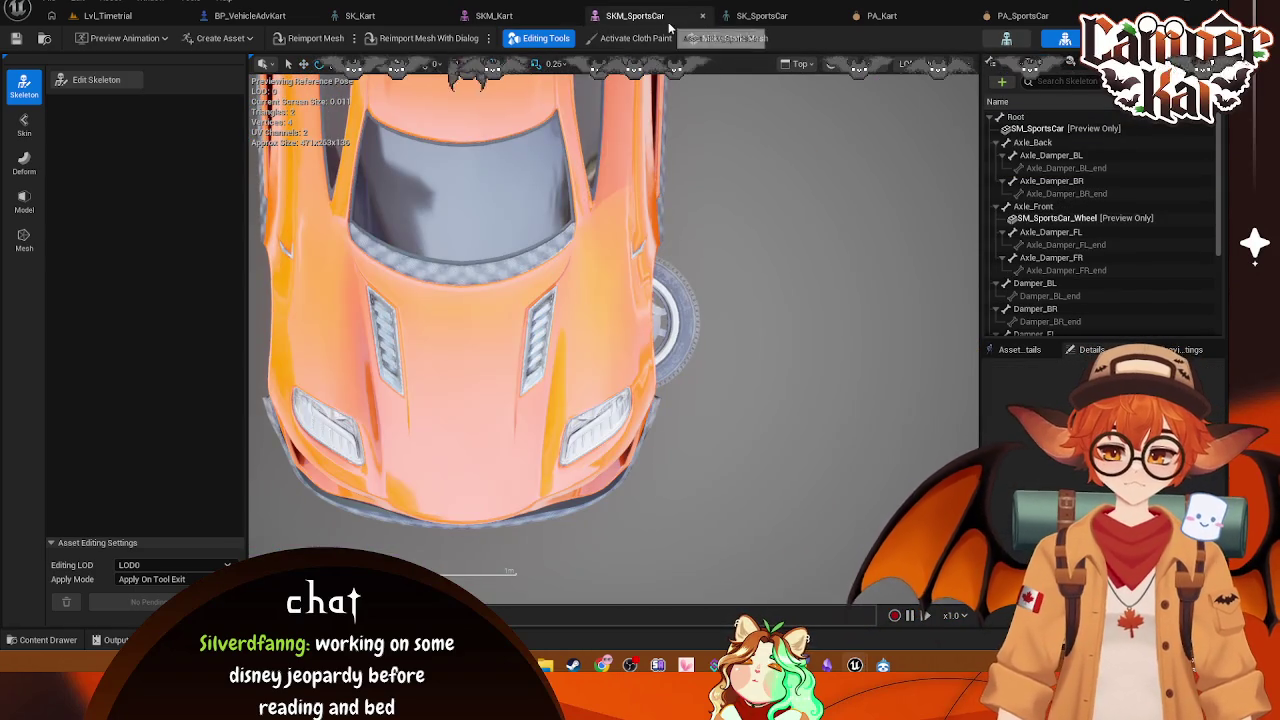
{"action": "left_click", "coordinate": [494, 16]}
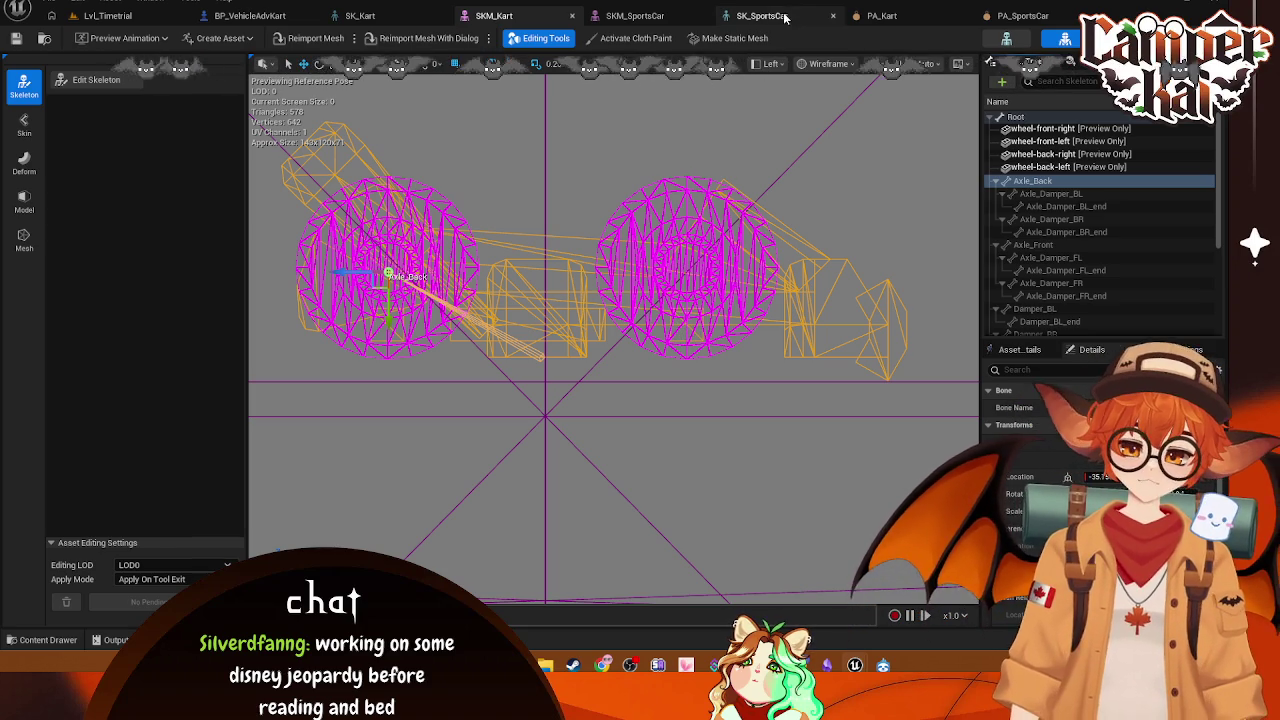
{"action": "left_click", "coordinate": [432, 16]}
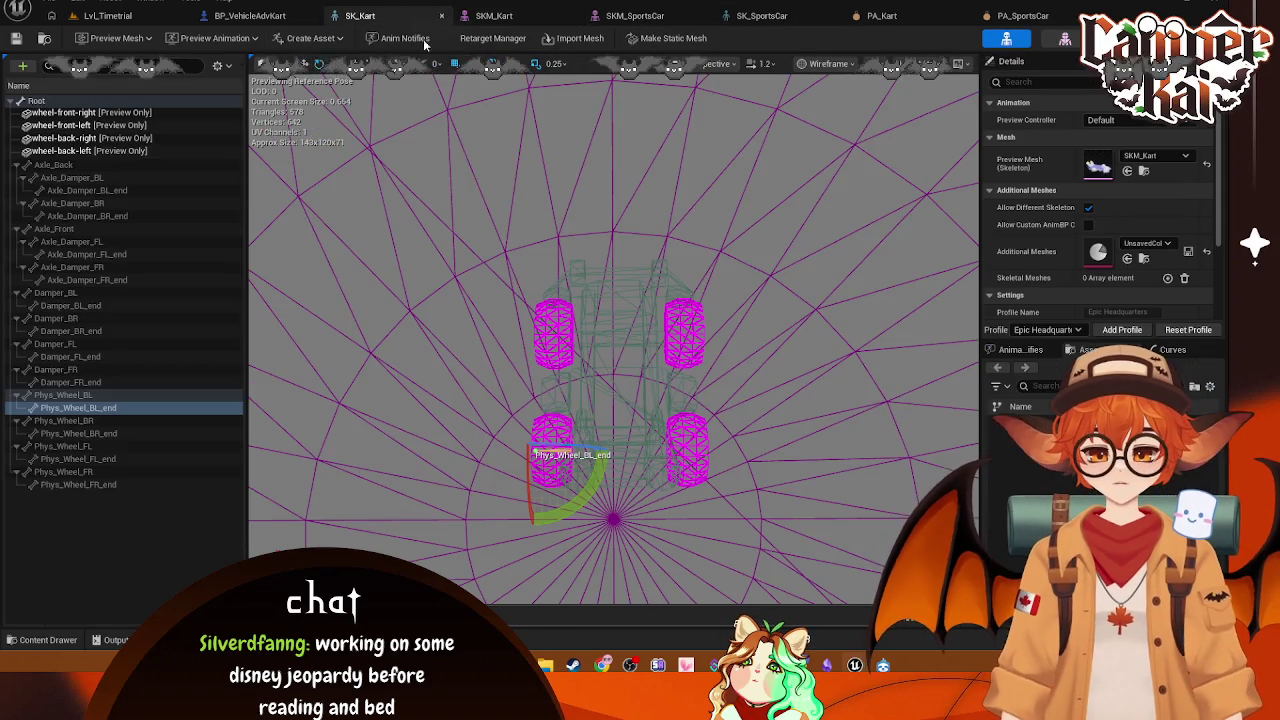
{"action": "left_click", "coordinate": [527, 16]}
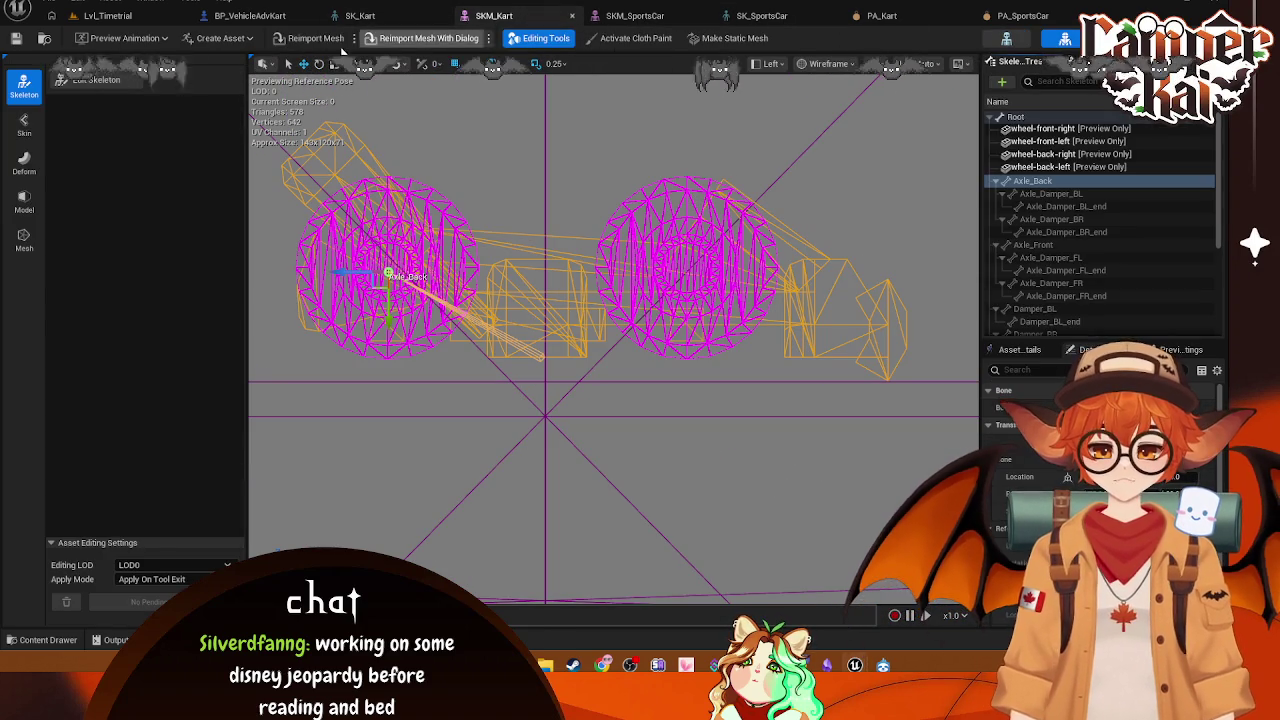
Step: Enter Edit Skeleton mode on SKM_Kart and lower the Damper_FR bone to about Z 8.89
{"action": "left_click", "coordinate": [106, 80]}
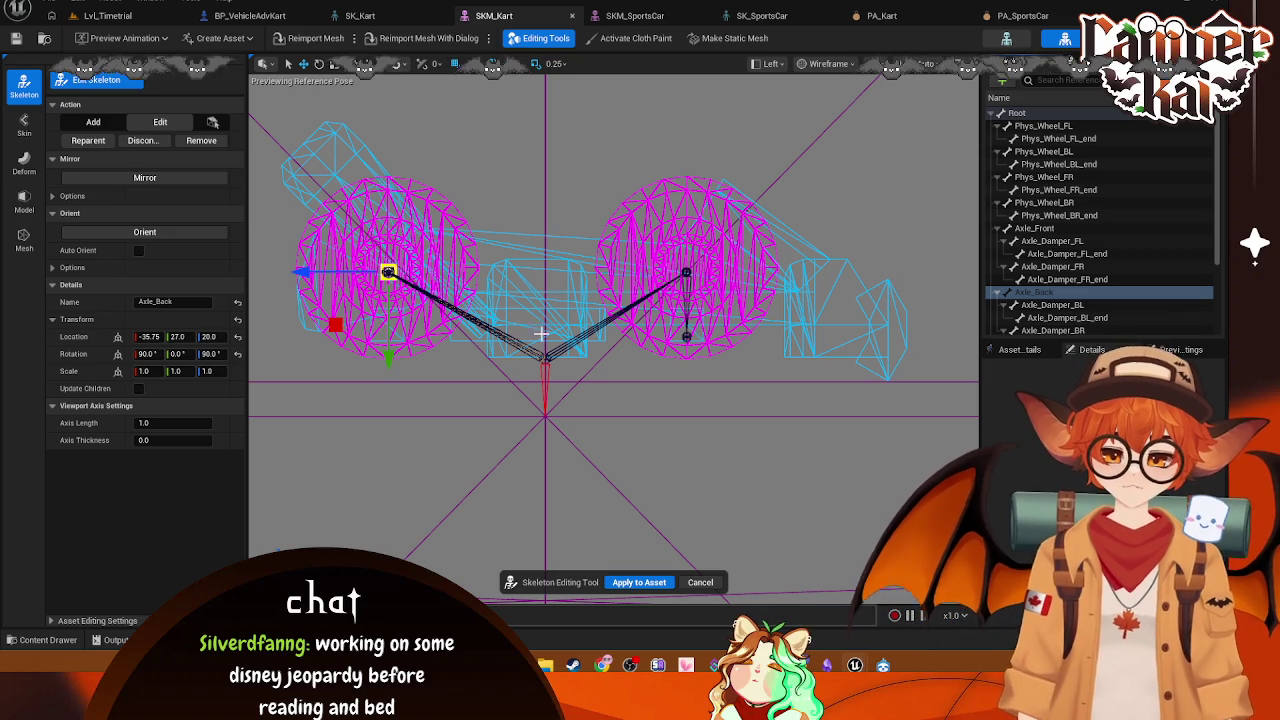
{"action": "left_click", "coordinate": [686, 338]}
{"action": "left_click_drag", "start_coordinate": [686, 425], "coordinate": [687, 417]}
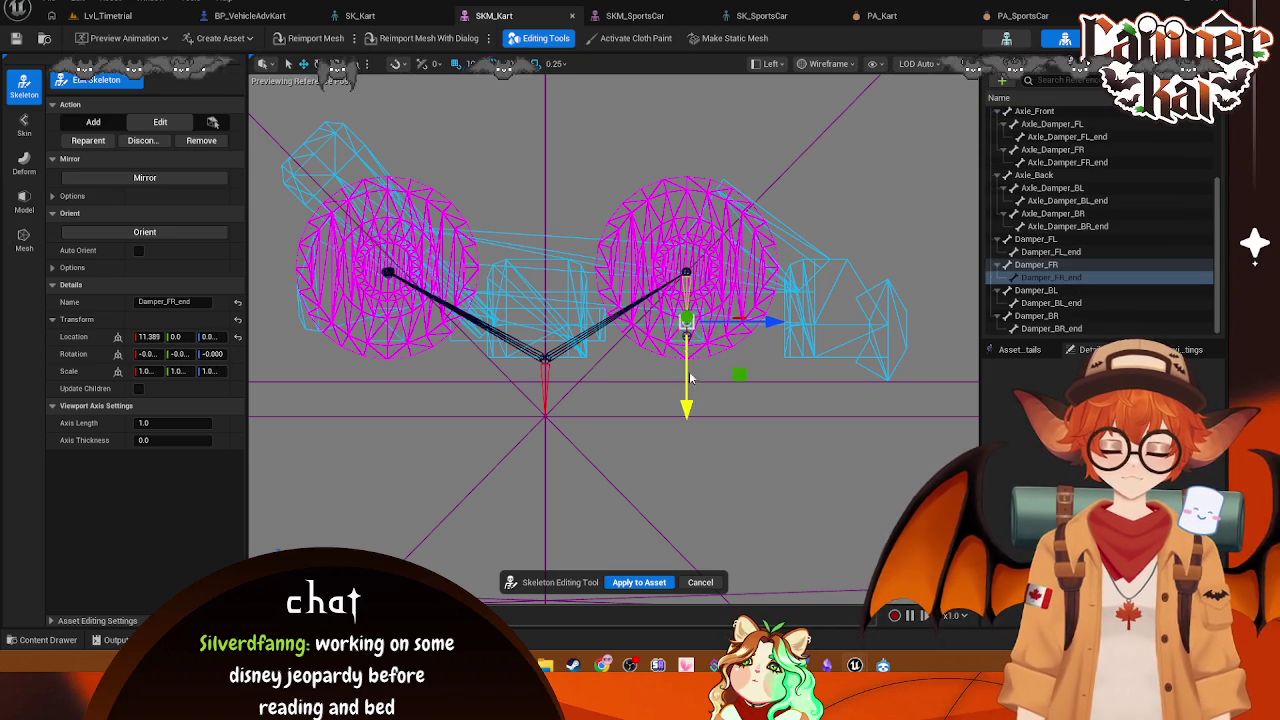
{"action": "left_click", "coordinate": [724, 355]}
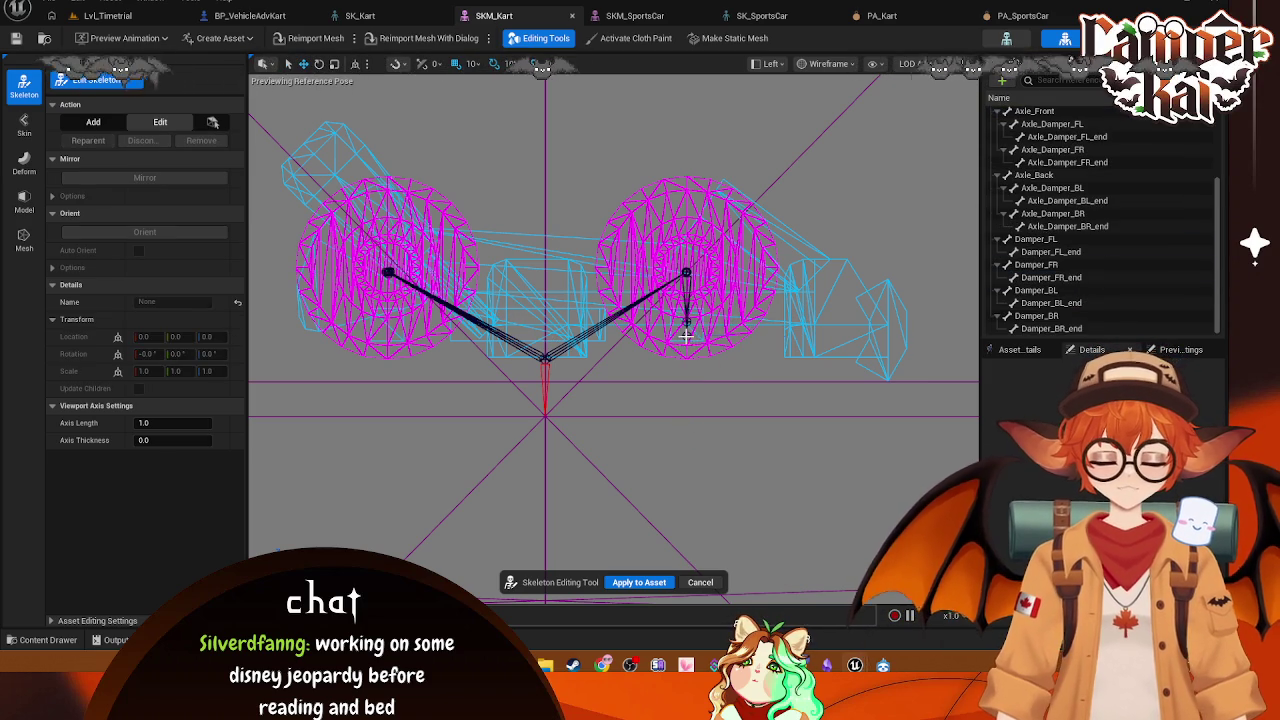
{"action": "left_click", "coordinate": [686, 338]}
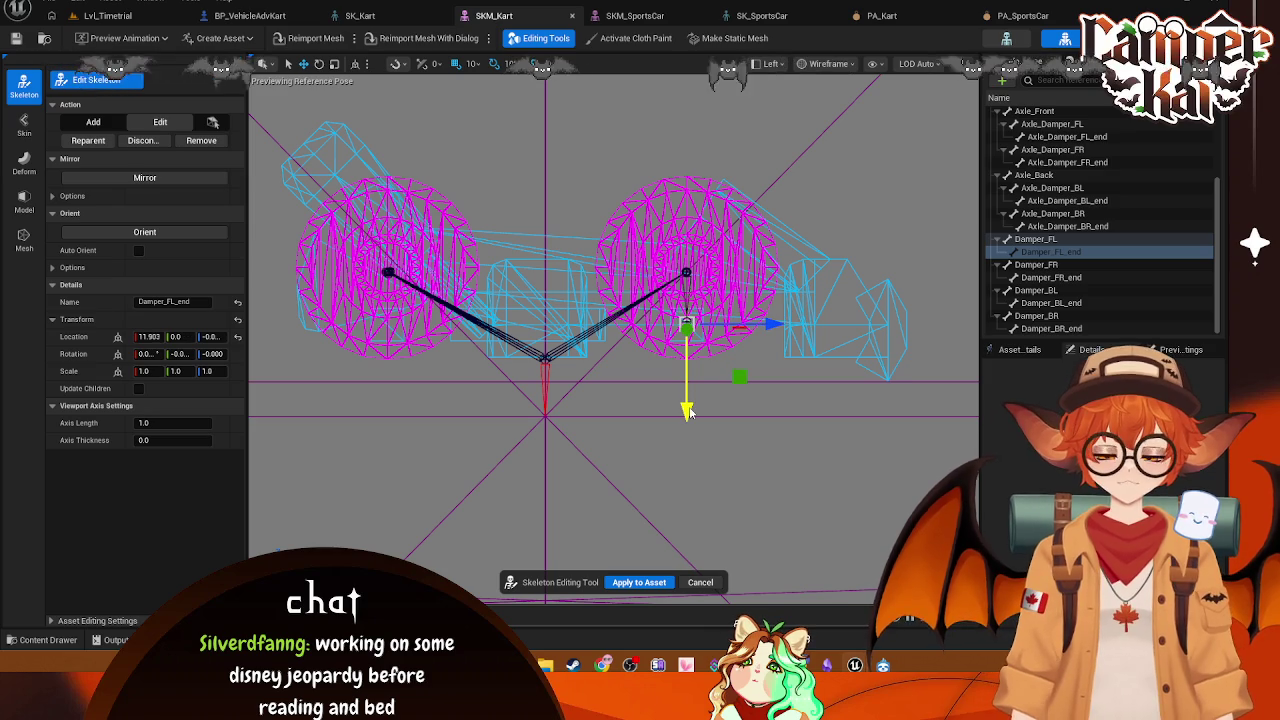
{"action": "left_click", "coordinate": [695, 348]}
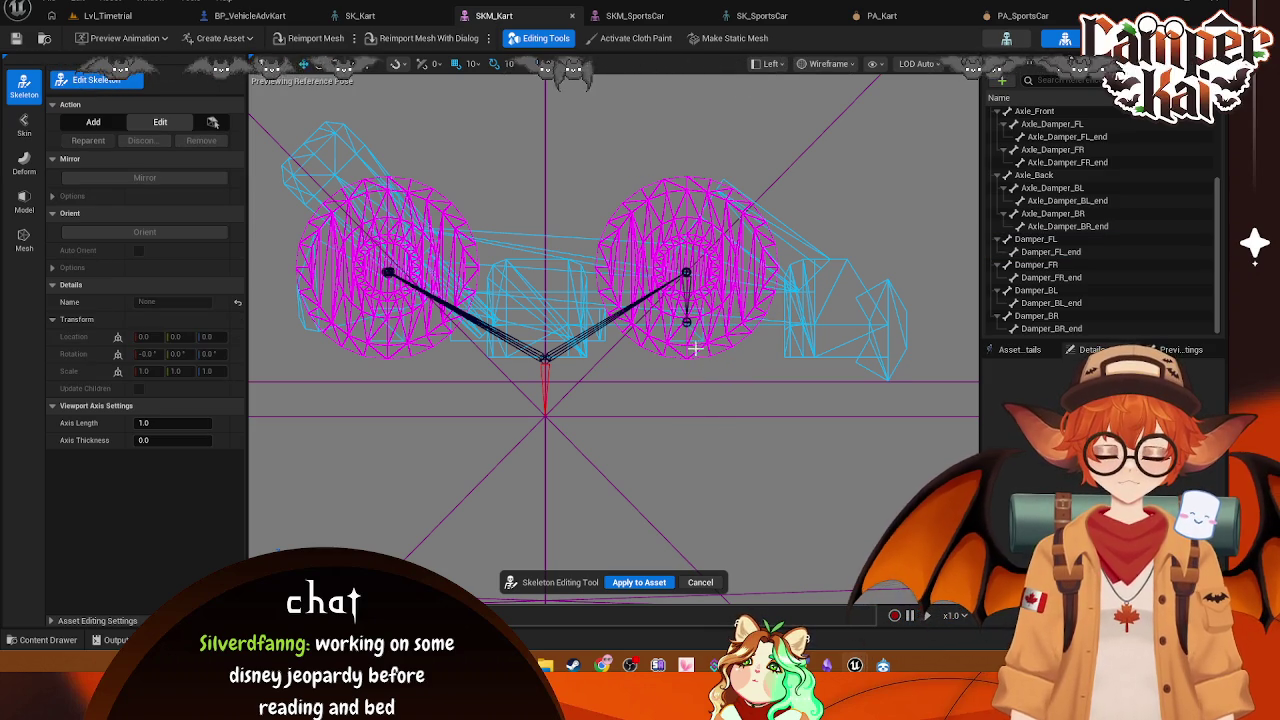
{"action": "left_click", "coordinate": [687, 269]}
{"action": "left_click_drag", "start_coordinate": [686, 356], "coordinate": [700, 412]}
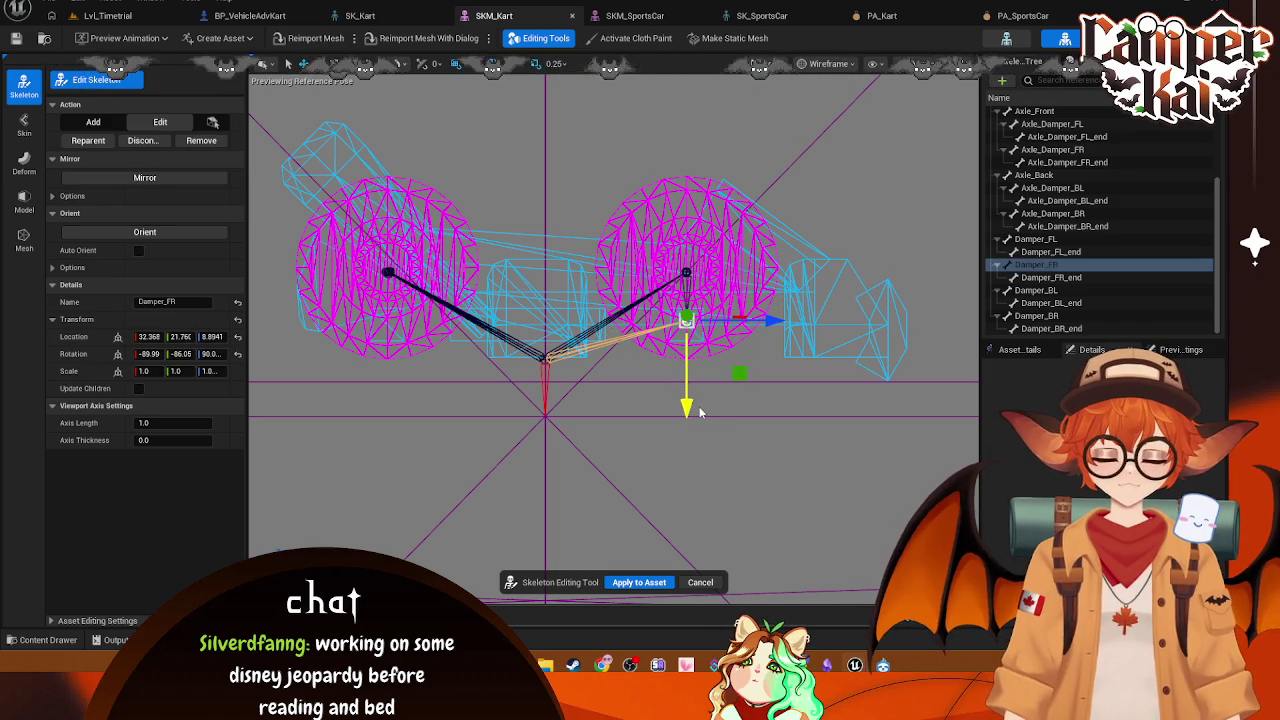
Step: Lower Axle_Front (Z 8.86), Axle_Damper_FR_end and Phys_Wheel_FR (Z 8.6) to the wheel
{"action": "left_click", "coordinate": [687, 272]}
{"action": "left_click_drag", "start_coordinate": [686, 356], "coordinate": [698, 405]}
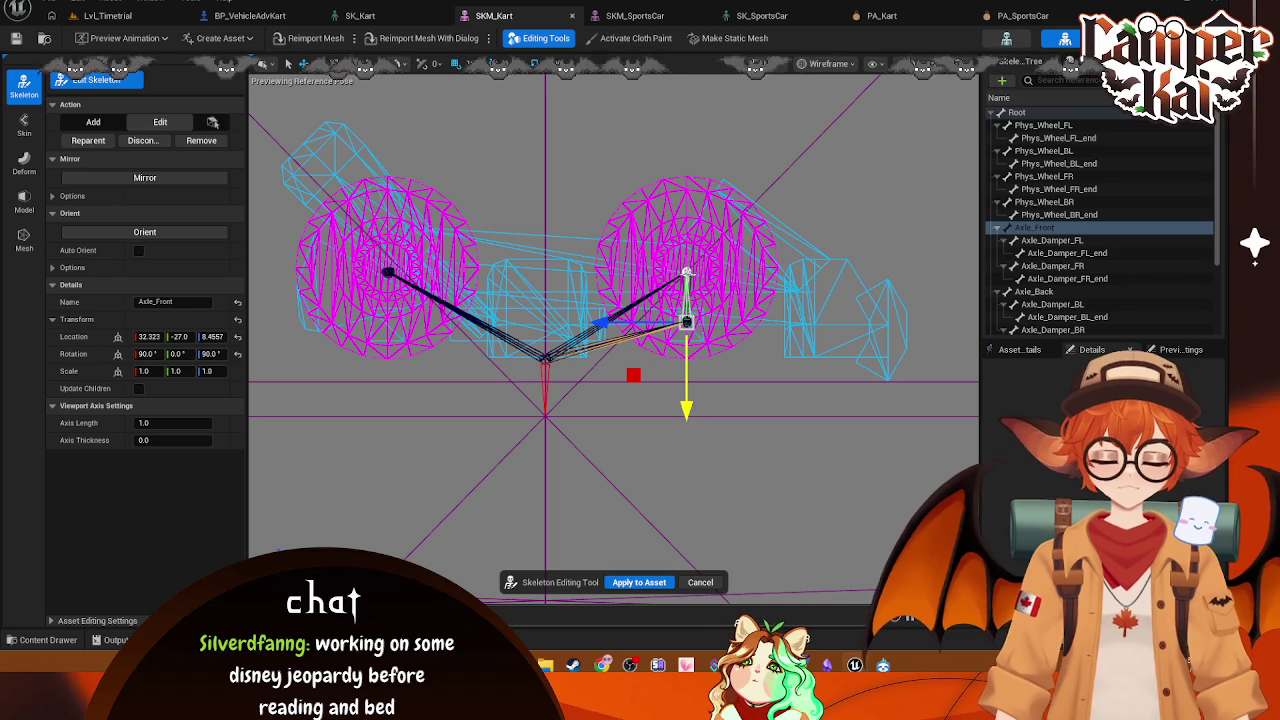
{"action": "left_click", "coordinate": [704, 364]}
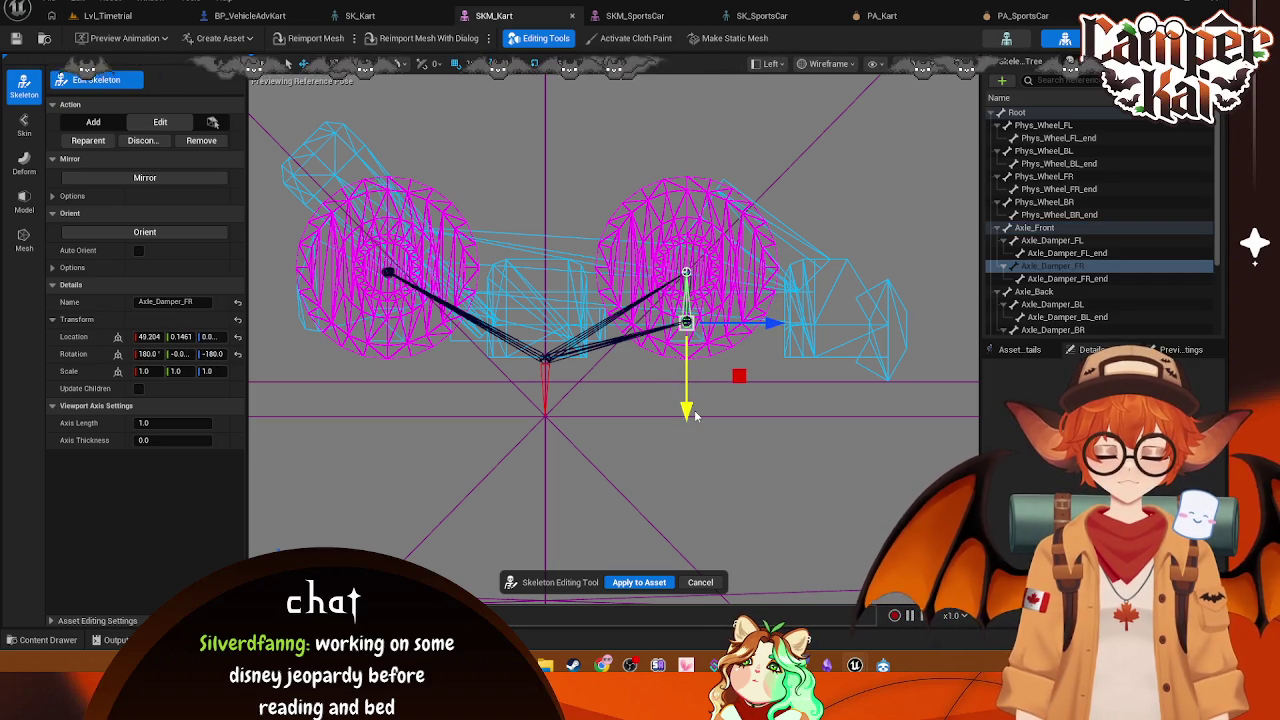
{"action": "left_click", "coordinate": [685, 272]}
{"action": "left_click_drag", "start_coordinate": [686, 356], "coordinate": [697, 397]}
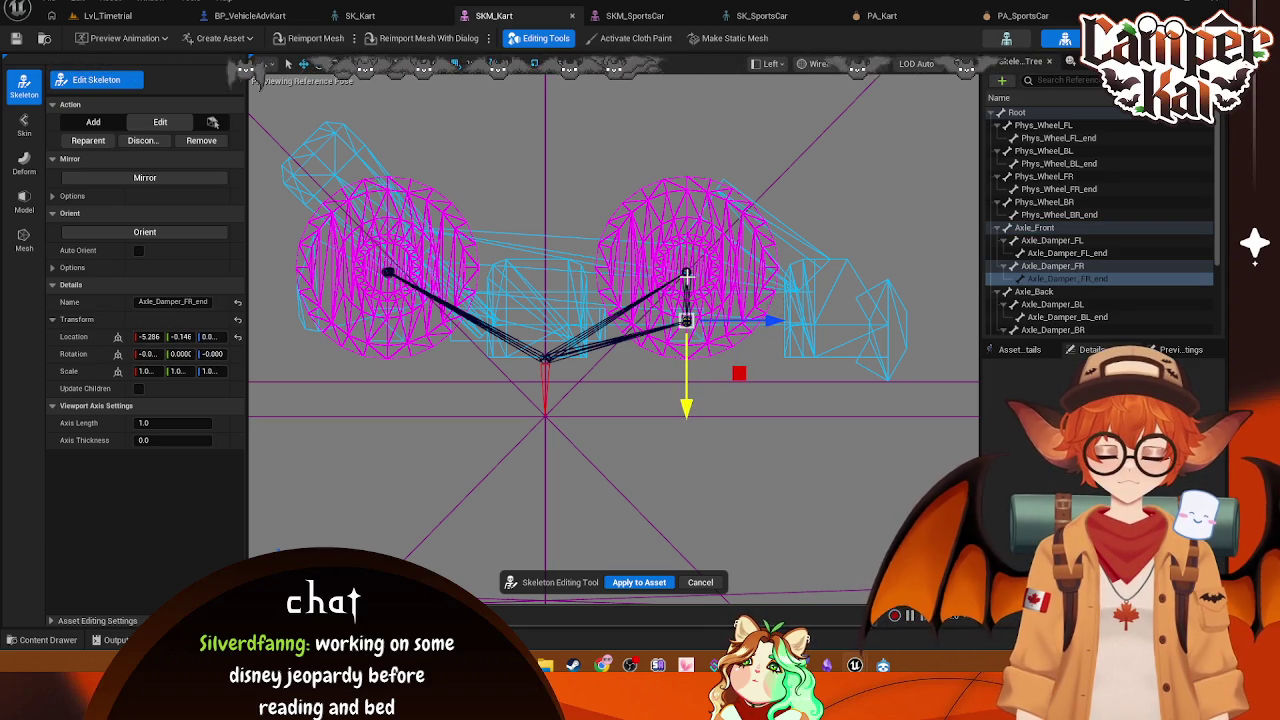
{"action": "left_click", "coordinate": [686, 272]}
{"action": "left_click_drag", "start_coordinate": [686, 356], "coordinate": [697, 403]}
{"action": "left_click", "coordinate": [688, 271]}
Step: Lower Damper_FL (Z 8.16), Phys_Wheel_FL_end and Axle_Damper_FL_end onto the front wheel's centre
{"action": "left_click", "coordinate": [686, 272]}
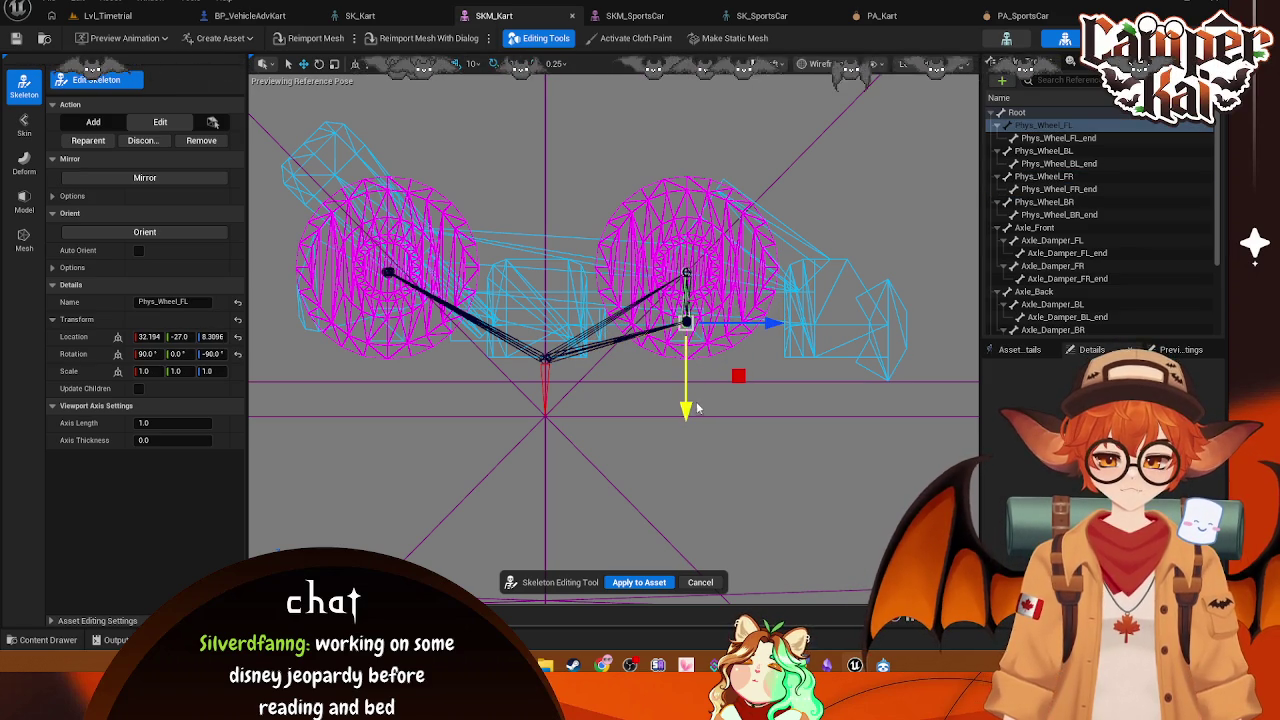
{"action": "left_click", "coordinate": [686, 272]}
{"action": "left_click_drag", "start_coordinate": [688, 357], "coordinate": [700, 418]}
{"action": "left_click", "coordinate": [687, 327]}
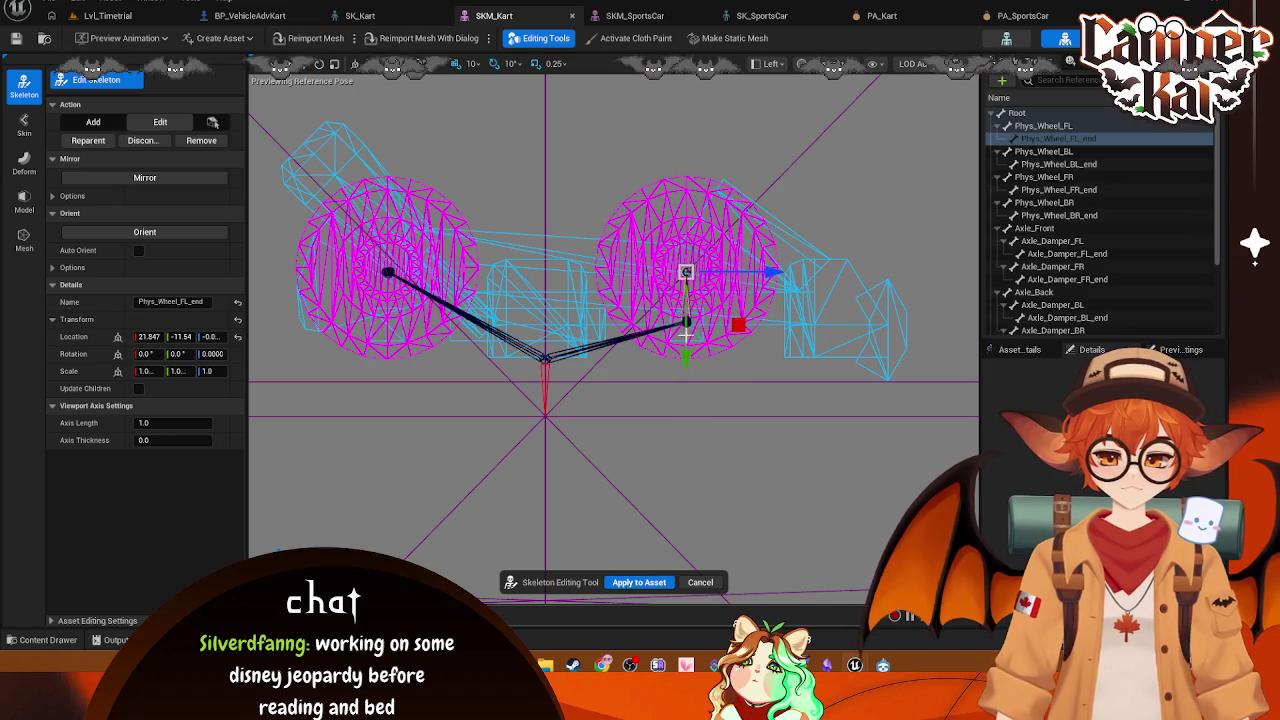
{"action": "left_click_drag", "start_coordinate": [686, 352], "coordinate": [691, 400]}
{"action": "left_click", "coordinate": [686, 272]}
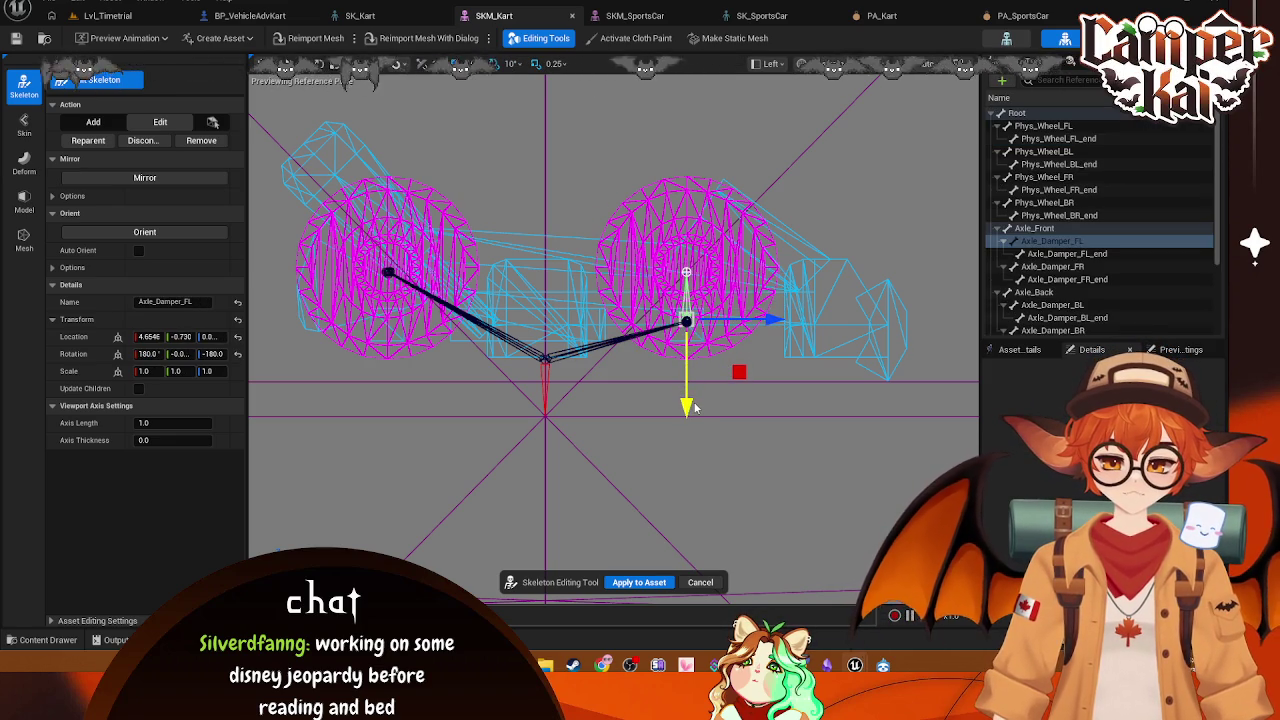
{"action": "left_click", "coordinate": [686, 272]}
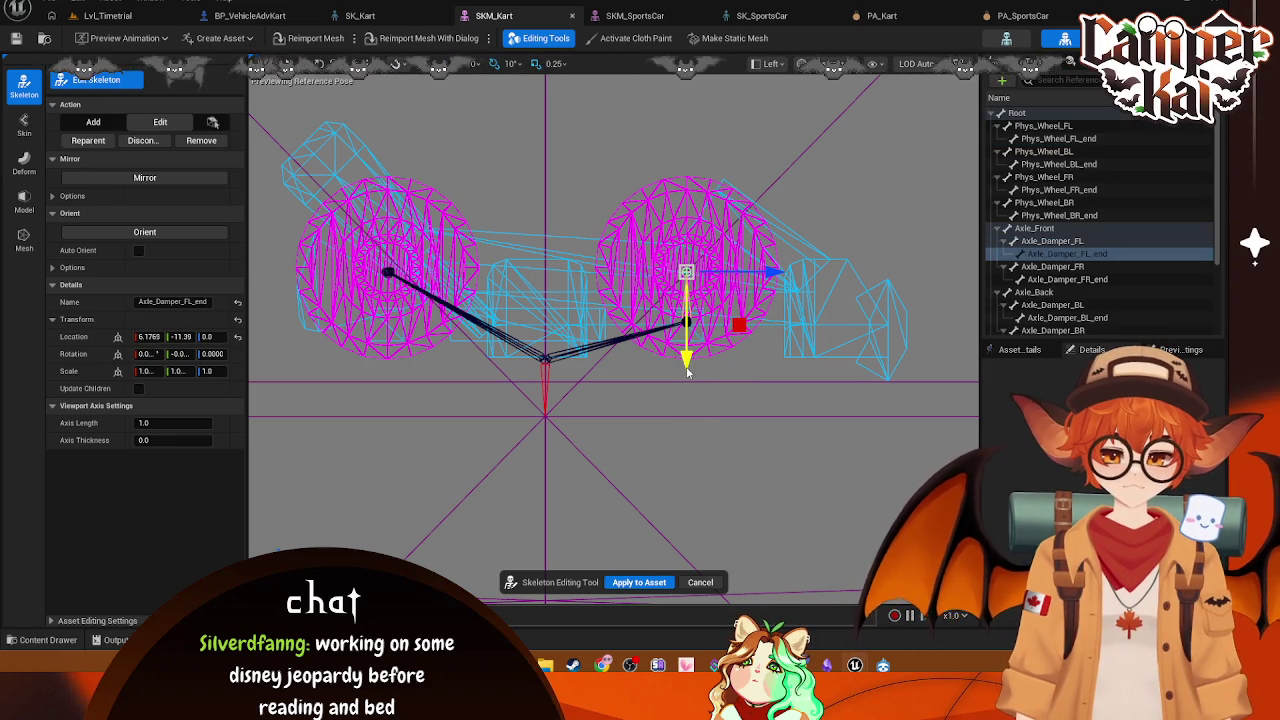
{"action": "left_click_drag", "start_coordinate": [690, 380], "coordinate": [697, 413]}
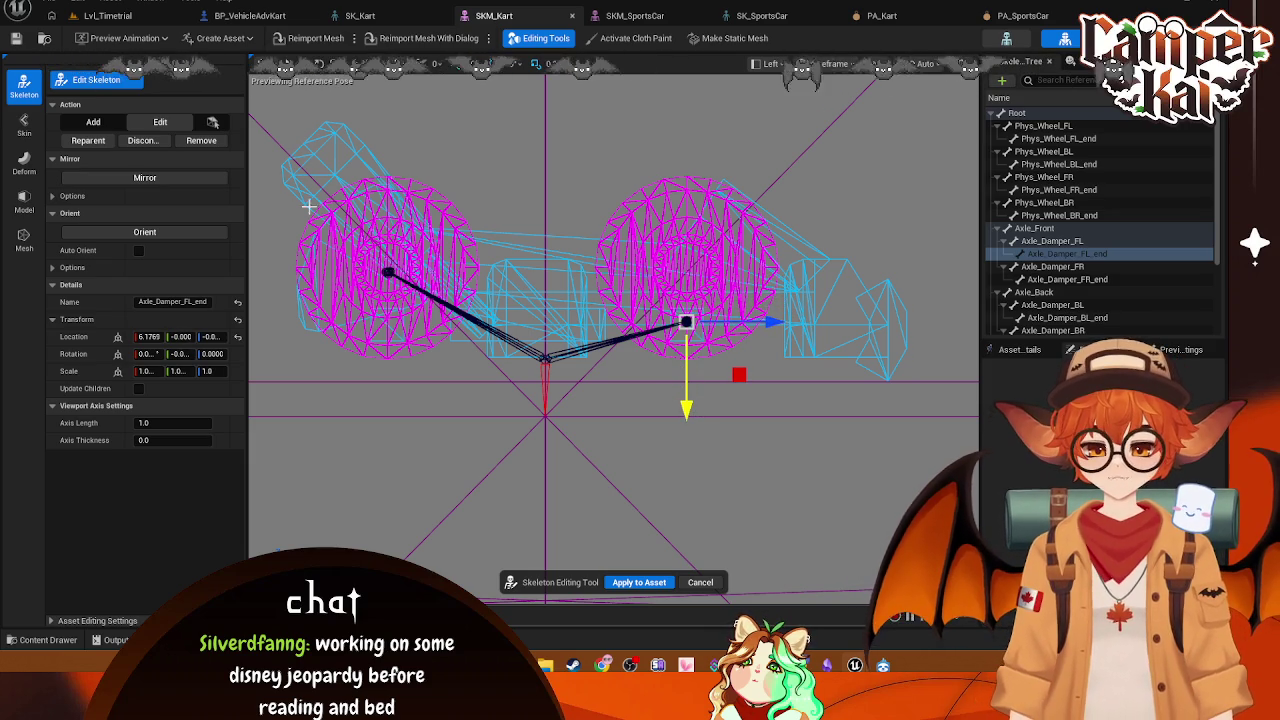
Step: Lower the Damper_BL joint toward the back wheel and nudge Phys_Wheel_BL slightly upward
{"action": "left_click", "coordinate": [345, 278]}
{"action": "left_click", "coordinate": [386, 272]}
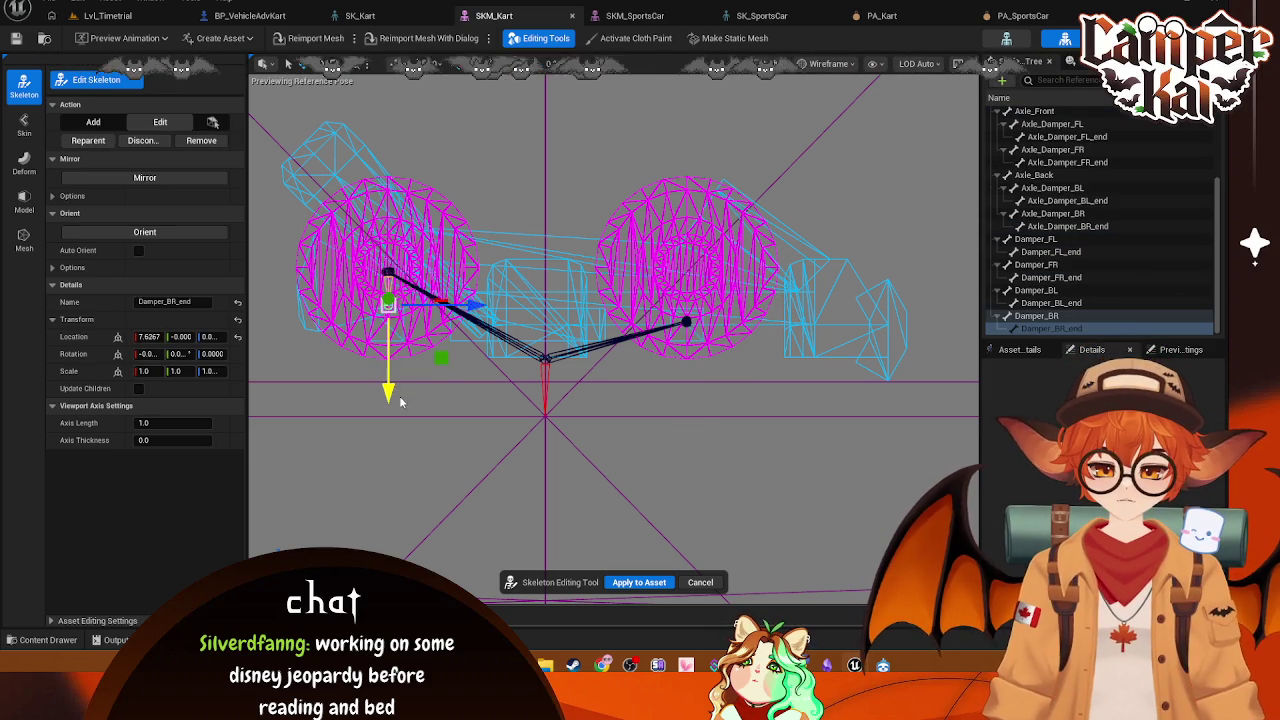
{"action": "left_click", "coordinate": [386, 272]}
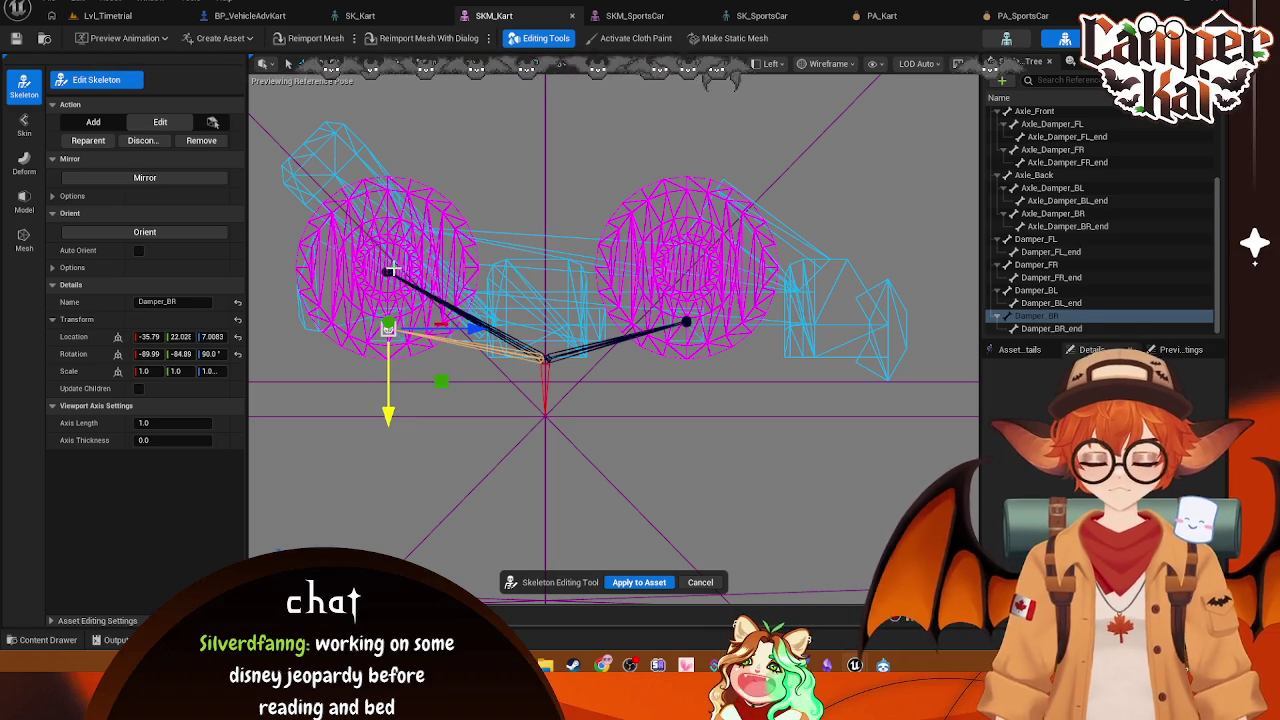
{"action": "left_click", "coordinate": [391, 270]}
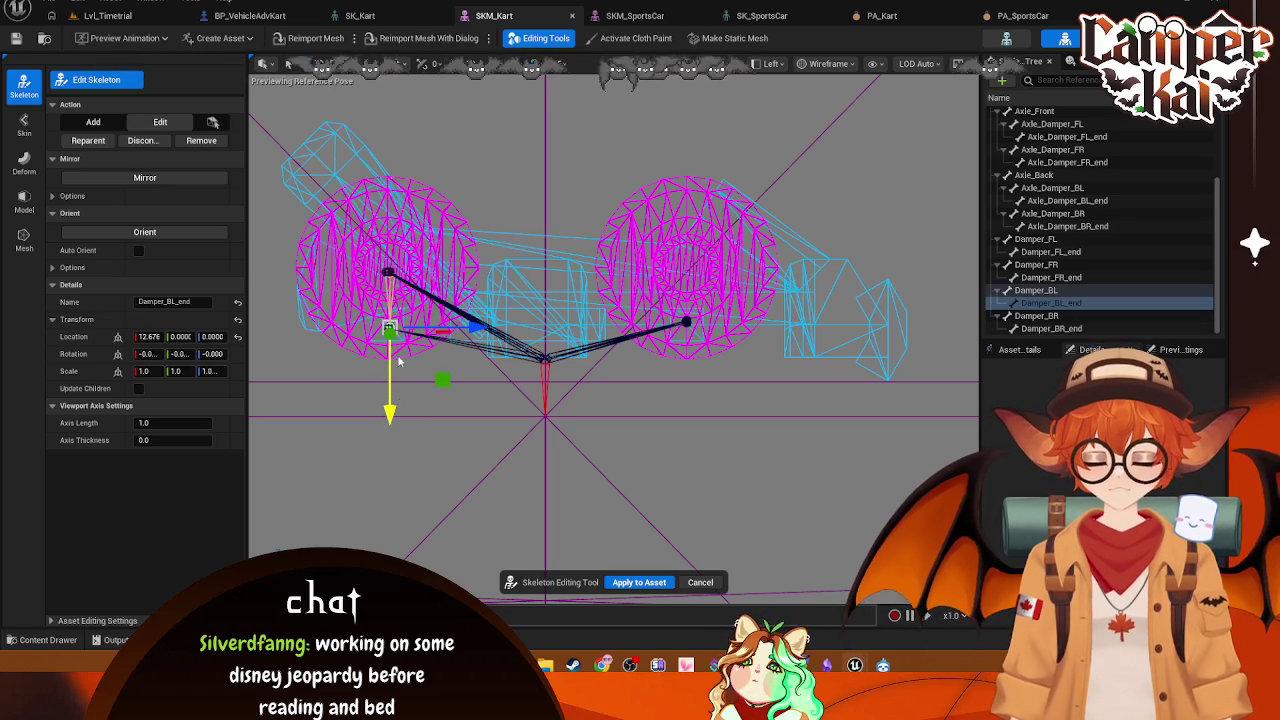
{"action": "left_click", "coordinate": [386, 270]}
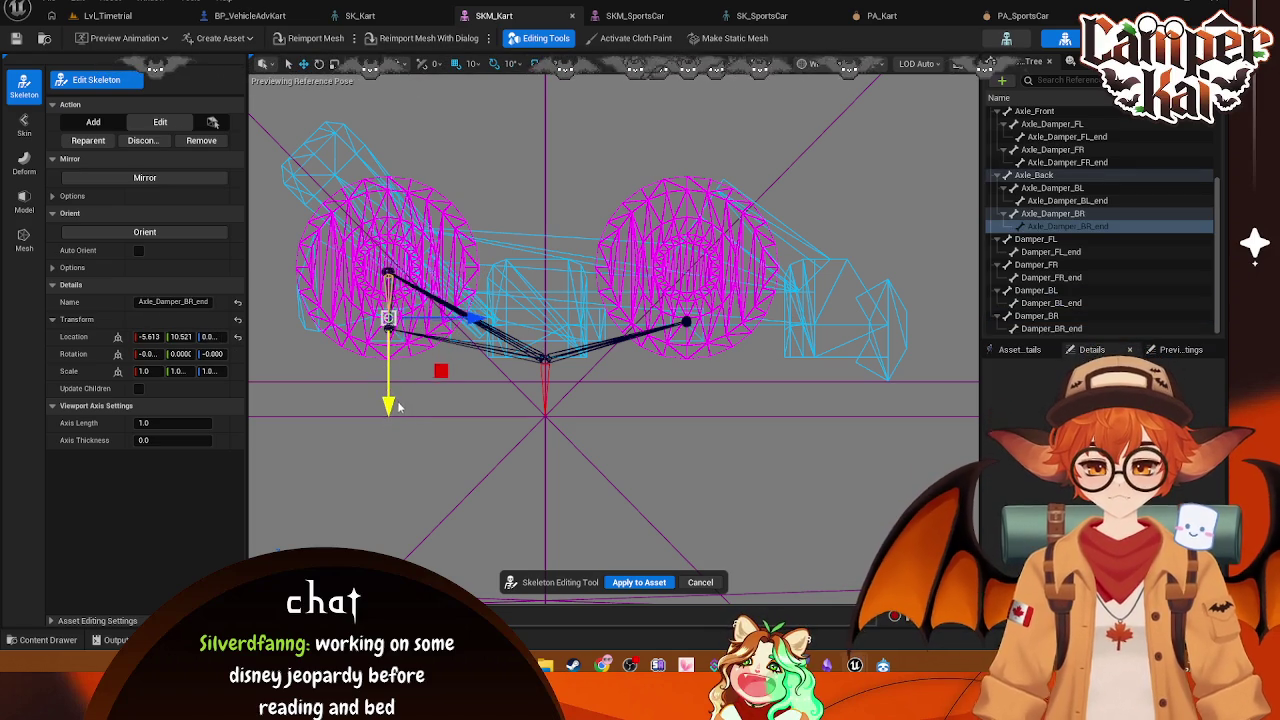
{"action": "left_click", "coordinate": [388, 271]}
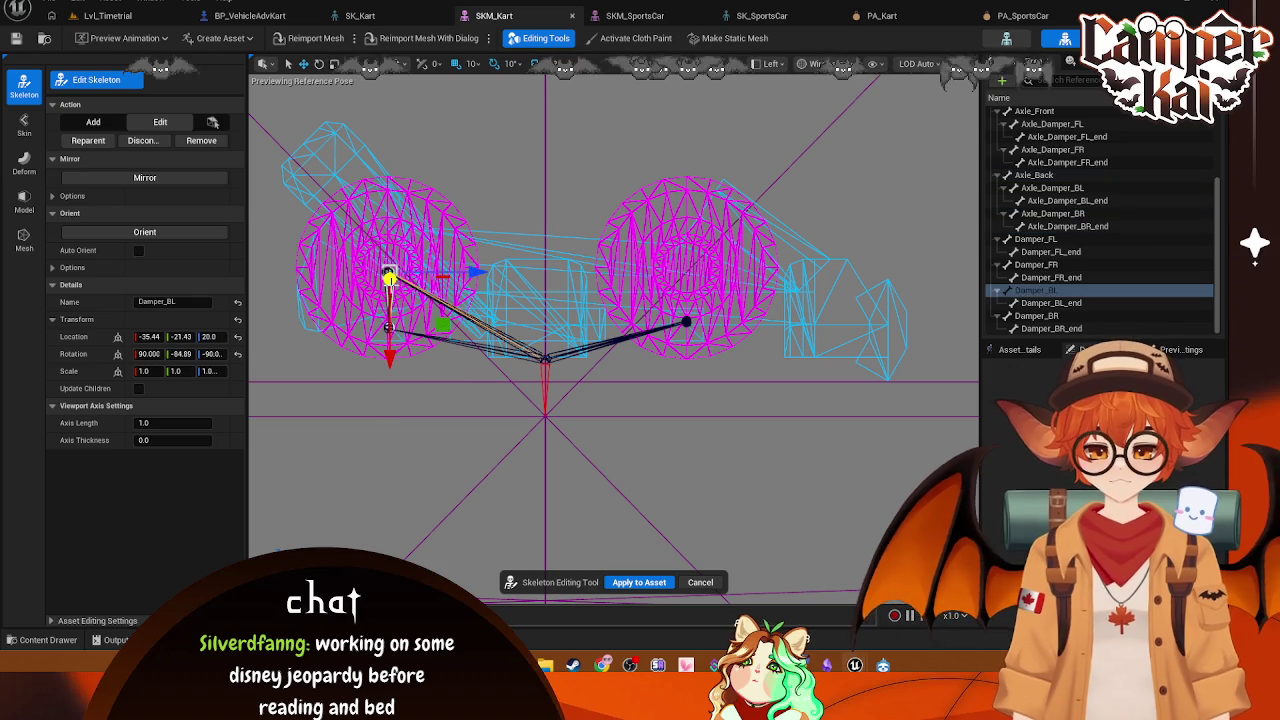
{"action": "left_click_drag", "start_coordinate": [399, 363], "coordinate": [399, 403]}
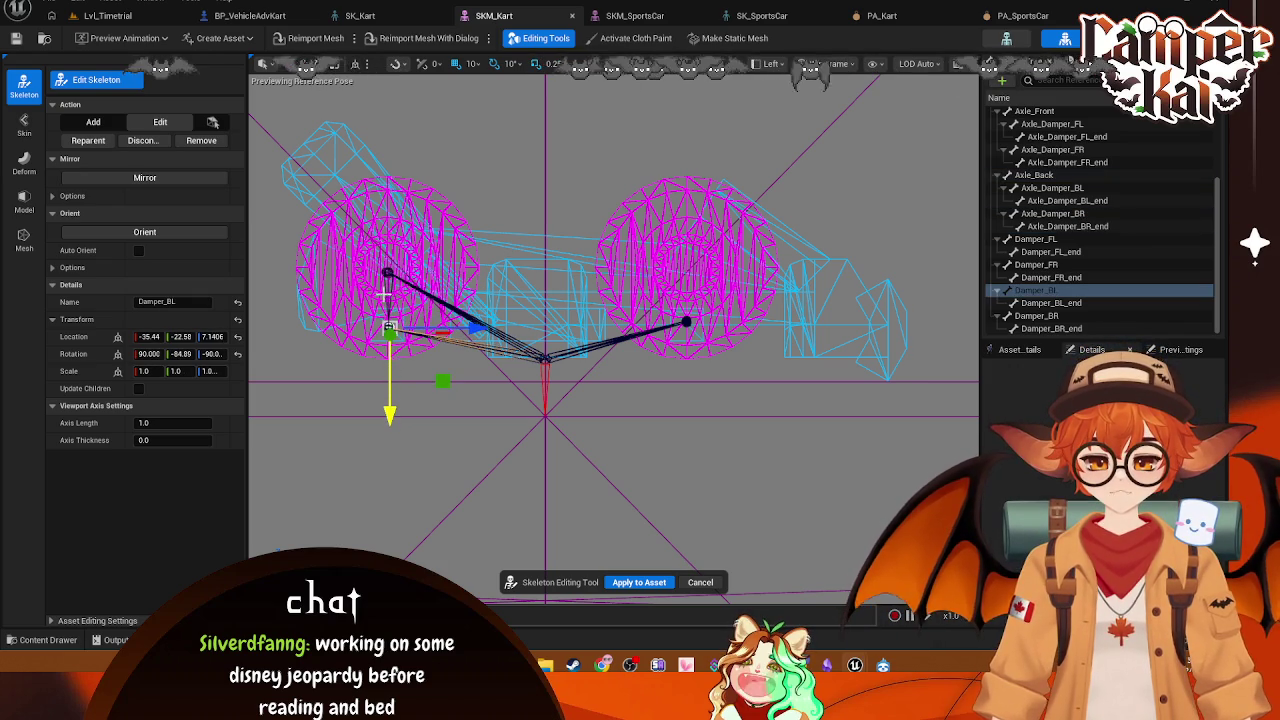
{"action": "left_click", "coordinate": [388, 271]}
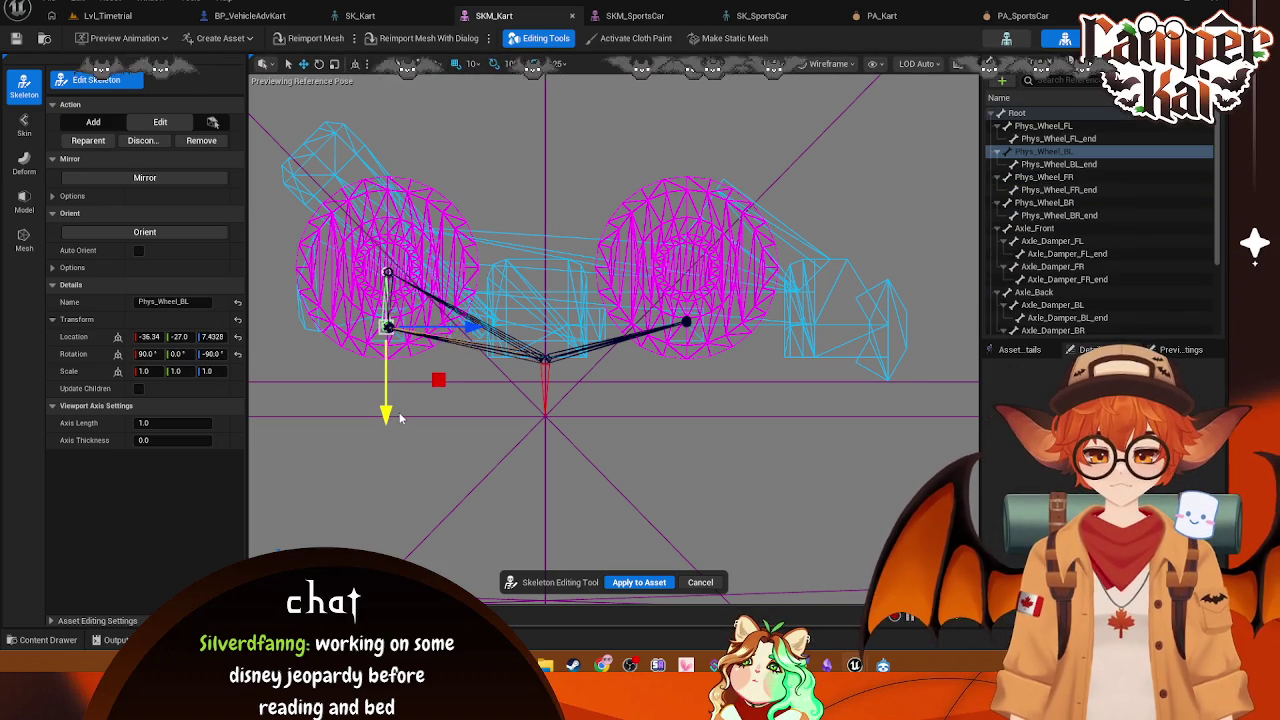
{"action": "left_click_drag", "start_coordinate": [400, 418], "coordinate": [402, 412]}
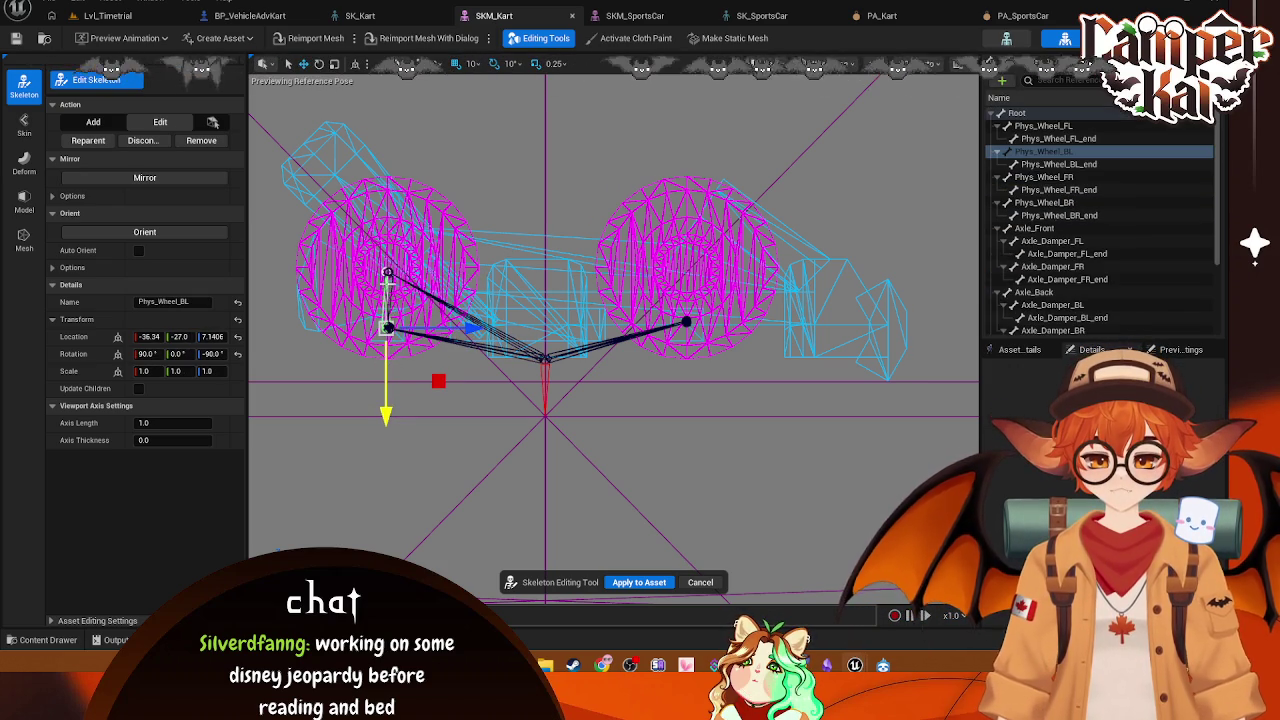
Step: Lower Axle_Back, Phys_Wheel_BR_end, Phys_Wheel_BL_end and Axle_Damper_BL_end to the back wheel's centre
{"action": "left_click", "coordinate": [388, 273]}
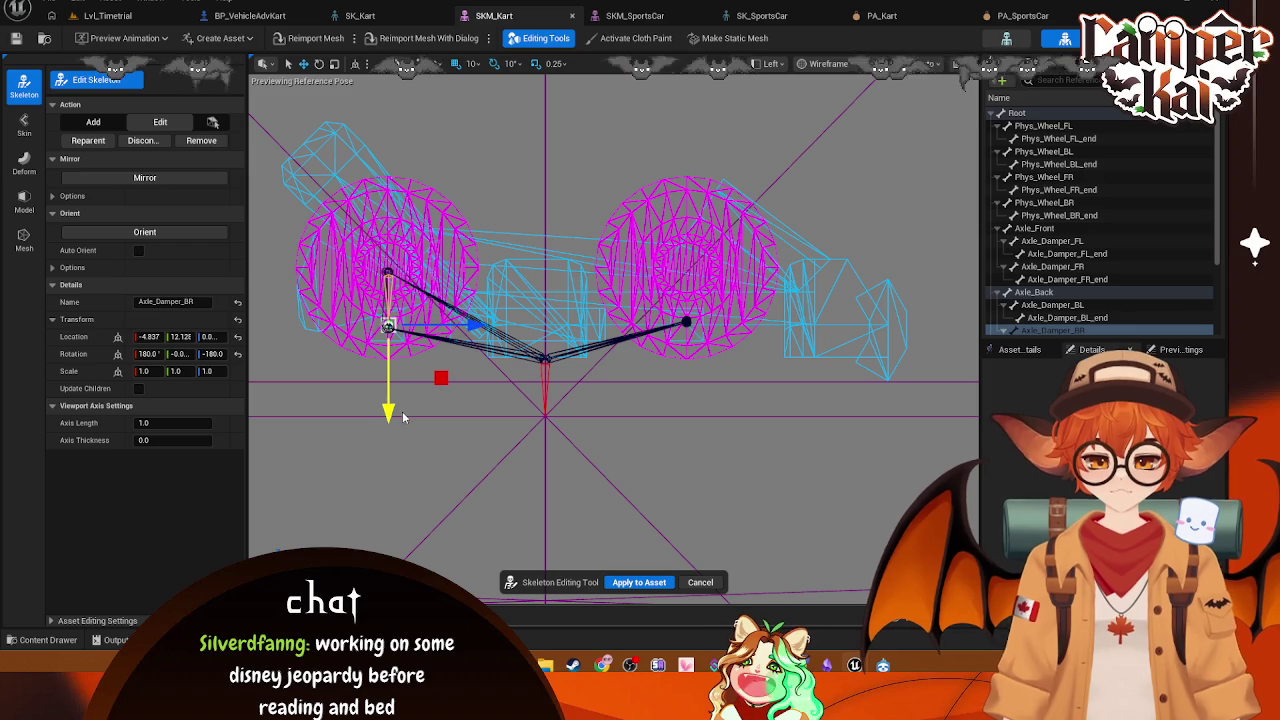
{"action": "left_click", "coordinate": [388, 272]}
{"action": "left_click_drag", "start_coordinate": [390, 358], "coordinate": [397, 418]}
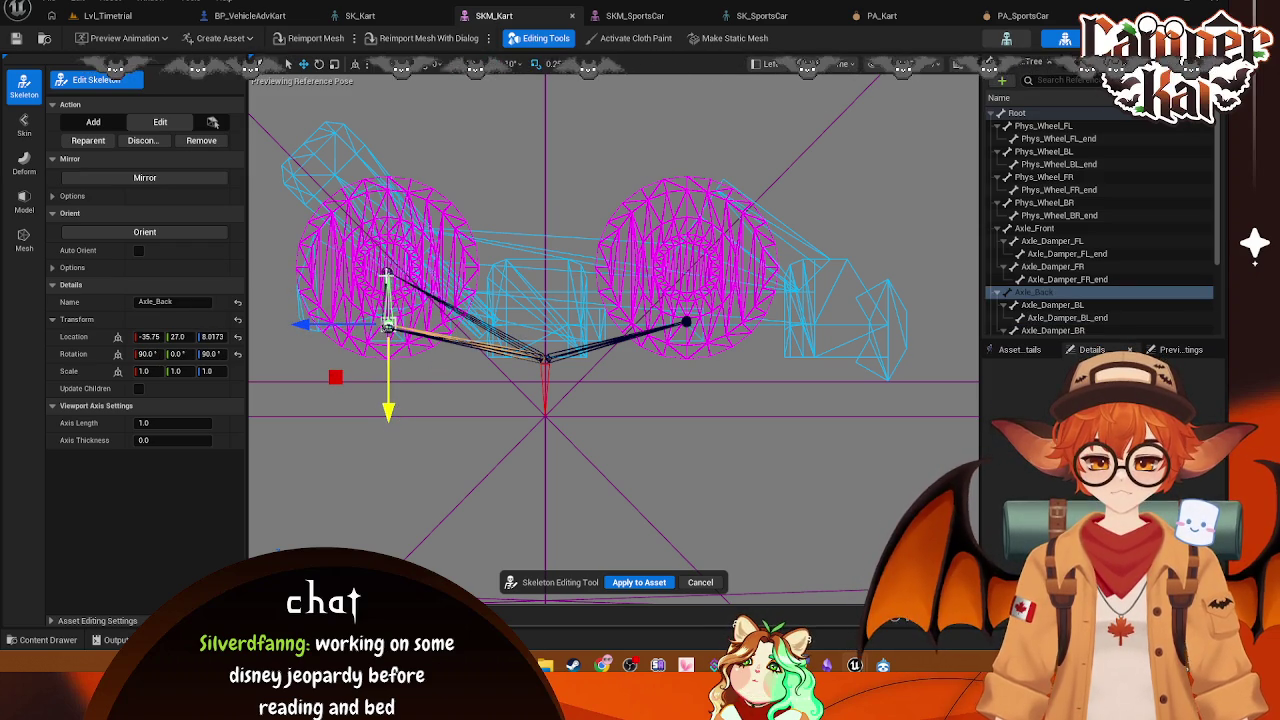
{"action": "left_click", "coordinate": [387, 273]}
{"action": "left_click_drag", "start_coordinate": [393, 371], "coordinate": [401, 410]}
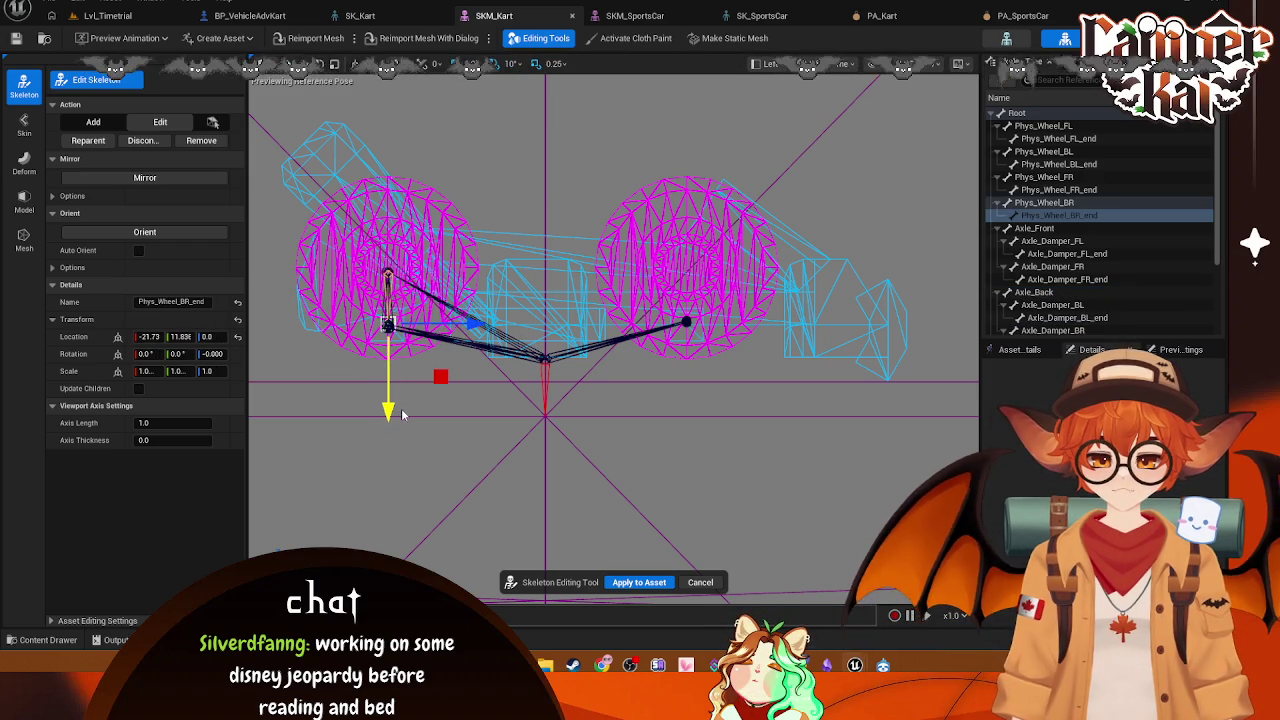
{"action": "left_click", "coordinate": [393, 320]}
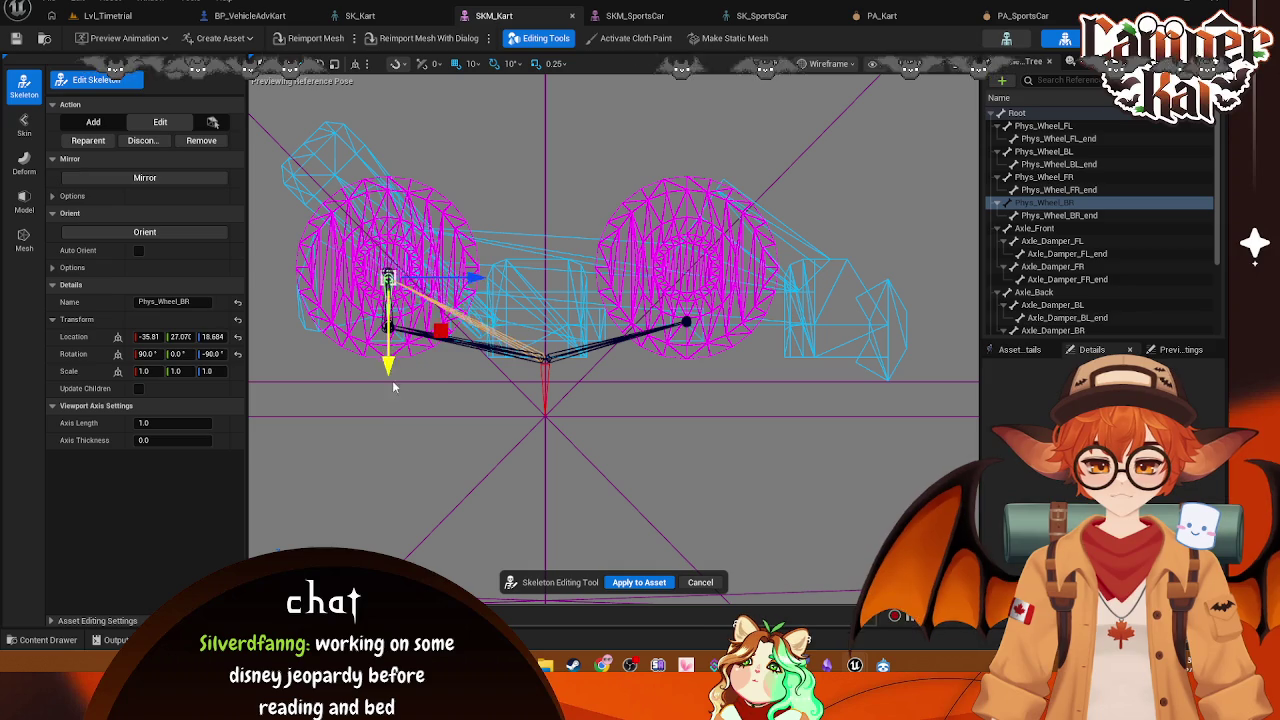
{"action": "left_click", "coordinate": [394, 340]}
{"action": "left_click_drag", "start_coordinate": [394, 340], "coordinate": [397, 410]}
{"action": "left_click", "coordinate": [395, 325]}
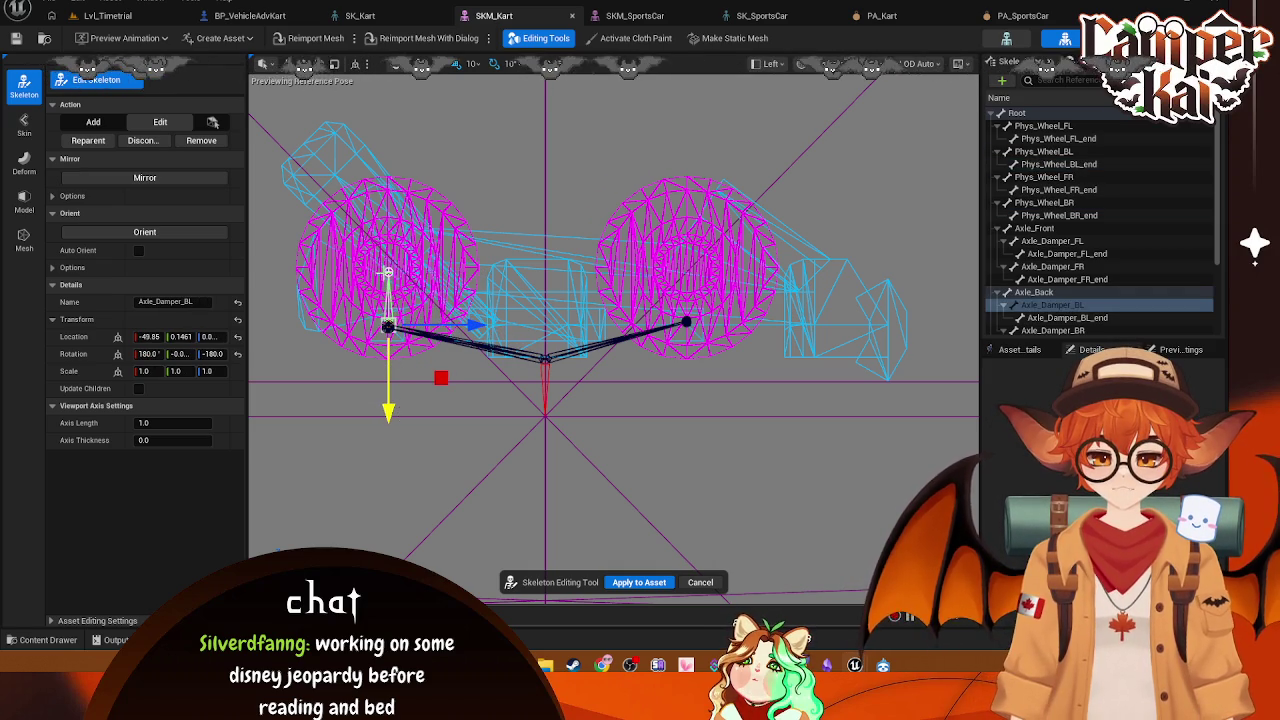
{"action": "left_click", "coordinate": [388, 272]}
{"action": "left_click_drag", "start_coordinate": [389, 362], "coordinate": [397, 405]}
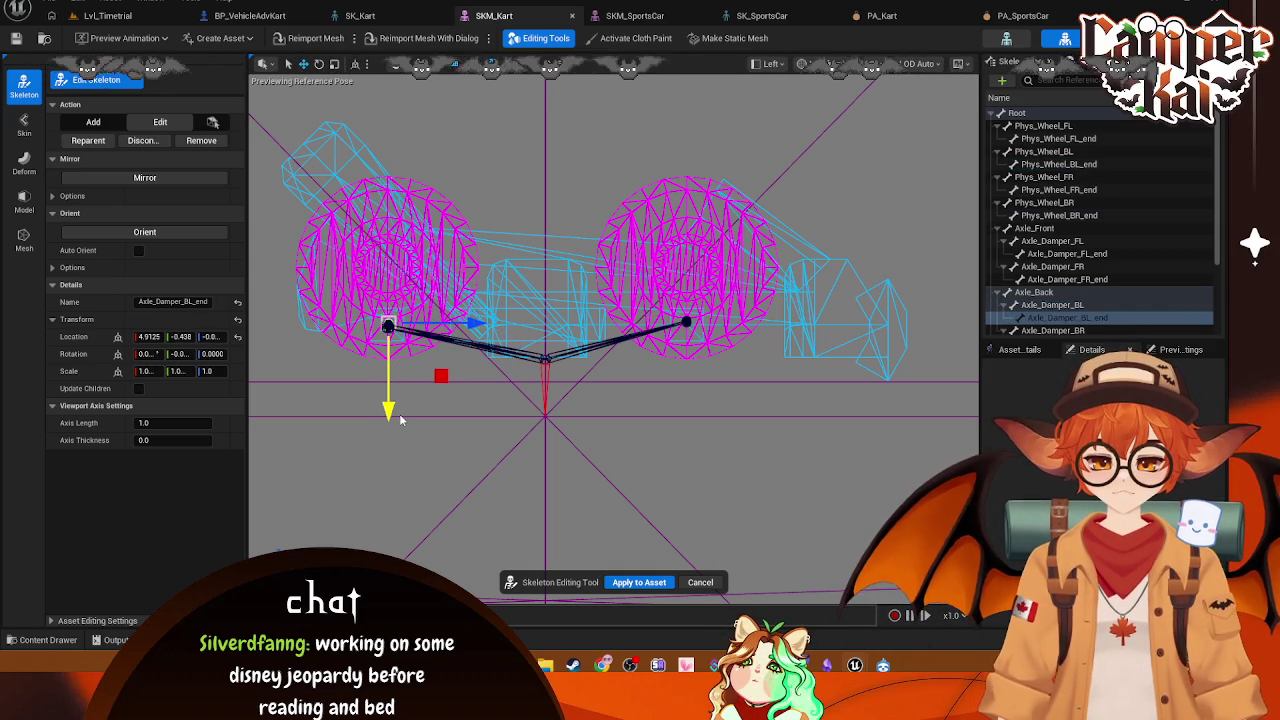
Step: Check the skeleton from Top view, apply the edits to the asset, and open SK_Kart
{"action": "left_click", "coordinate": [768, 63]}
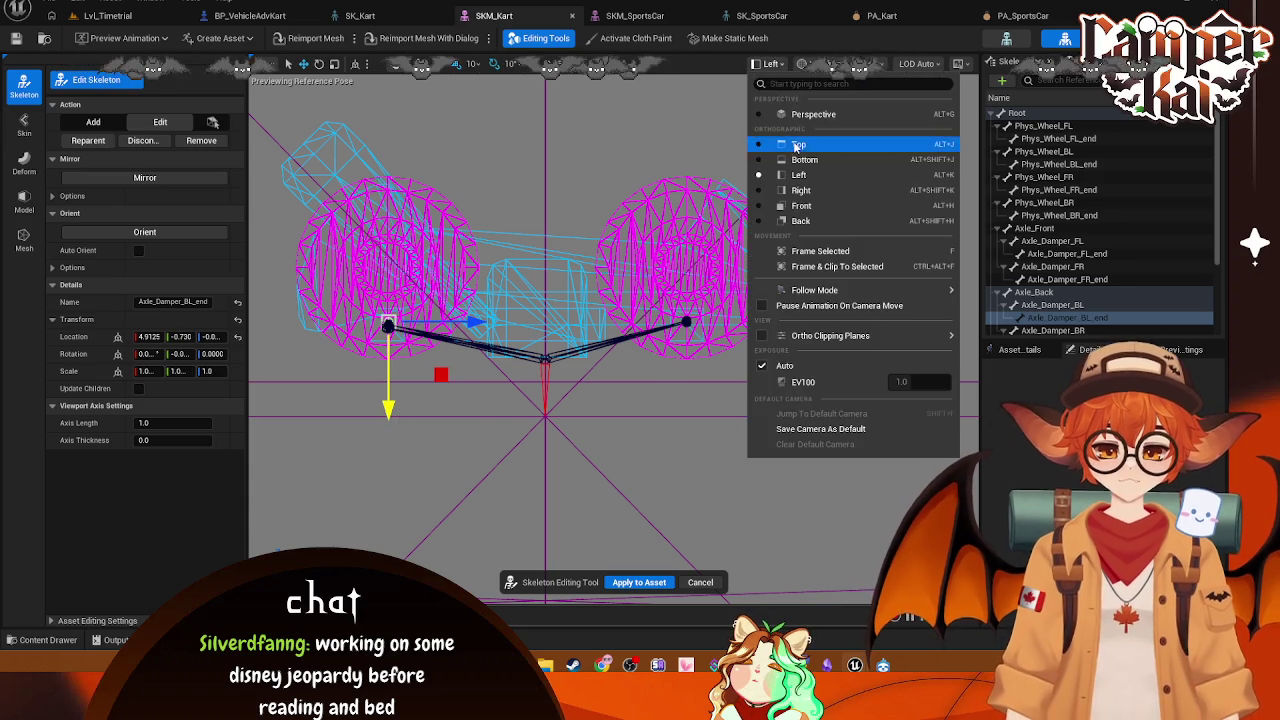
{"action": "left_click", "coordinate": [790, 104]}
{"action": "scroll", "coordinate": [711, 190], "scroll_direction": "down", "scroll_amount": 2}
{"action": "left_click_drag", "start_coordinate": [850, 281], "coordinate": [751, 276]}
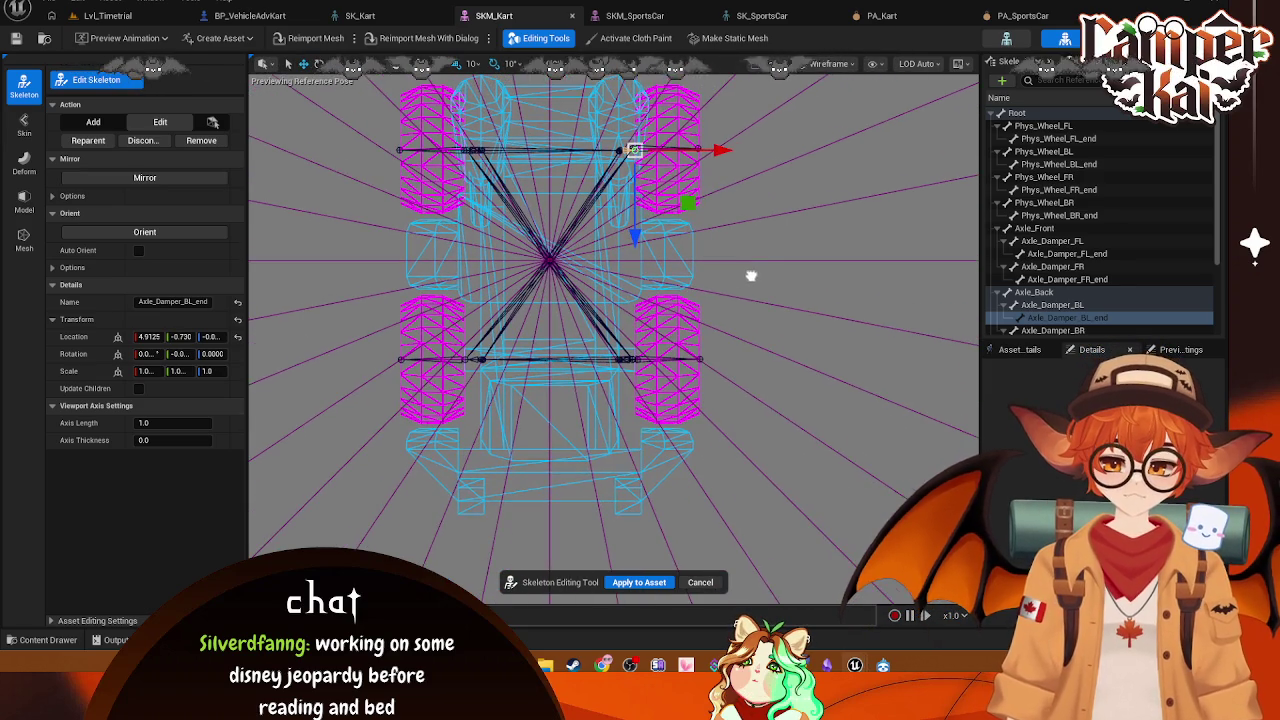
{"action": "scroll", "coordinate": [678, 224], "scroll_direction": "up", "scroll_amount": 2}
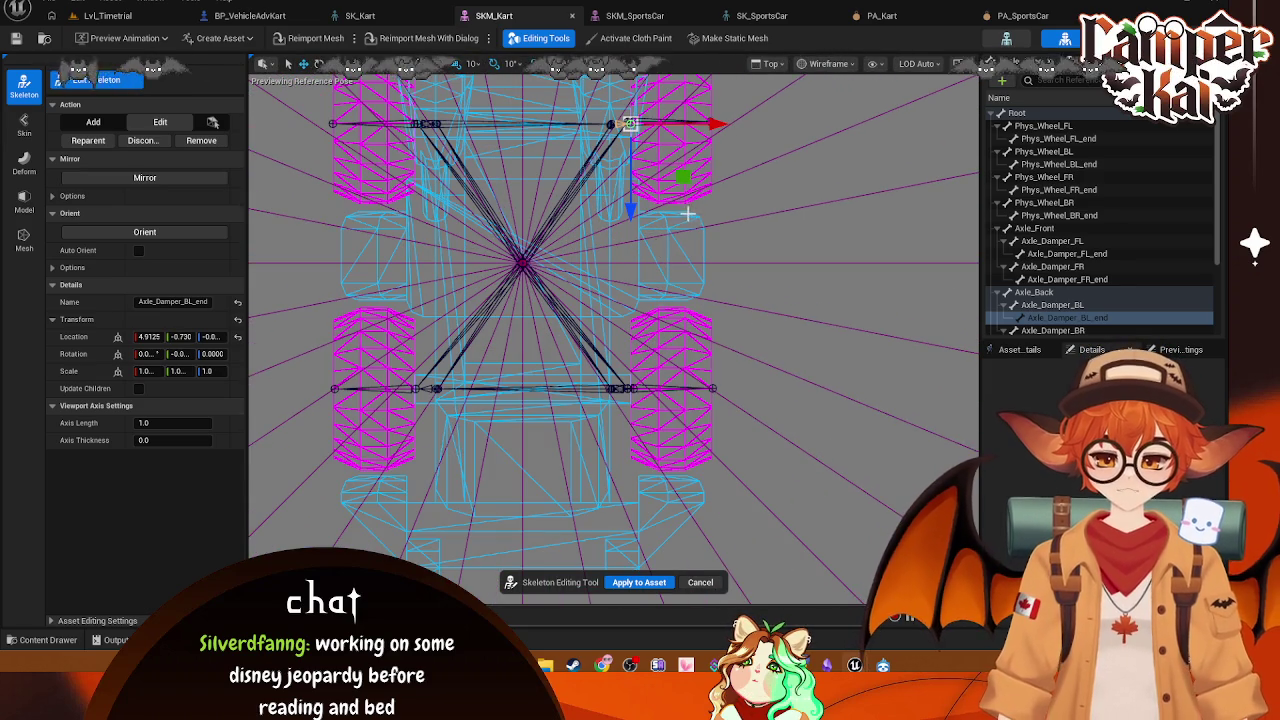
{"action": "left_click", "coordinate": [652, 583]}
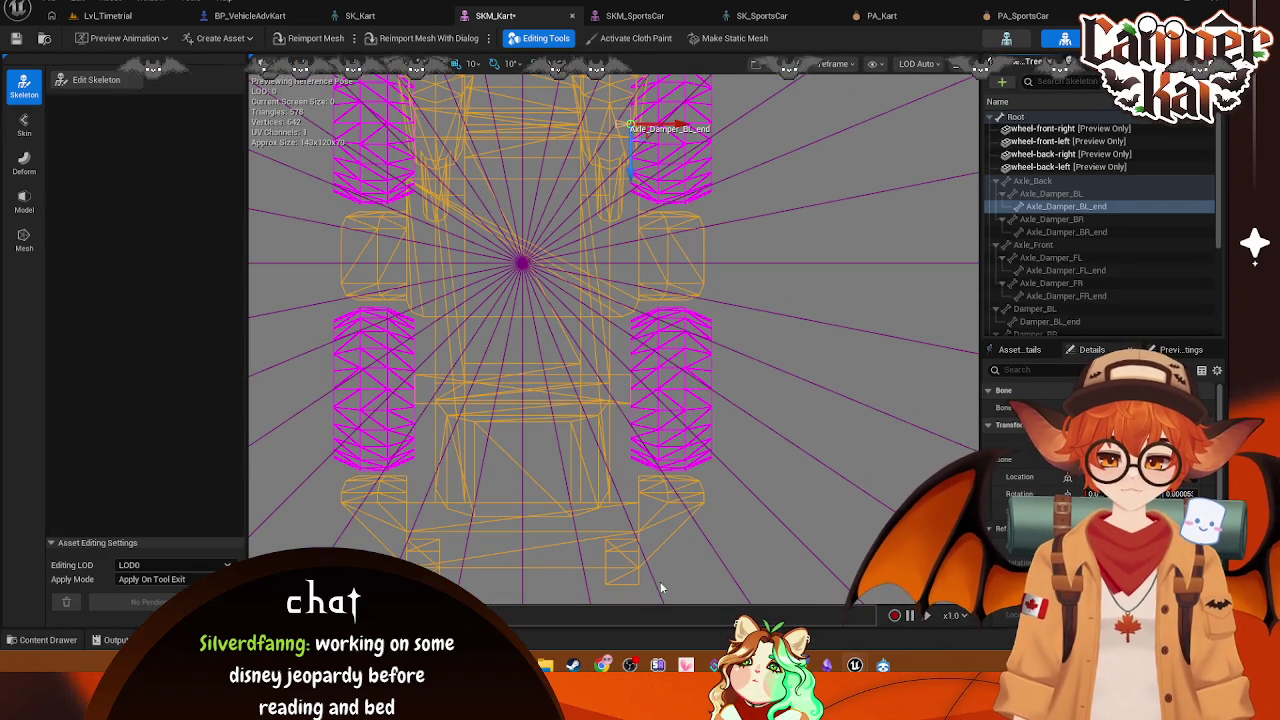
{"action": "left_click", "coordinate": [359, 16]}
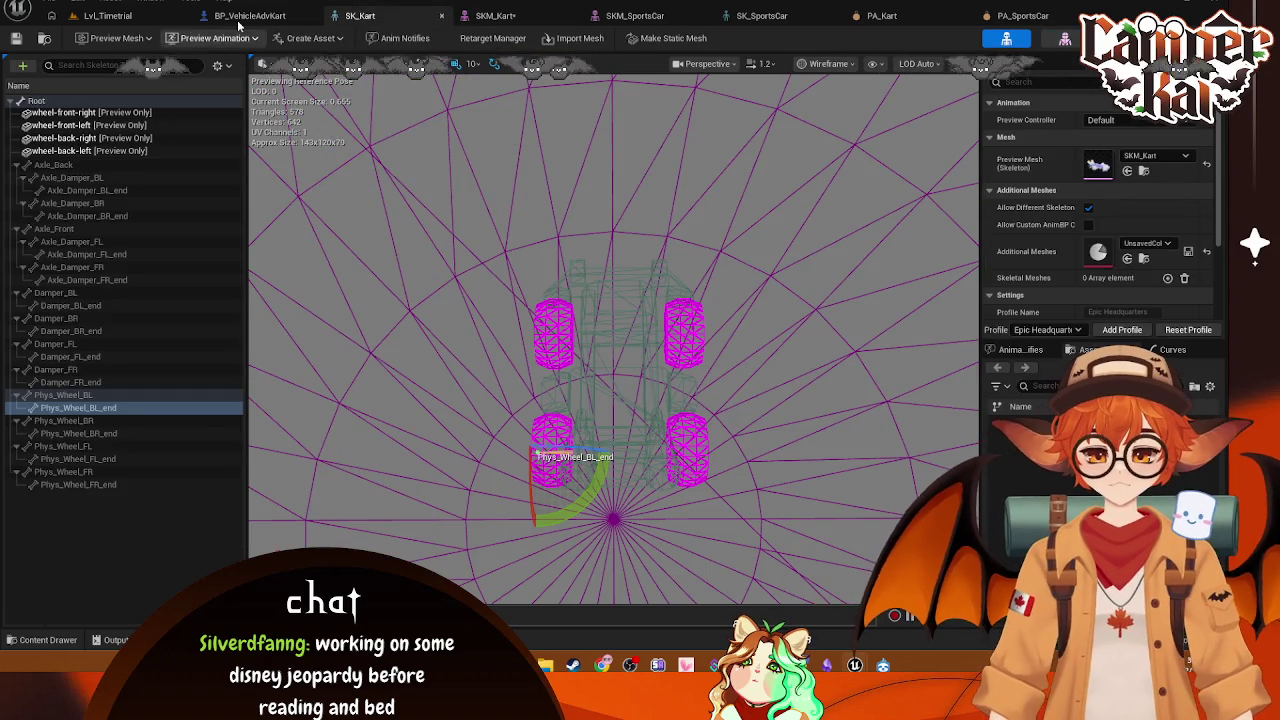
Step: In BP_VehicleAdvKart, set the wheel-back-left component's yaw to -90
{"action": "left_click", "coordinate": [252, 17]}
{"action": "scroll", "coordinate": [570, 207], "scroll_direction": "down", "scroll_amount": 4}
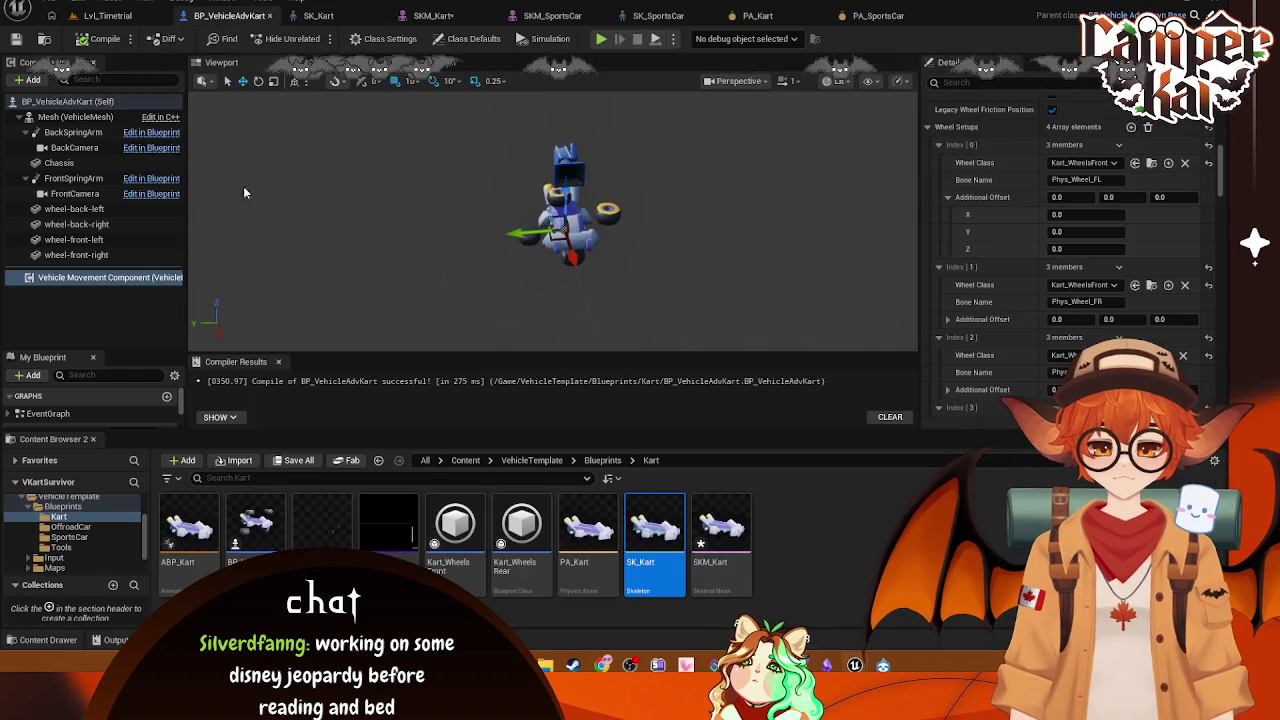
{"action": "left_click", "coordinate": [67, 117]}
{"action": "left_click", "coordinate": [608, 220]}
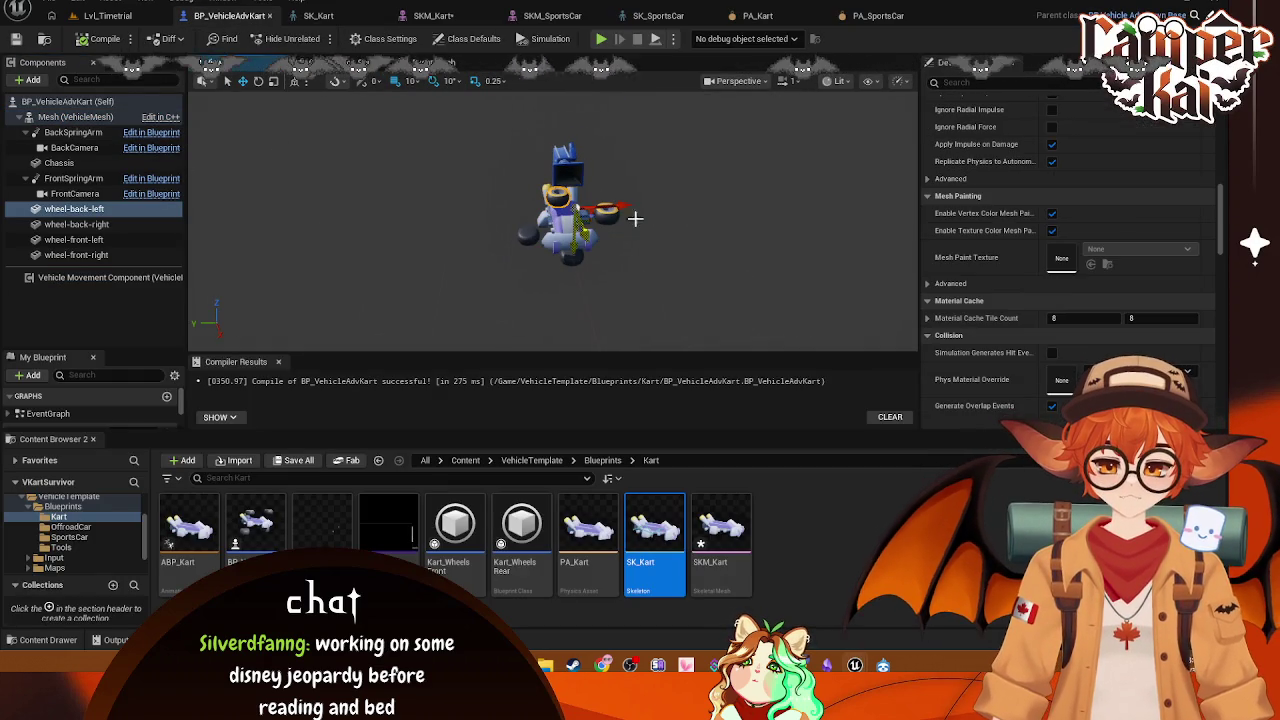
{"action": "scroll", "coordinate": [1093, 290], "scroll_direction": "up", "scroll_amount": 15}
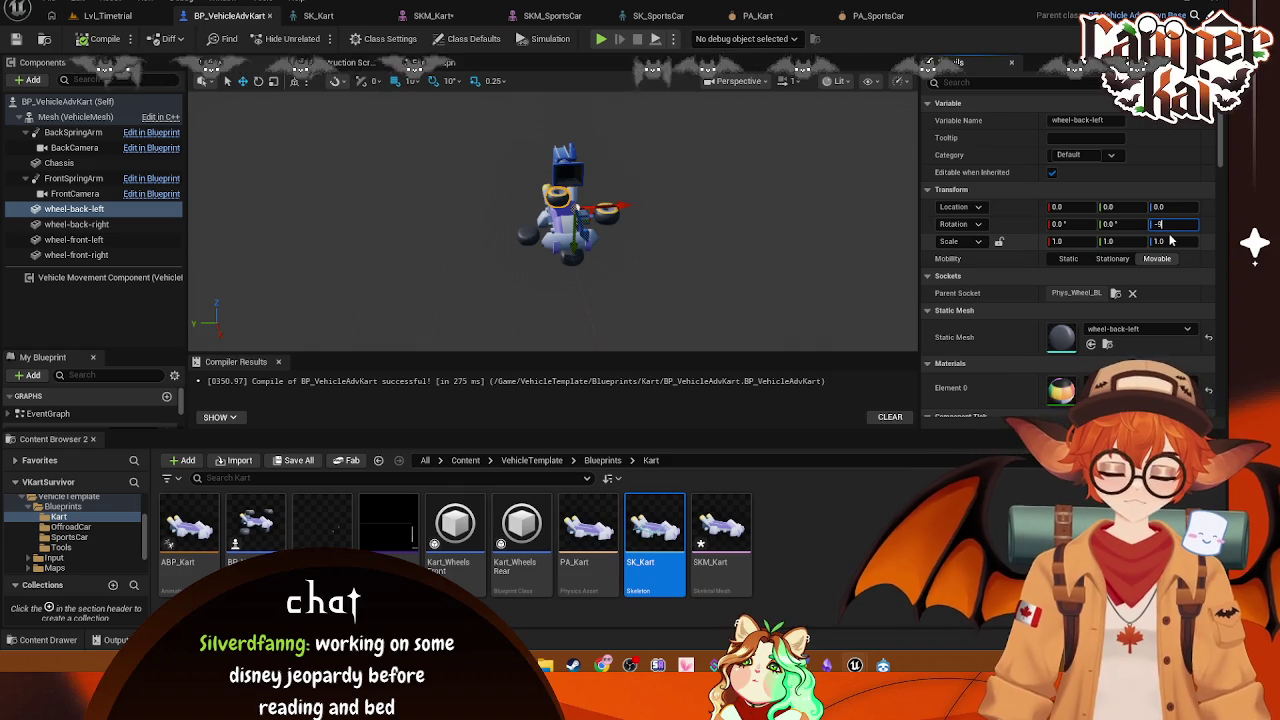
{"action": "type", "text": "0"}
{"action": "key", "text": "Return"}
Step: Reset wheel-back-left's yaw to 0 and return to the Lvl_Timetrial level
{"action": "scroll", "coordinate": [486, 251], "scroll_direction": "up", "scroll_amount": 6}
{"action": "mouse_move", "coordinate": [486, 251]}
{"action": "left_mouse_down"}
{"action": "mouse_move", "coordinate": [550, 252]}
{"action": "mouse_move", "coordinate": [585, 270]}
{"action": "left_mouse_up"}
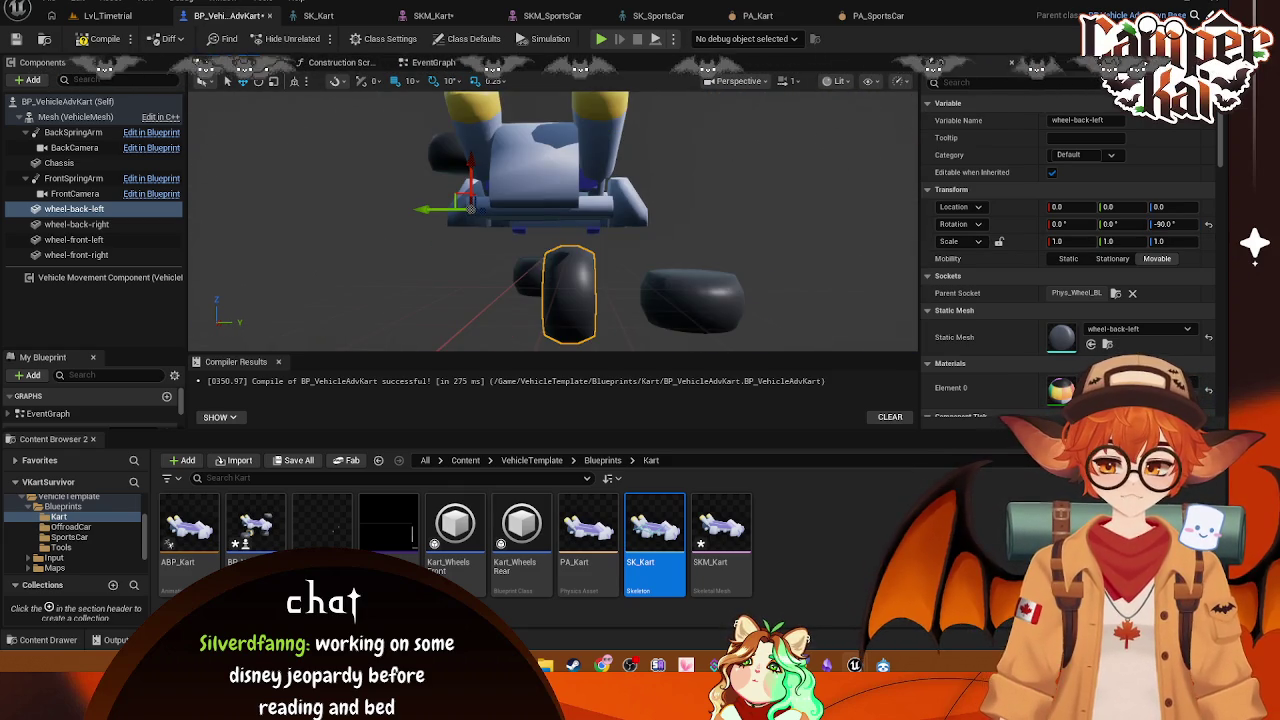
{"action": "left_click", "coordinate": [1180, 224]}
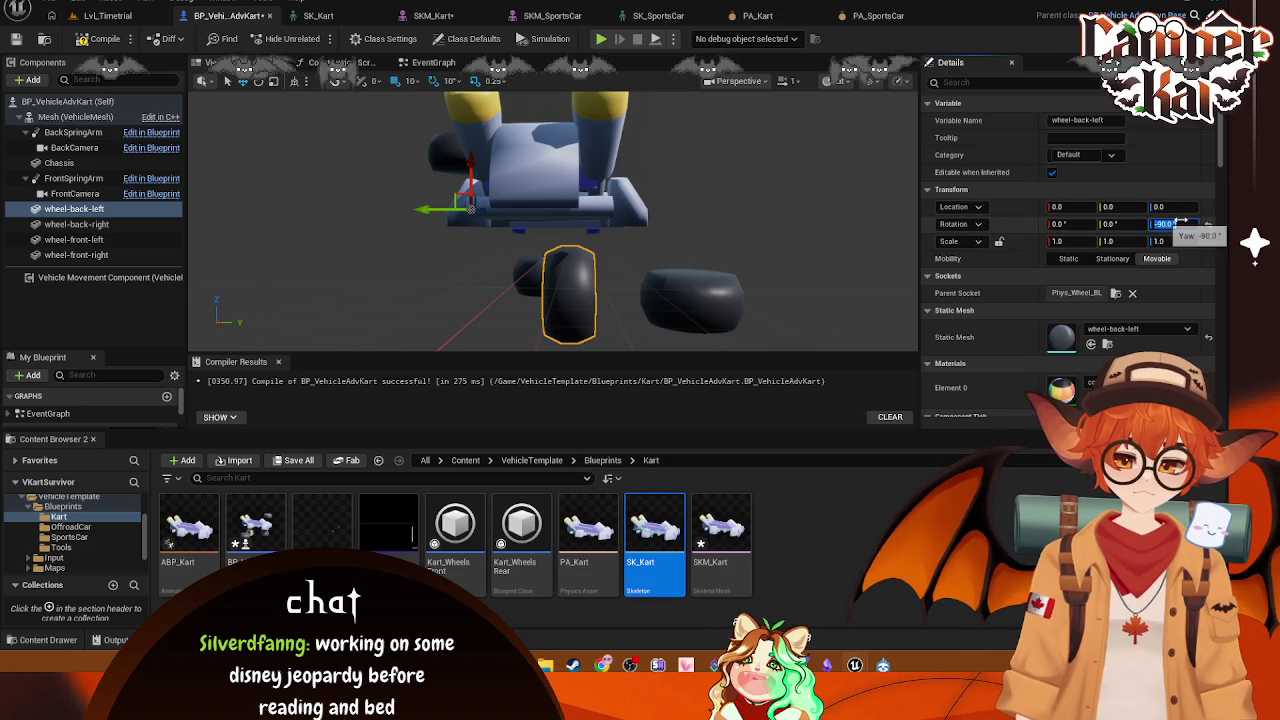
{"action": "type", "text": "0"}
{"action": "key", "text": "Return"}
{"action": "mouse_move", "coordinate": [550, 220]}
{"action": "left_mouse_down"}
{"action": "mouse_move", "coordinate": [620, 240]}
{"action": "mouse_move", "coordinate": [708, 115]}
{"action": "left_mouse_up"}
{"action": "left_click", "coordinate": [128, 14]}
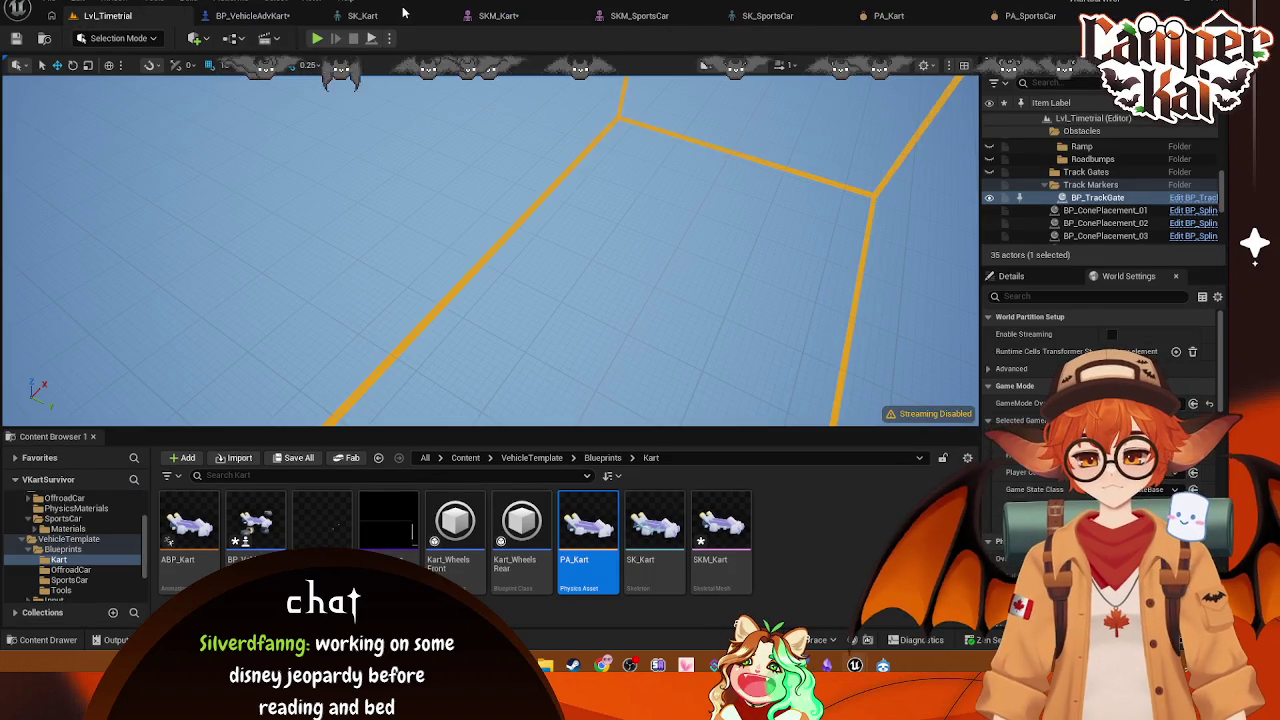
Step: Switch the SKM_Kart viewport to Perspective and orbit around the kart's wheels
{"action": "left_click", "coordinate": [362, 15]}
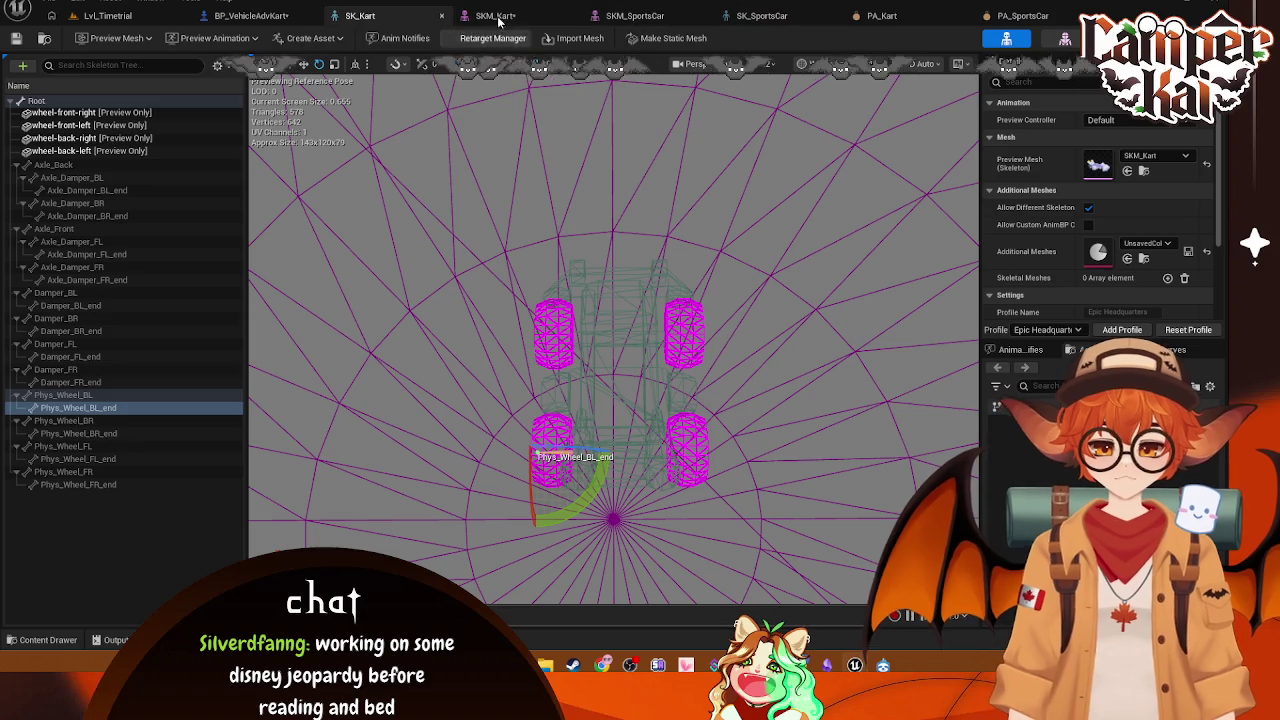
{"action": "left_click", "coordinate": [493, 16]}
{"action": "left_click_drag", "start_coordinate": [664, 221], "coordinate": [557, 134]}
{"action": "scroll", "coordinate": [523, 334], "scroll_direction": "up", "scroll_amount": 2}
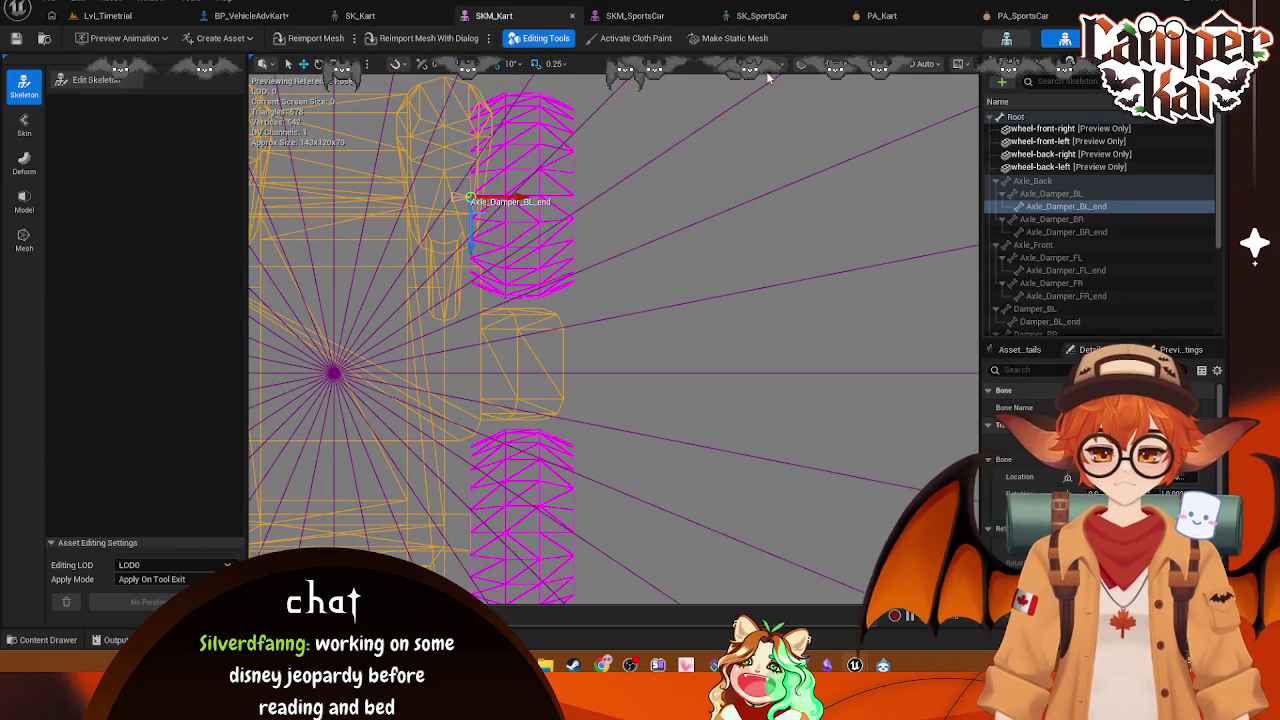
{"action": "left_click", "coordinate": [779, 68]}
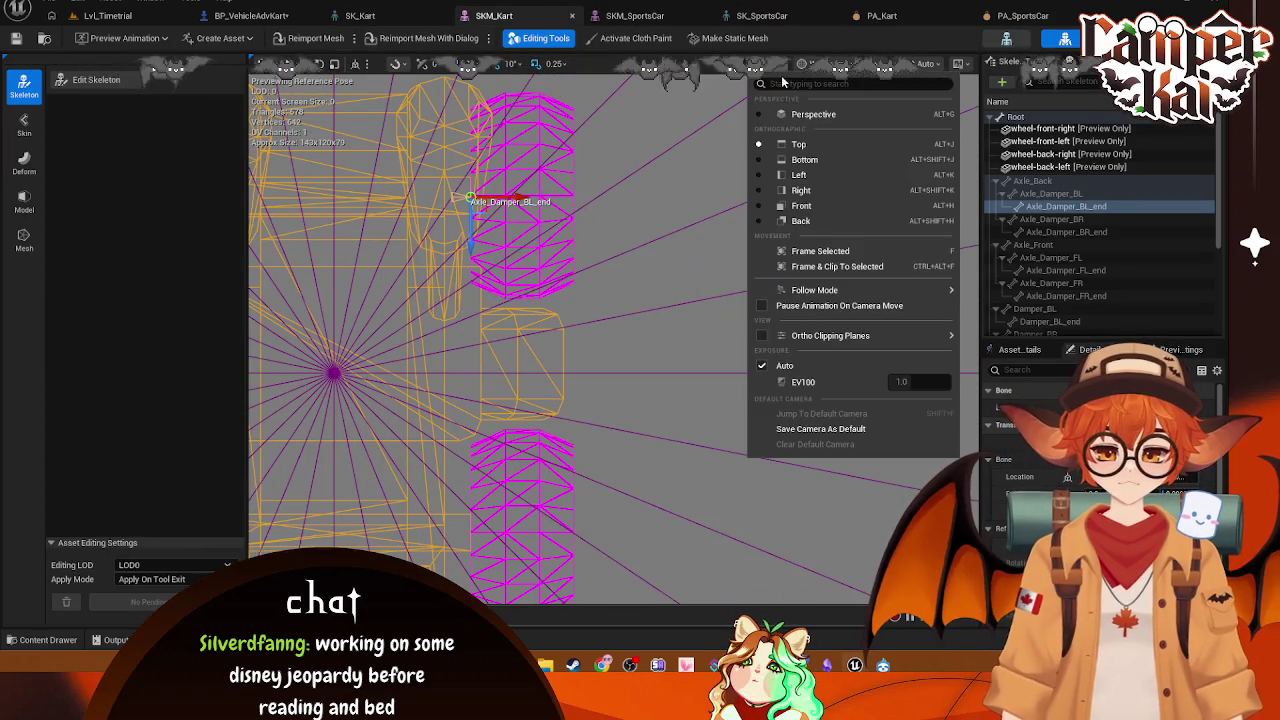
{"action": "left_click", "coordinate": [791, 118]}
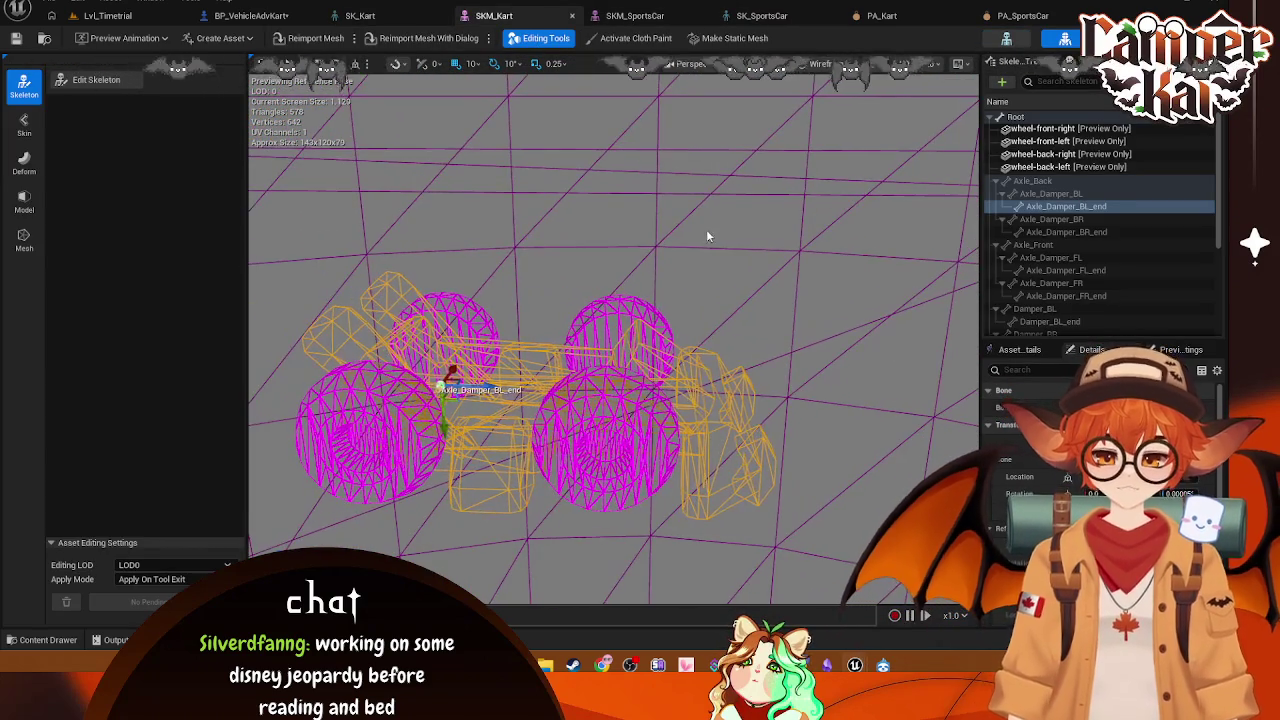
{"action": "mouse_move", "coordinate": [610, 340]}
{"action": "left_mouse_down"}
{"action": "mouse_move", "coordinate": [640, 300]}
{"action": "mouse_move", "coordinate": [600, 370]}
{"action": "mouse_move", "coordinate": [650, 330]}
{"action": "mouse_move", "coordinate": [620, 390]}
{"action": "mouse_move", "coordinate": [600, 360]}
{"action": "mouse_move", "coordinate": [640, 330]}
{"action": "mouse_move", "coordinate": [620, 360]}
{"action": "left_mouse_up"}
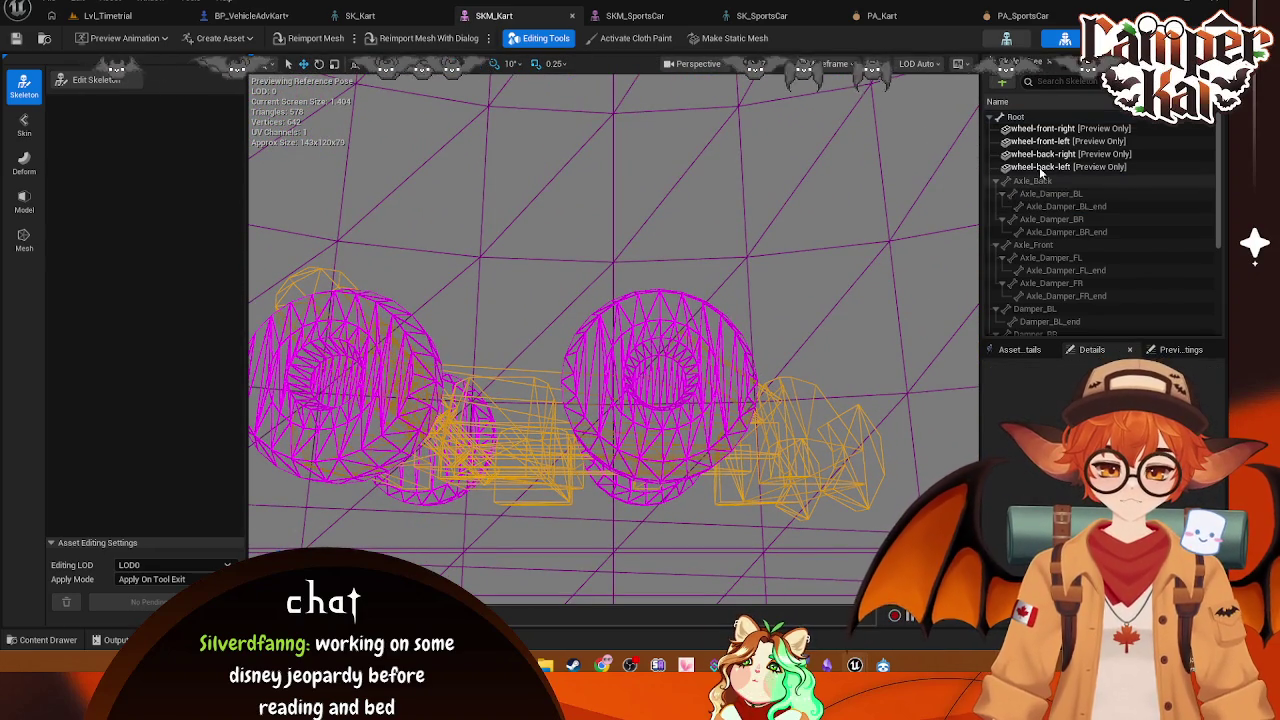
{"action": "left_click", "coordinate": [1044, 119]}
{"action": "left_click", "coordinate": [1047, 128]}
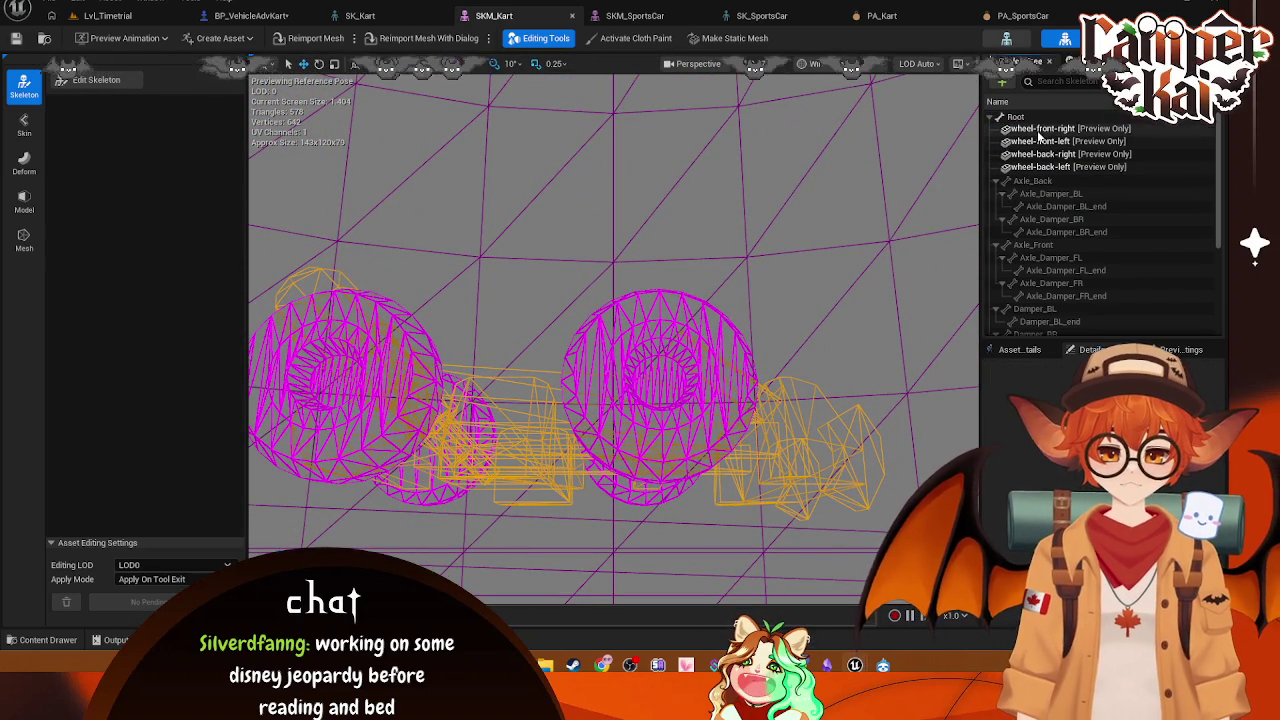
Step: In SK_Kart, inspect the wheel preview bones' actions without removing anything
{"action": "left_click", "coordinate": [760, 15]}
{"action": "left_click", "coordinate": [494, 15]}
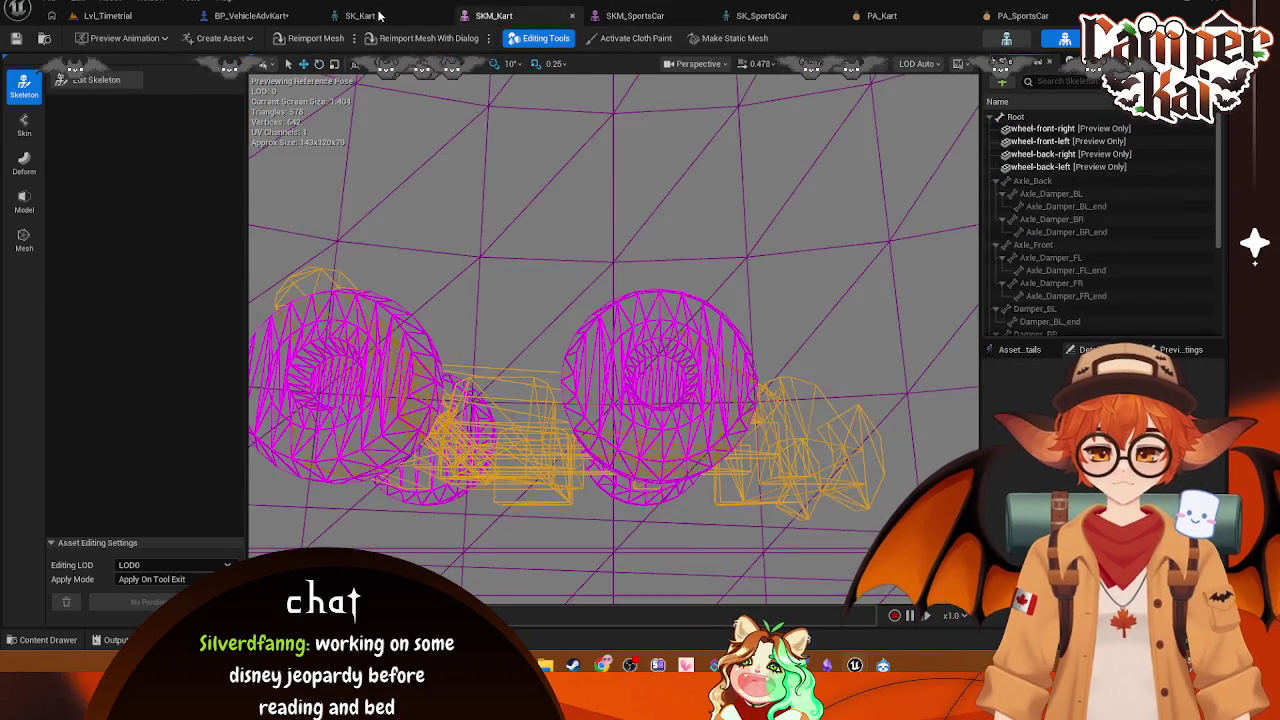
{"action": "left_click", "coordinate": [360, 15]}
{"action": "left_click", "coordinate": [84, 113]}
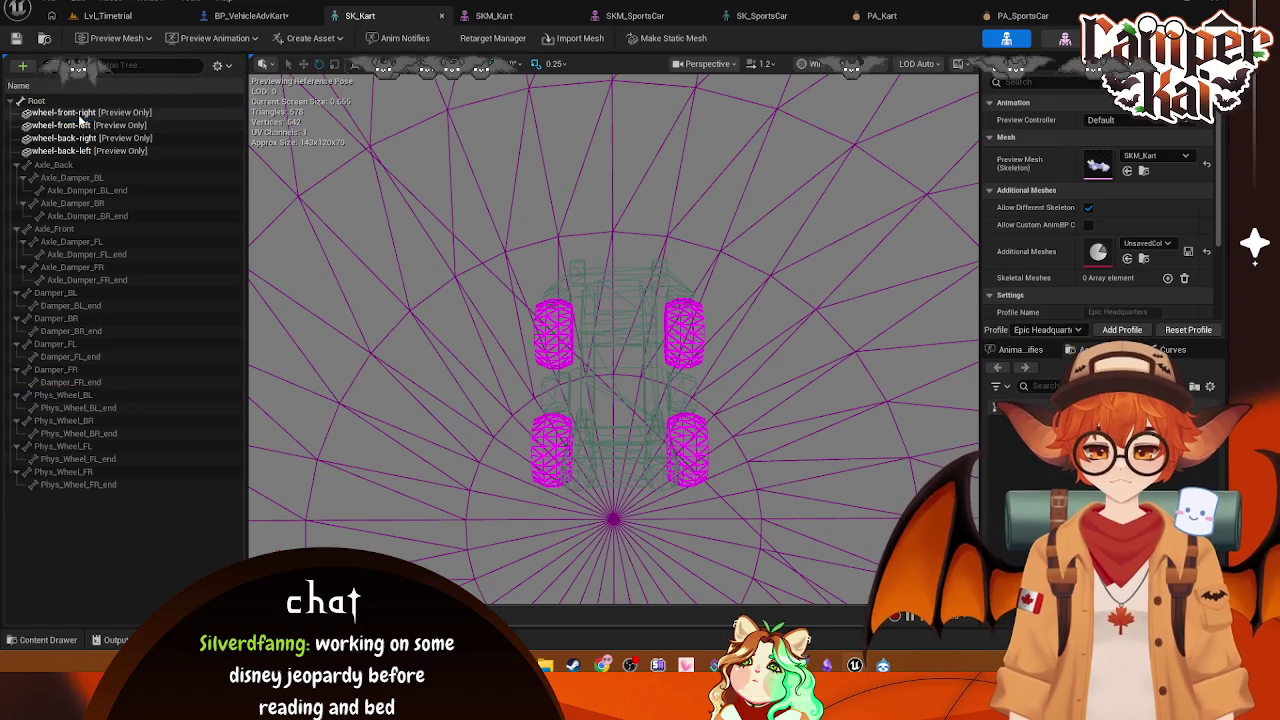
{"action": "right_click", "coordinate": [87, 120]}
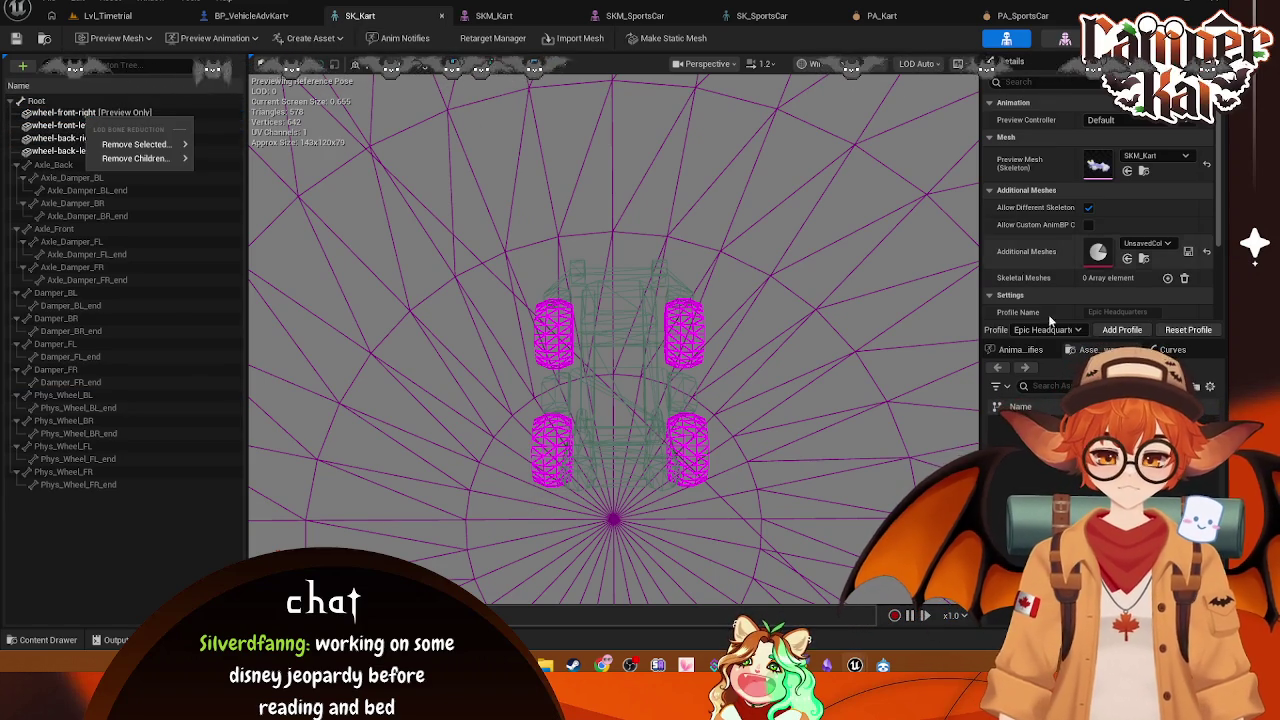
{"action": "left_click", "coordinate": [1034, 67]}
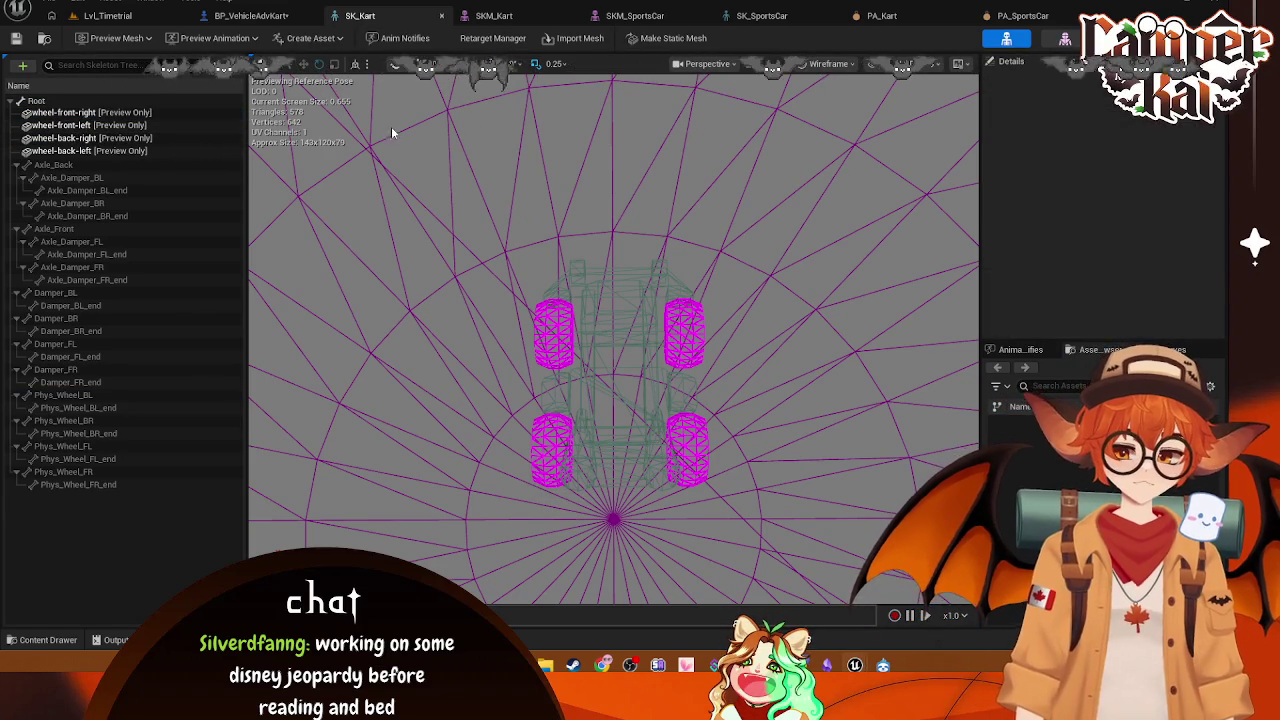
Step: Keep SKM_Kart as the skeleton's preview mesh and return to BP_VehicleAdvKart
{"action": "left_click", "coordinate": [117, 38]}
{"action": "left_click", "coordinate": [117, 38]}
{"action": "left_click", "coordinate": [117, 38]}
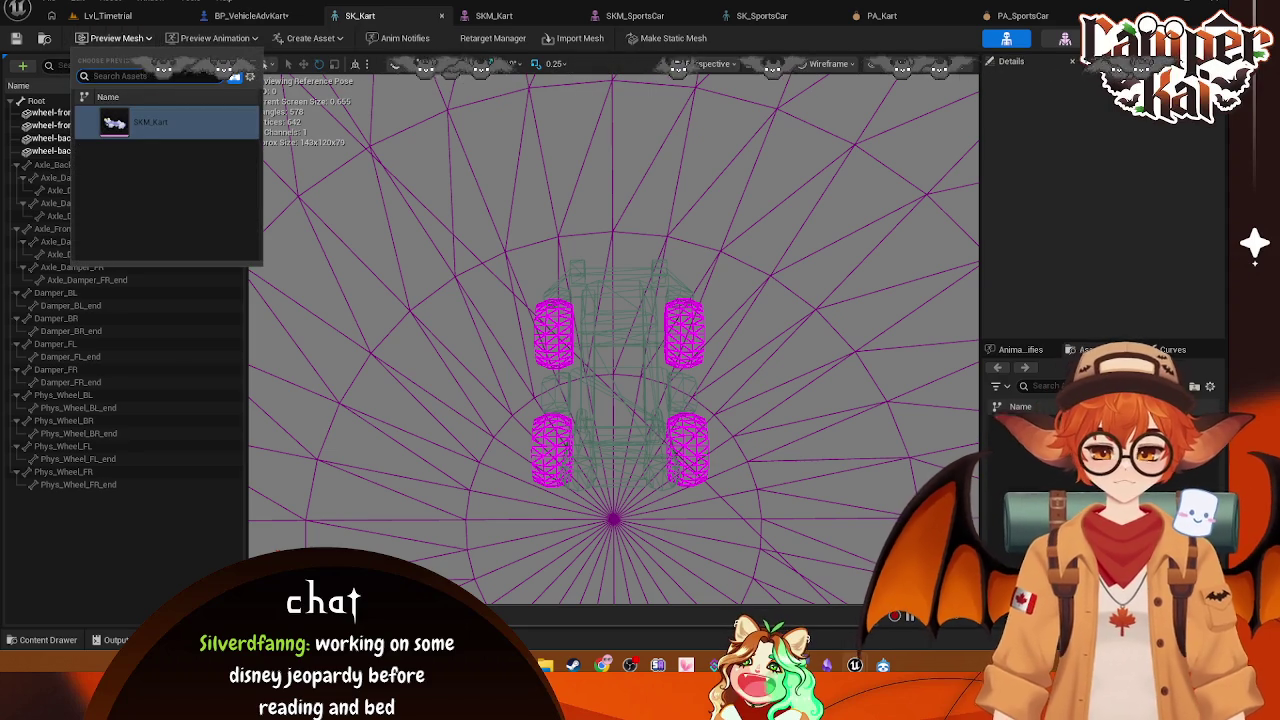
{"action": "left_click", "coordinate": [285, 82]}
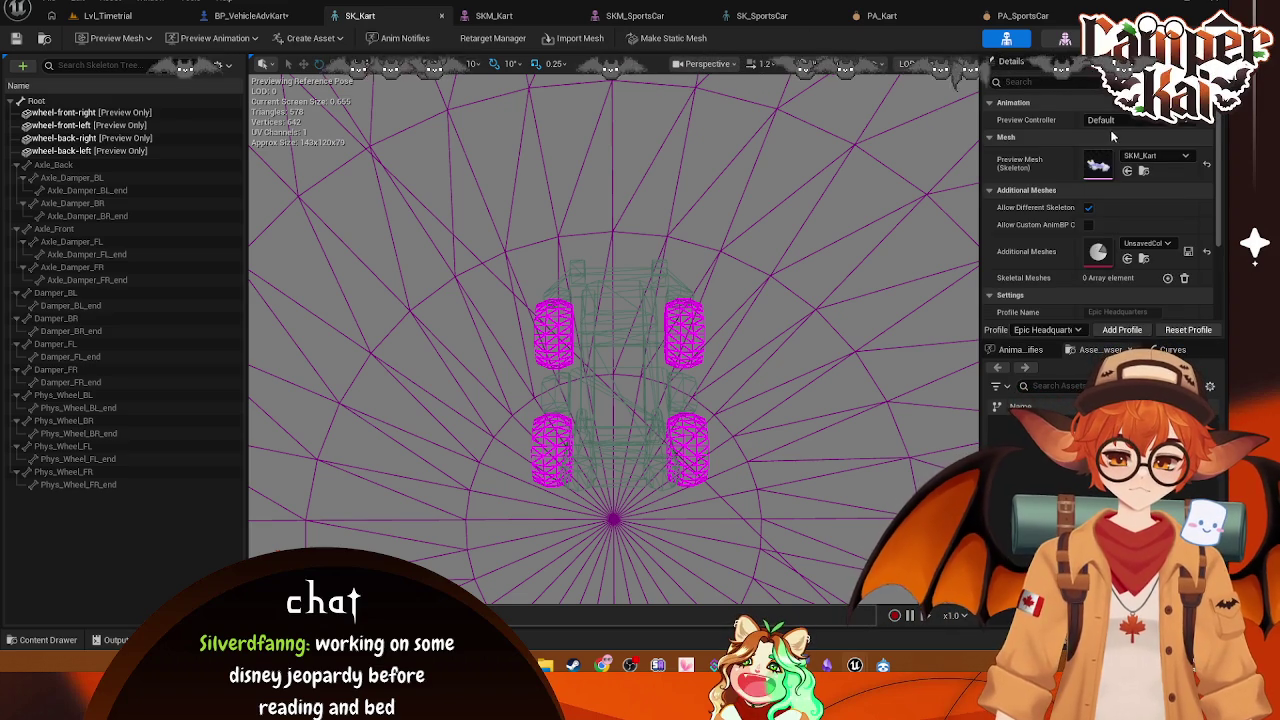
{"action": "scroll", "coordinate": [1110, 129], "scroll_direction": "down", "scroll_amount": 3}
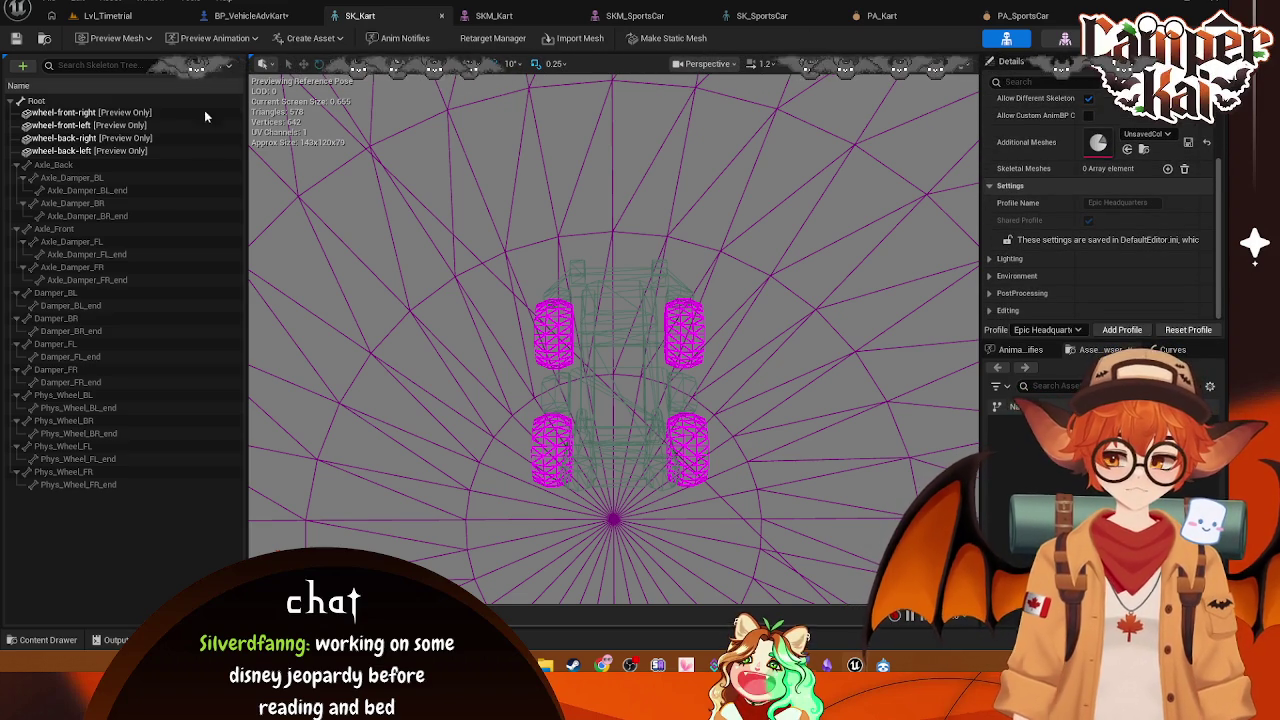
{"action": "left_click", "coordinate": [244, 17]}
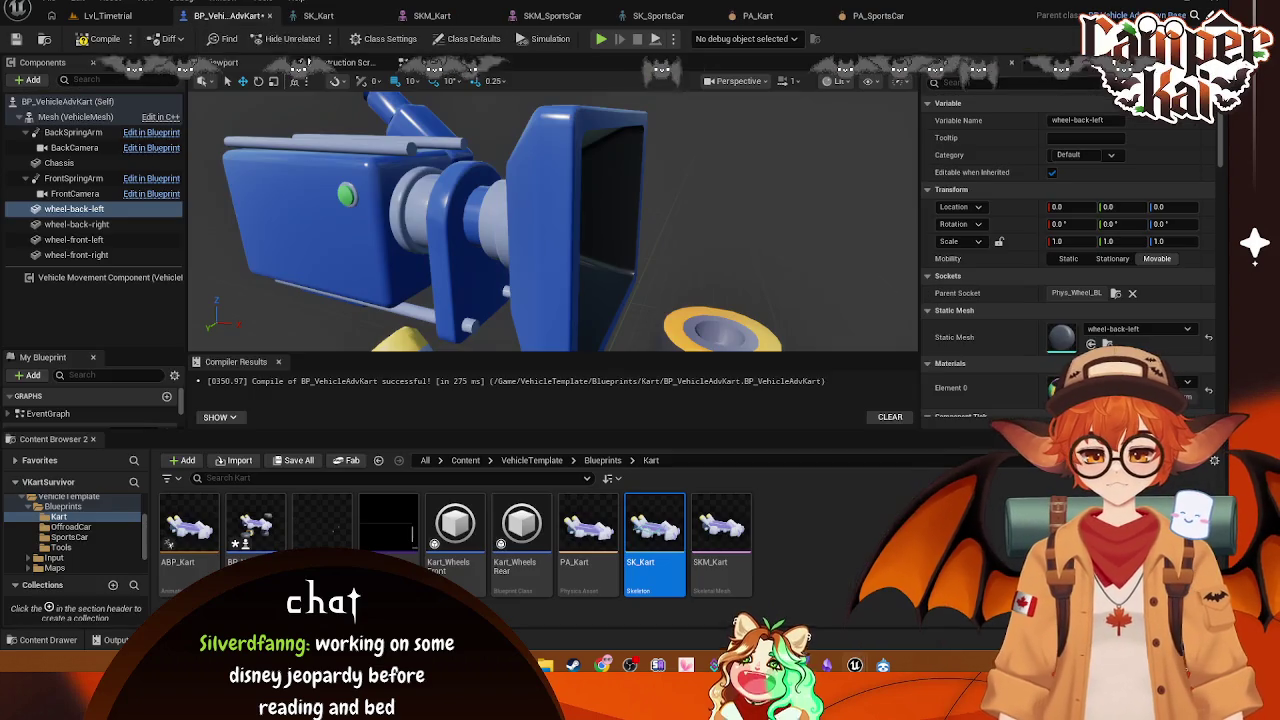
Step: Save all changes, then open wheel-back-left from Kenney_Assets in the mesh editor
{"action": "key", "text": "ctrl+s"}
{"action": "left_click", "coordinate": [118, 16]}
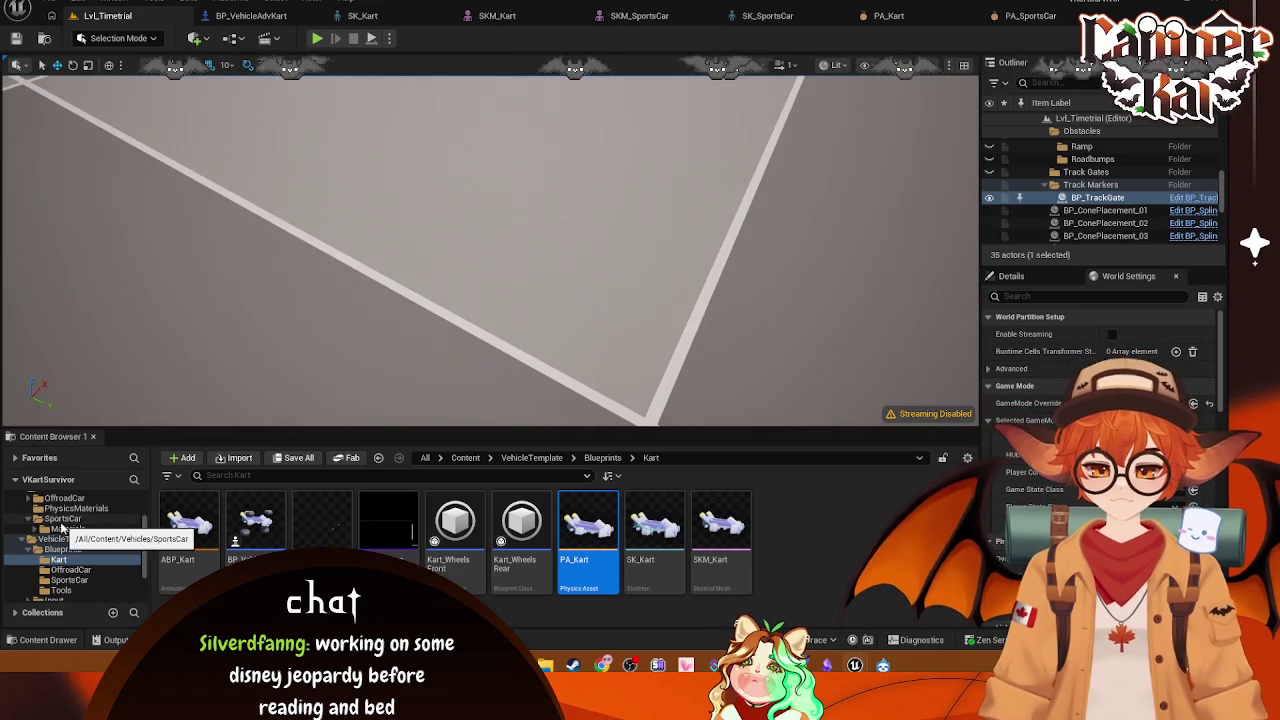
{"action": "scroll", "coordinate": [68, 528], "scroll_direction": "up", "scroll_amount": 2}
{"action": "left_click", "coordinate": [68, 518]}
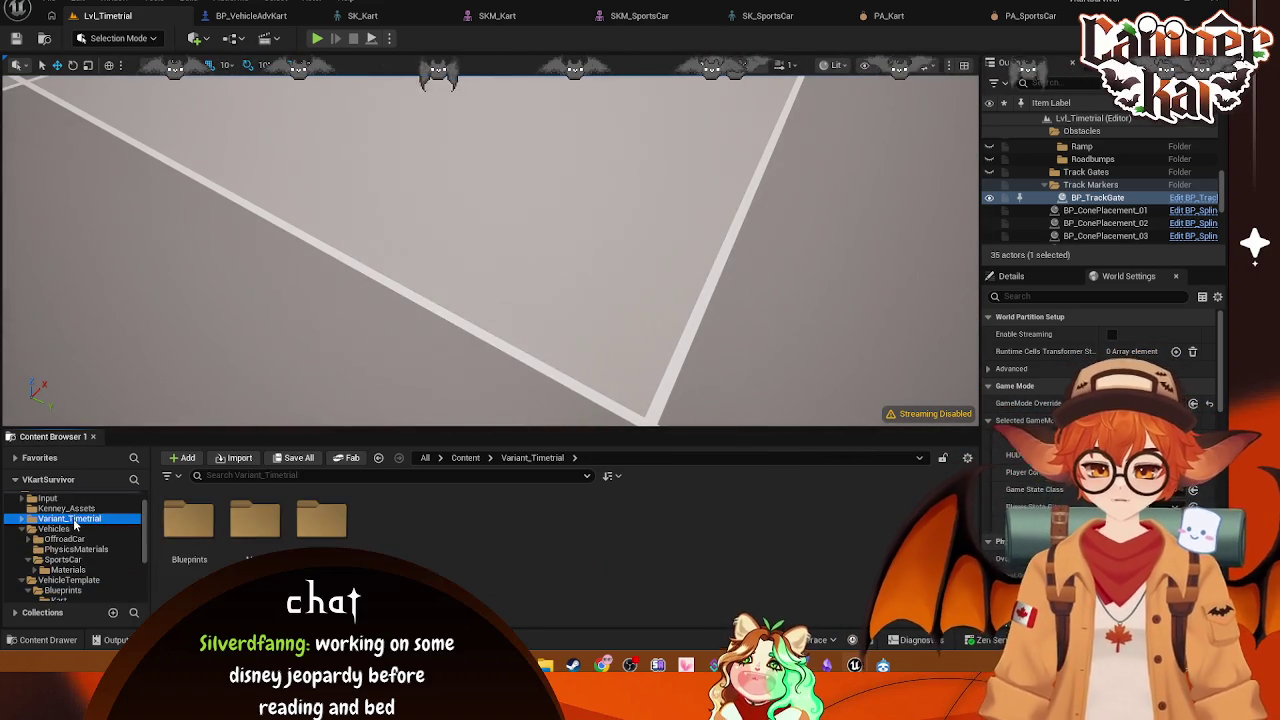
{"action": "left_click", "coordinate": [66, 508]}
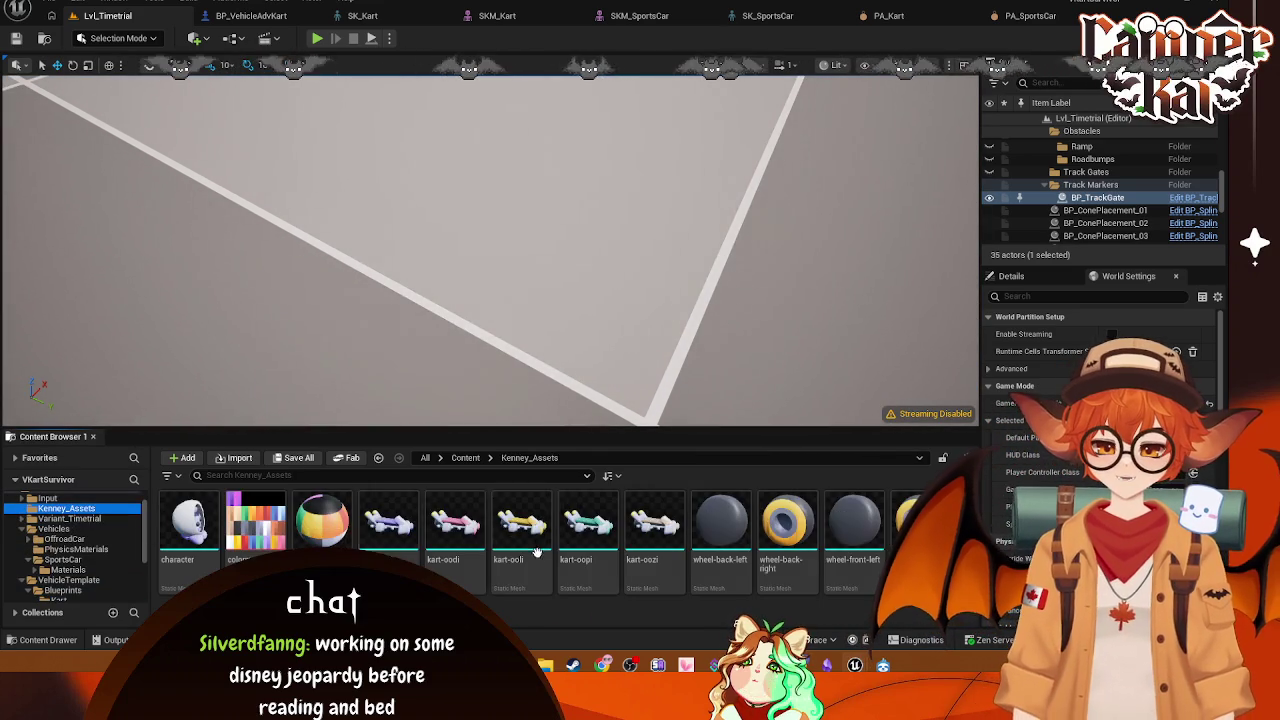
{"action": "left_click", "coordinate": [722, 526]}
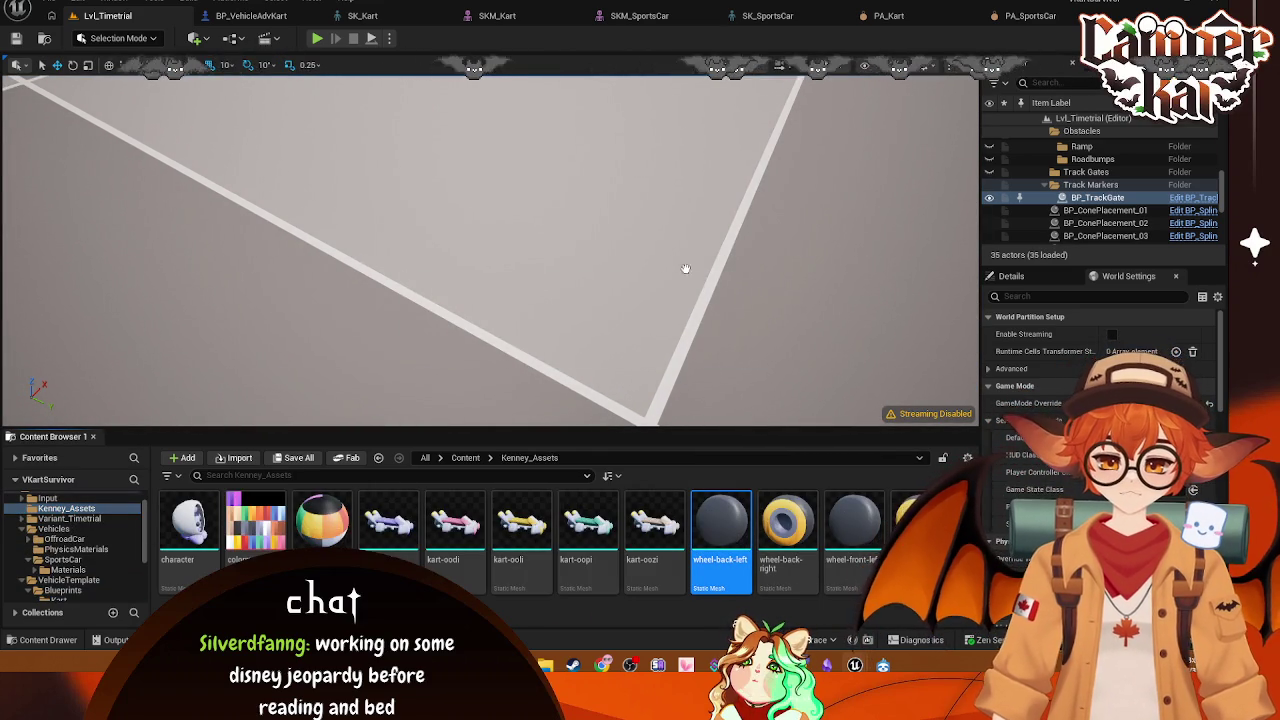
{"action": "key", "text": "Return"}
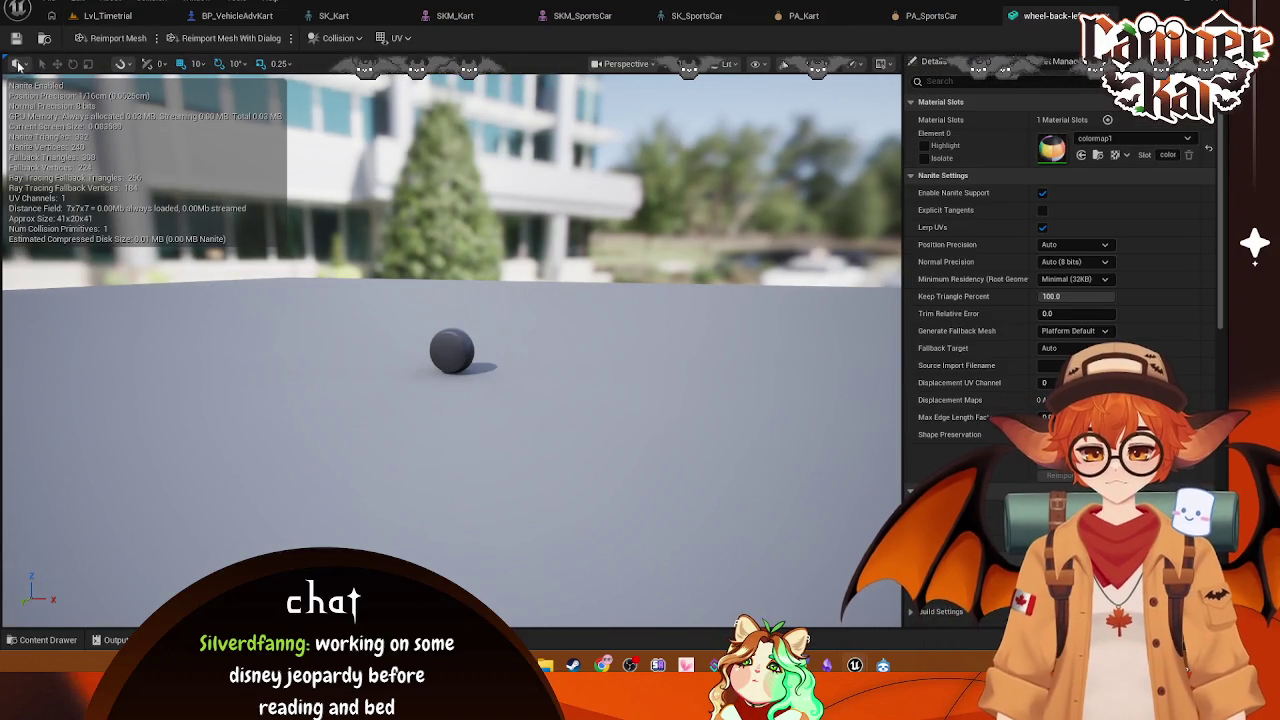
Step: Orbit the wheel-back-left mesh, browse its Show flags and view-mode menus, then return to Lvl_Timetrial
{"action": "mouse_move", "coordinate": [637, 190]}
{"action": "left_mouse_down"}
{"action": "mouse_move", "coordinate": [645, 330]}
{"action": "mouse_move", "coordinate": [605, 338]}
{"action": "mouse_move", "coordinate": [576, 301]}
{"action": "left_mouse_up"}
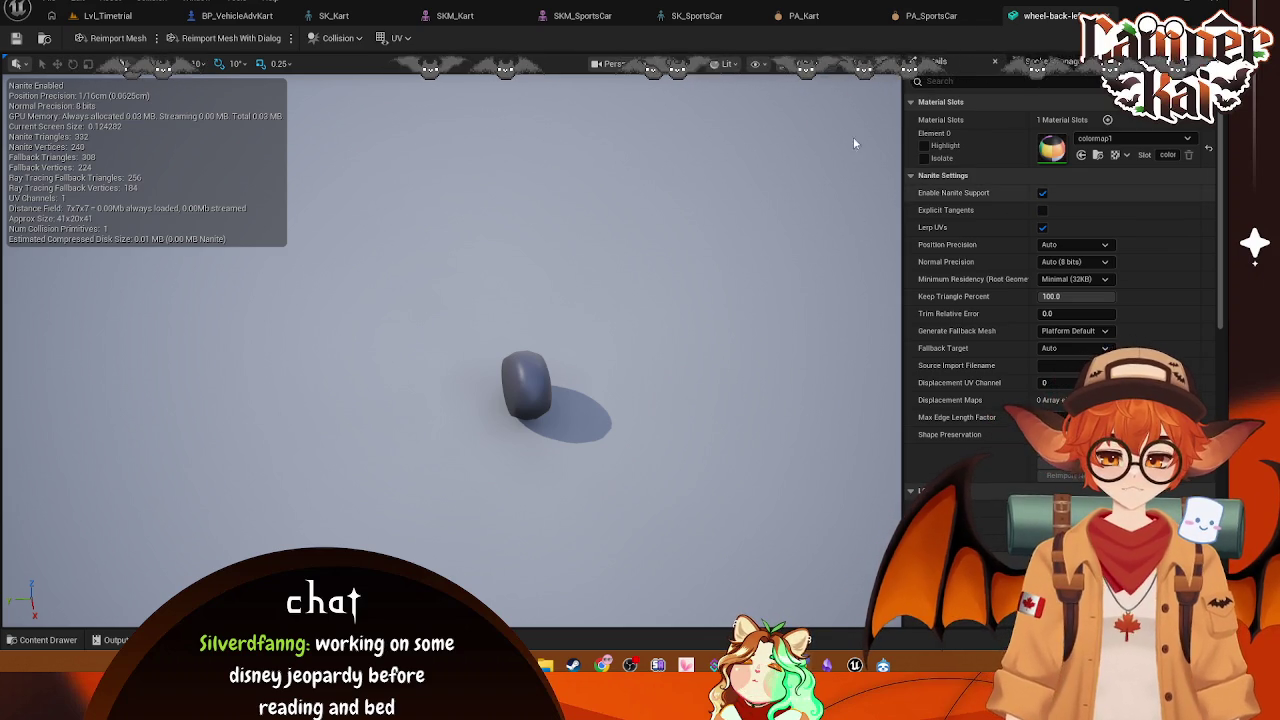
{"action": "left_click", "coordinate": [760, 64]}
{"action": "left_click", "coordinate": [762, 65]}
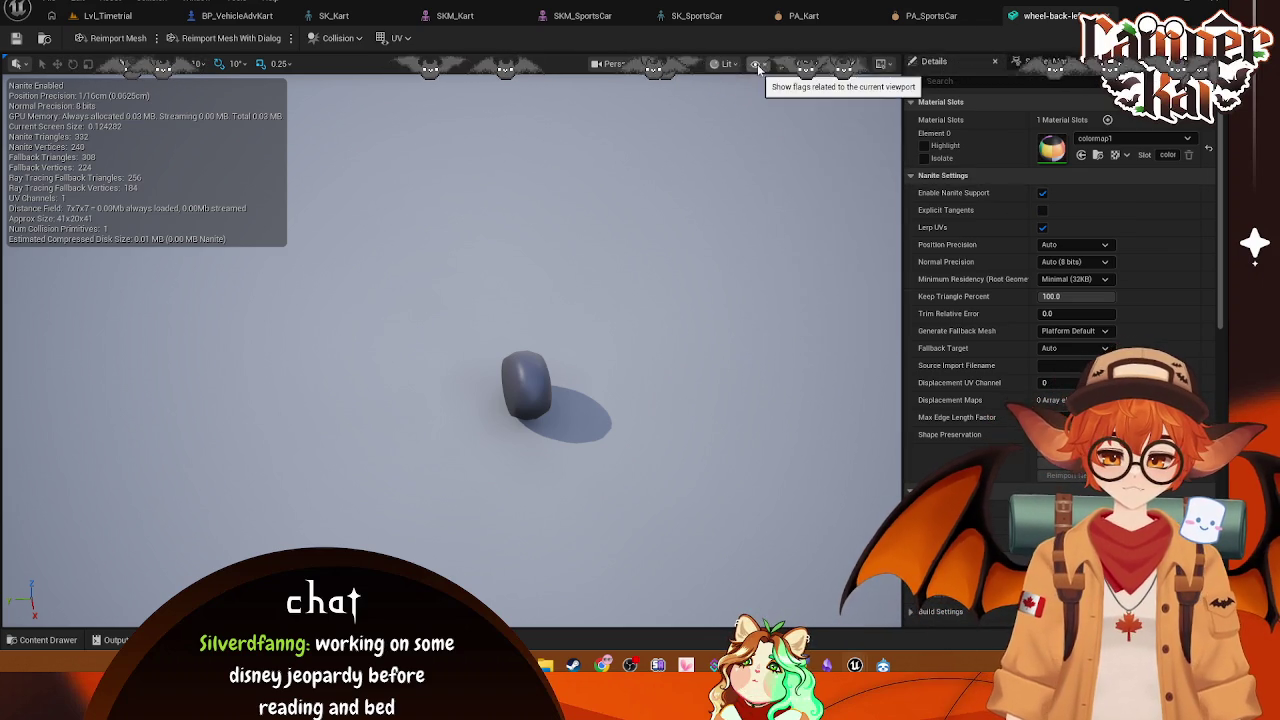
{"action": "left_click", "coordinate": [882, 64]}
{"action": "left_click", "coordinate": [727, 64]}
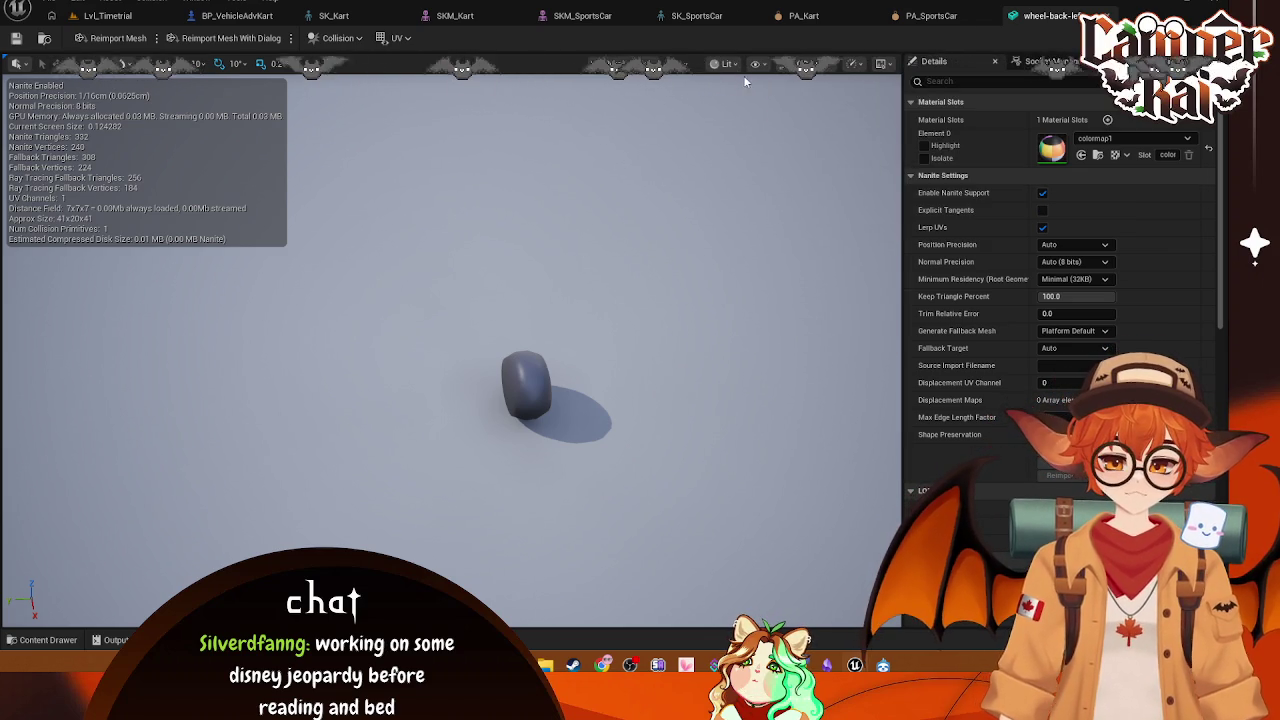
{"action": "left_click", "coordinate": [727, 64]}
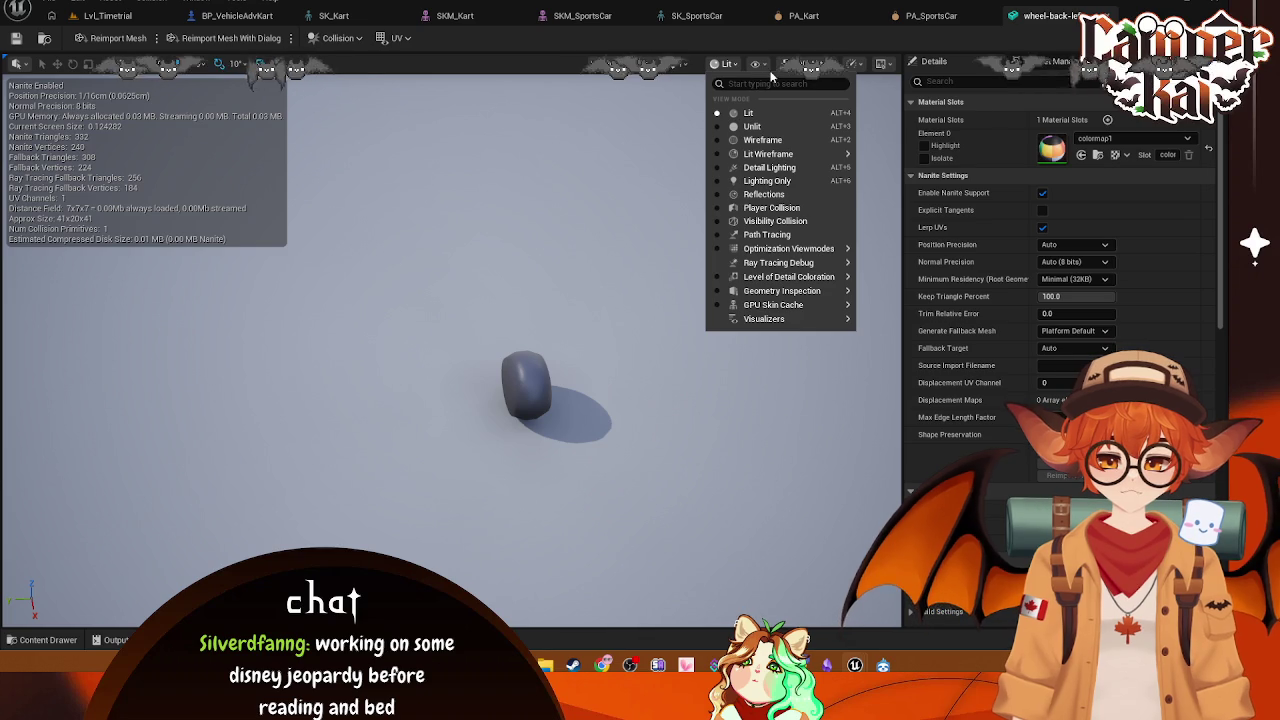
{"action": "left_click", "coordinate": [765, 66]}
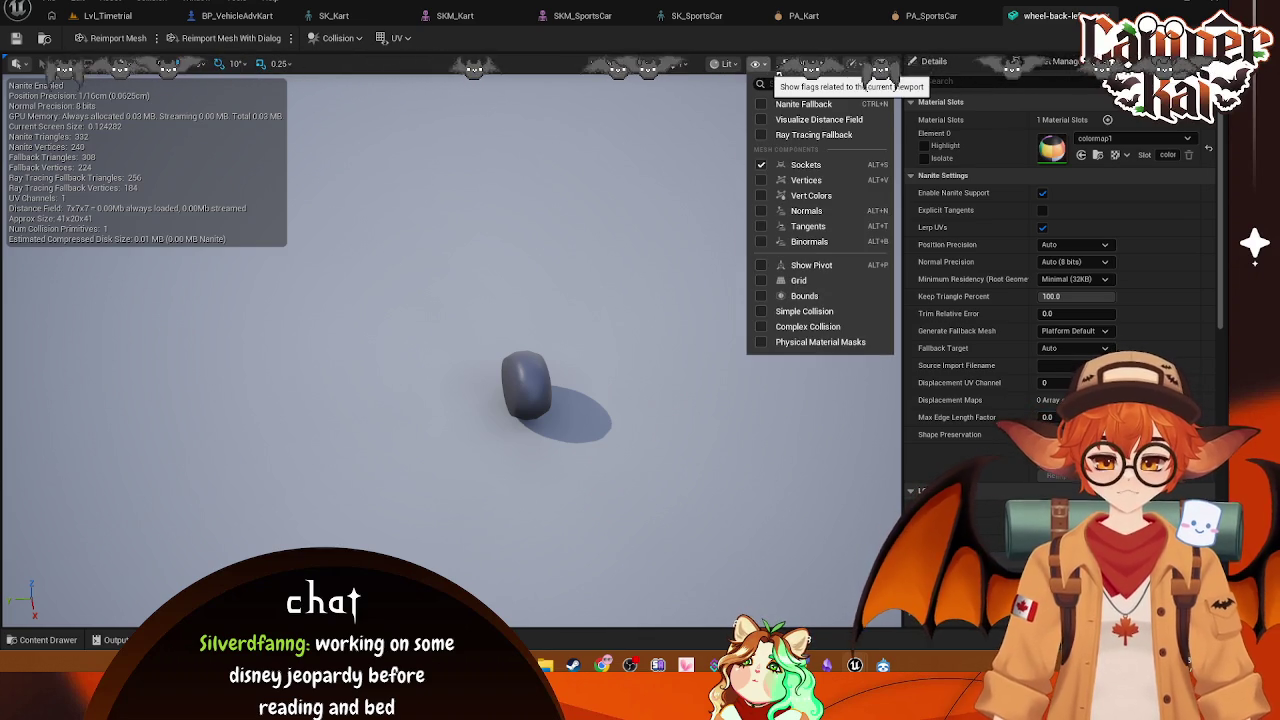
{"action": "key", "text": "Escape"}
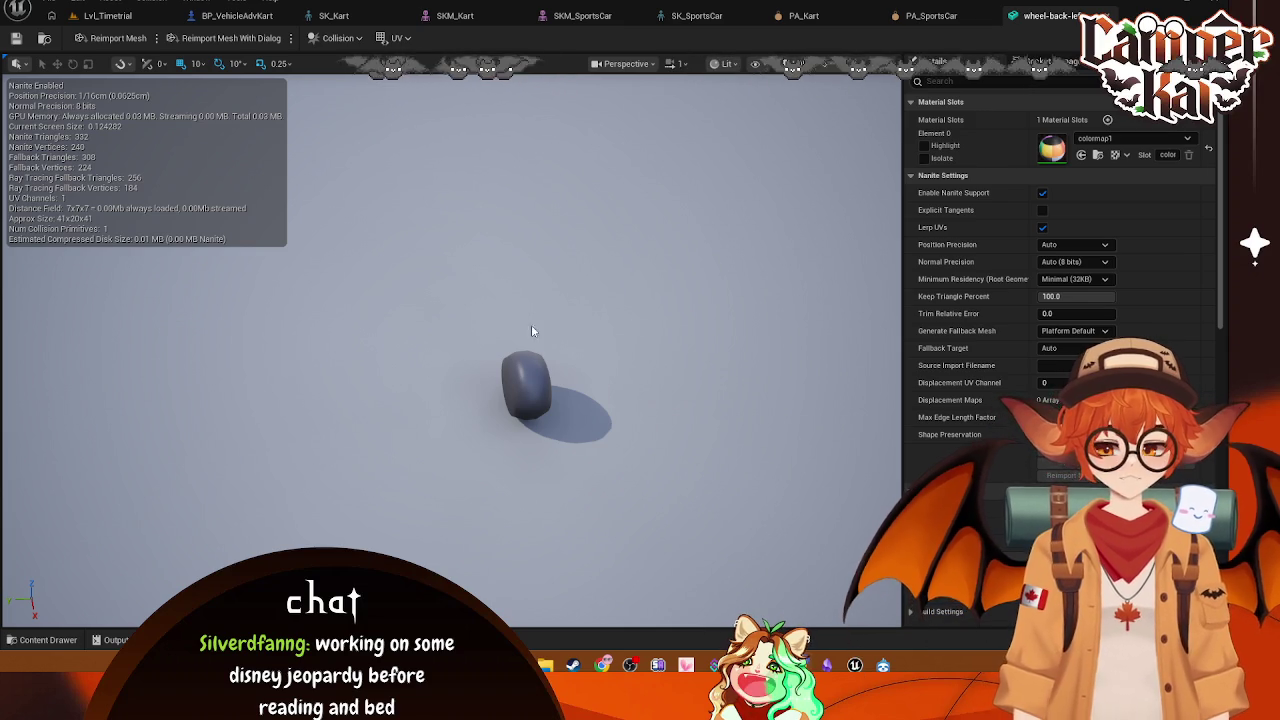
{"action": "left_click", "coordinate": [112, 16]}
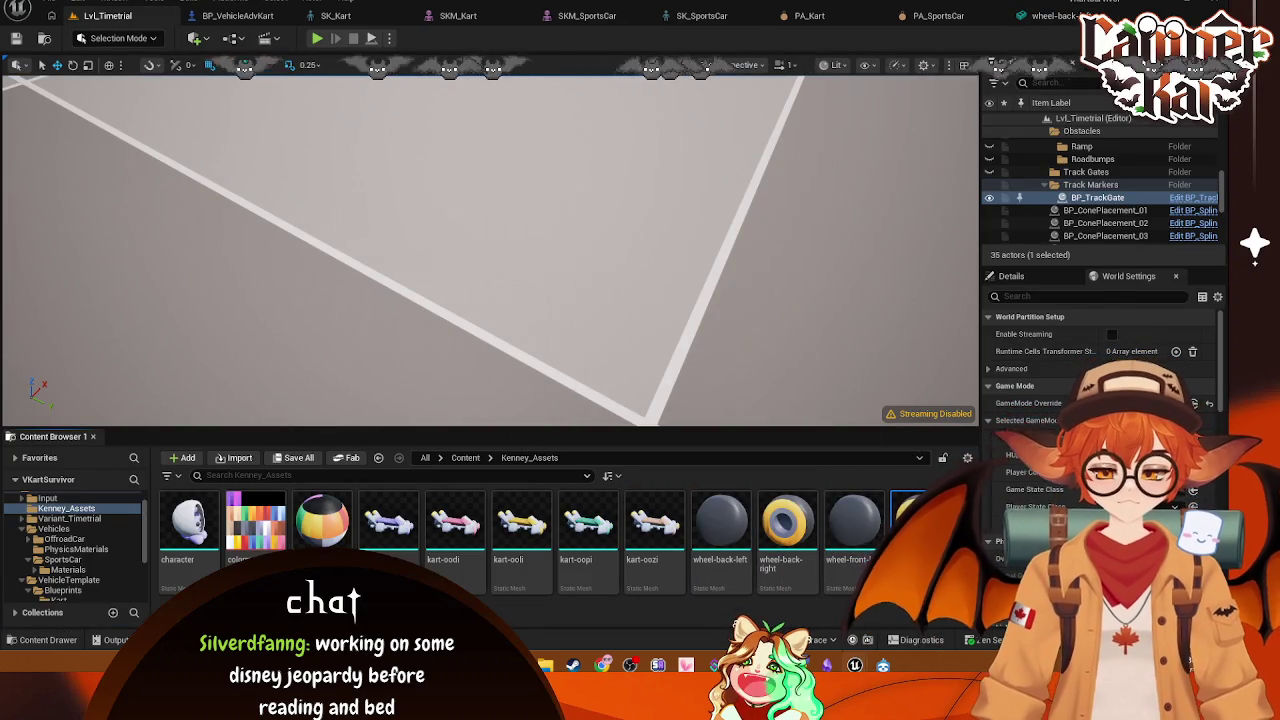
Step: Duplicate wheel-front-right as a new 'Wheel' mesh and open it in a docked editor
{"action": "right_click", "coordinate": [915, 520]}
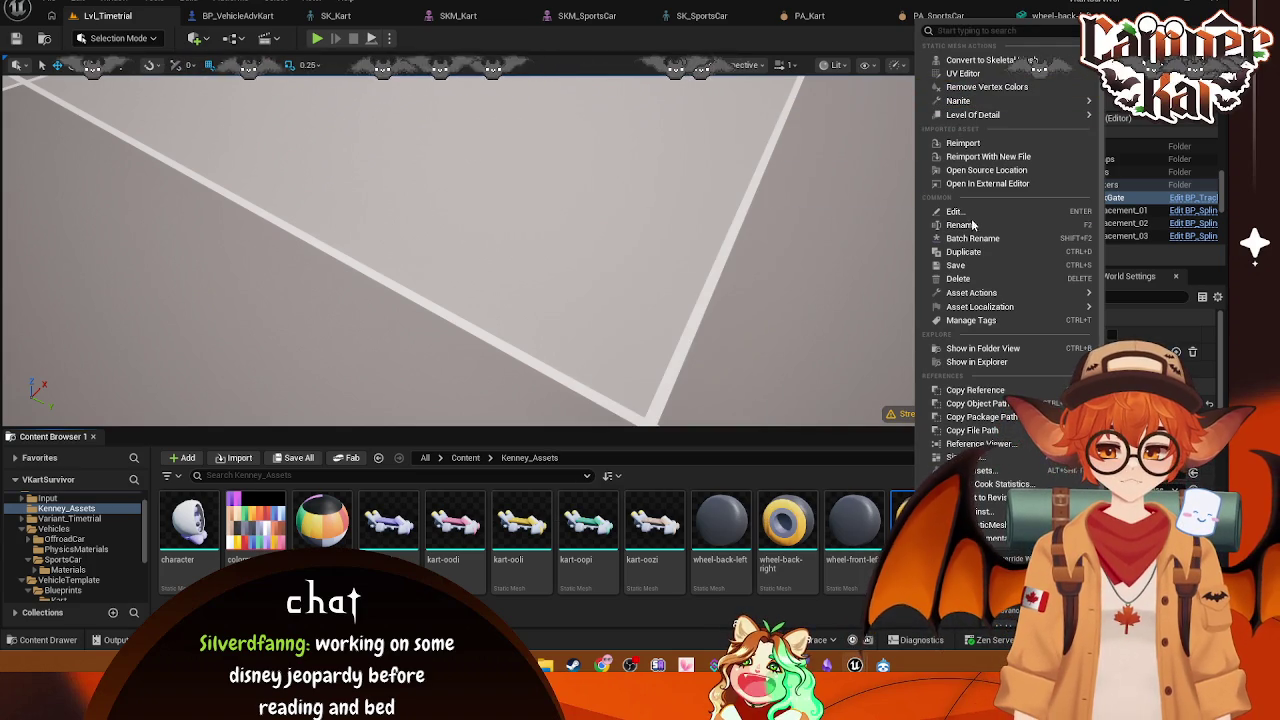
{"action": "left_click", "coordinate": [964, 252]}
{"action": "type", "text": "Wheel"}
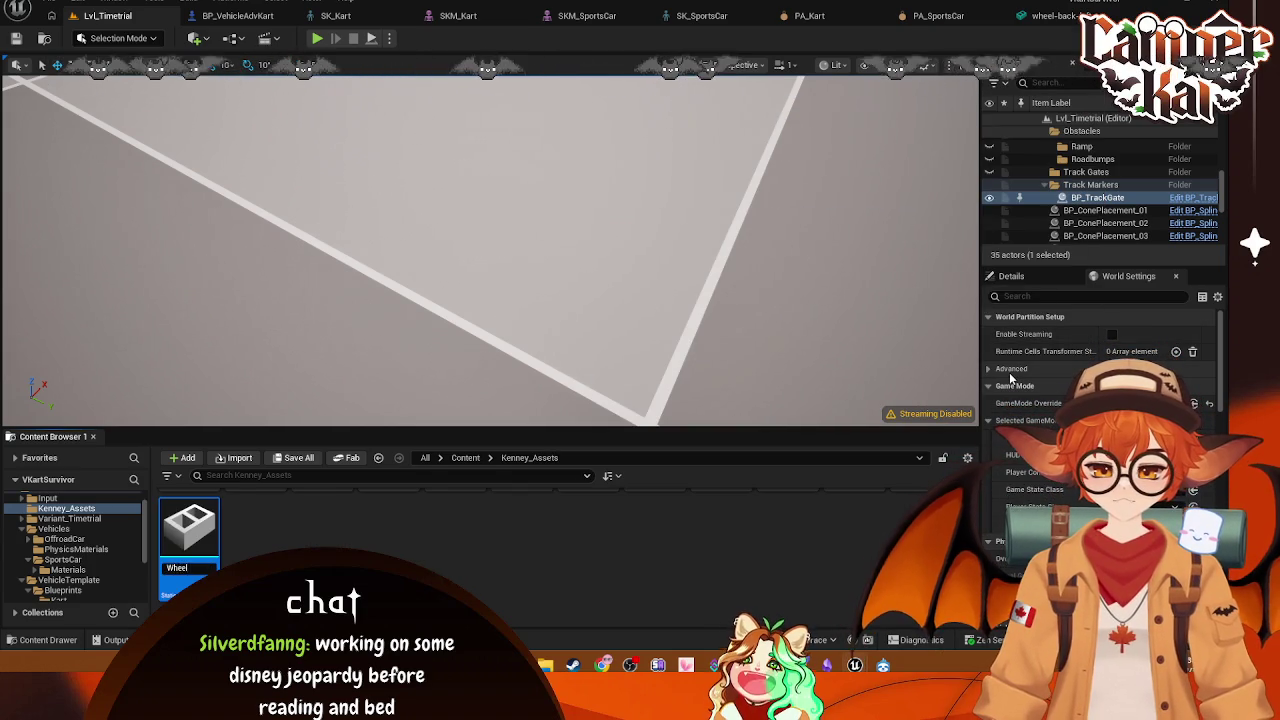
{"action": "key", "text": "Return"}
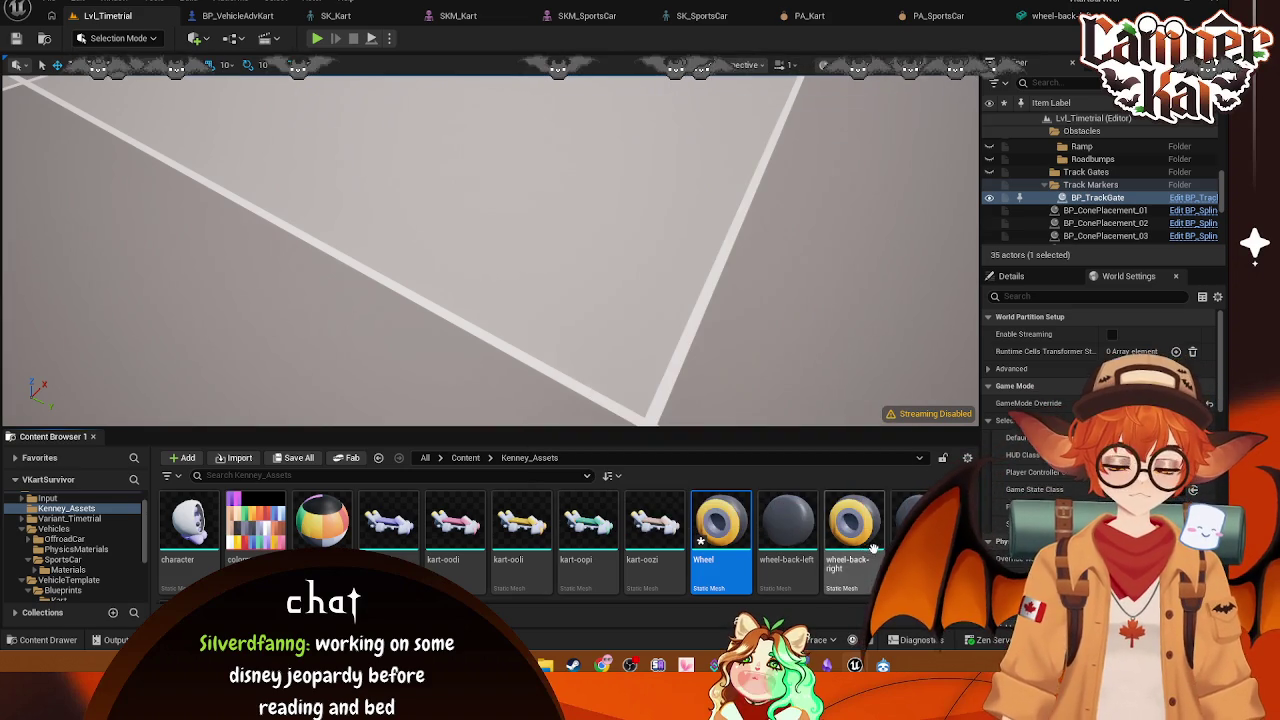
{"action": "double_click", "coordinate": [732, 553]}
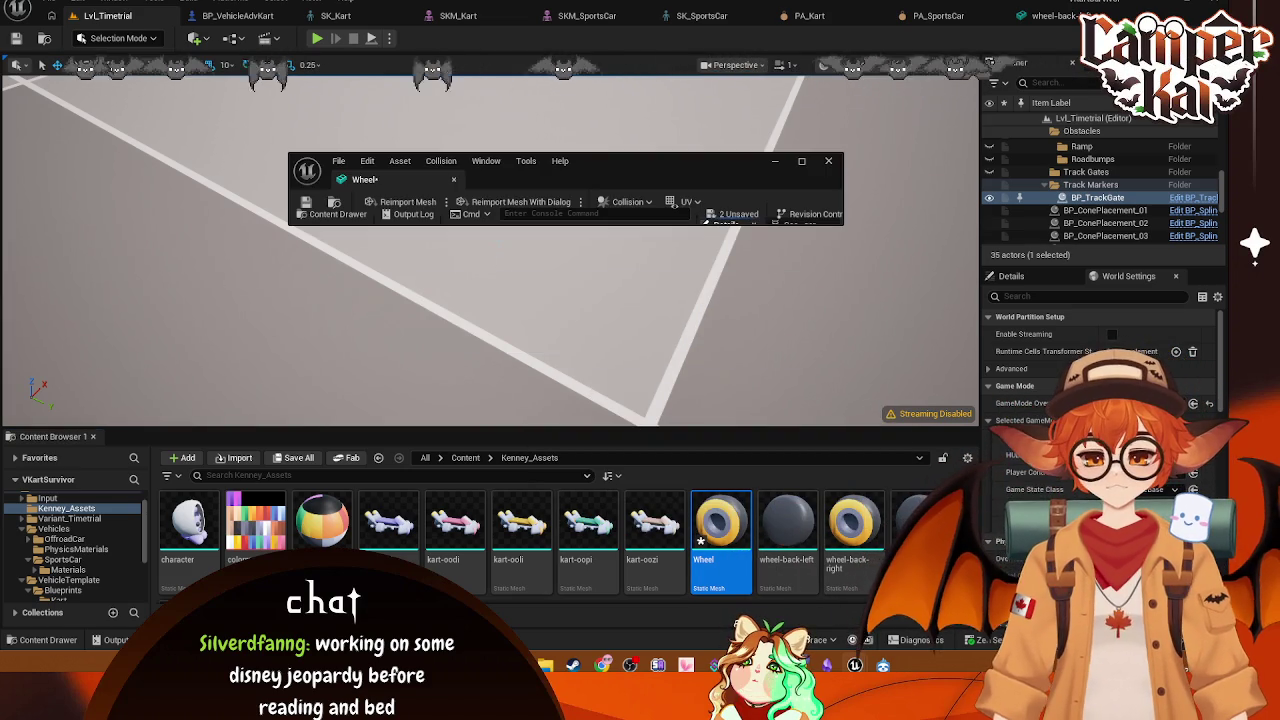
{"action": "left_click", "coordinate": [1050, 15]}
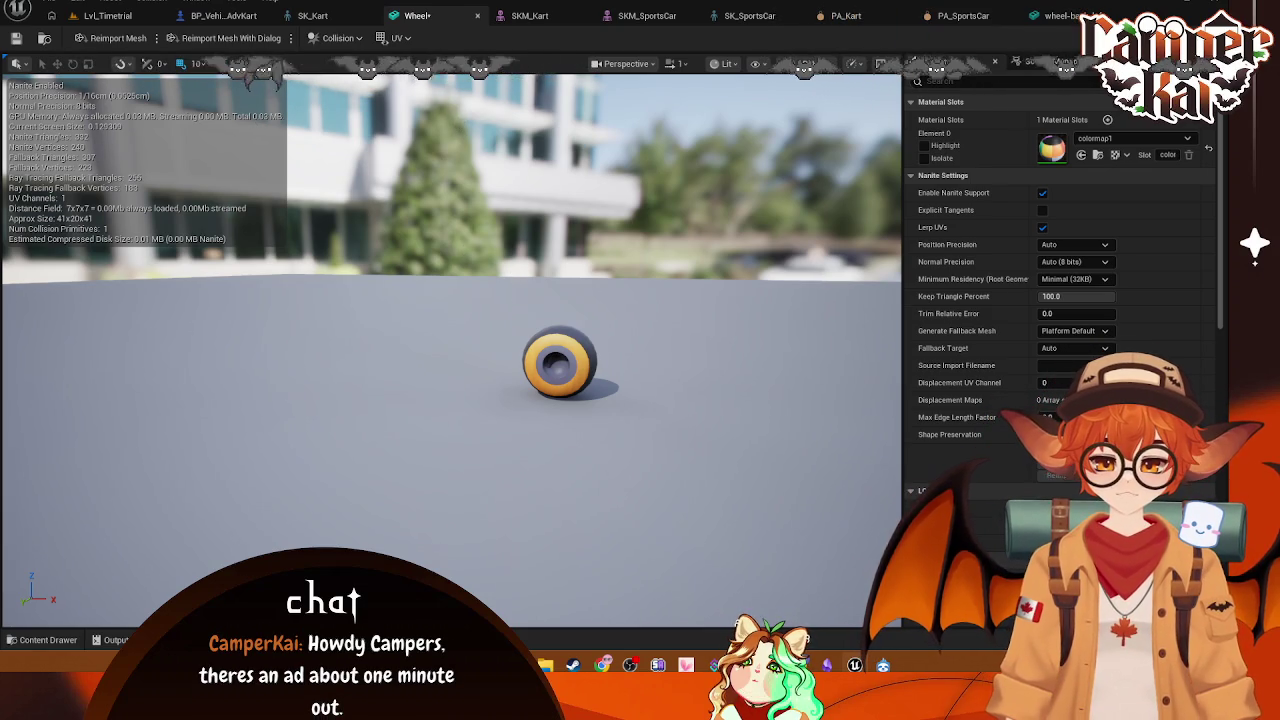
{"action": "mouse_move", "coordinate": [450, 400]}
{"action": "left_mouse_down"}
{"action": "mouse_move", "coordinate": [420, 400]}
{"action": "mouse_move", "coordinate": [510, 400]}
{"action": "left_mouse_up"}
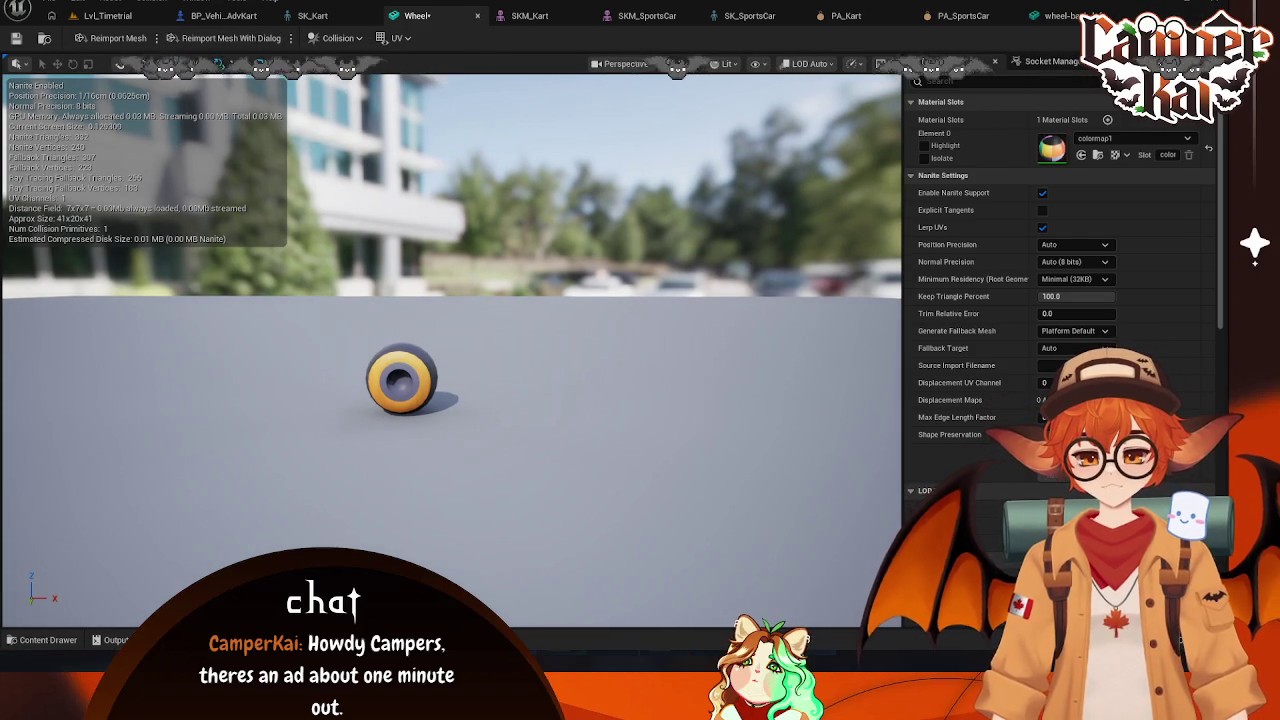
{"action": "key", "text": "super+shift+s"}
{"action": "key", "text": "Escape"}
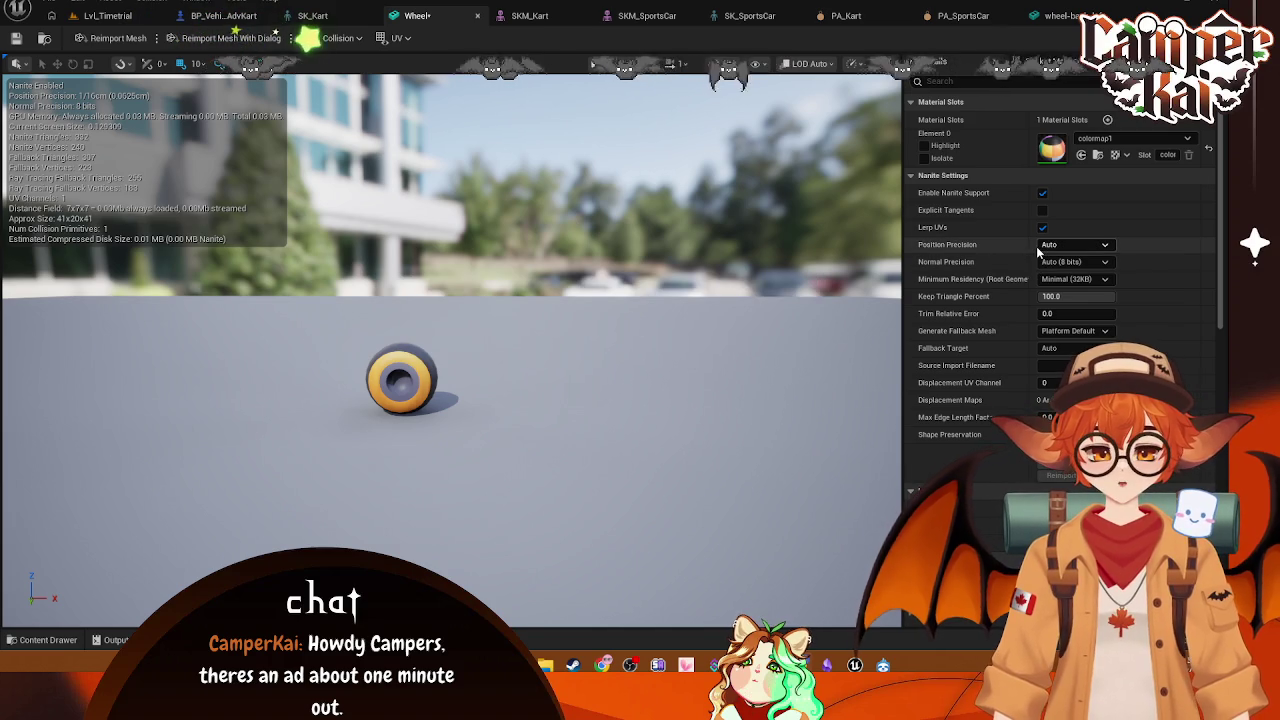
{"action": "left_click", "coordinate": [960, 61]}
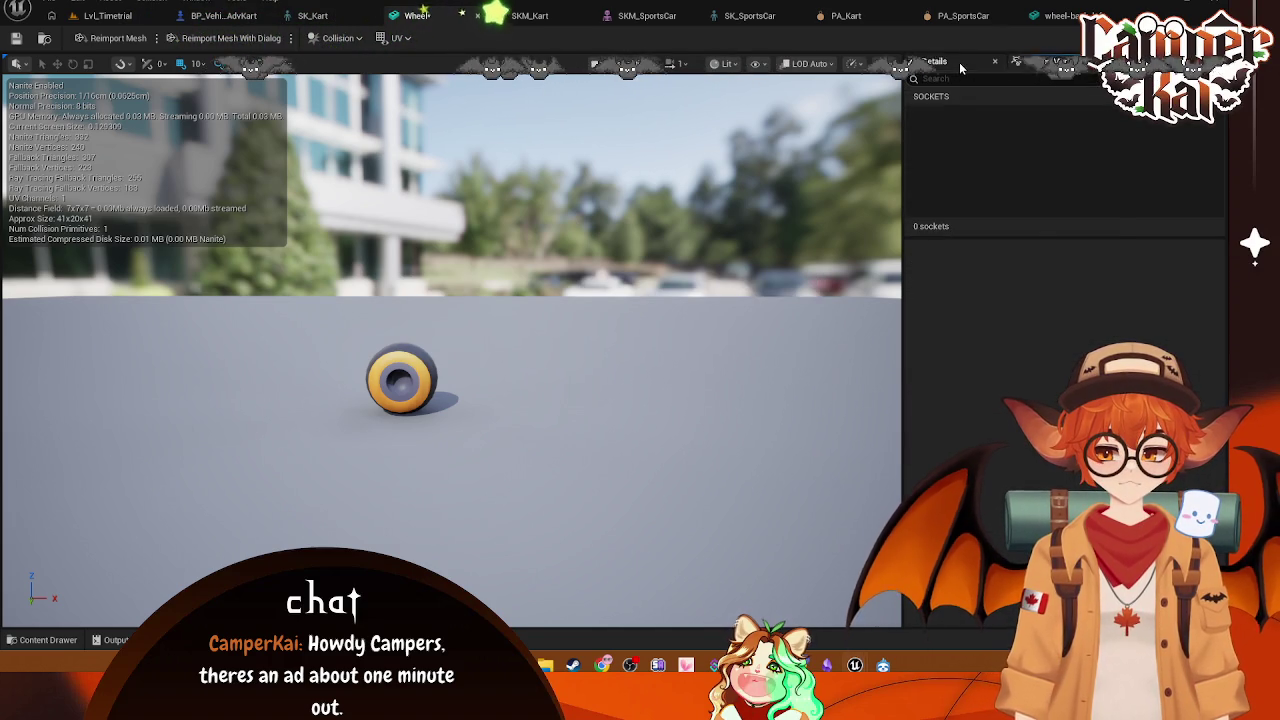
{"action": "left_click", "coordinate": [958, 63]}
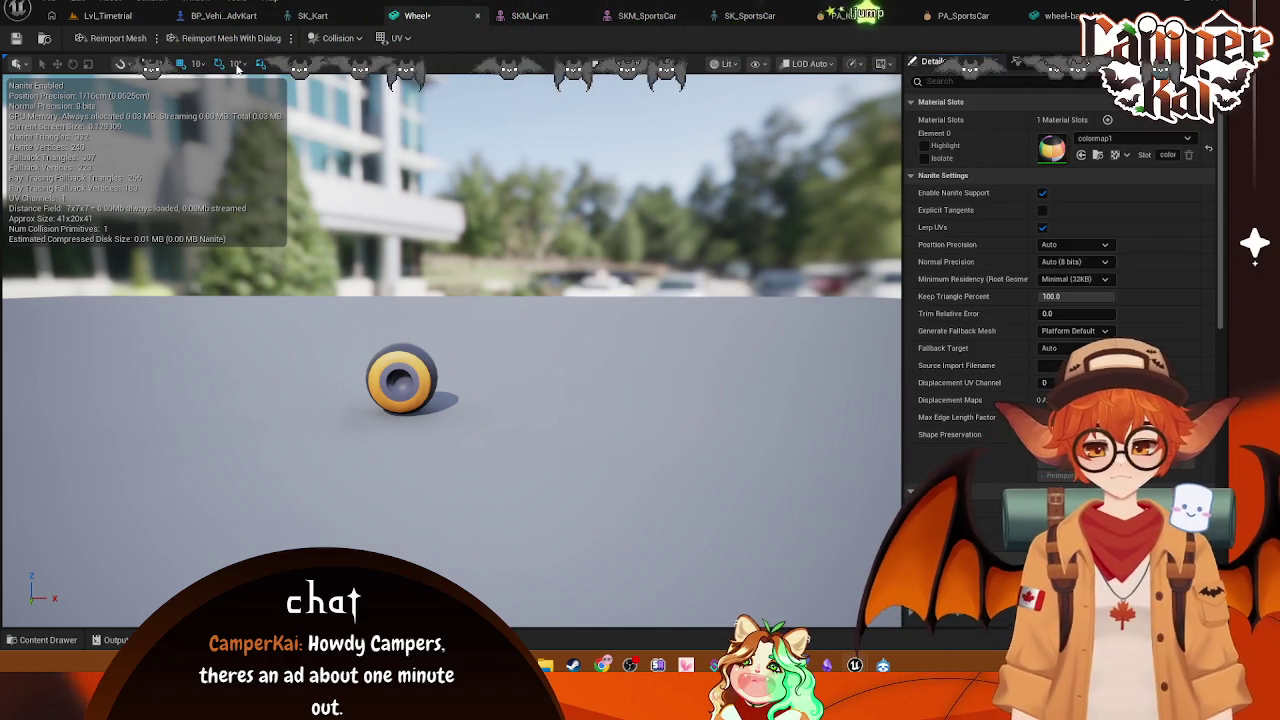
{"action": "left_click", "coordinate": [107, 15]}
{"action": "left_click", "coordinate": [415, 15]}
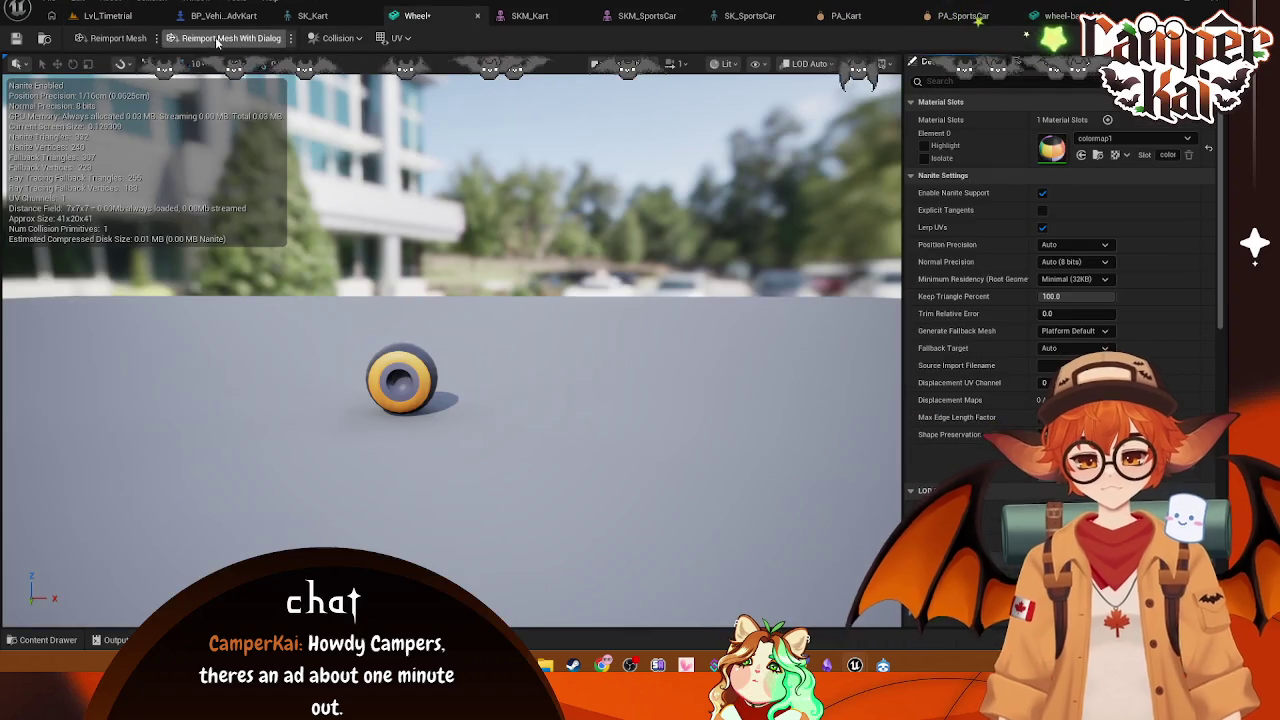
Step: Reimport the Wheel from kart-oobi.fbx with Z rotation offset 0, save it, and reopen Lvl_Timetrial
{"action": "left_click", "coordinate": [259, 38]}
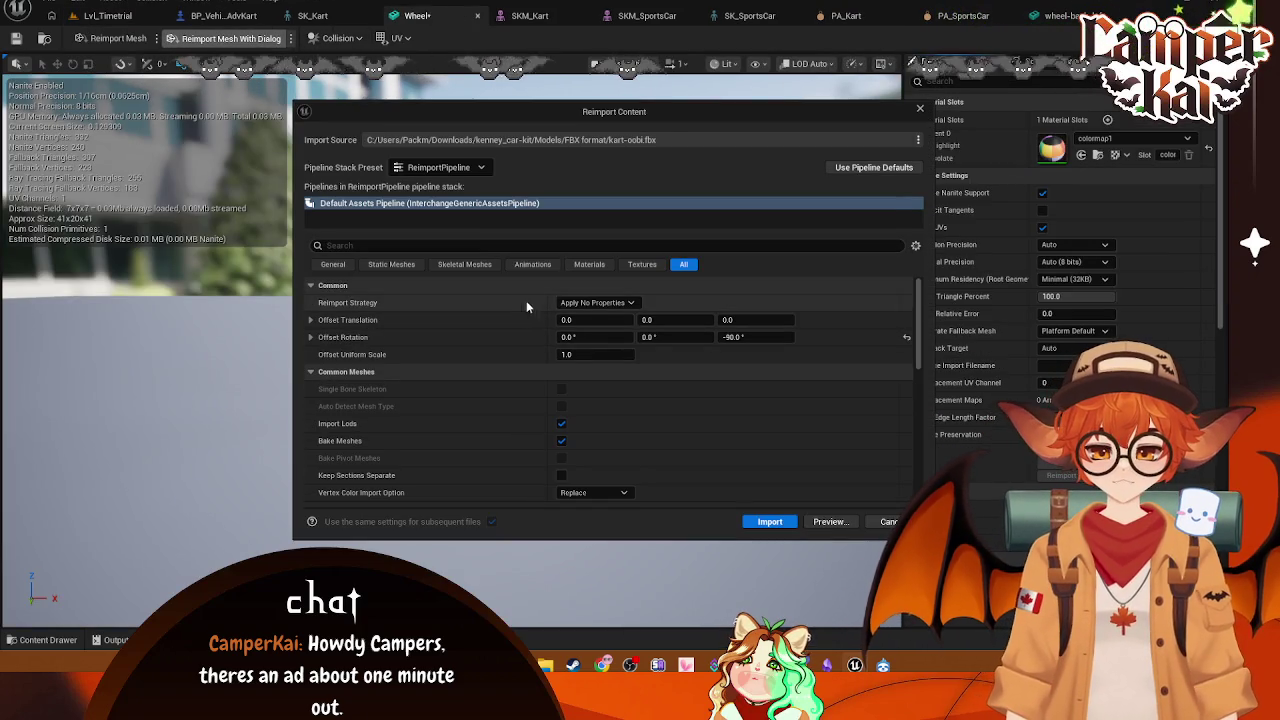
{"action": "left_click", "coordinate": [743, 337]}
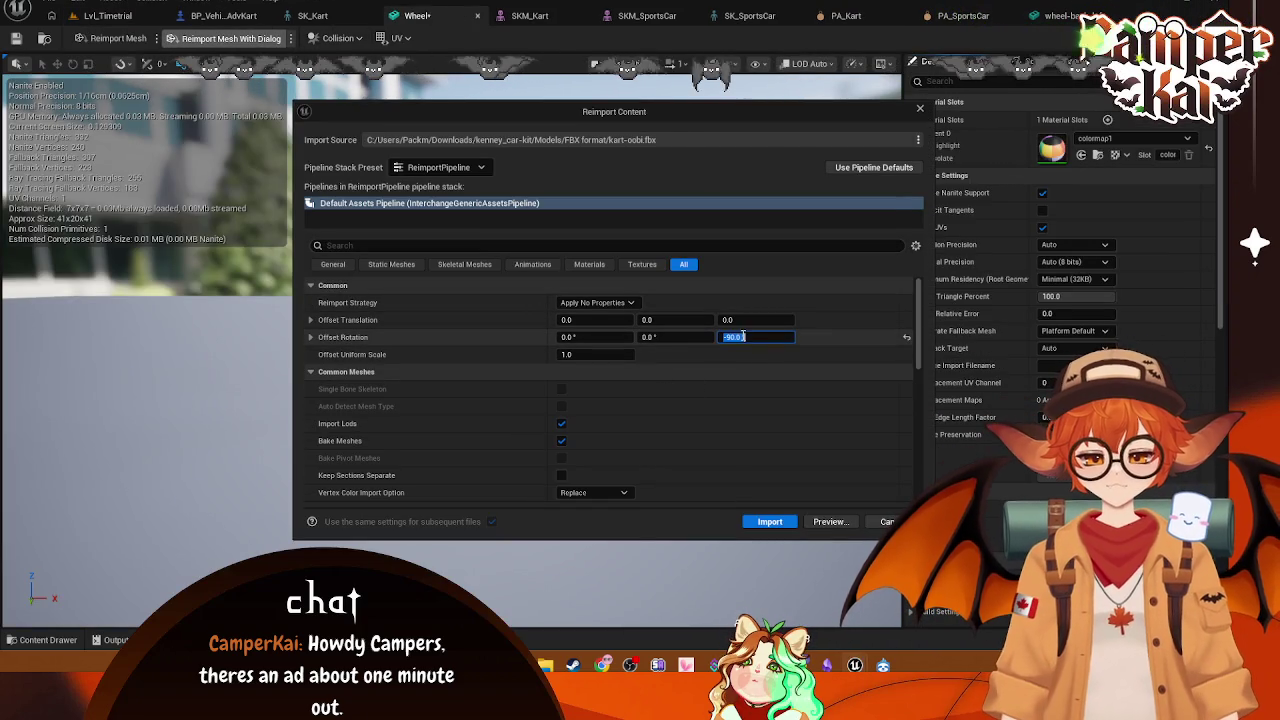
{"action": "left_click", "coordinate": [784, 525]}
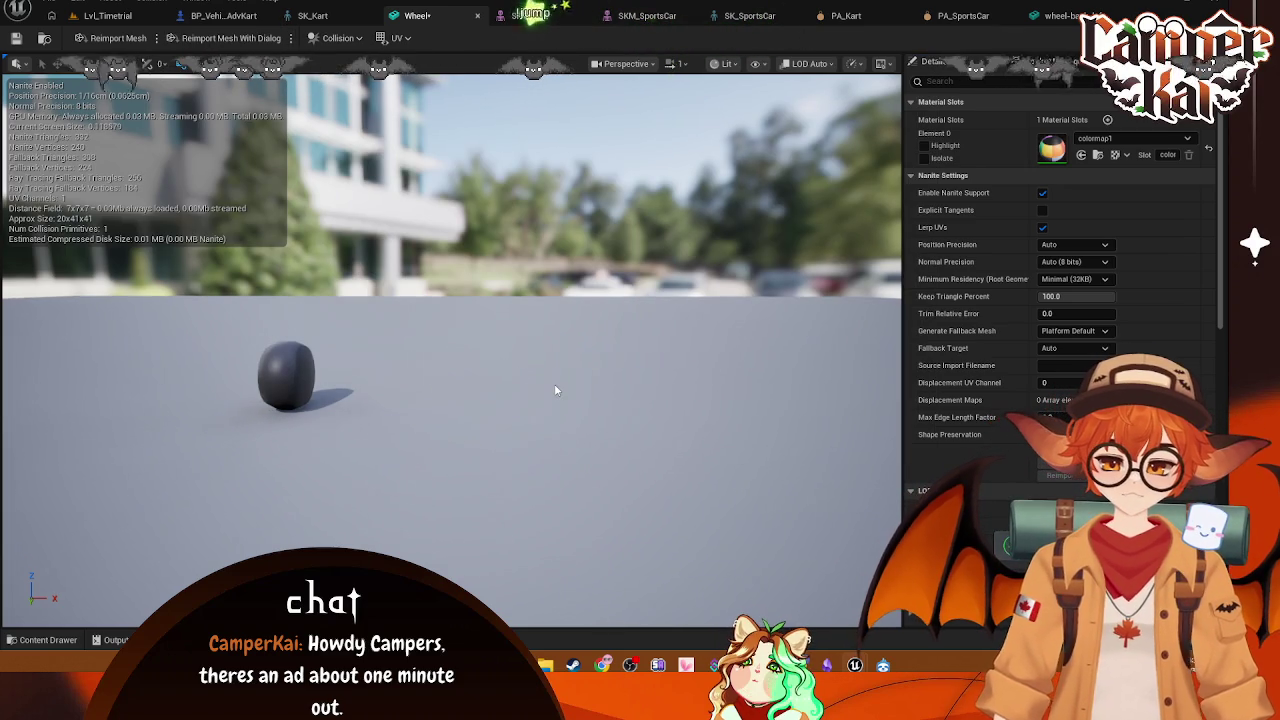
{"action": "key", "text": "ctrl+s"}
{"action": "left_click", "coordinate": [140, 17]}
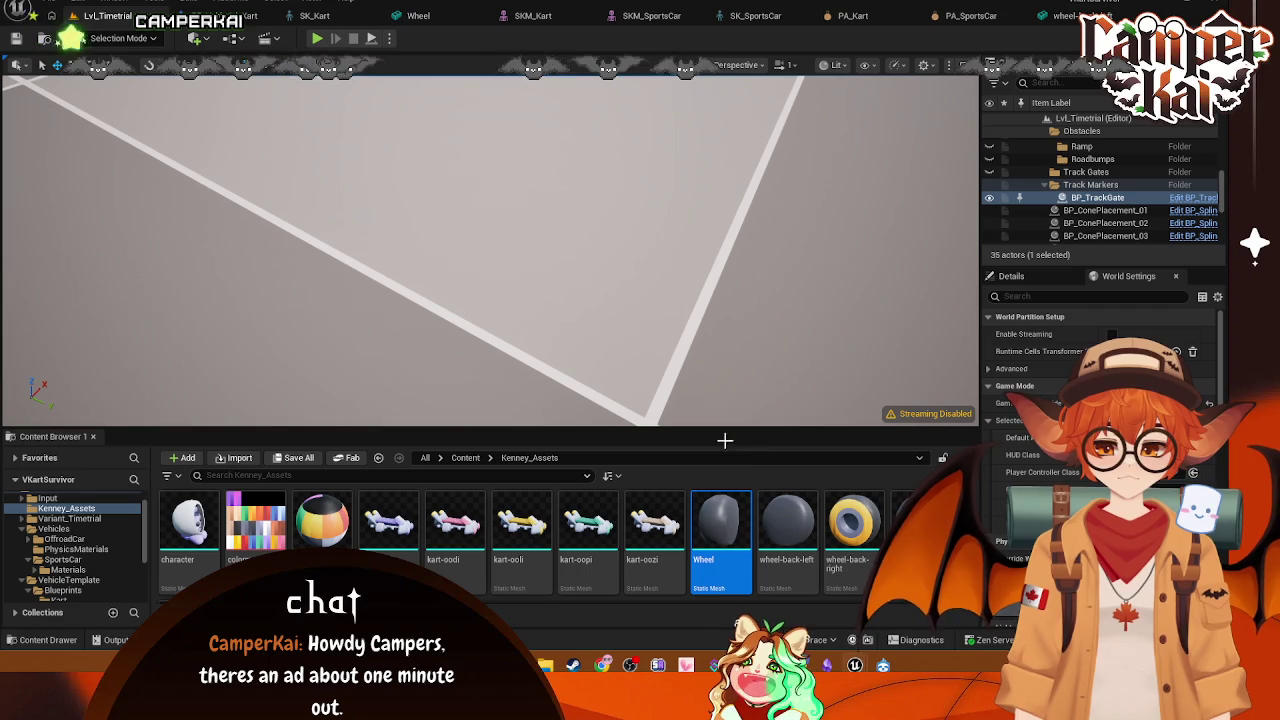
{"action": "scroll", "coordinate": [702, 532], "scroll_direction": "down", "scroll_amount": 1}
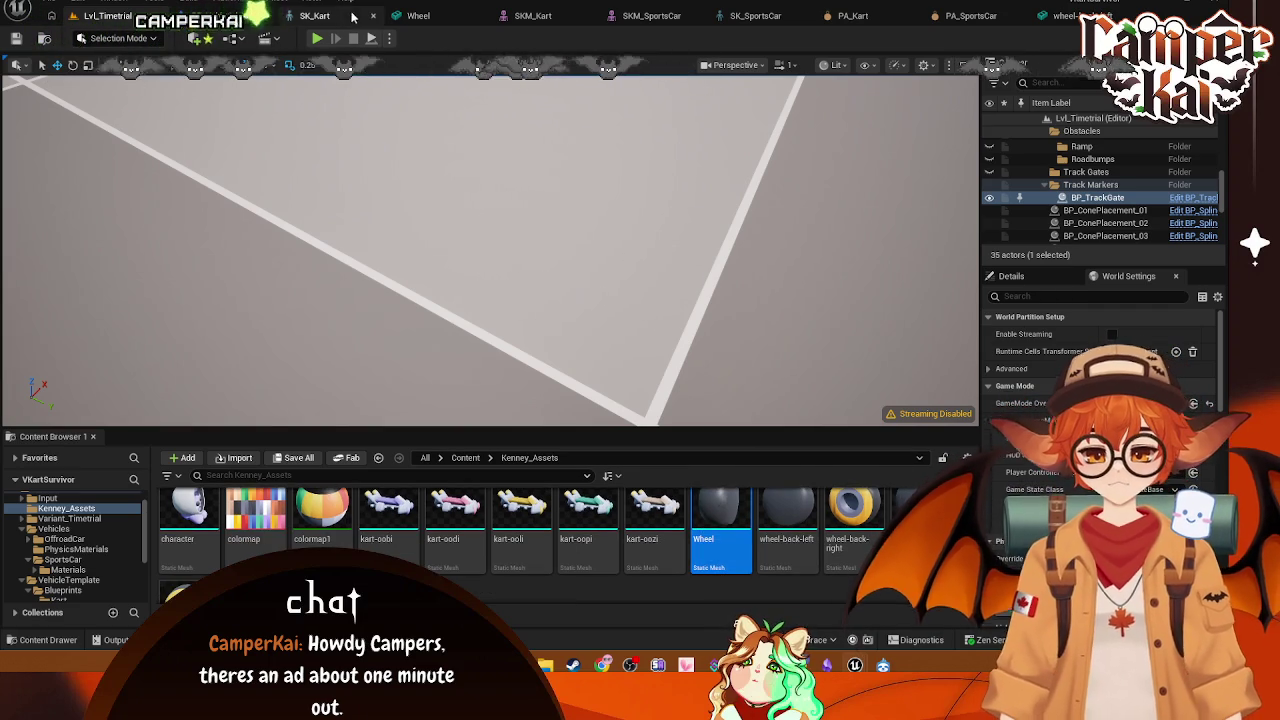
Step: In BP_VehicleAdvKart, delete the rear pair and then the front pair of wheel components
{"action": "left_click", "coordinate": [235, 16]}
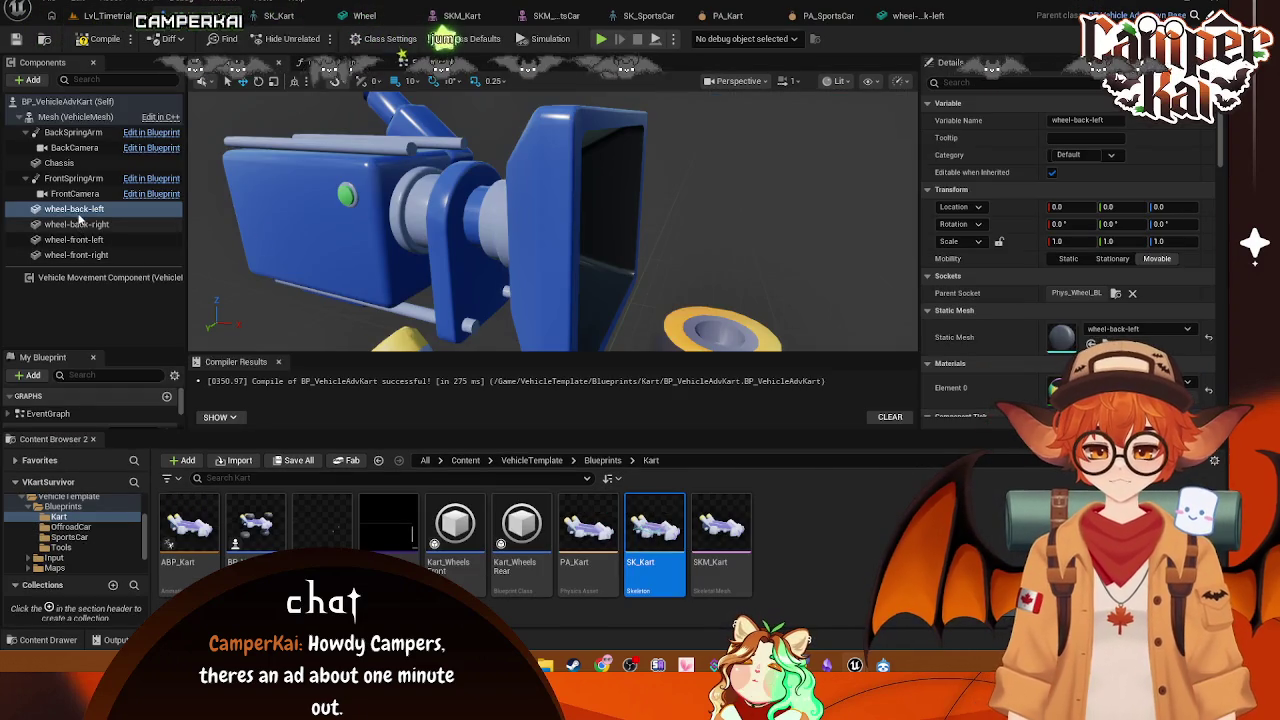
{"action": "left_click", "coordinate": [86, 255], "text": "shift"}
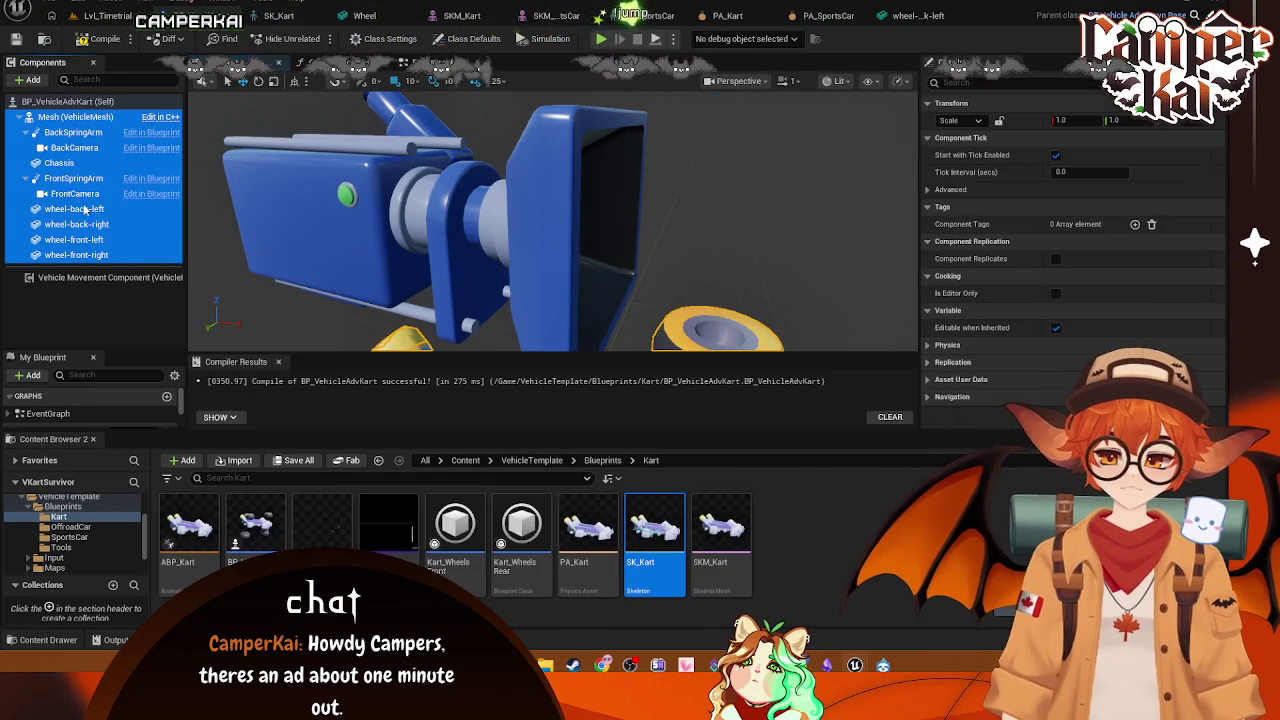
{"action": "left_click", "coordinate": [88, 209]}
{"action": "key", "text": "Delete"}
{"action": "left_click", "coordinate": [88, 209]}
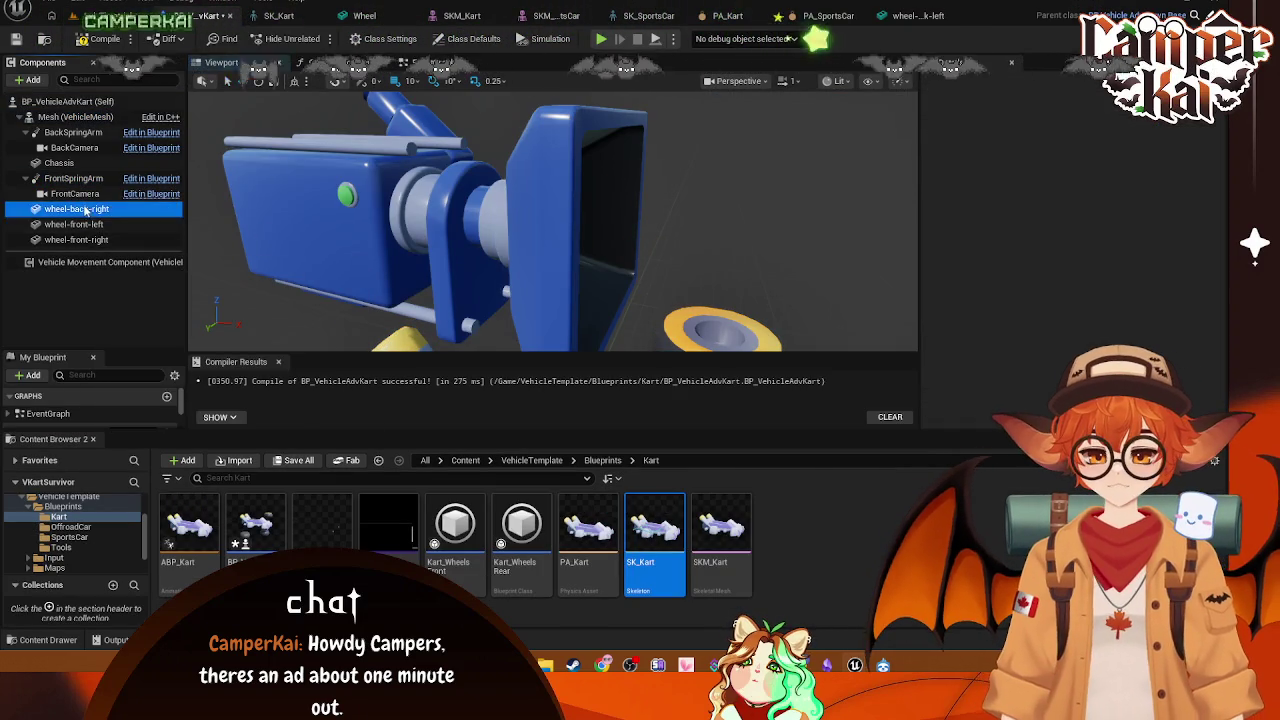
{"action": "key", "text": "Delete"}
{"action": "left_click", "coordinate": [88, 209]}
{"action": "left_click", "coordinate": [88, 224], "text": "shift"}
{"action": "key", "text": "Delete"}
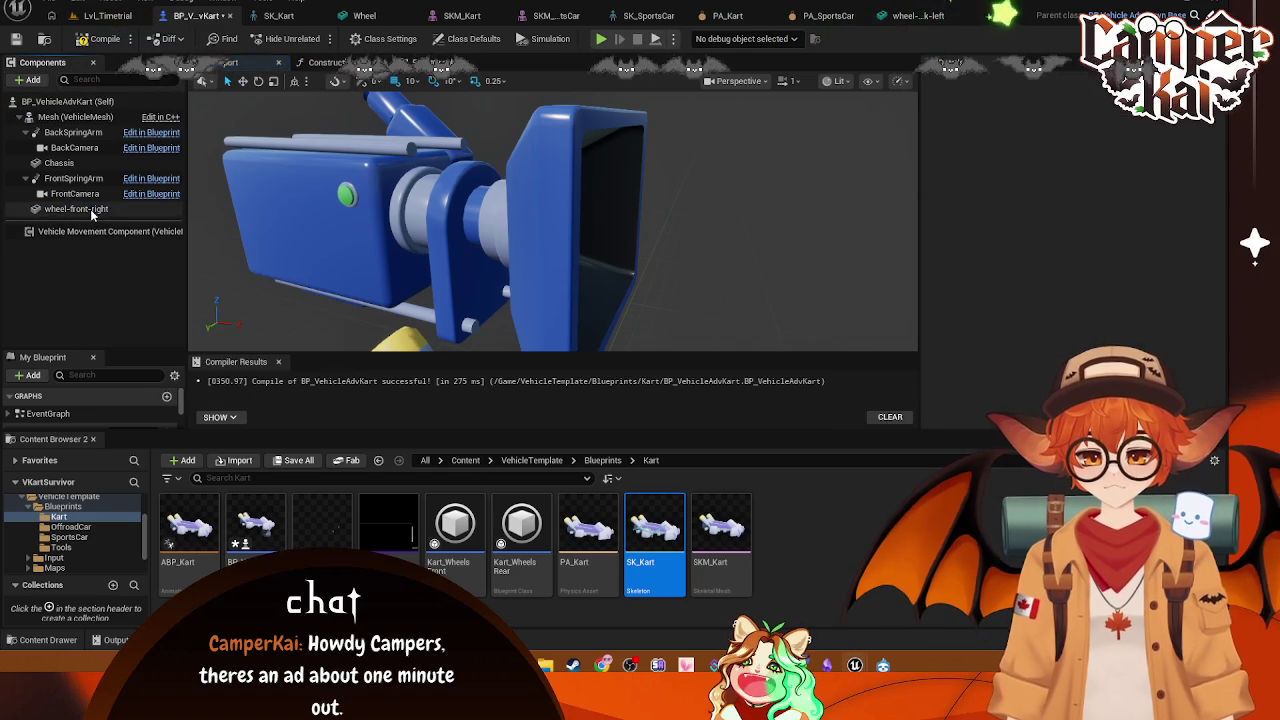
Step: Clear the component selection and drag the Wheel asset from Kenney_Assets onto the Kart folder
{"action": "left_click", "coordinate": [155, 222]}
{"action": "left_click", "coordinate": [110, 290]}
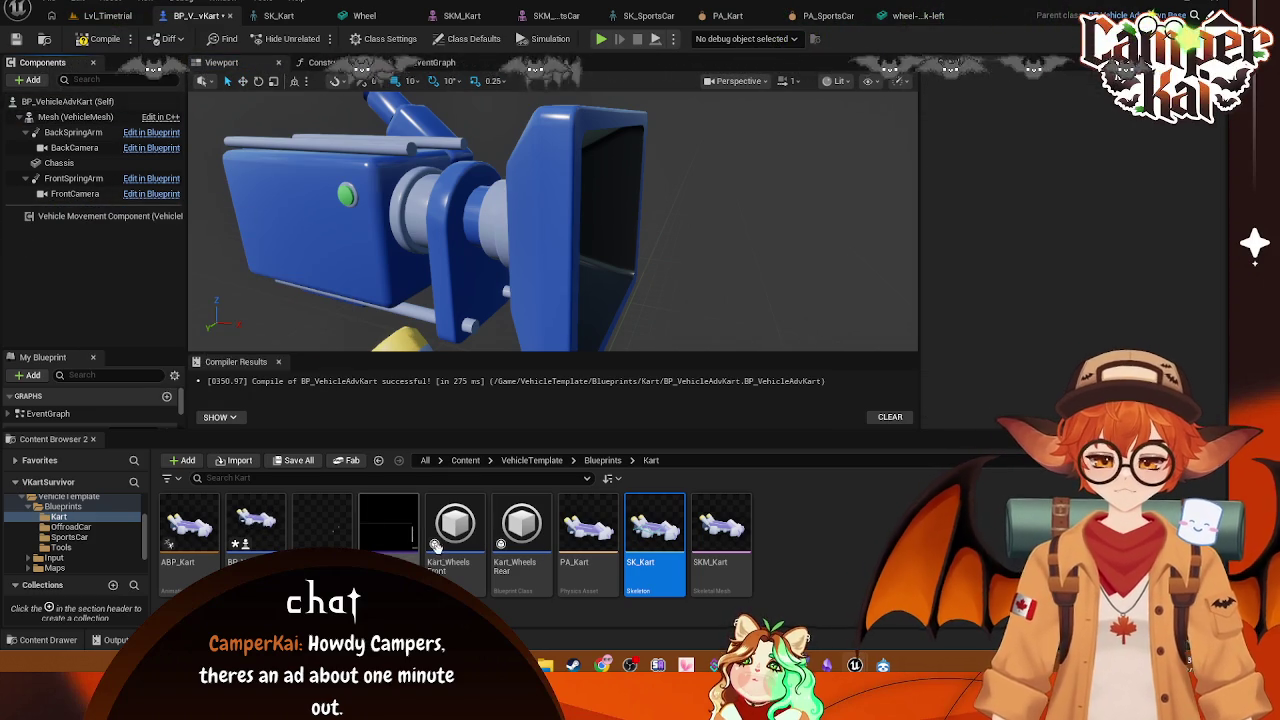
{"action": "scroll", "coordinate": [84, 522], "scroll_direction": "up", "scroll_amount": 2}
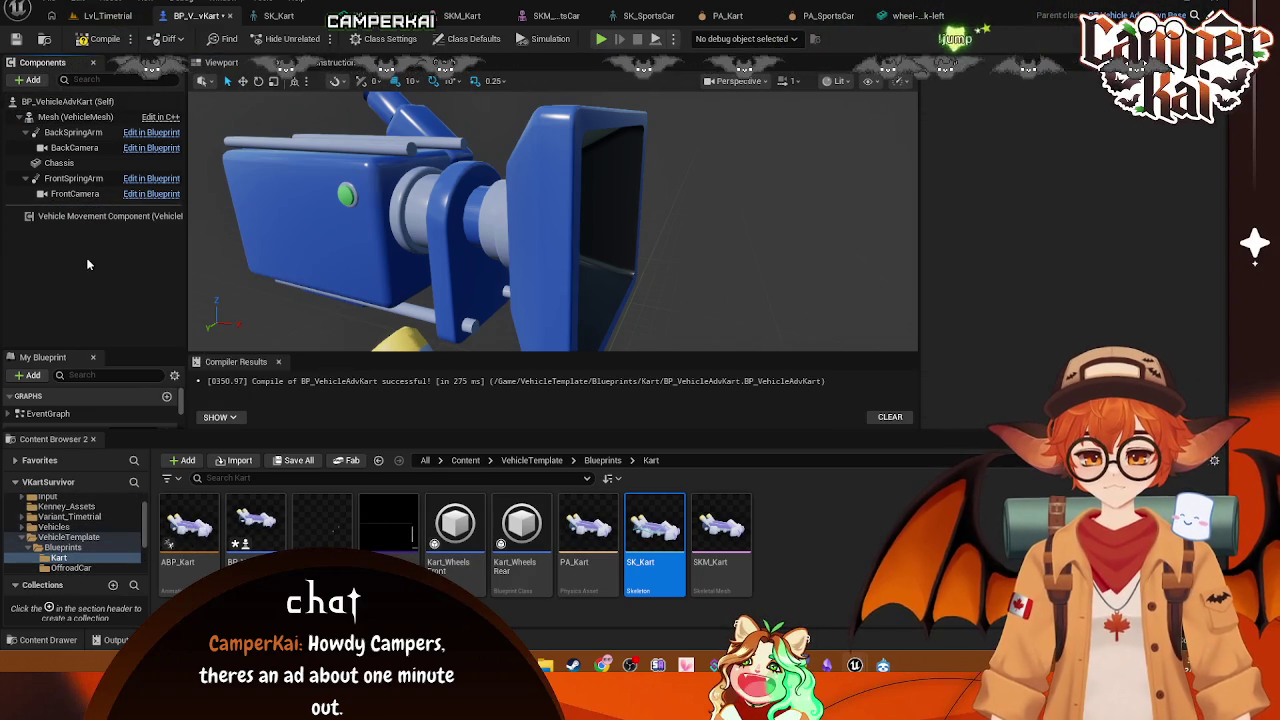
{"action": "left_click", "coordinate": [62, 506]}
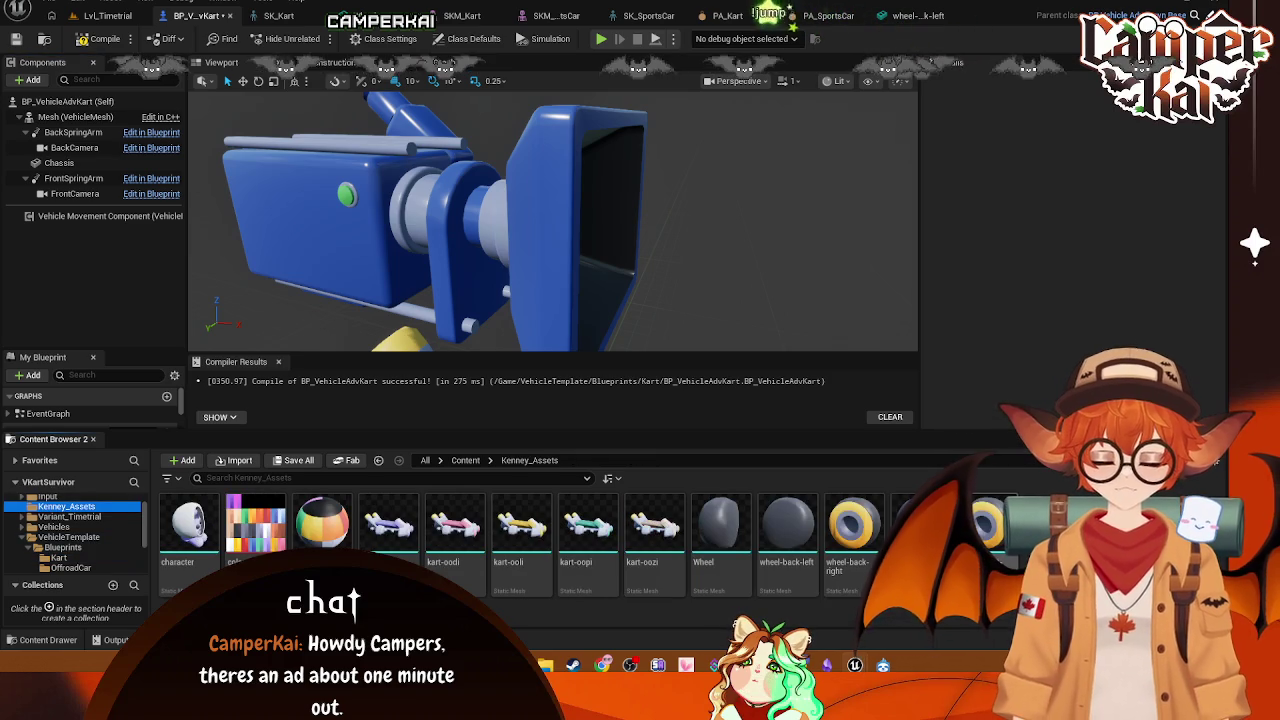
{"action": "mouse_move", "coordinate": [745, 545]}
{"action": "left_mouse_down"}
{"action": "mouse_move", "coordinate": [90, 508]}
{"action": "mouse_move", "coordinate": [90, 545]}
{"action": "mouse_move", "coordinate": [73, 566]}
{"action": "left_mouse_up"}
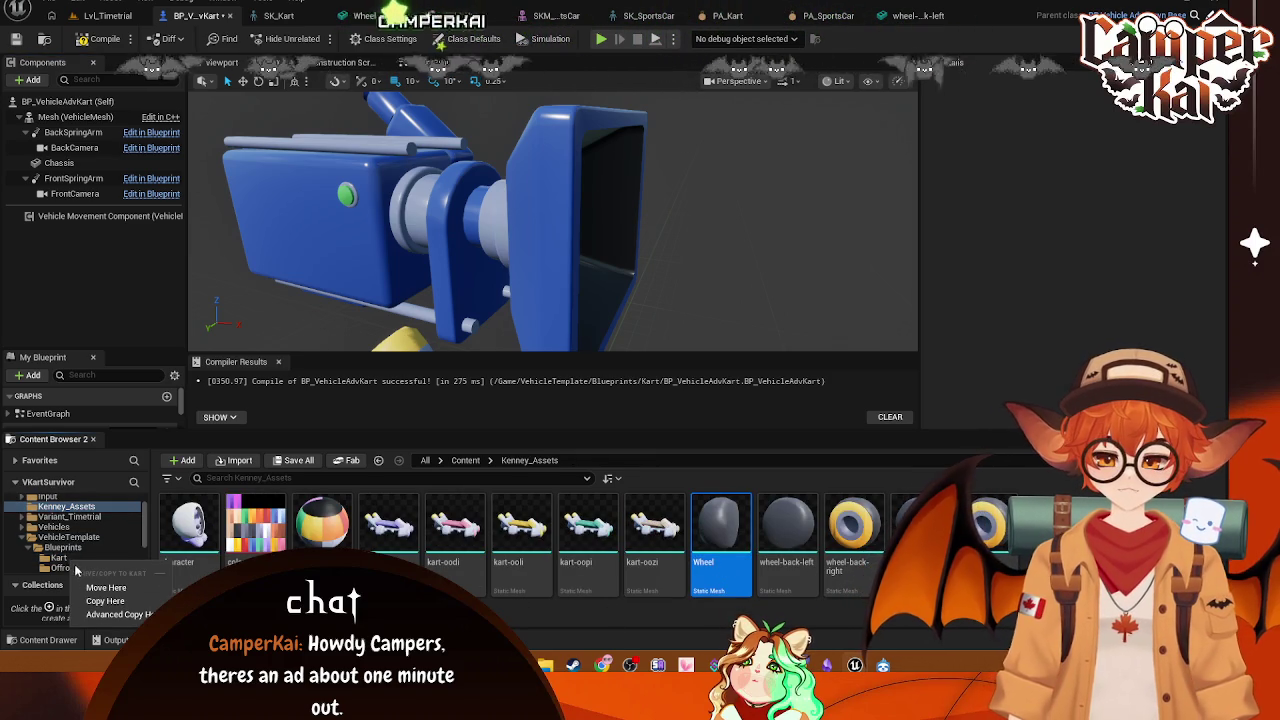
Step: Move the Wheel asset into the Kart folder and add it under Mesh (VehicleMesh)
{"action": "left_click", "coordinate": [106, 588]}
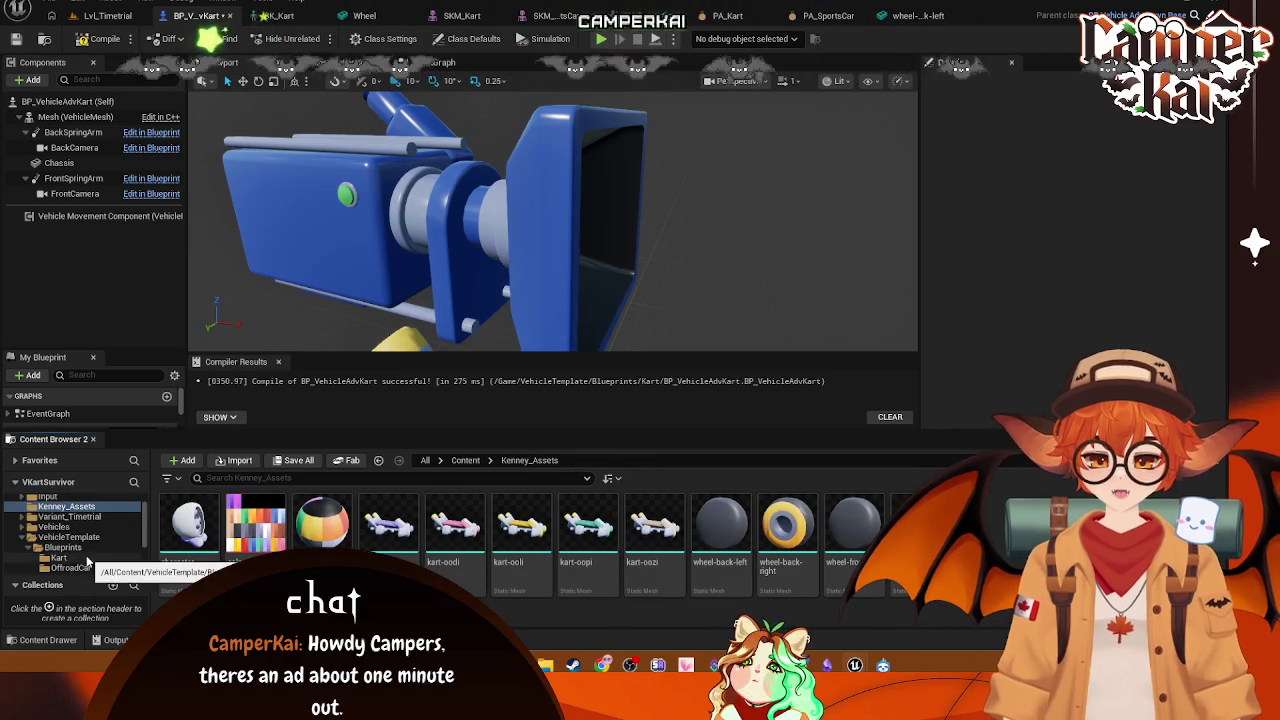
{"action": "left_click", "coordinate": [80, 558]}
{"action": "mouse_move", "coordinate": [779, 537]}
{"action": "left_mouse_down"}
{"action": "mouse_move", "coordinate": [500, 410]}
{"action": "mouse_move", "coordinate": [115, 160]}
{"action": "mouse_move", "coordinate": [115, 108]}
{"action": "mouse_move", "coordinate": [105, 116]}
{"action": "left_mouse_up"}
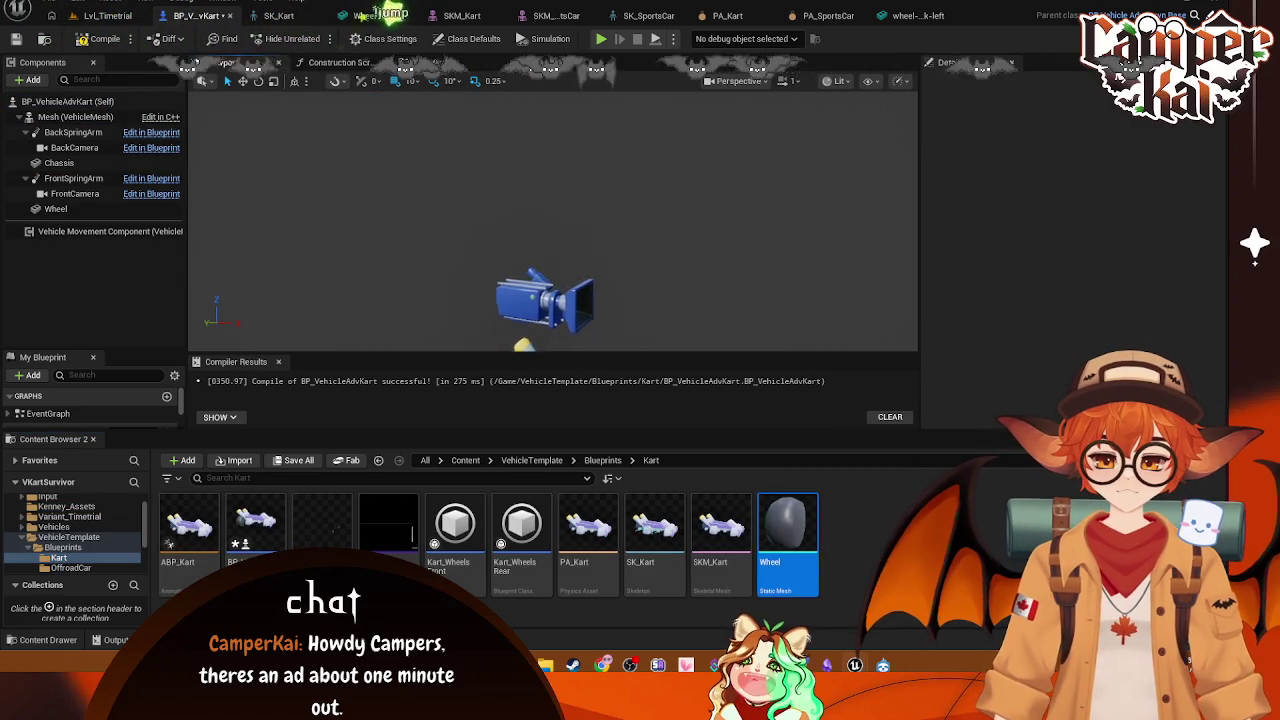
Step: Attach the new Wheel component to the Phys_Wheel_FL socket and reopen the Wheel mesh
{"action": "left_click", "coordinate": [86, 208]}
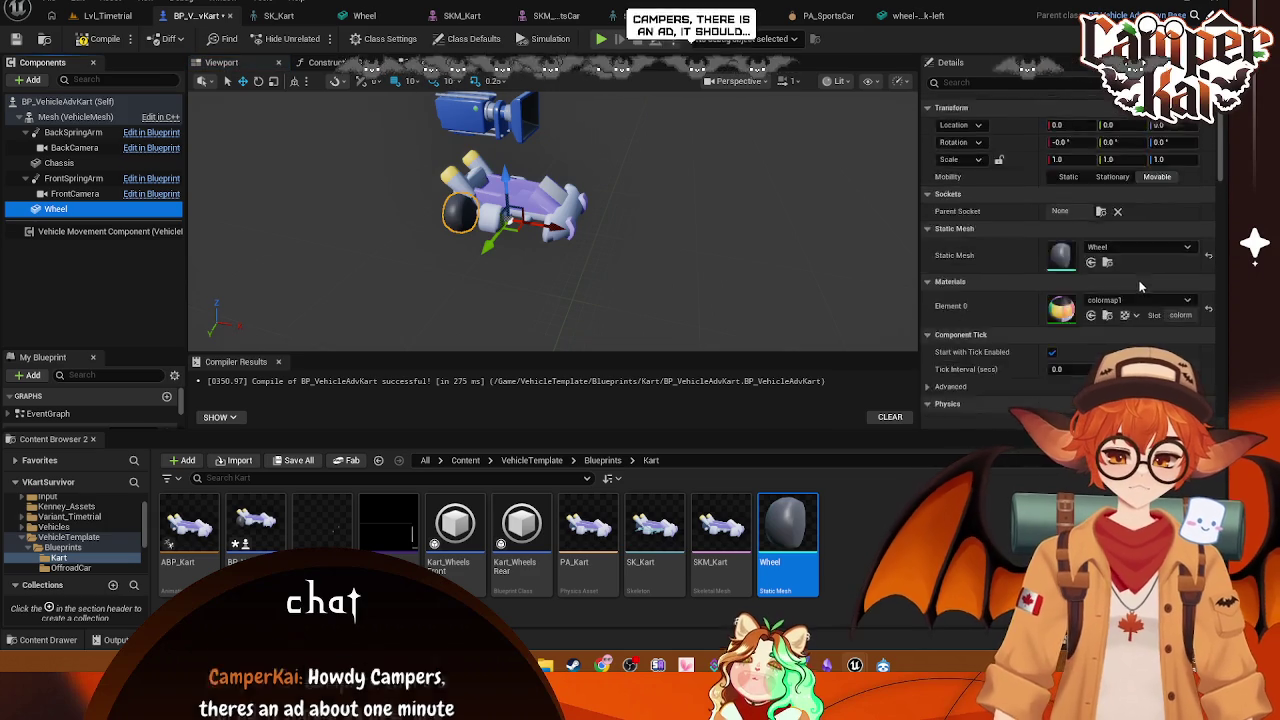
{"action": "left_click", "coordinate": [1088, 255]}
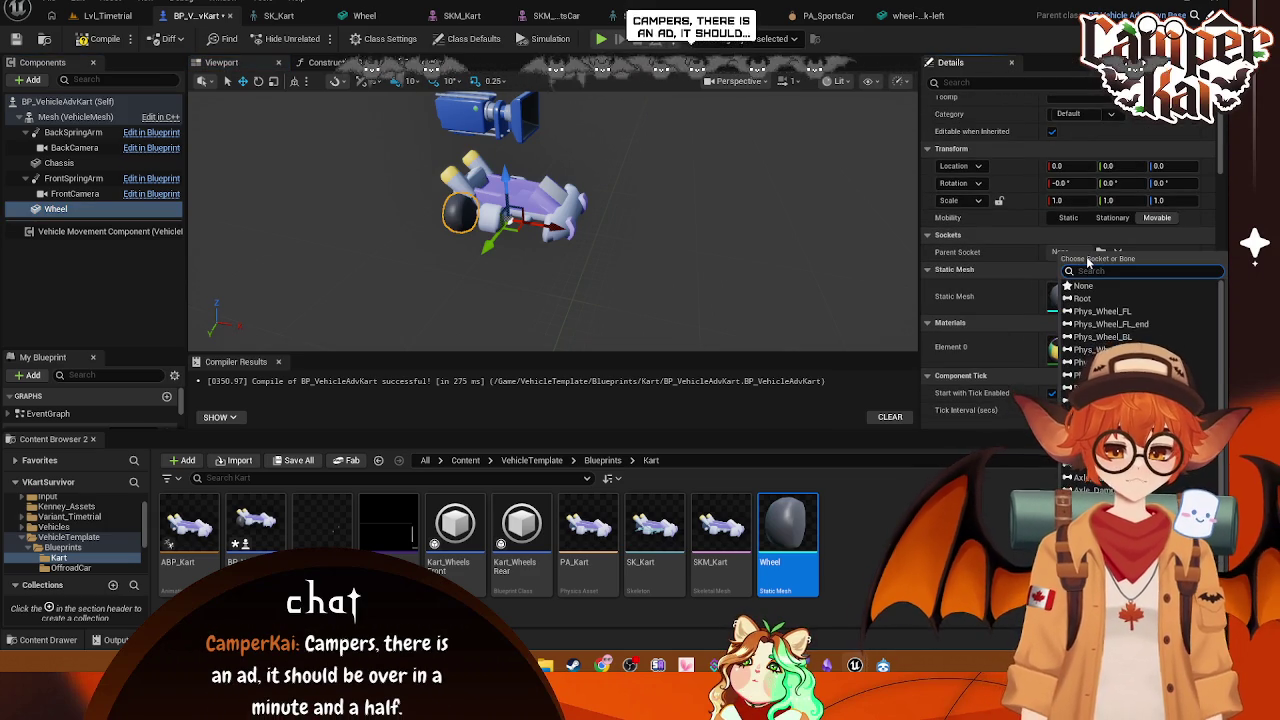
{"action": "left_click", "coordinate": [1100, 311]}
{"action": "left_click", "coordinate": [364, 15]}
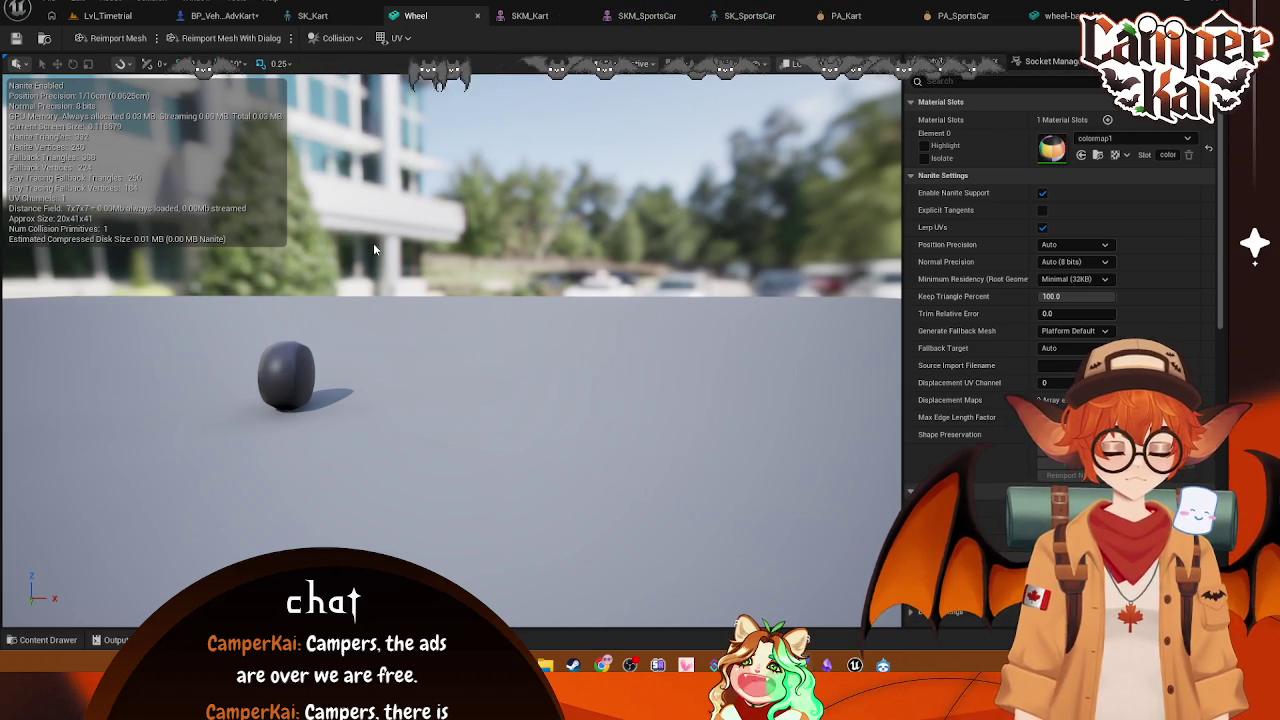
Step: Return to Lvl_Timetrial and orbit the view onto the checkered track lined with orange cones
{"action": "left_click", "coordinate": [105, 15]}
{"action": "left_click", "coordinate": [118, 38]}
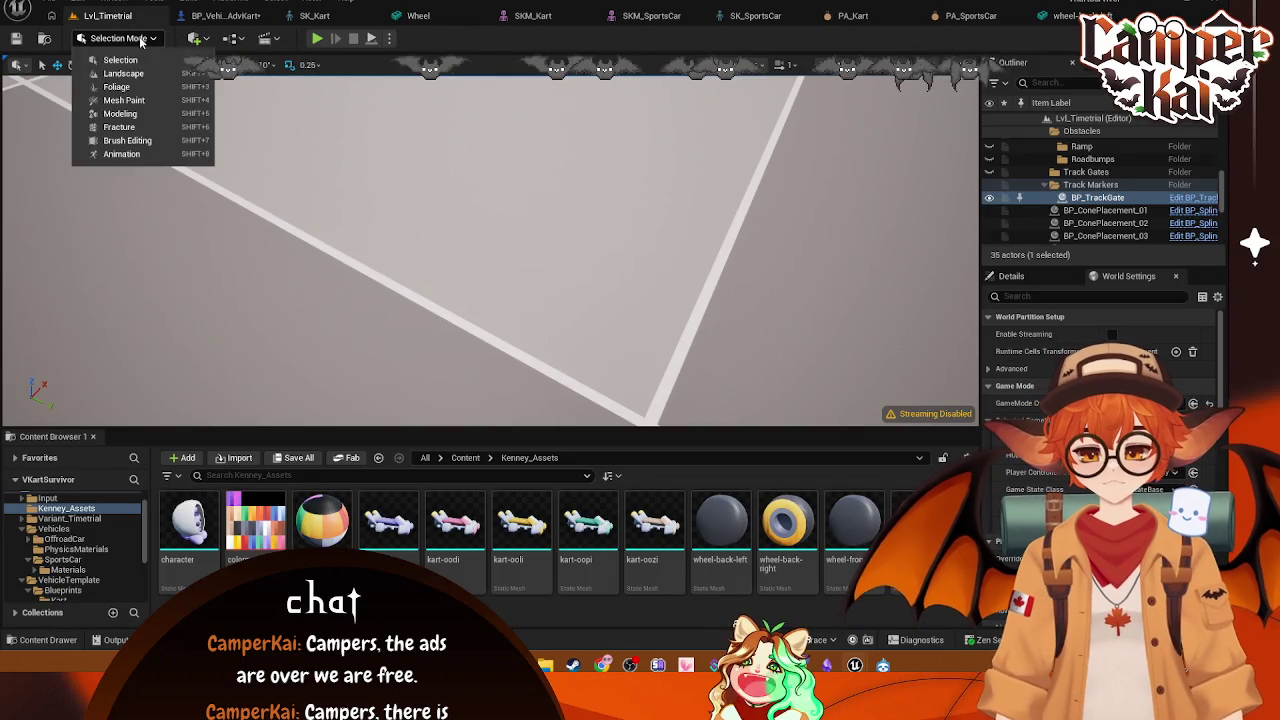
{"action": "left_click", "coordinate": [105, 58]}
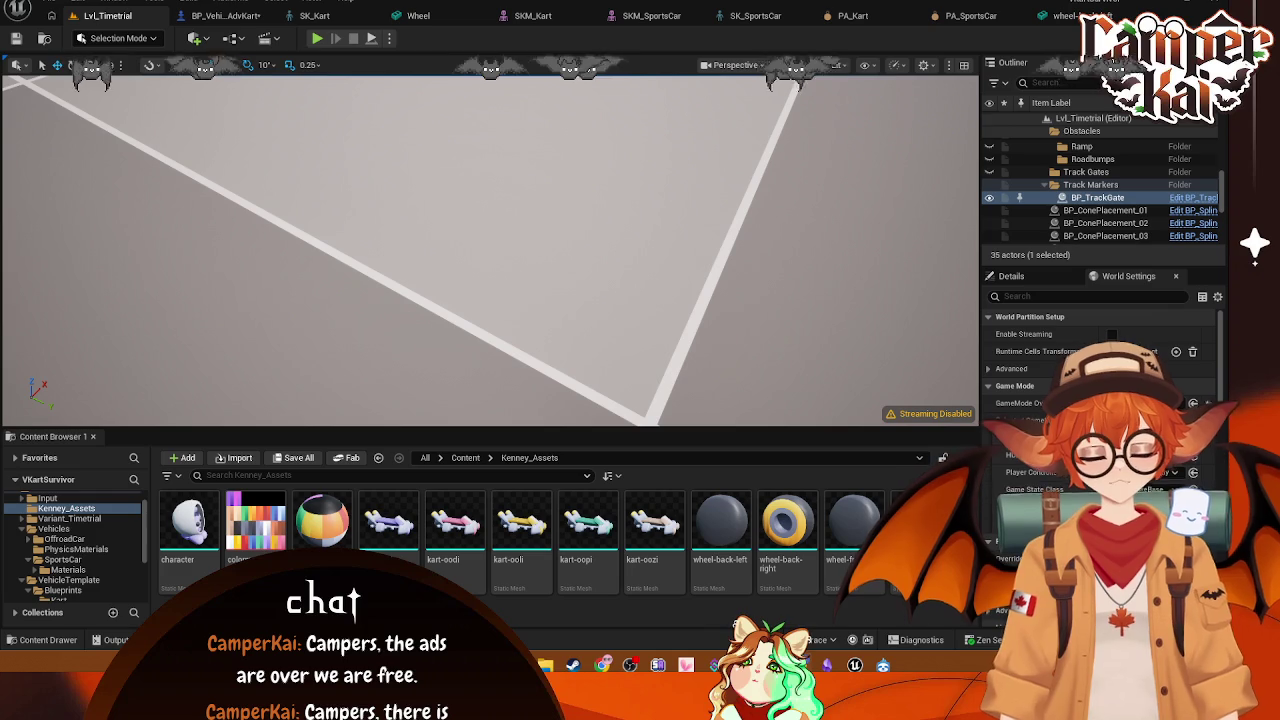
{"action": "left_click_drag", "start_coordinate": [490, 284], "coordinate": [484, 236]}
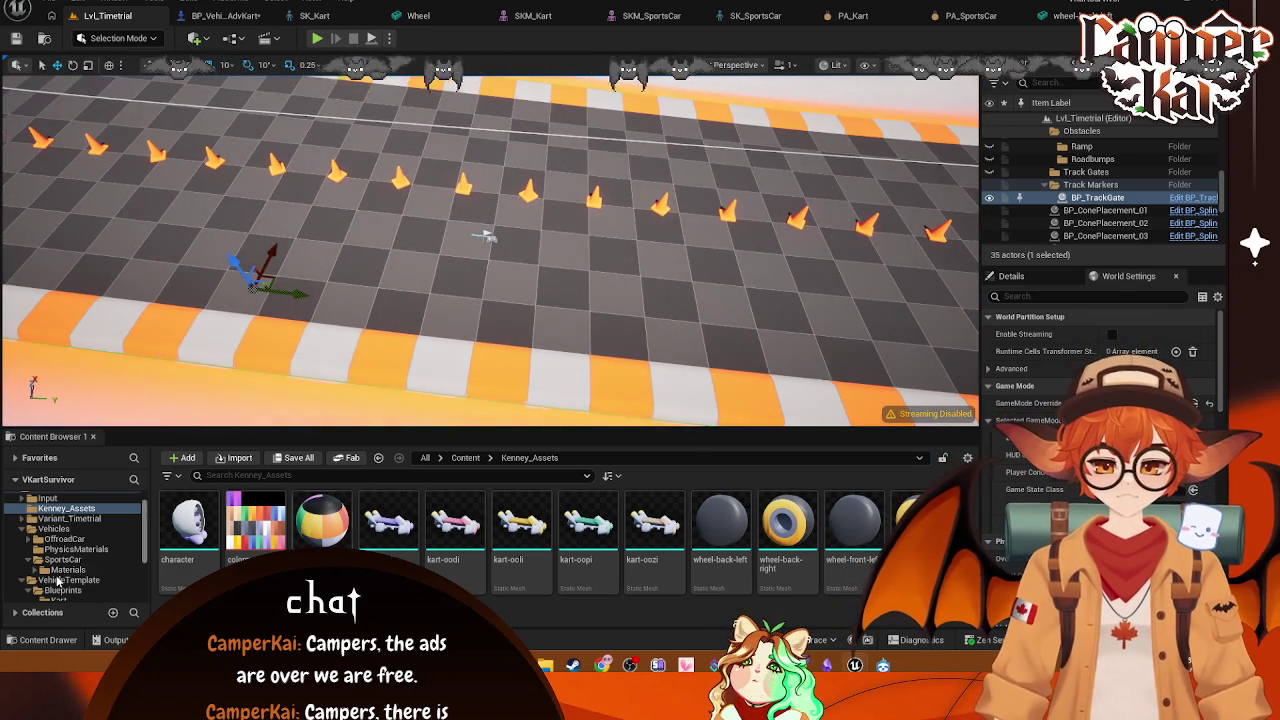
{"action": "scroll", "coordinate": [60, 586], "scroll_direction": "down", "scroll_amount": 3}
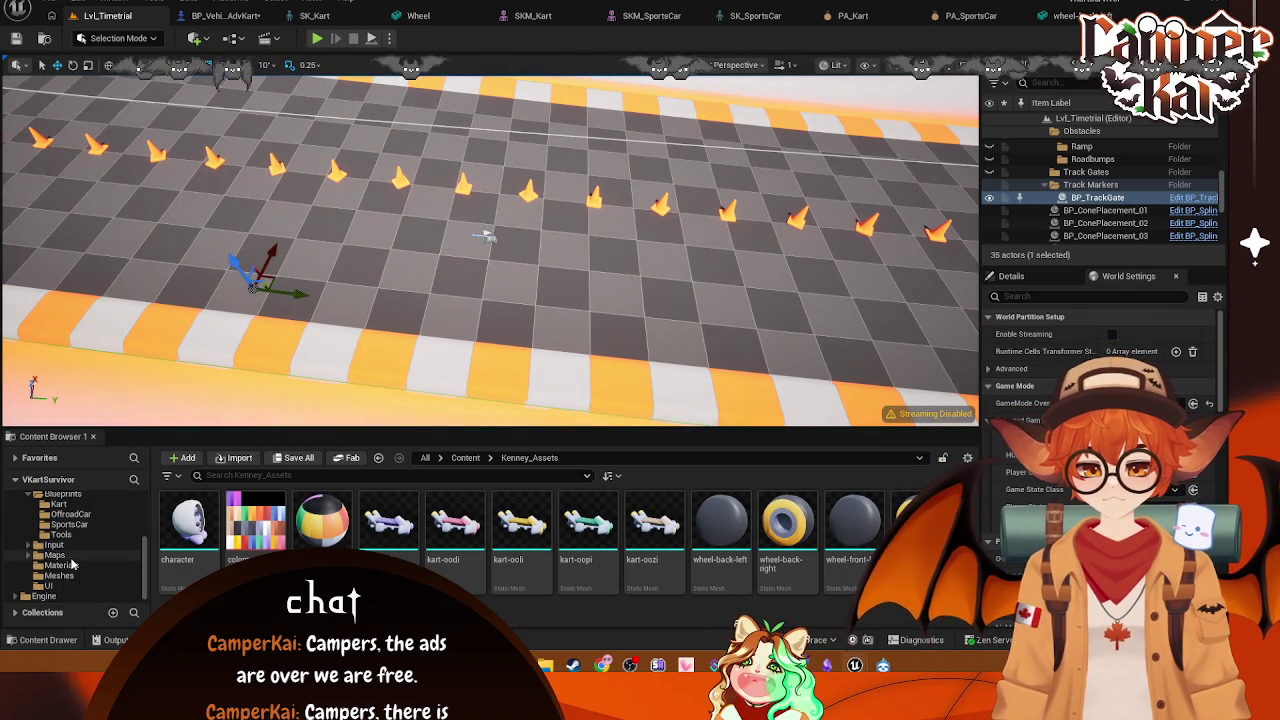
{"action": "scroll", "coordinate": [72, 566], "scroll_direction": "up", "scroll_amount": 2}
{"action": "left_click", "coordinate": [58, 544]}
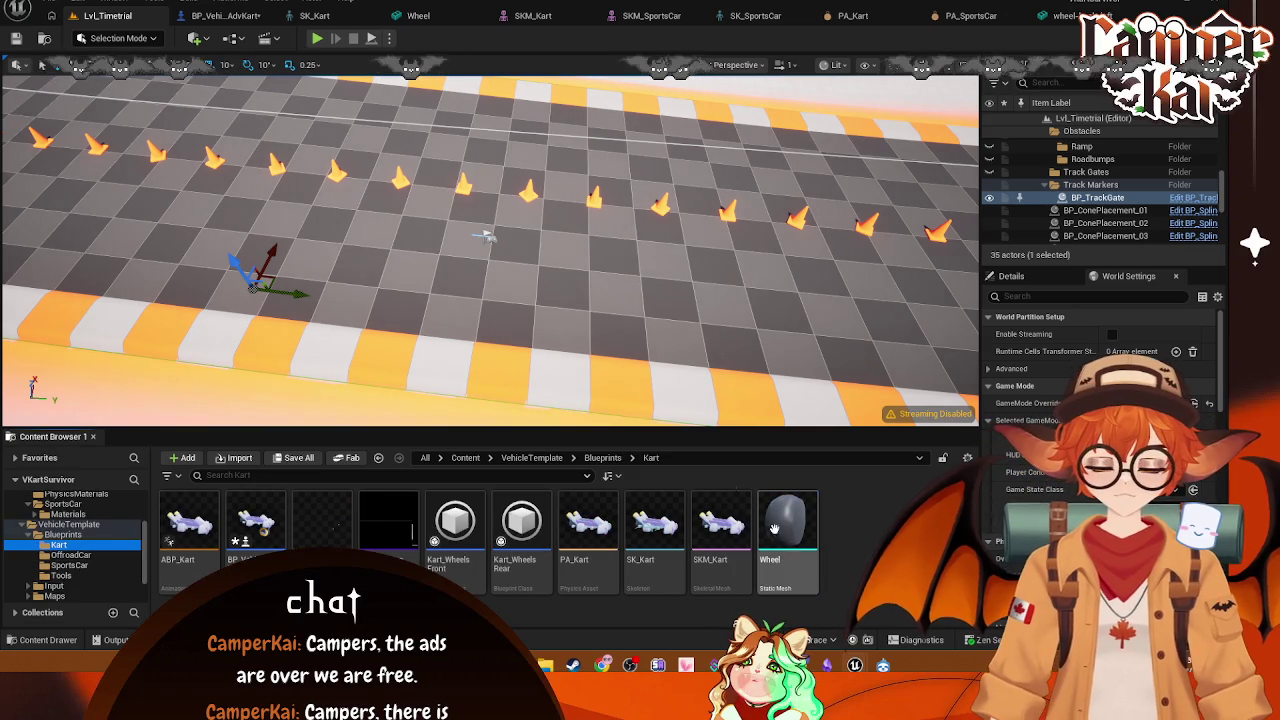
{"action": "left_click_drag", "start_coordinate": [573, 279], "coordinate": [575, 300]}
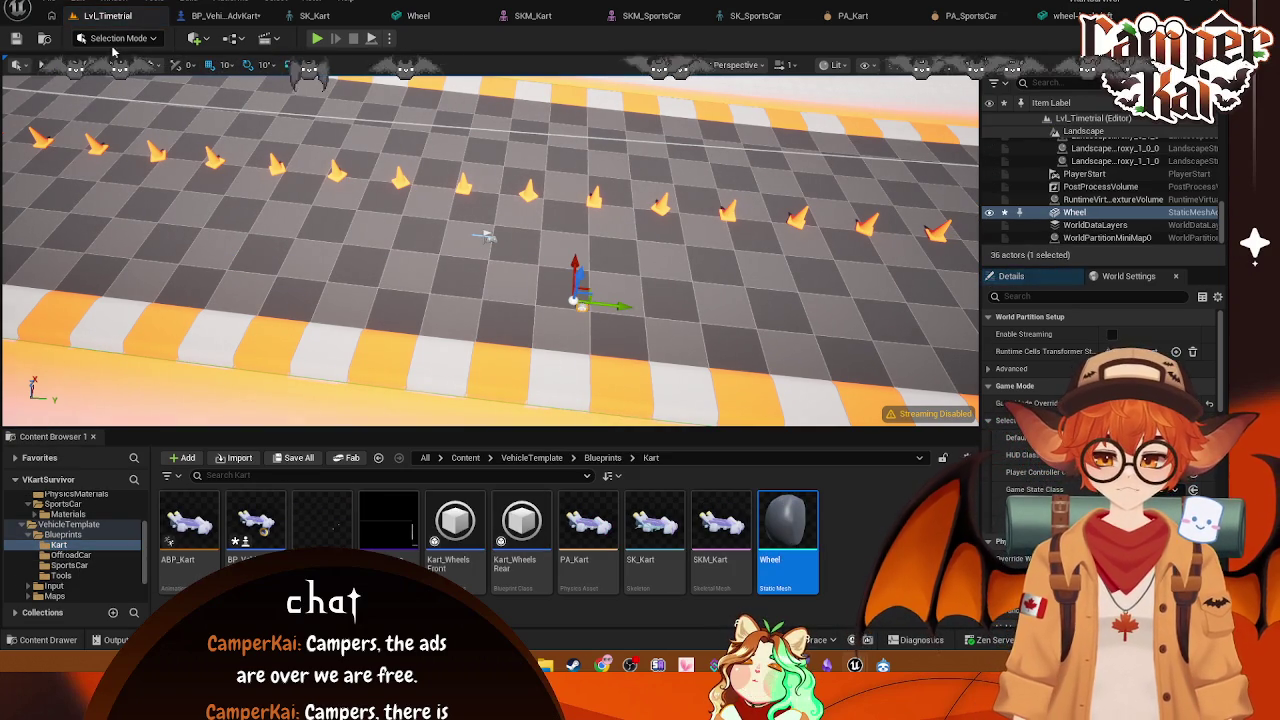
{"action": "left_click", "coordinate": [131, 44]}
{"action": "left_click", "coordinate": [299, 168]}
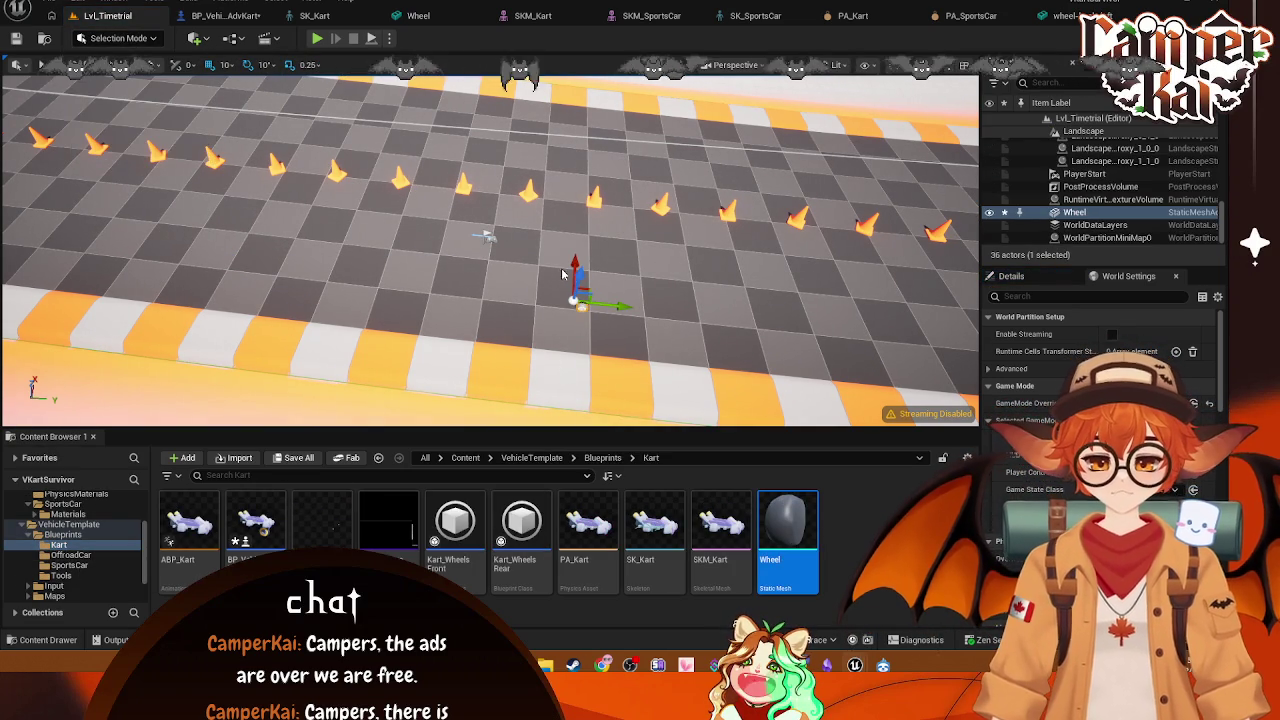
{"action": "key", "text": "shift+5"}
{"action": "key", "text": "f"}
{"action": "scroll", "coordinate": [605, 240], "scroll_direction": "down", "scroll_amount": 5}
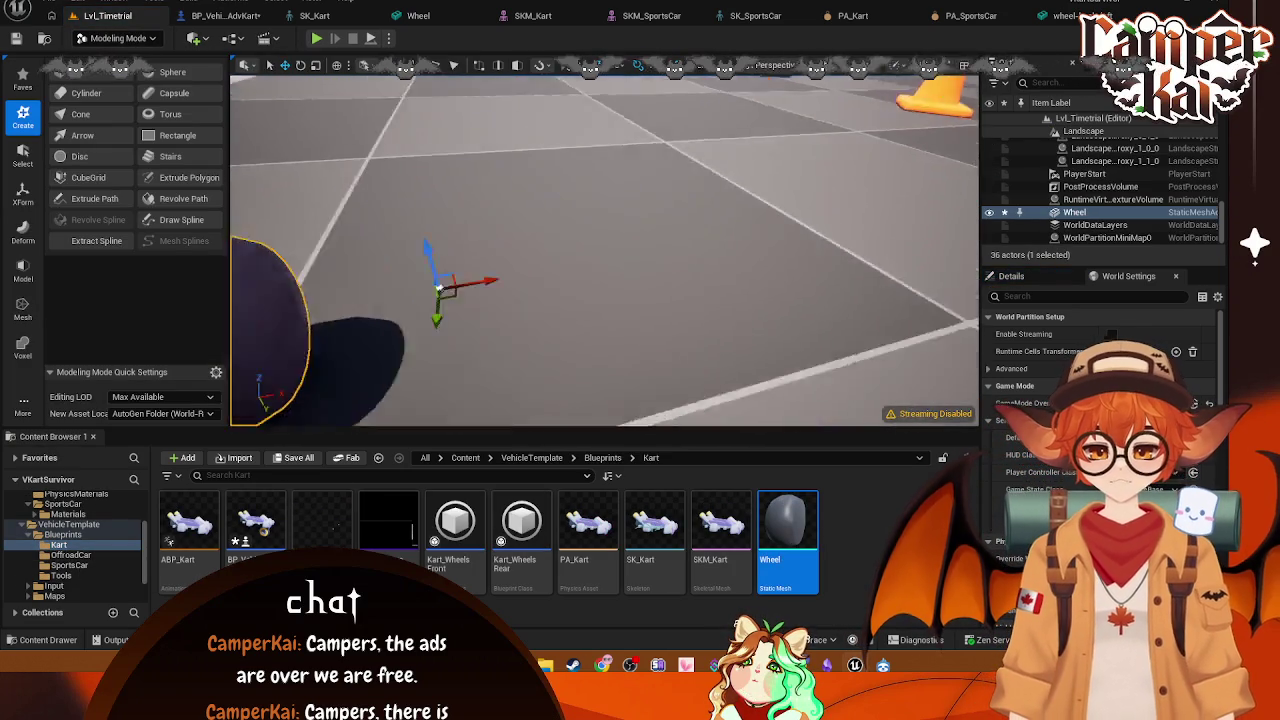
{"action": "scroll", "coordinate": [605, 240], "scroll_direction": "up", "scroll_amount": 5}
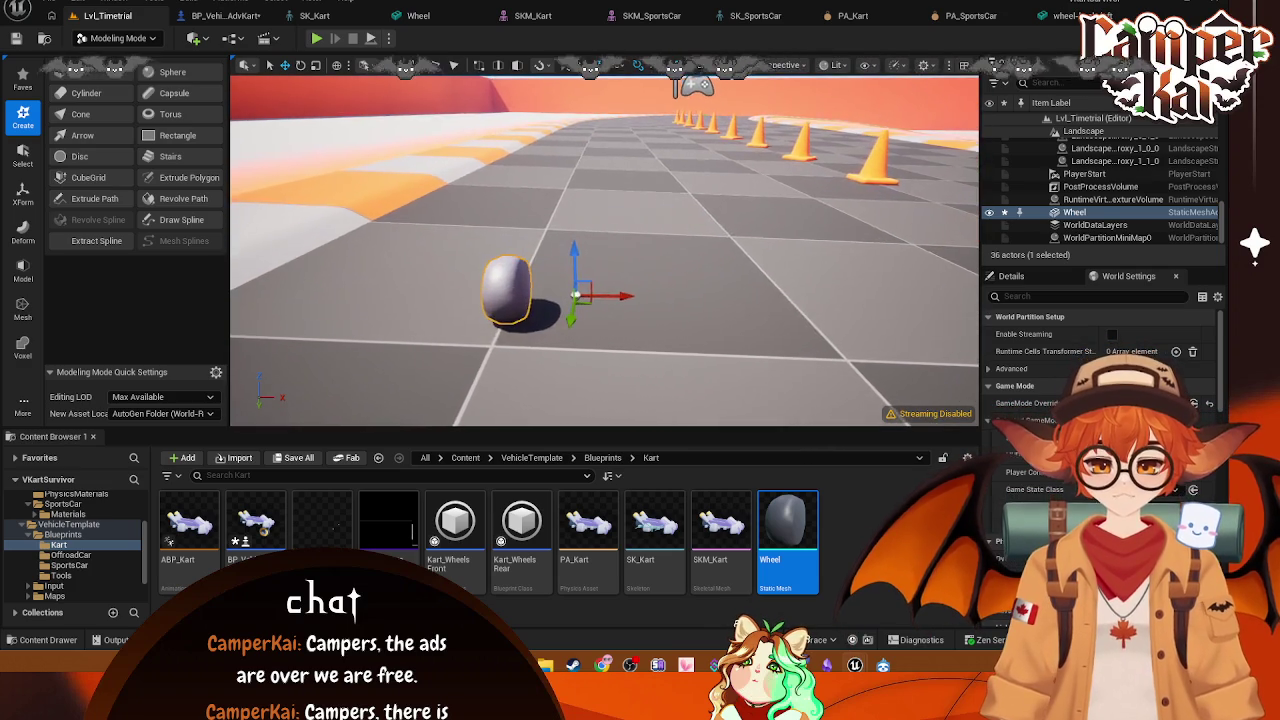
{"action": "scroll", "coordinate": [596, 250], "scroll_direction": "up", "scroll_amount": 4}
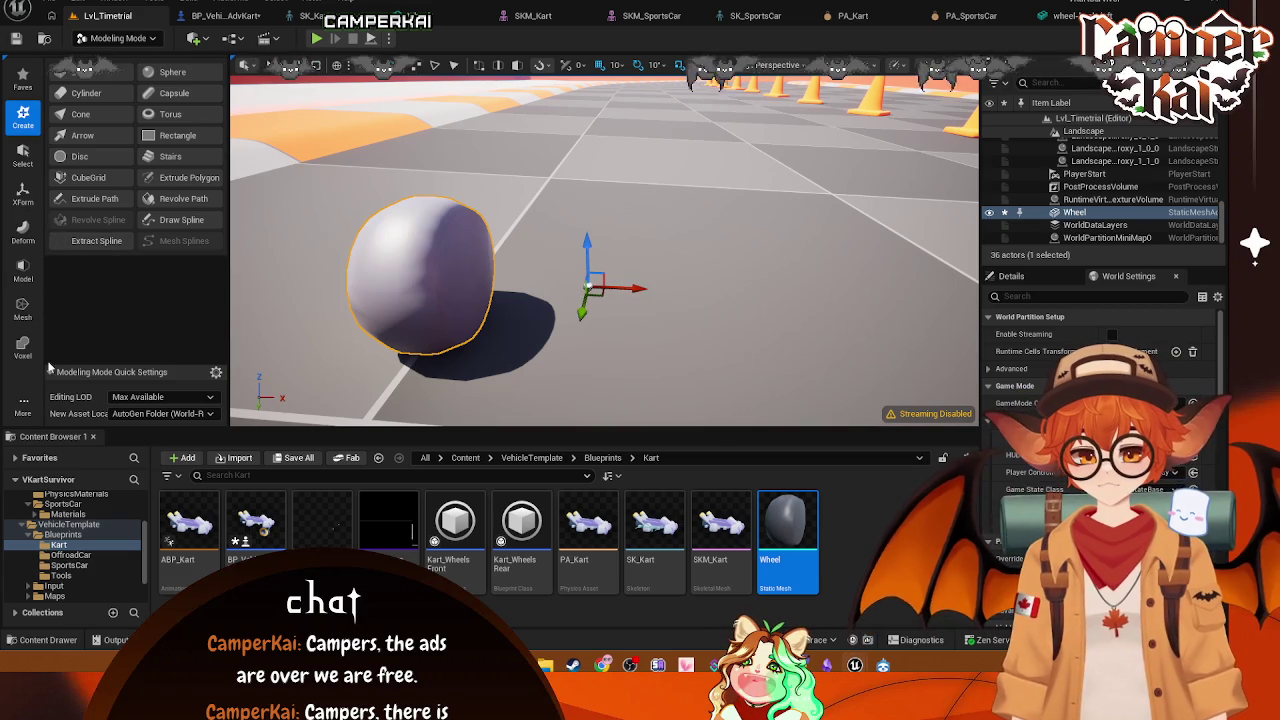
{"action": "mouse_move", "coordinate": [27, 400]}
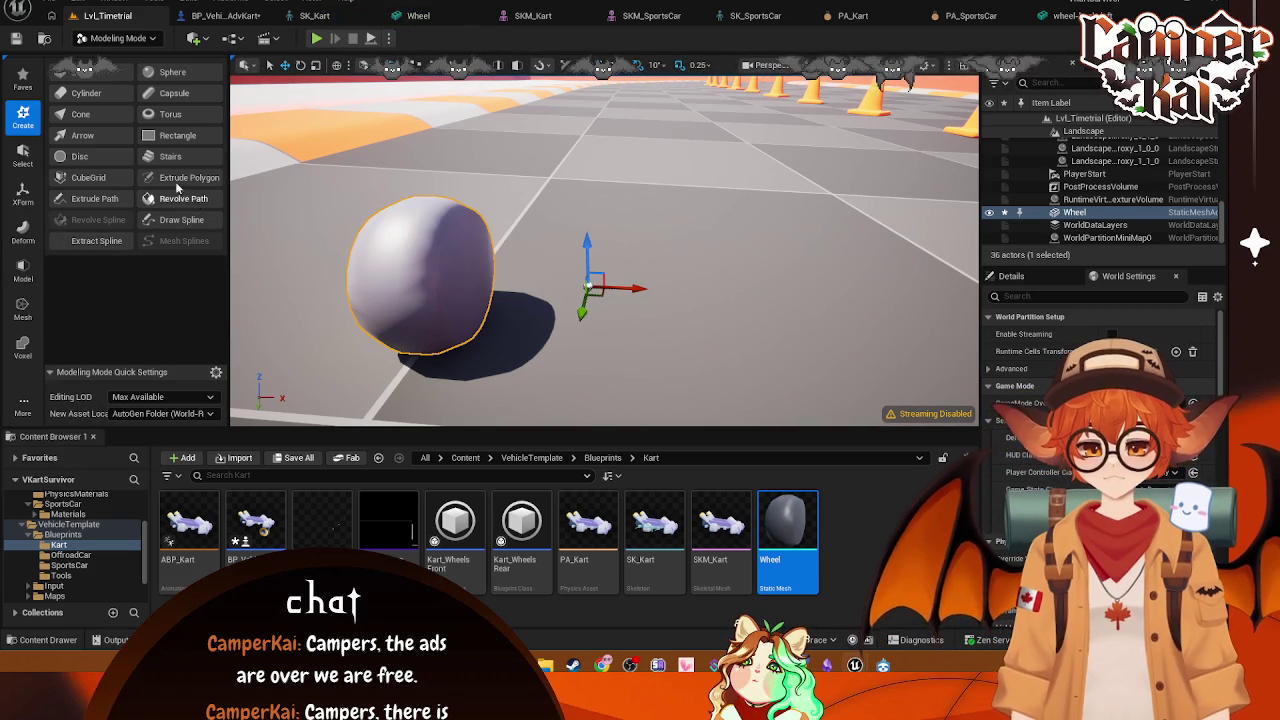
Step: In Modeling Mode, start the XForm Edit Pivot tool on the Wheel
{"action": "left_click", "coordinate": [22, 75]}
{"action": "left_click", "coordinate": [22, 118]}
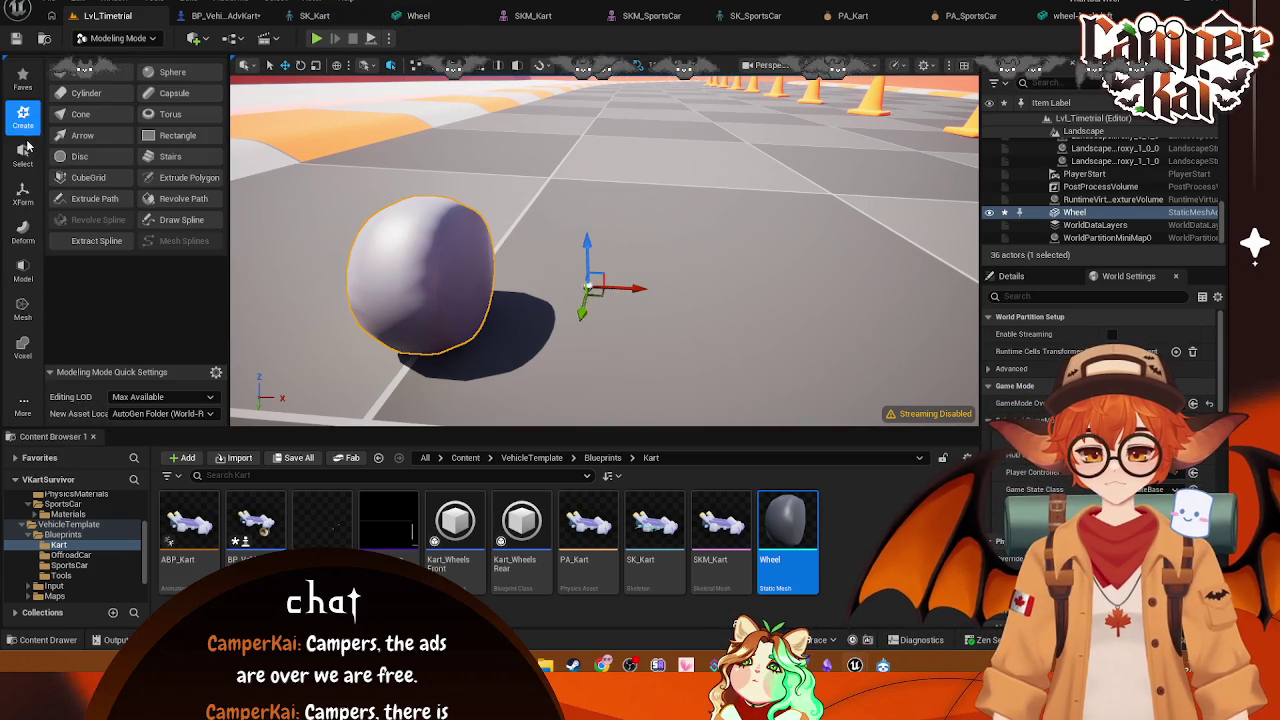
{"action": "left_click", "coordinate": [28, 155]}
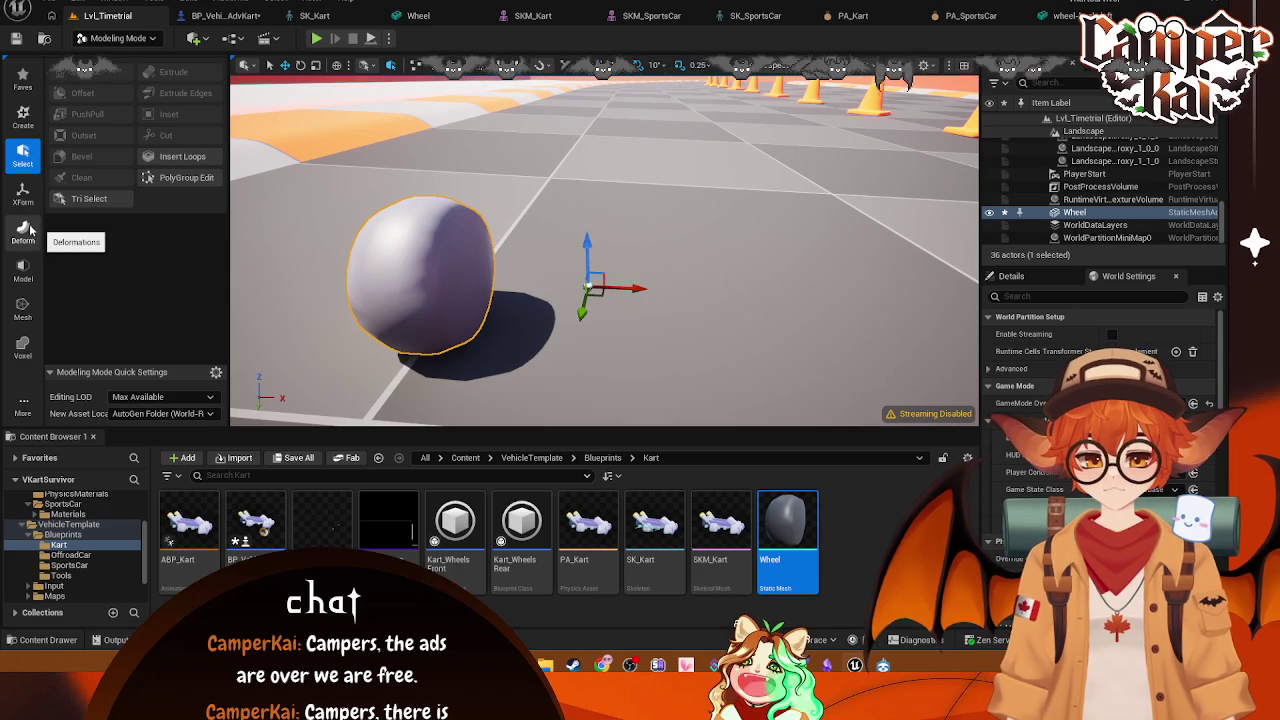
{"action": "left_click", "coordinate": [23, 196]}
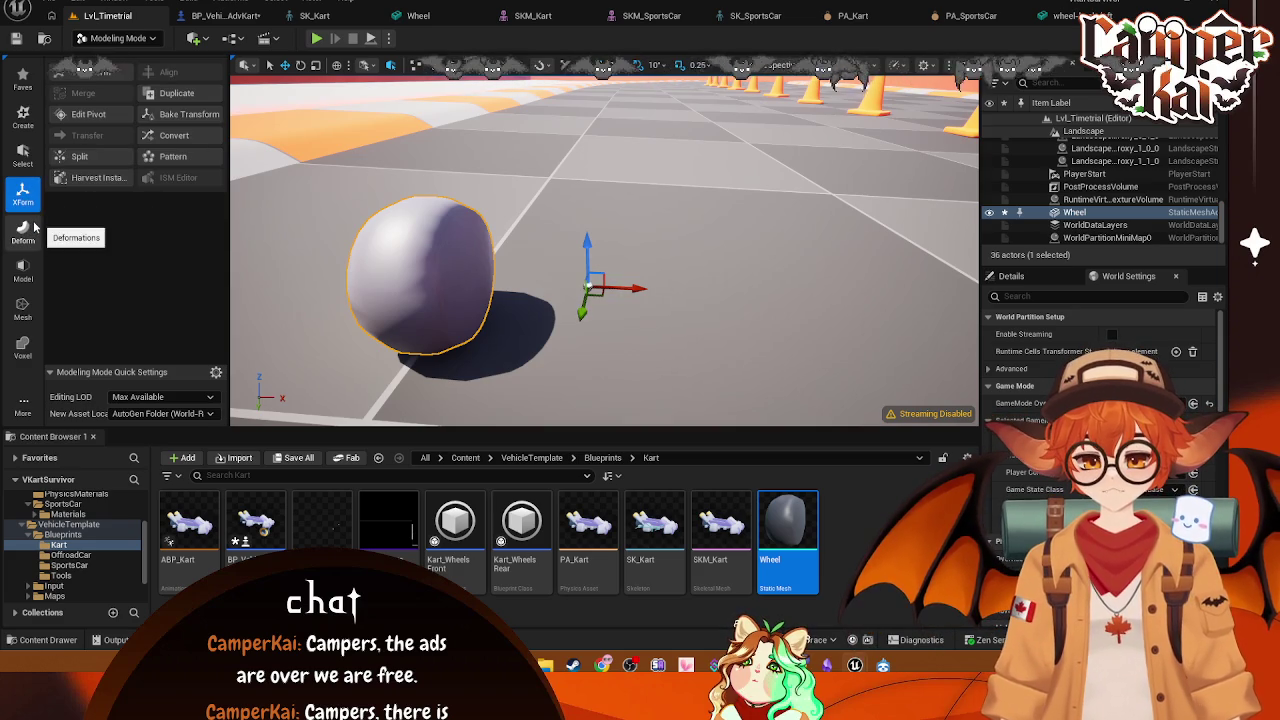
{"action": "left_click", "coordinate": [89, 115]}
Step: Drag the pivot onto the wheel's centre at about -8380, 1370, 600
{"action": "left_click_drag", "start_coordinate": [604, 276], "coordinate": [495, 262]}
{"action": "left_click_drag", "start_coordinate": [561, 218], "coordinate": [495, 287]}
{"action": "left_click_drag", "start_coordinate": [592, 268], "coordinate": [476, 272]}
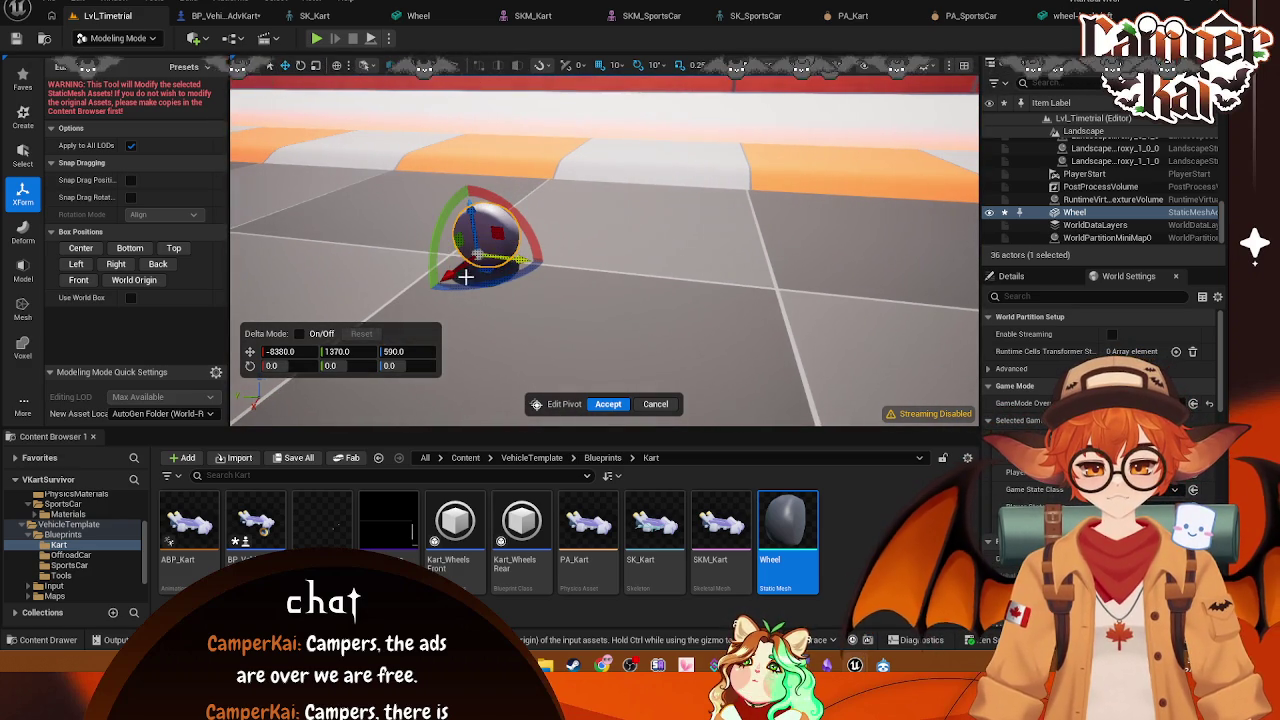
{"action": "mouse_move", "coordinate": [468, 225]}
{"action": "left_mouse_down"}
{"action": "mouse_move", "coordinate": [468, 197]}
{"action": "mouse_move", "coordinate": [528, 205]}
{"action": "mouse_move", "coordinate": [498, 229]}
{"action": "mouse_move", "coordinate": [554, 277]}
{"action": "left_mouse_up"}
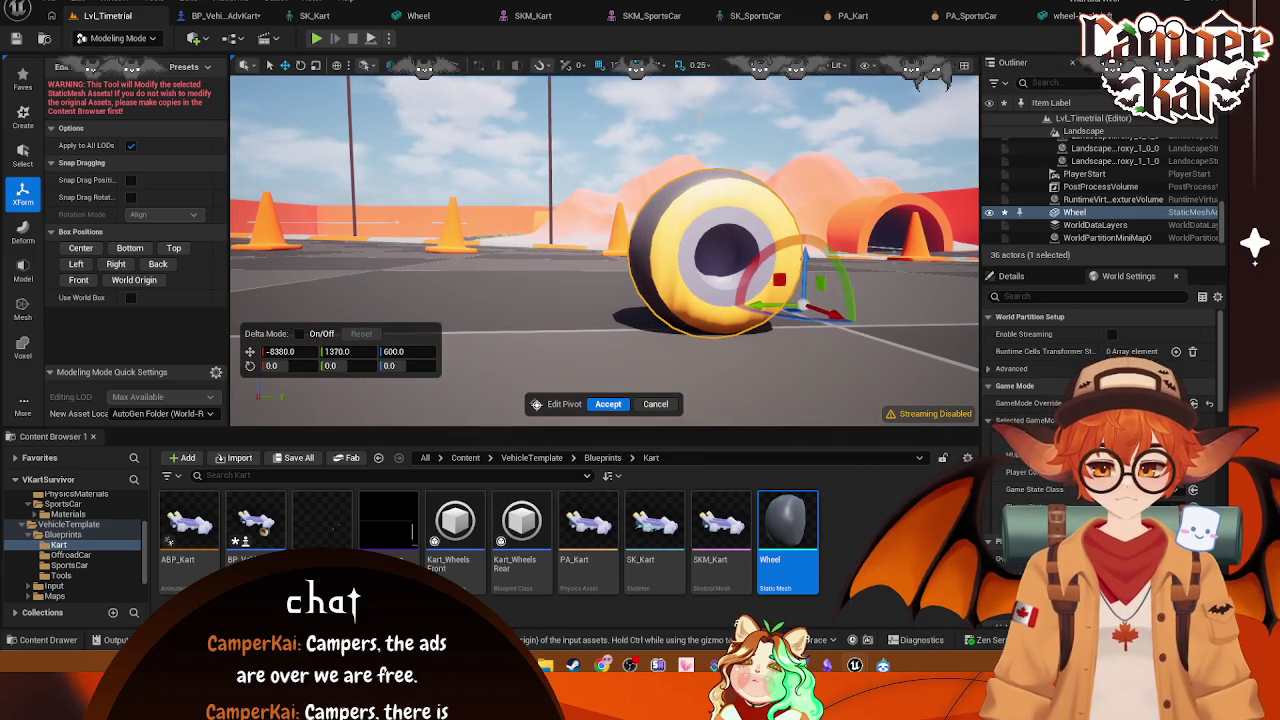
{"action": "left_click", "coordinate": [775, 65]}
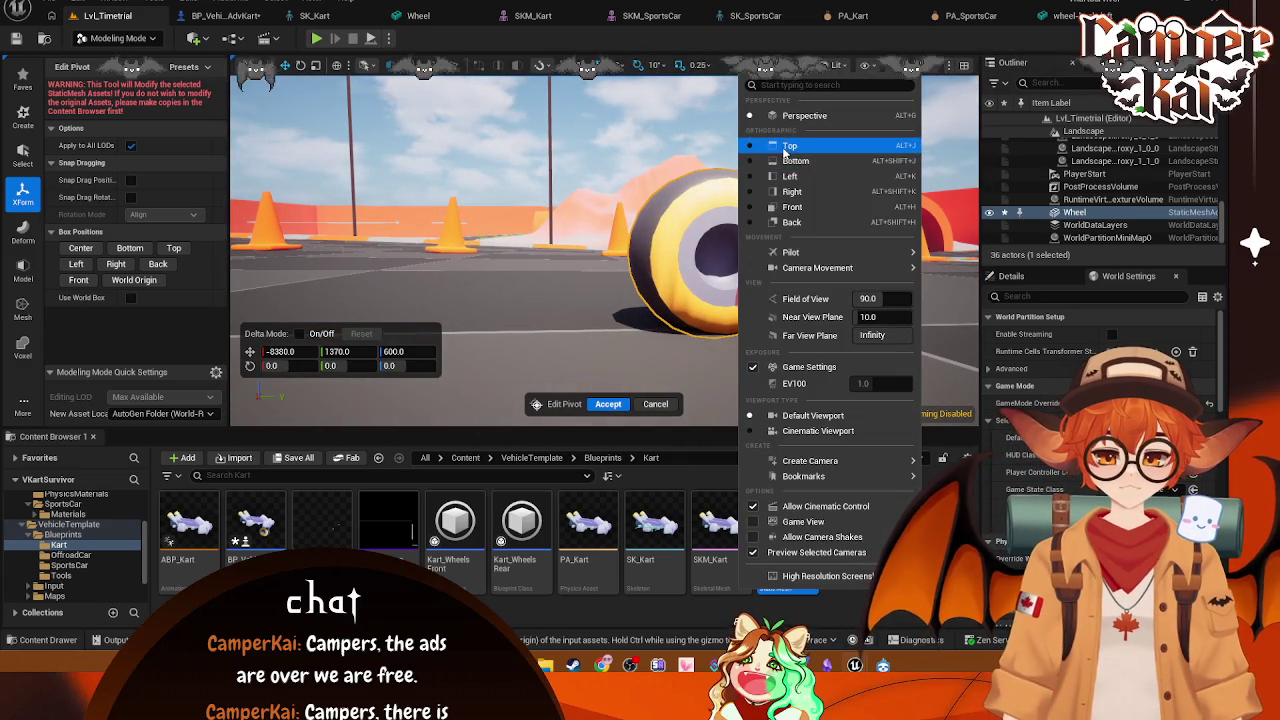
Step: In Top view, zoom in and nudge the Wheel pivot to X -8370, Y 1350
{"action": "left_click", "coordinate": [784, 148]}
{"action": "mouse_move", "coordinate": [675, 252]}
{"action": "left_mouse_down"}
{"action": "mouse_move", "coordinate": [699, 258]}
{"action": "mouse_move", "coordinate": [691, 226]}
{"action": "left_mouse_up"}
{"action": "scroll", "coordinate": [627, 144], "scroll_direction": "up", "scroll_amount": 5}
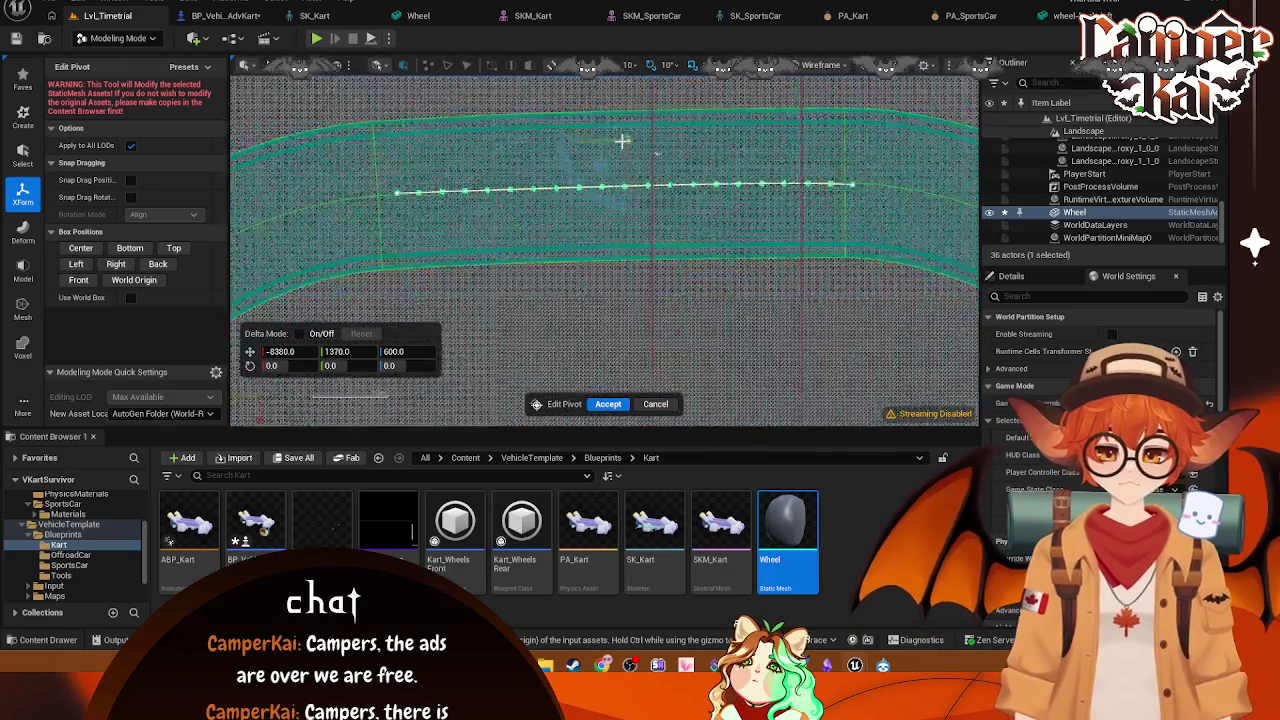
{"action": "scroll", "coordinate": [622, 142], "scroll_direction": "up", "scroll_amount": 10}
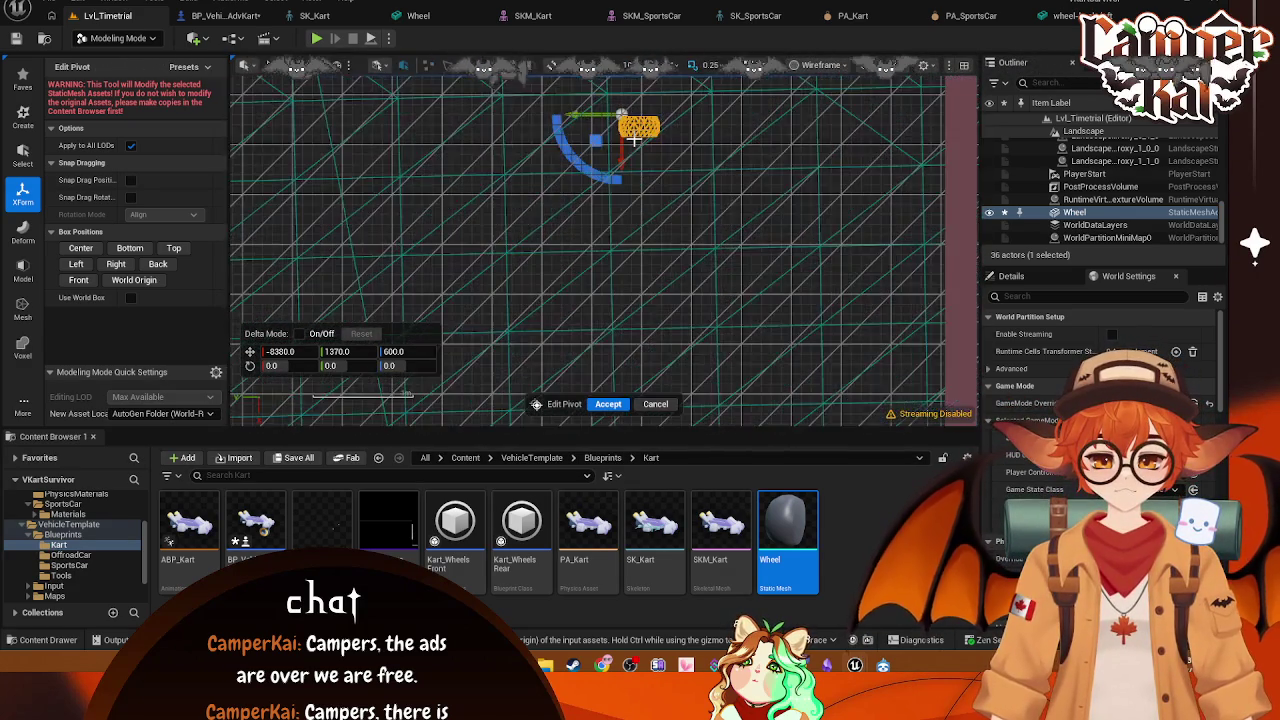
{"action": "scroll", "coordinate": [633, 140], "scroll_direction": "up", "scroll_amount": 4}
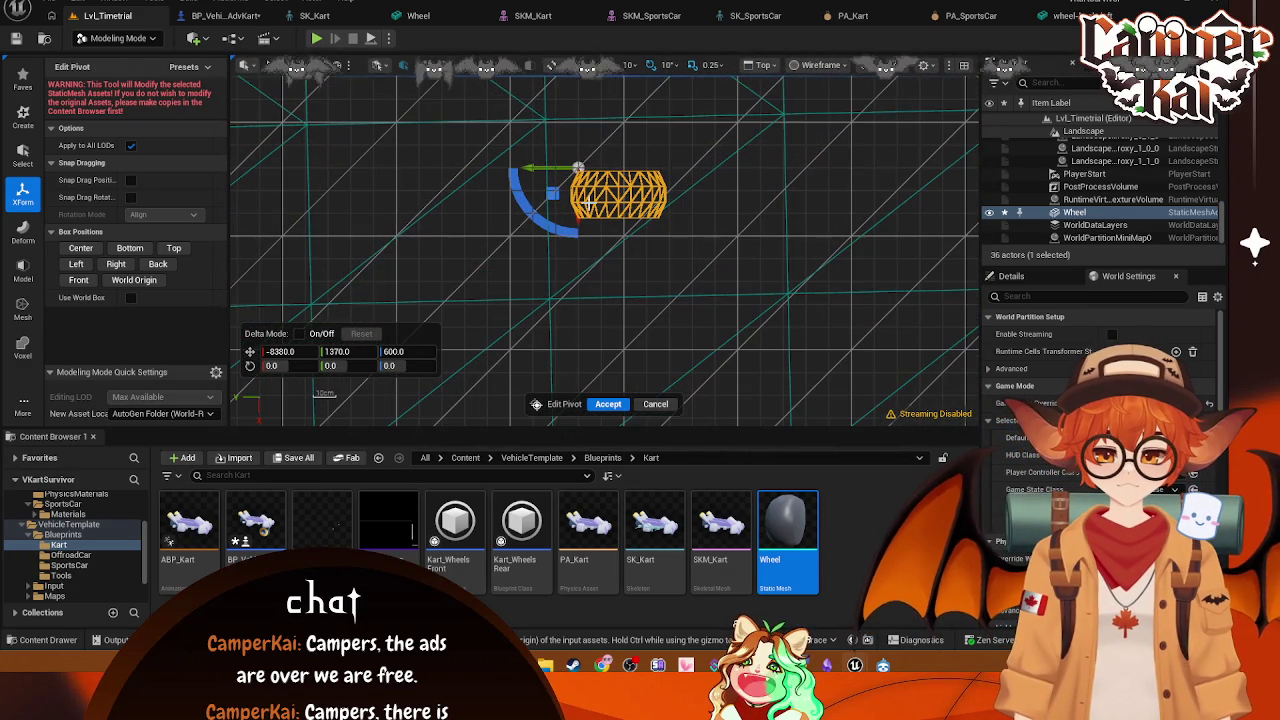
{"action": "left_click_drag", "start_coordinate": [578, 224], "coordinate": [578, 234]}
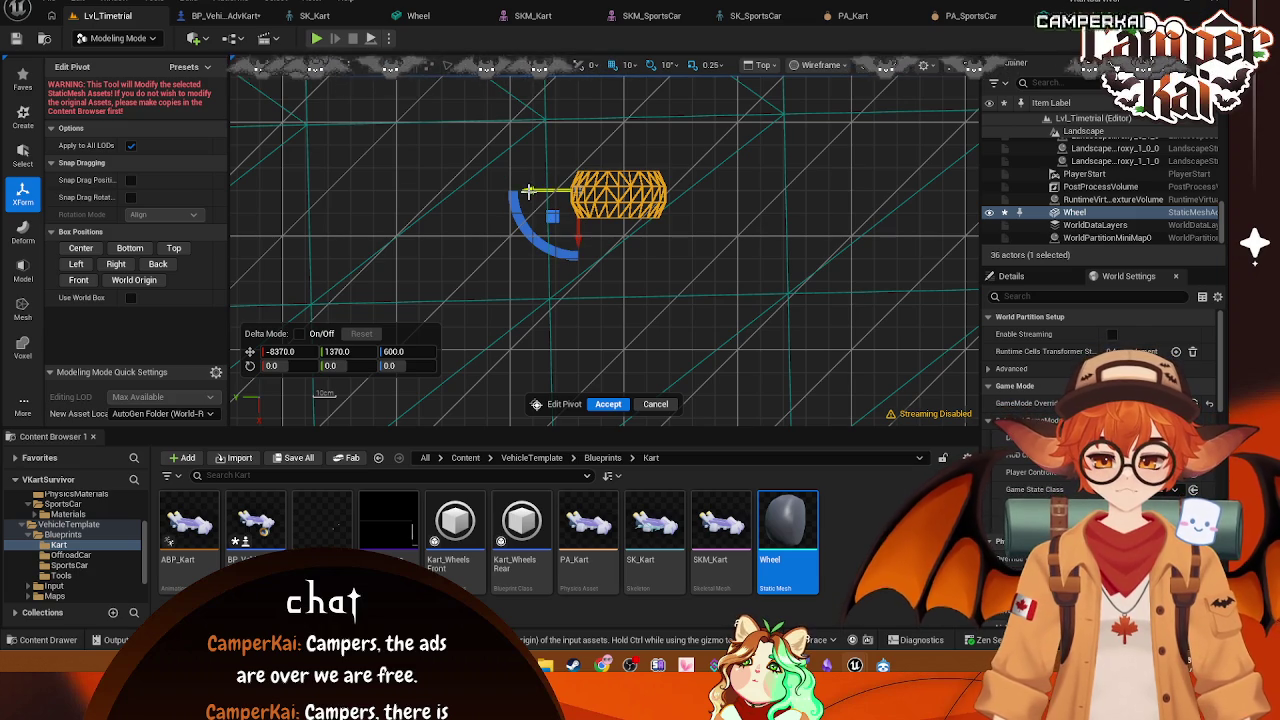
{"action": "left_click_drag", "start_coordinate": [563, 190], "coordinate": [570, 192]}
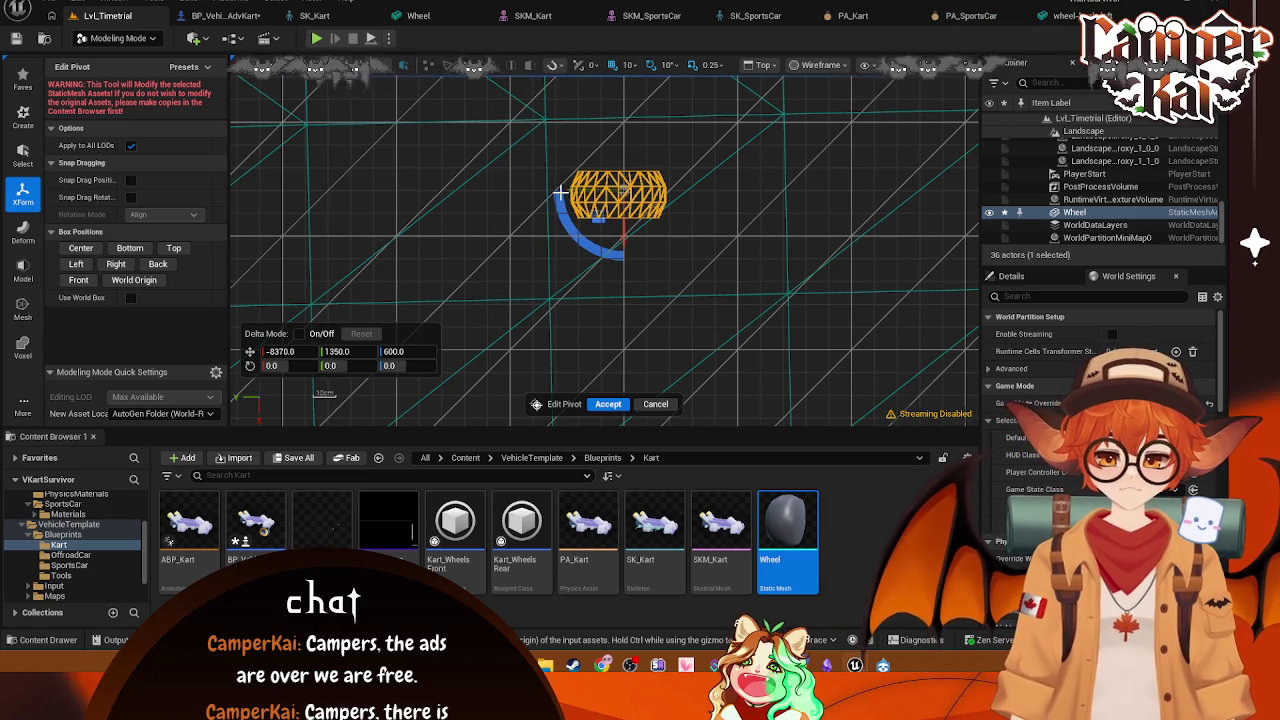
{"action": "scroll", "coordinate": [60, 560], "scroll_direction": "up", "scroll_amount": 5}
{"action": "left_click", "coordinate": [48, 518]}
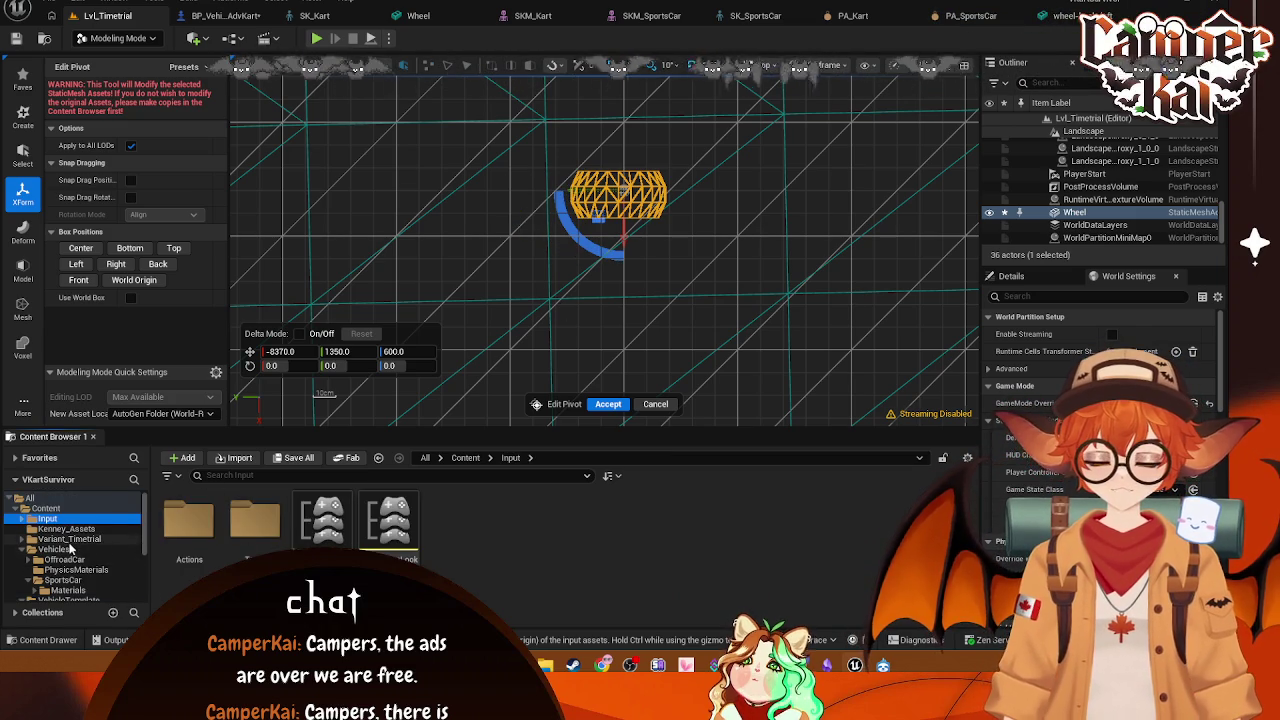
Step: Drag SM_SportsCar_Wheel from Vehicles > SportsCar into the level beside the Wheel
{"action": "left_click", "coordinate": [60, 549]}
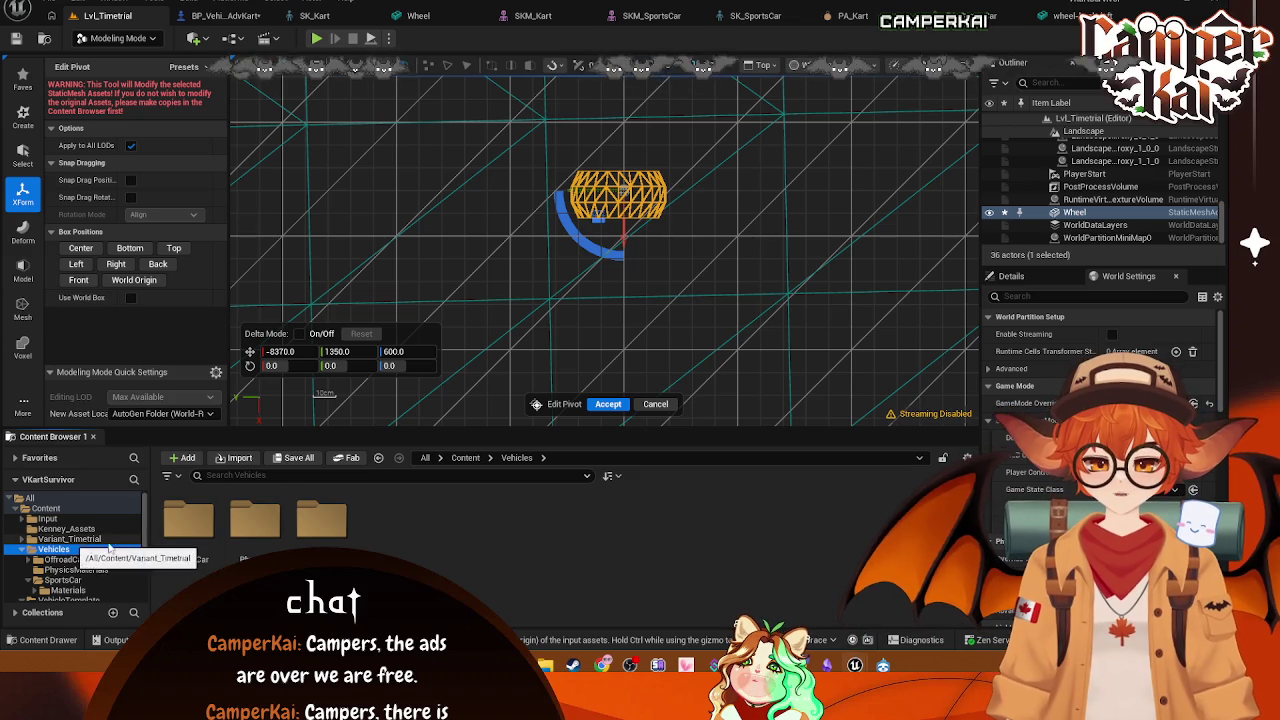
{"action": "double_click", "coordinate": [321, 520]}
{"action": "mouse_move", "coordinate": [700, 530]}
{"action": "left_mouse_down"}
{"action": "mouse_move", "coordinate": [715, 480]}
{"action": "mouse_move", "coordinate": [722, 232]}
{"action": "mouse_move", "coordinate": [753, 222]}
{"action": "left_mouse_up"}
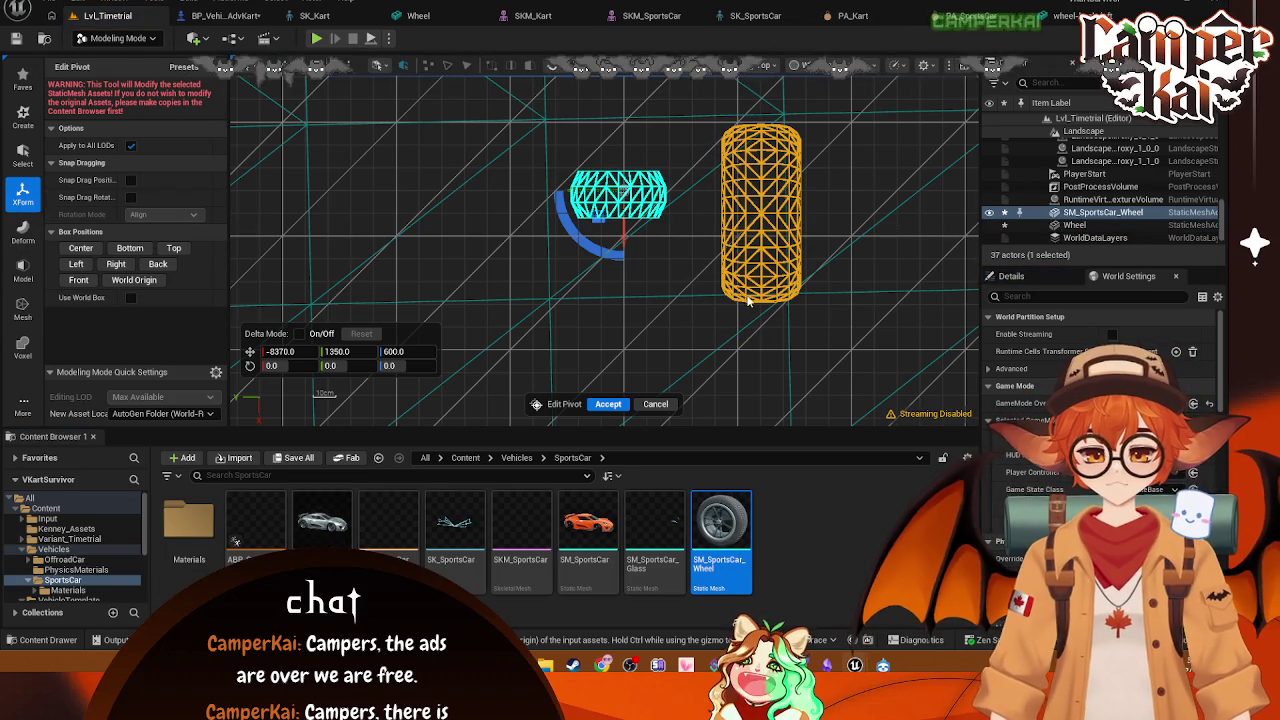
{"action": "scroll", "coordinate": [745, 300], "scroll_direction": "down", "scroll_amount": 3}
{"action": "scroll", "coordinate": [740, 292], "scroll_direction": "up", "scroll_amount": 2}
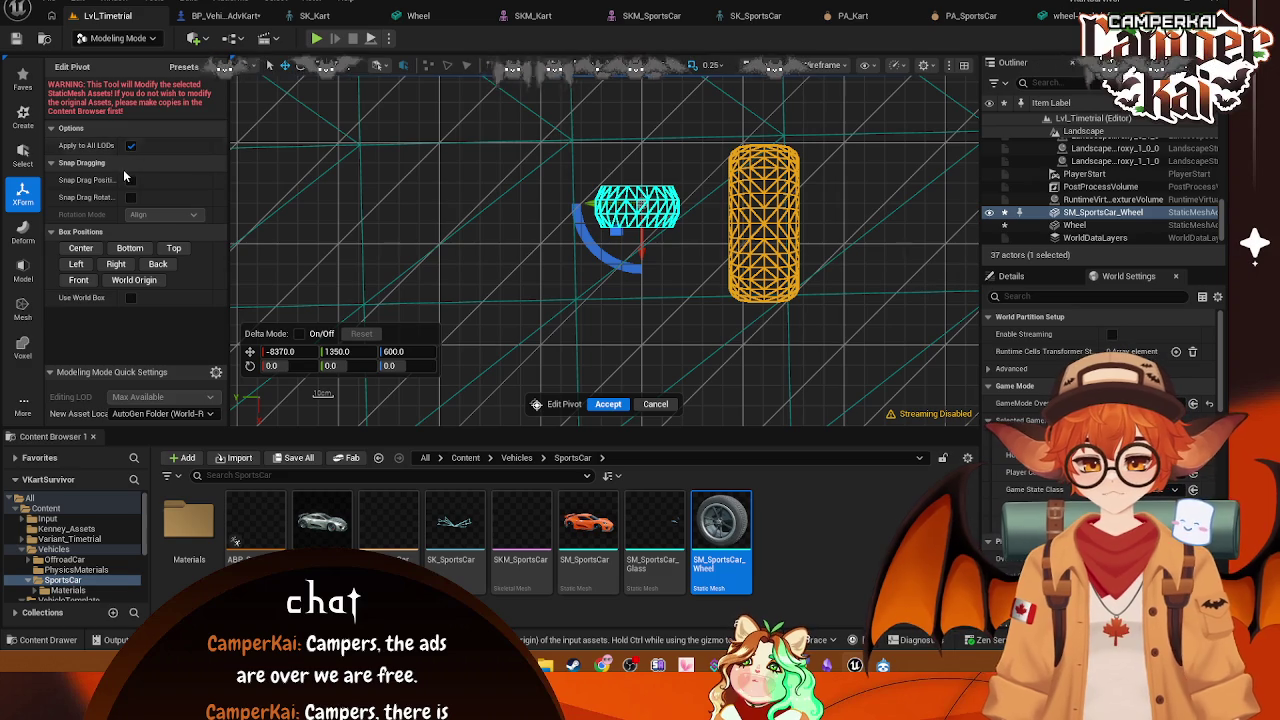
Step: Type pivot X values until it settles at -8370
{"action": "left_click_drag", "start_coordinate": [265, 351], "coordinate": [262, 351]}
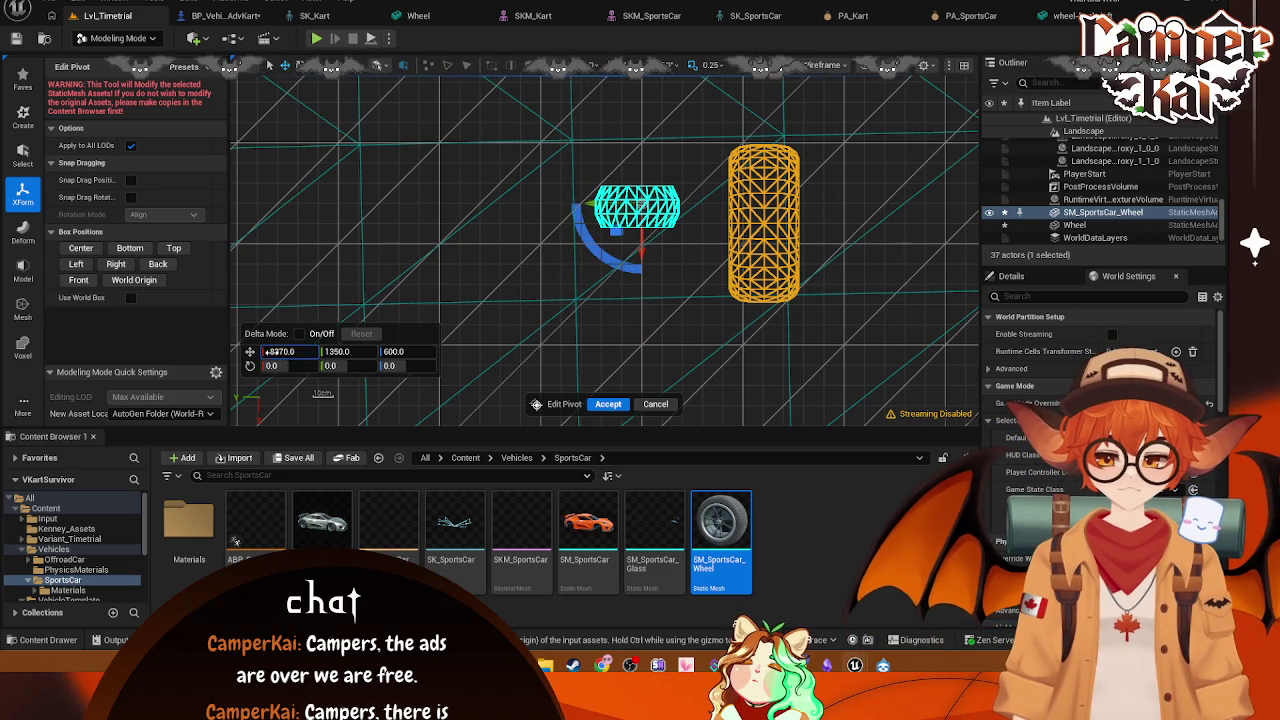
{"action": "left_click", "coordinate": [285, 351]}
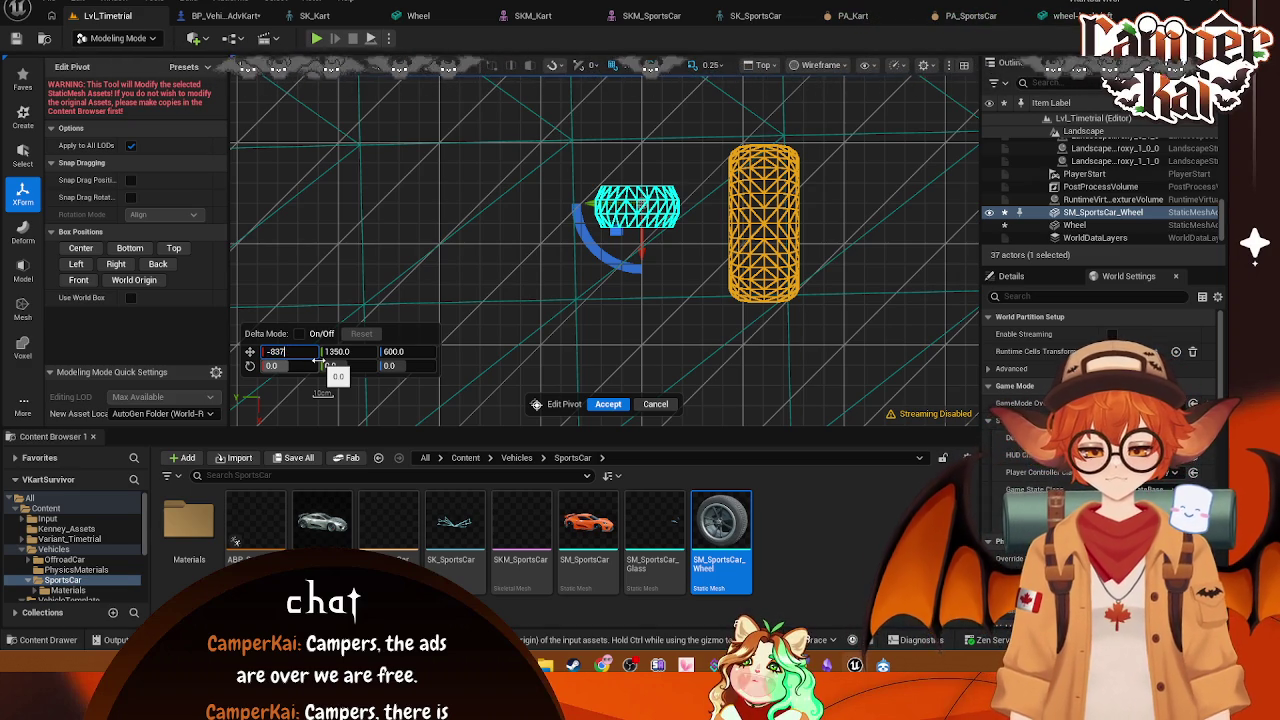
{"action": "type", "text": "-8300"}
{"action": "key", "text": "Return"}
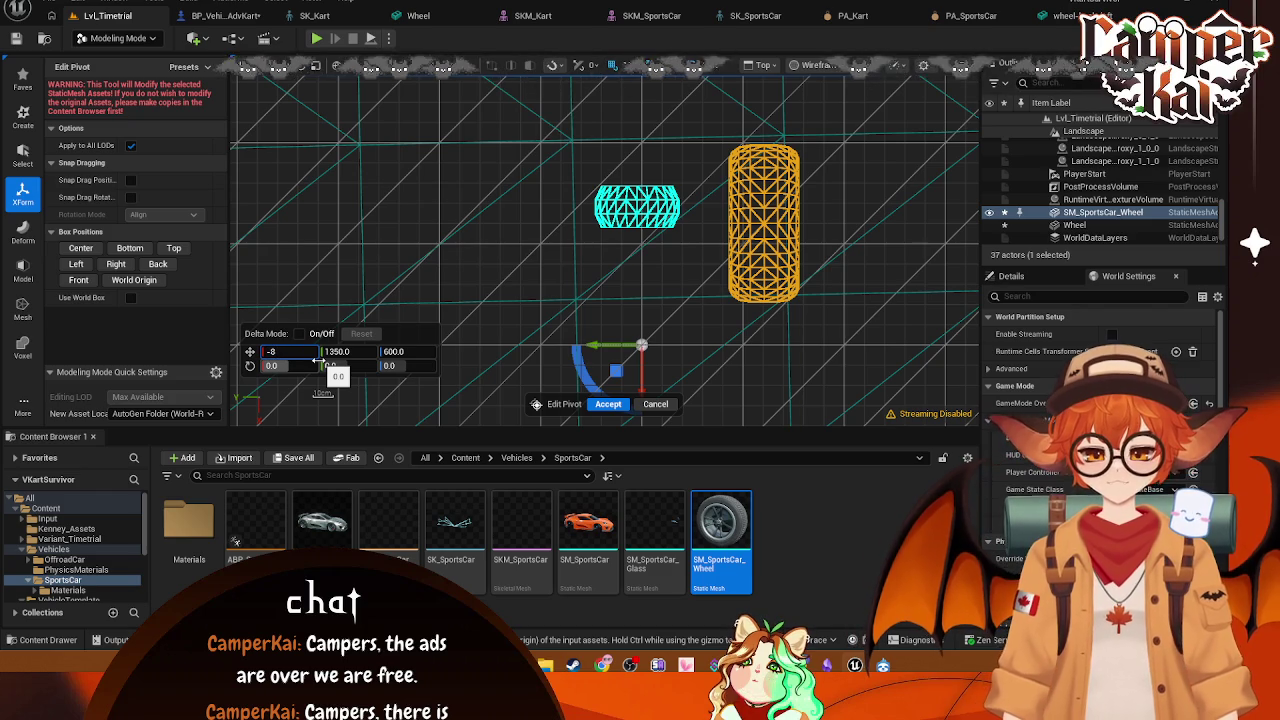
{"action": "type", "text": "375"}
{"action": "key", "text": "Return"}
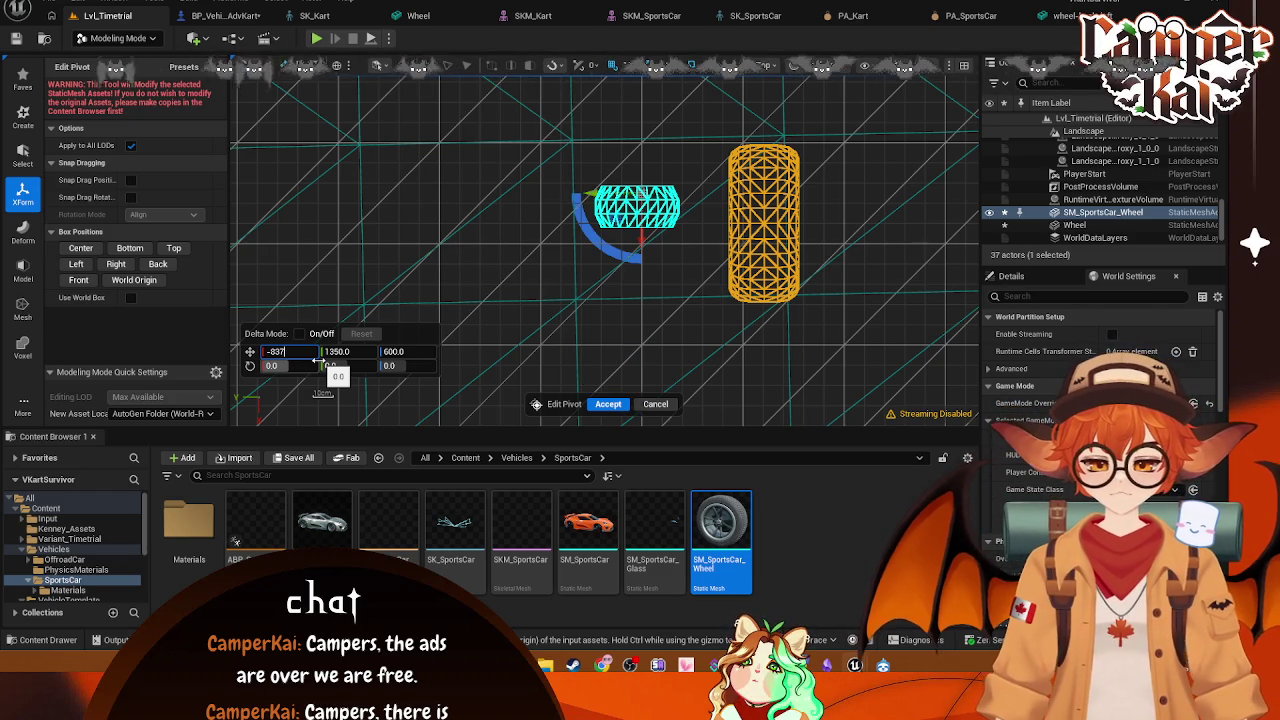
{"action": "type", "text": "65"}
{"action": "key", "text": "Return"}
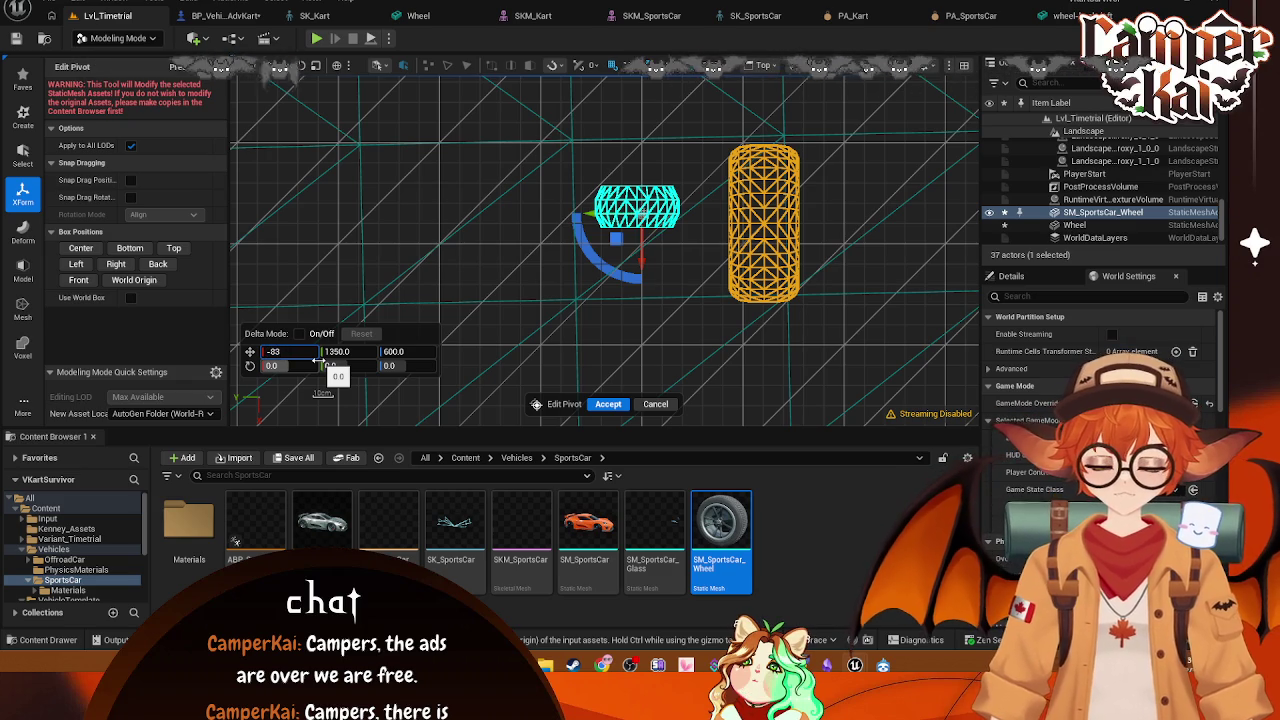
{"action": "type", "text": "70.0"}
{"action": "key", "text": "Return"}
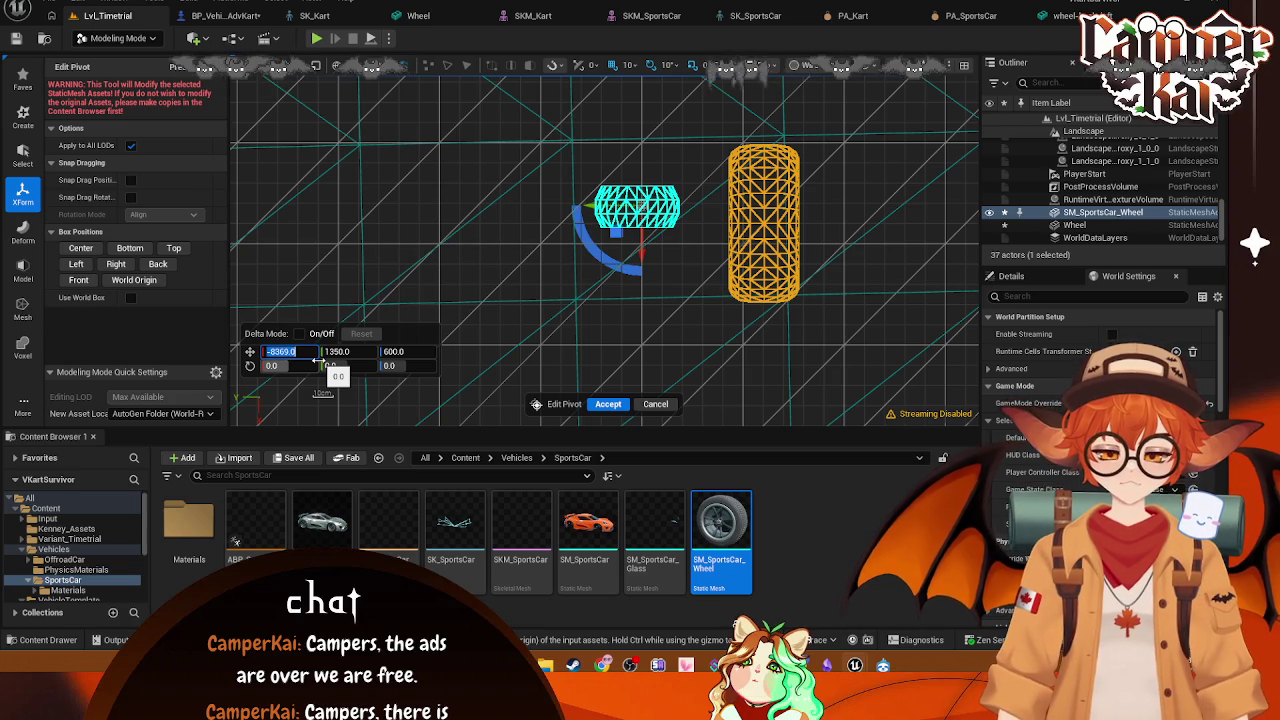
Step: Adjust pivot Y from 1328 through 1350 to a final 1352.5
{"action": "left_click", "coordinate": [335, 351]}
{"action": "type", "text": "1328"}
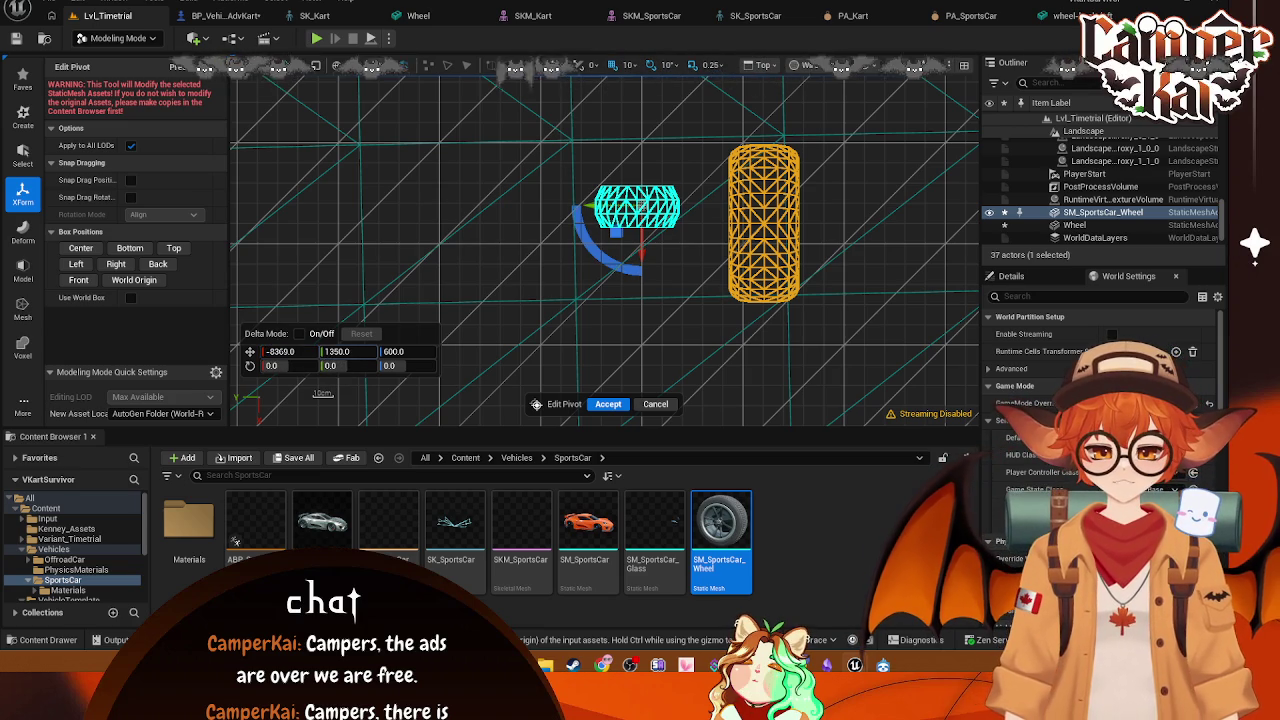
{"action": "key", "text": "Return"}
{"action": "left_click_drag", "start_coordinate": [335, 351], "coordinate": [345, 351]}
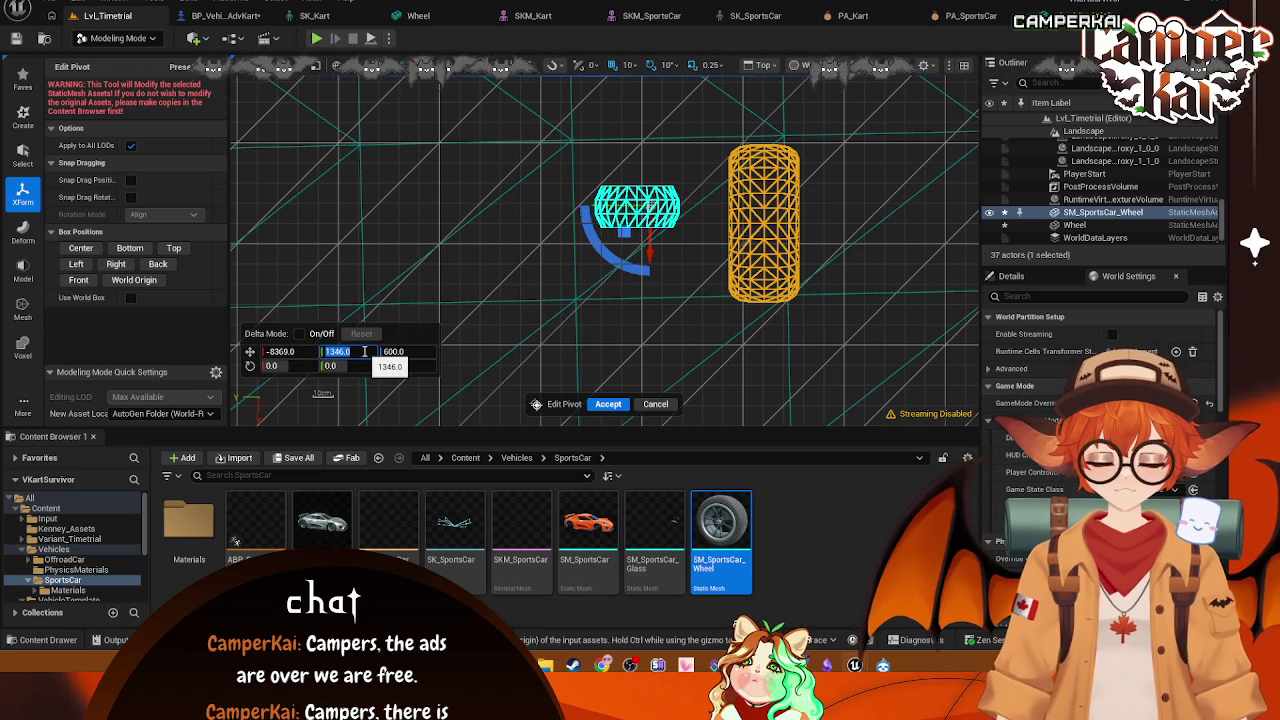
{"action": "type", "text": "3"}
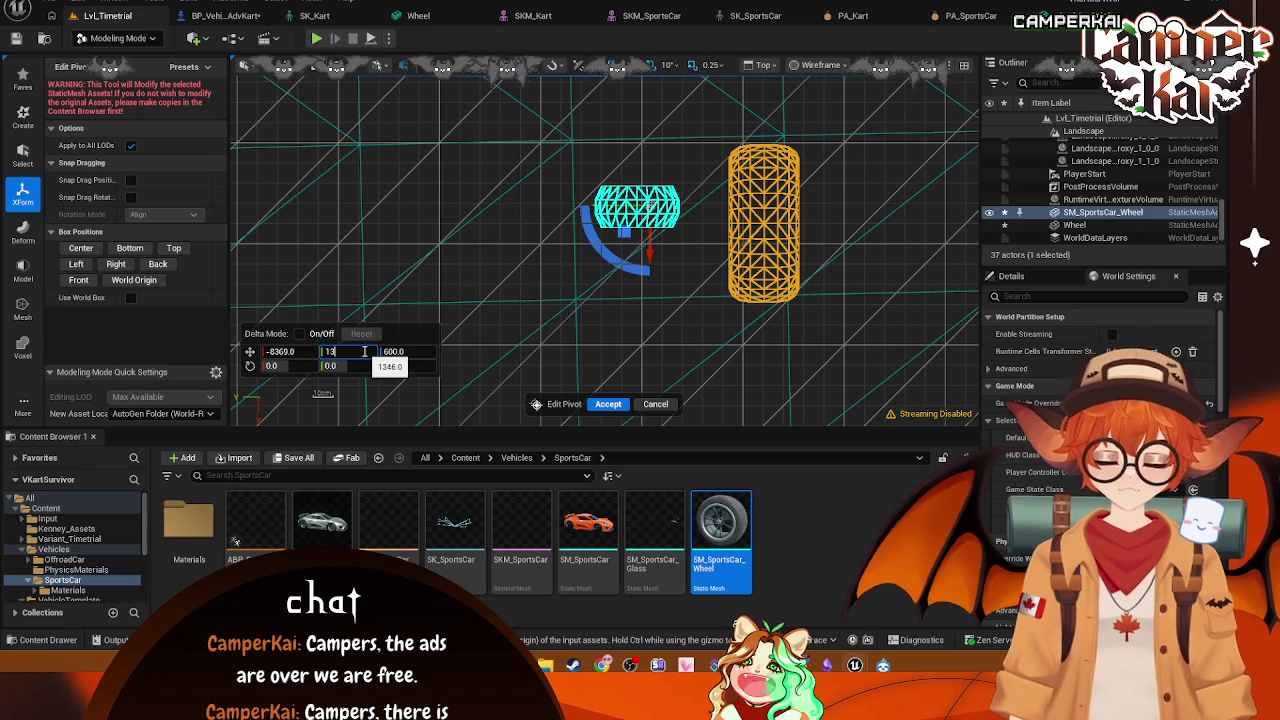
{"action": "key", "text": "Return"}
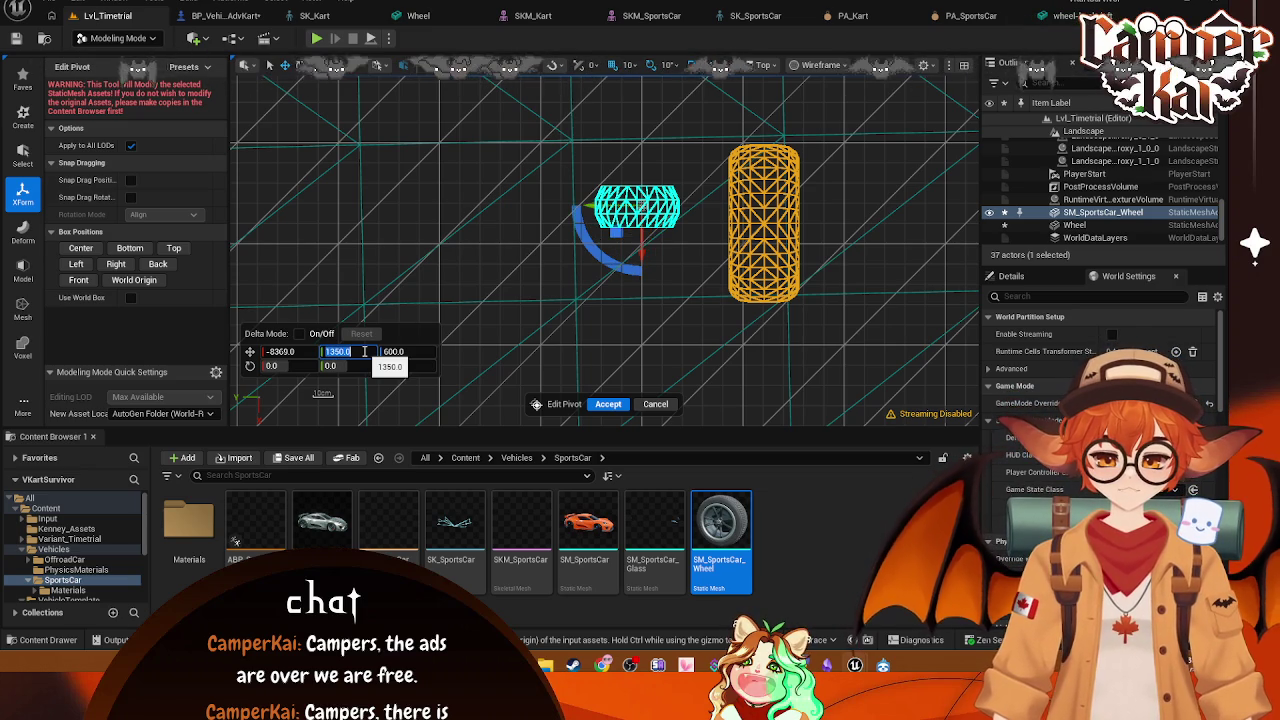
{"action": "left_click", "coordinate": [364, 351]}
{"action": "type", "text": "5"}
{"action": "key", "text": "Return"}
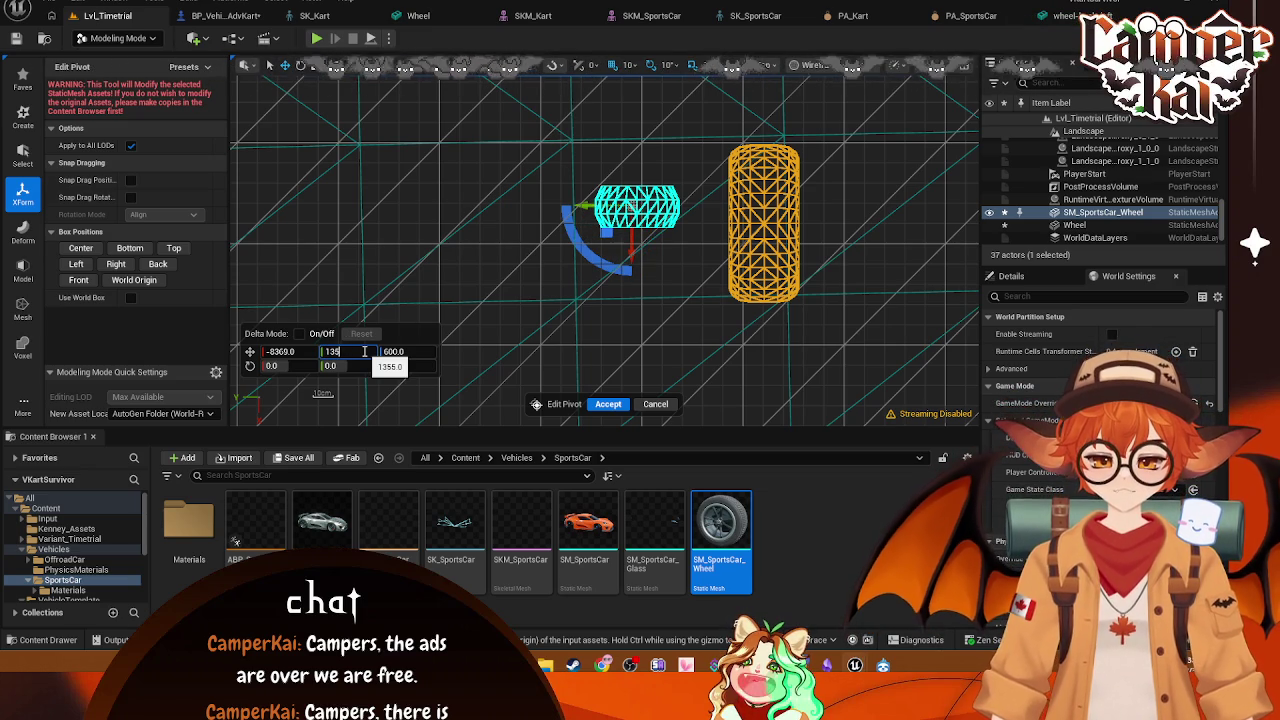
{"action": "type", "text": "2.5"}
{"action": "key", "text": "Return"}
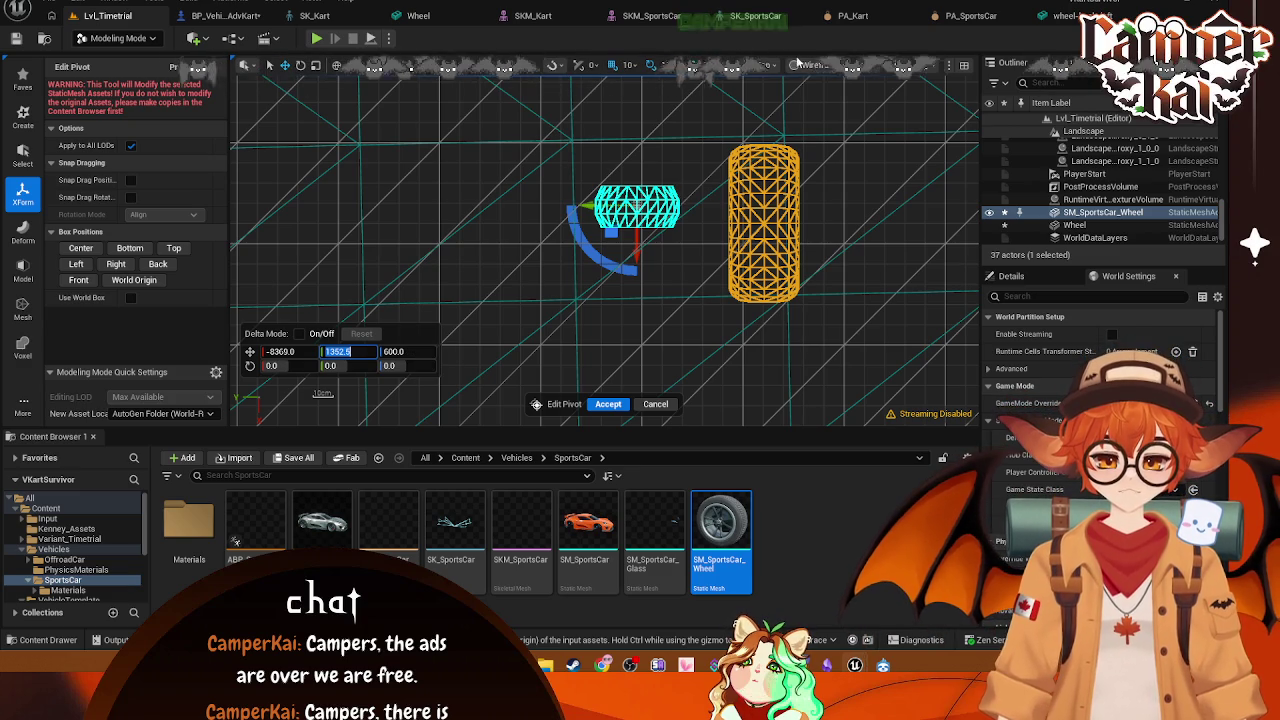
Step: Check the wheel from the Left view, return to Perspective, and accept the pivot
{"action": "left_click", "coordinate": [762, 65]}
{"action": "left_click", "coordinate": [790, 176]}
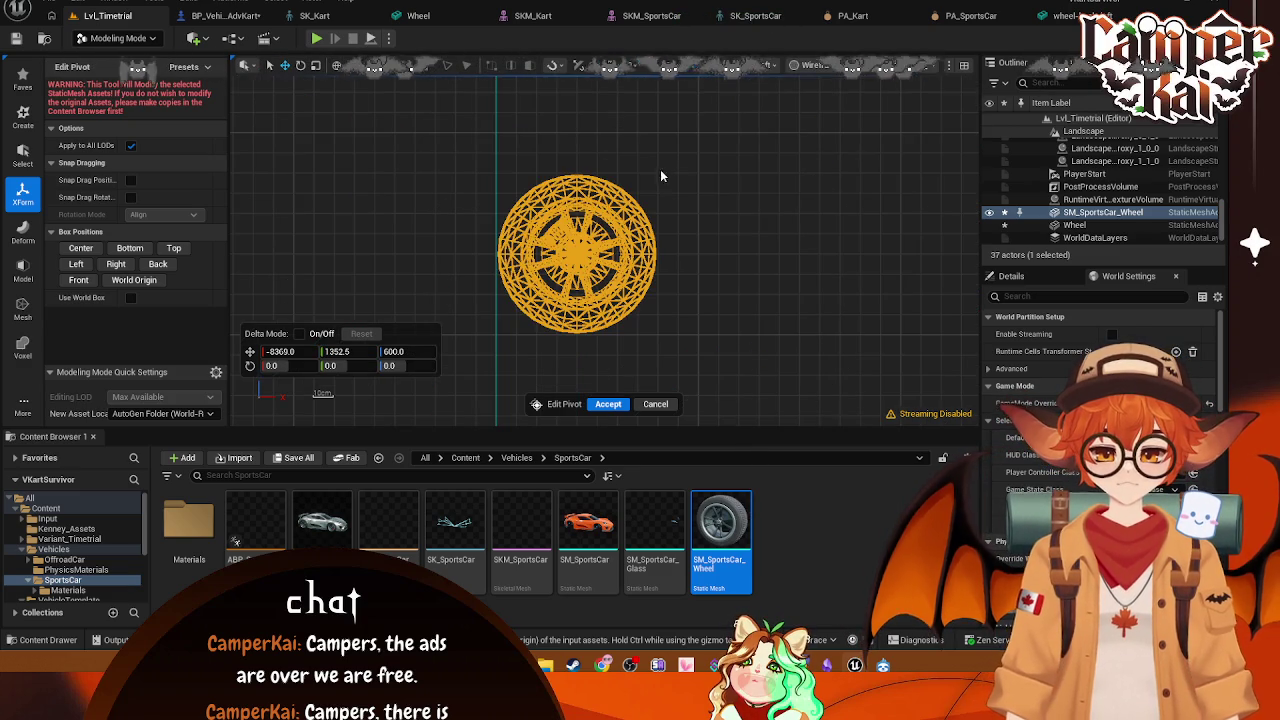
{"action": "key", "text": "alt+g"}
{"action": "mouse_move", "coordinate": [669, 284]}
{"action": "left_mouse_down"}
{"action": "mouse_move", "coordinate": [623, 254]}
{"action": "mouse_move", "coordinate": [606, 213]}
{"action": "mouse_move", "coordinate": [683, 180]}
{"action": "mouse_move", "coordinate": [409, 211]}
{"action": "left_mouse_up"}
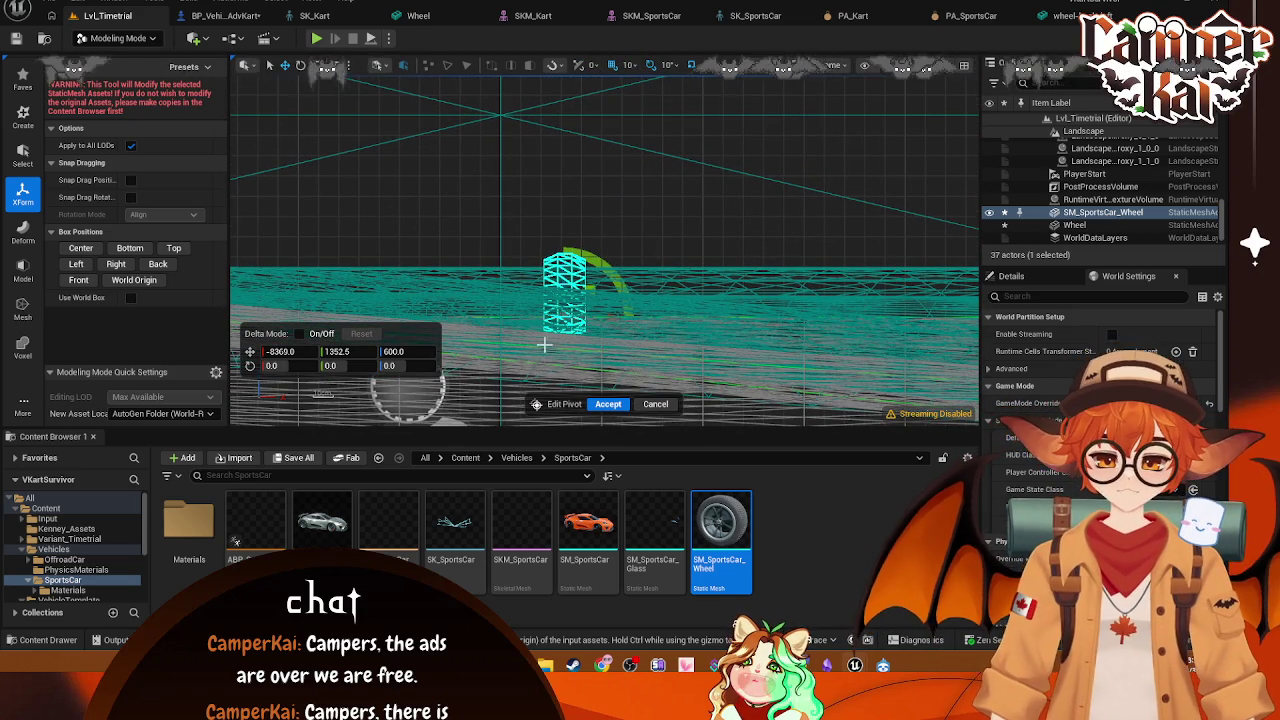
{"action": "left_click", "coordinate": [608, 404]}
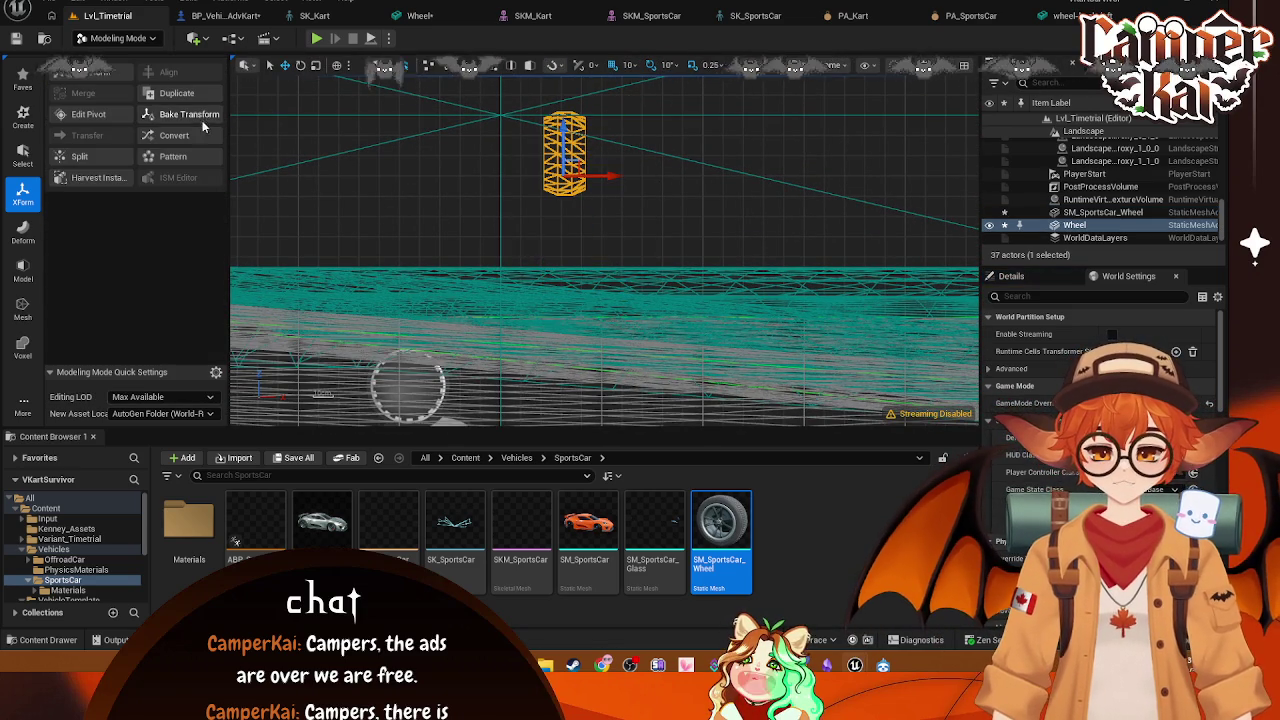
Step: Set the small Wheel's pivot height to 680 and accept it
{"action": "left_click", "coordinate": [88, 114]}
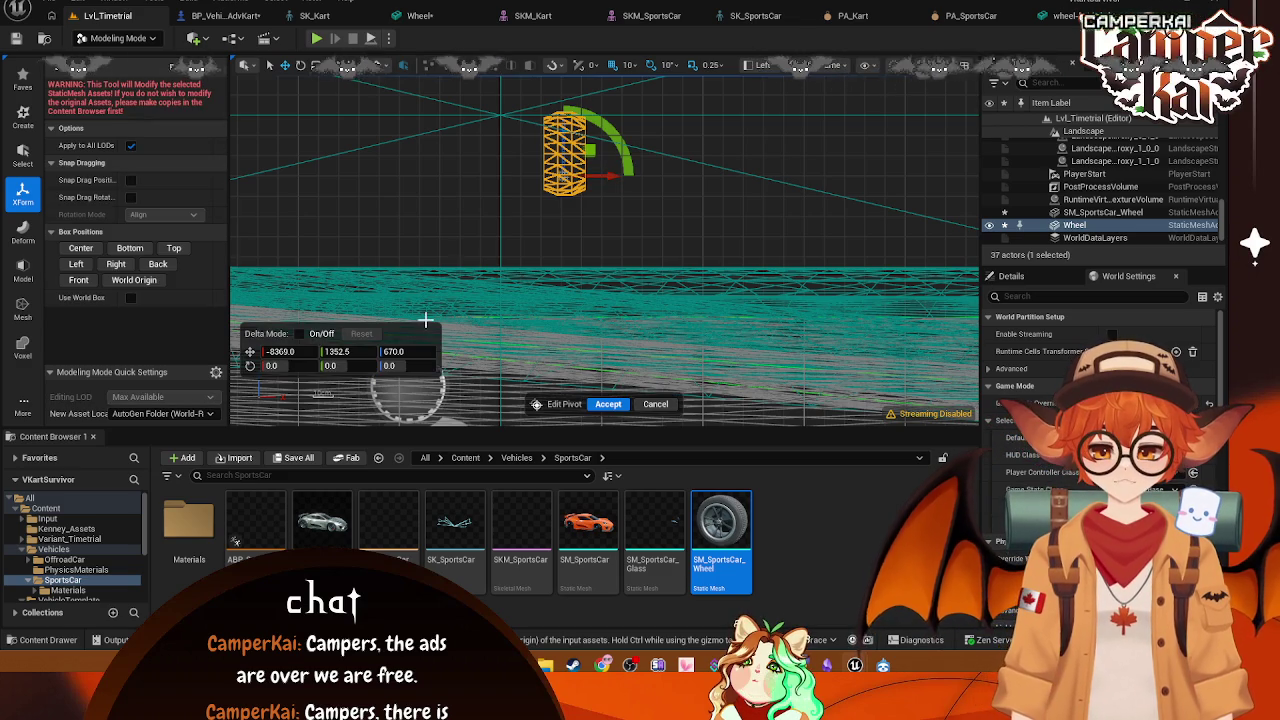
{"action": "mouse_move", "coordinate": [407, 351]}
{"action": "left_mouse_down"}
{"action": "mouse_move", "coordinate": [423, 351]}
{"action": "mouse_move", "coordinate": [397, 352]}
{"action": "left_mouse_up"}
{"action": "left_click", "coordinate": [393, 352]}
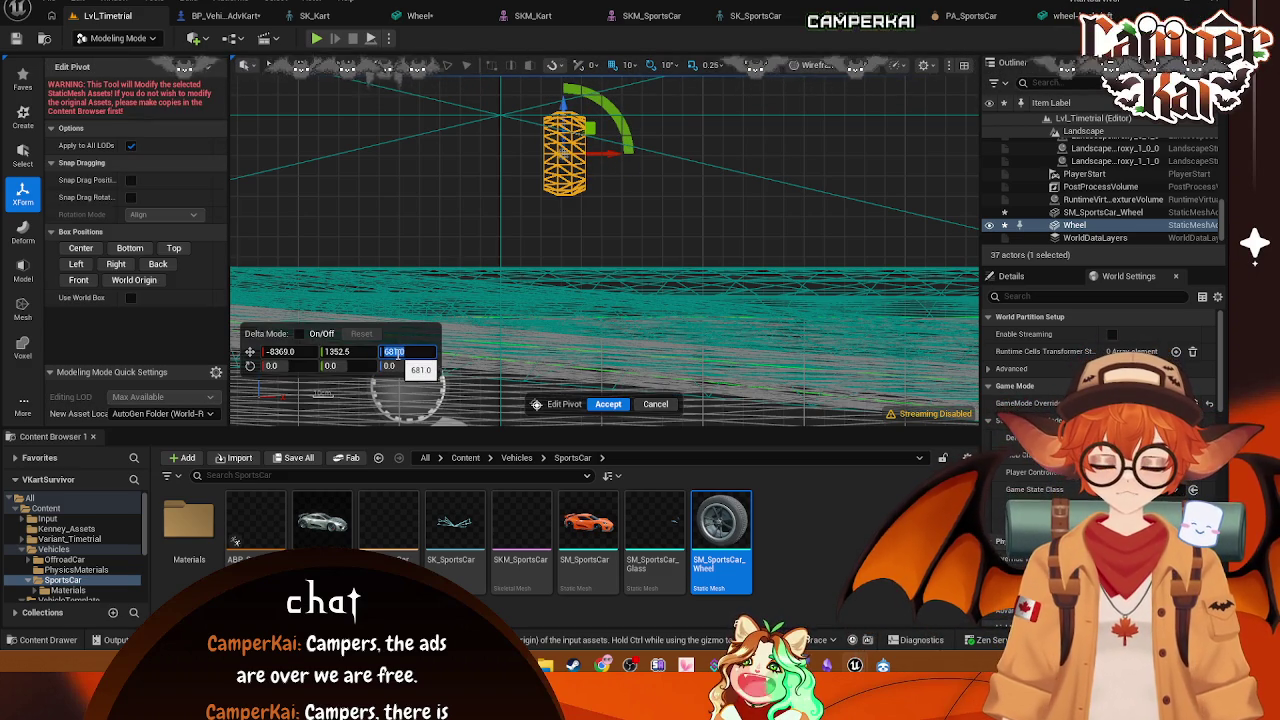
{"action": "type", "text": "683"}
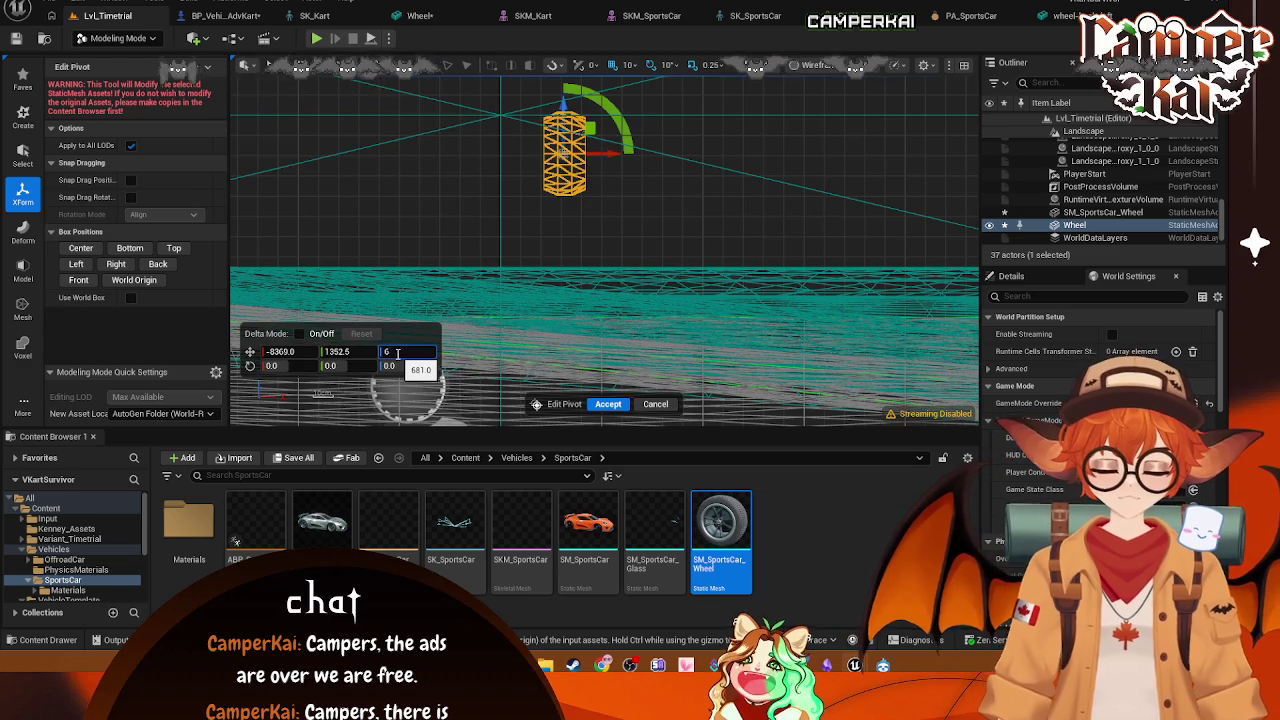
{"action": "key", "text": "Return"}
{"action": "left_click", "coordinate": [606, 243]}
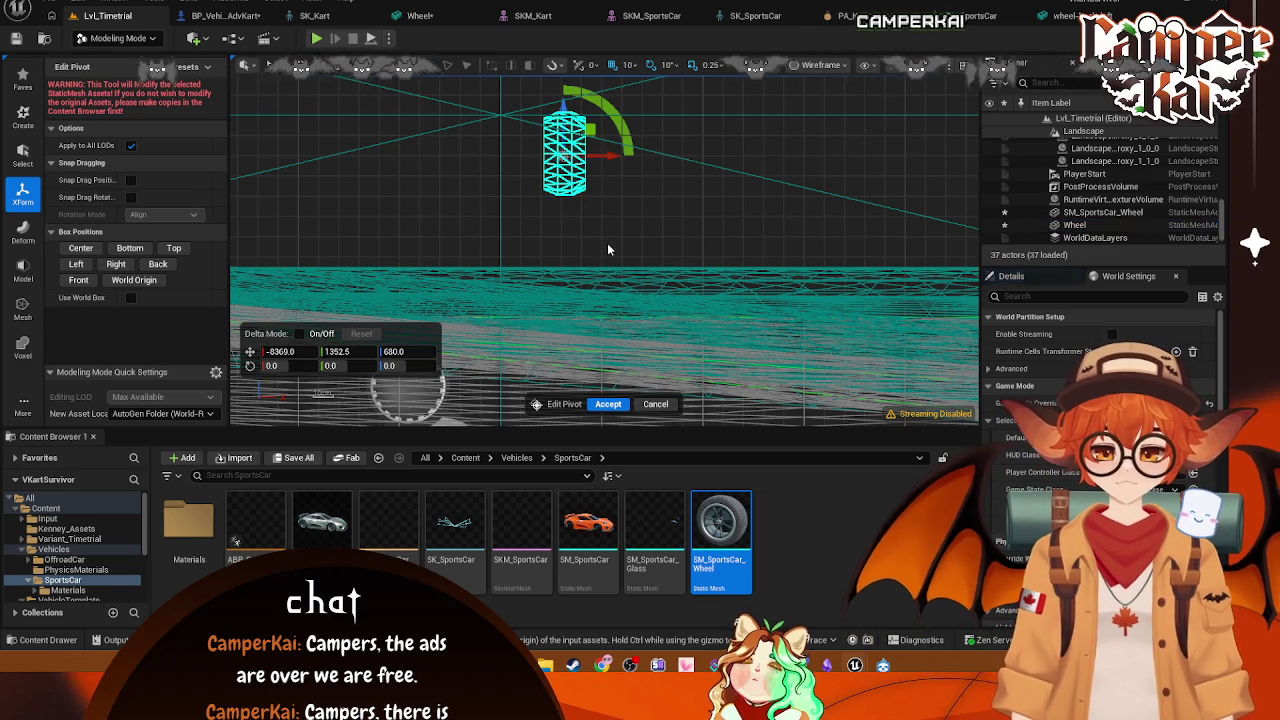
{"action": "left_click", "coordinate": [565, 155]}
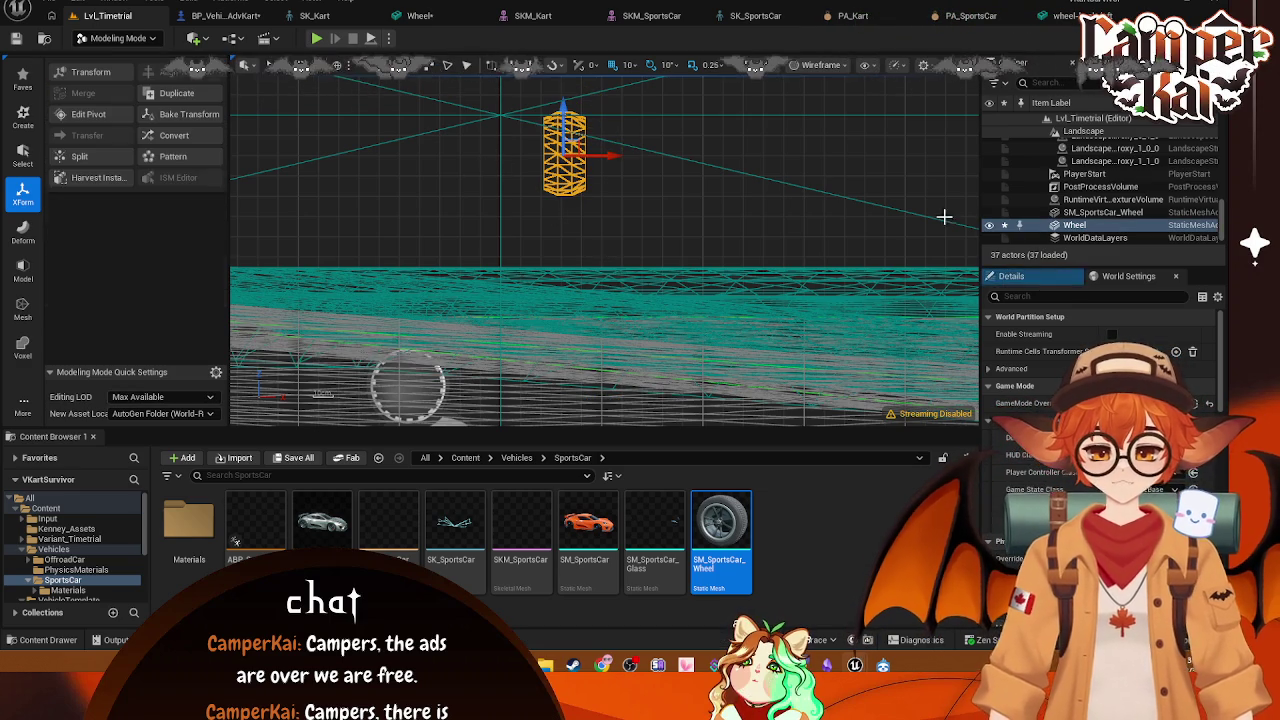
Step: Move SM_SportsCar_Wheel away from the small Wheel and drop it to the floor
{"action": "key", "text": "alt+k"}
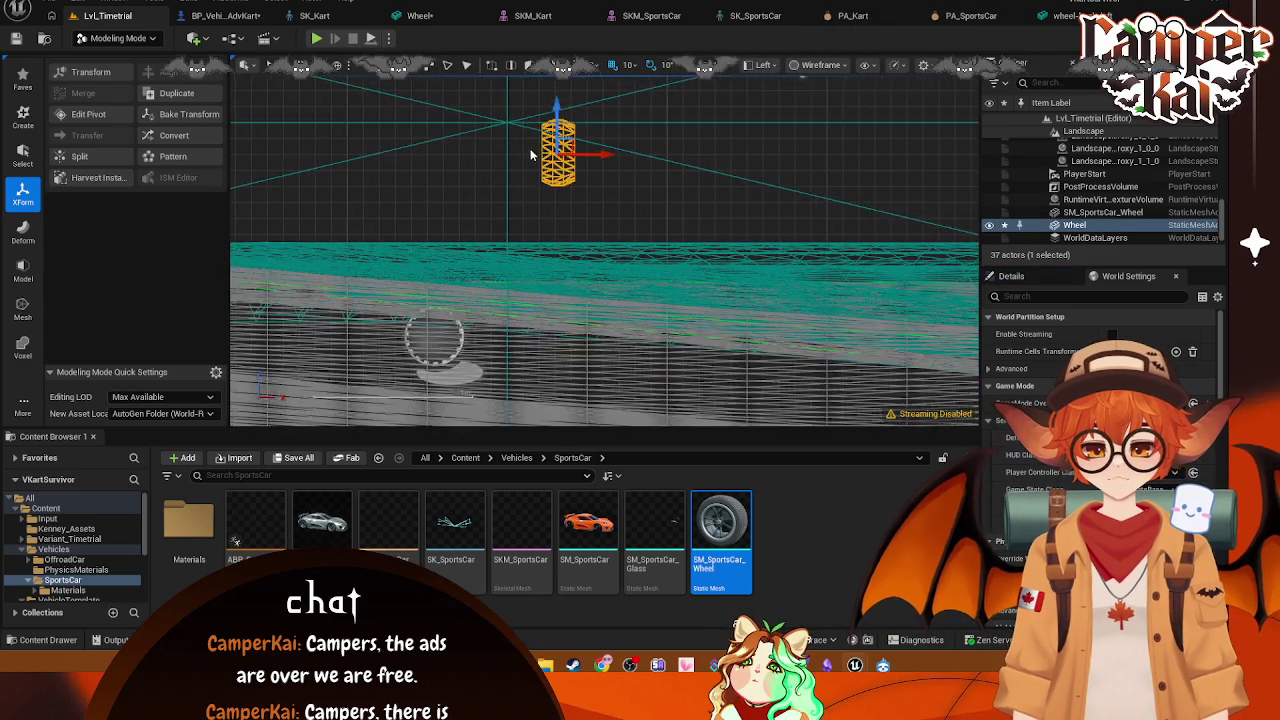
{"action": "scroll", "coordinate": [540, 301], "scroll_direction": "up", "scroll_amount": 2}
{"action": "mouse_move", "coordinate": [540, 301]}
{"action": "left_mouse_down"}
{"action": "mouse_move", "coordinate": [415, 291]}
{"action": "mouse_move", "coordinate": [644, 485]}
{"action": "left_mouse_up"}
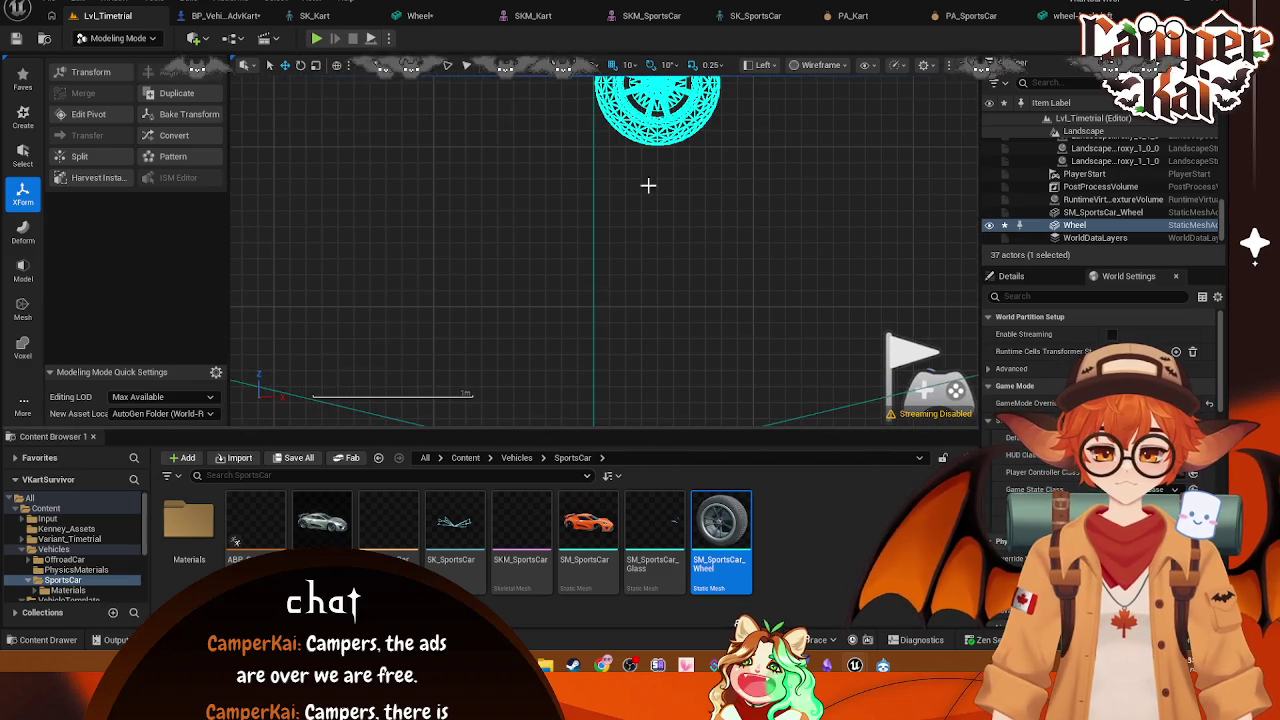
{"action": "left_click", "coordinate": [650, 120]}
{"action": "mouse_move", "coordinate": [762, 129]}
{"action": "left_mouse_down"}
{"action": "mouse_move", "coordinate": [696, 181]}
{"action": "mouse_move", "coordinate": [722, 293]}
{"action": "left_mouse_up"}
{"action": "key", "text": "alt+g"}
{"action": "left_click_drag", "start_coordinate": [581, 199], "coordinate": [692, 210]}
{"action": "key", "text": "End"}
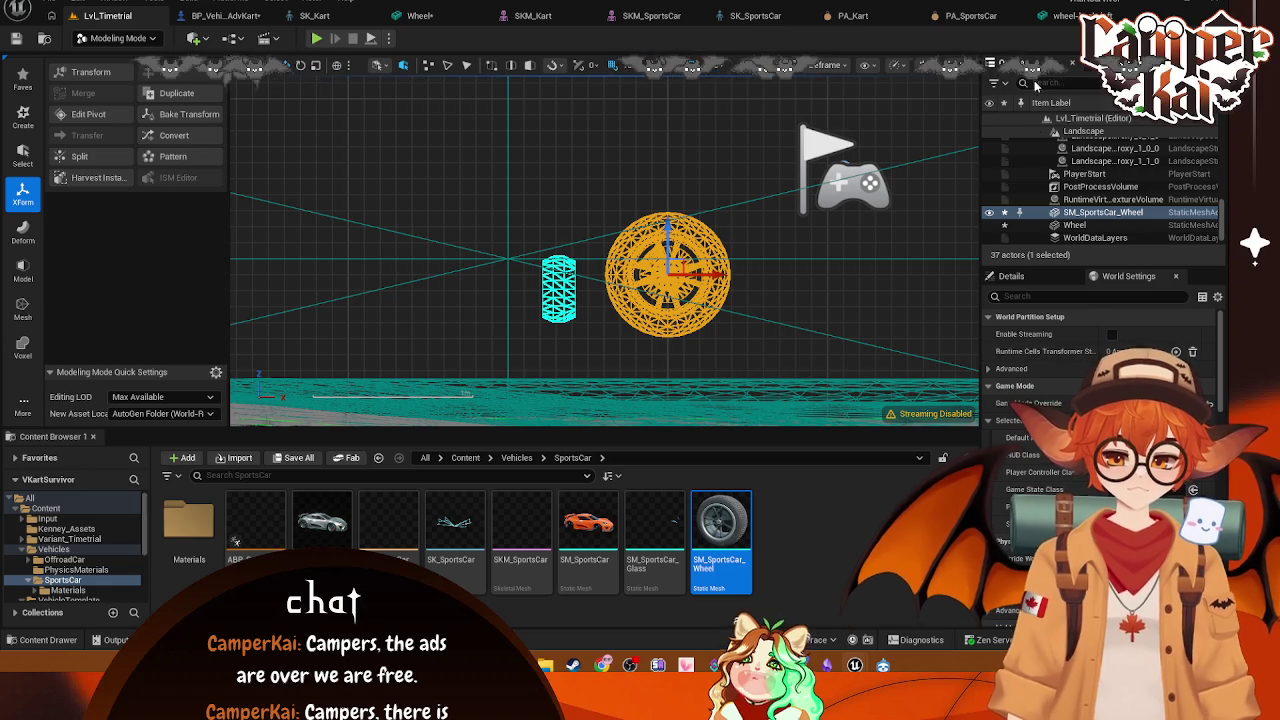
{"action": "left_click", "coordinate": [1012, 276]}
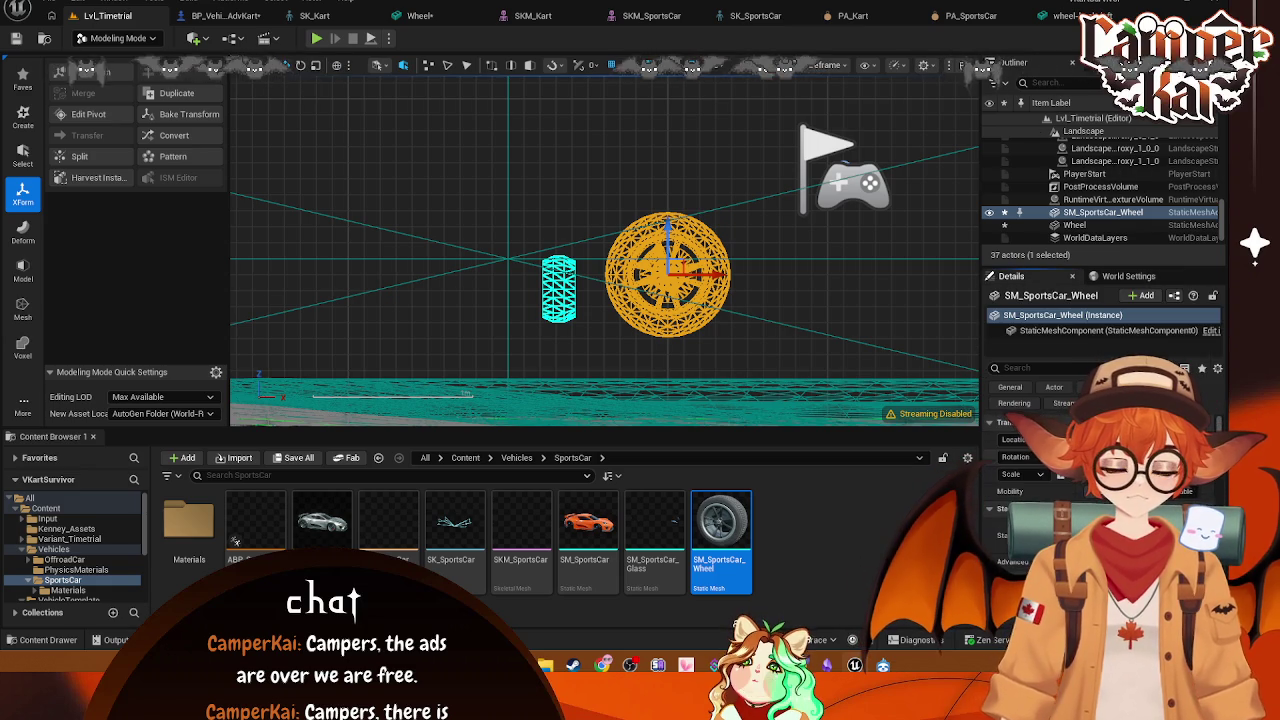
Step: Rotate the small Wheel 90 degrees to face the same way as the sports-car wheel
{"action": "left_click", "coordinate": [560, 275]}
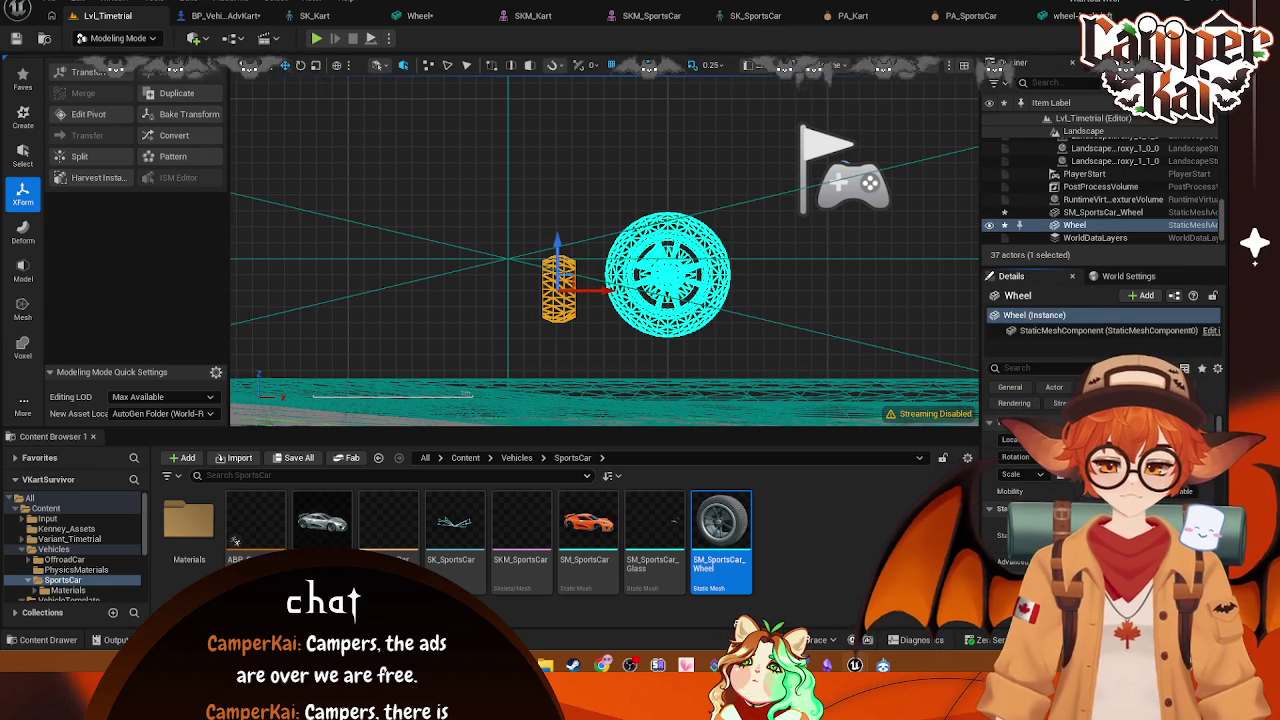
{"action": "key", "text": "Return"}
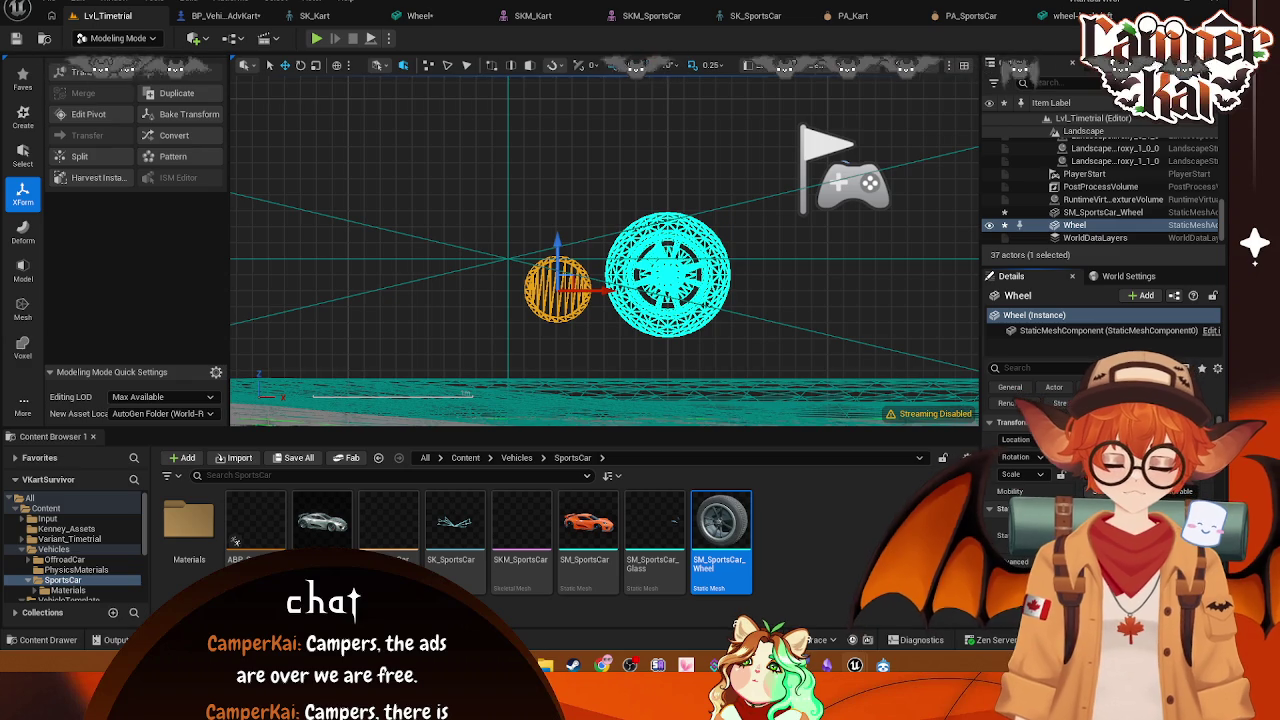
{"action": "left_click", "coordinate": [642, 189]}
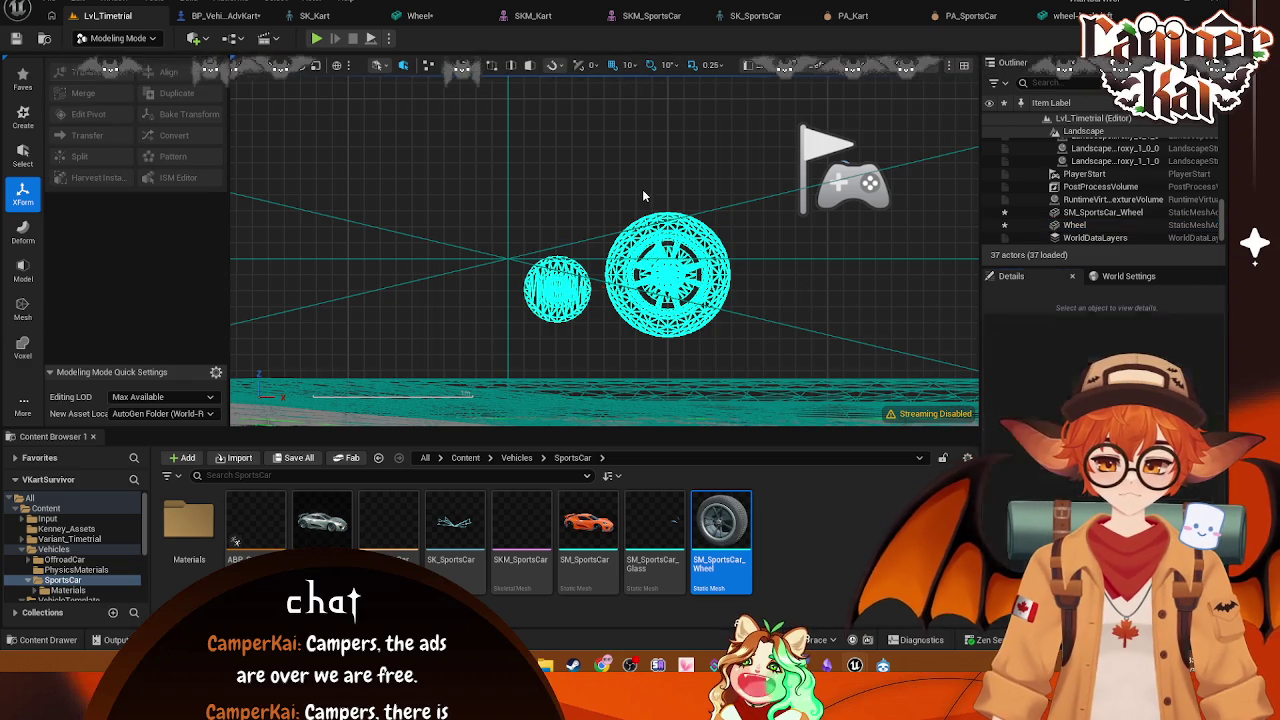
{"action": "left_click", "coordinate": [572, 276]}
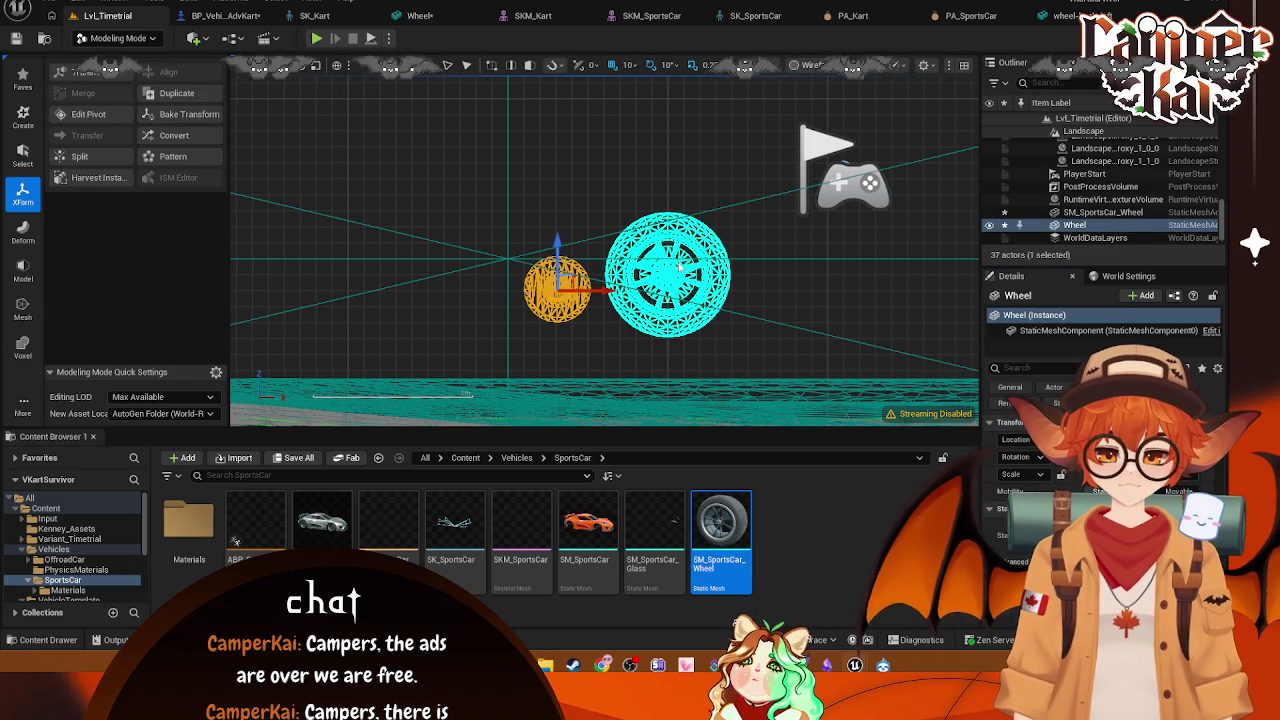
{"action": "left_click", "coordinate": [683, 283]}
{"action": "left_click", "coordinate": [557, 289]}
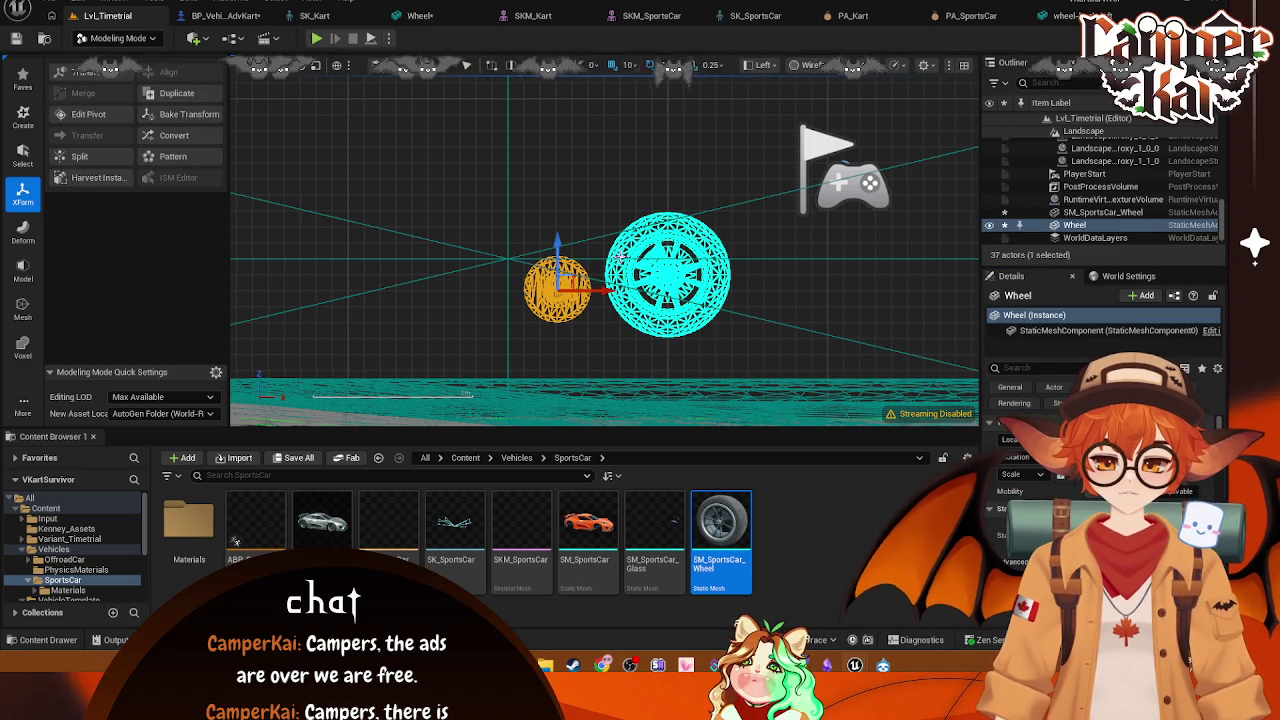
{"action": "left_click", "coordinate": [762, 65]}
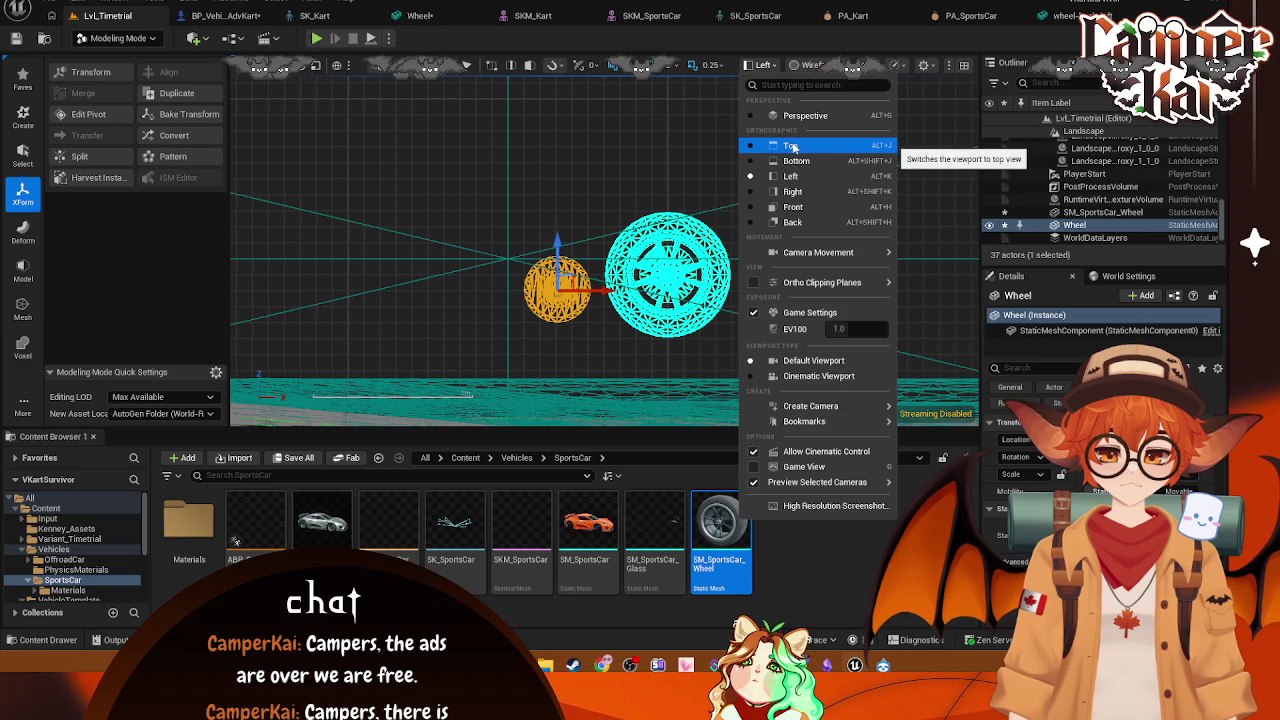
{"action": "left_click", "coordinate": [793, 146]}
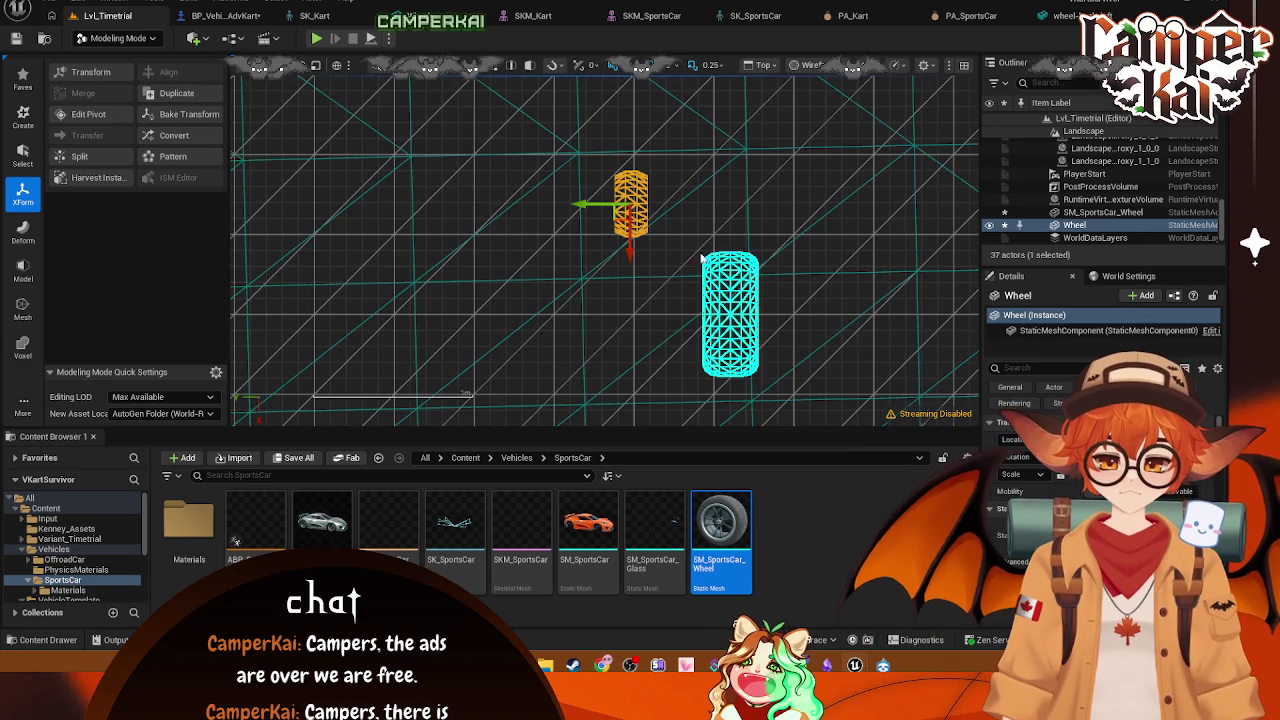
Step: In Top view, move the small Wheel's pivot to X -8369, Y 1345.0 and accept
{"action": "key", "text": "ctrl+z"}
{"action": "key", "text": "ctrl+y"}
{"action": "mouse_move", "coordinate": [676, 196]}
{"action": "left_mouse_down"}
{"action": "mouse_move", "coordinate": [786, 189]}
{"action": "mouse_move", "coordinate": [687, 226]}
{"action": "left_mouse_up"}
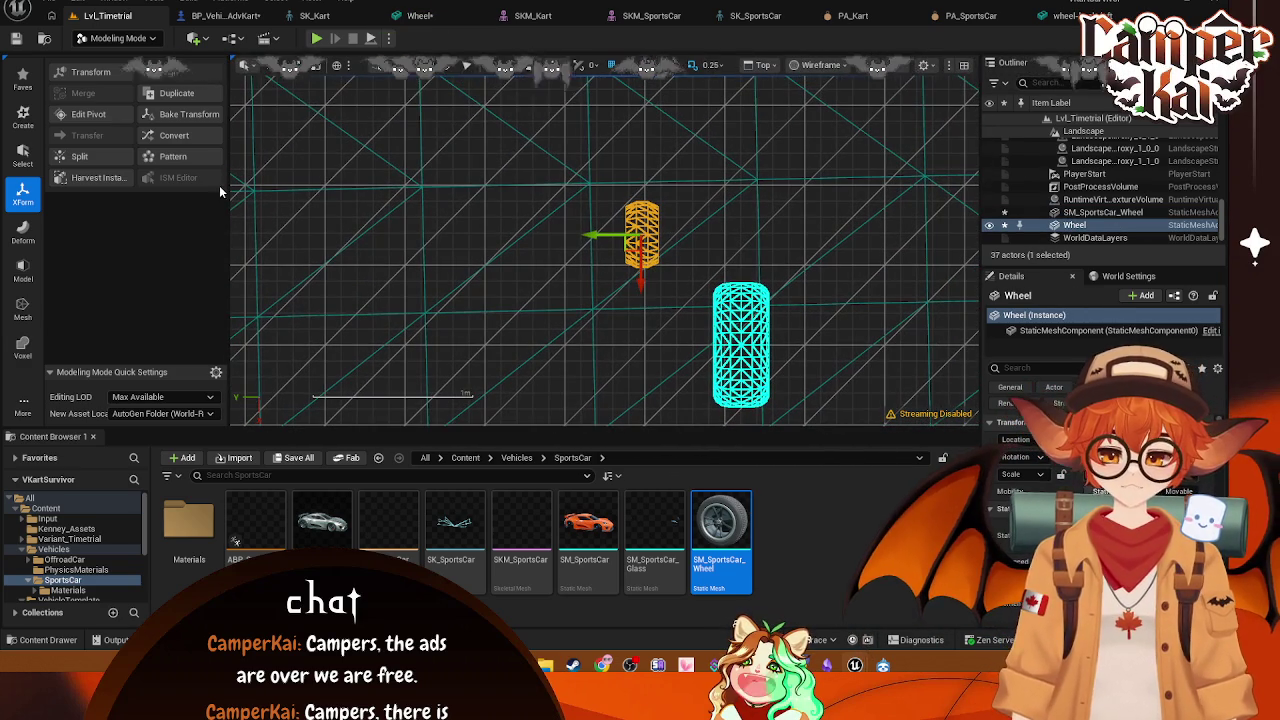
{"action": "left_click", "coordinate": [88, 114]}
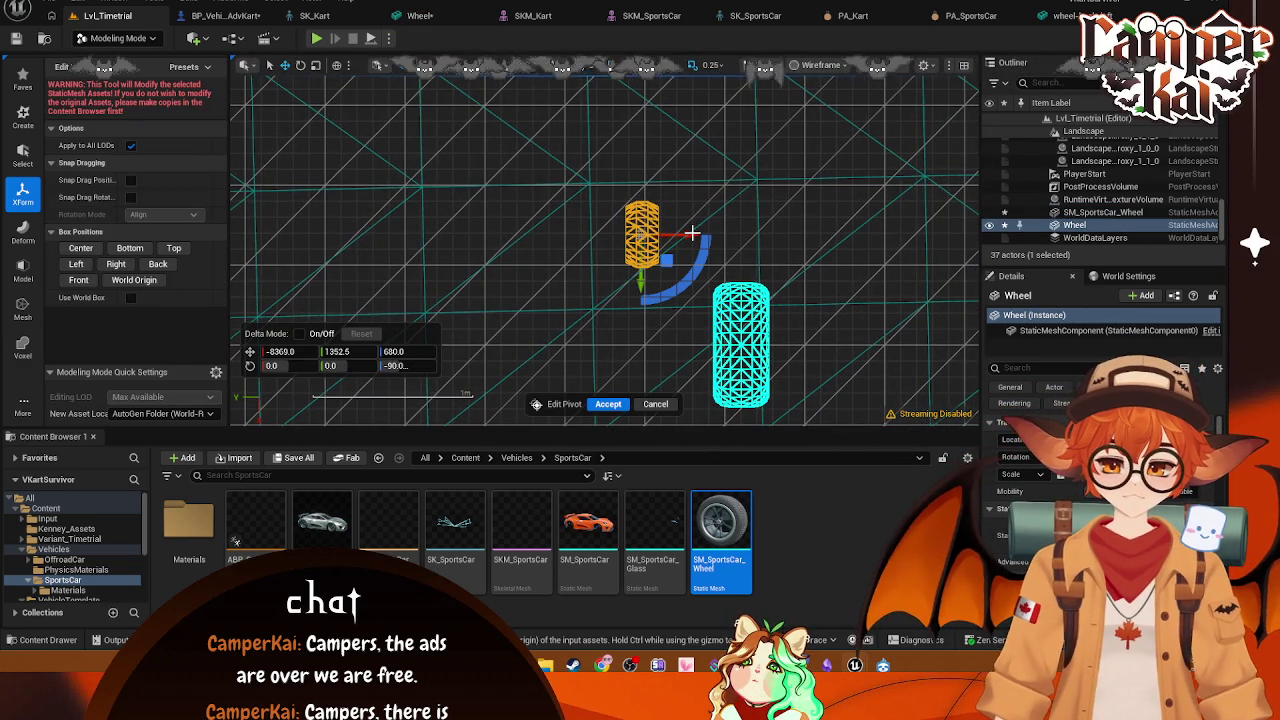
{"action": "left_click_drag", "start_coordinate": [696, 232], "coordinate": [691, 236]}
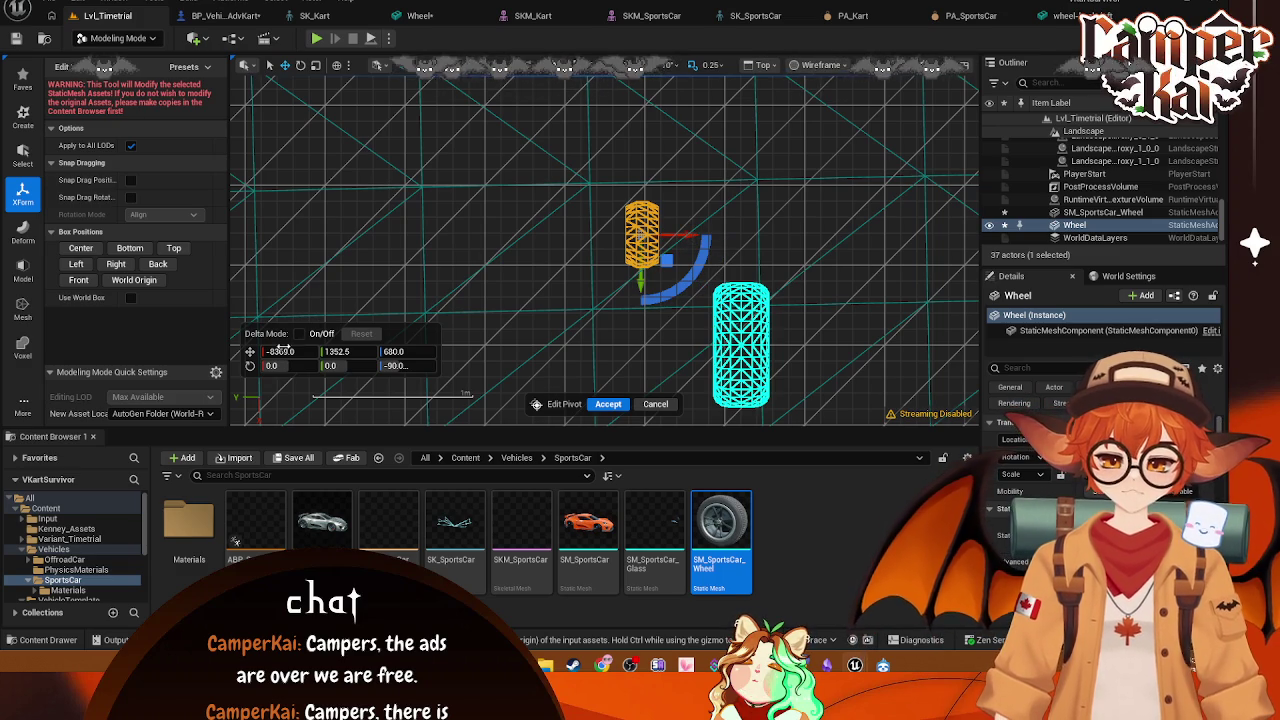
{"action": "mouse_move", "coordinate": [285, 352]}
{"action": "left_mouse_down"}
{"action": "mouse_move", "coordinate": [270, 352]}
{"action": "mouse_move", "coordinate": [285, 352]}
{"action": "left_mouse_up"}
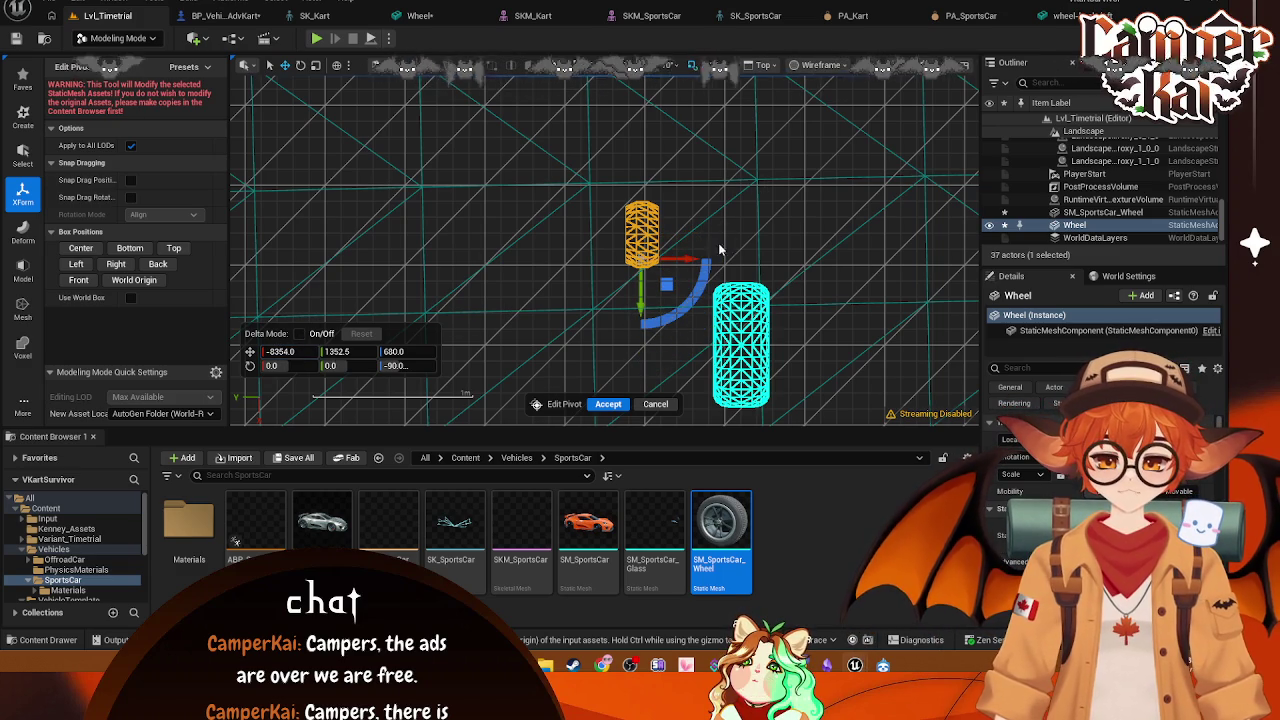
{"action": "left_click_drag", "start_coordinate": [666, 284], "coordinate": [660, 270]}
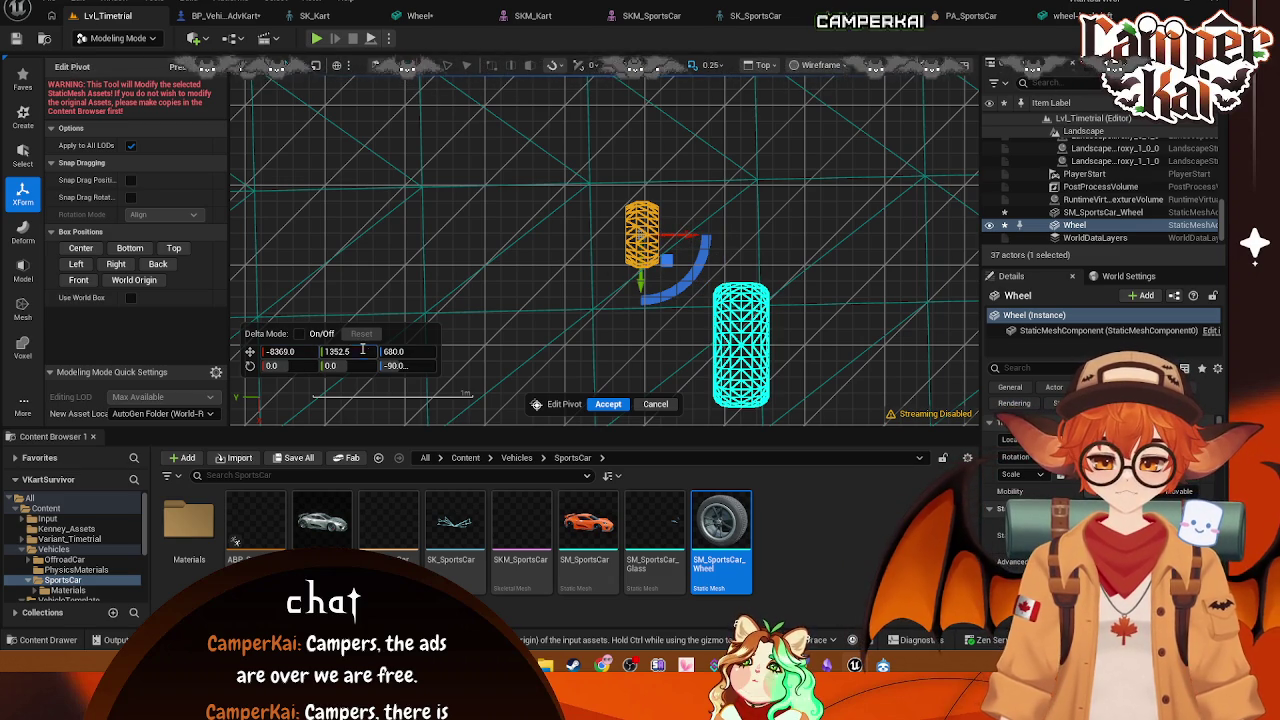
{"action": "left_click", "coordinate": [457, 337]}
{"action": "left_click_drag", "start_coordinate": [337, 351], "coordinate": [352, 351]}
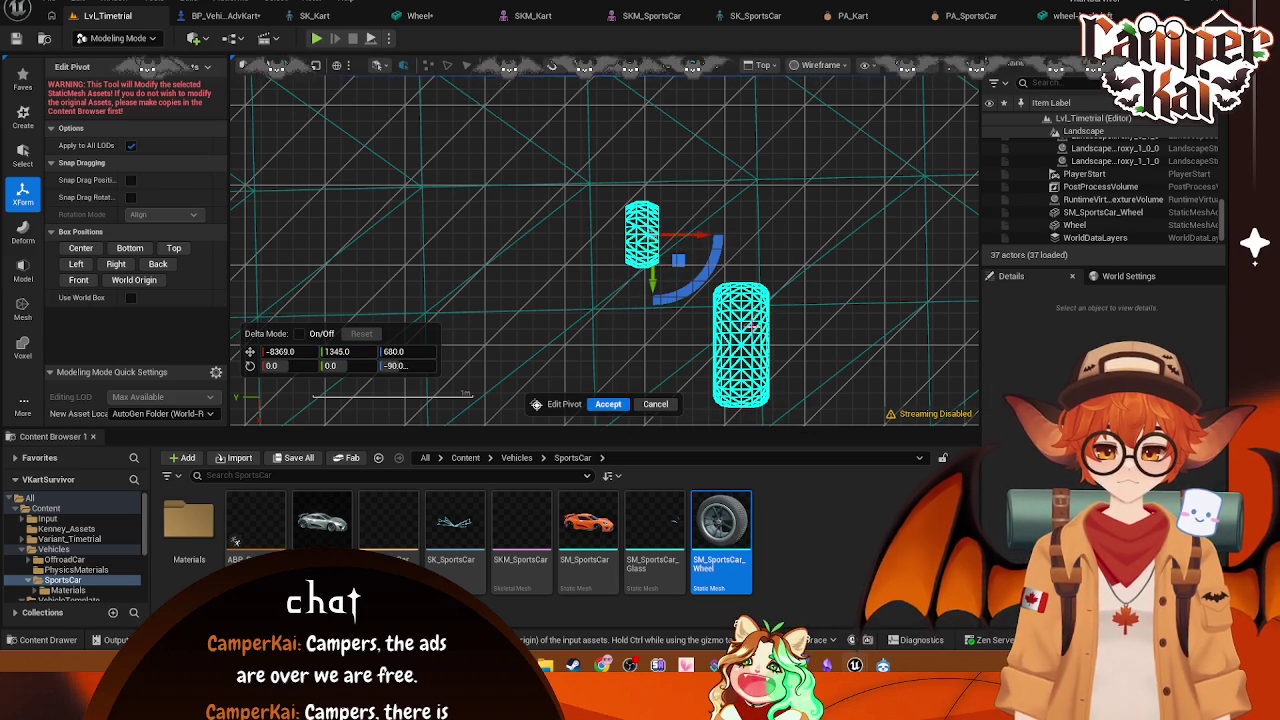
{"action": "left_click", "coordinate": [642, 235]}
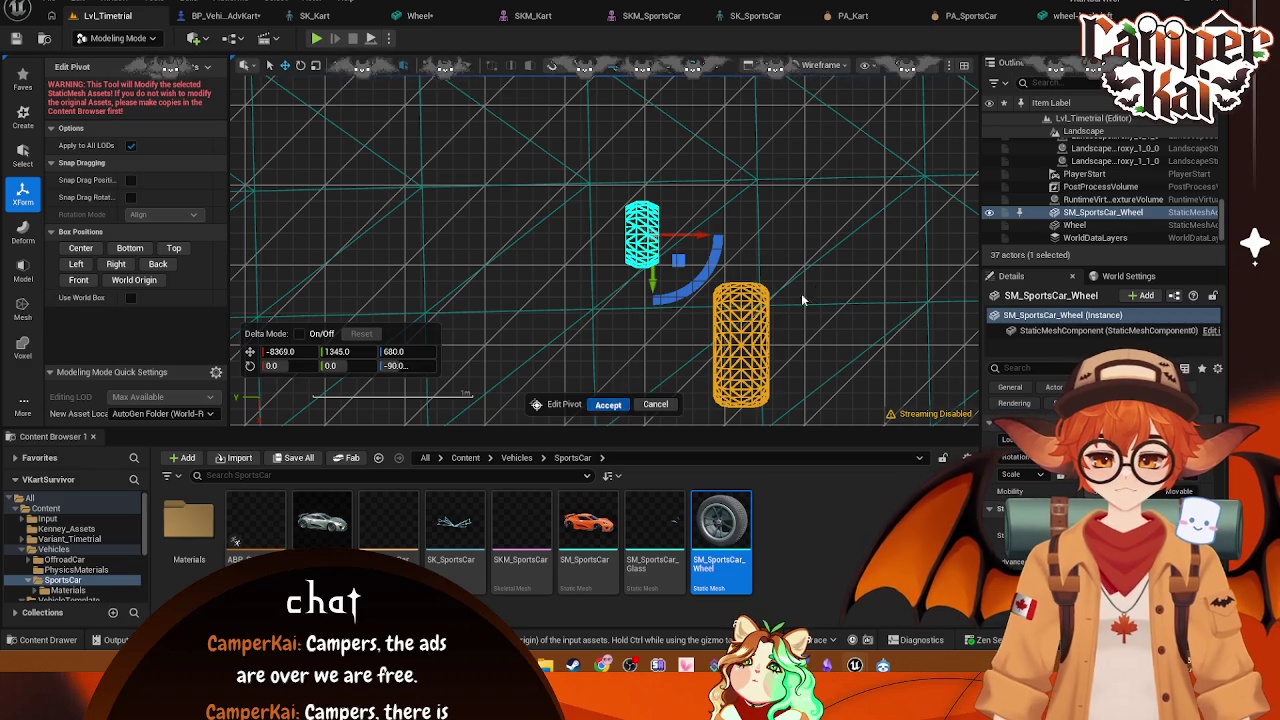
{"action": "left_click", "coordinate": [765, 312]}
Step: Compare the two wheels, then view the Wheel on the kart in BP_VehicleAdvKart
{"action": "left_click", "coordinate": [655, 240]}
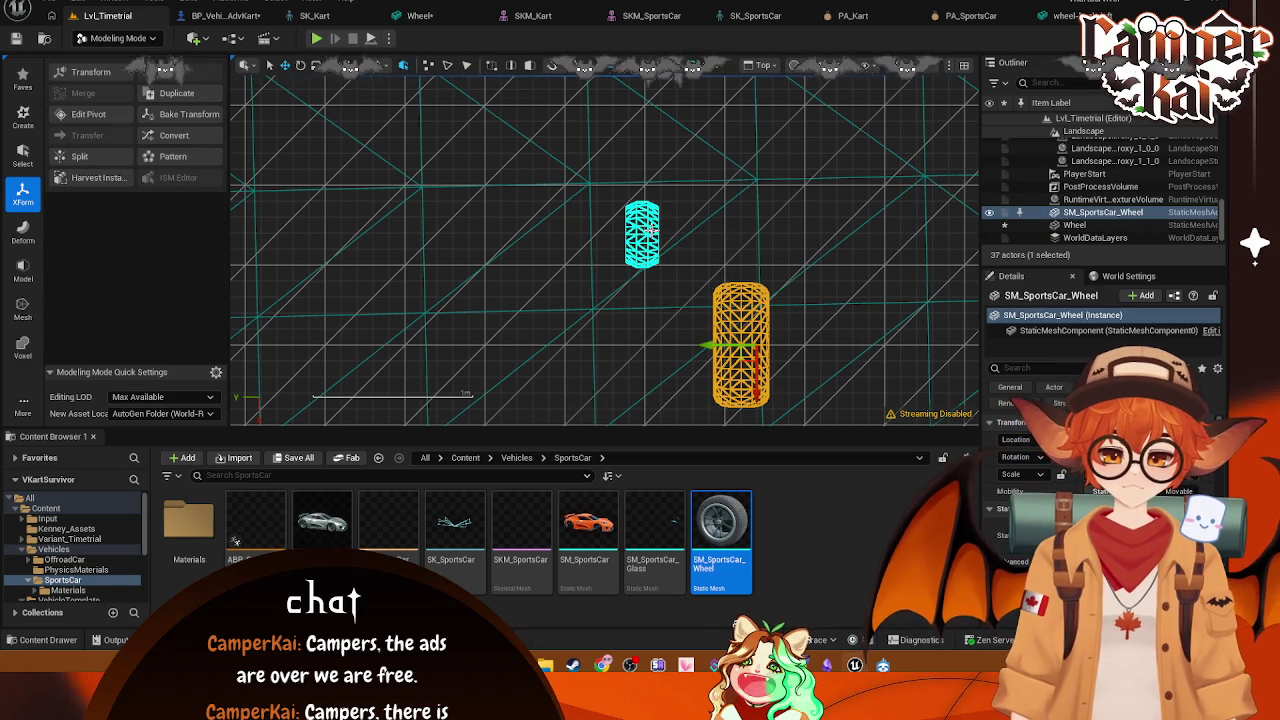
{"action": "left_click", "coordinate": [655, 241]}
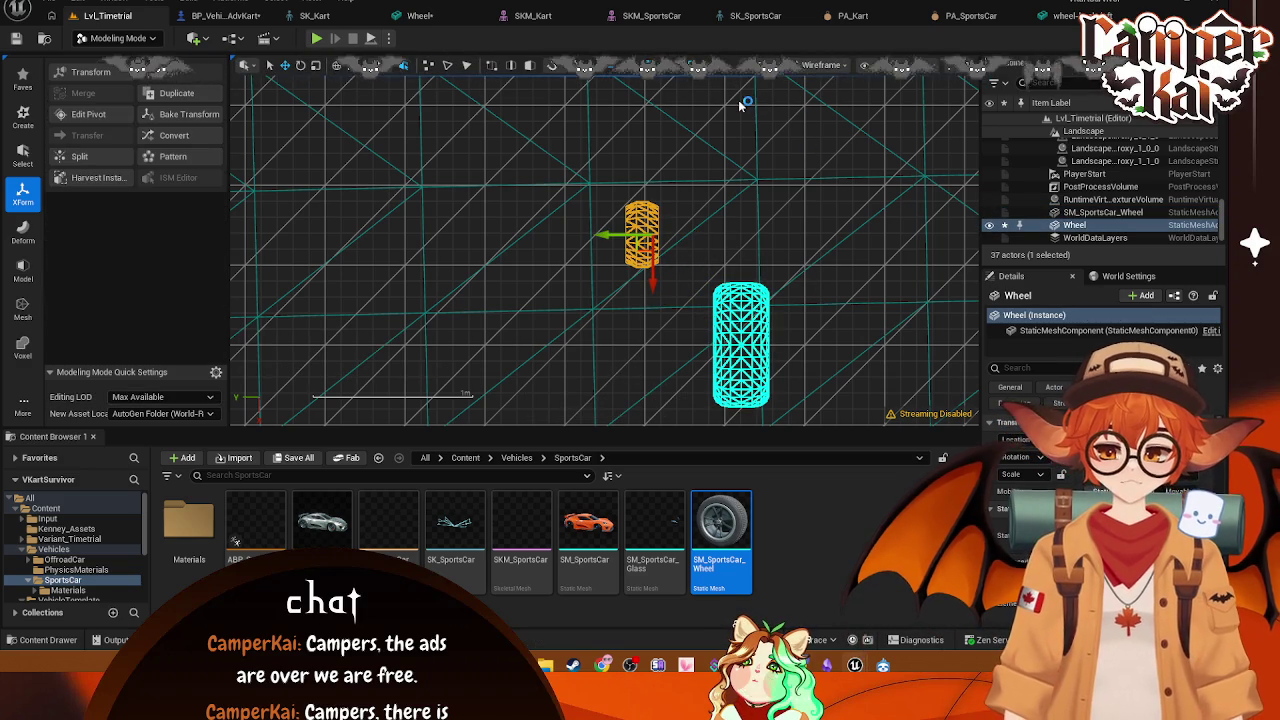
{"action": "left_click", "coordinate": [253, 17]}
{"action": "left_click_drag", "start_coordinate": [782, 187], "coordinate": [782, 187]}
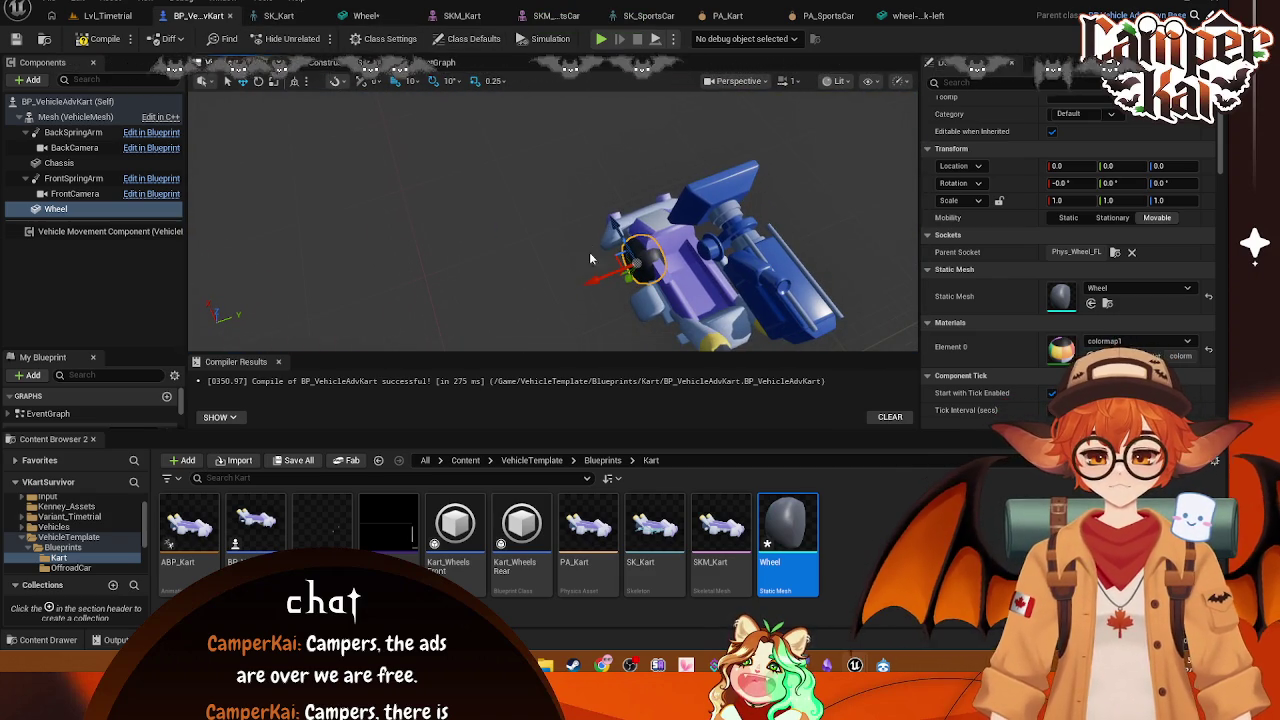
Step: Duplicate the Wheel component into a third copy and attach Wheel1 to the Phys_Wheel_BL socket
{"action": "left_click", "coordinate": [48, 214]}
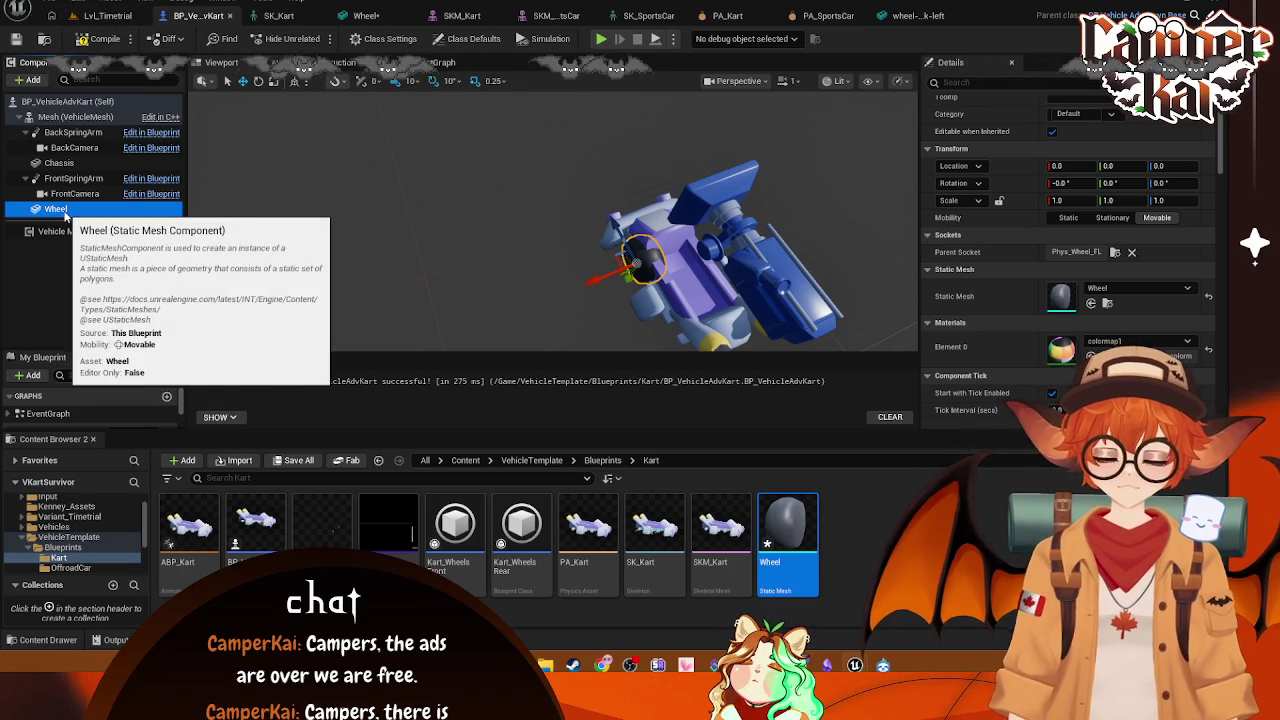
{"action": "key", "text": "ctrl+d"}
{"action": "key", "text": "ctrl+d"}
{"action": "key", "text": "ctrl+d"}
{"action": "left_click", "coordinate": [95, 240]}
{"action": "left_click", "coordinate": [88, 224]}
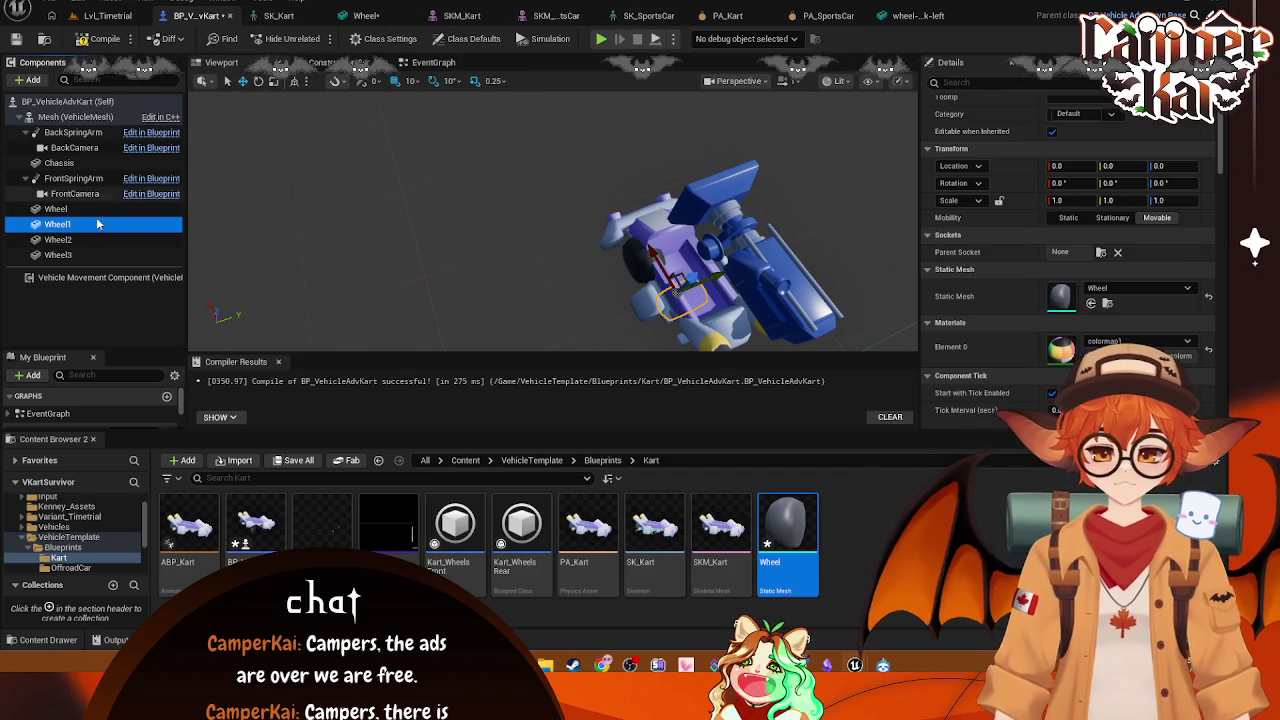
{"action": "left_click", "coordinate": [1101, 252]}
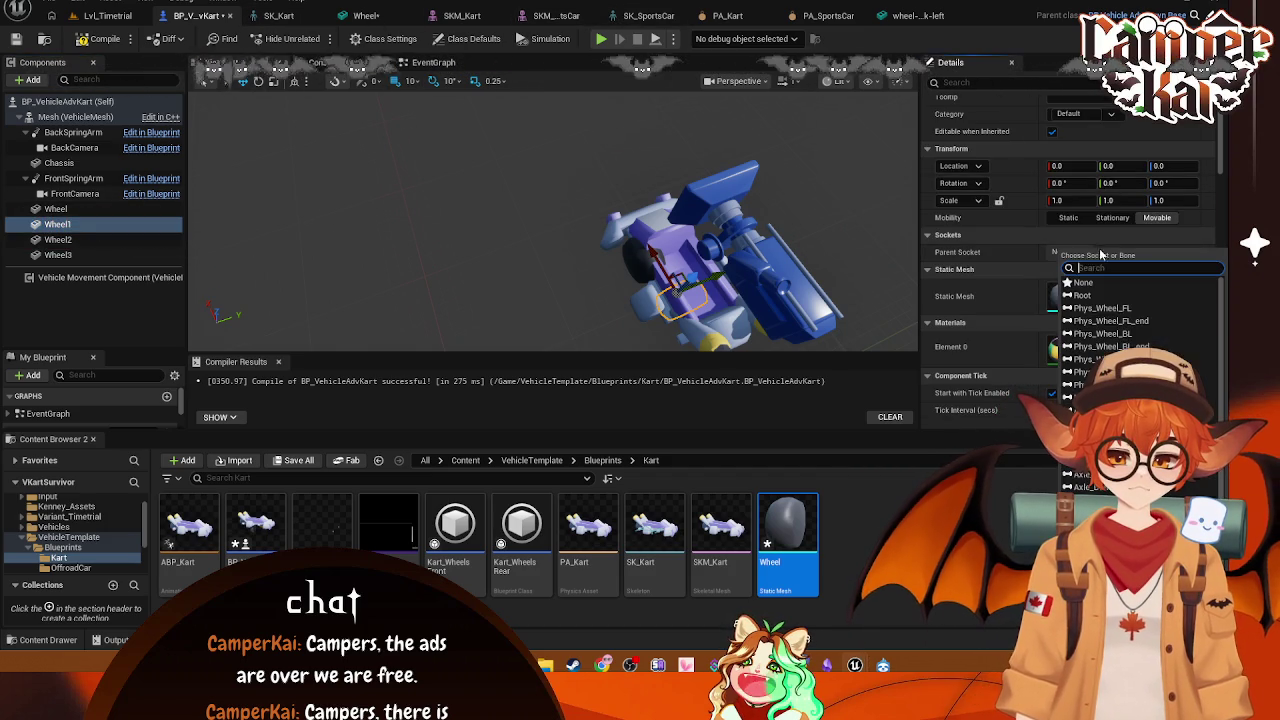
{"action": "left_click", "coordinate": [1121, 340]}
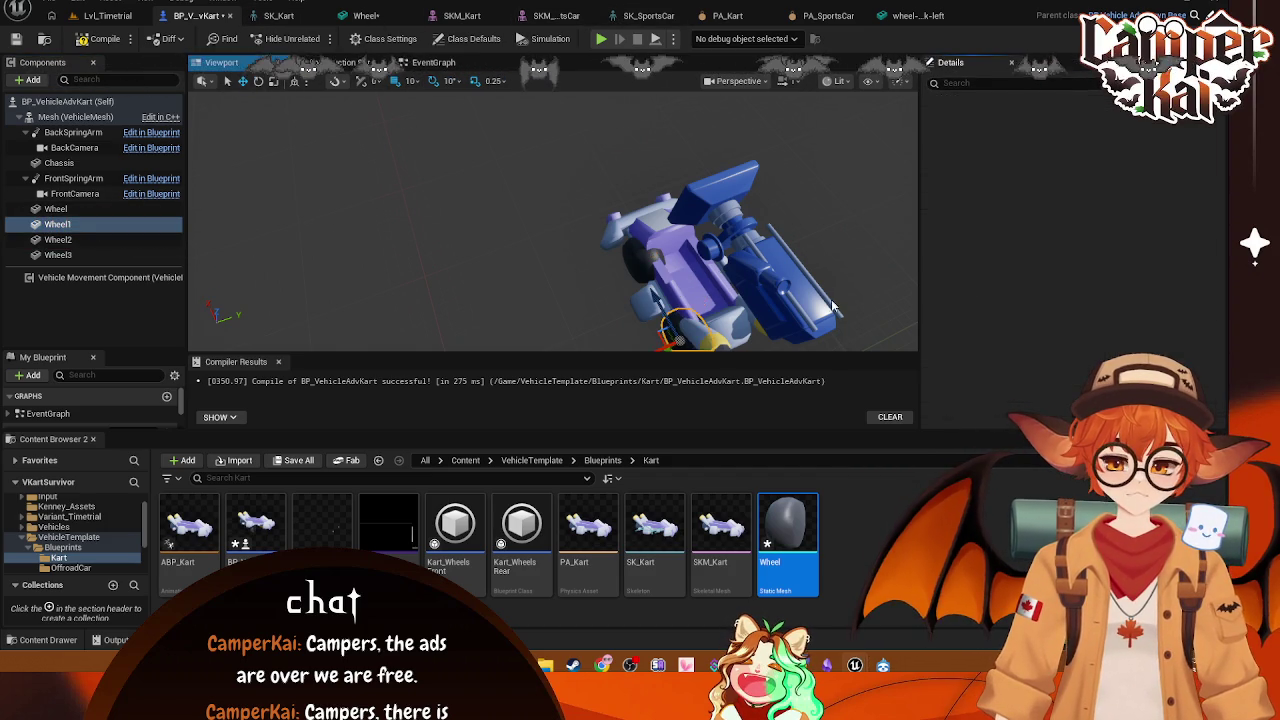
Step: Attach Wheel2 to the Phys_Wheel_FR socket and Wheel3 to the Phys_Wheel_BR socket
{"action": "left_click", "coordinate": [60, 240]}
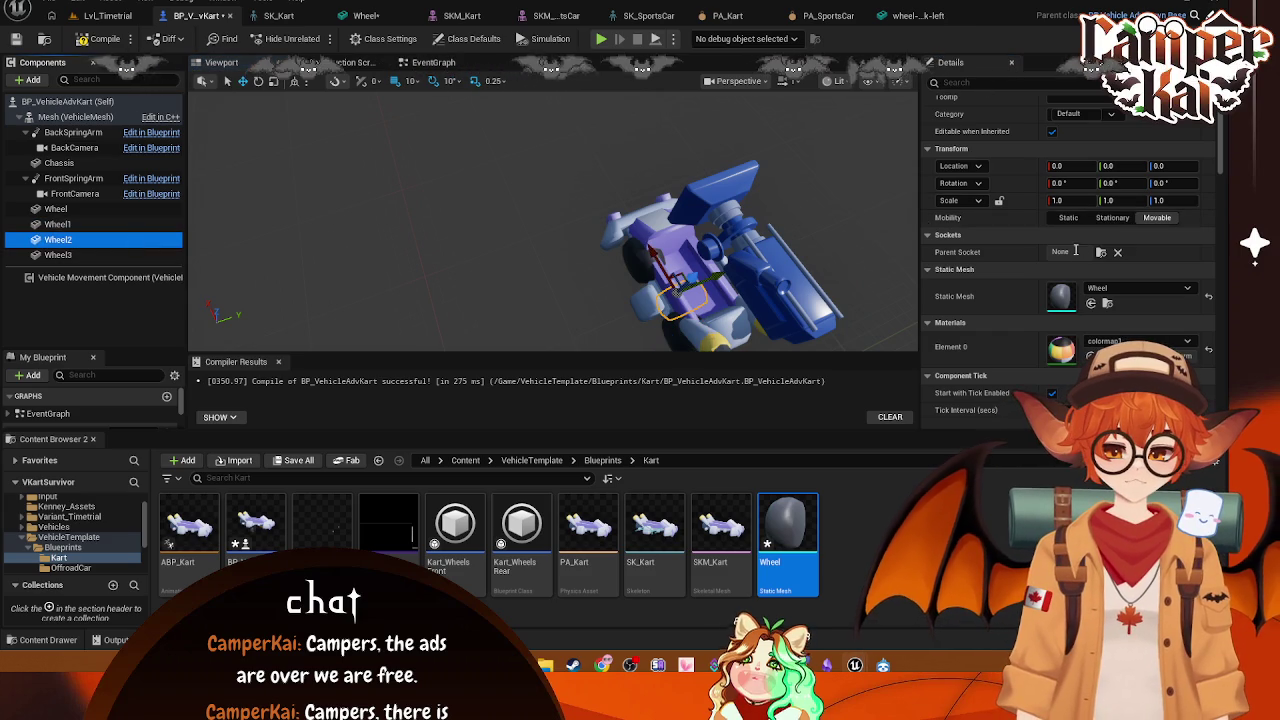
{"action": "left_click", "coordinate": [1097, 234]}
{"action": "left_click", "coordinate": [1101, 252]}
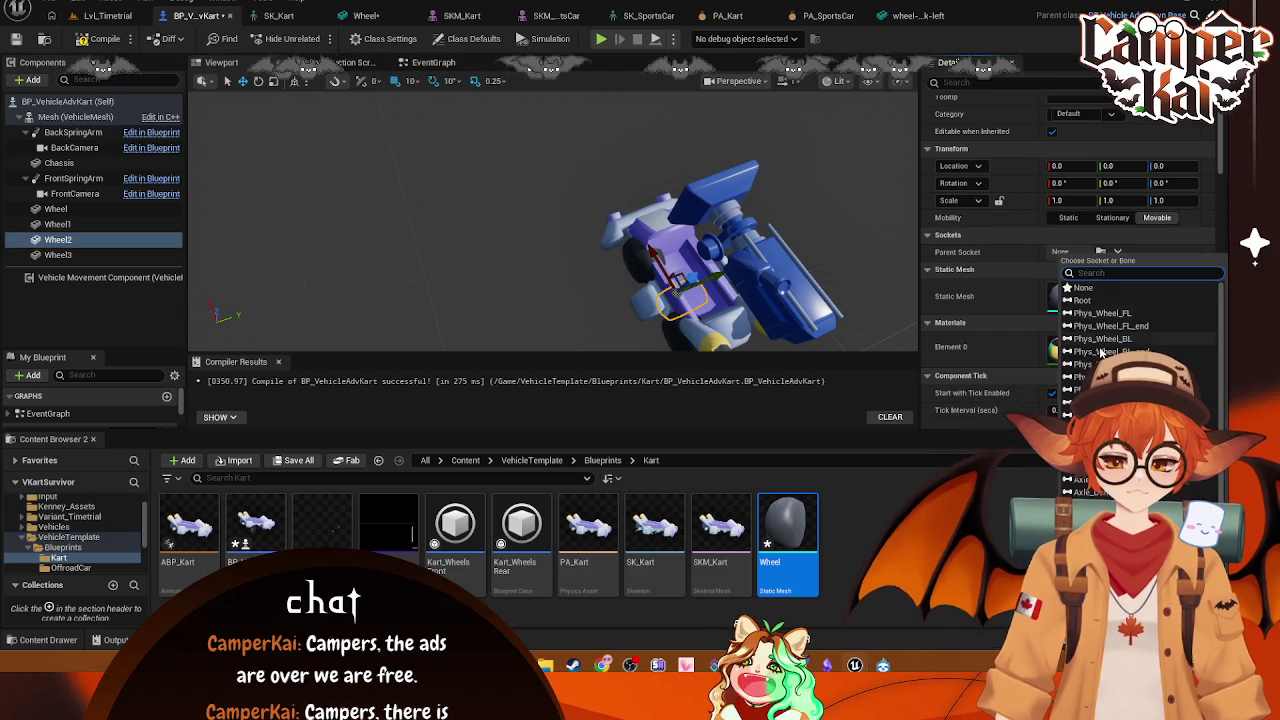
{"action": "left_click", "coordinate": [1115, 357]}
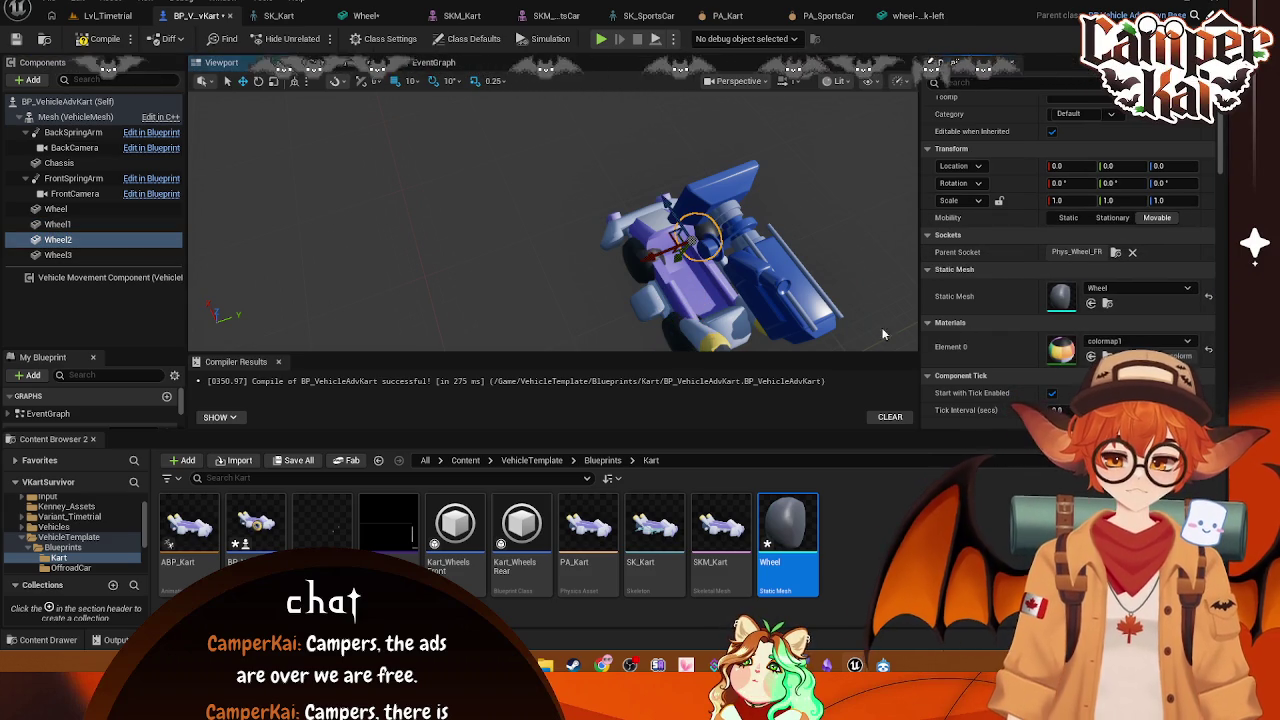
{"action": "left_click", "coordinate": [58, 255]}
{"action": "left_click", "coordinate": [1100, 254]}
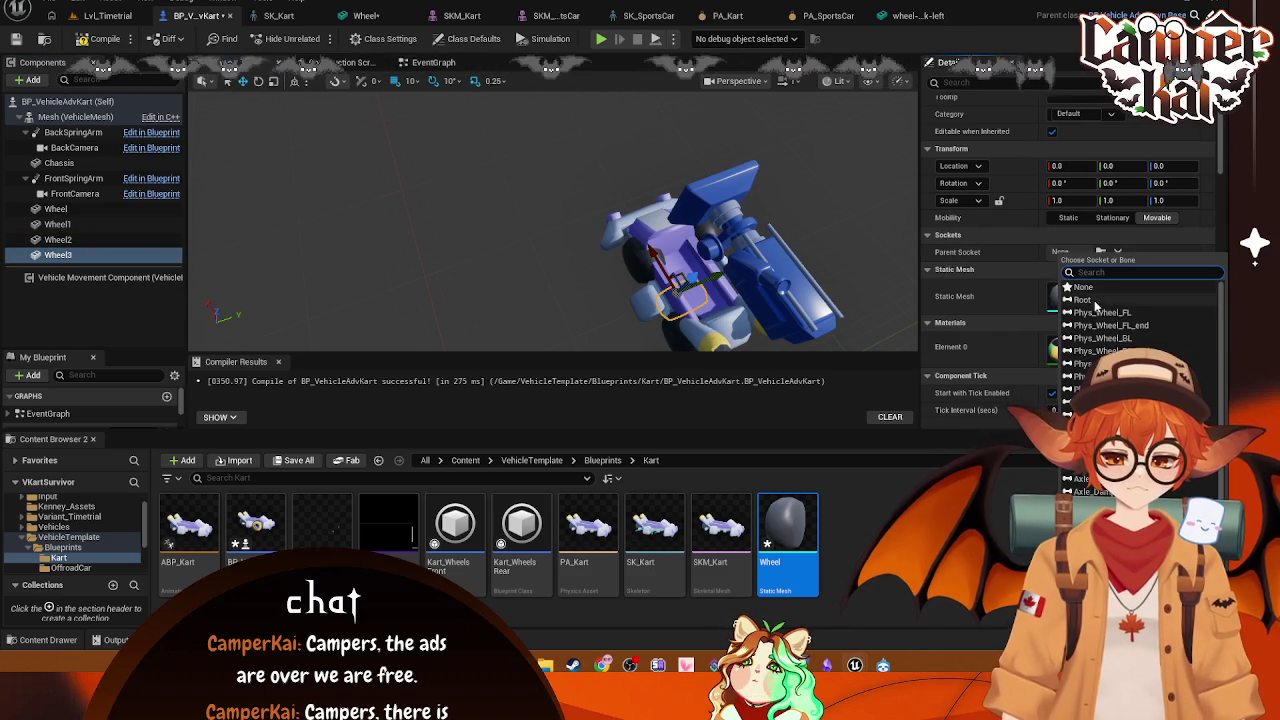
{"action": "left_click", "coordinate": [1105, 305]}
Step: Set the Wheel component's Z rotation to 180 degrees
{"action": "mouse_move", "coordinate": [500, 250]}
{"action": "left_mouse_down"}
{"action": "mouse_move", "coordinate": [650, 255]}
{"action": "mouse_move", "coordinate": [316, 278]}
{"action": "left_mouse_up"}
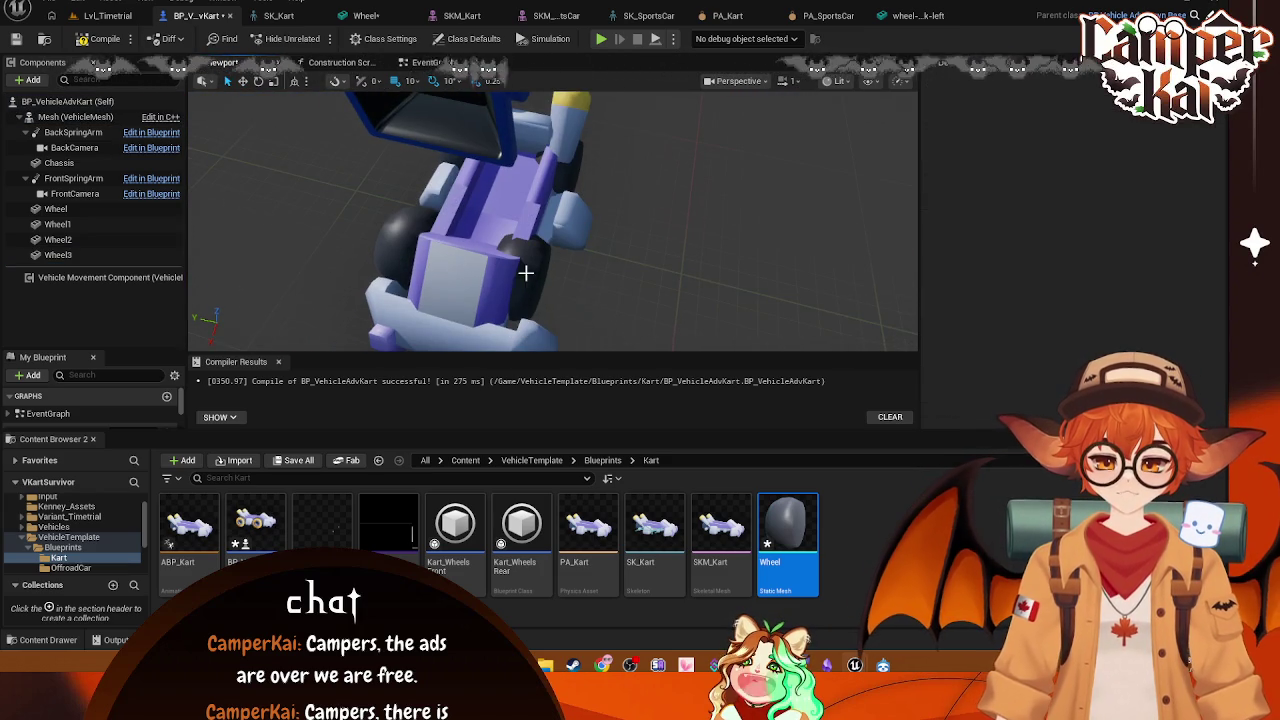
{"action": "left_click", "coordinate": [525, 272]}
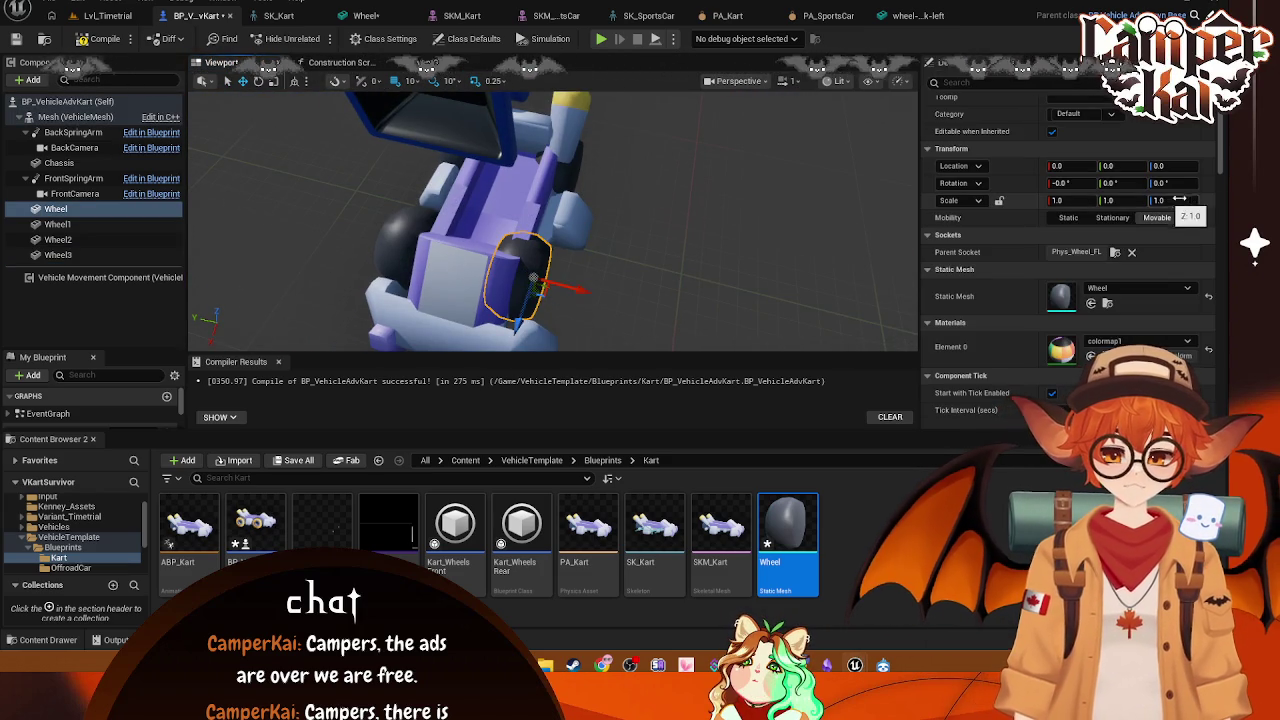
{"action": "left_click", "coordinate": [566, 178]}
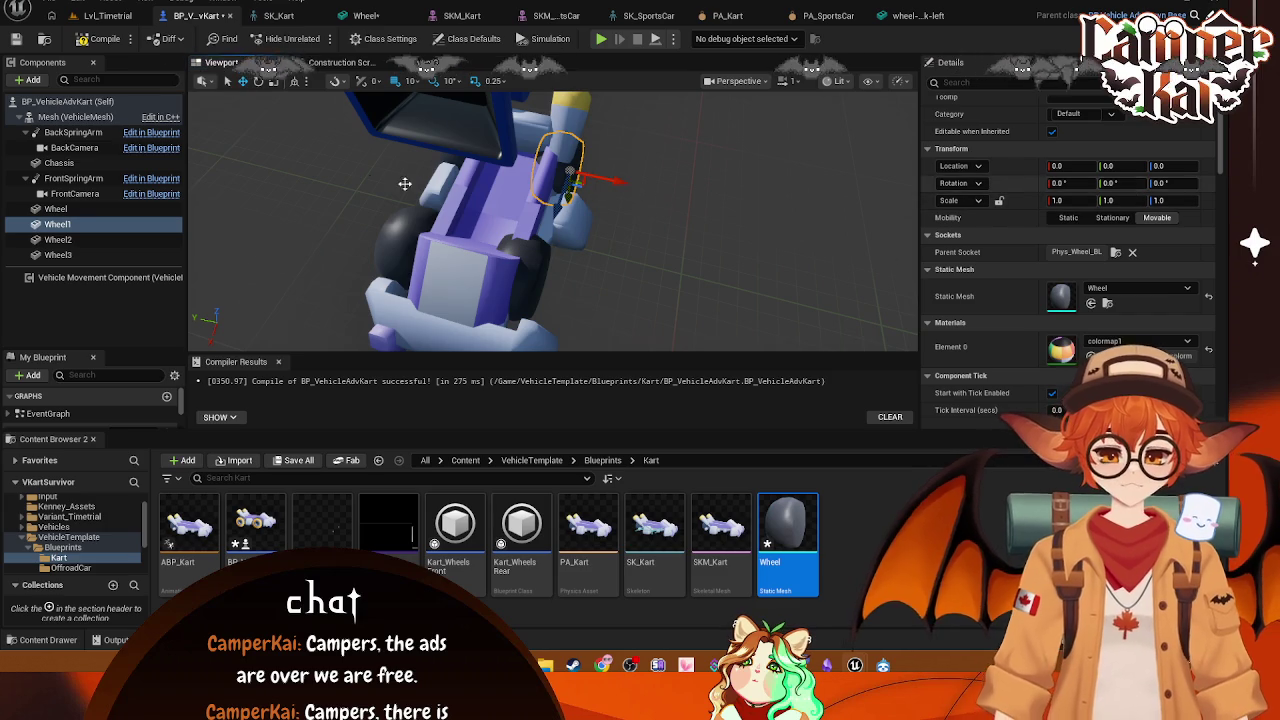
{"action": "mouse_move", "coordinate": [433, 231]}
{"action": "left_mouse_down"}
{"action": "mouse_move", "coordinate": [470, 240]}
{"action": "mouse_move", "coordinate": [480, 270]}
{"action": "mouse_move", "coordinate": [480, 230]}
{"action": "mouse_move", "coordinate": [480, 260]}
{"action": "left_mouse_up"}
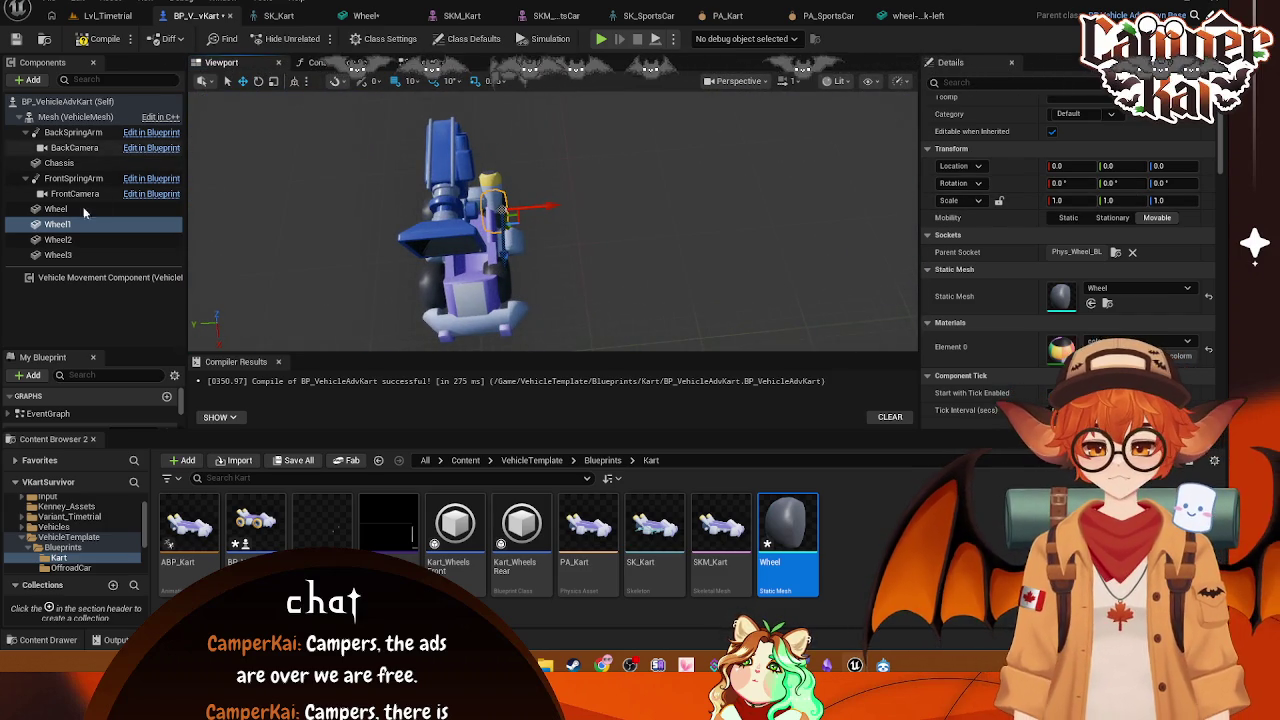
{"action": "left_click", "coordinate": [68, 222]}
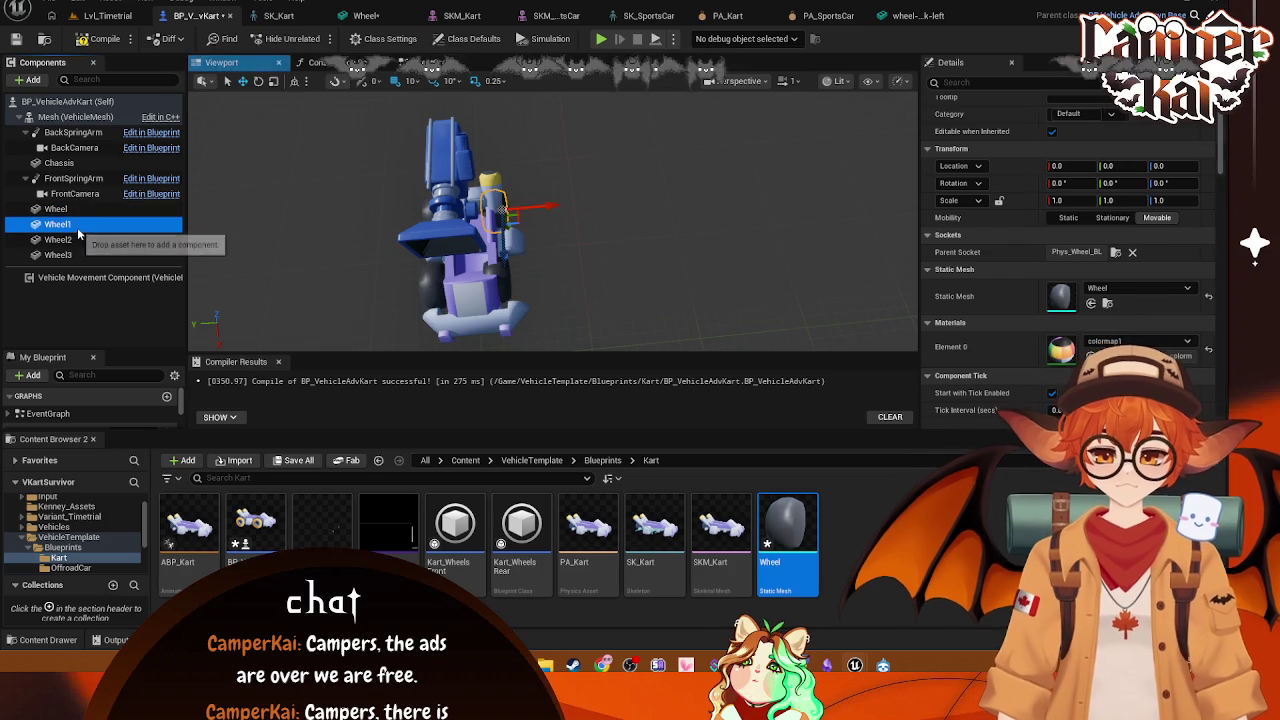
{"action": "left_click", "coordinate": [1170, 182]}
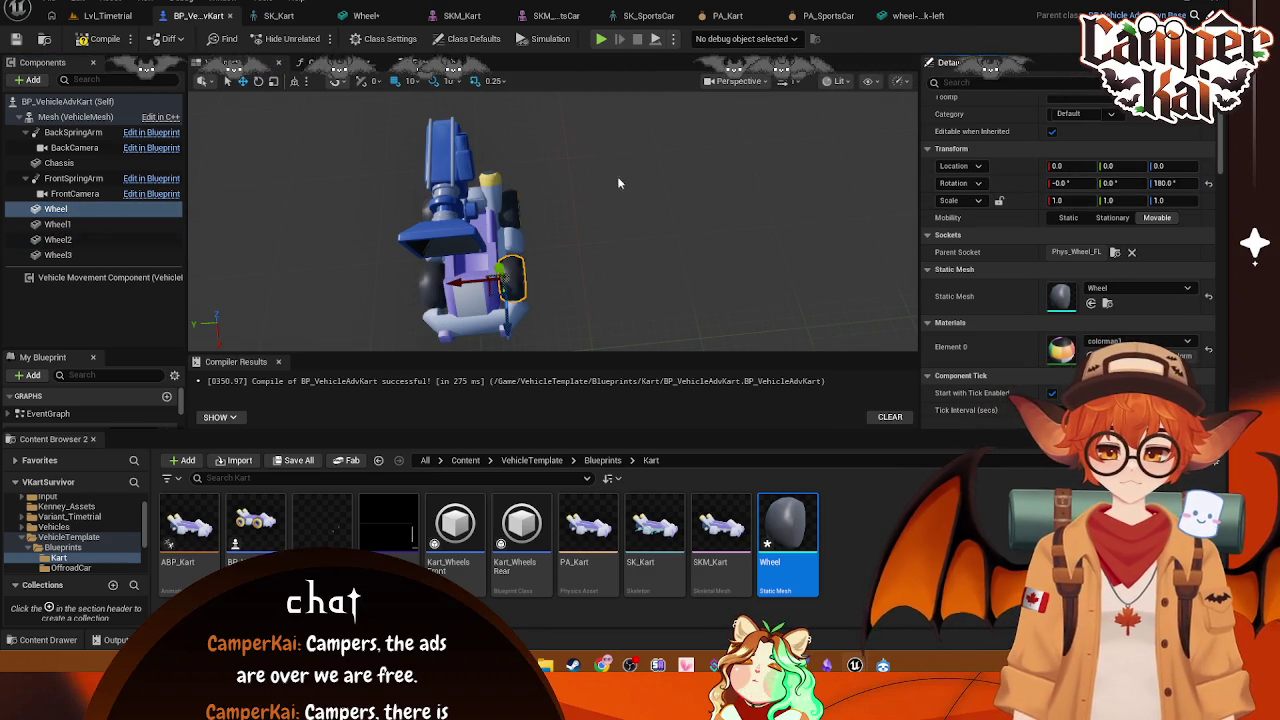
Step: Switch the blueprint viewport to an orthographic Left view and return to the Wheel static mesh
{"action": "key", "text": "f"}
{"action": "scroll", "coordinate": [553, 220], "scroll_direction": "down", "scroll_amount": 5}
{"action": "mouse_move", "coordinate": [797, 103]}
{"action": "left_mouse_down"}
{"action": "mouse_move", "coordinate": [820, 110]}
{"action": "mouse_move", "coordinate": [797, 103]}
{"action": "left_mouse_up"}
{"action": "left_click", "coordinate": [741, 81]}
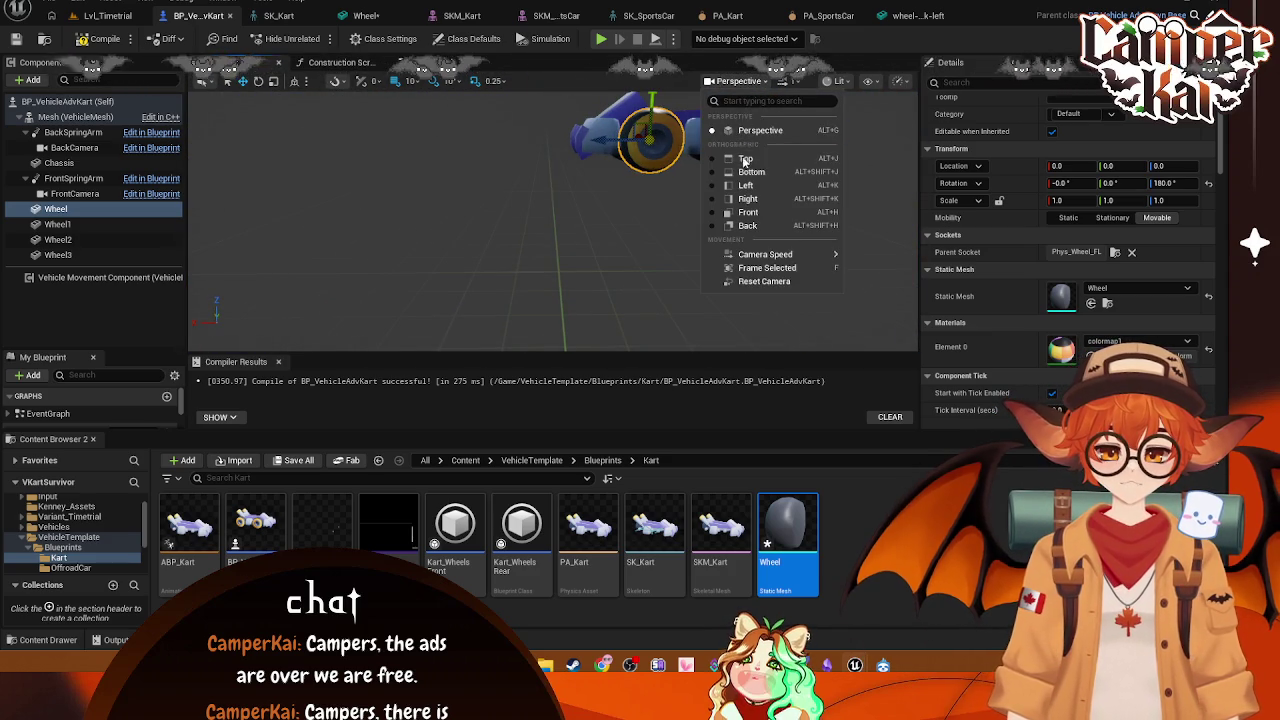
{"action": "left_click", "coordinate": [748, 188]}
{"action": "scroll", "coordinate": [563, 213], "scroll_direction": "up", "scroll_amount": 4}
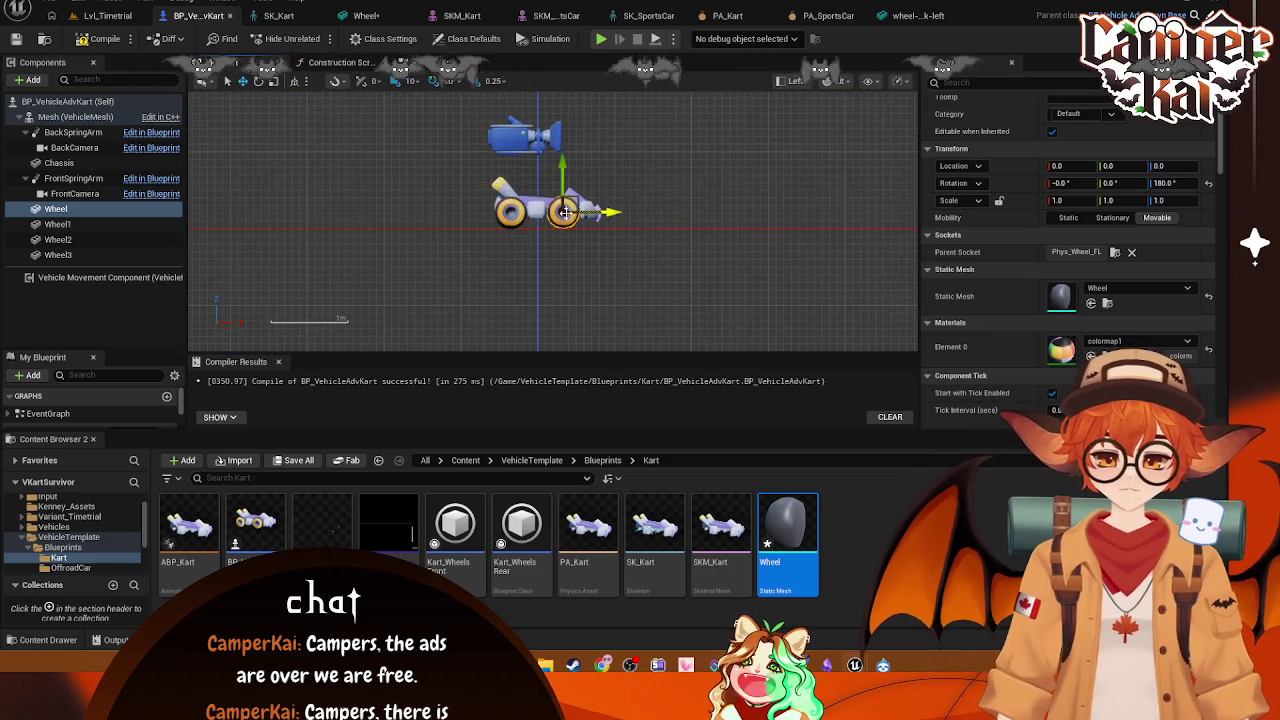
{"action": "scroll", "coordinate": [563, 213], "scroll_direction": "up", "scroll_amount": 2}
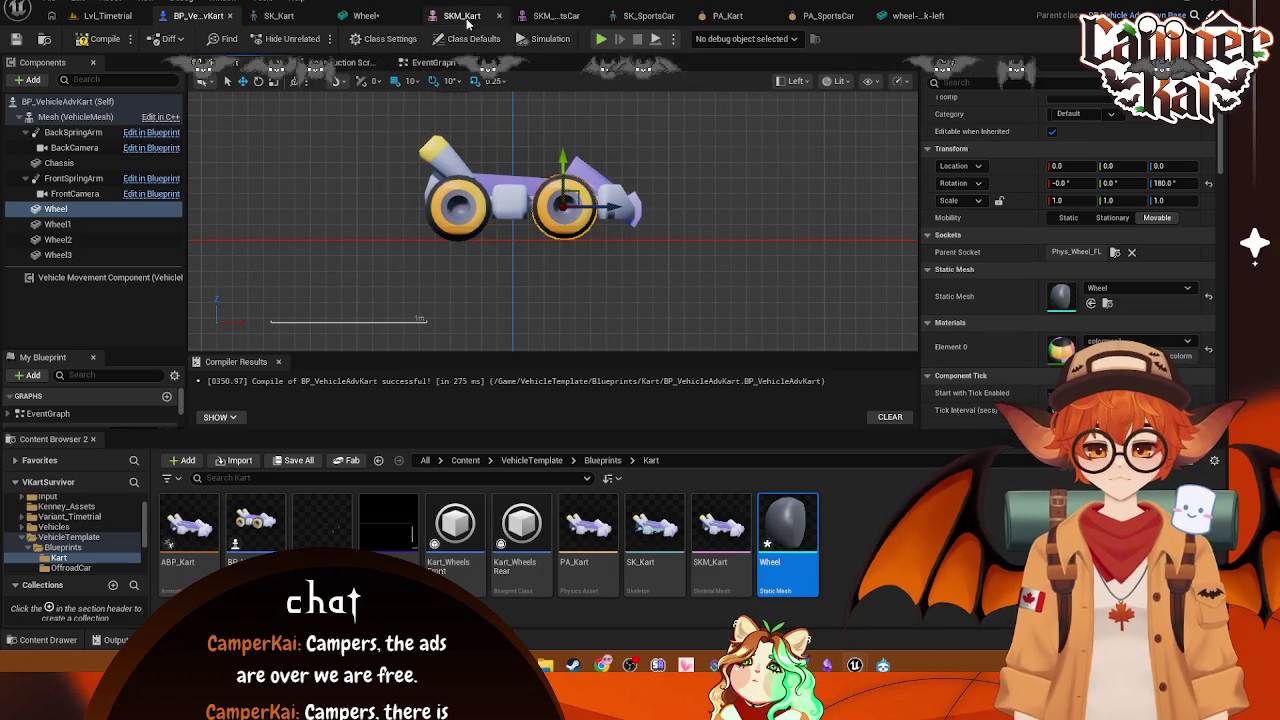
{"action": "left_click", "coordinate": [370, 16]}
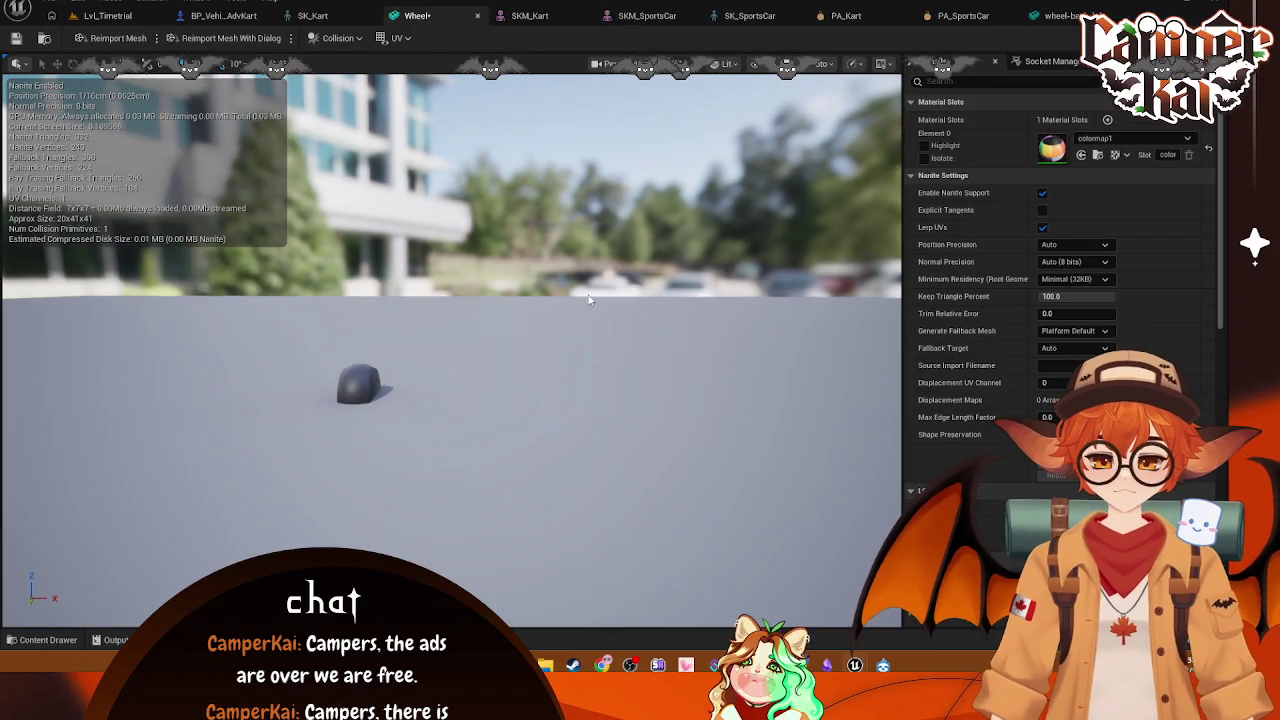
Step: Check the SKM_Kart mesh and SK_Kart skeleton, ending with the Root bone selected
{"action": "left_click", "coordinate": [477, 16]}
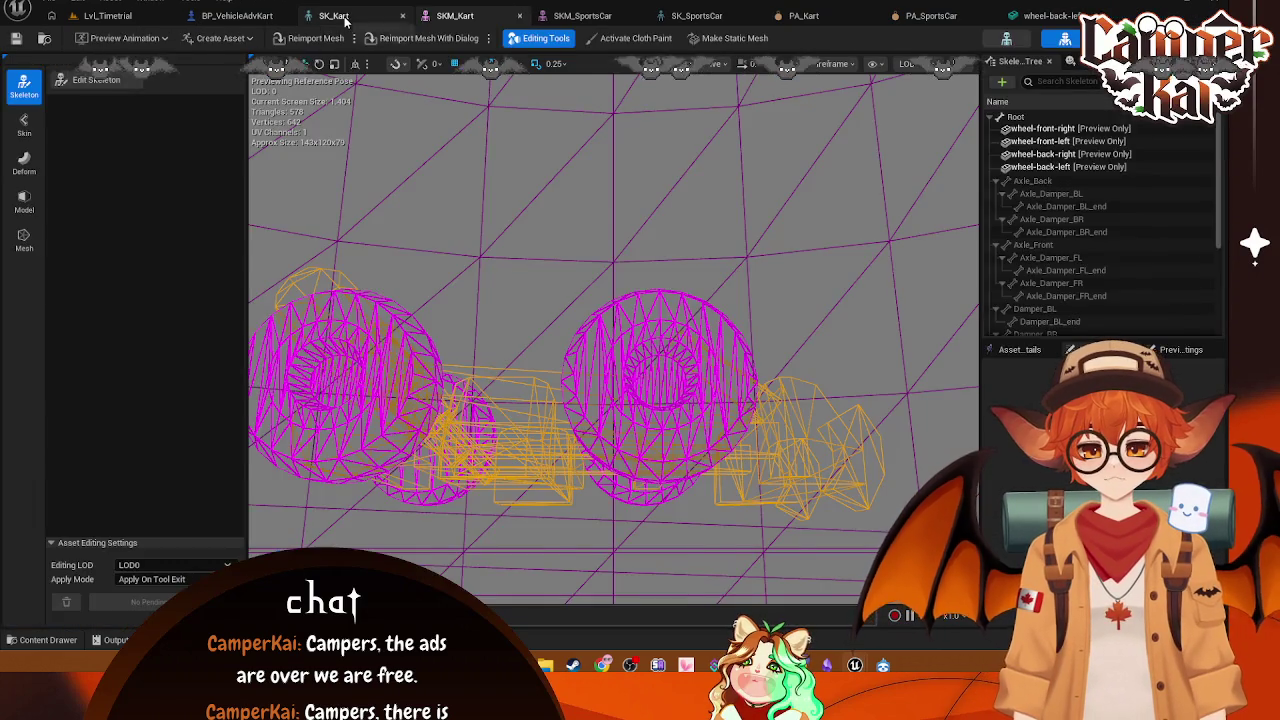
{"action": "left_click", "coordinate": [455, 16]}
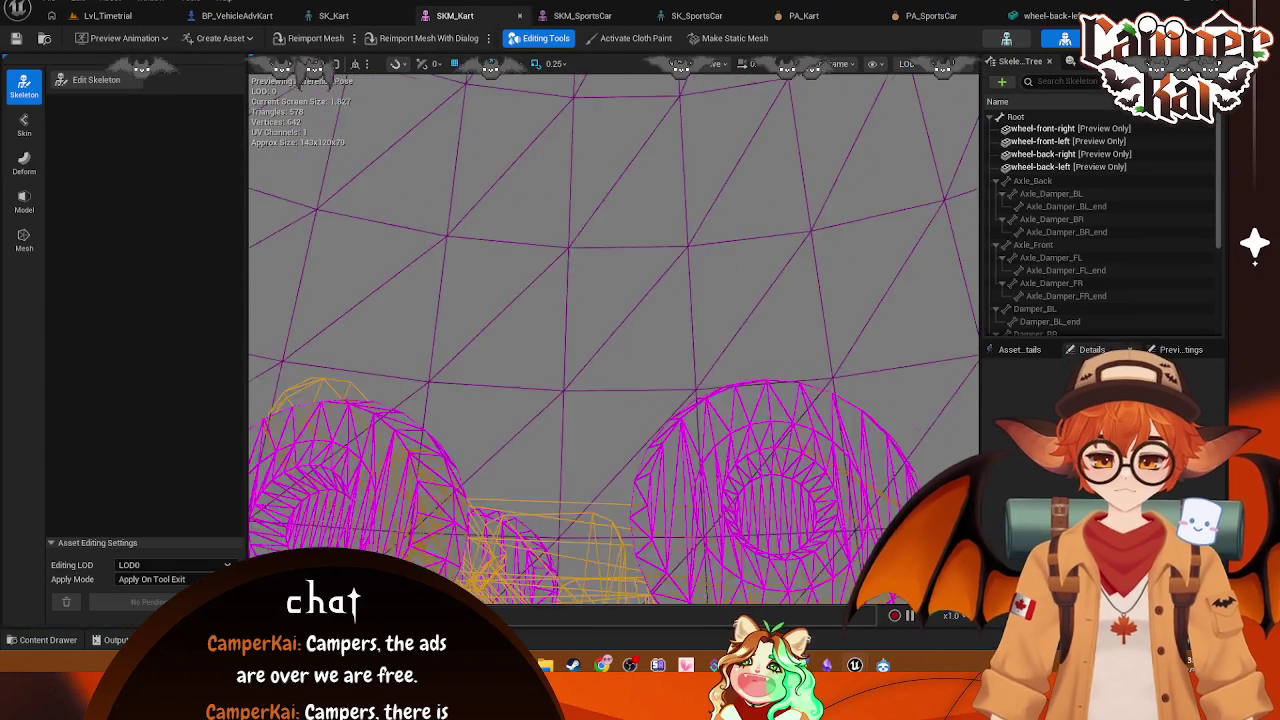
{"action": "left_click", "coordinate": [333, 16]}
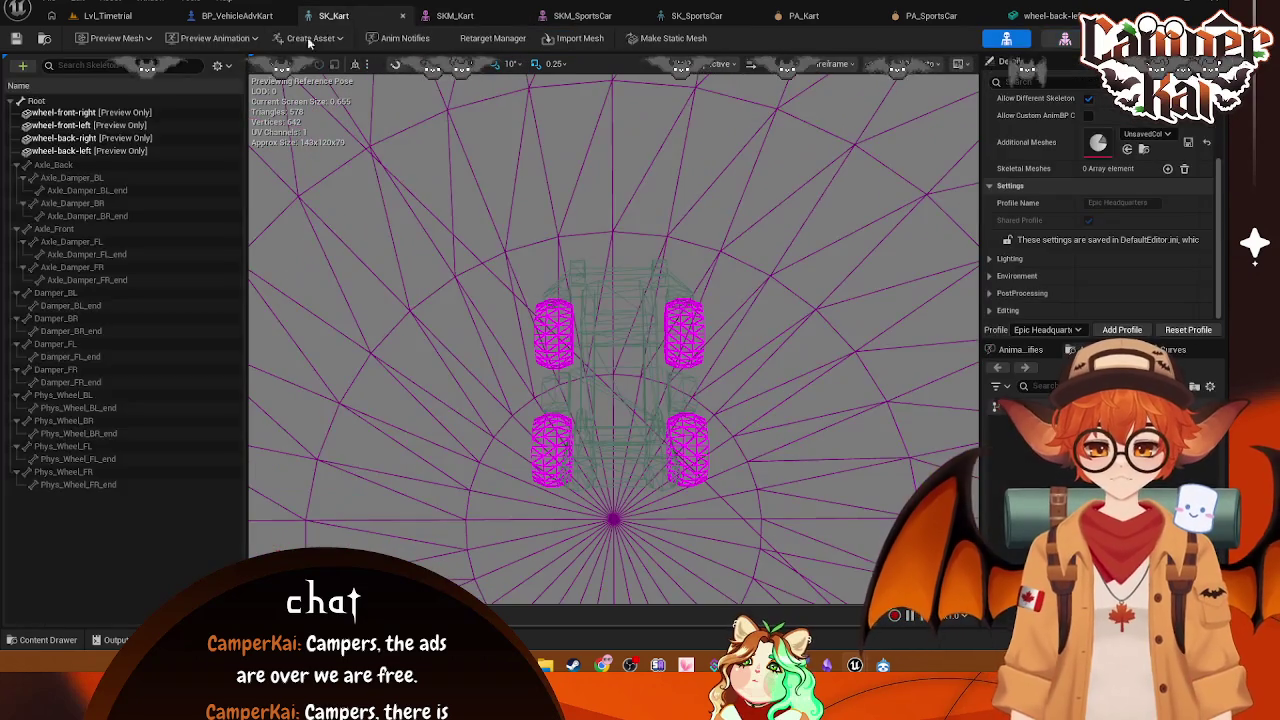
{"action": "right_click", "coordinate": [87, 117]}
{"action": "mouse_move", "coordinate": [117, 140]}
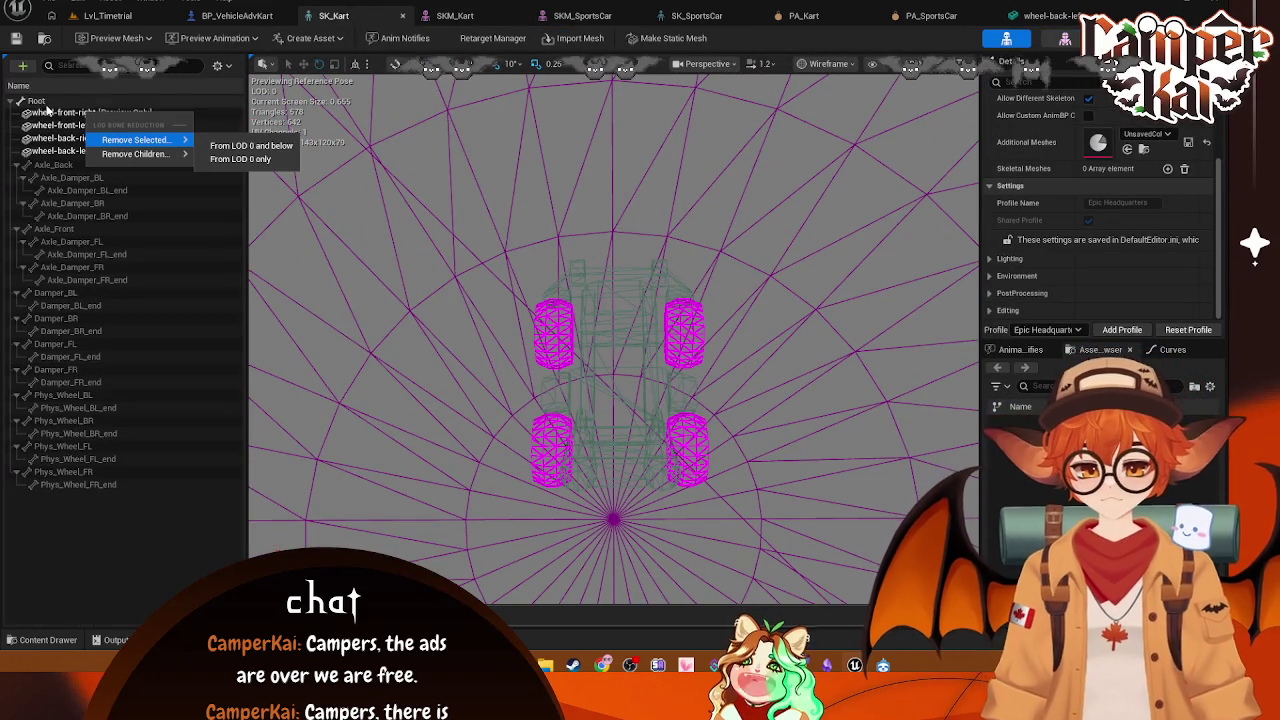
{"action": "left_click", "coordinate": [44, 103]}
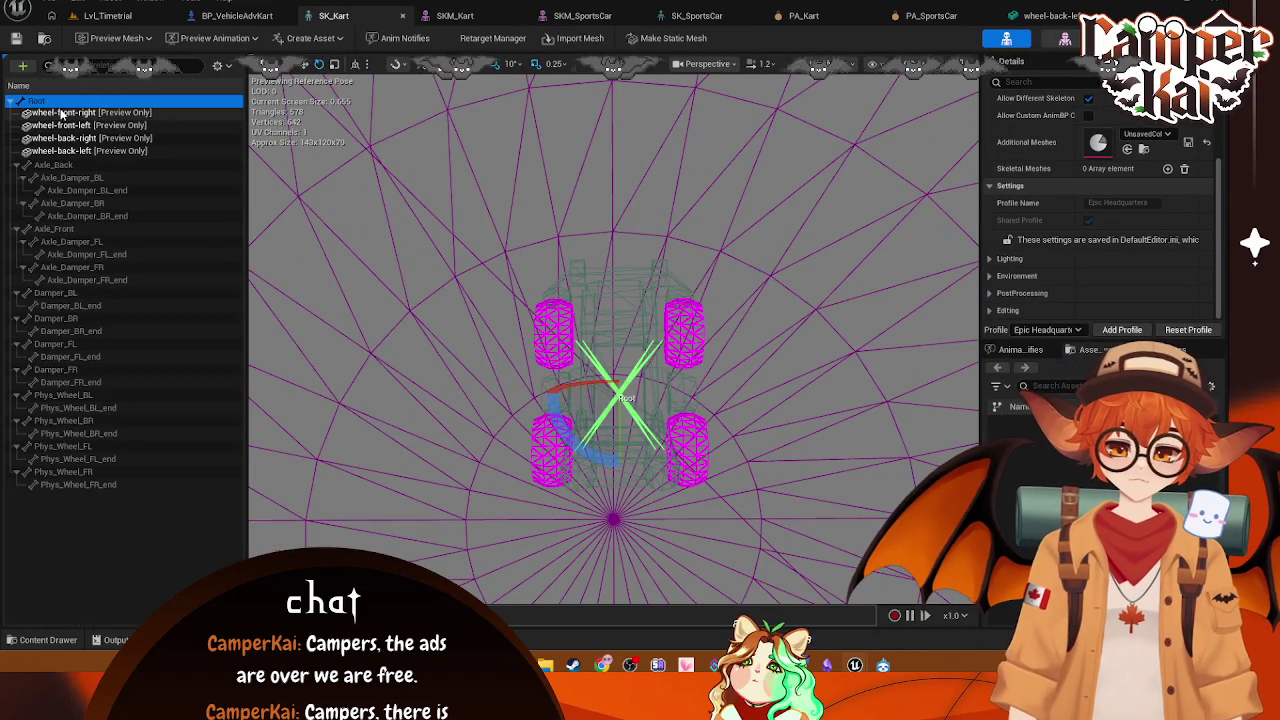
Step: Open the PA_Kart physics asset, then the SK_SportsCar skeleton for comparison
{"action": "left_click", "coordinate": [274, 16]}
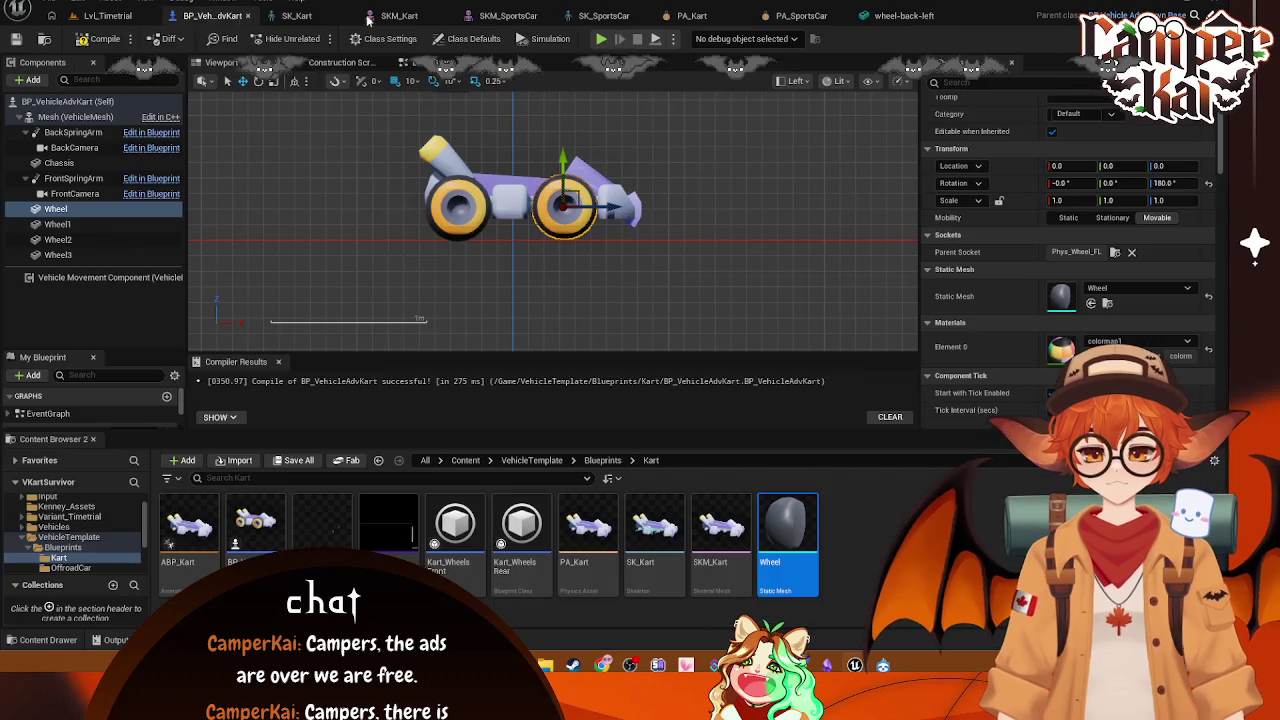
{"action": "left_click", "coordinate": [692, 16]}
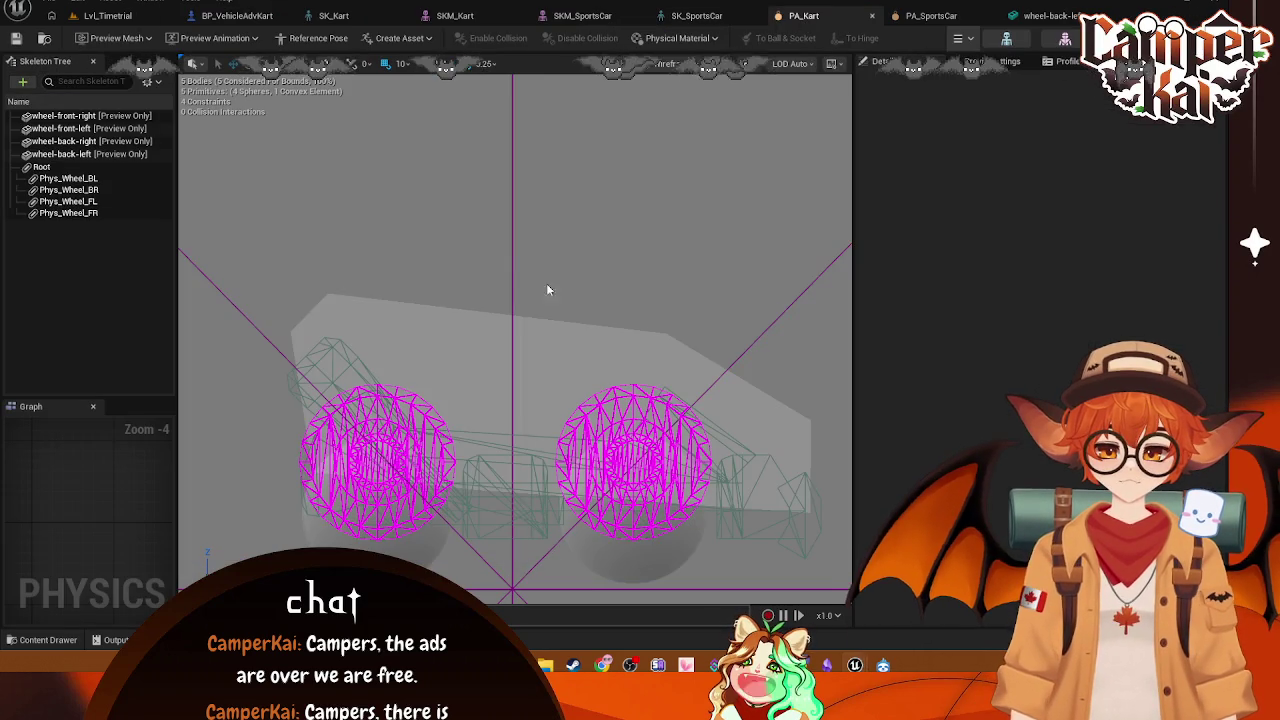
{"action": "left_click_drag", "start_coordinate": [570, 236], "coordinate": [566, 241]}
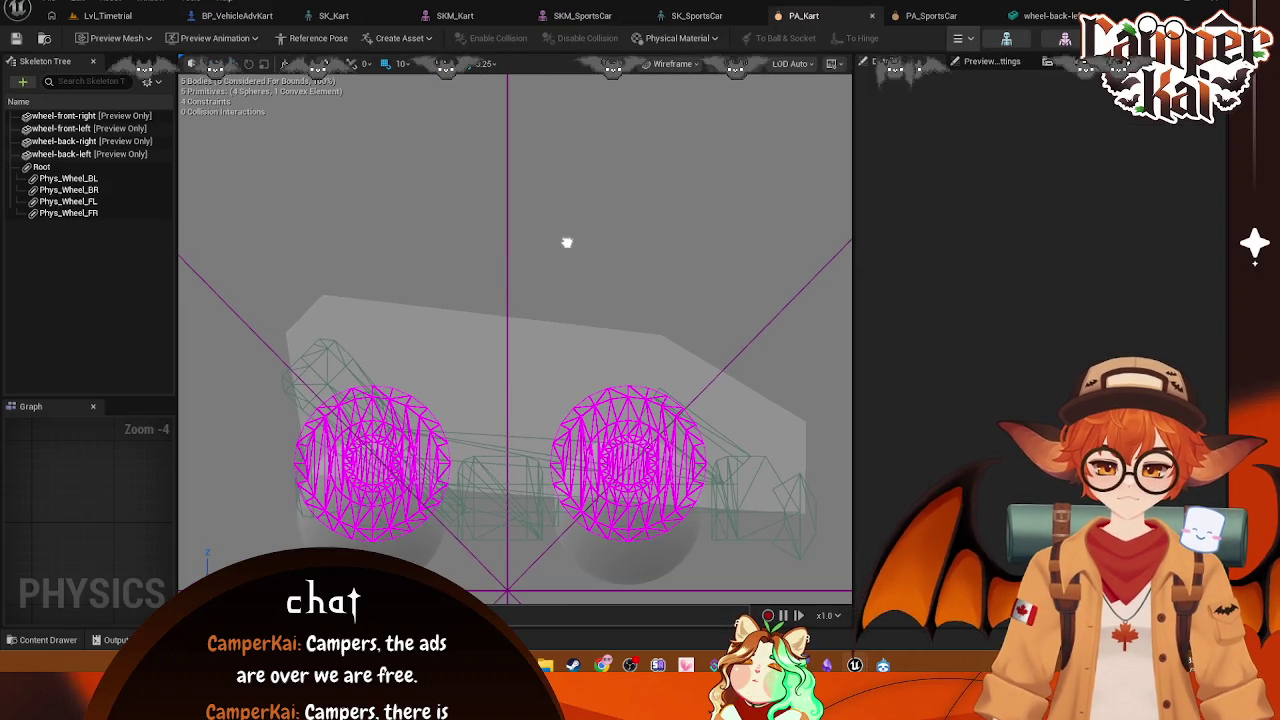
{"action": "left_click", "coordinate": [690, 16]}
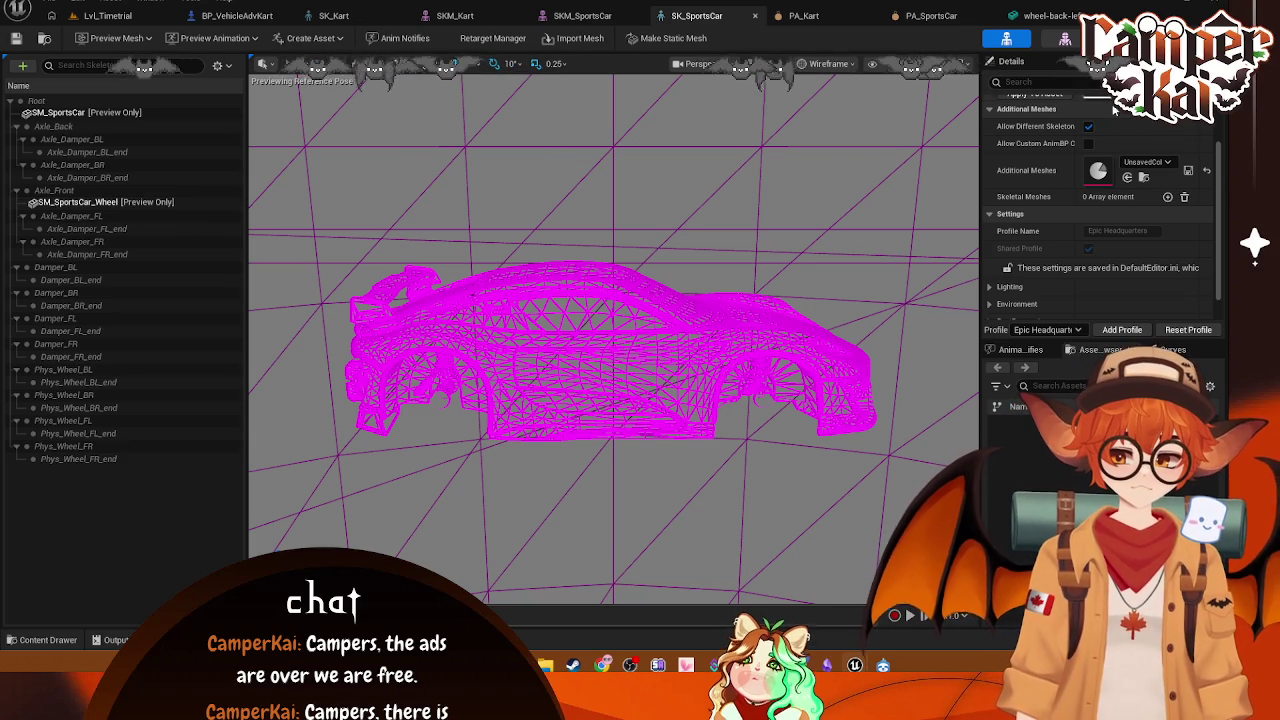
{"action": "scroll", "coordinate": [1130, 175], "scroll_direction": "up", "scroll_amount": 3}
{"action": "scroll", "coordinate": [1133, 225], "scroll_direction": "down", "scroll_amount": 3}
{"action": "scroll", "coordinate": [1047, 238], "scroll_direction": "up", "scroll_amount": 3}
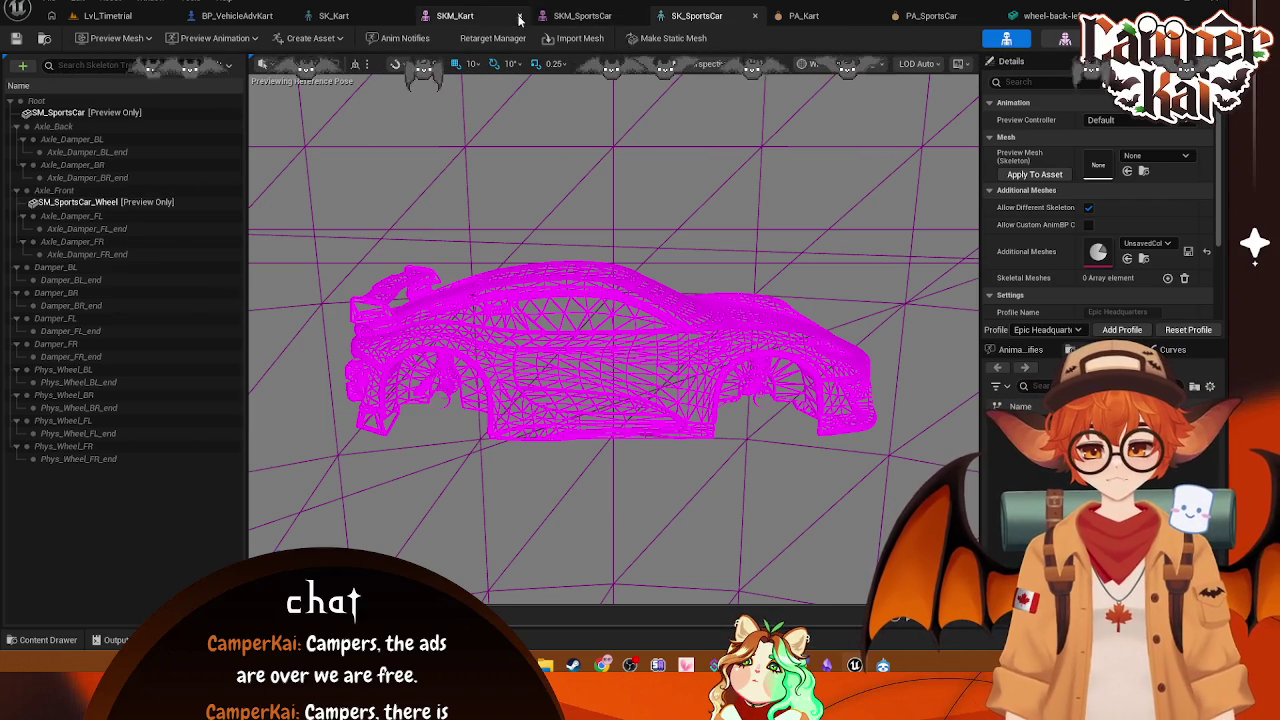
Step: Inspect the SM_SportsCar_Wheel attachment in SK_SportsCar and SKM_SportsCar without changes, showing Preview Scene Settings
{"action": "right_click", "coordinate": [118, 200]}
{"action": "mouse_move", "coordinate": [160, 226]}
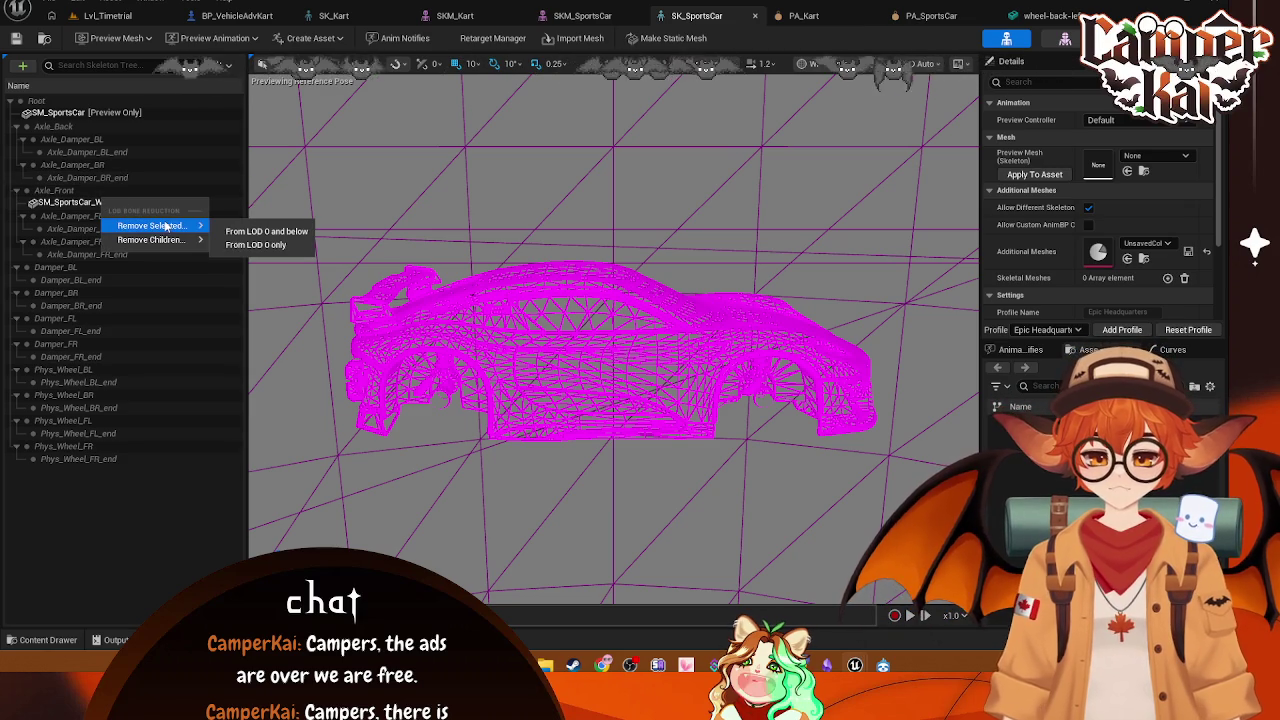
{"action": "left_click", "coordinate": [86, 204]}
{"action": "right_click", "coordinate": [93, 203]}
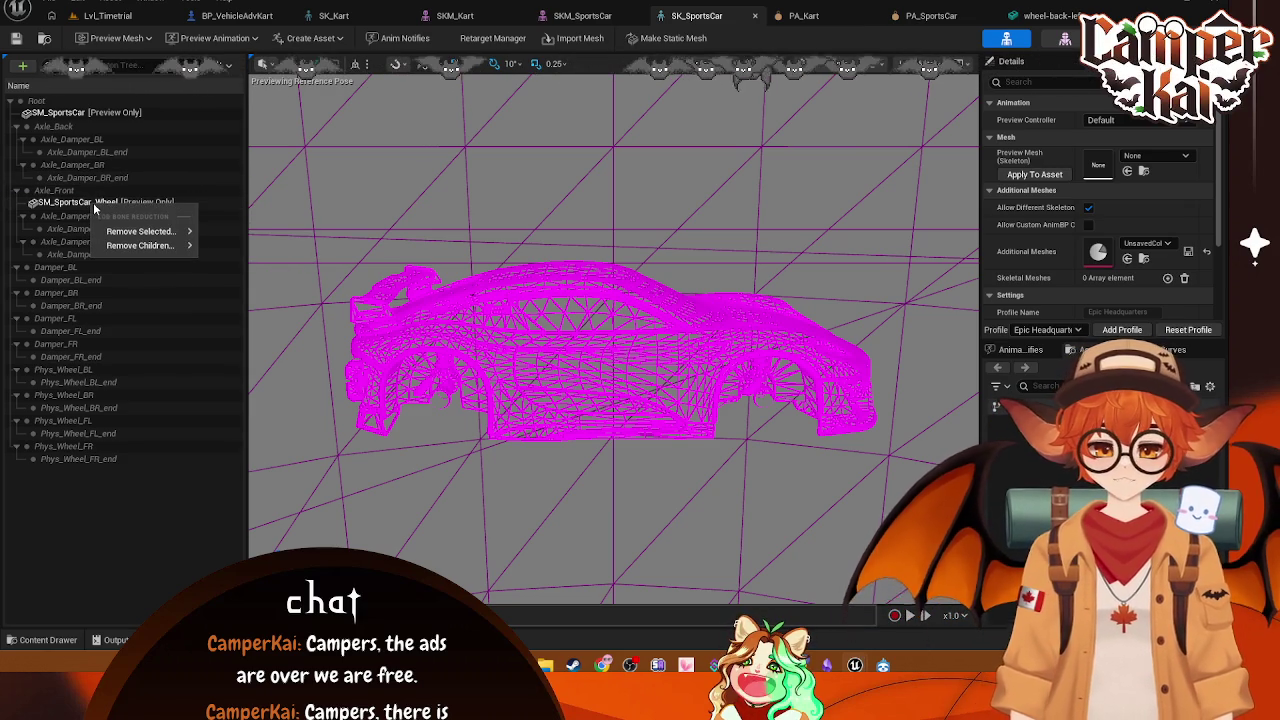
{"action": "key", "text": "Escape"}
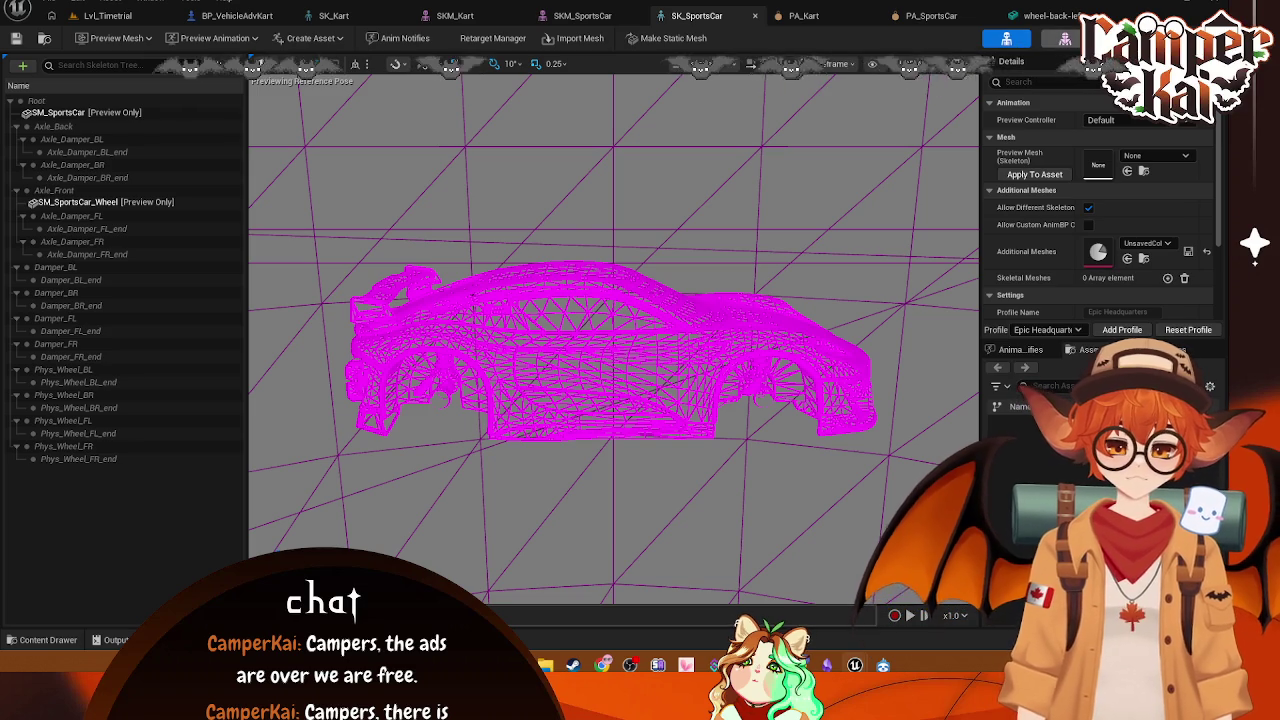
{"action": "left_click", "coordinate": [1064, 38]}
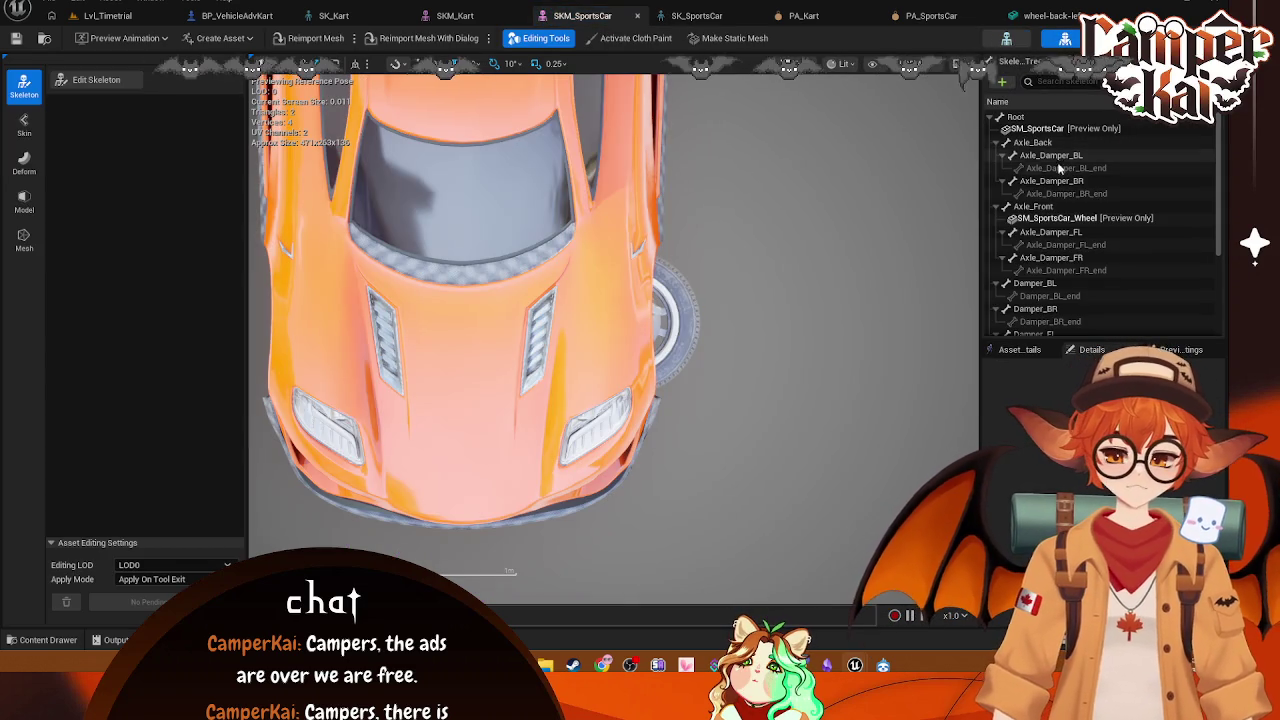
{"action": "right_click", "coordinate": [1046, 218]}
{"action": "key", "text": "Escape"}
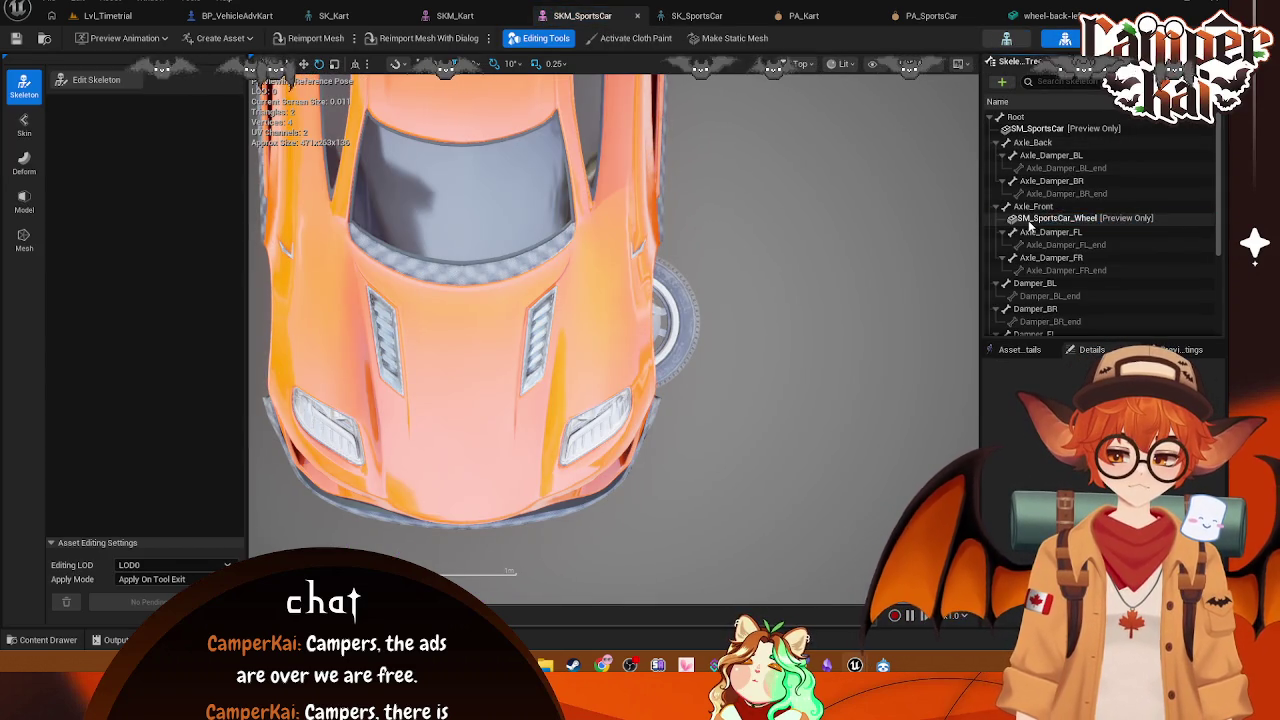
{"action": "left_click", "coordinate": [1058, 349]}
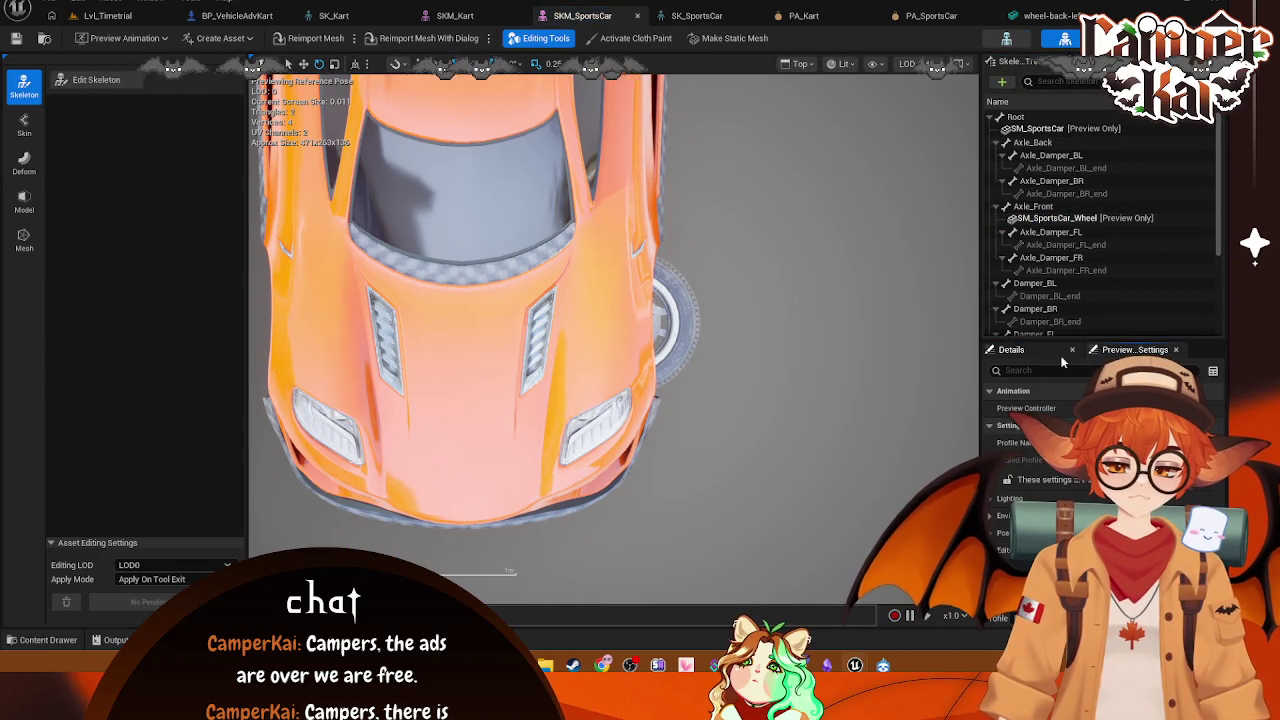
Step: Cycle through PA_SportsCar, PA_Kart and BP_VehicleAdvKart back to the Lvl_Timetrial level
{"action": "left_click", "coordinate": [921, 16]}
{"action": "left_click", "coordinate": [803, 16]}
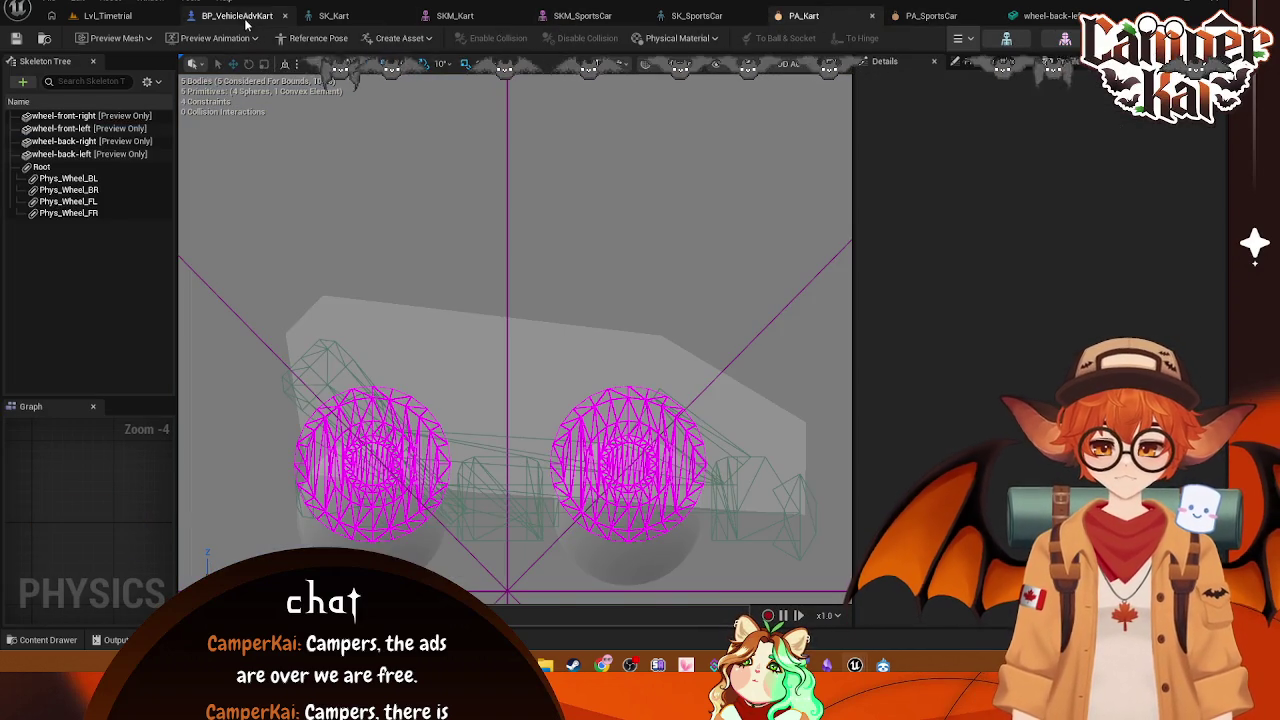
{"action": "left_click", "coordinate": [237, 16]}
{"action": "left_click", "coordinate": [107, 16]}
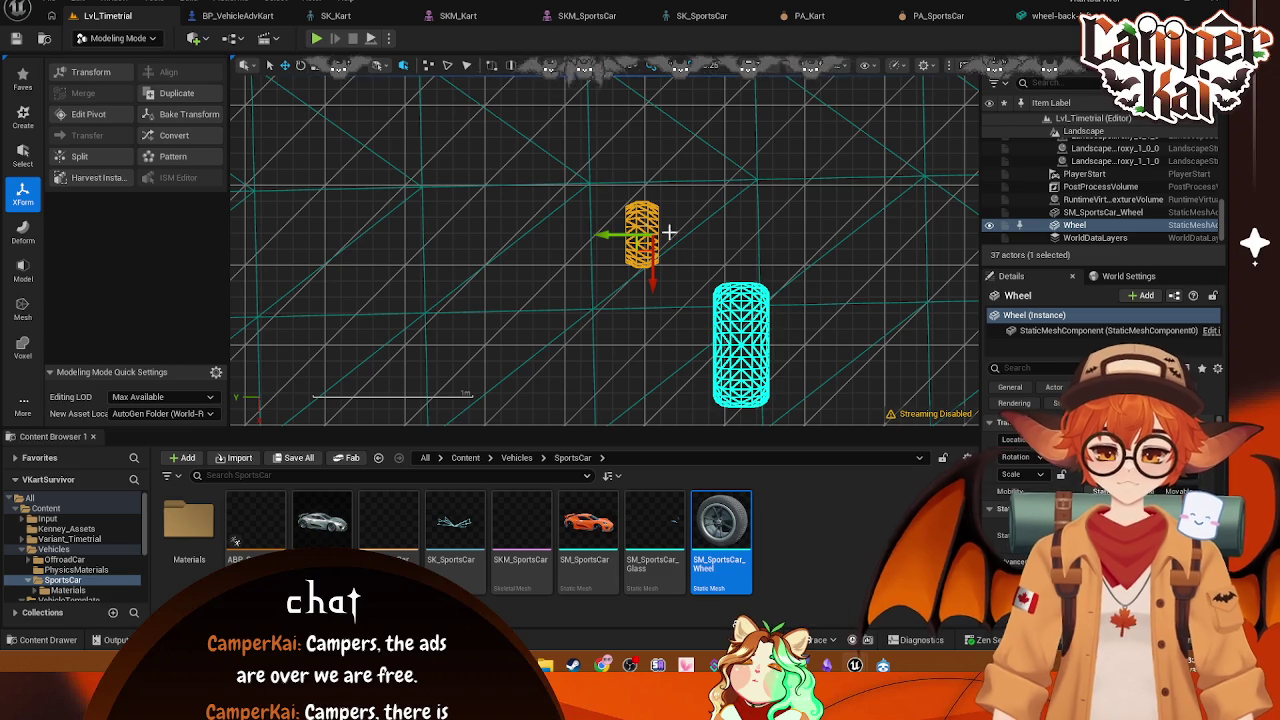
Step: Delete the large SM_SportsCar_Wheel actor and the small Wheel actor from the level
{"action": "left_click", "coordinate": [740, 342]}
{"action": "key", "text": "Delete"}
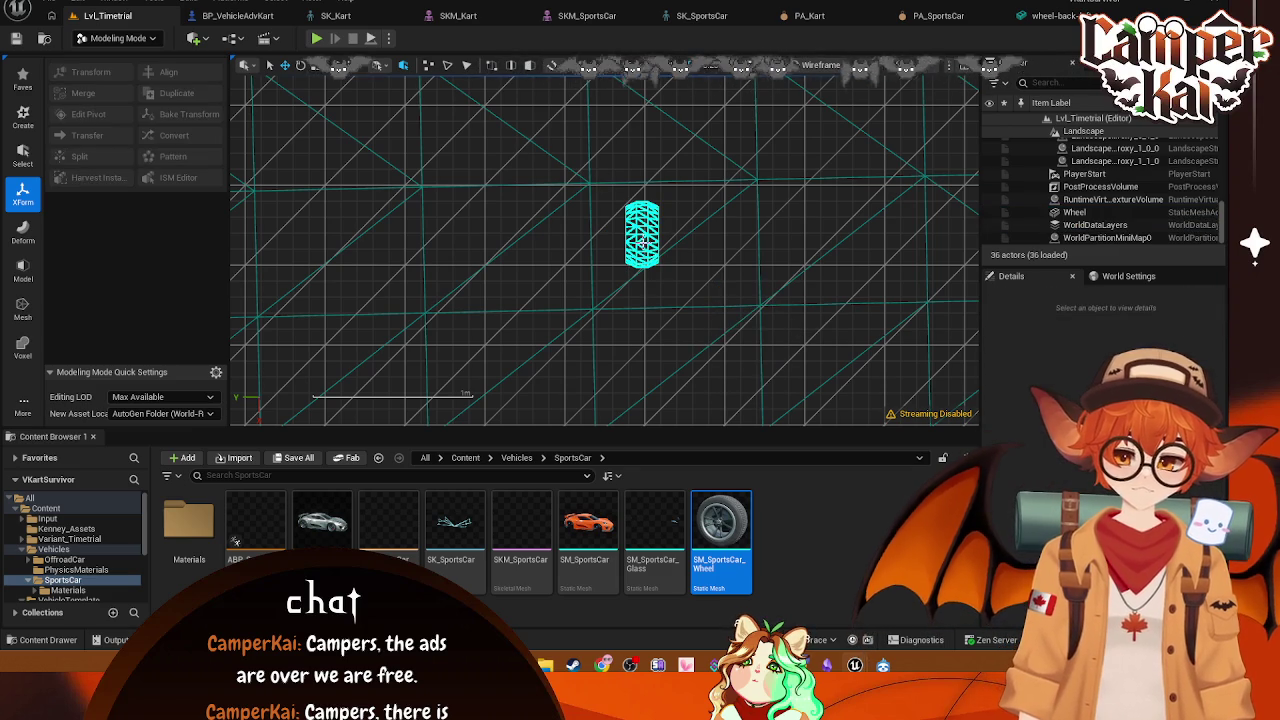
{"action": "left_click", "coordinate": [642, 234]}
{"action": "key", "text": "Delete"}
Step: Set the level viewport to Lit and run a short play test
{"action": "left_click", "coordinate": [800, 65]}
{"action": "left_click", "coordinate": [815, 114]}
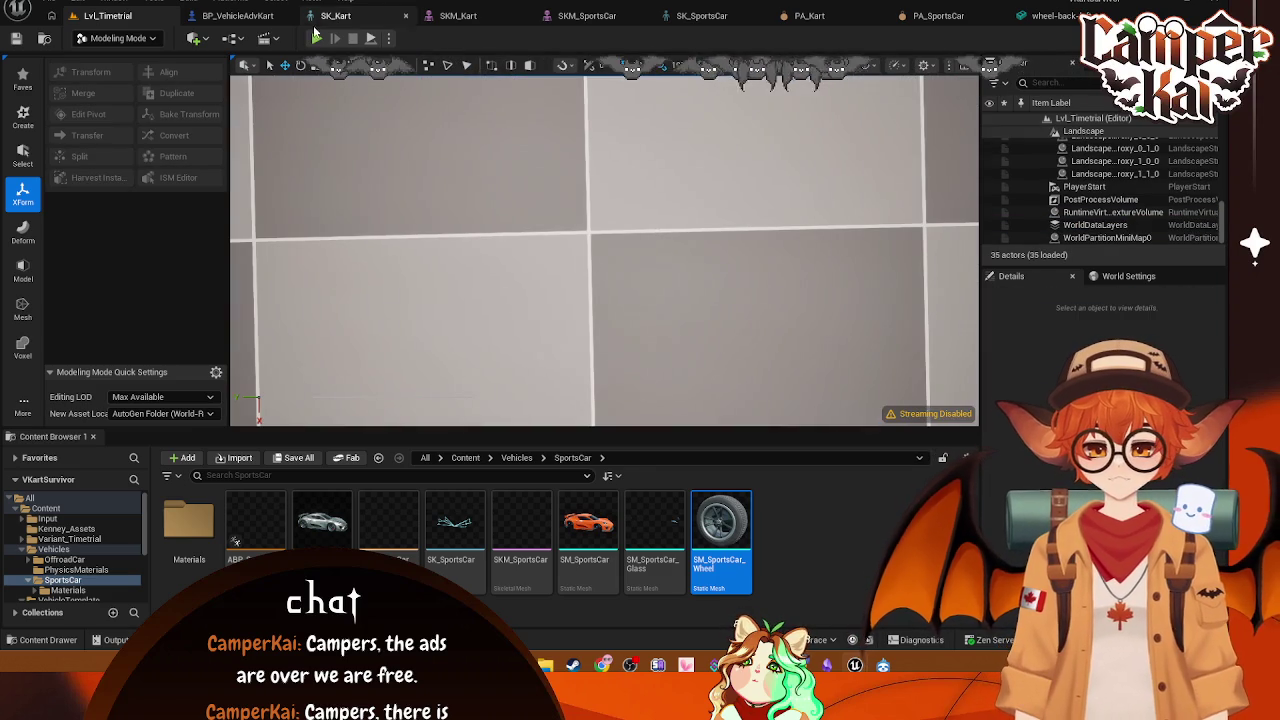
{"action": "left_click", "coordinate": [329, 38]}
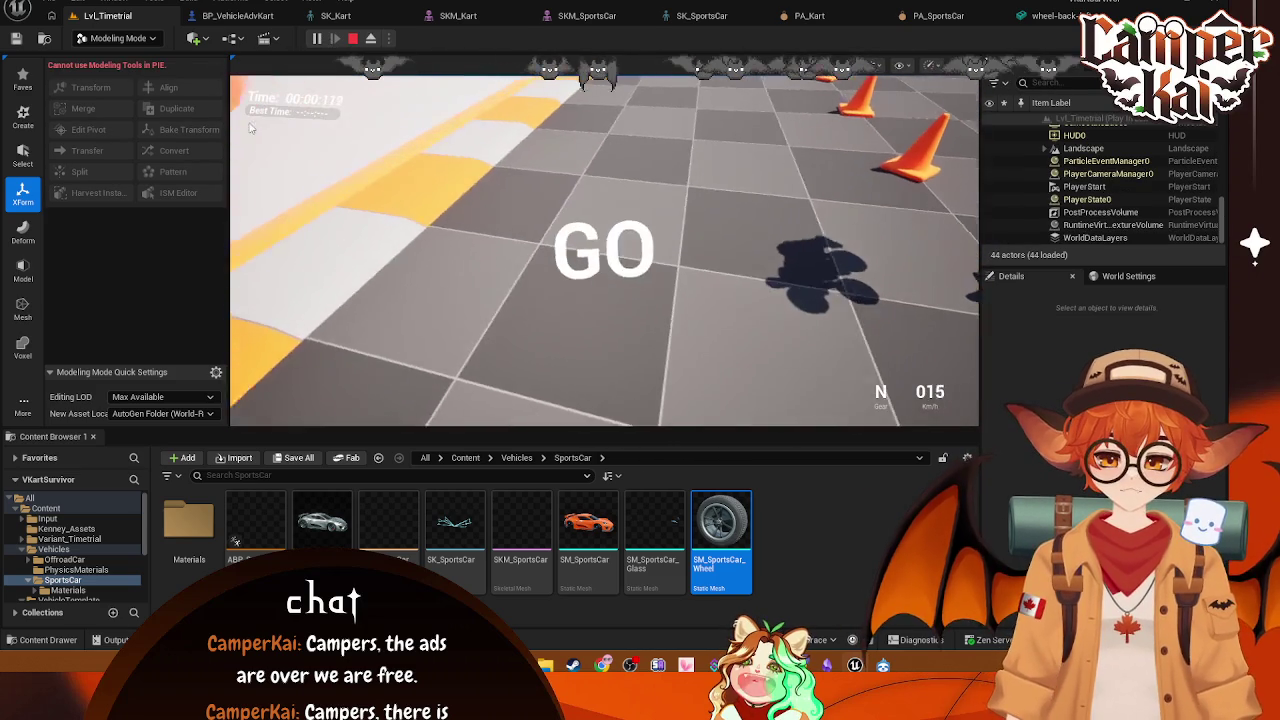
{"action": "left_click", "coordinate": [352, 38]}
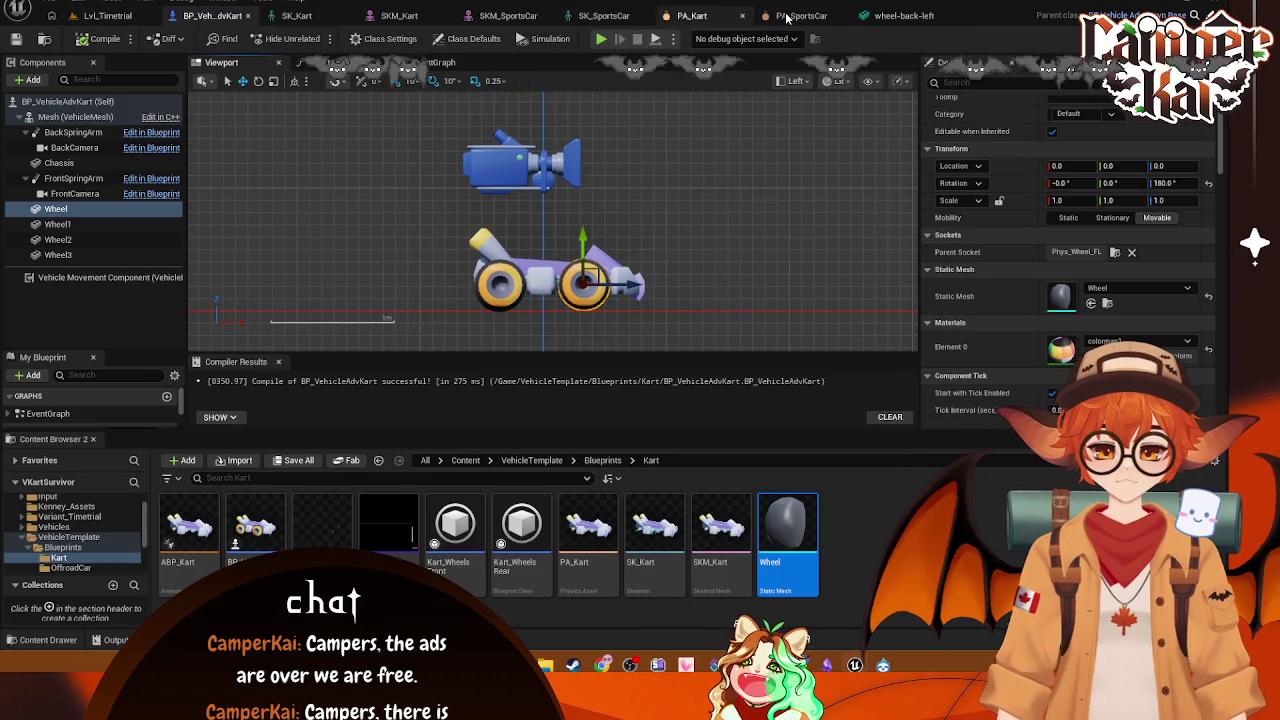
Step: Close the SK_SportsCar skeleton and SKM_SportsCar mesh editors
{"action": "left_click", "coordinate": [790, 16]}
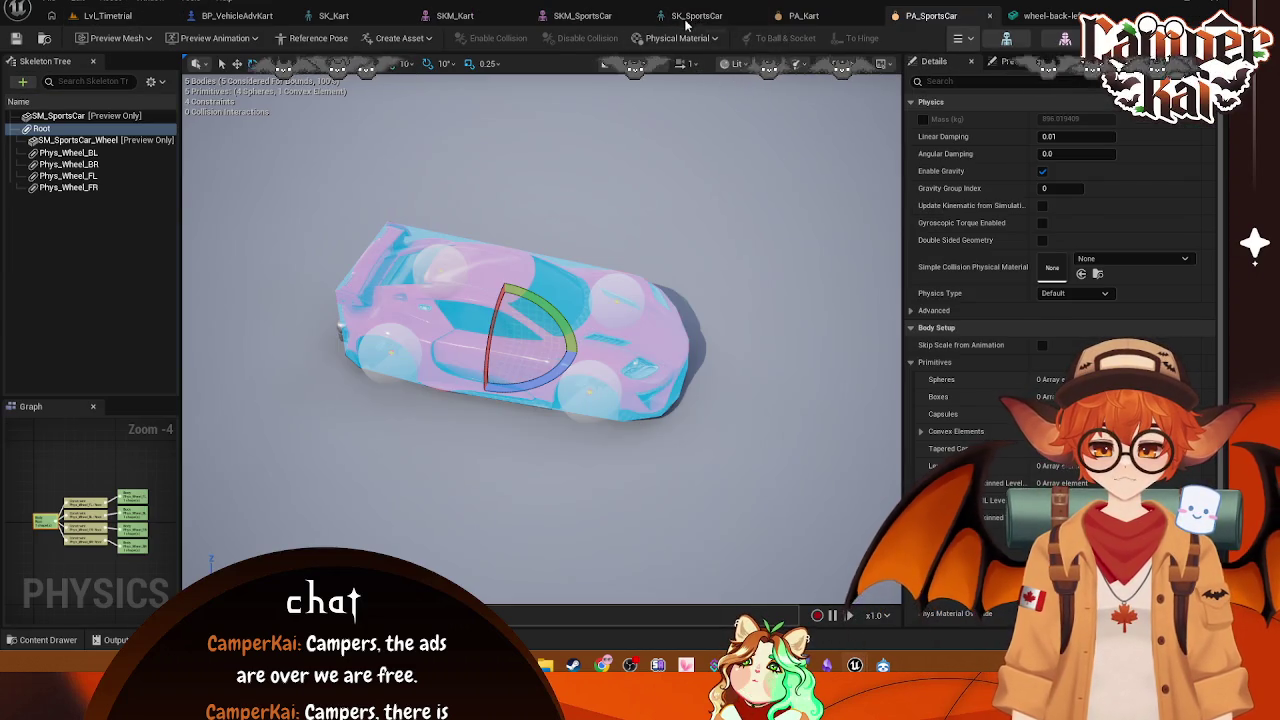
{"action": "left_click", "coordinate": [697, 16]}
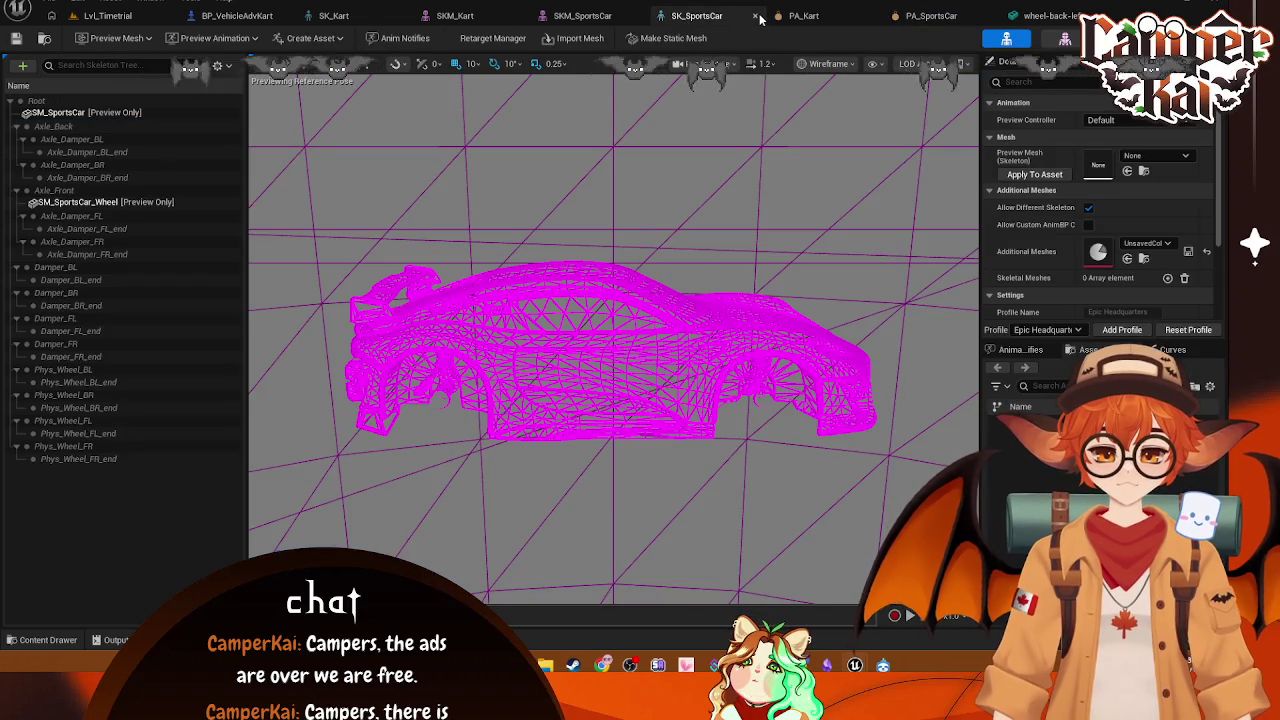
{"action": "left_click", "coordinate": [756, 16]}
{"action": "left_click", "coordinate": [700, 16]}
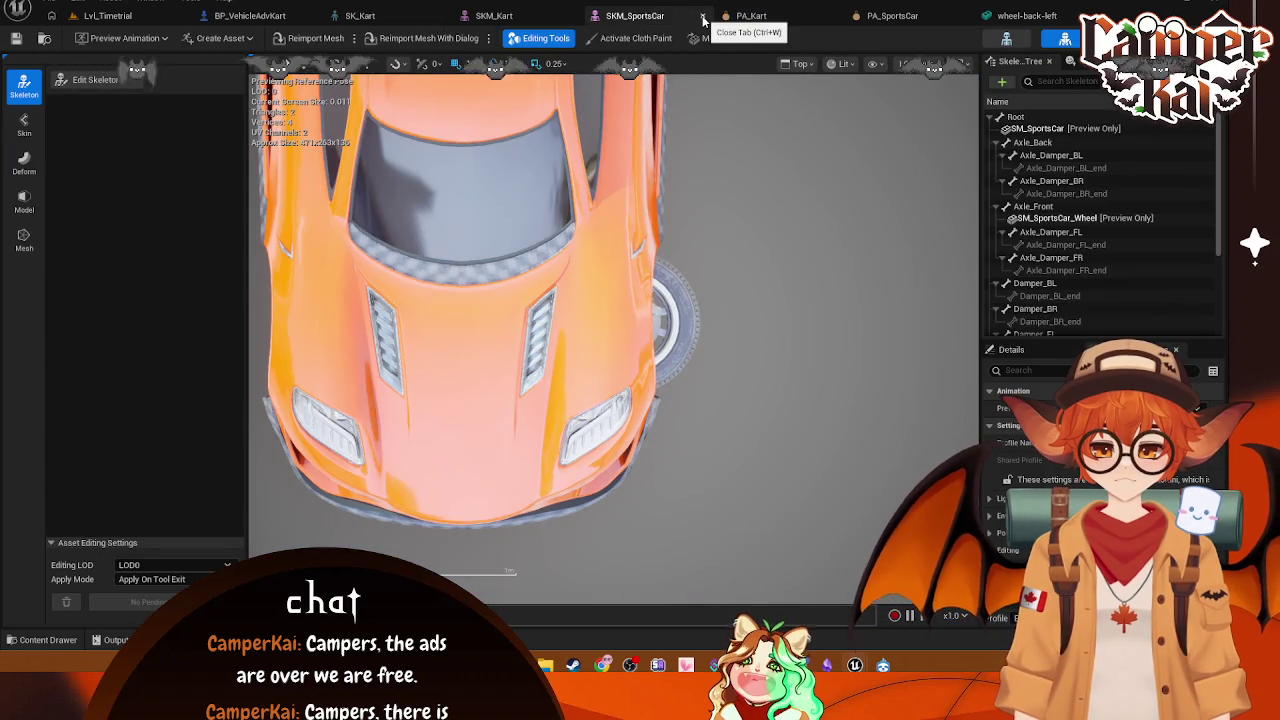
{"action": "left_click", "coordinate": [703, 17]}
Step: Render the PA_Kart preview Lit and select the Phys_Wheel_FL wheel constraint
{"action": "left_click_drag", "start_coordinate": [657, 280], "coordinate": [654, 150]}
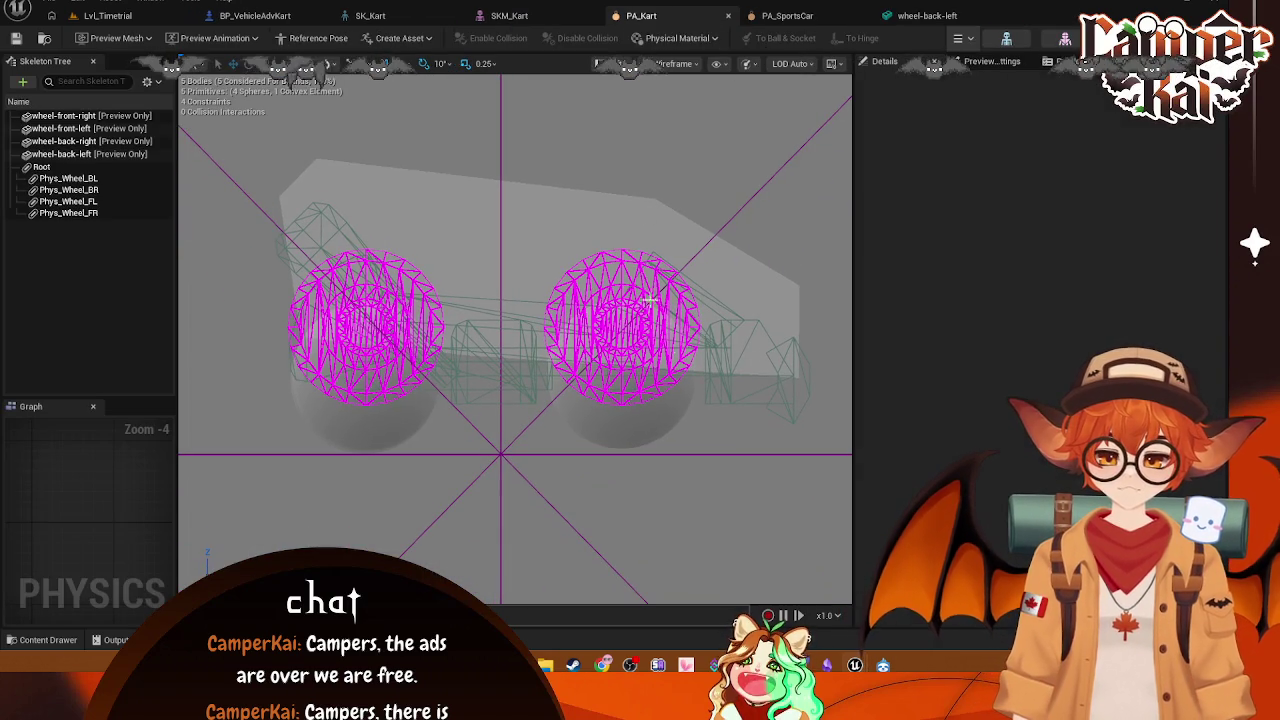
{"action": "left_click", "coordinate": [690, 66]}
{"action": "left_click", "coordinate": [680, 115]}
{"action": "mouse_move", "coordinate": [678, 135]}
{"action": "left_mouse_down"}
{"action": "mouse_move", "coordinate": [523, 323]}
{"action": "mouse_move", "coordinate": [529, 363]}
{"action": "mouse_move", "coordinate": [489, 447]}
{"action": "mouse_move", "coordinate": [583, 339]}
{"action": "left_mouse_up"}
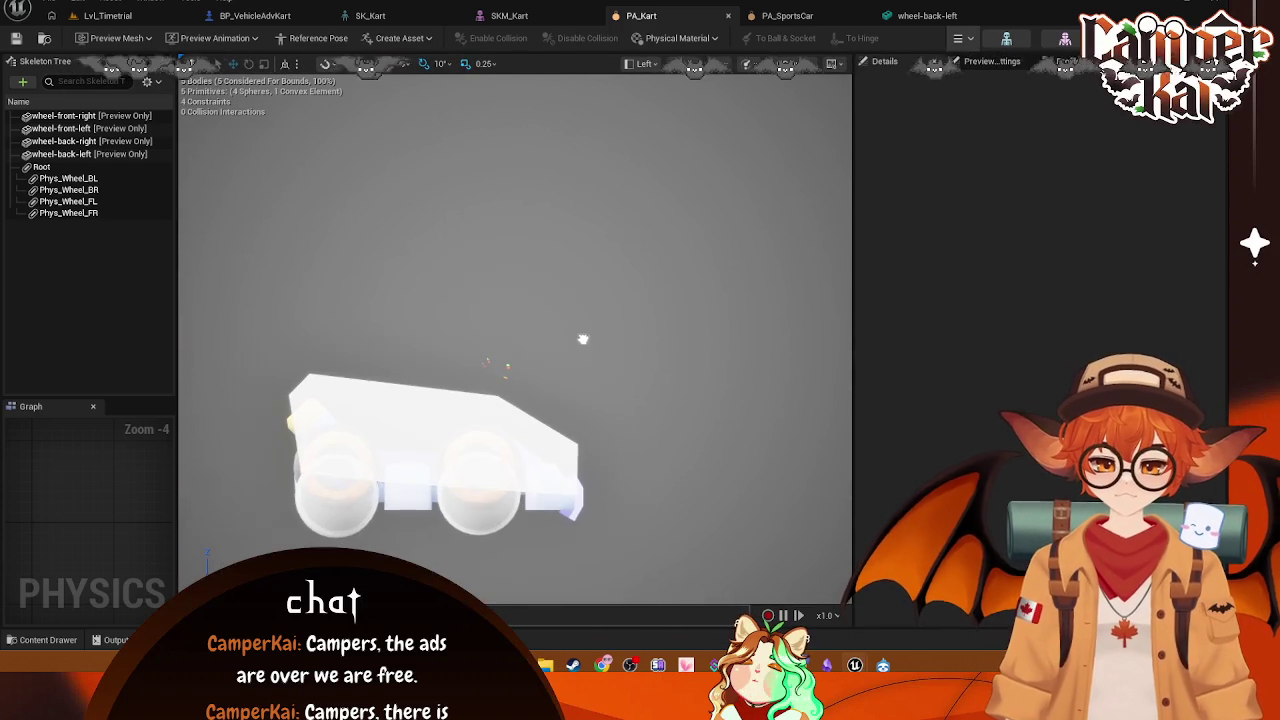
{"action": "left_click", "coordinate": [508, 365]}
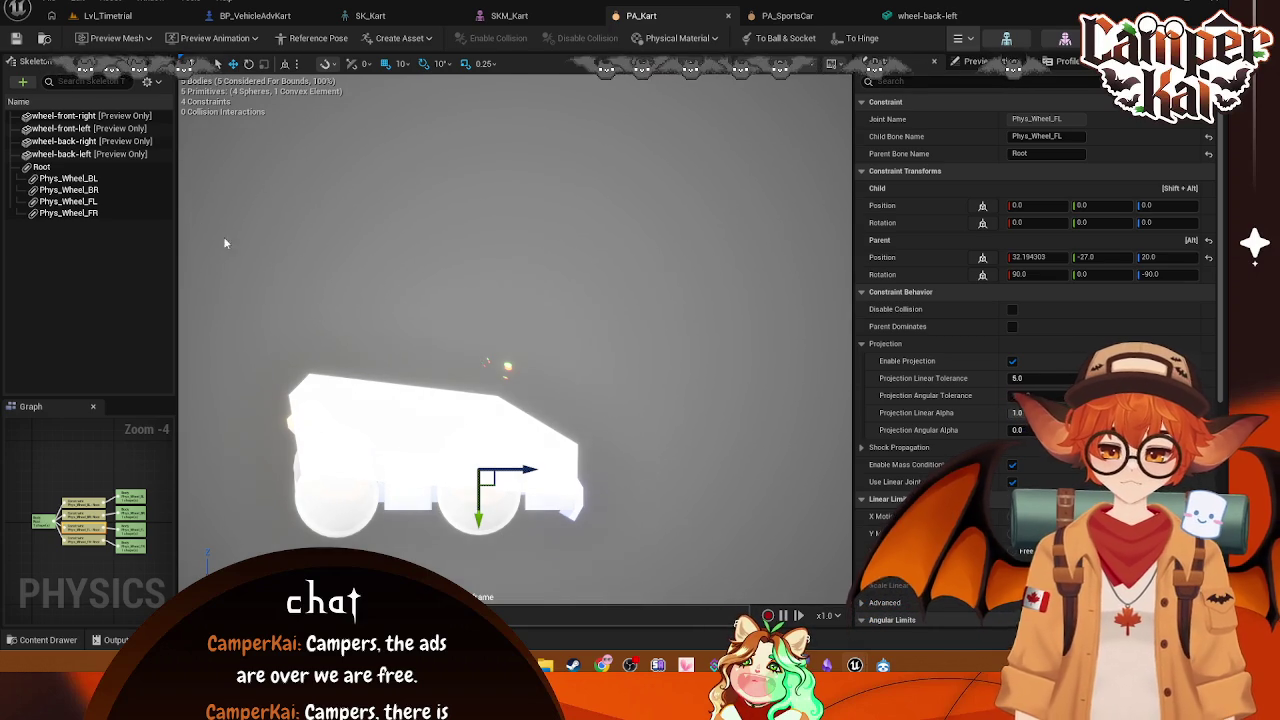
Step: Frame the Phys_Wheel_FL constraint in perspective and orbit around the kart to inspect it
{"action": "mouse_move", "coordinate": [558, 221]}
{"action": "left_mouse_down"}
{"action": "mouse_move", "coordinate": [511, 346]}
{"action": "mouse_move", "coordinate": [594, 215]}
{"action": "left_mouse_up"}
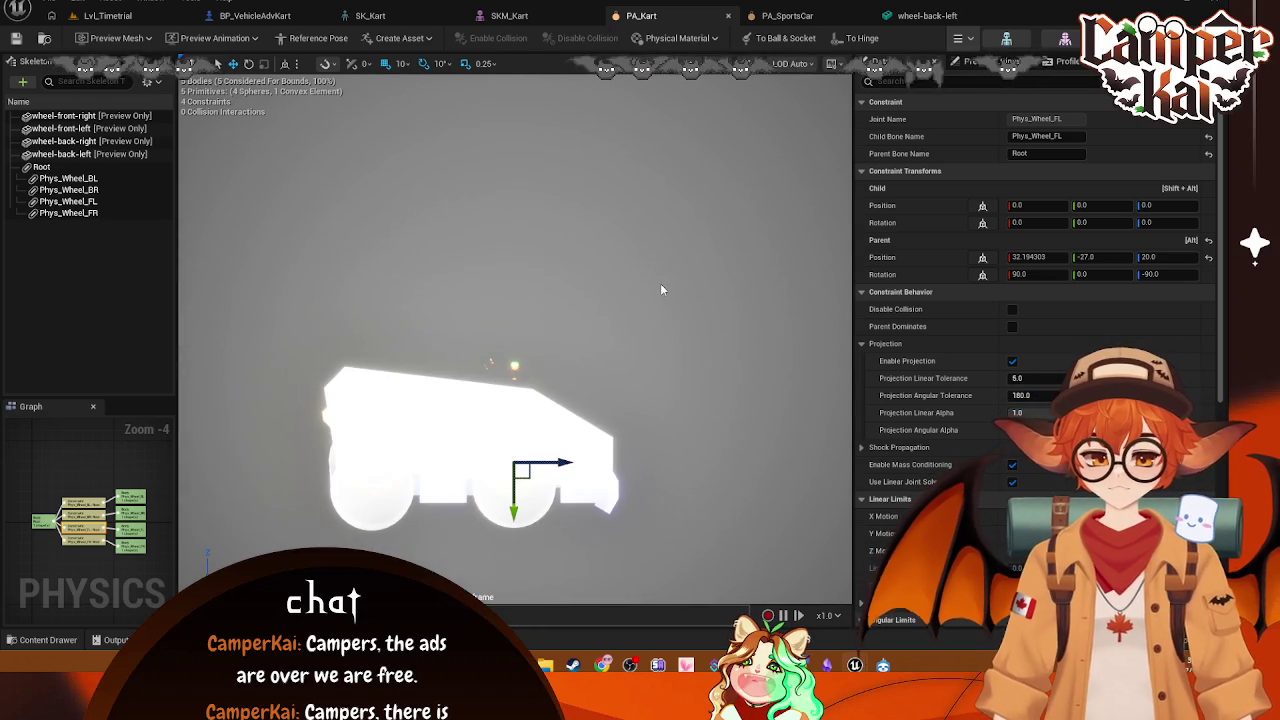
{"action": "left_click_drag", "start_coordinate": [660, 290], "coordinate": [692, 235]}
{"action": "left_click", "coordinate": [640, 63]}
{"action": "left_click", "coordinate": [680, 128]}
{"action": "key", "text": "alt+g"}
{"action": "scroll", "coordinate": [680, 128], "scroll_direction": "down", "scroll_amount": 5}
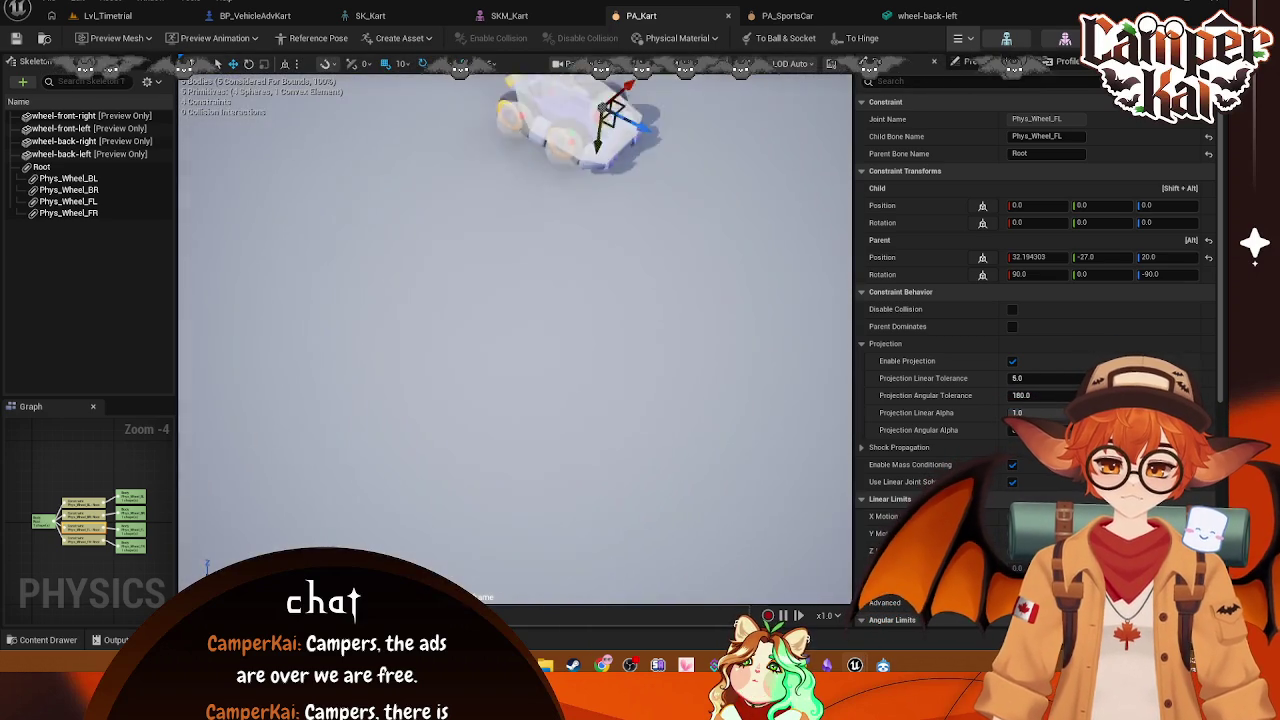
{"action": "key", "text": "f"}
{"action": "scroll", "coordinate": [515, 340], "scroll_direction": "down", "scroll_amount": 5}
{"action": "mouse_move", "coordinate": [515, 340]}
{"action": "left_mouse_down"}
{"action": "mouse_move", "coordinate": [540, 320]}
{"action": "mouse_move", "coordinate": [540, 240]}
{"action": "mouse_move", "coordinate": [540, 400]}
{"action": "mouse_move", "coordinate": [515, 420]}
{"action": "left_mouse_up"}
{"action": "scroll", "coordinate": [560, 450], "scroll_direction": "up", "scroll_amount": 6}
{"action": "scroll", "coordinate": [515, 340], "scroll_direction": "down", "scroll_amount": 5}
{"action": "mouse_move", "coordinate": [515, 340]}
{"action": "left_mouse_down"}
{"action": "mouse_move", "coordinate": [565, 318]}
{"action": "mouse_move", "coordinate": [520, 330]}
{"action": "mouse_move", "coordinate": [520, 270]}
{"action": "mouse_move", "coordinate": [400, 330]}
{"action": "mouse_move", "coordinate": [585, 330]}
{"action": "left_mouse_up"}
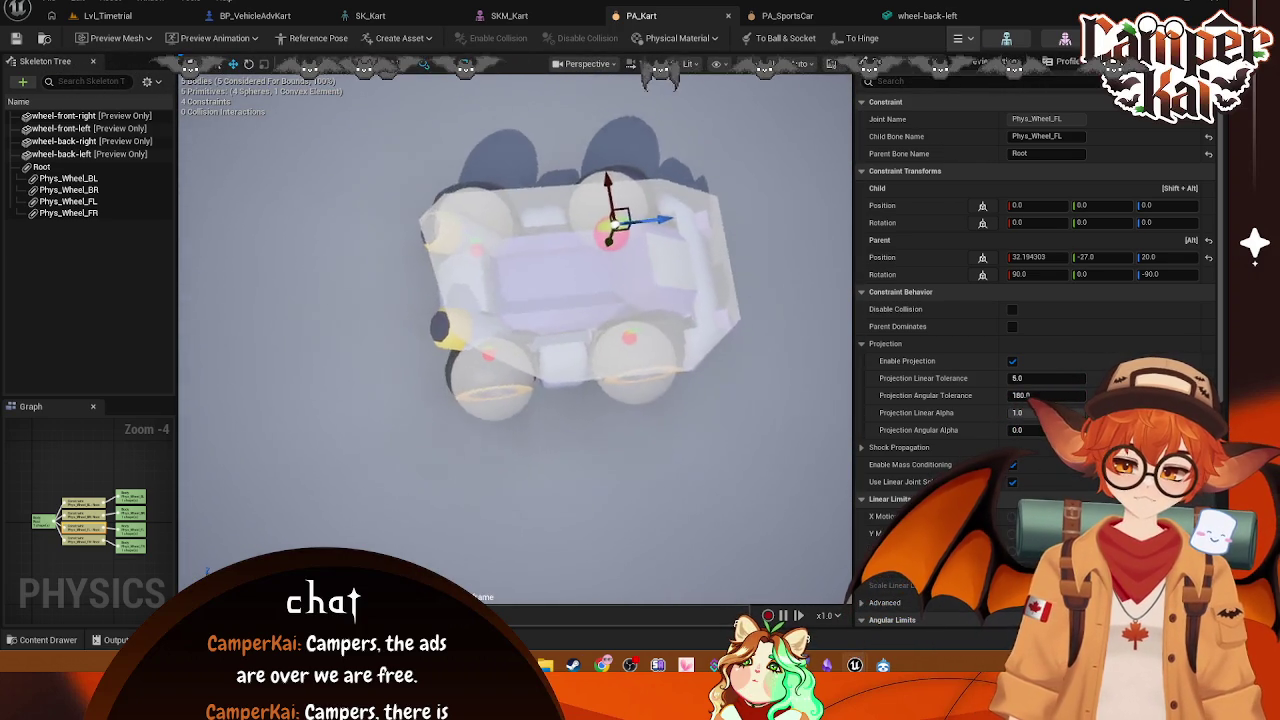
{"action": "scroll", "coordinate": [515, 300], "scroll_direction": "down", "scroll_amount": 3}
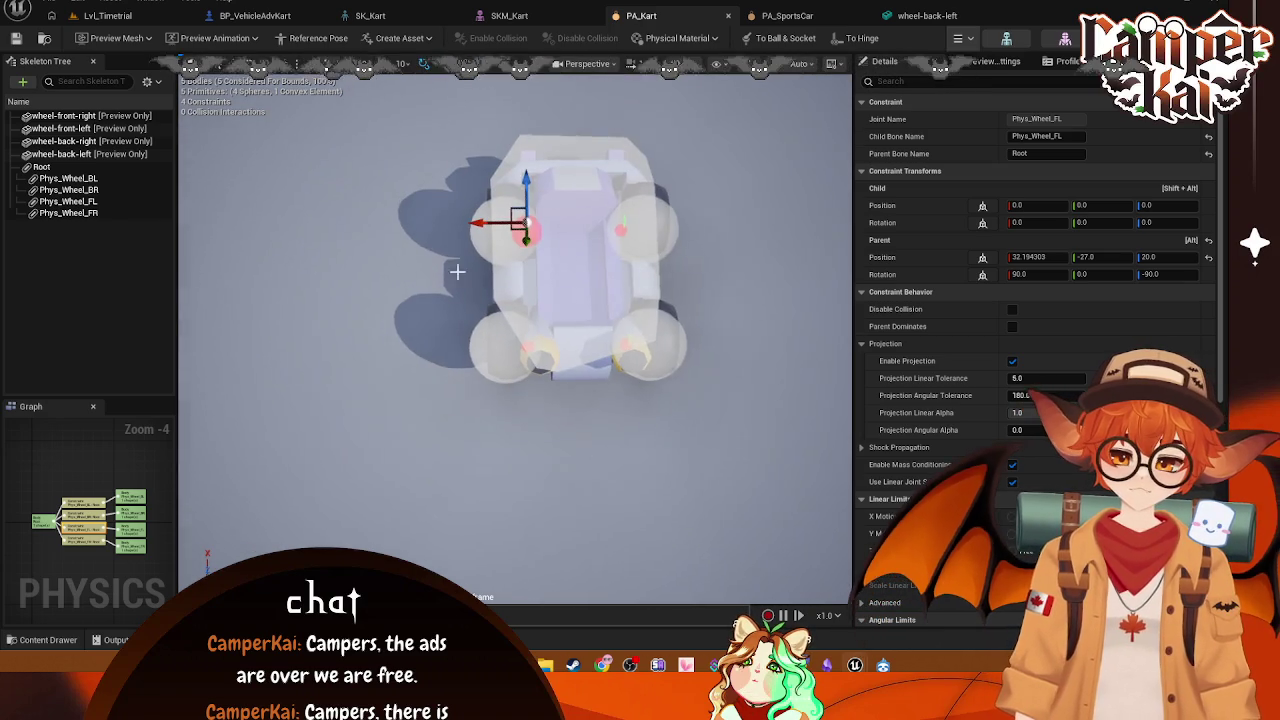
{"action": "mouse_move", "coordinate": [388, 120]}
{"action": "left_mouse_down"}
{"action": "mouse_move", "coordinate": [400, 140]}
{"action": "mouse_move", "coordinate": [420, 60]}
{"action": "mouse_move", "coordinate": [380, 200]}
{"action": "mouse_move", "coordinate": [388, 120]}
{"action": "left_mouse_up"}
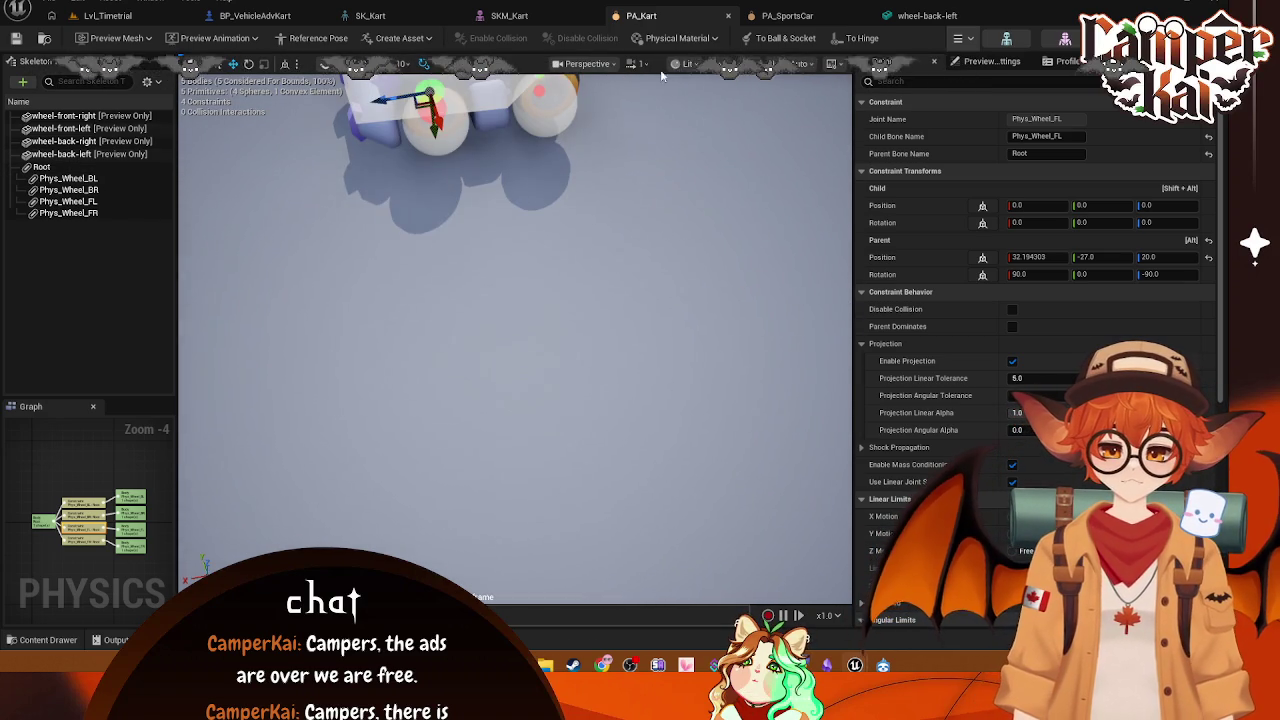
Step: View the kart centred from the Left side, then go back to Lvl_Timetrial
{"action": "left_click", "coordinate": [686, 64]}
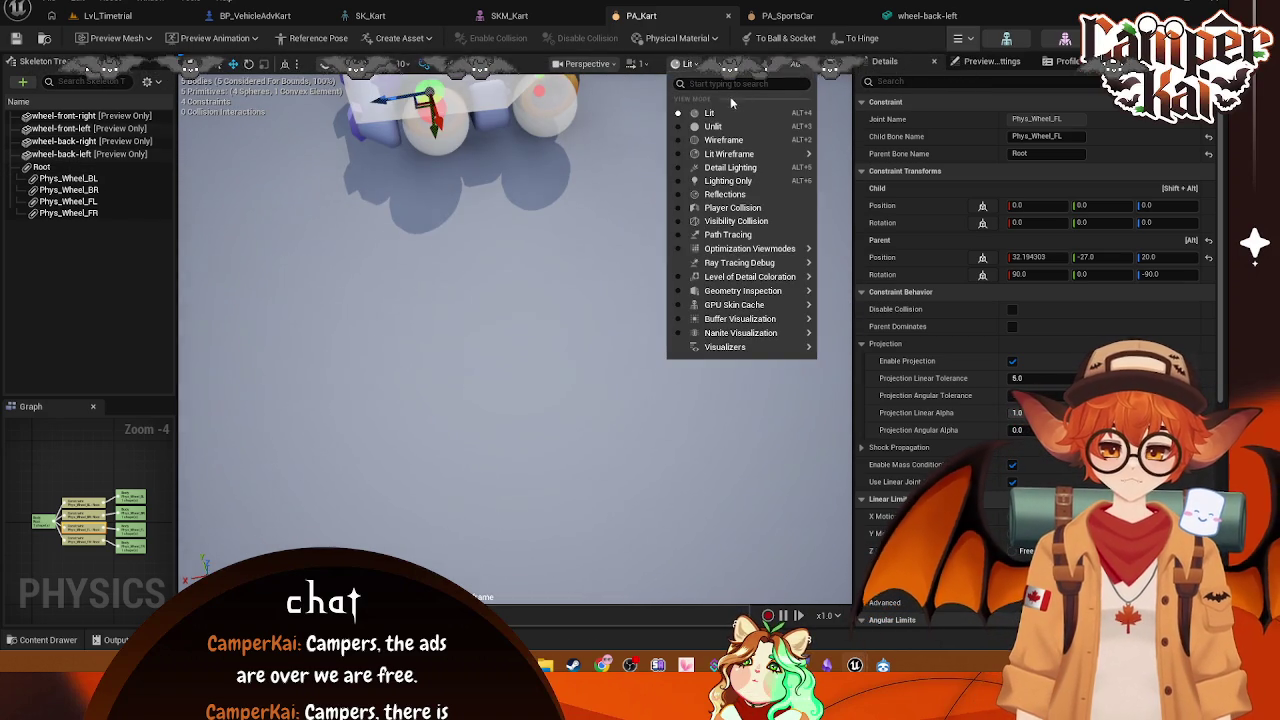
{"action": "left_click", "coordinate": [595, 65]}
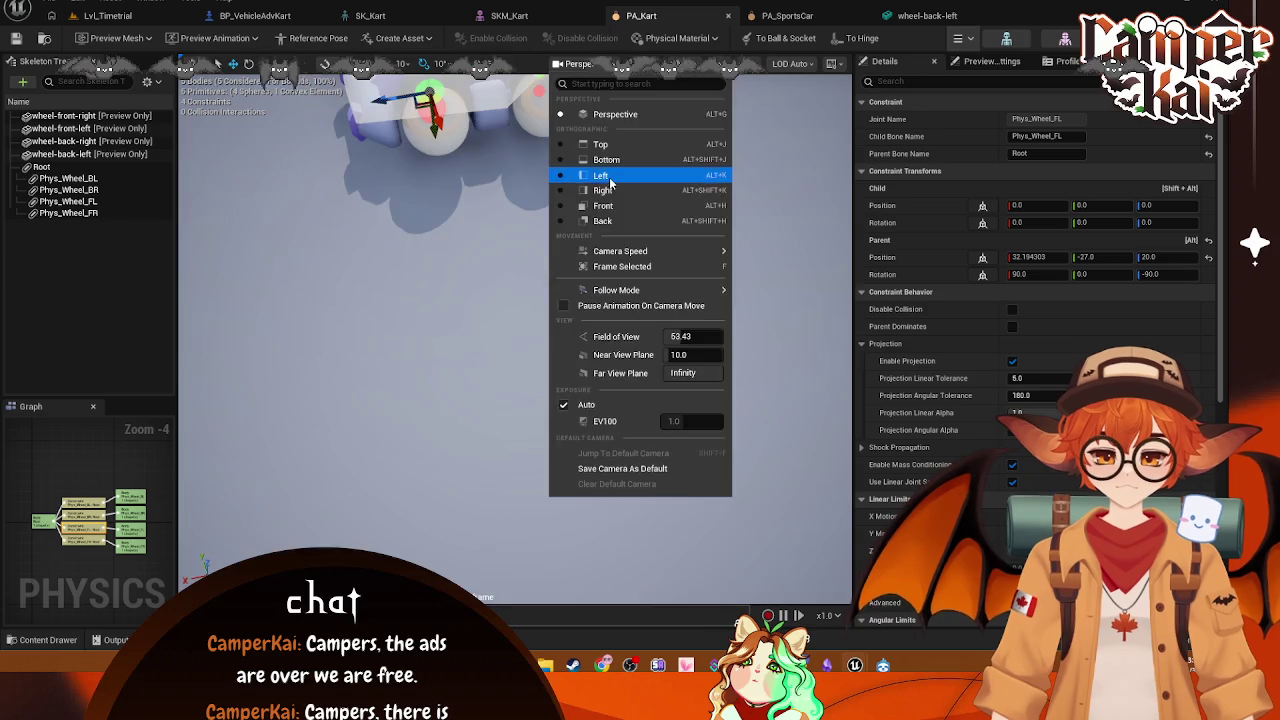
{"action": "left_click", "coordinate": [603, 175]}
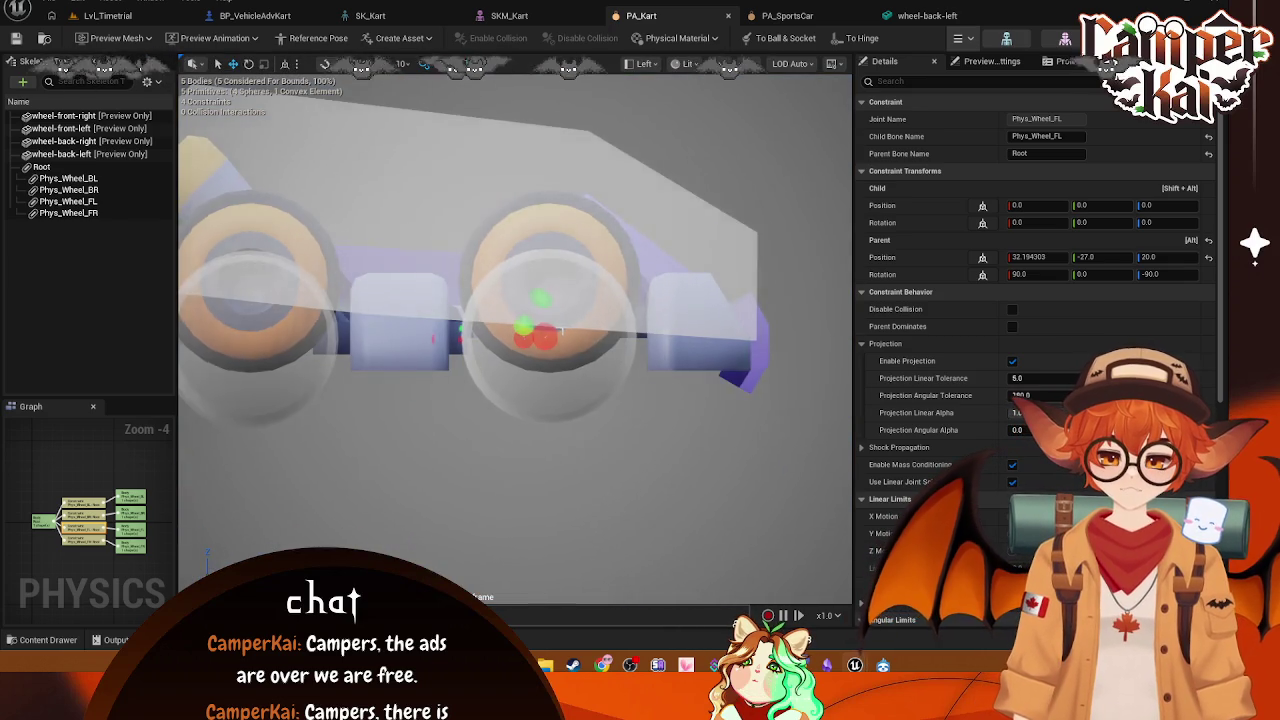
{"action": "scroll", "coordinate": [589, 172], "scroll_direction": "down", "scroll_amount": 2}
{"action": "scroll", "coordinate": [589, 172], "scroll_direction": "up", "scroll_amount": 4}
{"action": "mouse_move", "coordinate": [589, 172]}
{"action": "left_mouse_down"}
{"action": "mouse_move", "coordinate": [606, 229]}
{"action": "mouse_move", "coordinate": [608, 166]}
{"action": "mouse_move", "coordinate": [430, 200]}
{"action": "mouse_move", "coordinate": [275, 175]}
{"action": "left_mouse_up"}
{"action": "scroll", "coordinate": [275, 175], "scroll_direction": "down", "scroll_amount": 4}
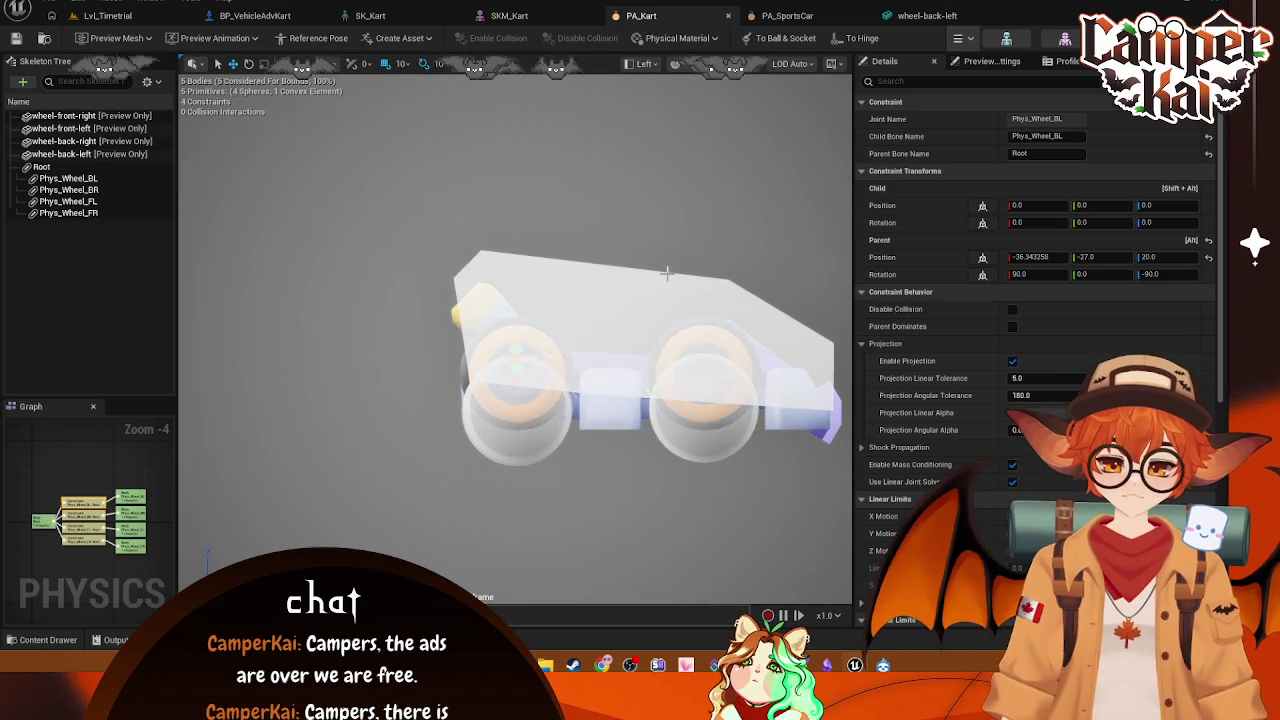
{"action": "left_click", "coordinate": [96, 20]}
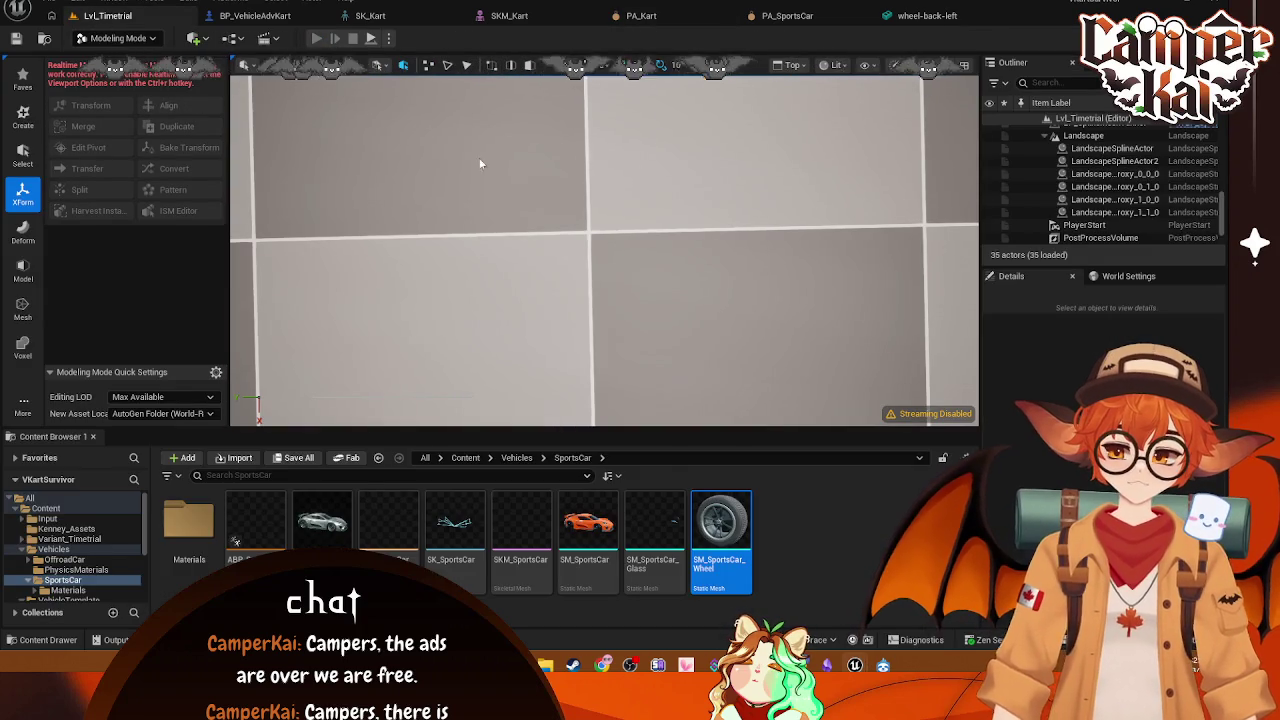
Step: Play-test the kart with Alt+P, switch to Selection Mode, and stop the session
{"action": "key", "text": "alt+p"}
{"action": "left_click", "coordinate": [118, 38]}
{"action": "left_click", "coordinate": [120, 58]}
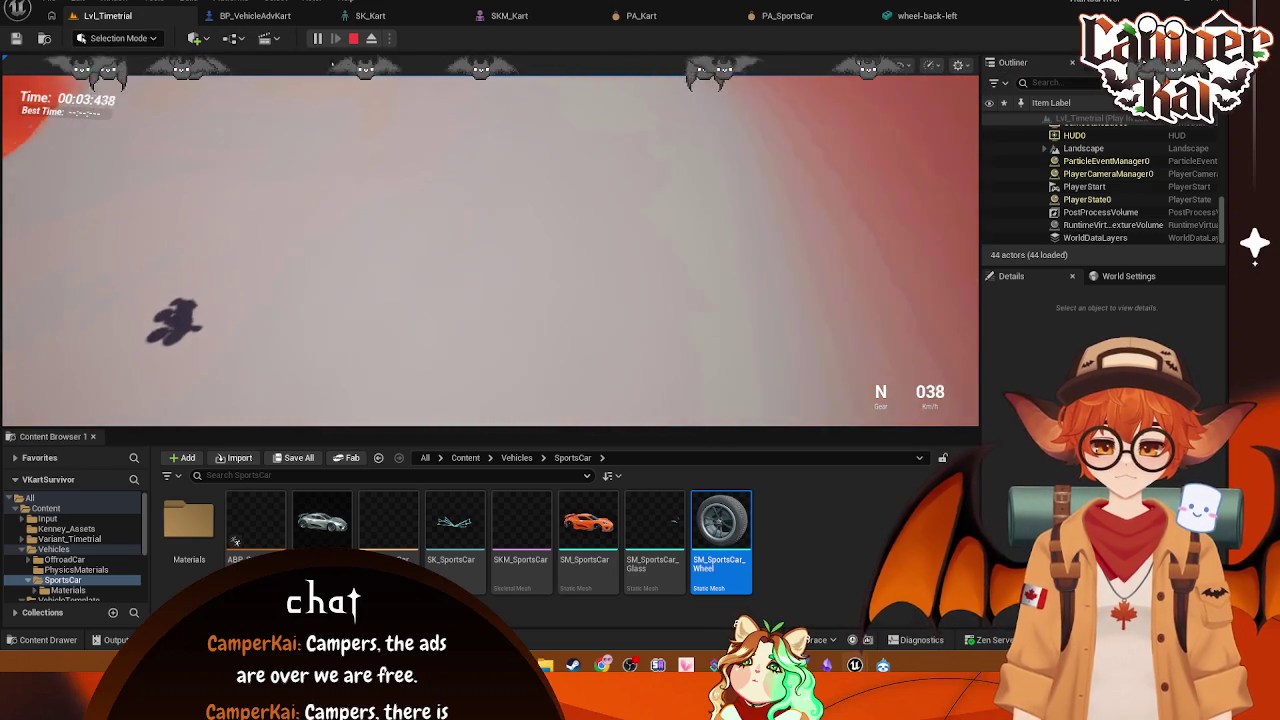
{"action": "key", "text": "Escape"}
Step: Set the level view to perspective, tilted down over the track and cones
{"action": "mouse_move", "coordinate": [930, 360]}
{"action": "left_mouse_down"}
{"action": "mouse_move", "coordinate": [829, 363]}
{"action": "mouse_move", "coordinate": [891, 200]}
{"action": "mouse_move", "coordinate": [829, 337]}
{"action": "mouse_move", "coordinate": [785, 333]}
{"action": "left_mouse_up"}
{"action": "left_click", "coordinate": [805, 71]}
{"action": "left_click", "coordinate": [840, 113]}
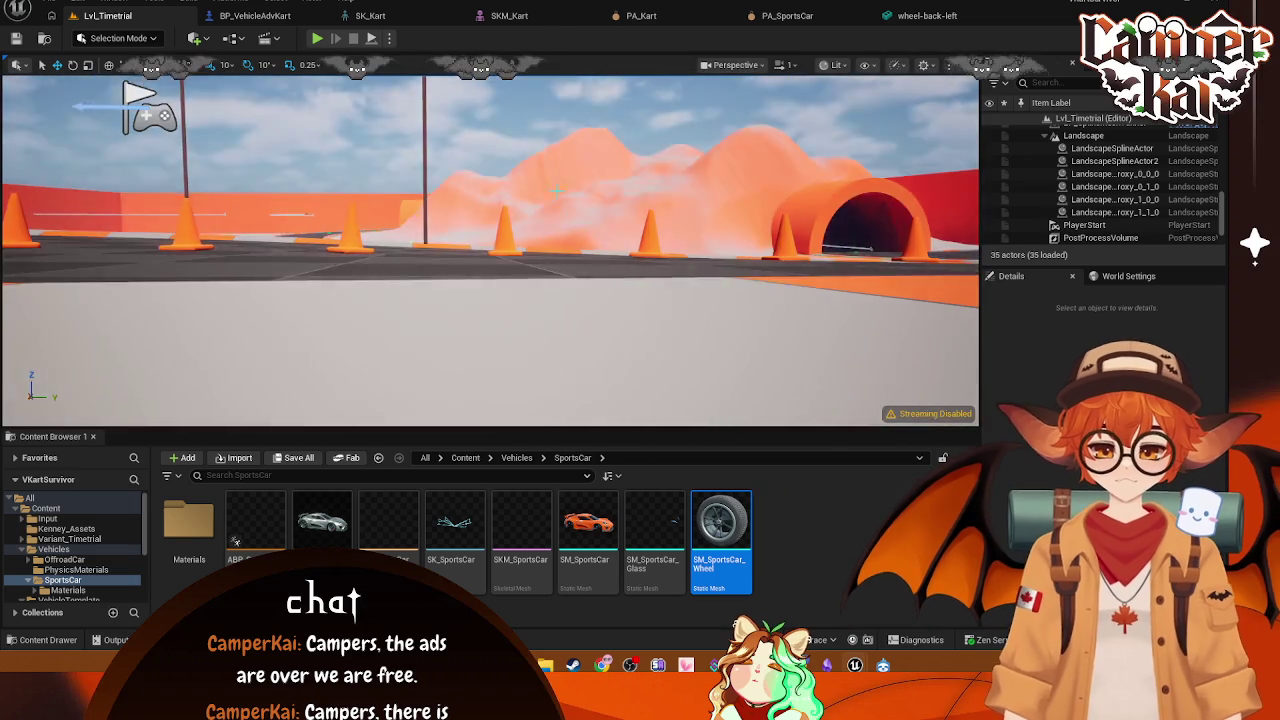
{"action": "mouse_move", "coordinate": [556, 190]}
{"action": "left_mouse_down"}
{"action": "mouse_move", "coordinate": [556, 120]}
{"action": "mouse_move", "coordinate": [560, 260]}
{"action": "mouse_move", "coordinate": [560, 130]}
{"action": "mouse_move", "coordinate": [570, 250]}
{"action": "mouse_move", "coordinate": [560, 210]}
{"action": "mouse_move", "coordinate": [565, 225]}
{"action": "left_mouse_up"}
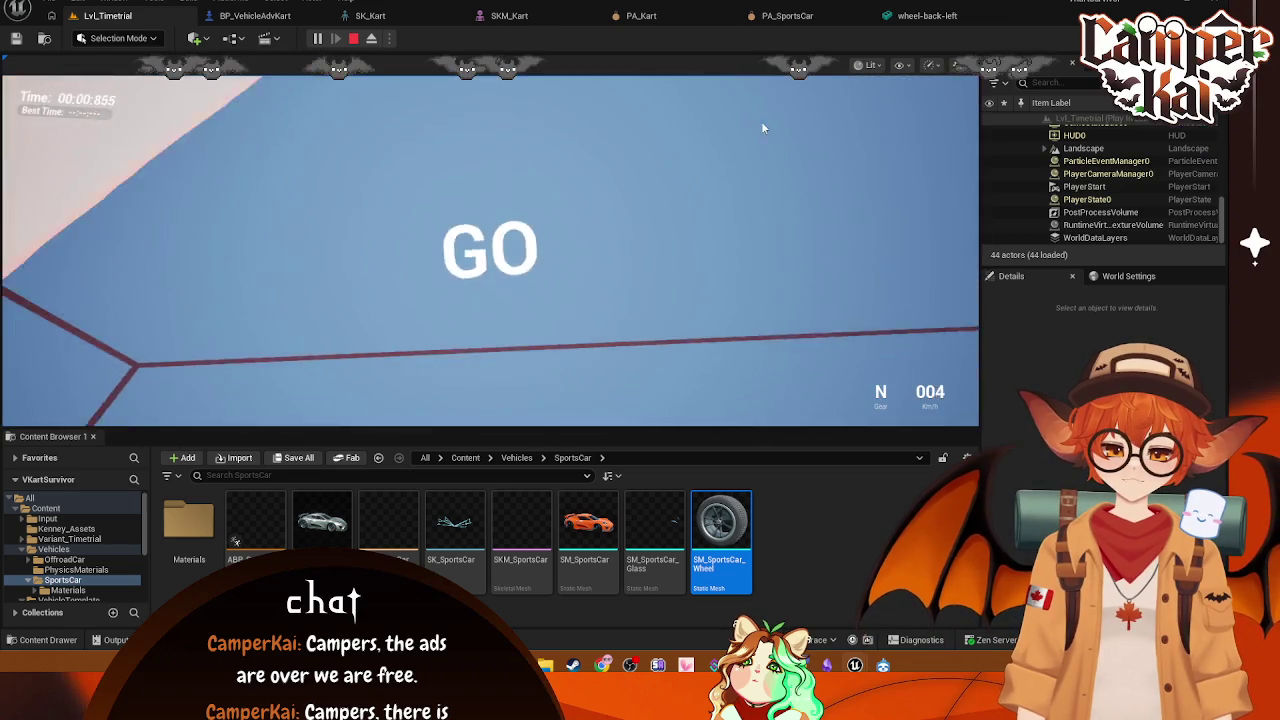
Step: Drive the kart forward with W, stop, then bring up the SKM_Kart mesh
{"action": "key", "text": "w"}
{"action": "key", "text": "Escape"}
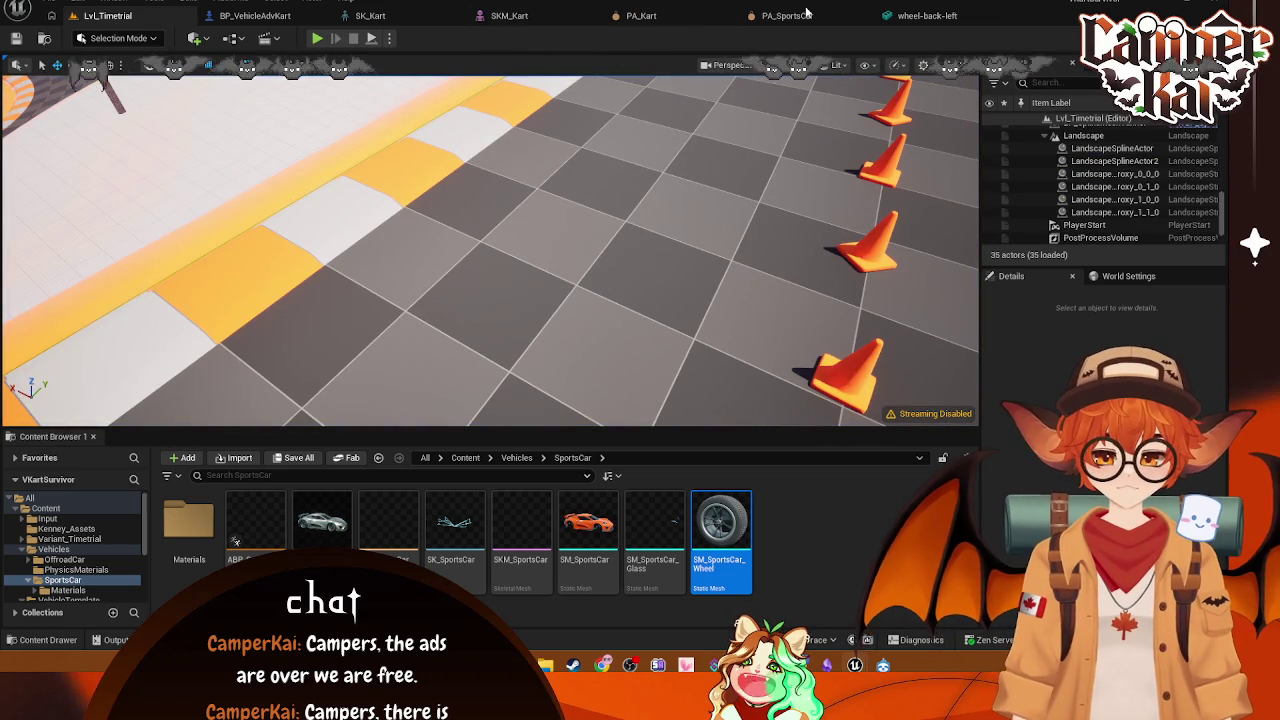
{"action": "left_click", "coordinate": [787, 16]}
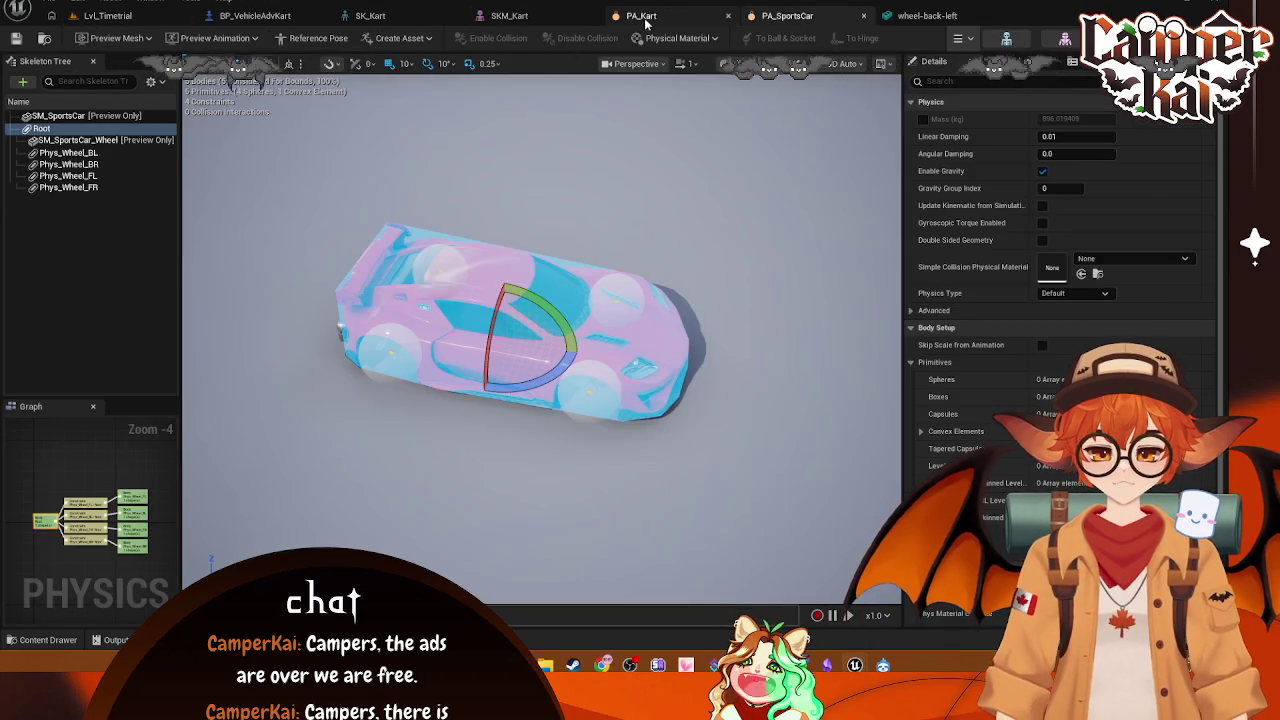
{"action": "left_click", "coordinate": [552, 18]}
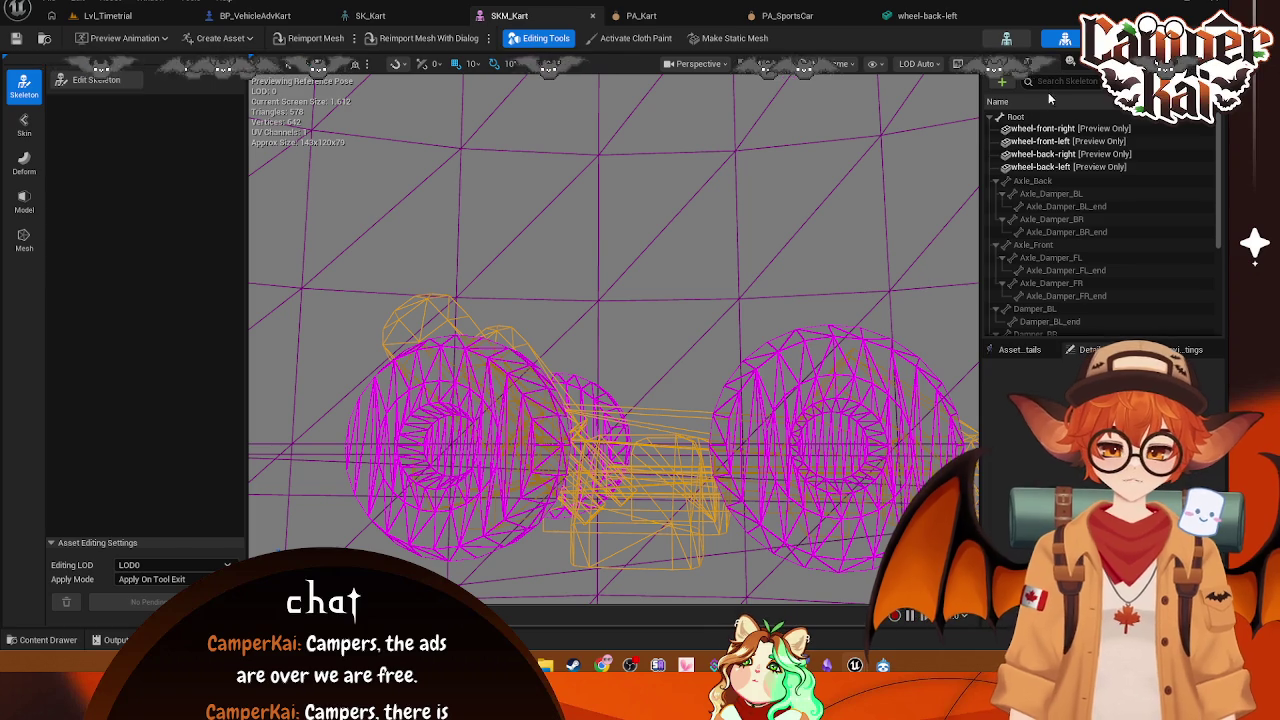
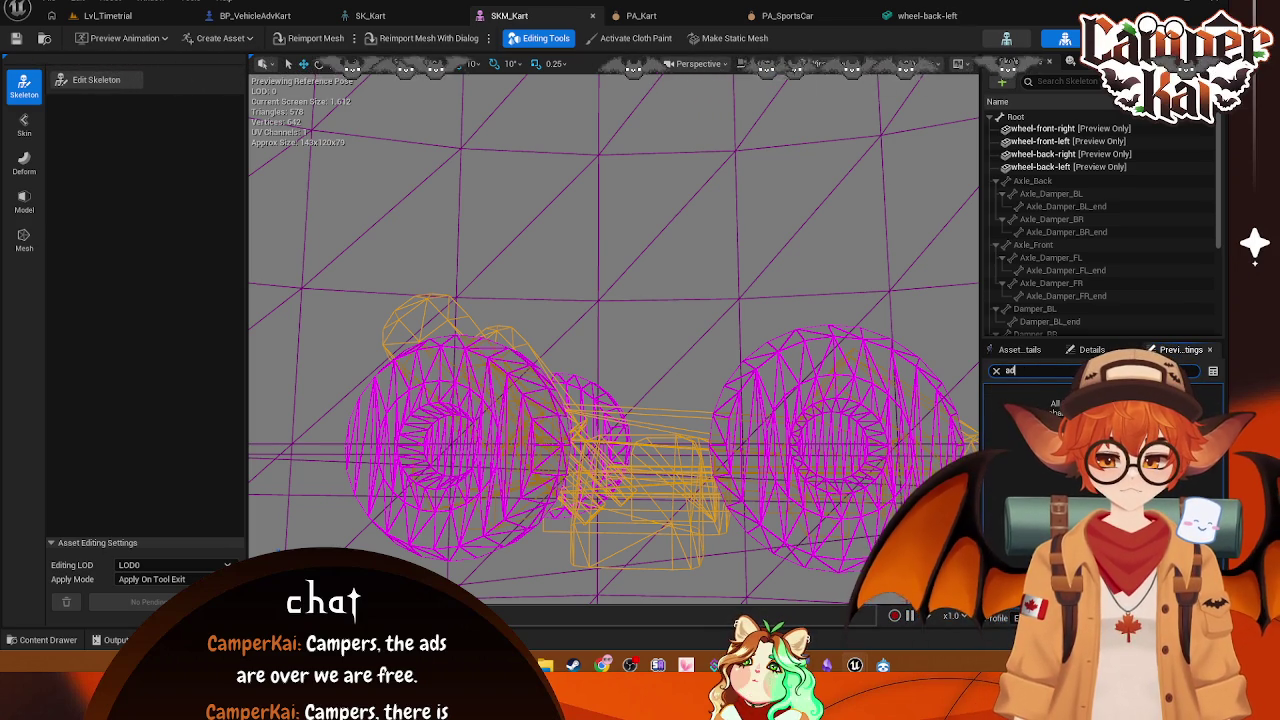
Step: Try filtering the bone tree by 'a', then clear the filter
{"action": "left_click", "coordinate": [1060, 82]}
{"action": "type", "text": "a"}
{"action": "key", "text": "BackSpace"}
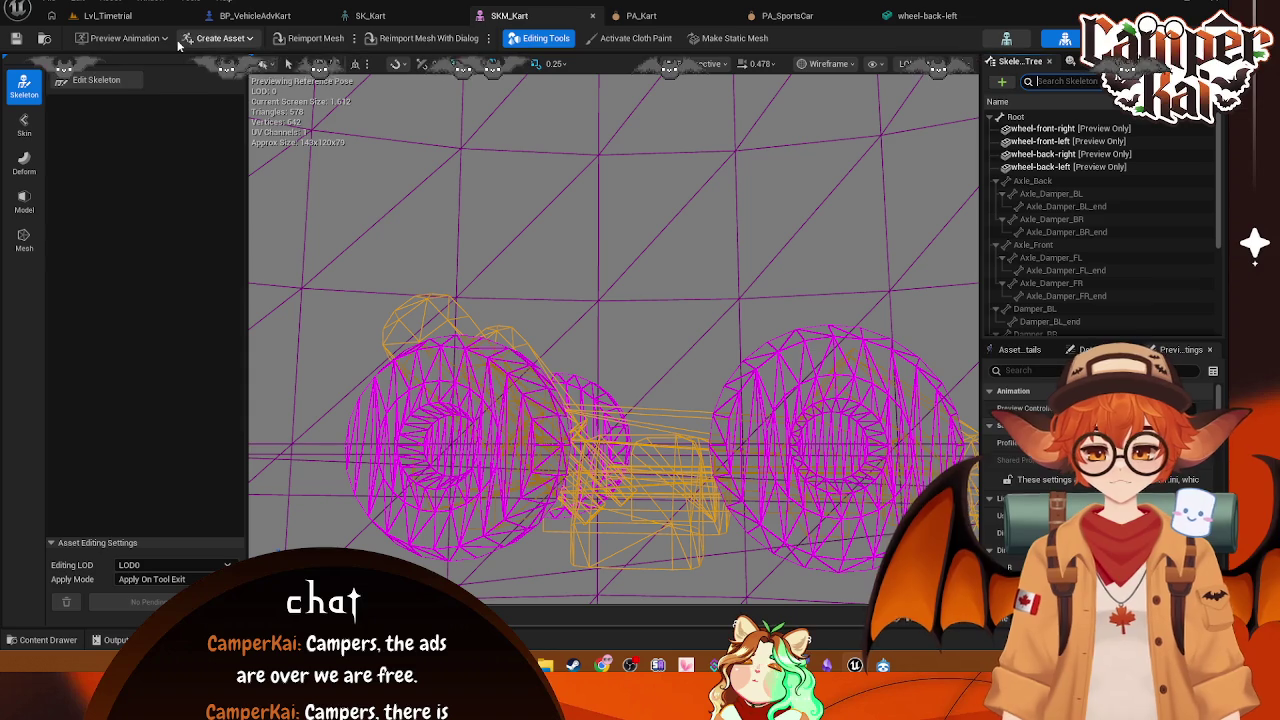
Step: Switch to the SK_Kart skeleton and open its Preview Mesh list
{"action": "left_click", "coordinate": [148, 38]}
{"action": "left_click", "coordinate": [148, 38]}
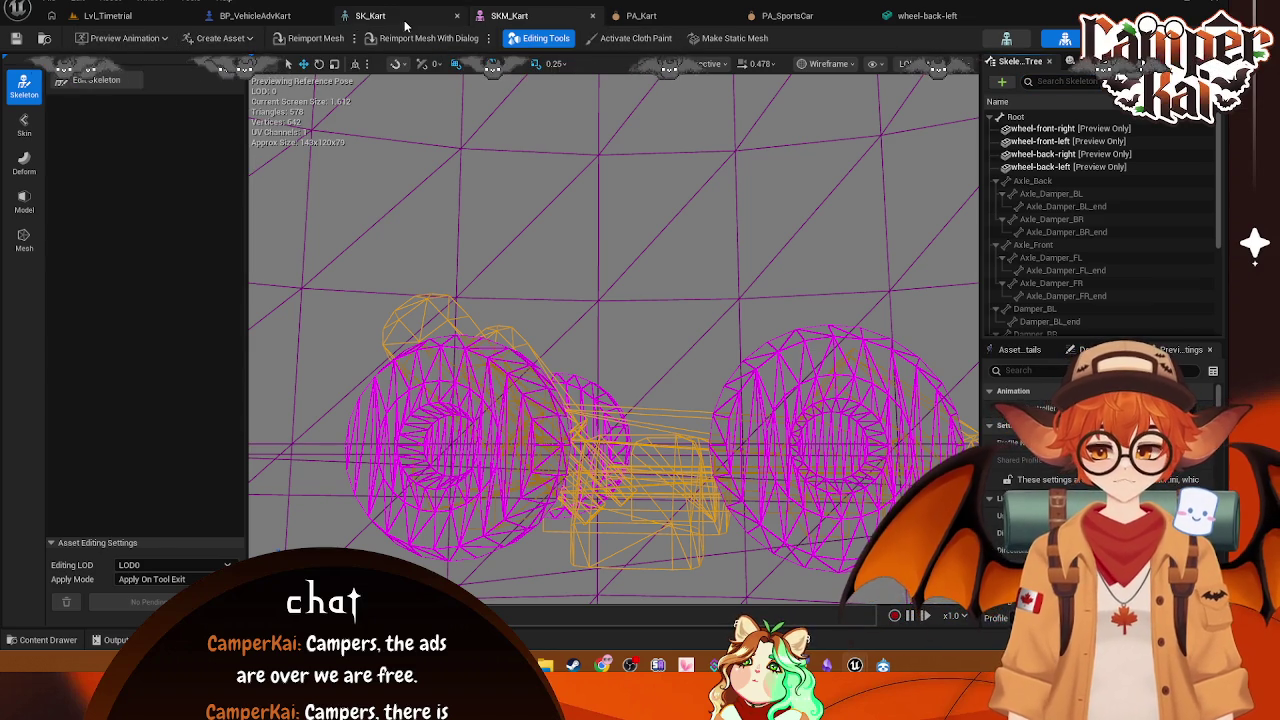
{"action": "left_click", "coordinate": [370, 15]}
{"action": "left_click", "coordinate": [122, 38]}
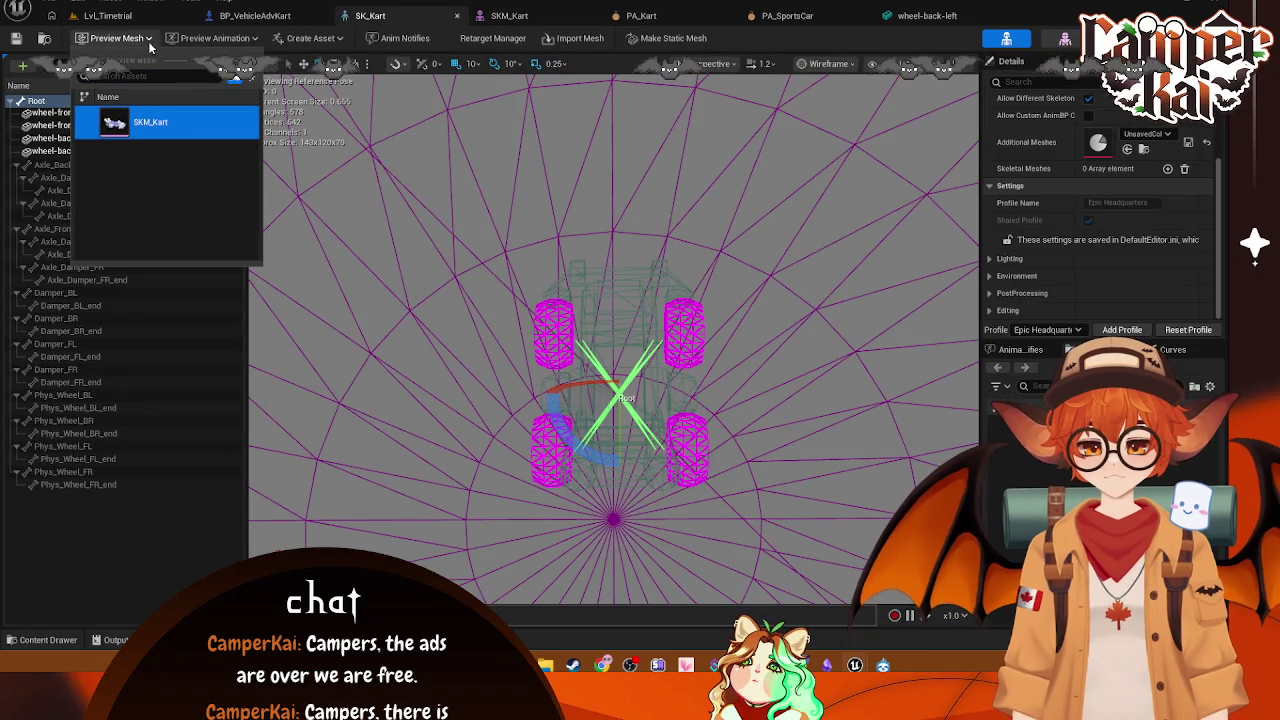
Step: Preview SK_Kart with SKM_Kart and tick Allow Different Skeletons, found by searching 'add'
{"action": "left_click", "coordinate": [145, 121]}
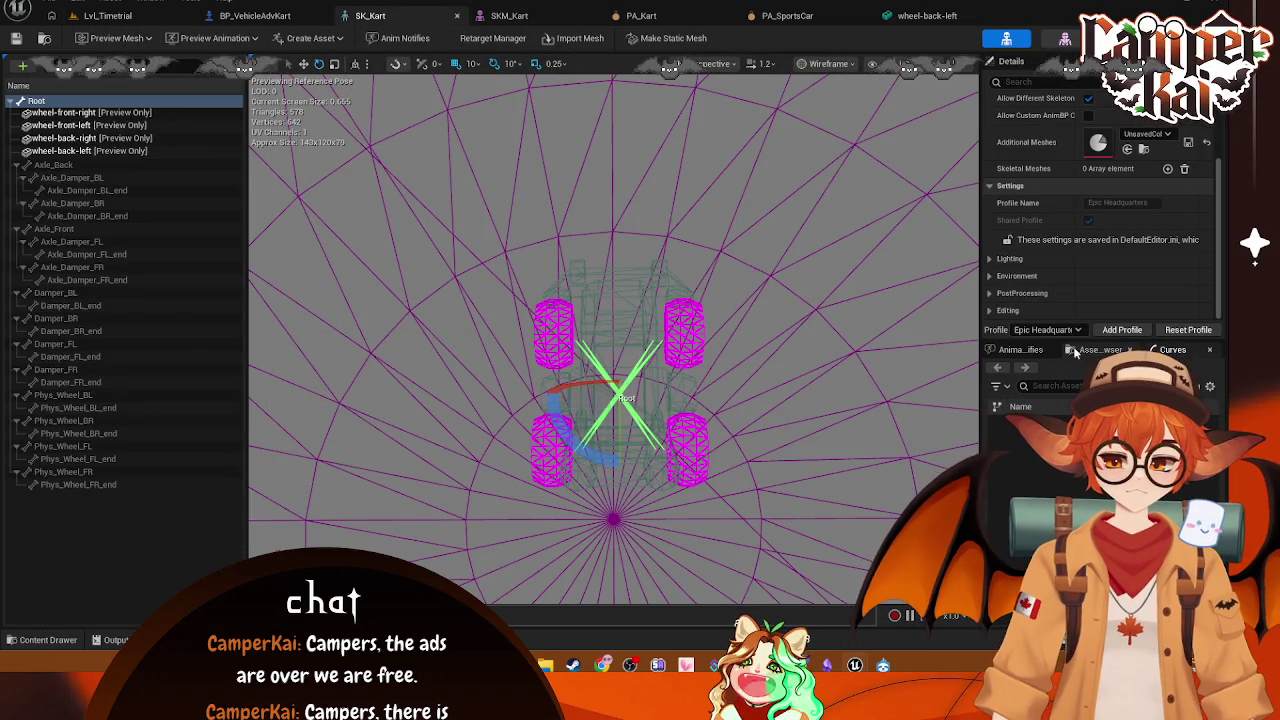
{"action": "left_click", "coordinate": [1045, 81]}
{"action": "type", "text": "ad"}
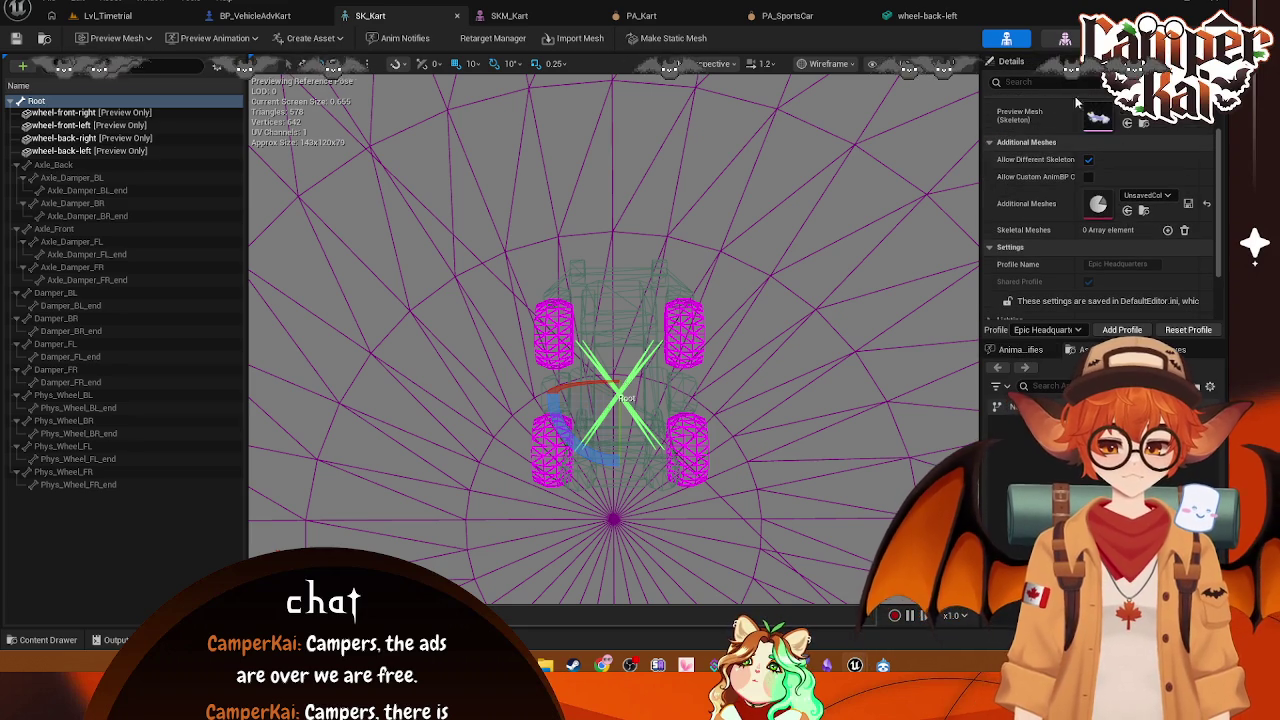
{"action": "type", "text": "d"}
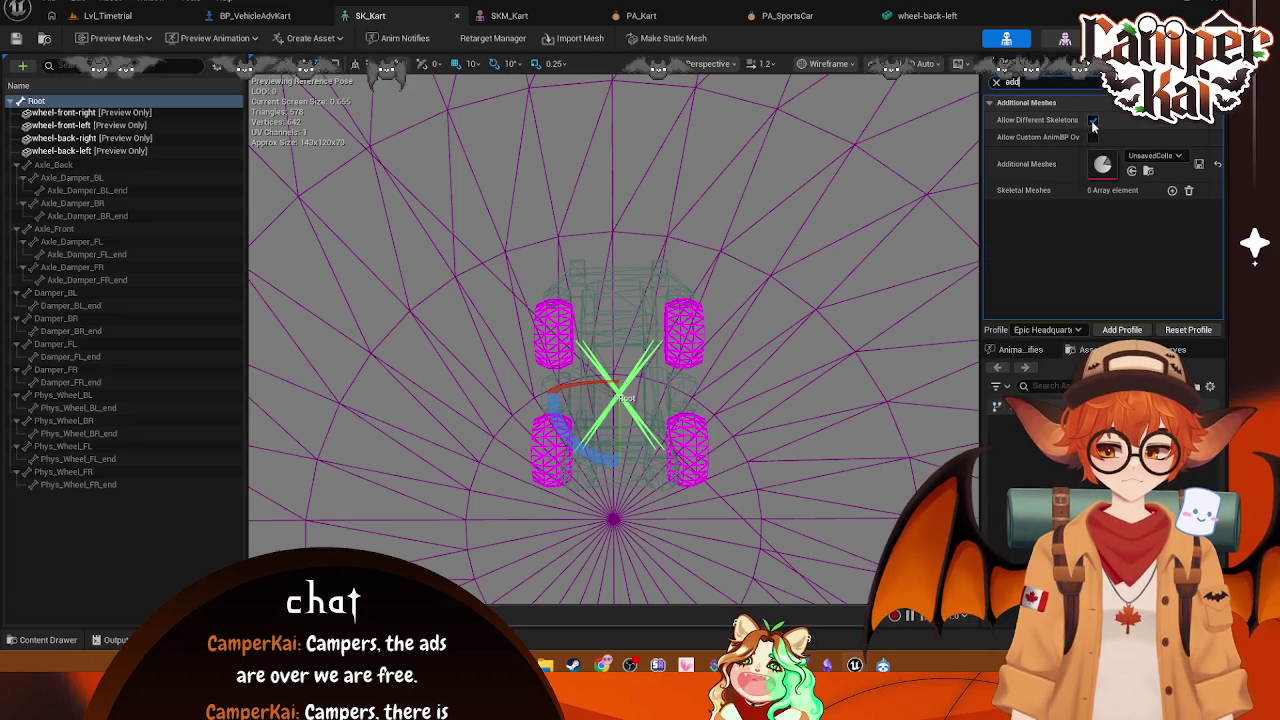
{"action": "left_click", "coordinate": [1093, 121]}
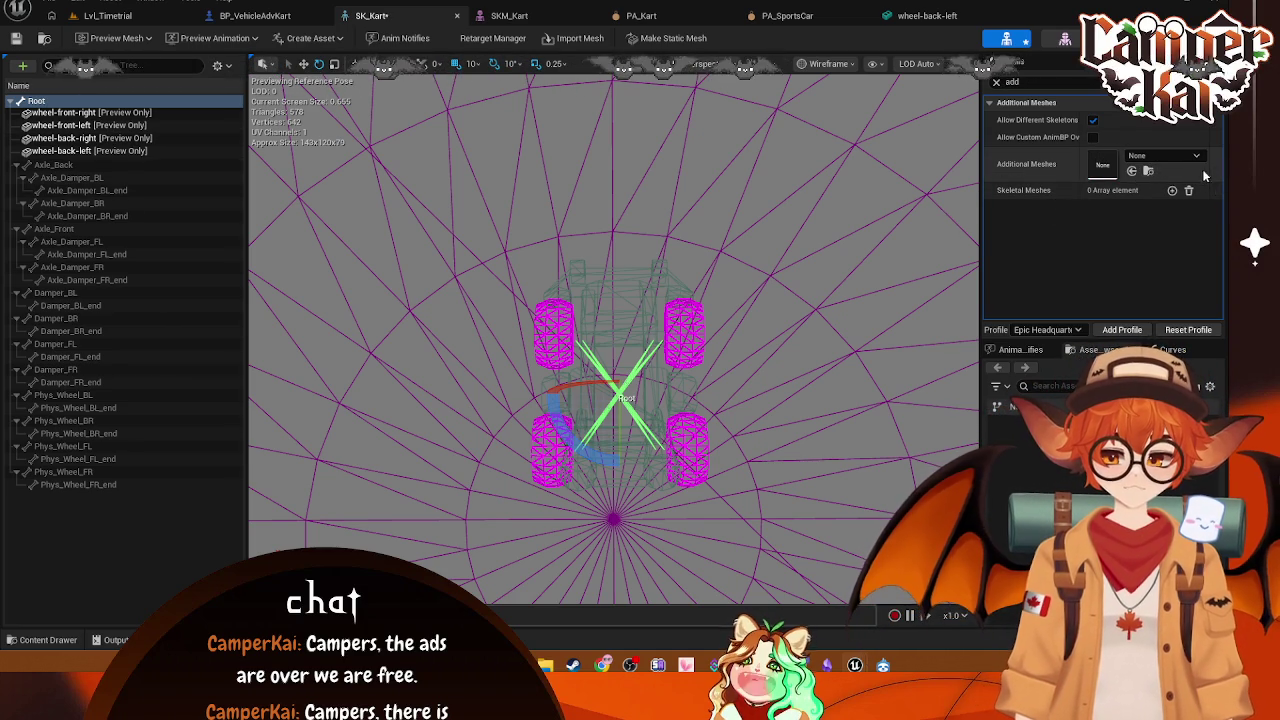
Step: Clear and restore the Additional Meshes collection, then locate that asset in the content
{"action": "left_click", "coordinate": [1216, 164]}
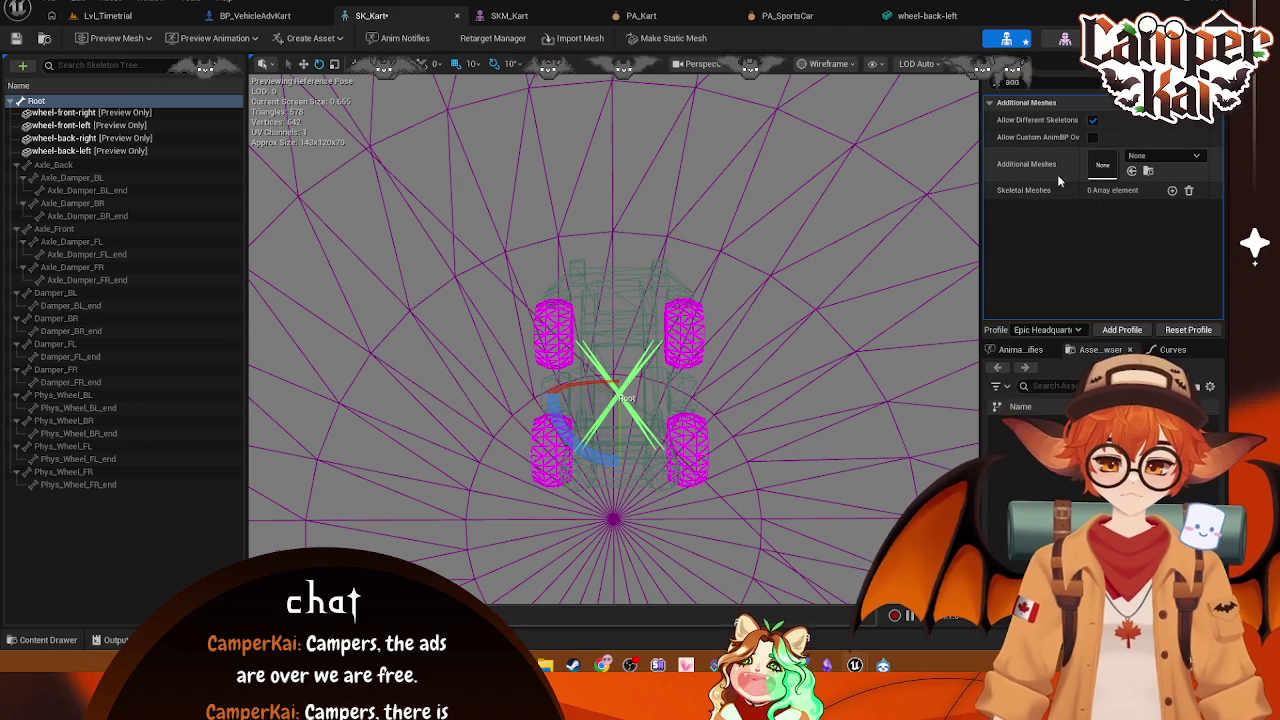
{"action": "key", "text": "ctrl+z"}
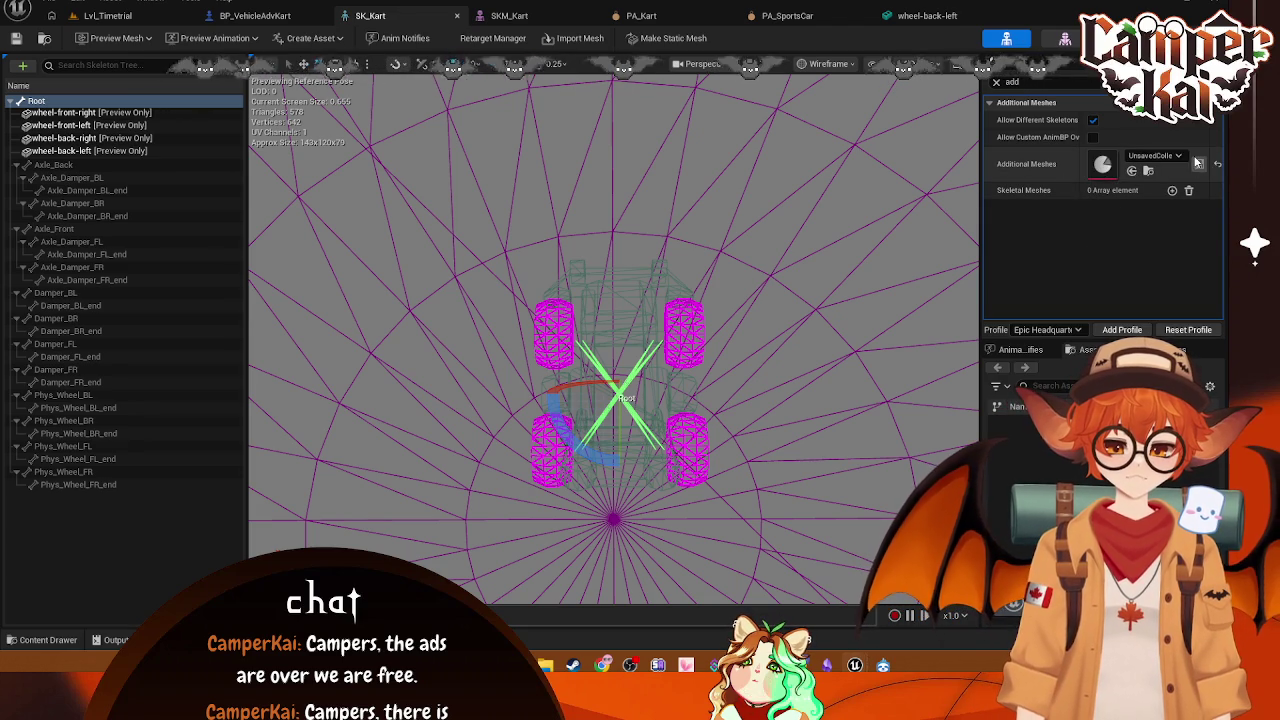
{"action": "left_click", "coordinate": [1175, 158]}
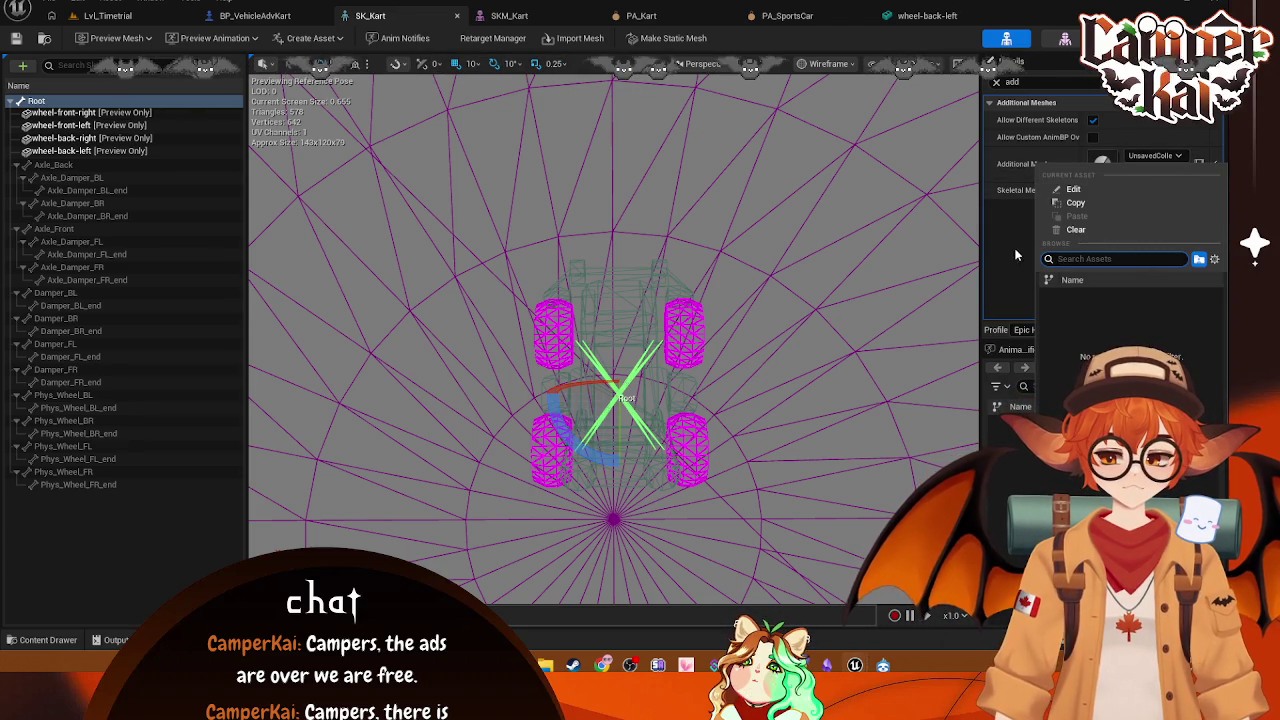
{"action": "left_click", "coordinate": [1215, 171]}
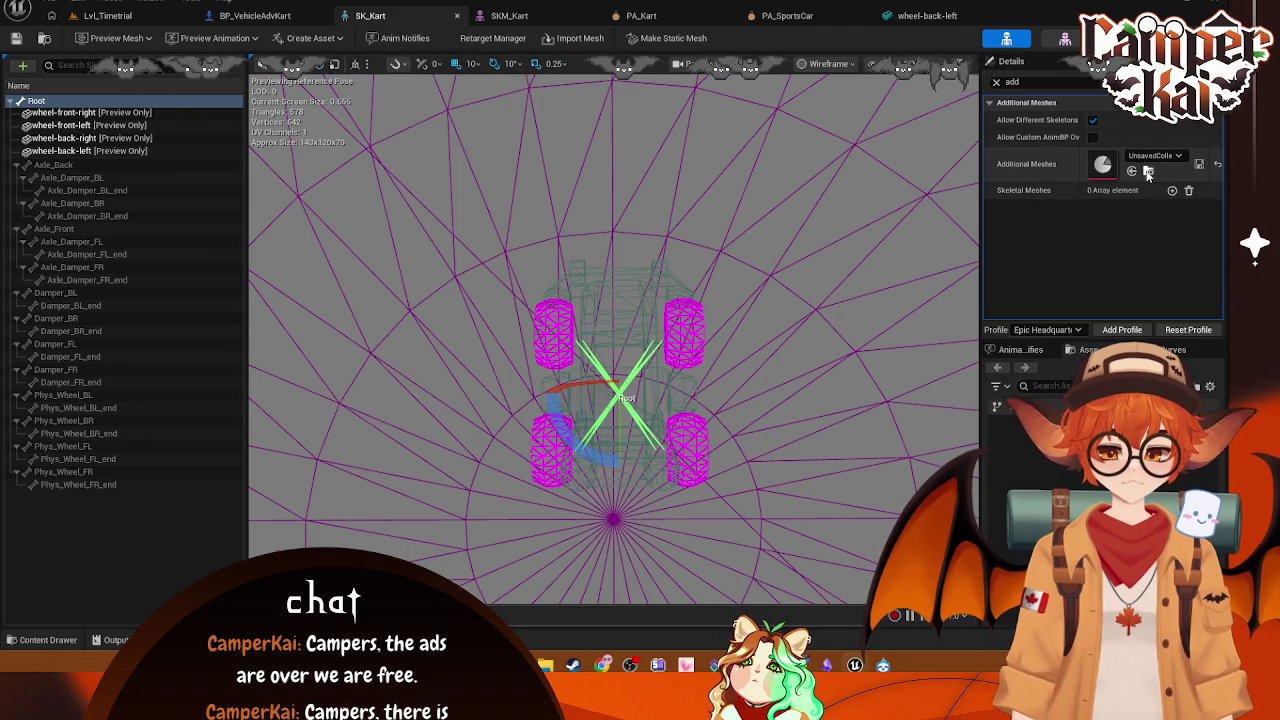
{"action": "left_click", "coordinate": [1134, 172]}
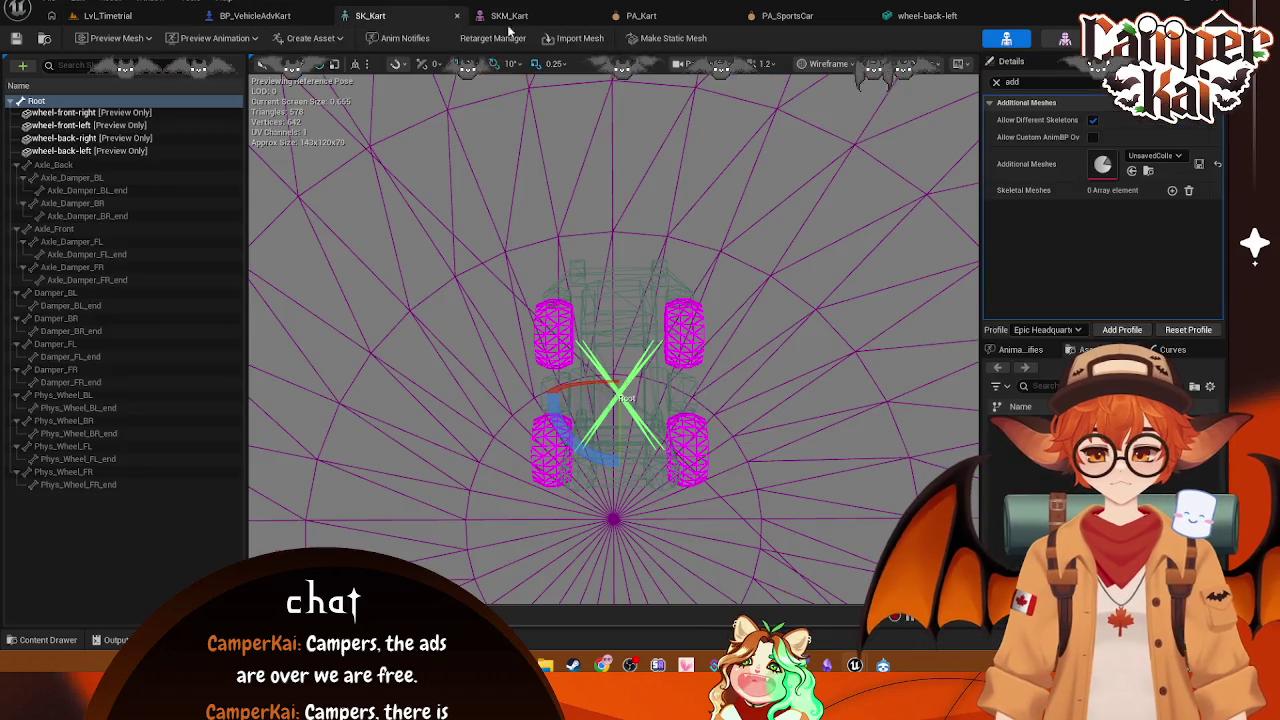
Step: Open the UnsavedCollection preview mesh collection, enlarge its window to inspect it, and close it
{"action": "left_click", "coordinate": [370, 15]}
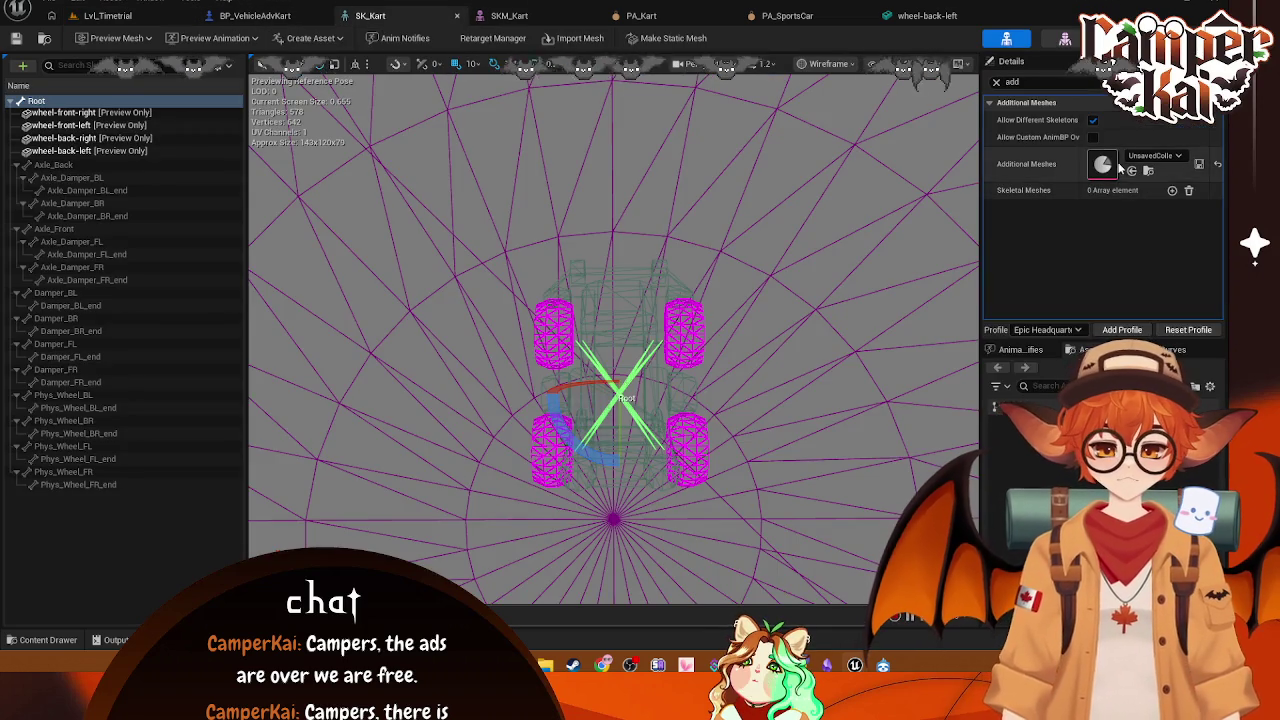
{"action": "double_click", "coordinate": [1104, 166]}
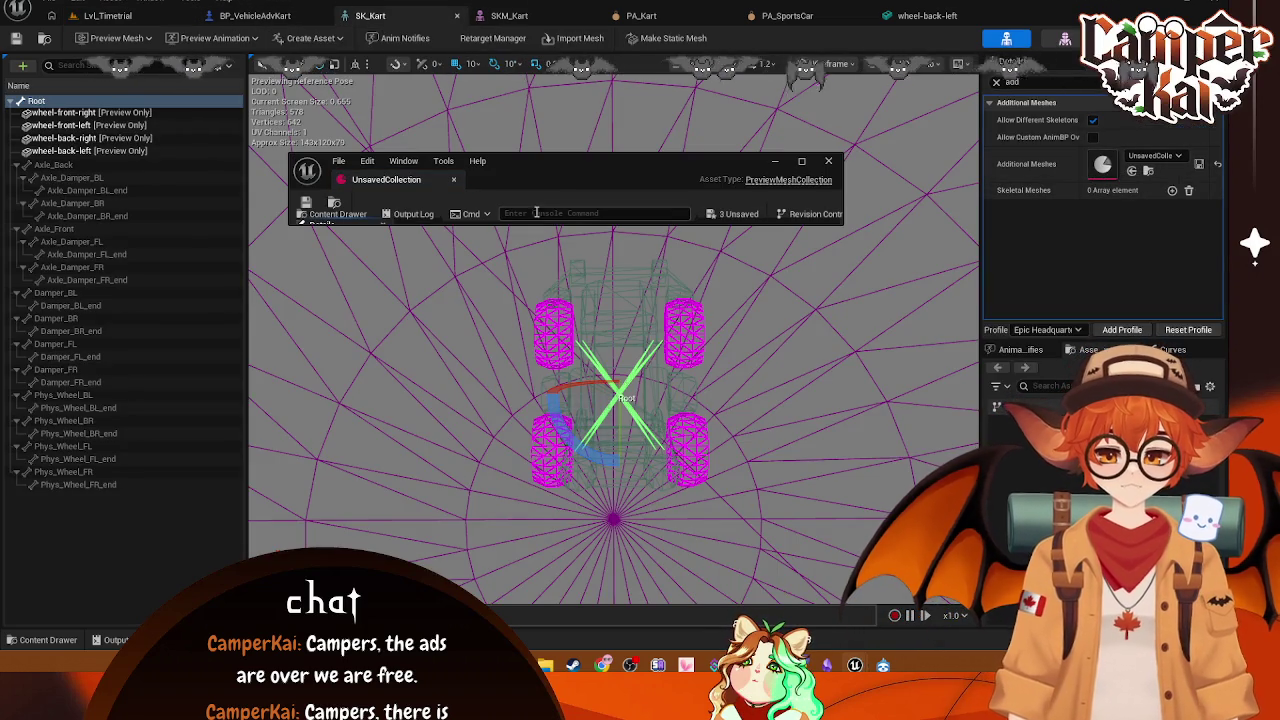
{"action": "left_click_drag", "start_coordinate": [533, 226], "coordinate": [533, 545]}
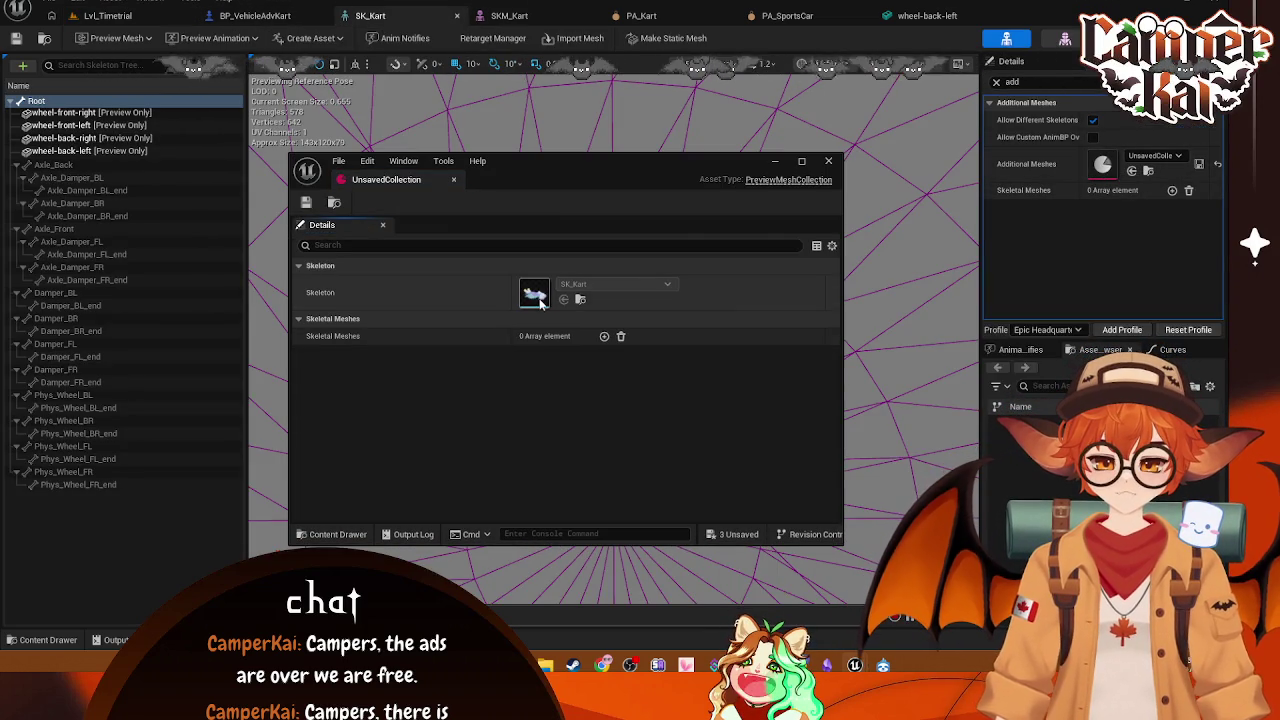
{"action": "left_click", "coordinate": [829, 162]}
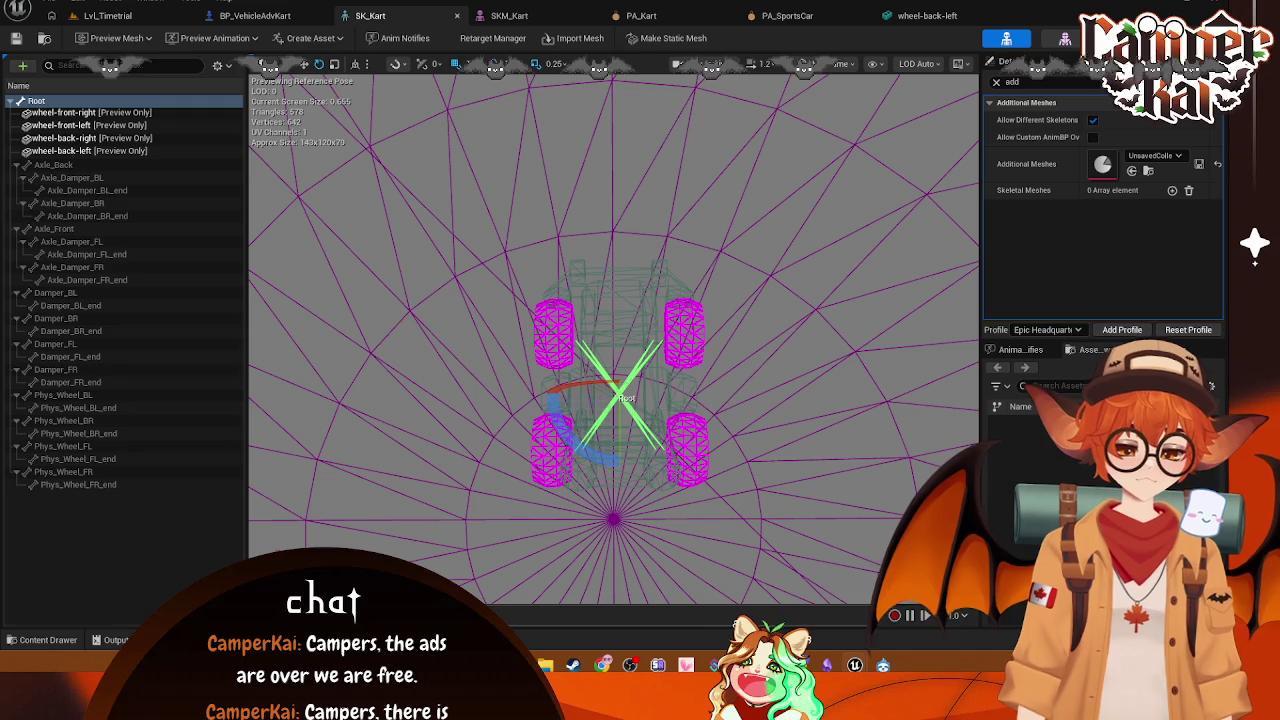
Step: Remove all attached wheel assets from the Root bone, save SK_Kart, and return to SKM_Kart
{"action": "right_click", "coordinate": [54, 117]}
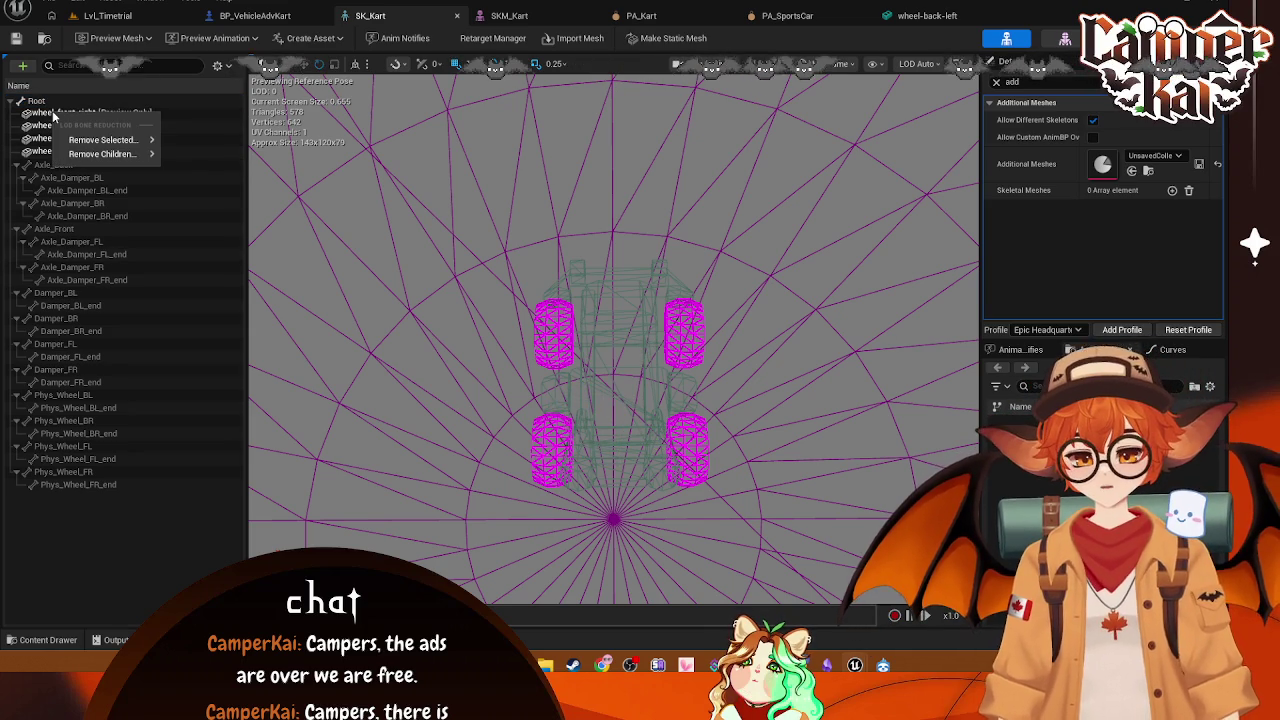
{"action": "left_click", "coordinate": [36, 101]}
{"action": "right_click", "coordinate": [40, 102]}
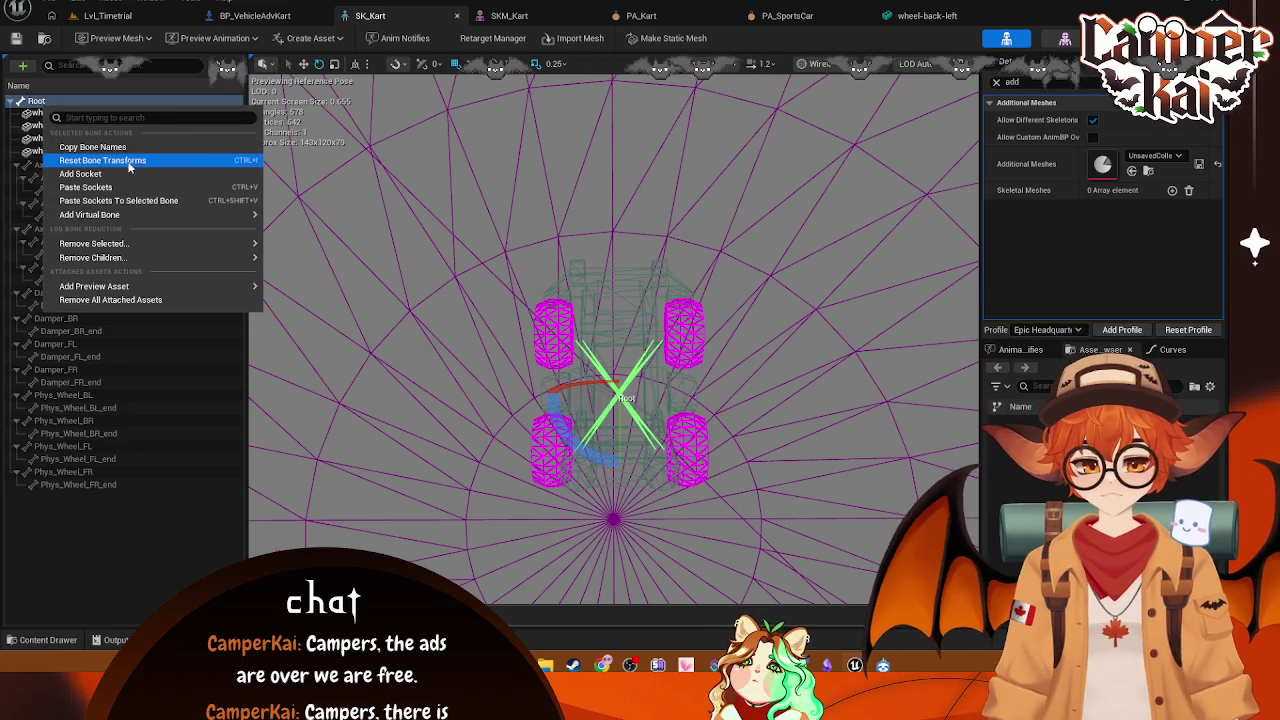
{"action": "mouse_move", "coordinate": [176, 247]}
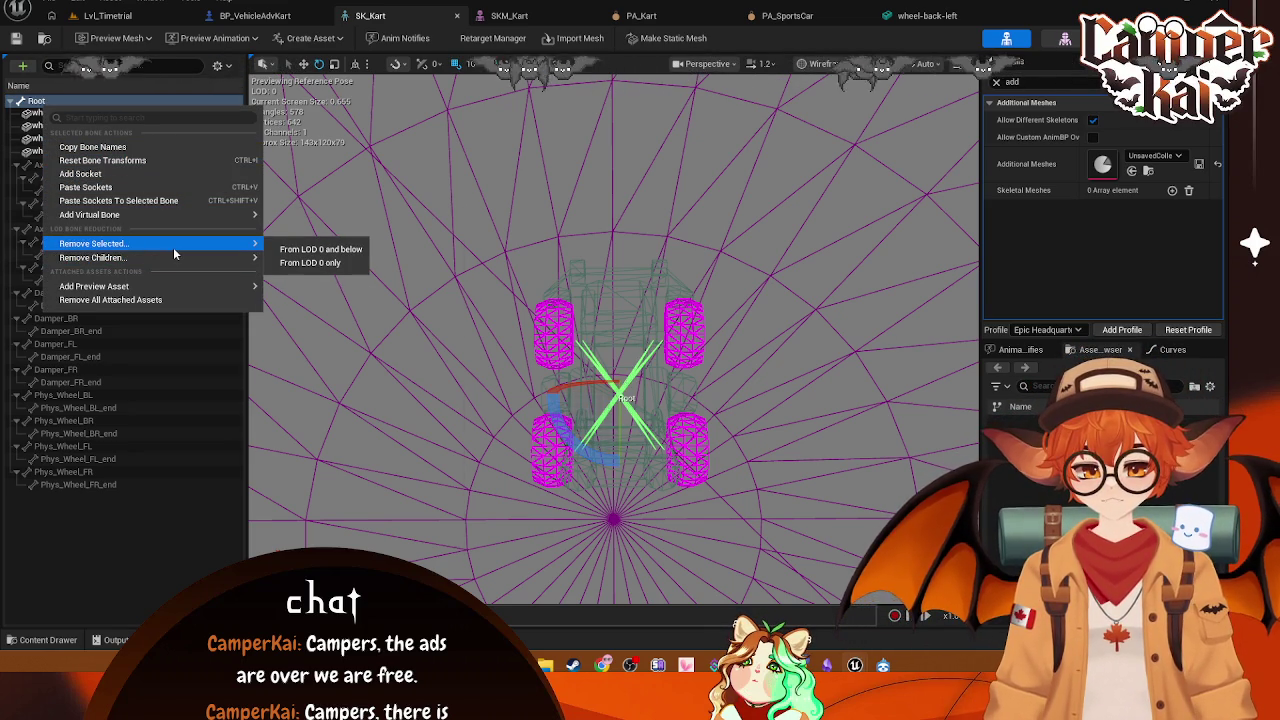
{"action": "mouse_move", "coordinate": [172, 287]}
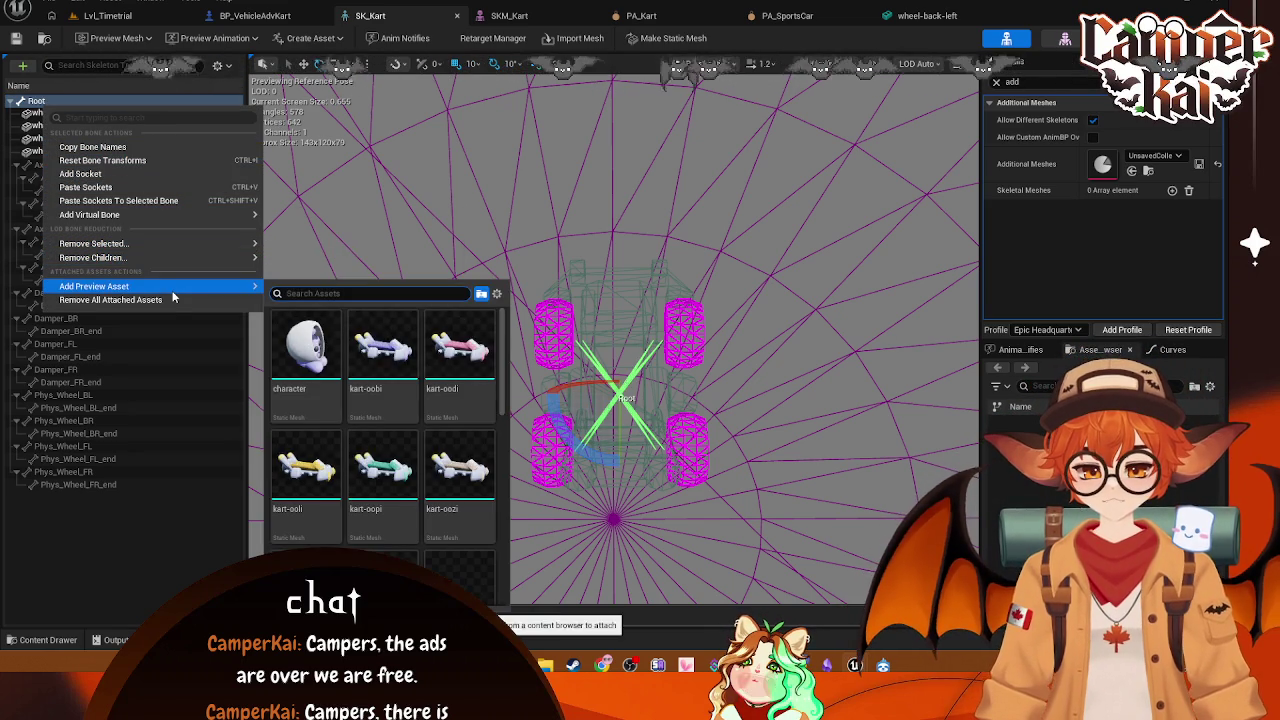
{"action": "left_click", "coordinate": [172, 300]}
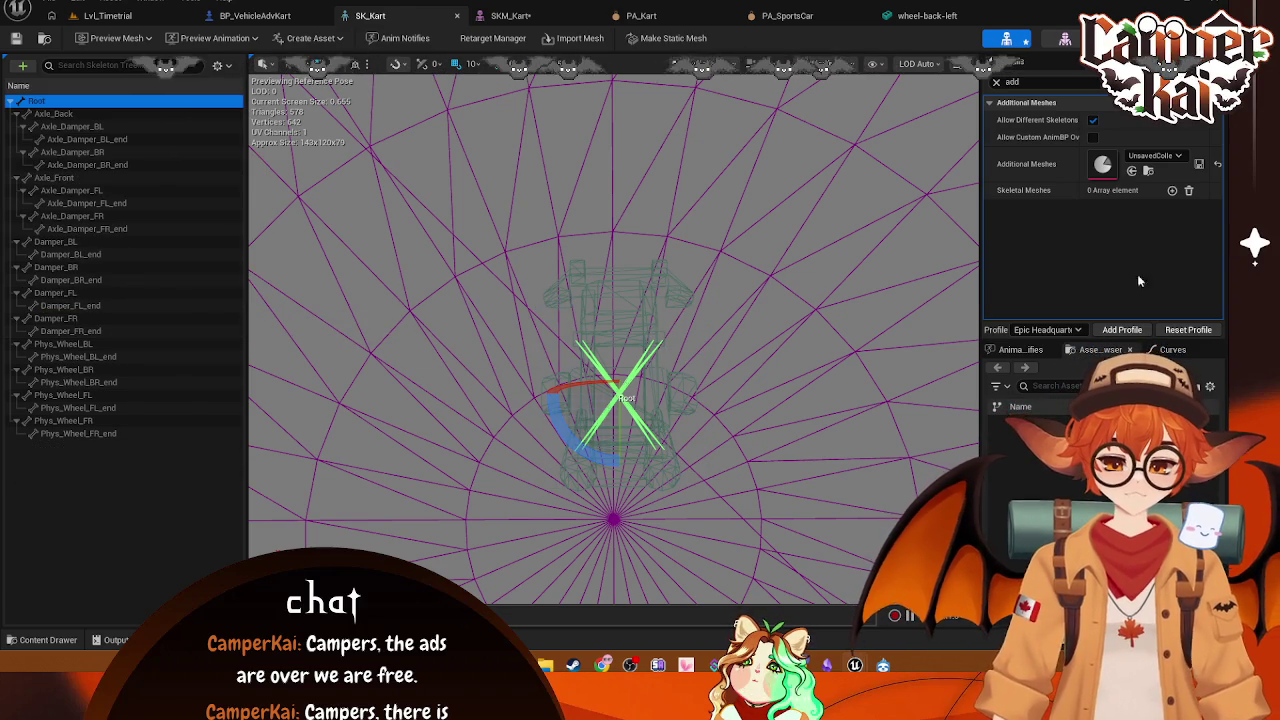
{"action": "key", "text": "ctrl+s"}
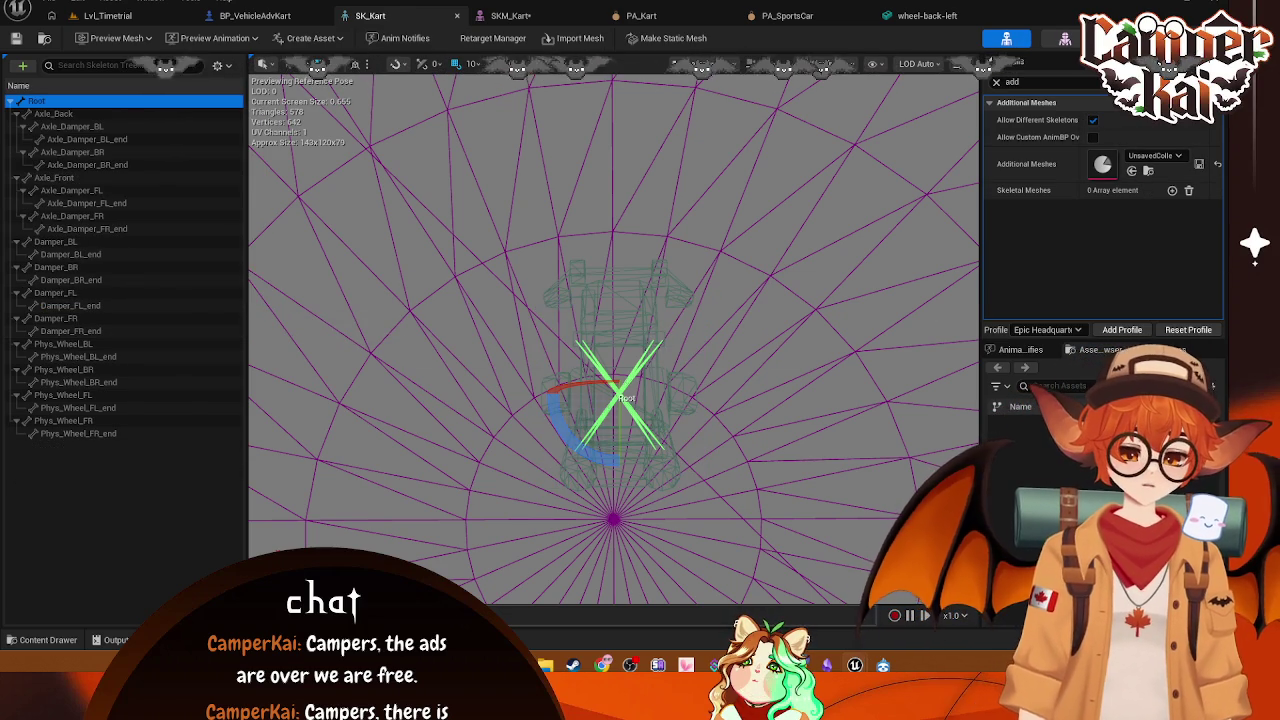
{"action": "left_click", "coordinate": [510, 15]}
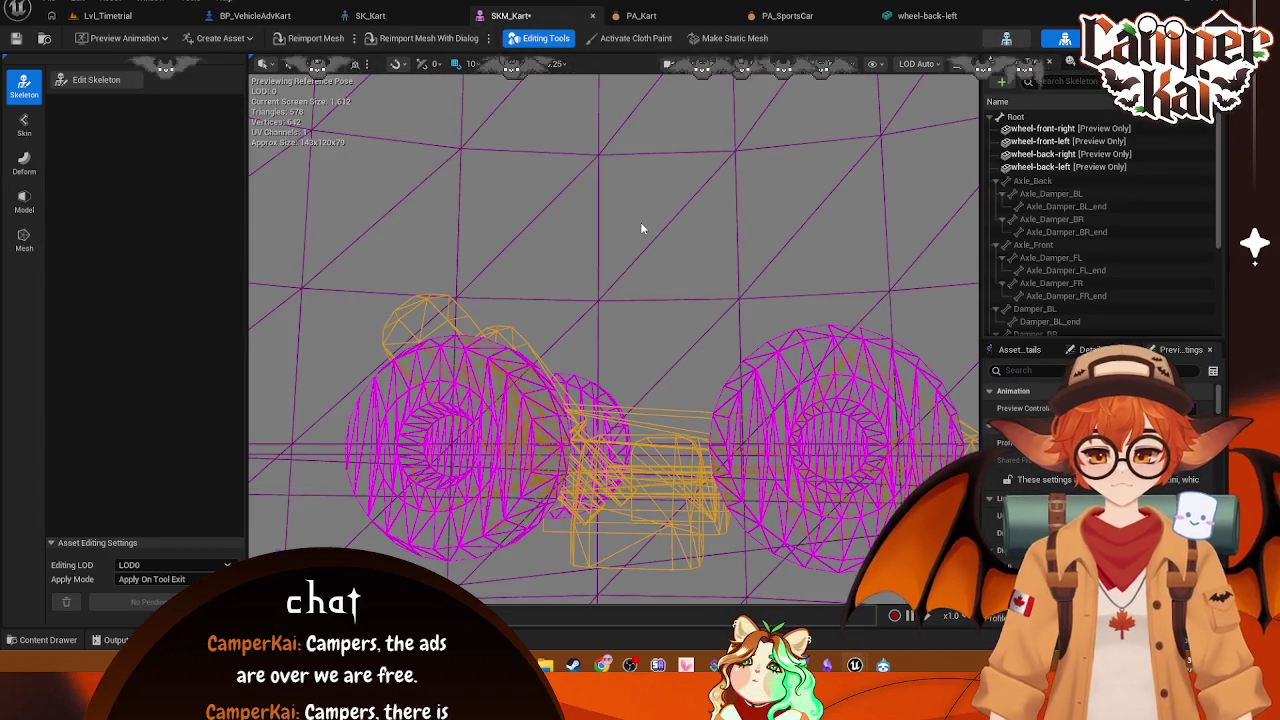
Step: Check the Root bone's Add Preview Asset option in SKM_Kart without adding anything
{"action": "left_click", "coordinate": [370, 15]}
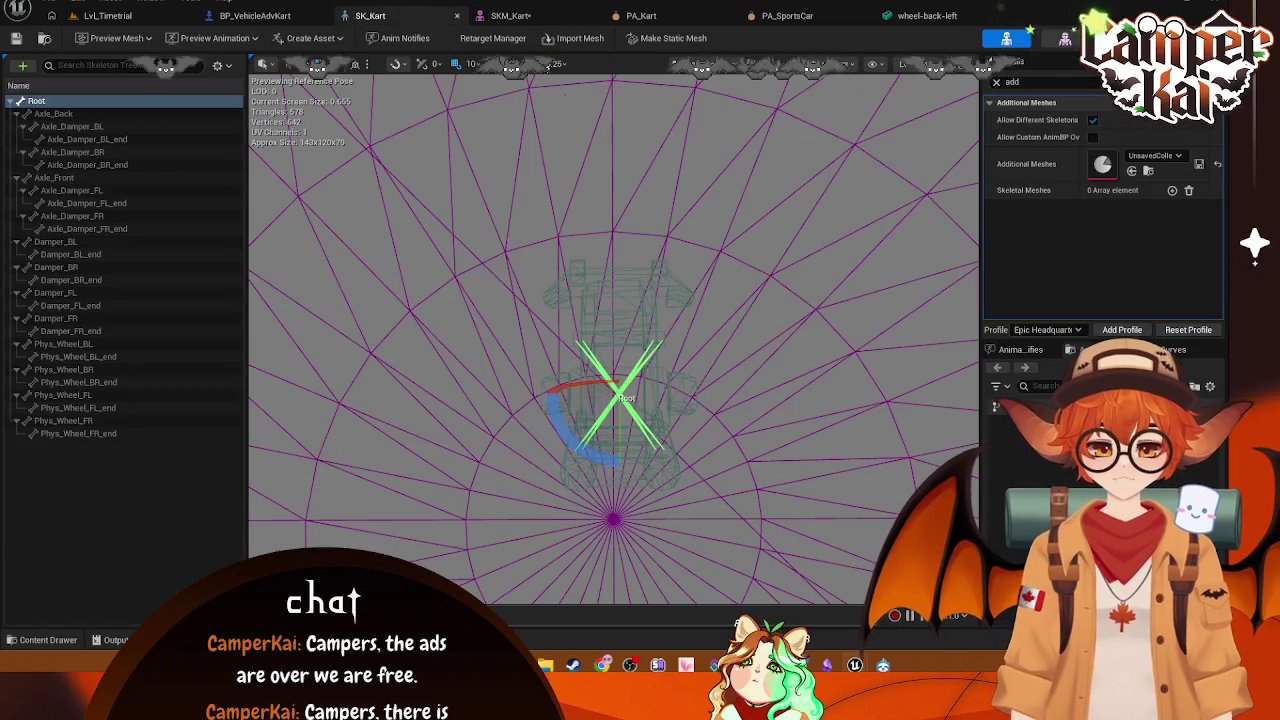
{"action": "left_click", "coordinate": [510, 15]}
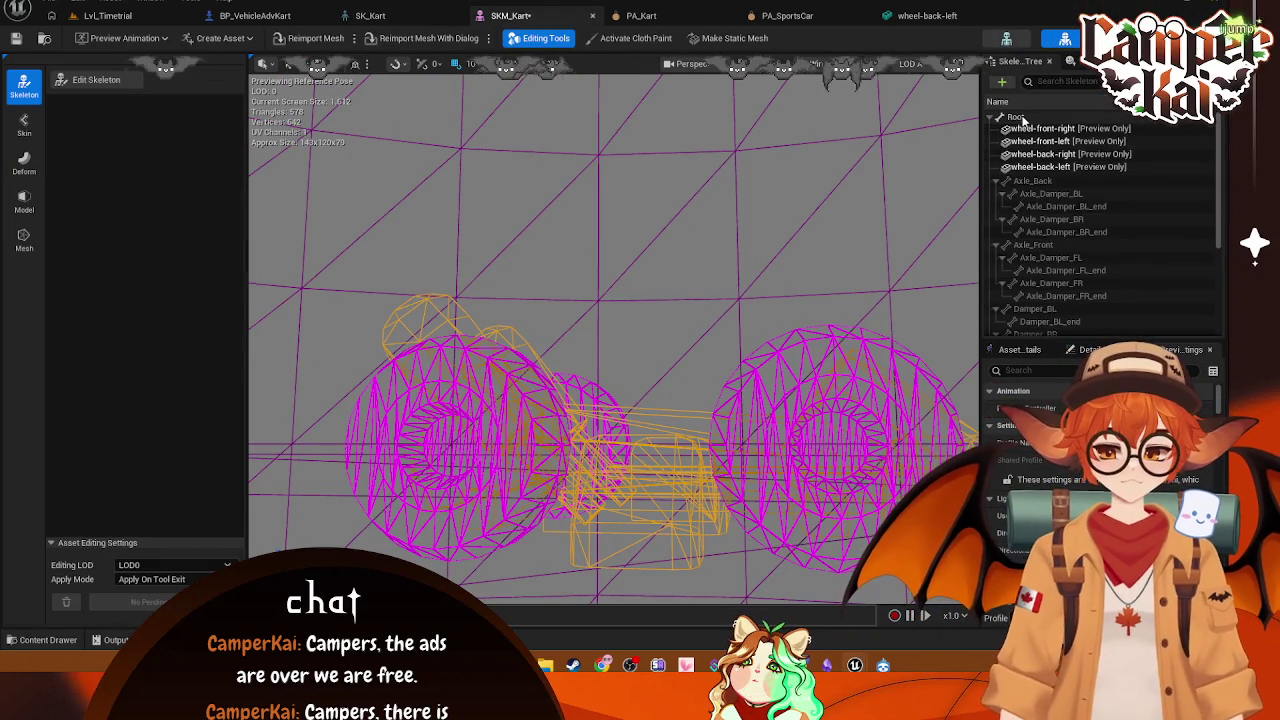
{"action": "right_click", "coordinate": [1022, 120]}
{"action": "mouse_move", "coordinate": [1070, 298]}
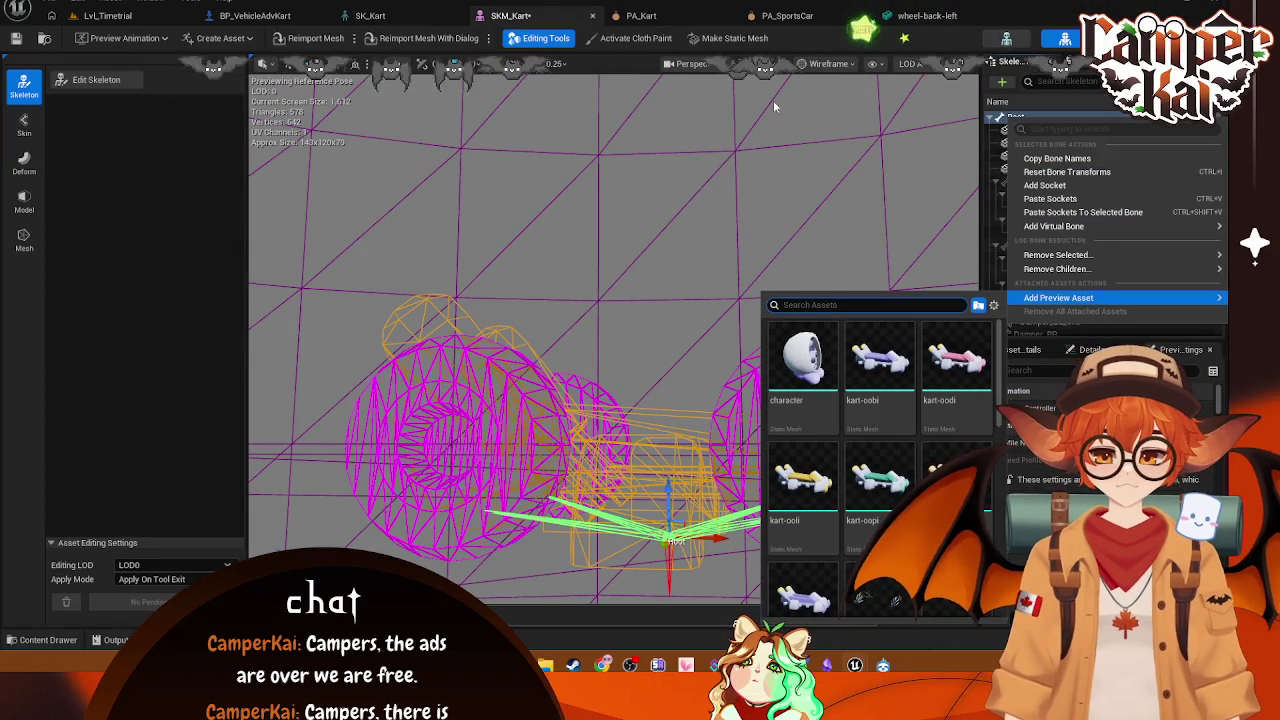
{"action": "left_click", "coordinate": [694, 230]}
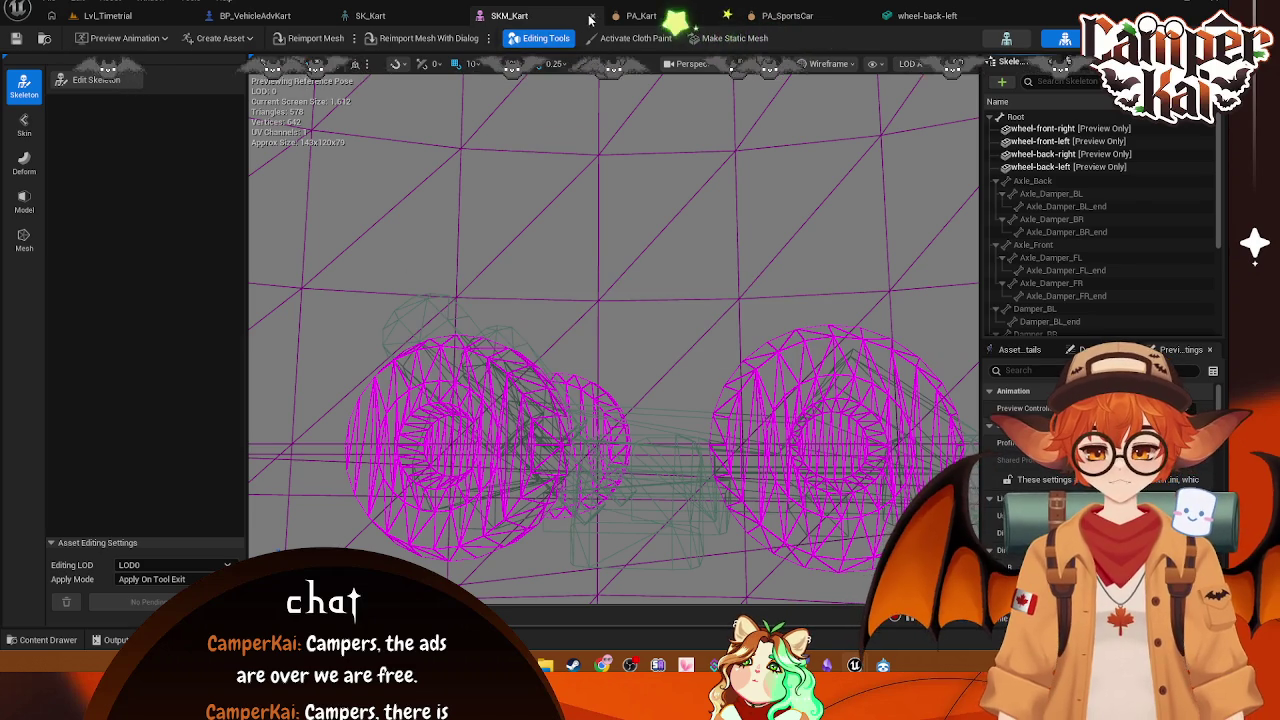
Step: Close the SK_Kart and SKM_Kart editors, leaving PA_Kart open
{"action": "left_click", "coordinate": [440, 17]}
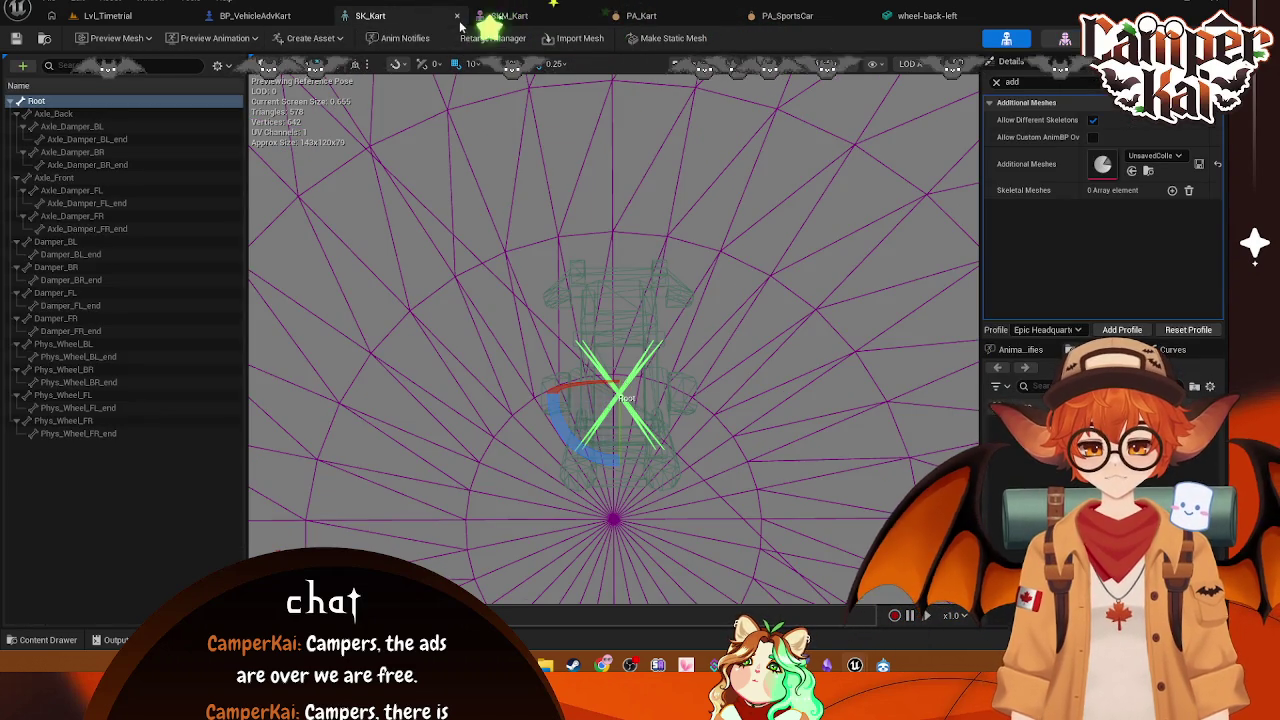
{"action": "left_click", "coordinate": [457, 16]}
{"action": "left_click", "coordinate": [457, 16]}
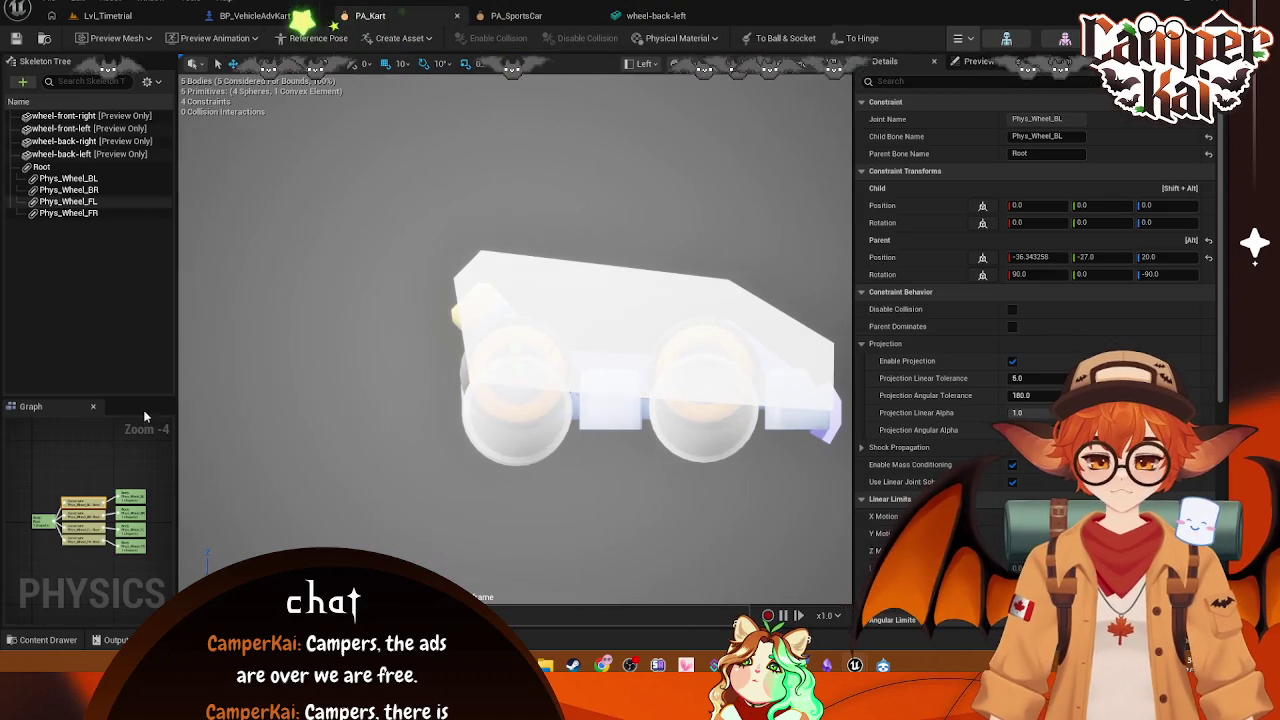
Step: Open SK_Kart and SKM_Kart from the Kart folder in the Content Drawer
{"action": "key", "text": "ctrl+space"}
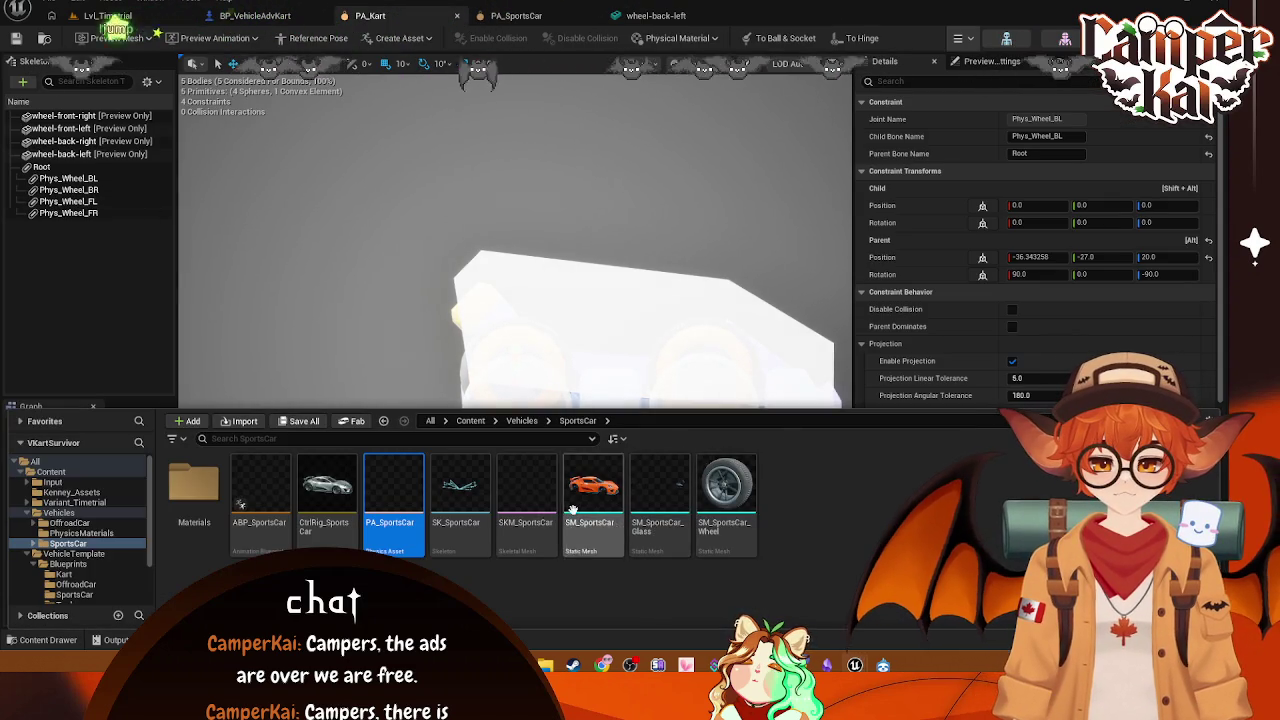
{"action": "left_click", "coordinate": [63, 575]}
{"action": "left_click", "coordinate": [663, 510]}
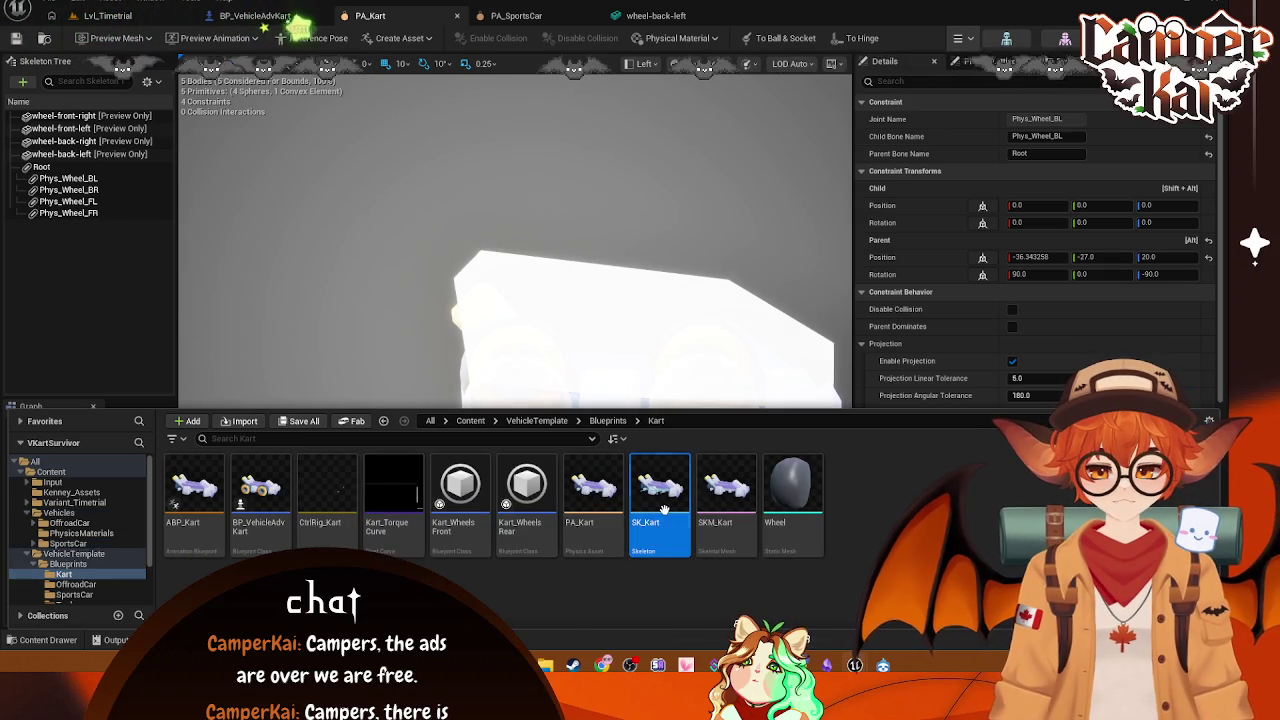
{"action": "double_click", "coordinate": [663, 510]}
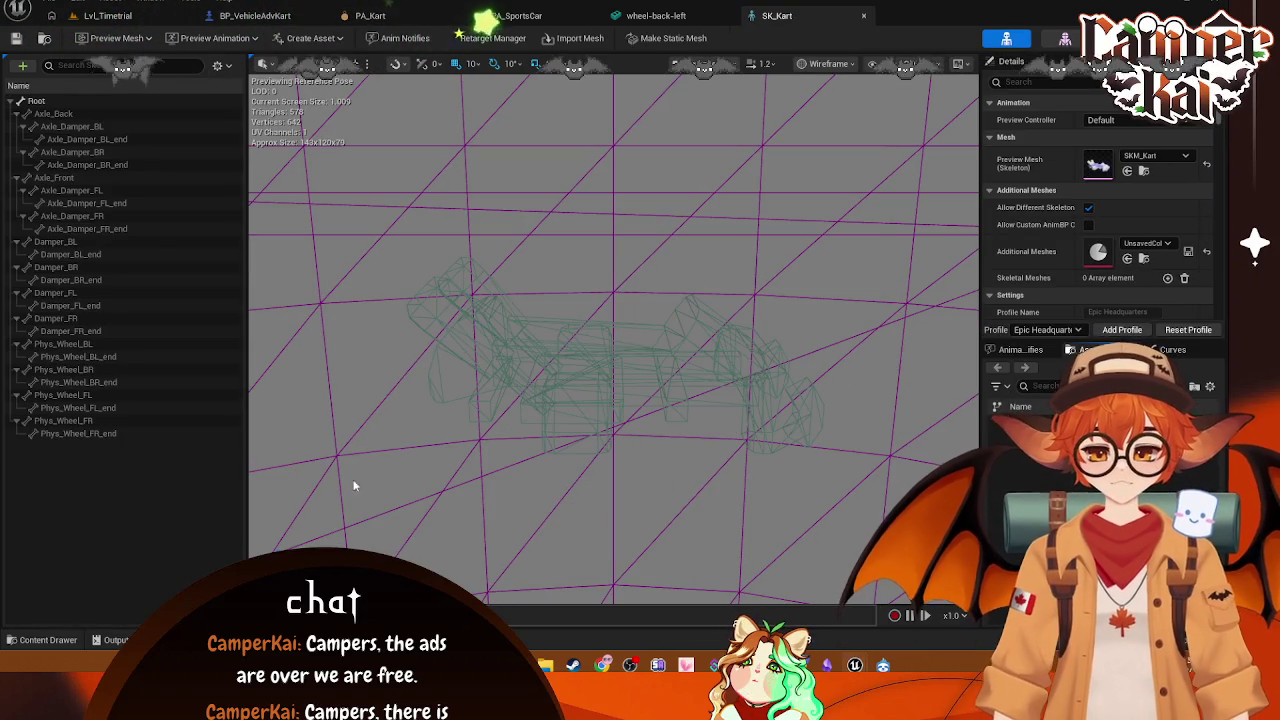
{"action": "left_click", "coordinate": [41, 640]}
{"action": "double_click", "coordinate": [726, 495]}
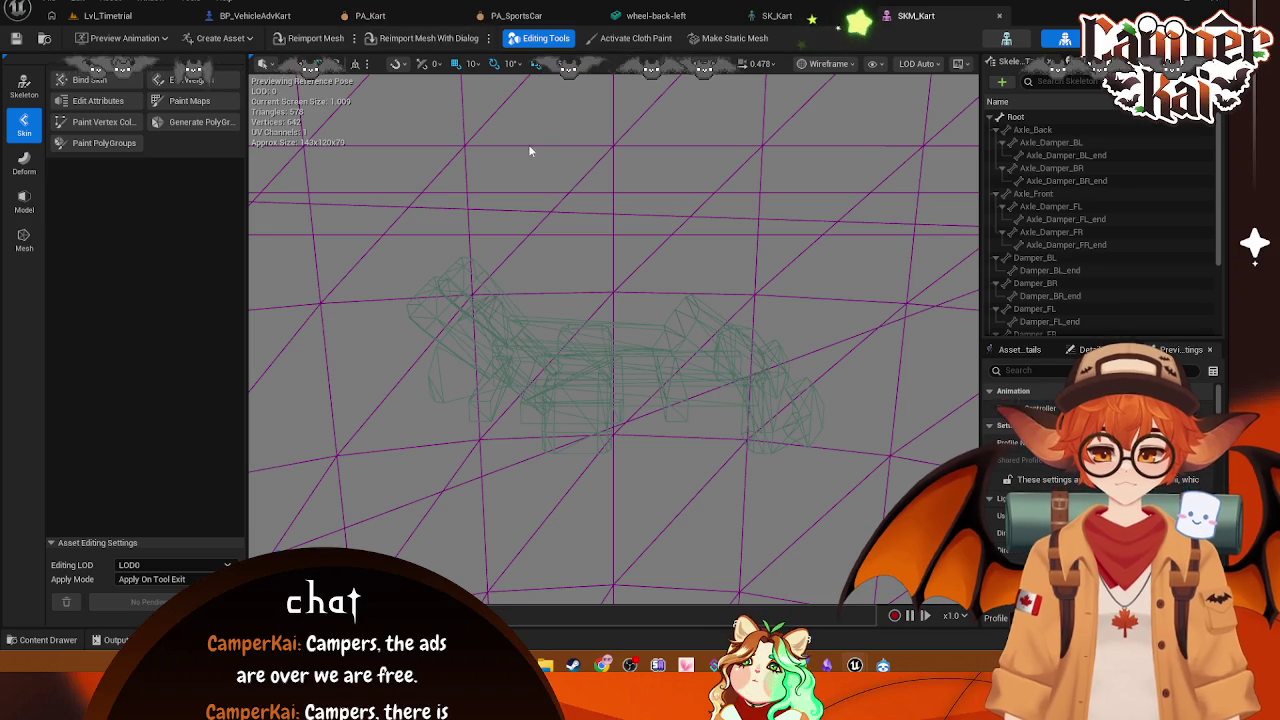
Step: Review PA_Kart's Preview Mesh list, then move on to the BP_VehicleAdvKart blueprint
{"action": "left_click", "coordinate": [370, 15]}
{"action": "left_click_drag", "start_coordinate": [646, 275], "coordinate": [580, 330]}
{"action": "scroll", "coordinate": [549, 349], "scroll_direction": "up", "scroll_amount": 3}
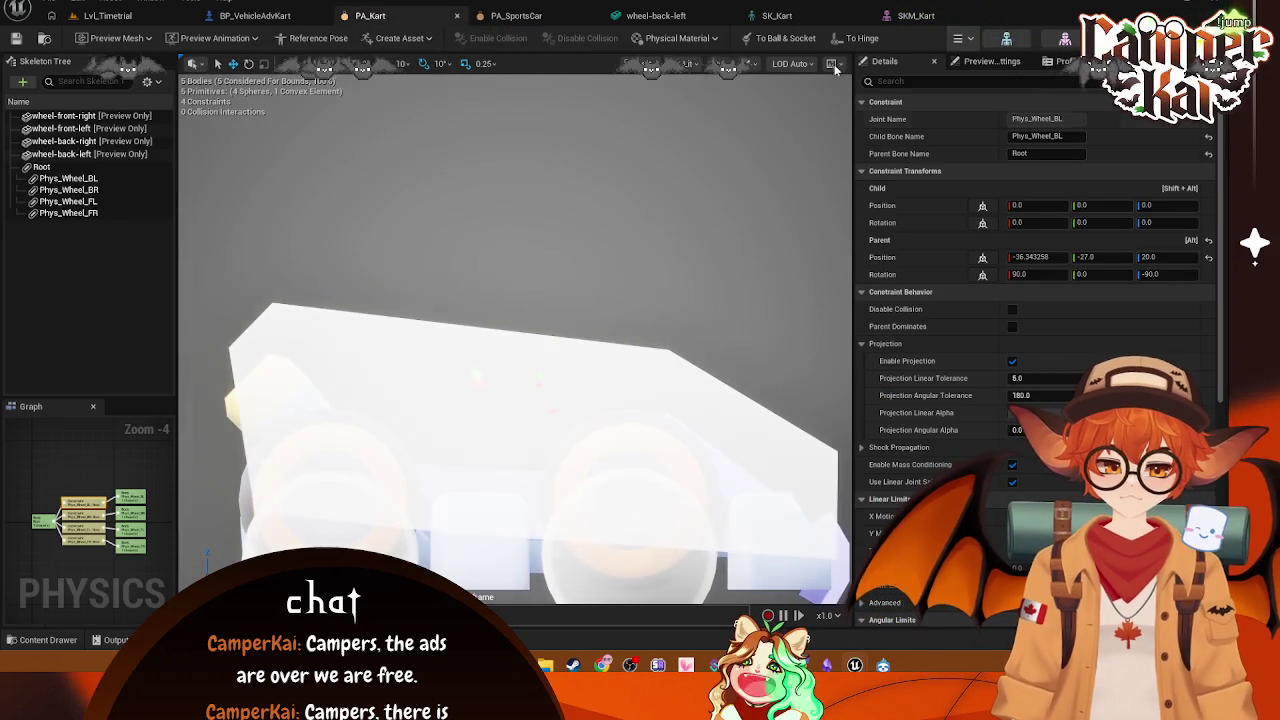
{"action": "left_click", "coordinate": [117, 38]}
{"action": "mouse_move", "coordinate": [507, 209]}
{"action": "left_mouse_down"}
{"action": "mouse_move", "coordinate": [500, 240]}
{"action": "mouse_move", "coordinate": [517, 194]}
{"action": "mouse_move", "coordinate": [530, 213]}
{"action": "mouse_move", "coordinate": [511, 186]}
{"action": "left_mouse_up"}
{"action": "left_click", "coordinate": [148, 38]}
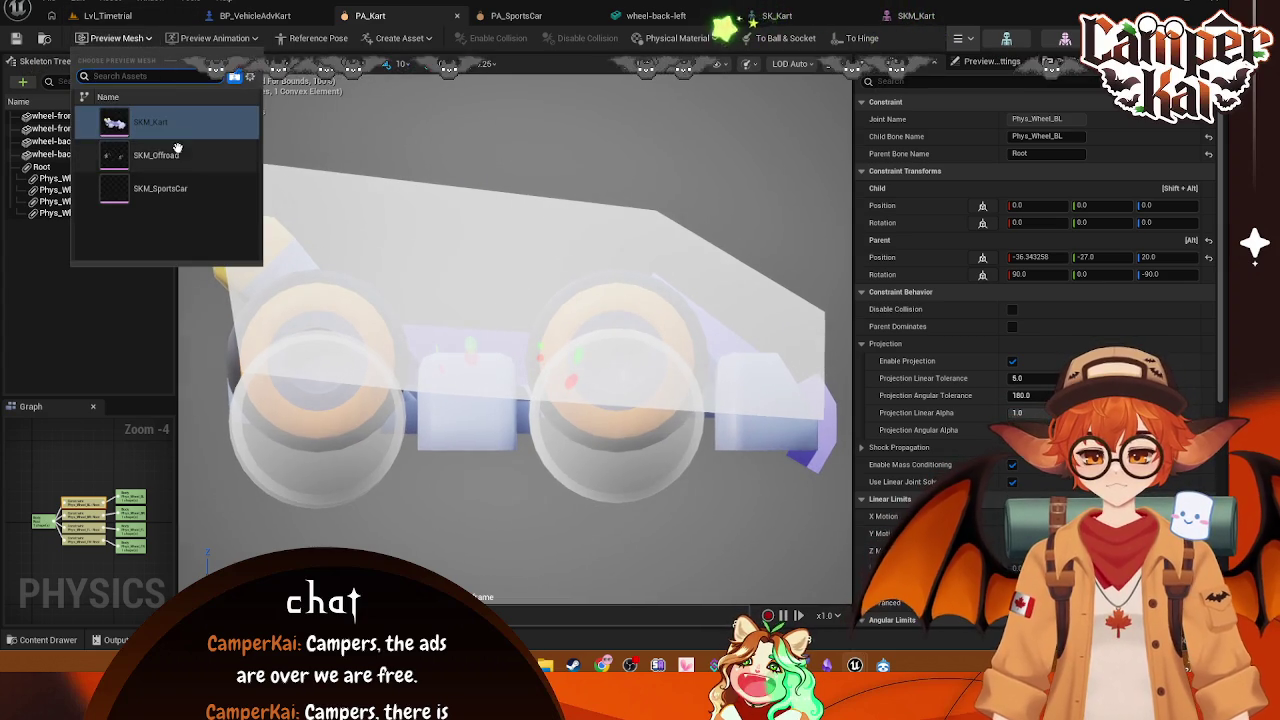
{"action": "left_click", "coordinate": [916, 15]}
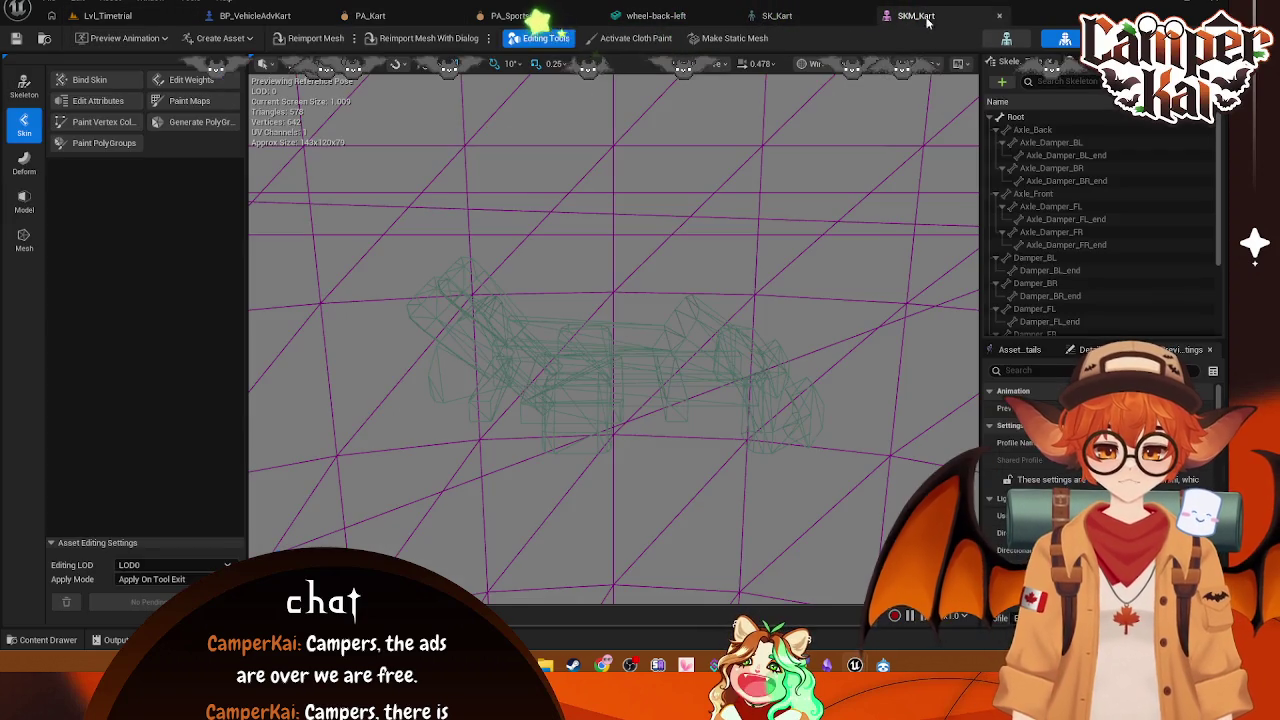
{"action": "left_click", "coordinate": [259, 15]}
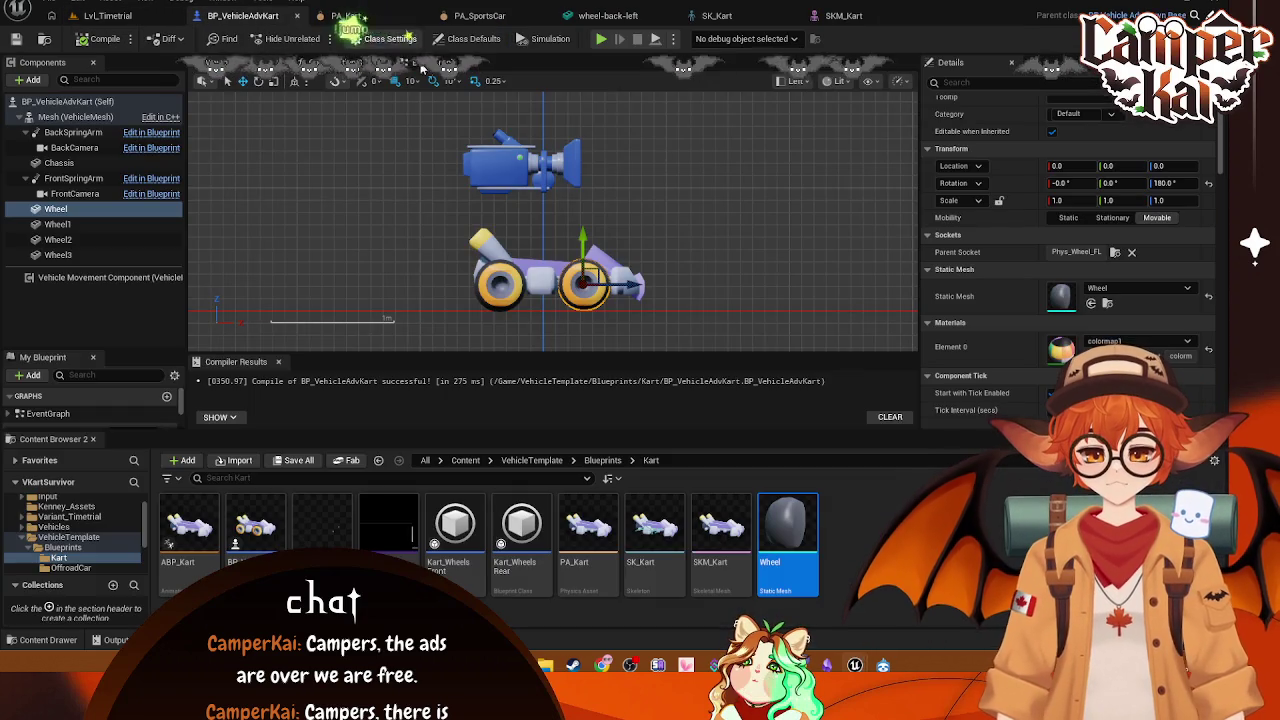
Step: Close PA_Kart and reopen it from the Kart folder
{"action": "left_click", "coordinate": [350, 15]}
{"action": "left_click", "coordinate": [456, 17]}
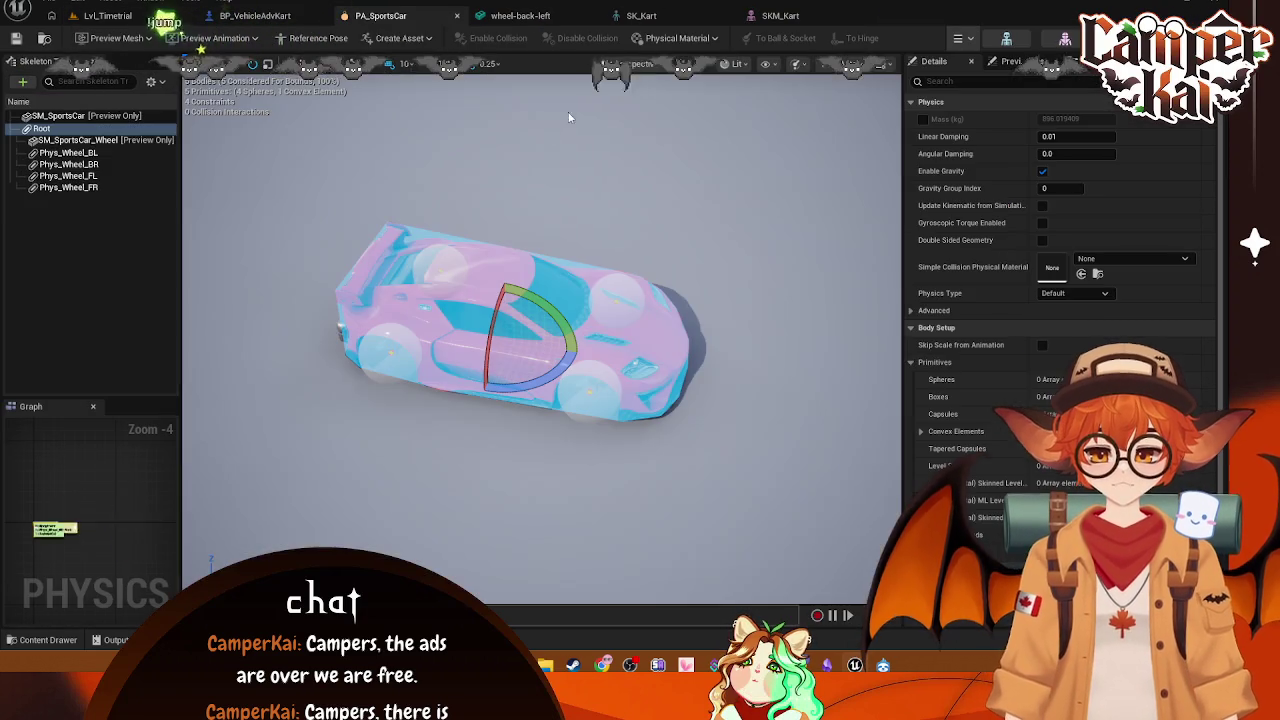
{"action": "left_click", "coordinate": [47, 640]}
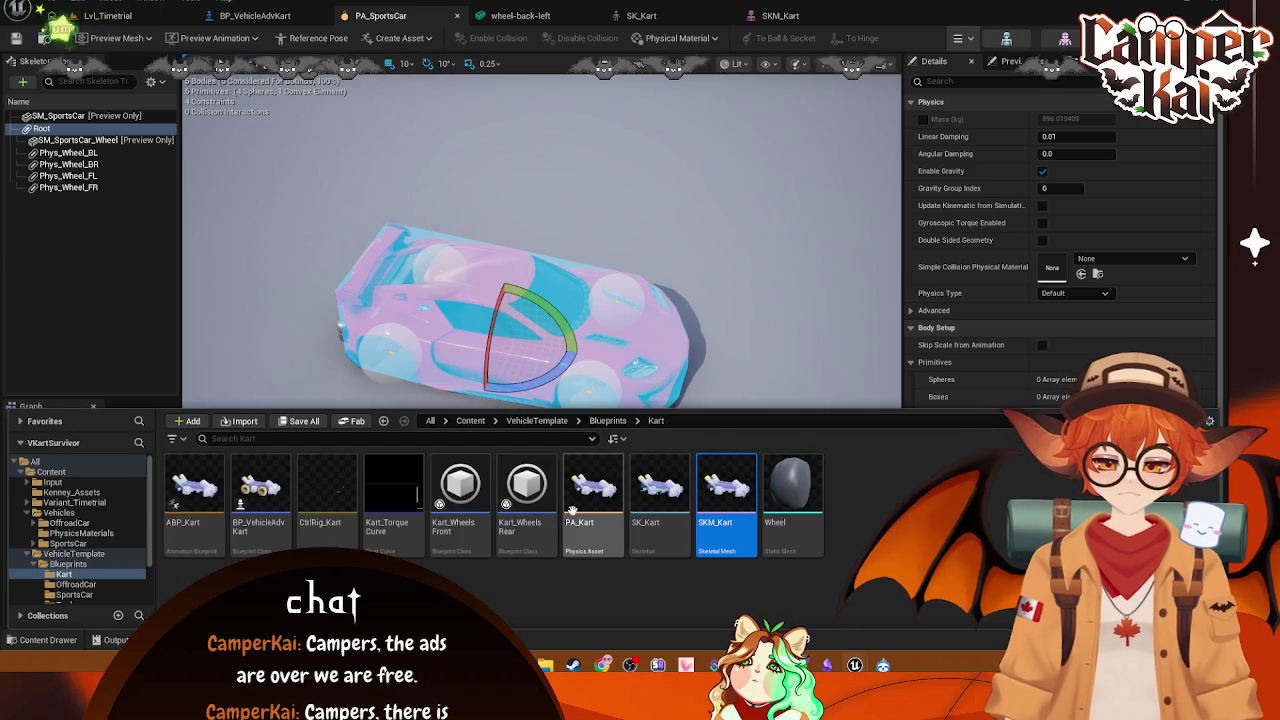
{"action": "left_click", "coordinate": [605, 487]}
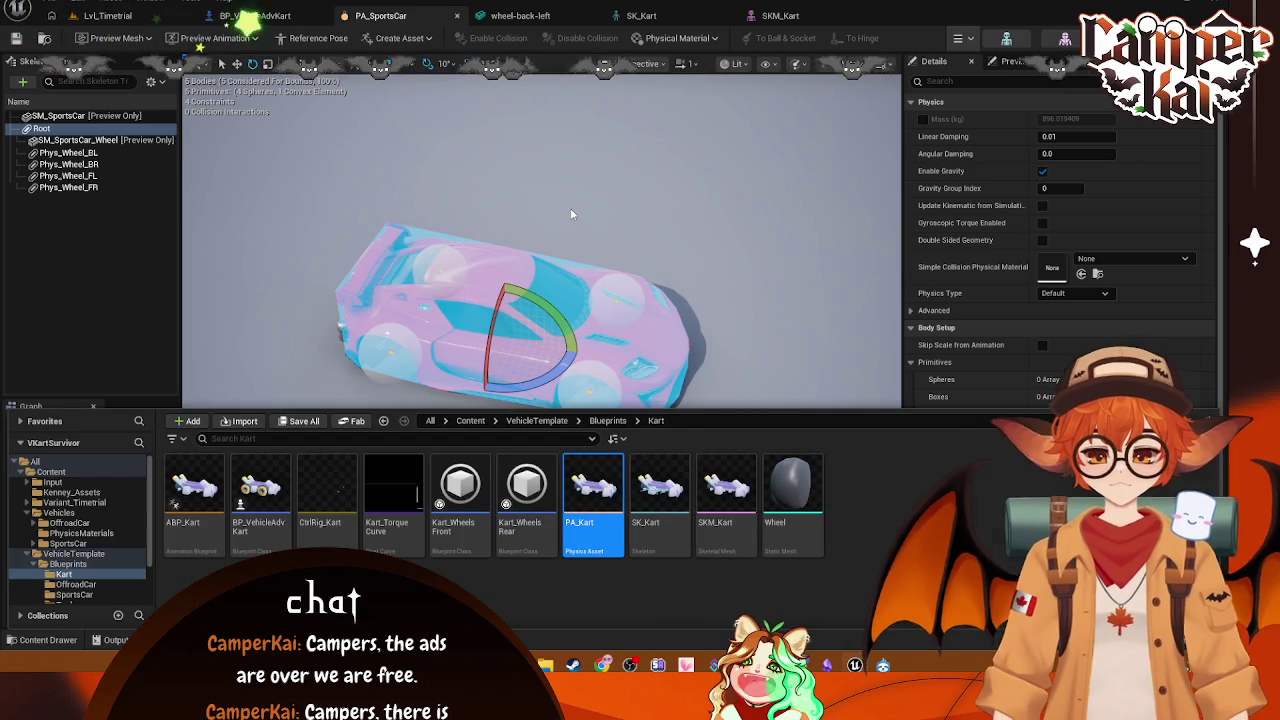
{"action": "key", "text": "Return"}
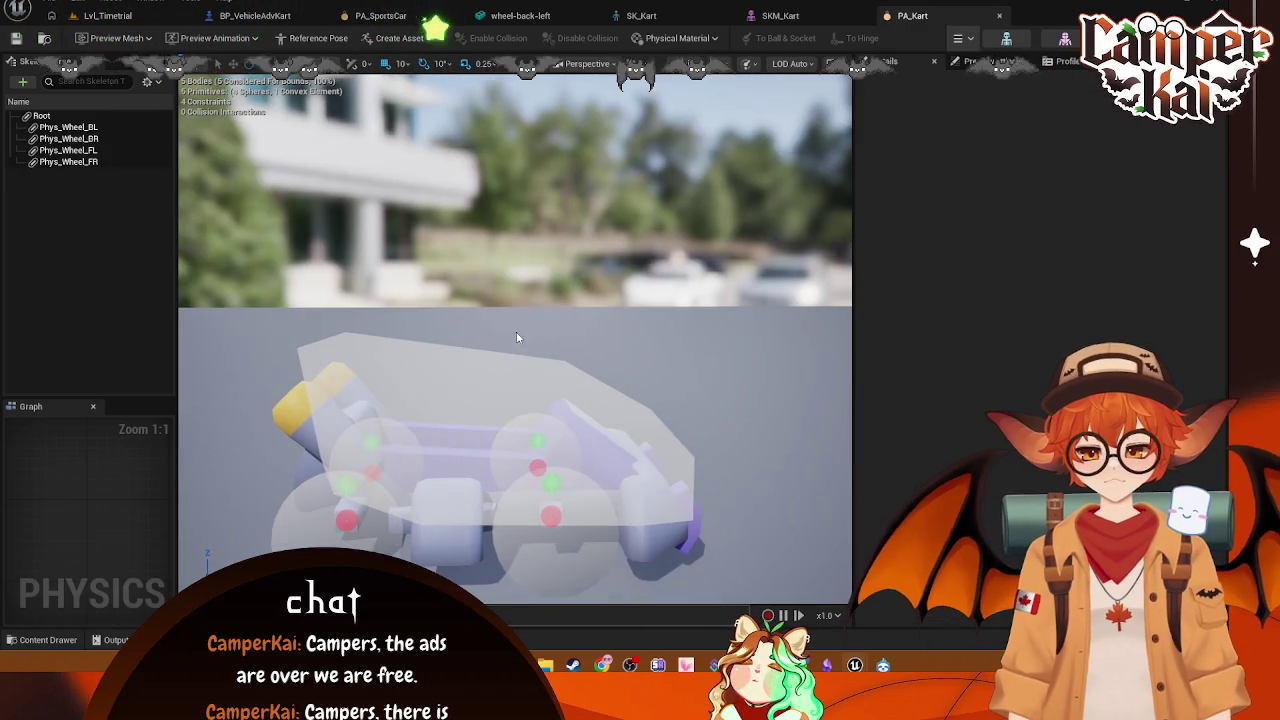
Step: Reframe the kart, check the view mode list, and start the physics simulation
{"action": "left_click_drag", "start_coordinate": [496, 416], "coordinate": [440, 350]}
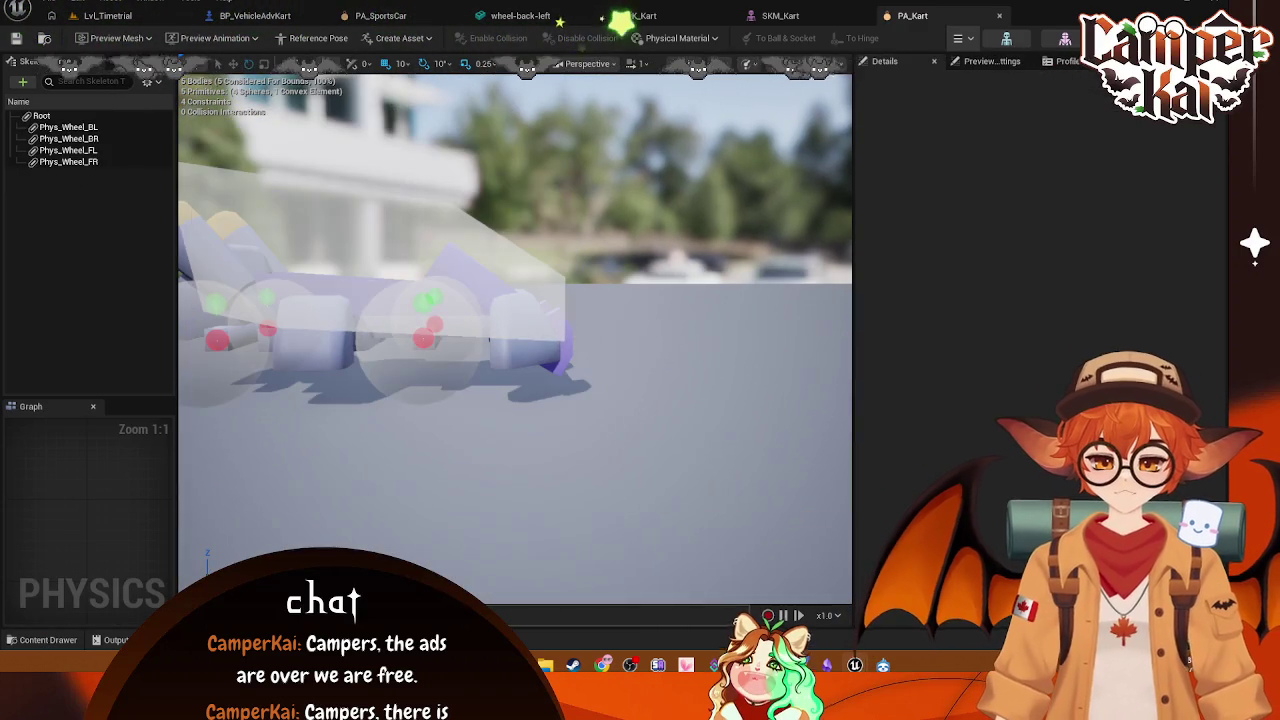
{"action": "left_click", "coordinate": [690, 63]}
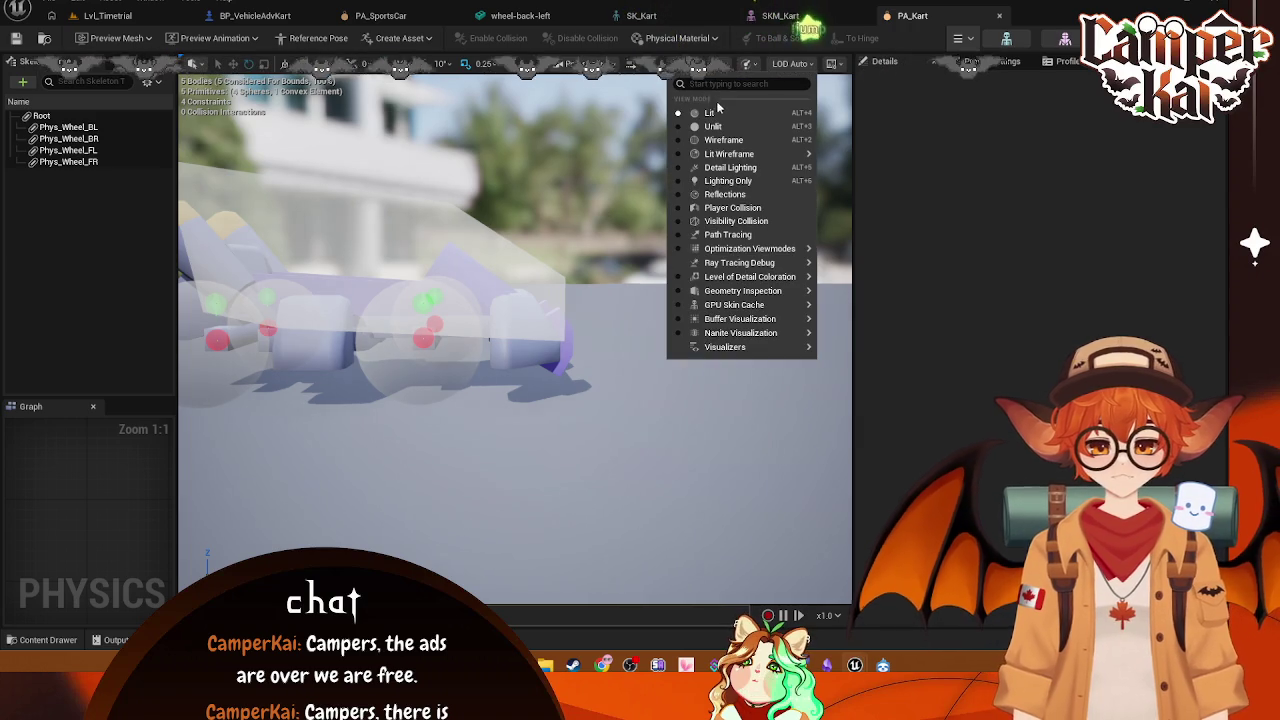
{"action": "left_click", "coordinate": [665, 104]}
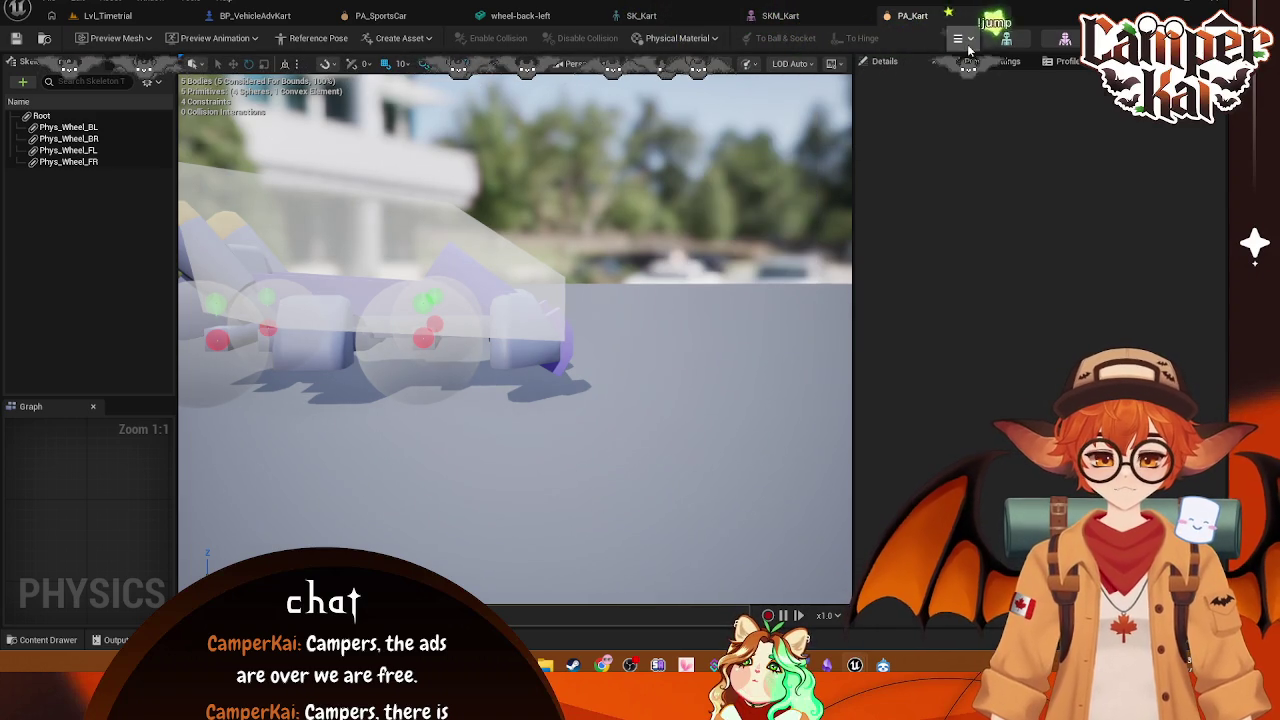
{"action": "left_click", "coordinate": [991, 101]}
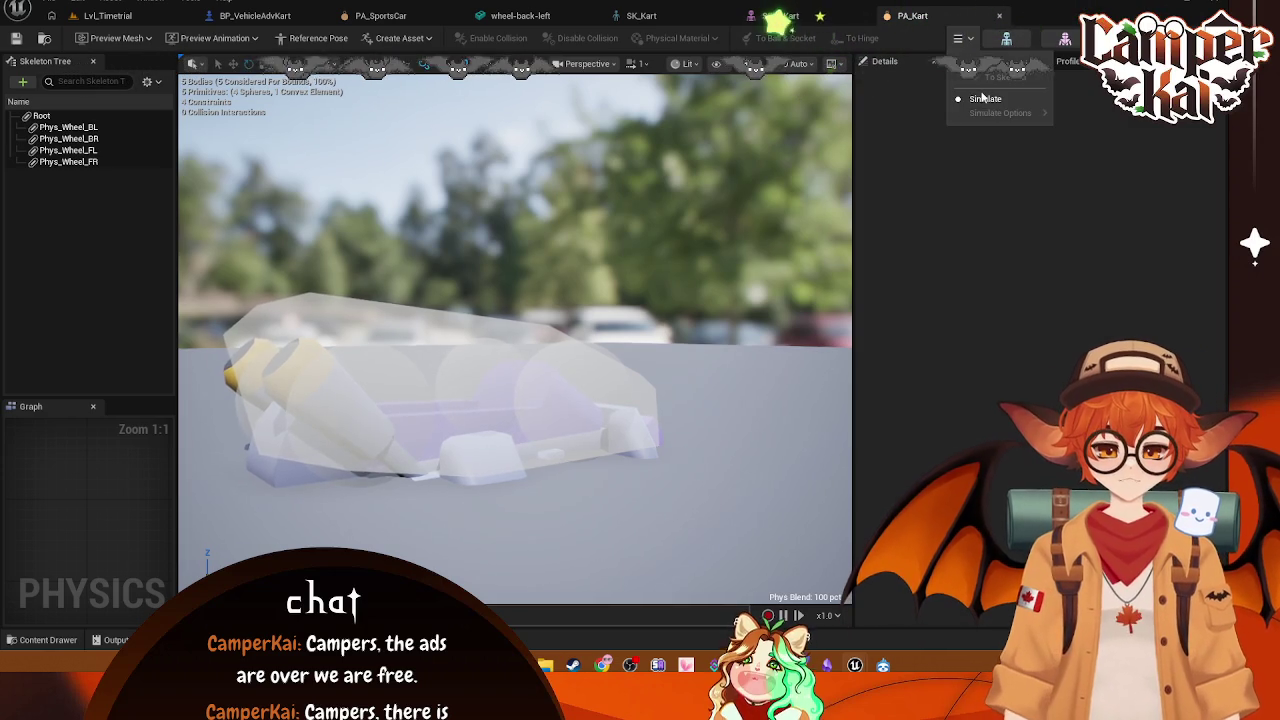
Step: Stop the kart simulation, snip the viewport, and show the Preview Scene Settings
{"action": "left_click", "coordinate": [984, 98]}
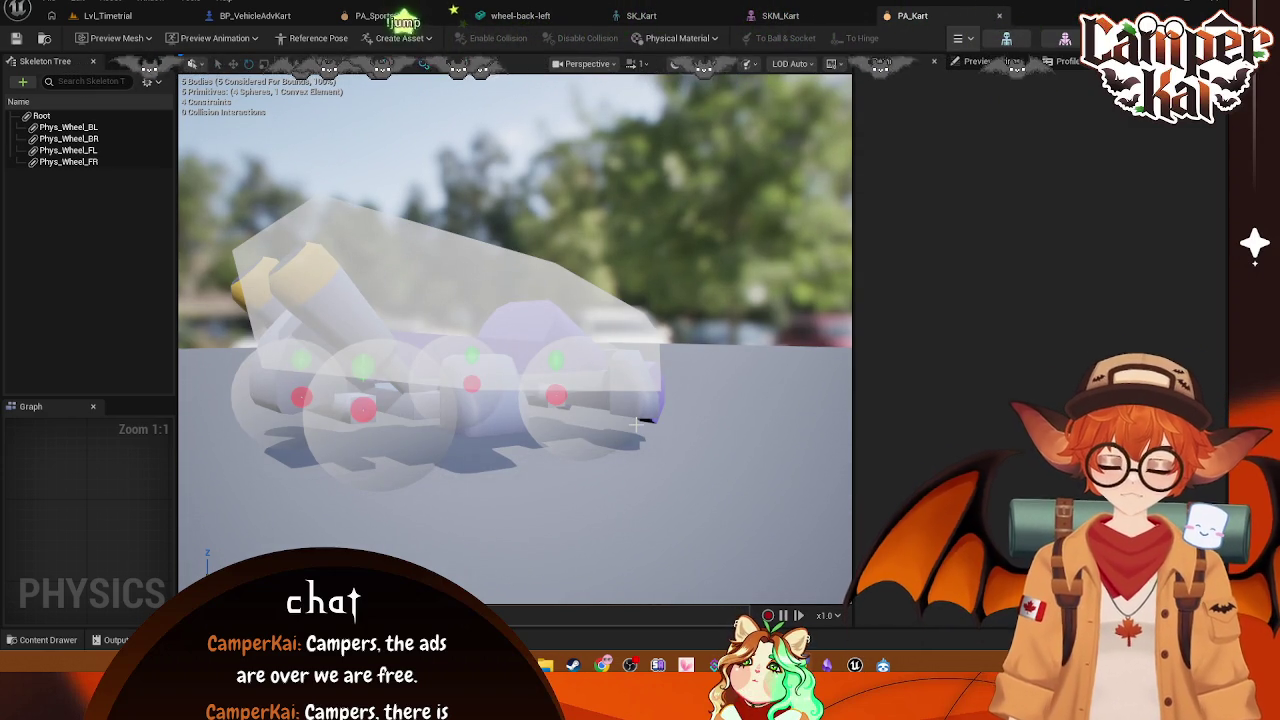
{"action": "key", "text": "super+shift+s"}
{"action": "left_click_drag", "start_coordinate": [198, 178], "coordinate": [718, 496]}
{"action": "left_click", "coordinate": [310, 518]}
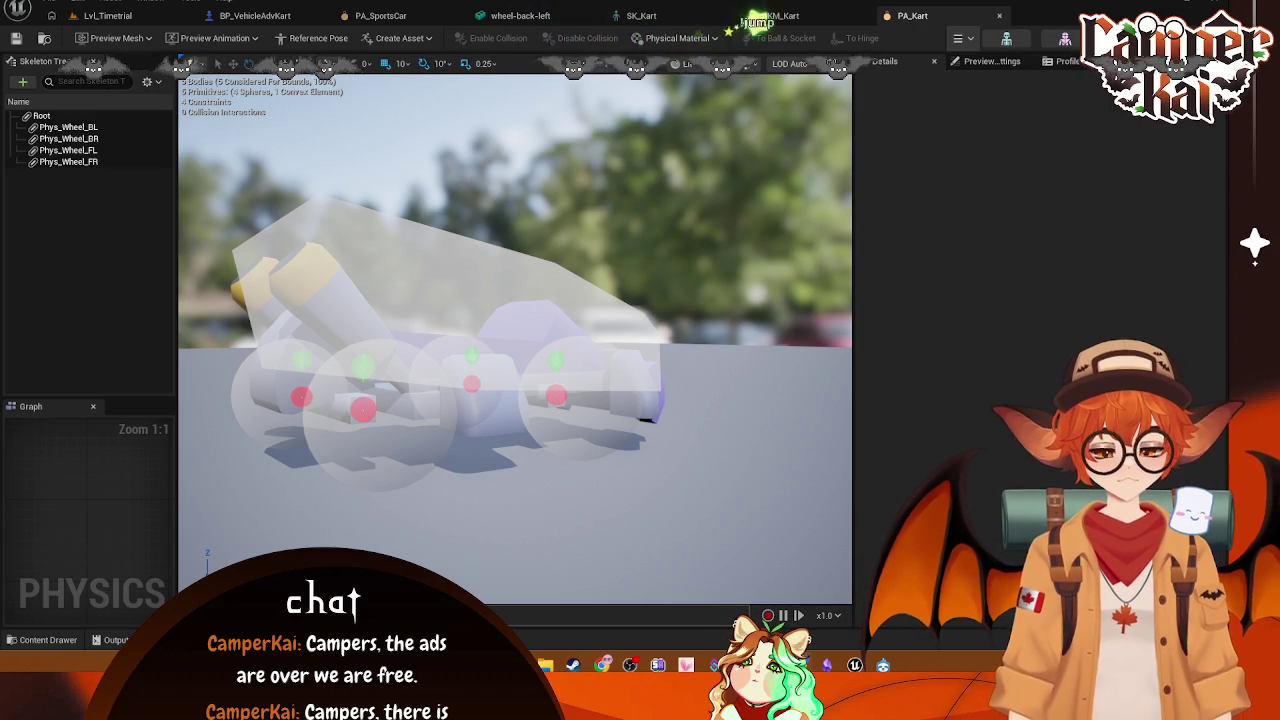
{"action": "left_click", "coordinate": [935, 62]}
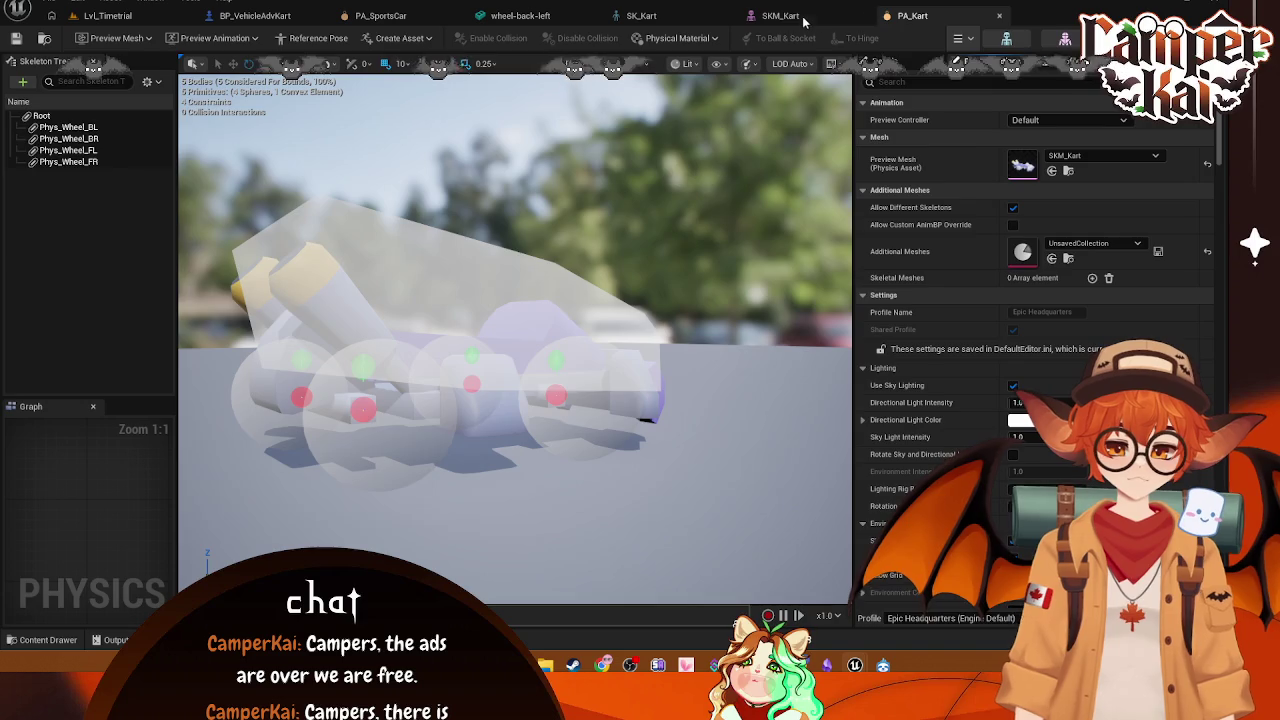
{"action": "left_click", "coordinate": [632, 17]}
Step: Inspect PA_SportsCar's Root, Phys_Wheel_BL, Phys_Wheel_BR and Phys_Wheel_FR bodies
{"action": "left_click", "coordinate": [440, 16]}
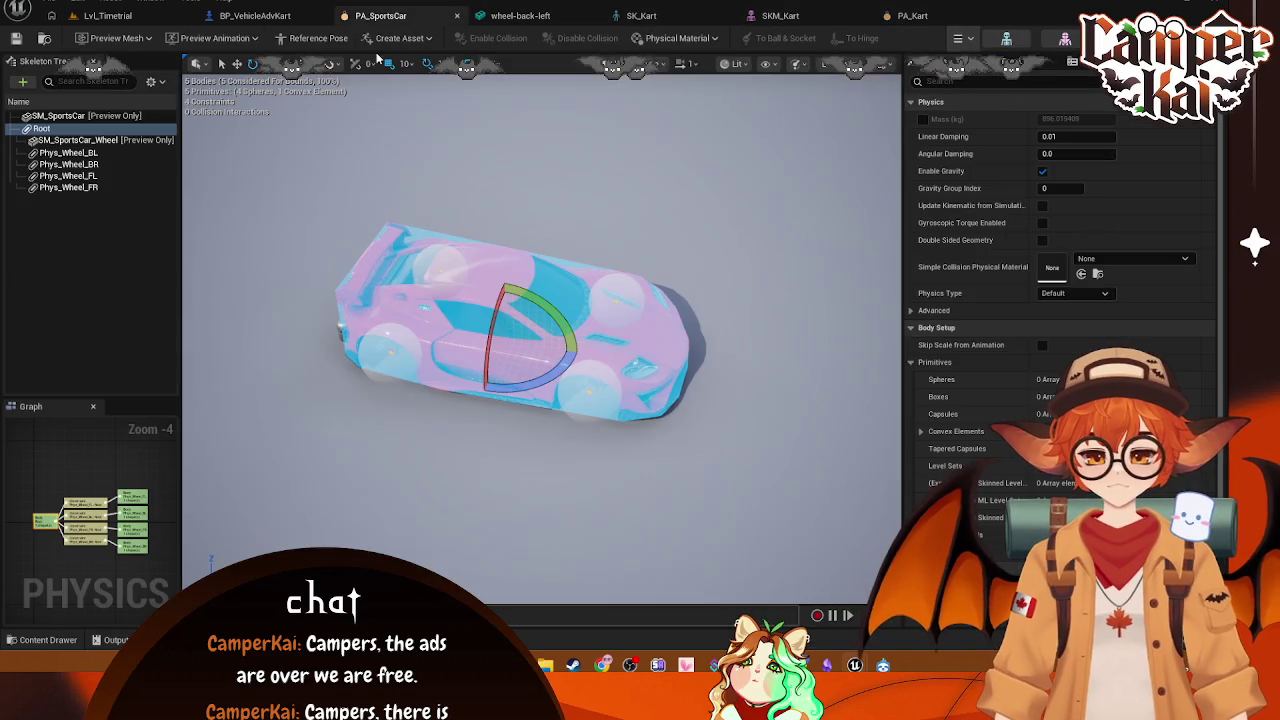
{"action": "left_click", "coordinate": [86, 154]}
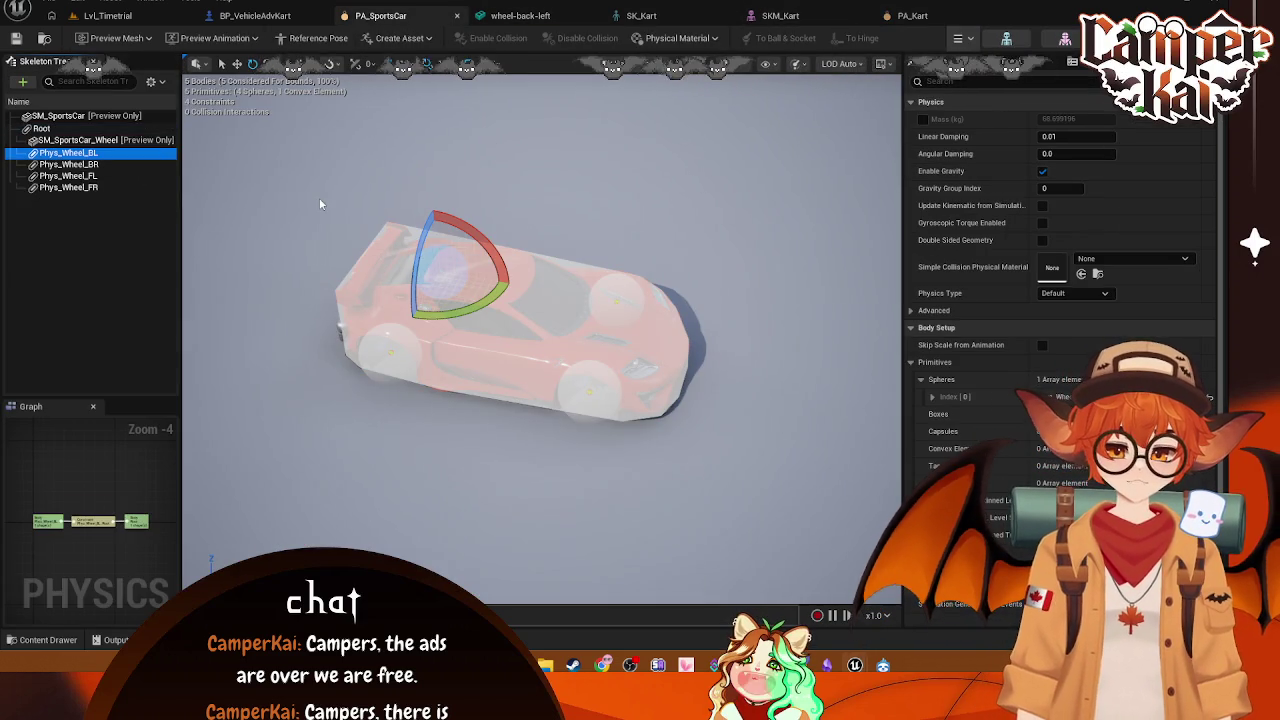
{"action": "left_click", "coordinate": [72, 141]}
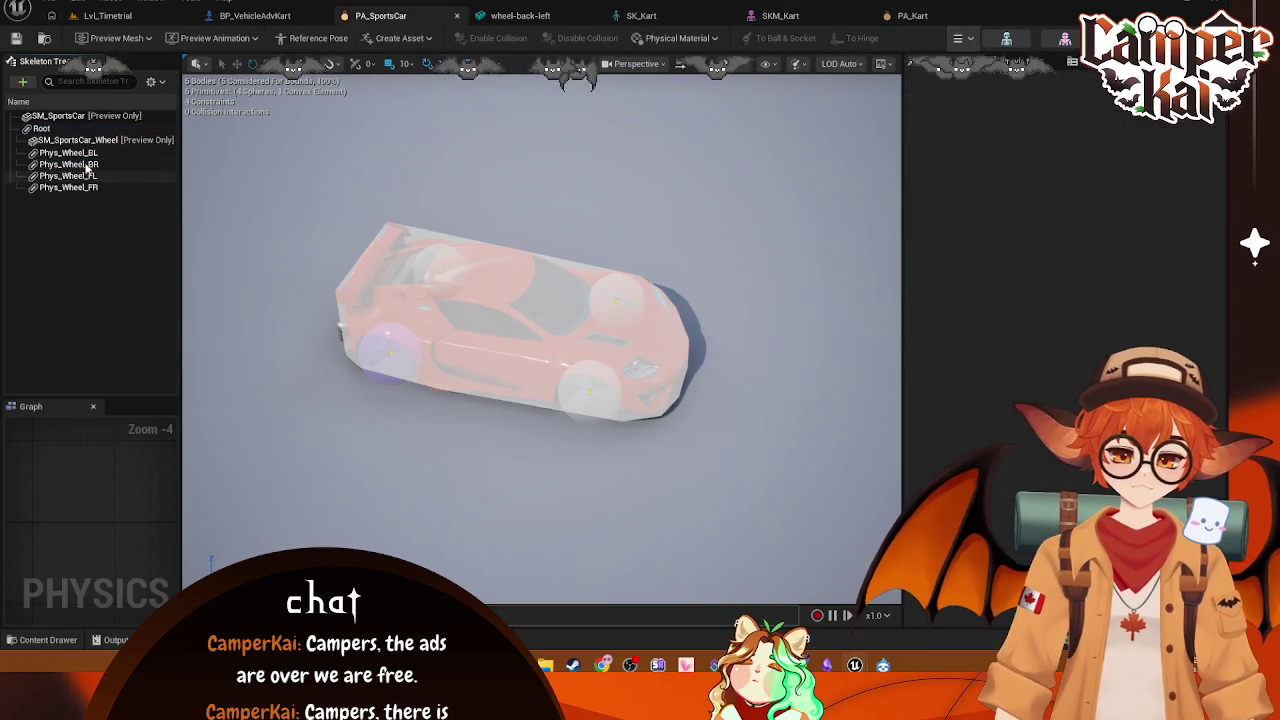
{"action": "left_click", "coordinate": [62, 132]}
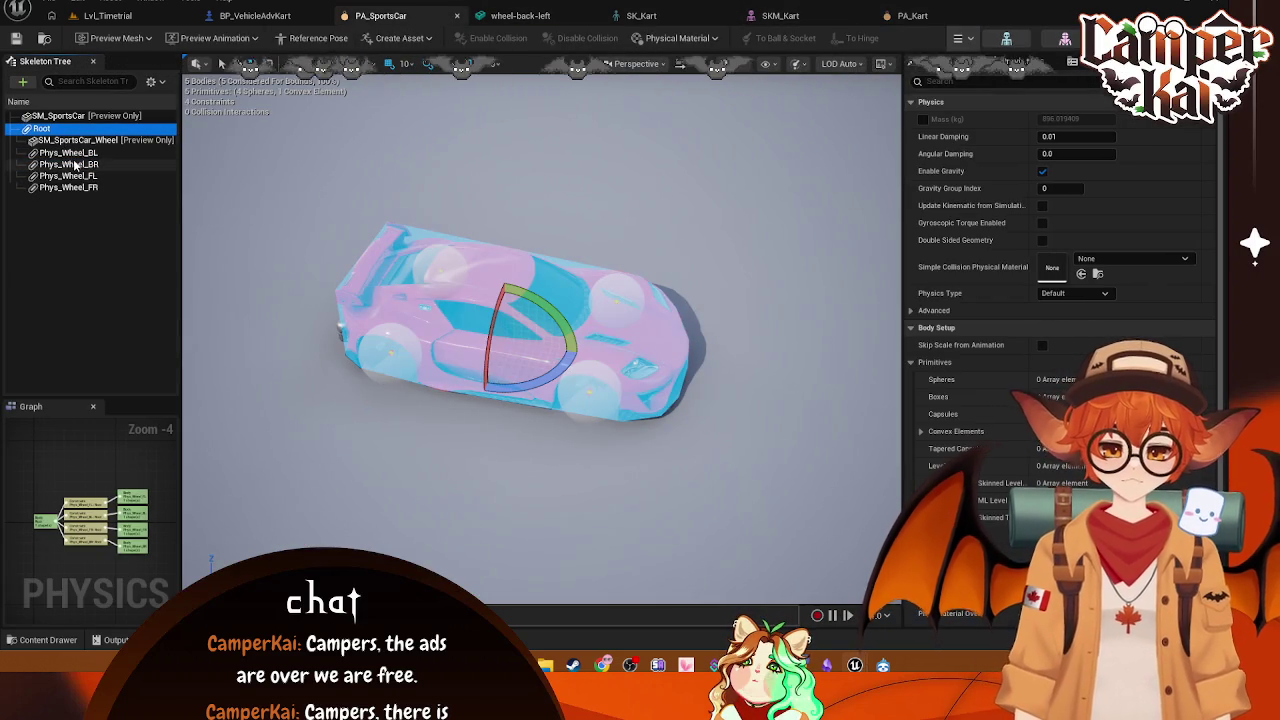
{"action": "left_click", "coordinate": [70, 154]}
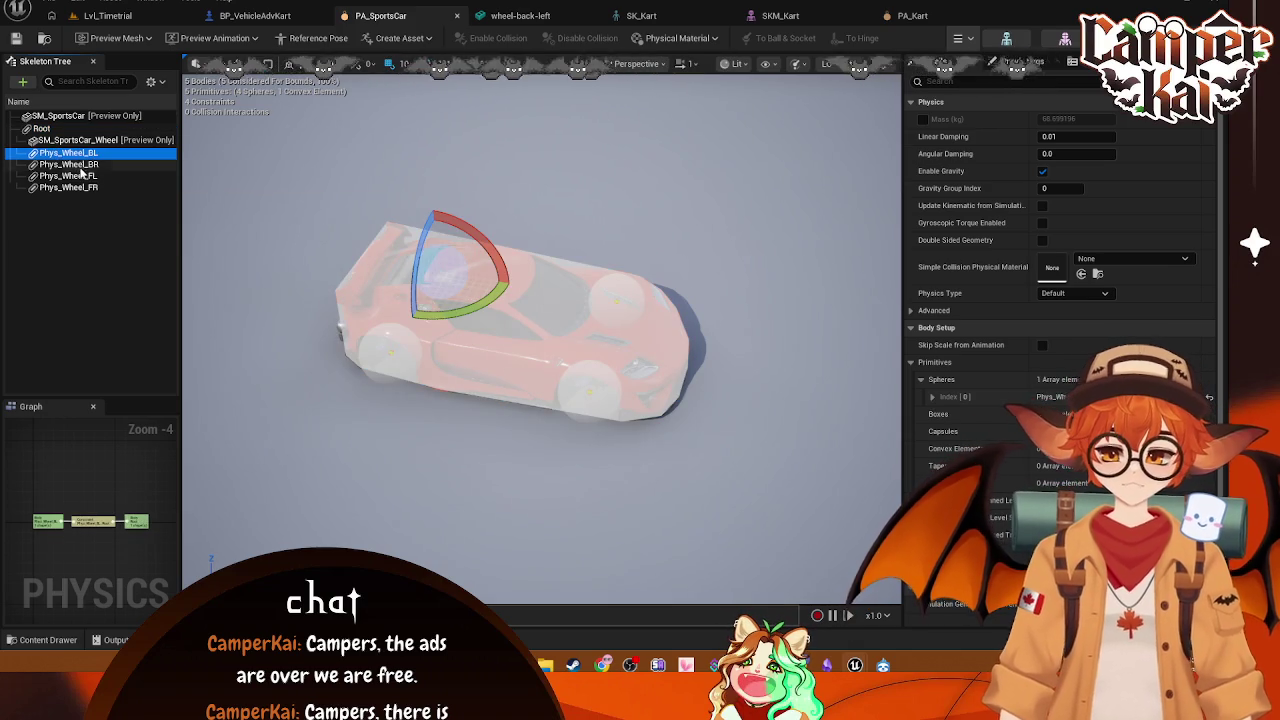
{"action": "left_click", "coordinate": [68, 164]}
{"action": "left_click", "coordinate": [68, 187]}
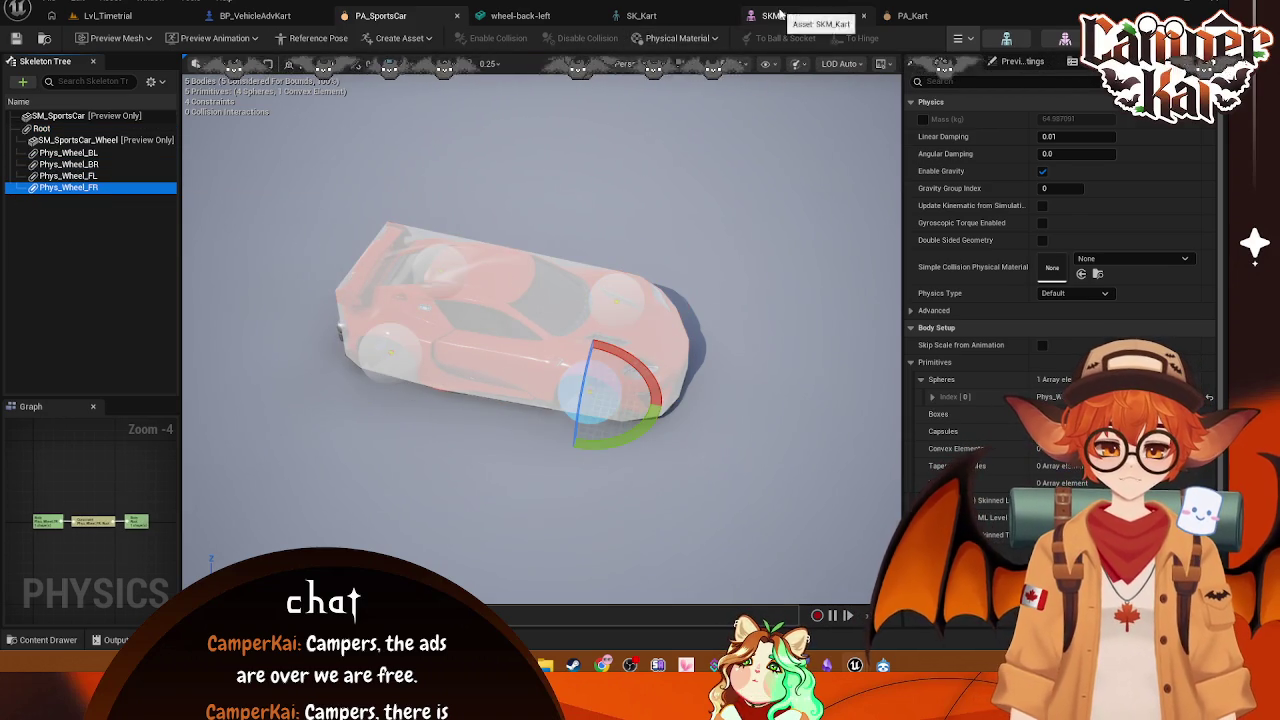
Step: Close the PA_SportsCar and wheel-back-left mesh editors, keeping PA_Kart open
{"action": "left_click", "coordinate": [778, 14]}
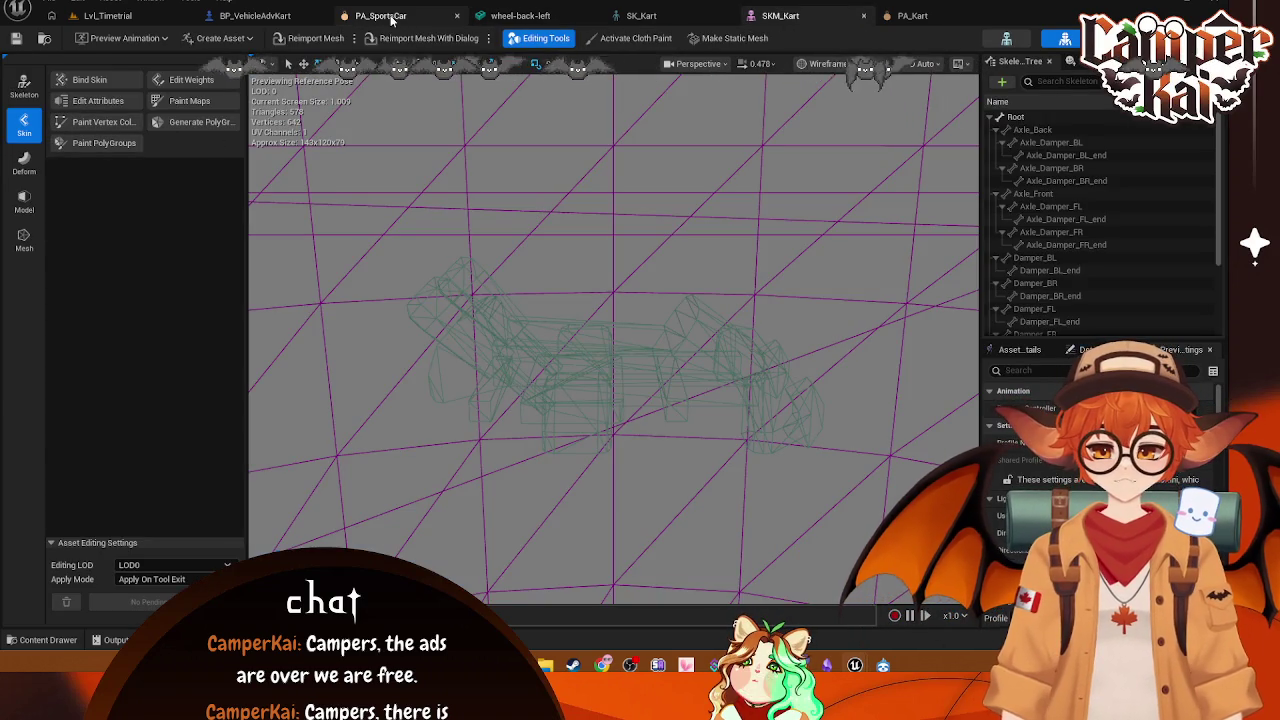
{"action": "left_click", "coordinate": [388, 16]}
{"action": "left_click", "coordinate": [910, 15]}
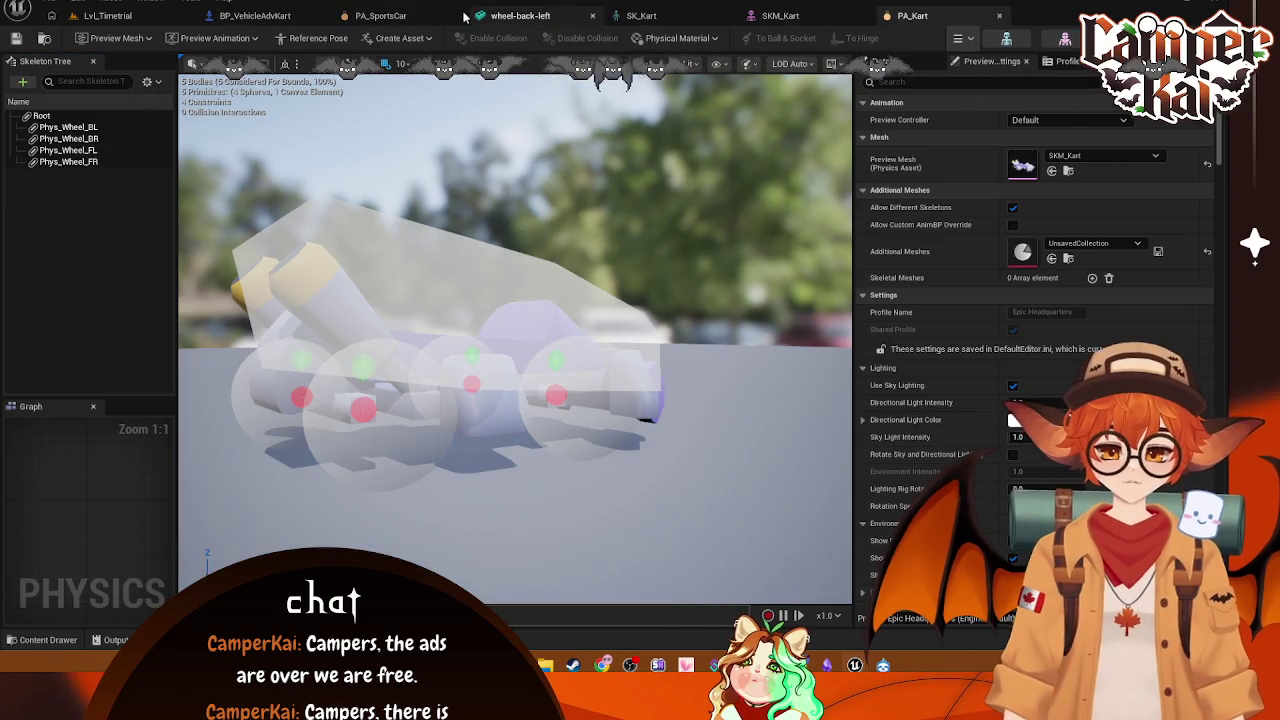
{"action": "left_click", "coordinate": [440, 16]}
{"action": "left_click", "coordinate": [455, 16]}
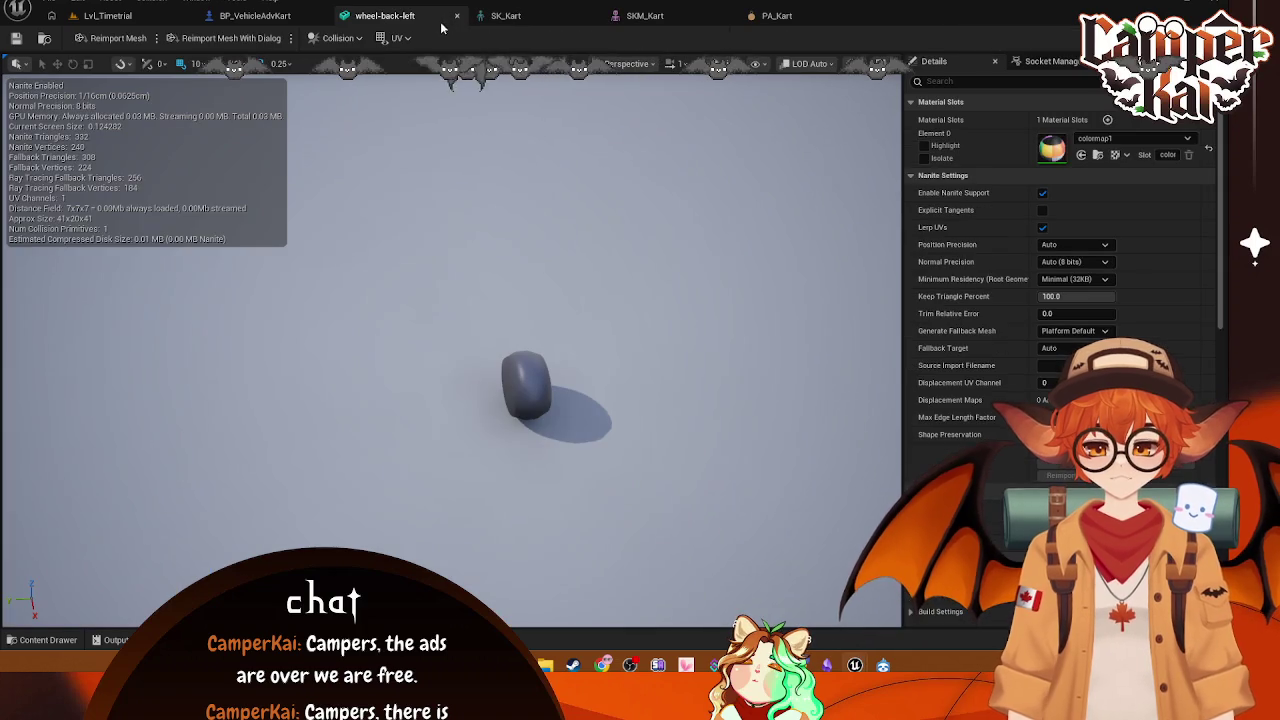
{"action": "left_click", "coordinate": [777, 16]}
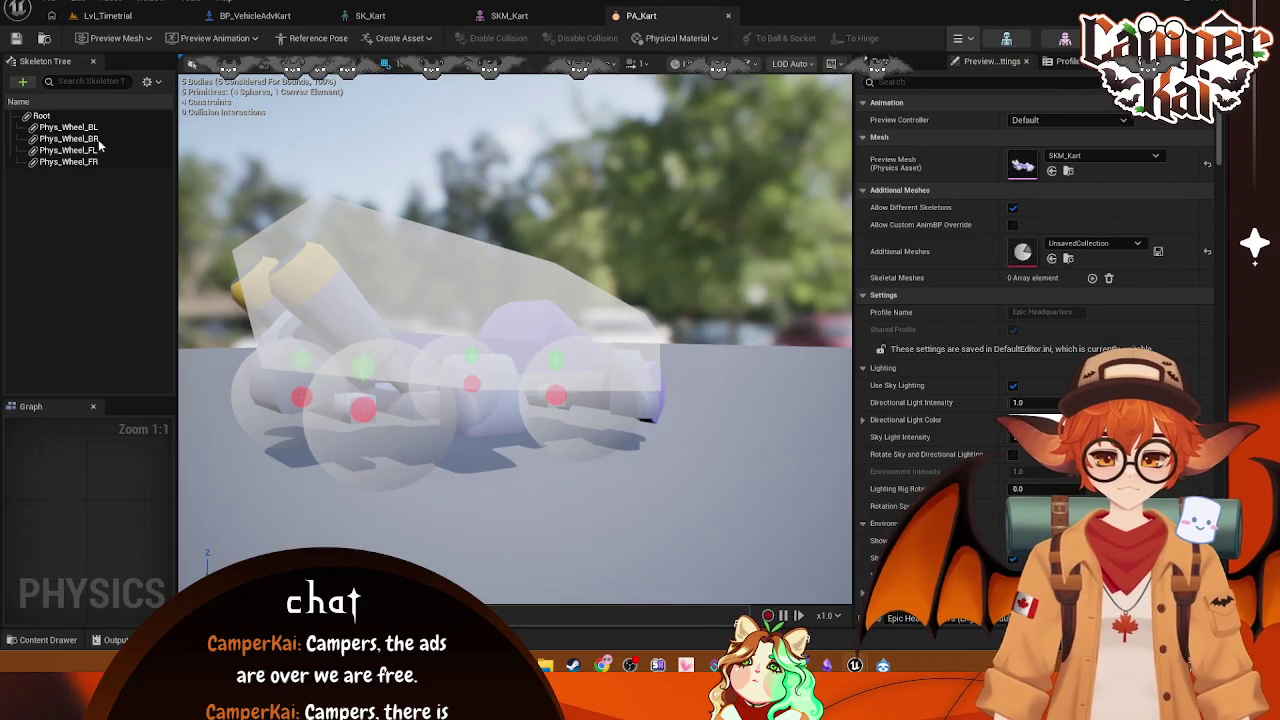
Step: Check the kart's Phys_Wheel_BL body properties, then run Simulate from the dropdown
{"action": "left_click", "coordinate": [68, 127]}
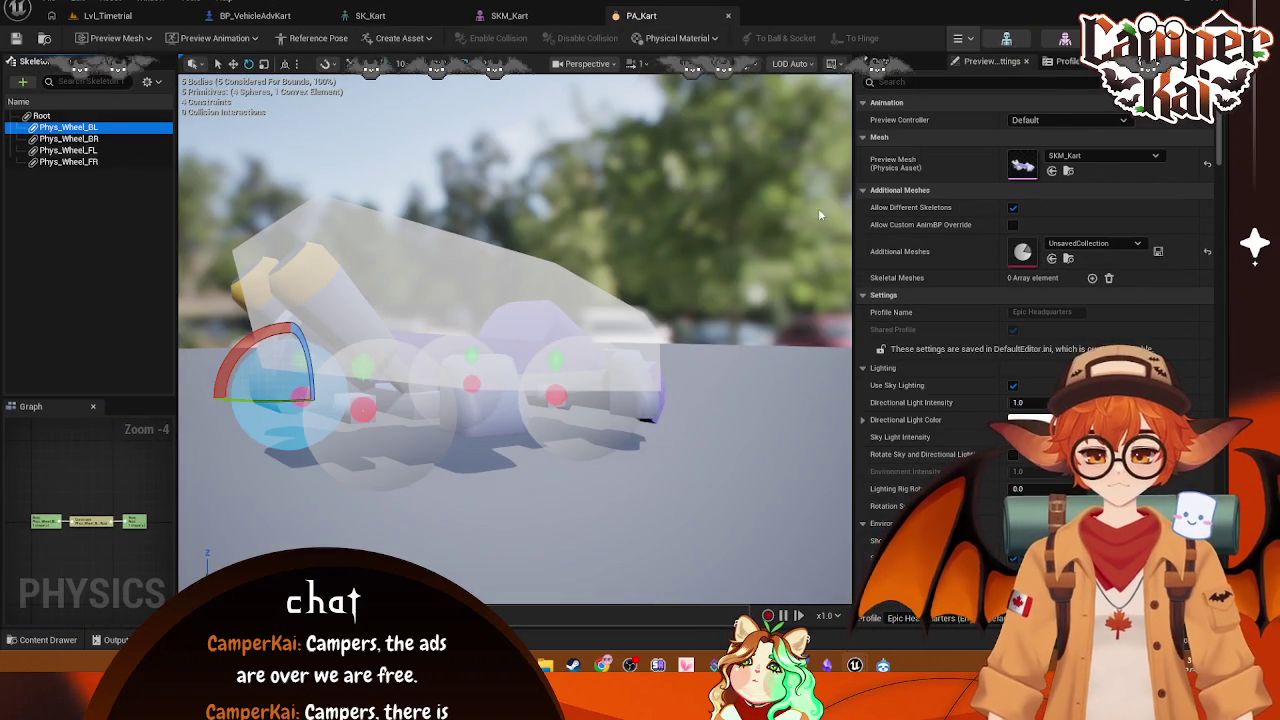
{"action": "left_click", "coordinate": [884, 61]}
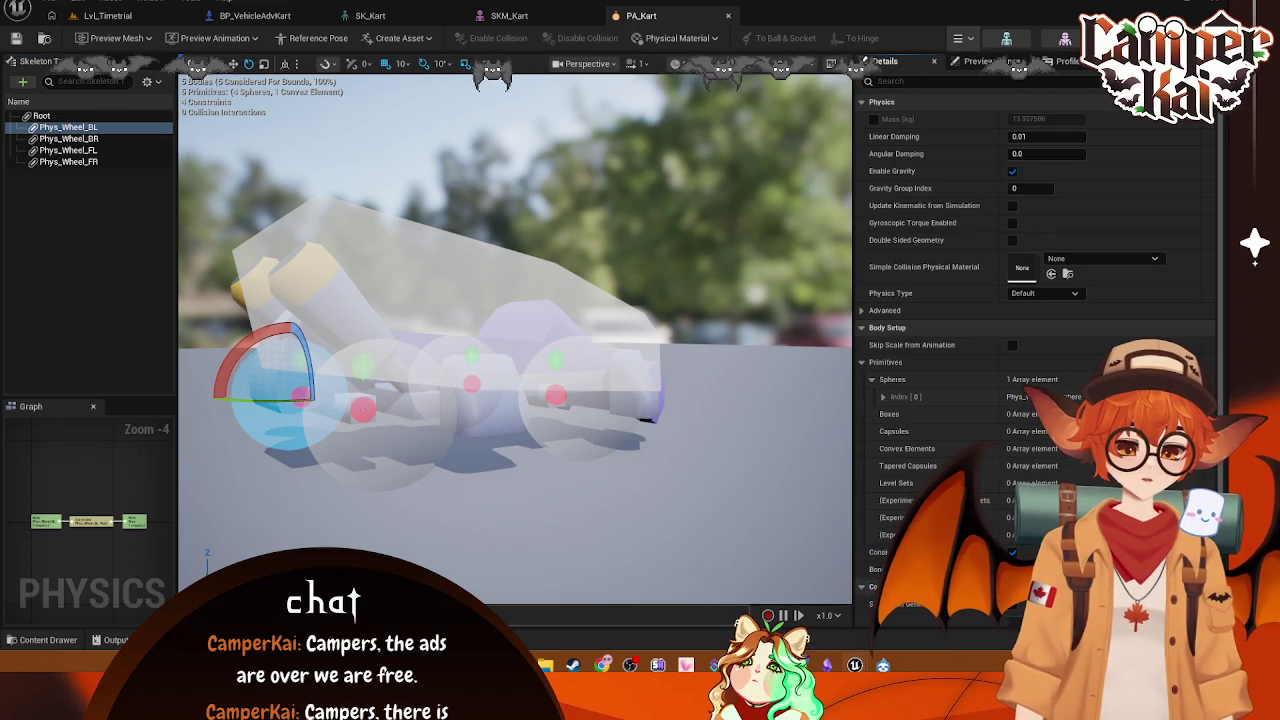
{"action": "left_click", "coordinate": [962, 38]}
{"action": "left_click", "coordinate": [990, 99]}
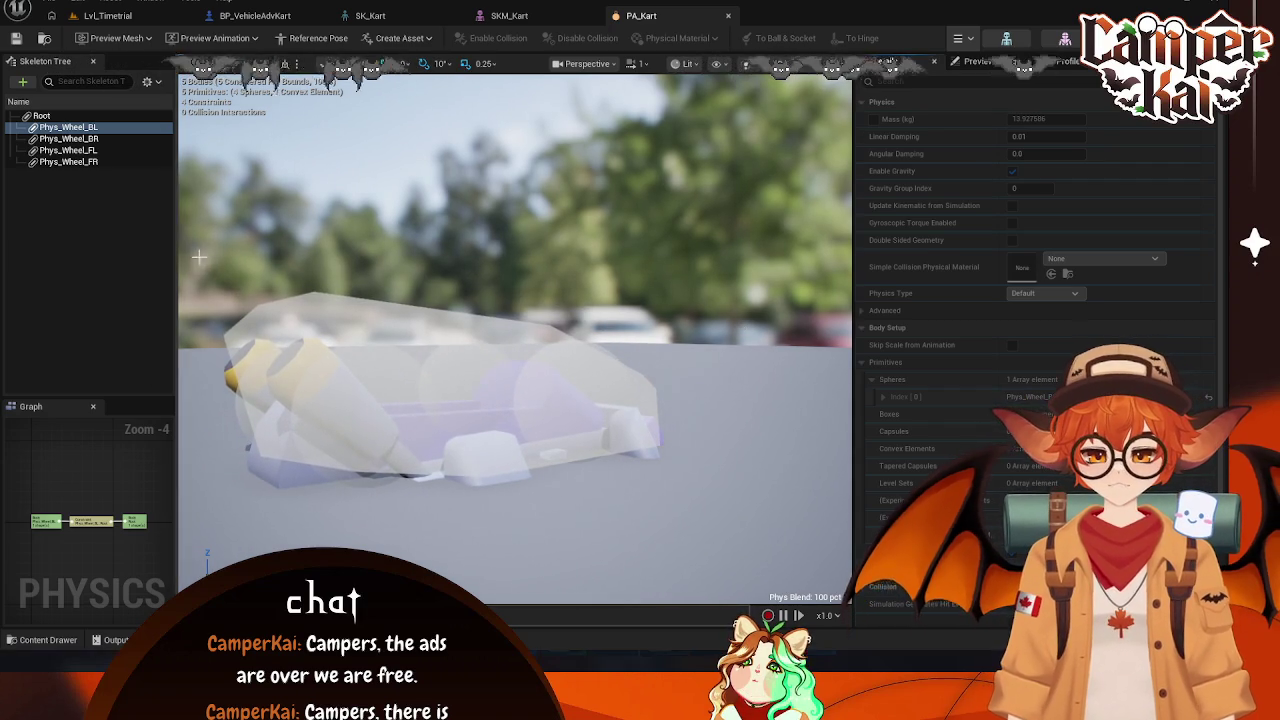
{"action": "key", "text": "super+shift+s"}
{"action": "left_click_drag", "start_coordinate": [201, 229], "coordinate": [735, 567]}
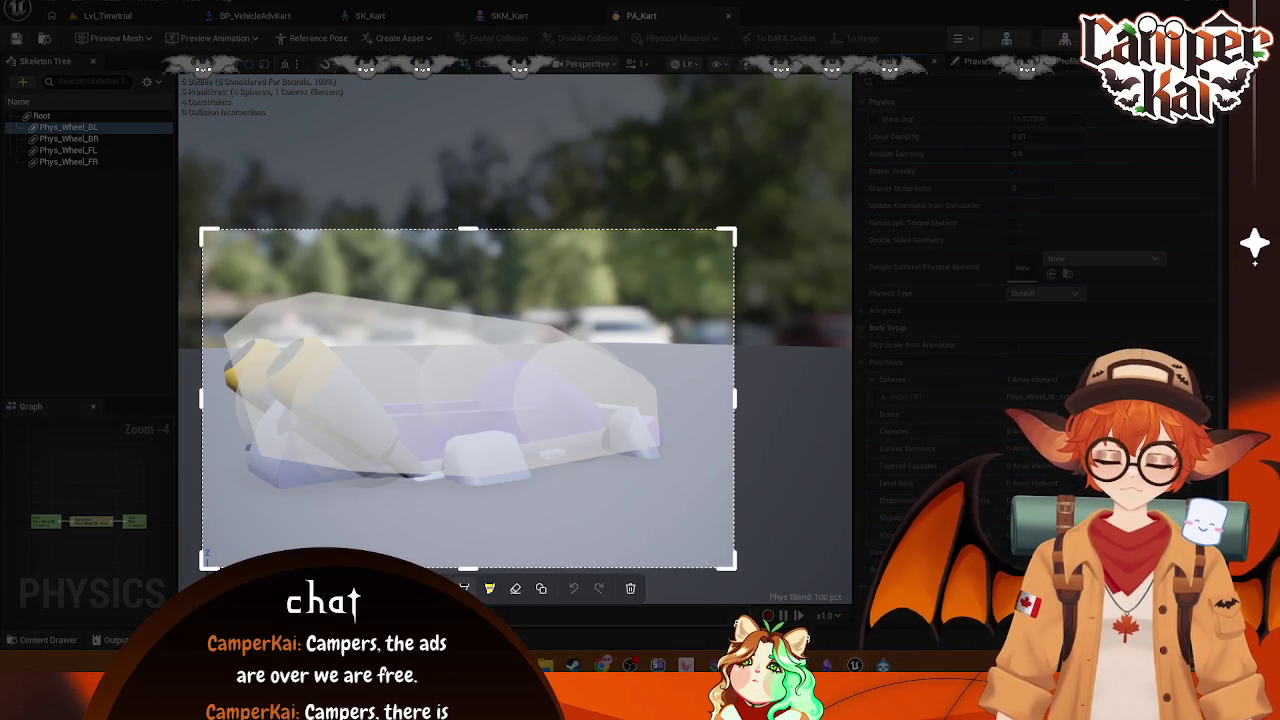
{"action": "key", "text": "ctrl+c"}
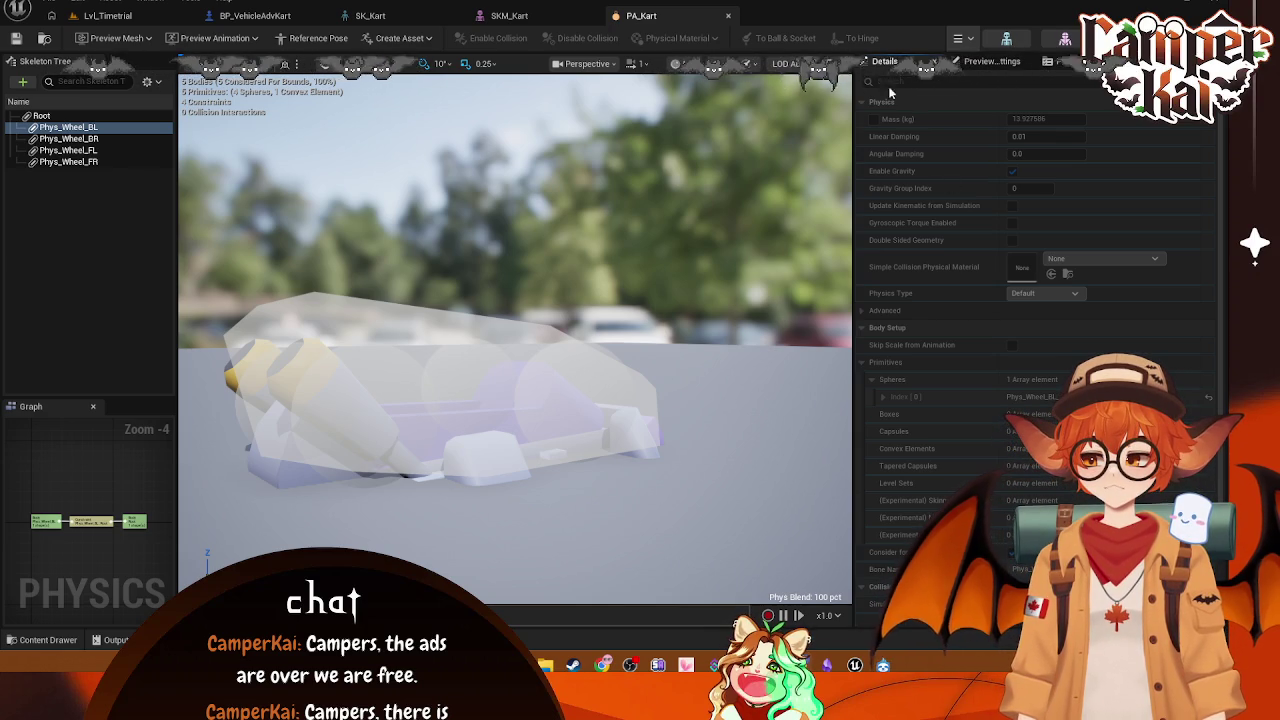
{"action": "left_click", "coordinate": [48, 640]}
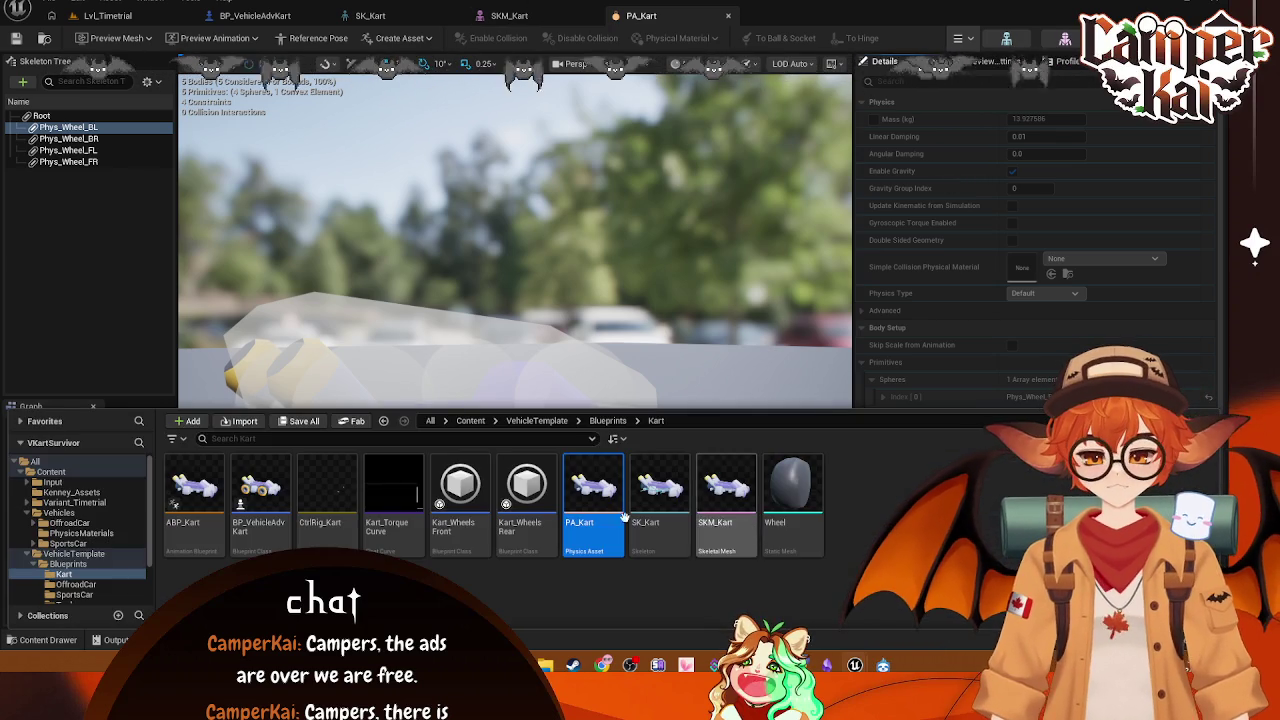
Step: Open PA_SportsCar from Vehicles > SportsCar and simulate its physics bodies
{"action": "left_click", "coordinate": [73, 544]}
{"action": "left_click", "coordinate": [283, 503]}
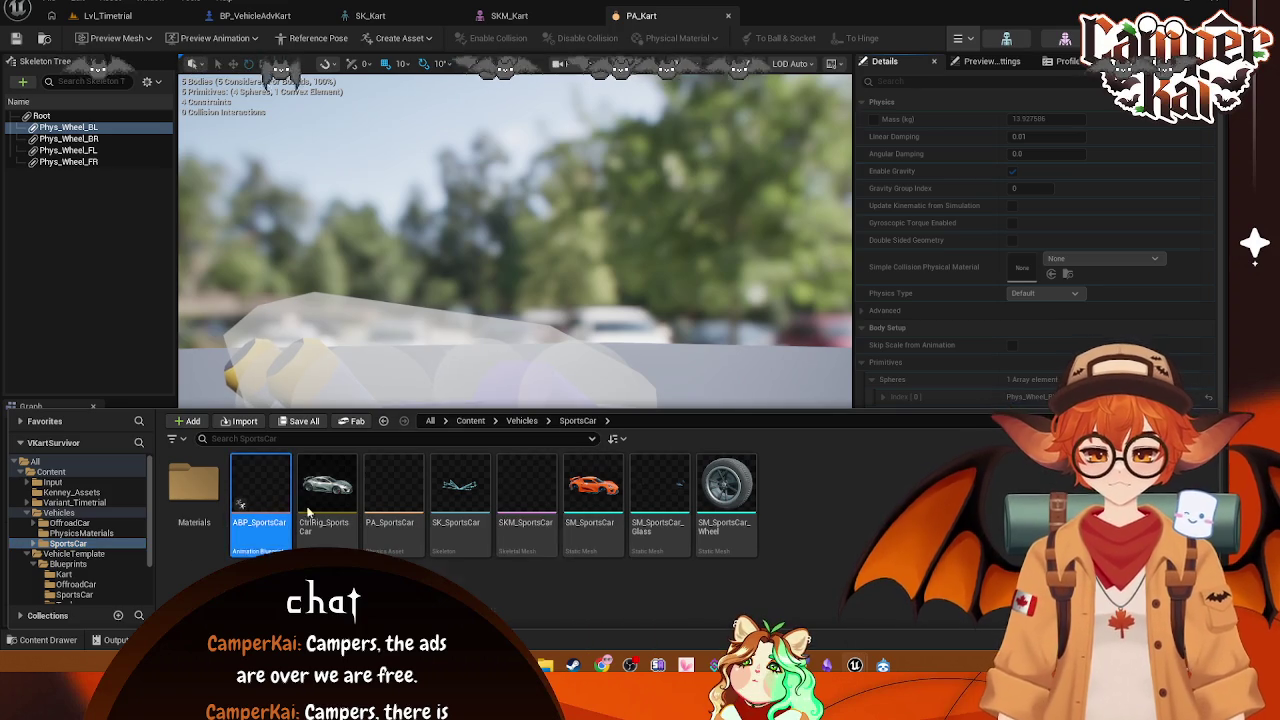
{"action": "left_click", "coordinate": [392, 490]}
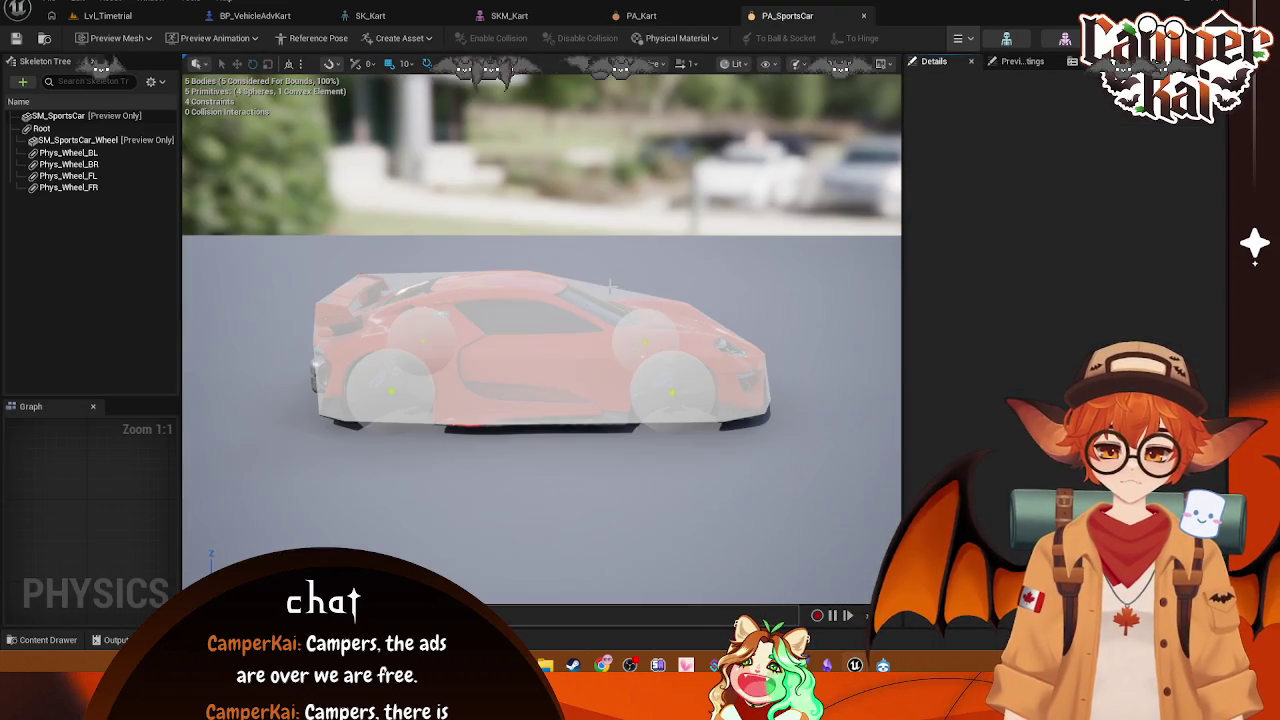
{"action": "left_click", "coordinate": [967, 45]}
{"action": "left_click", "coordinate": [985, 107]}
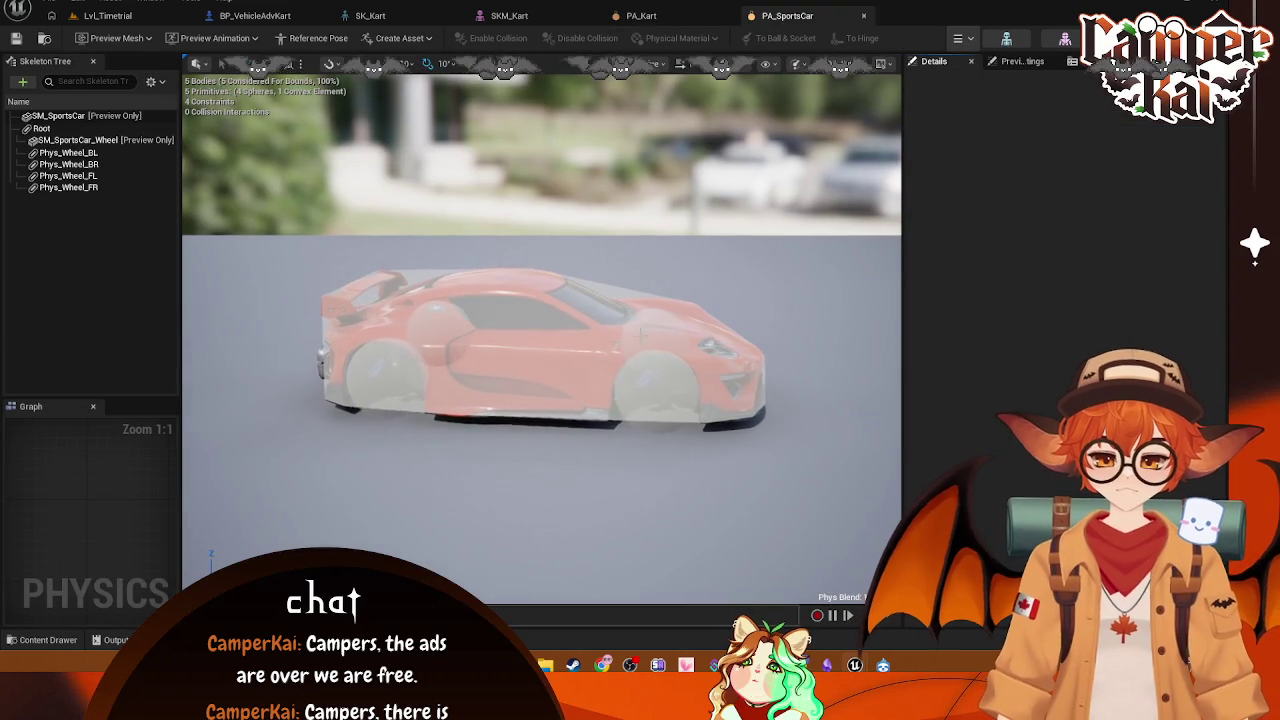
Step: Snip the simulated sports car, orbit it, and return to PA_Kart
{"action": "key", "text": "shift+super+s"}
{"action": "left_click_drag", "start_coordinate": [256, 188], "coordinate": [806, 497]}
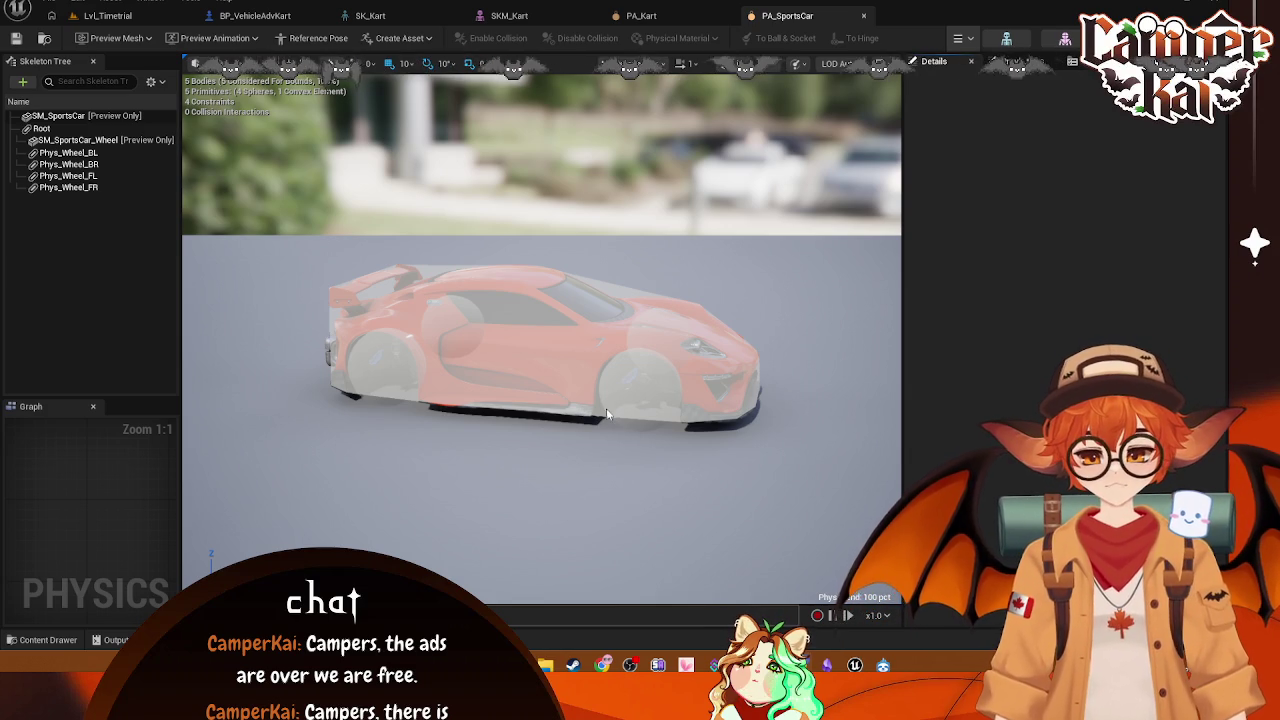
{"action": "mouse_move", "coordinate": [727, 277]}
{"action": "left_mouse_down"}
{"action": "mouse_move", "coordinate": [690, 225]}
{"action": "mouse_move", "coordinate": [655, 254]}
{"action": "mouse_move", "coordinate": [630, 250]}
{"action": "mouse_move", "coordinate": [645, 250]}
{"action": "left_mouse_up"}
{"action": "left_click", "coordinate": [641, 15]}
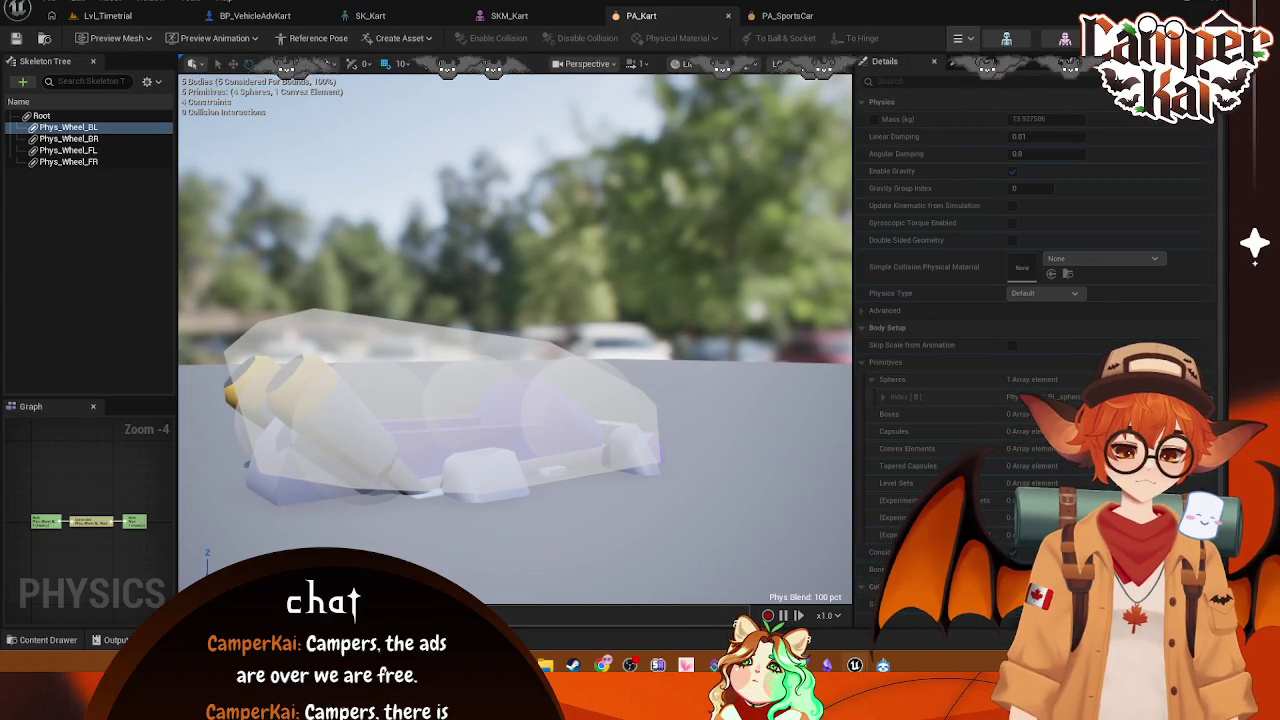
{"action": "left_click", "coordinate": [62, 127]}
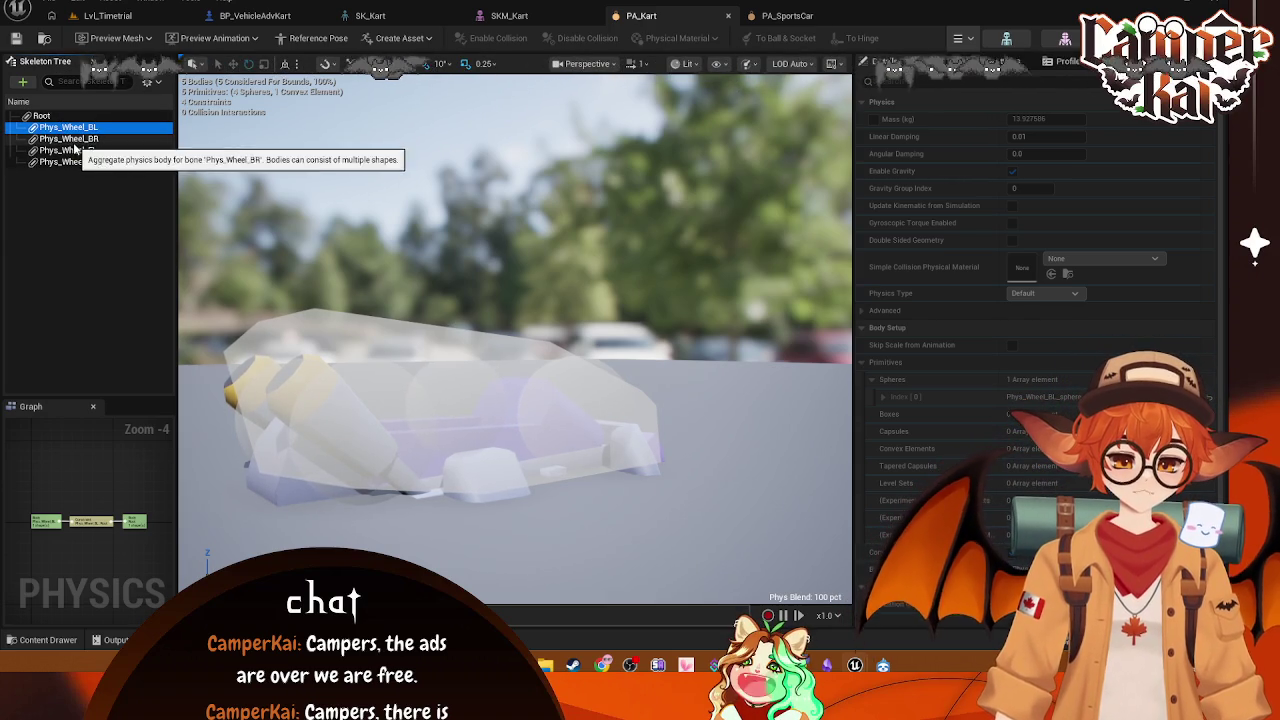
{"action": "left_click", "coordinate": [66, 522]}
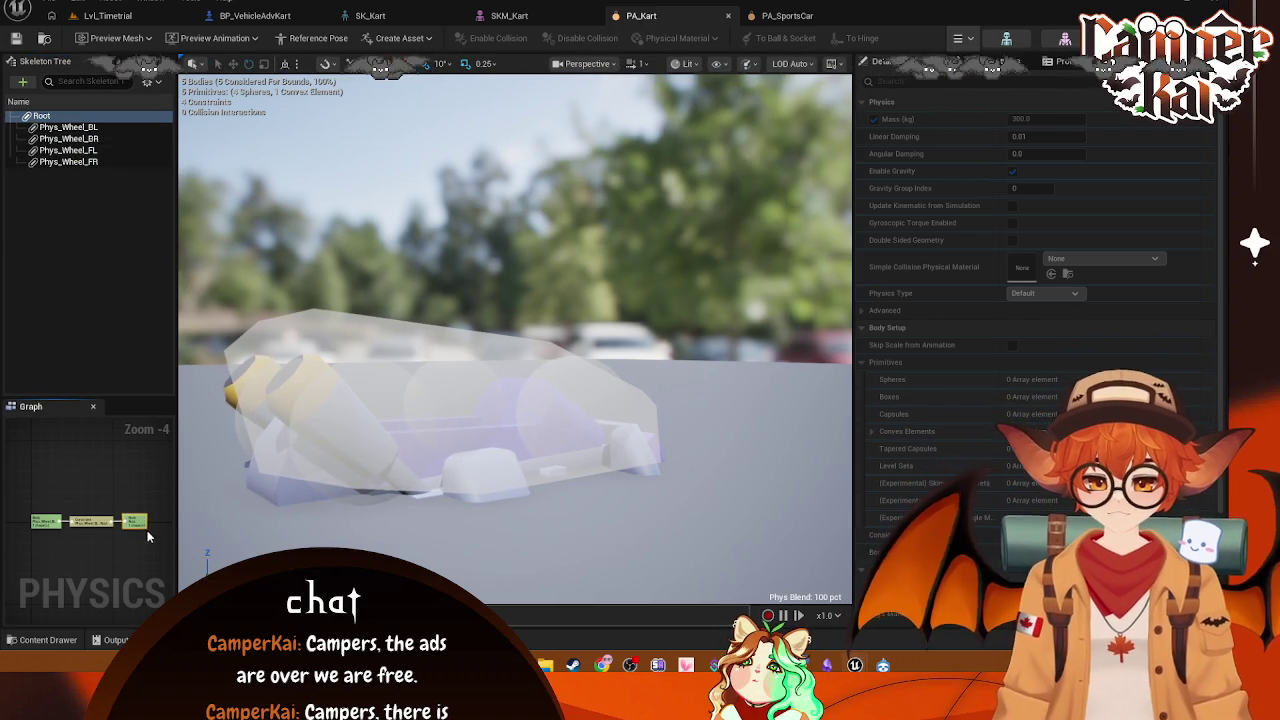
{"action": "left_click", "coordinate": [46, 521]}
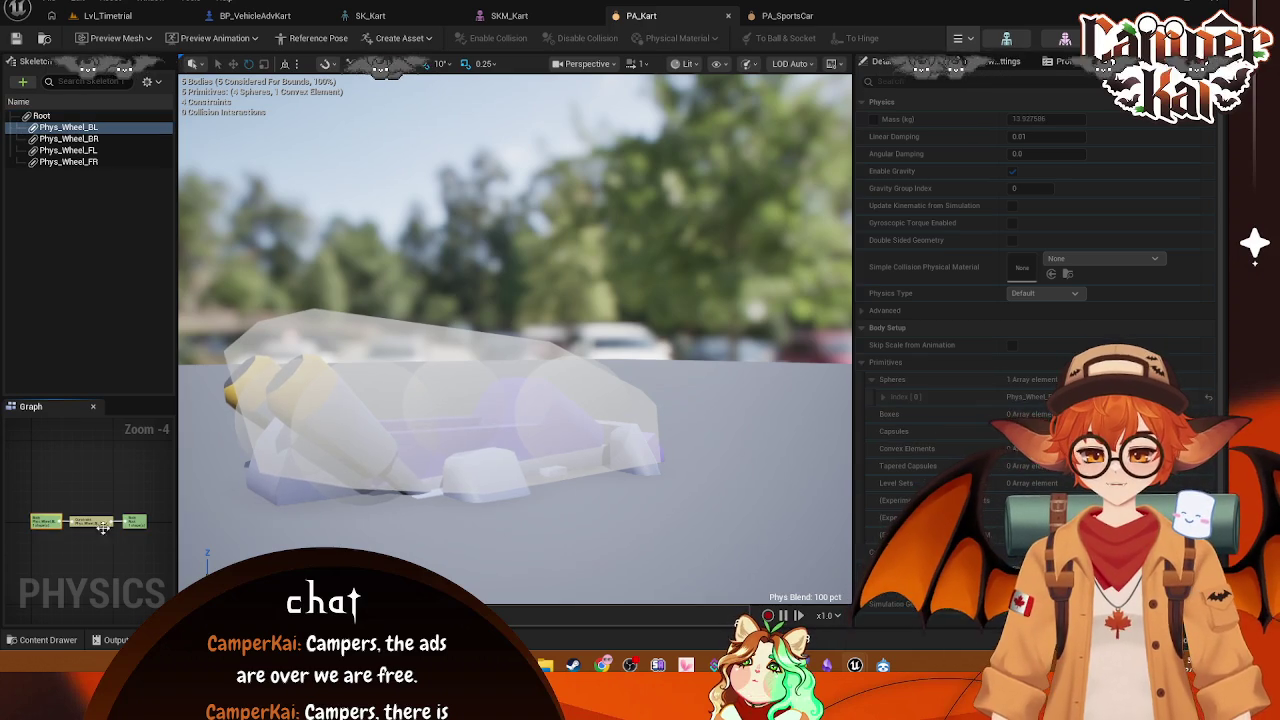
{"action": "left_click", "coordinate": [66, 522], "text": "ctrl"}
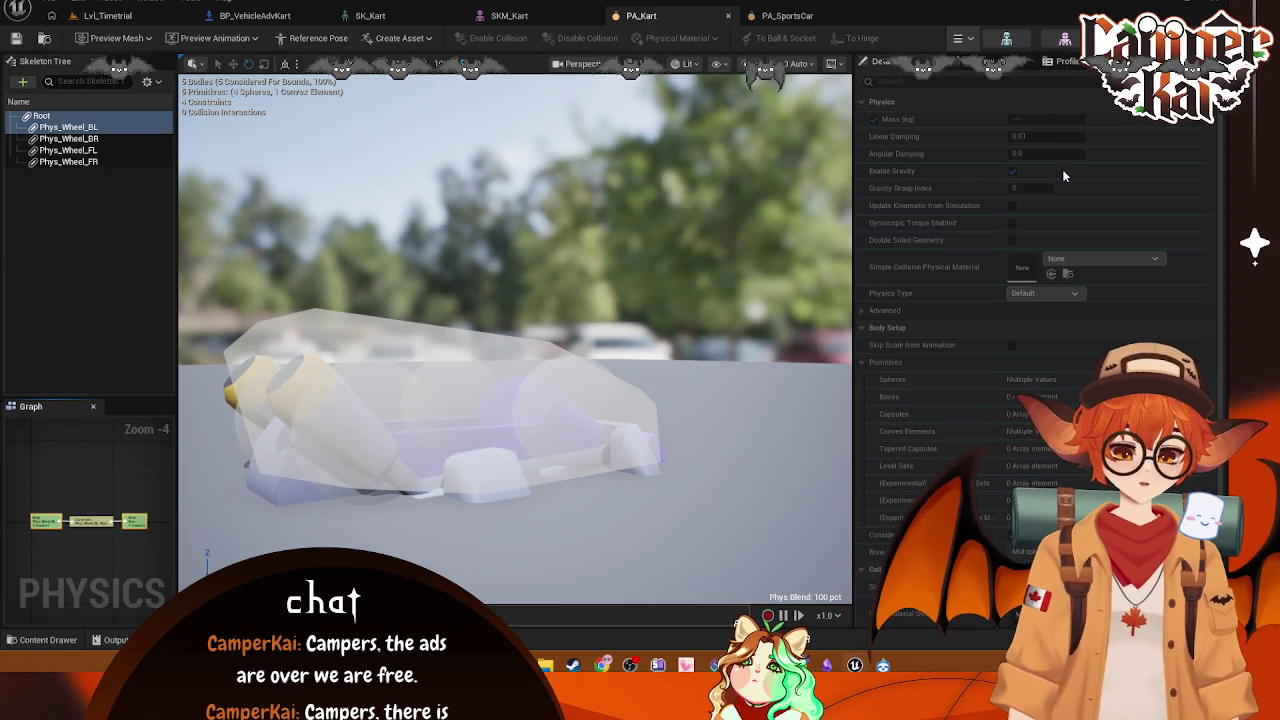
{"action": "right_click", "coordinate": [134, 124]}
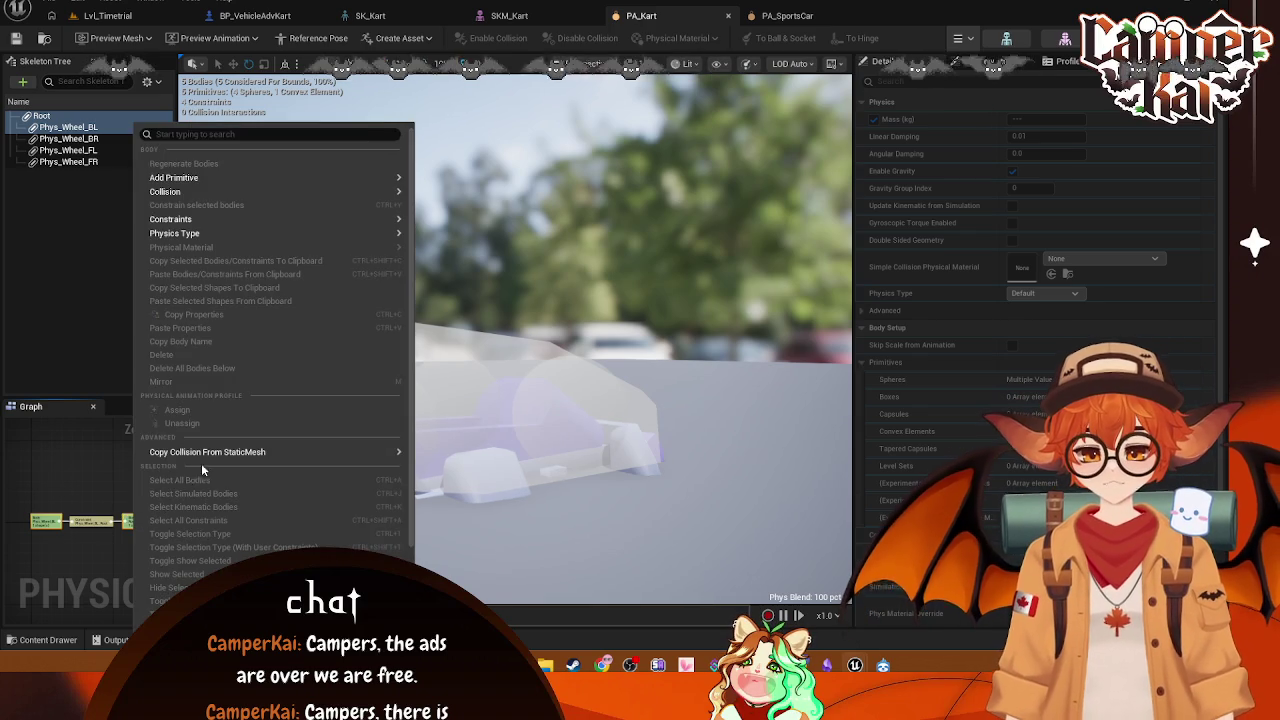
{"action": "mouse_move", "coordinate": [253, 197]}
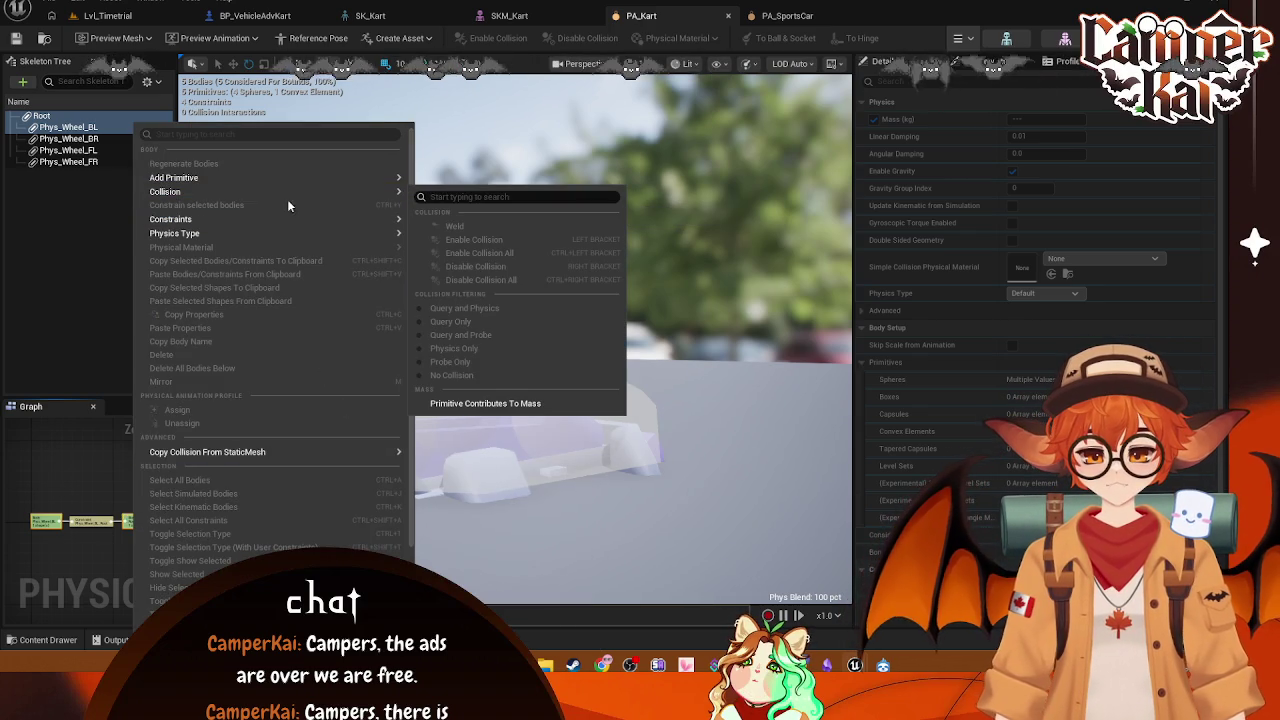
{"action": "left_click", "coordinate": [95, 348]}
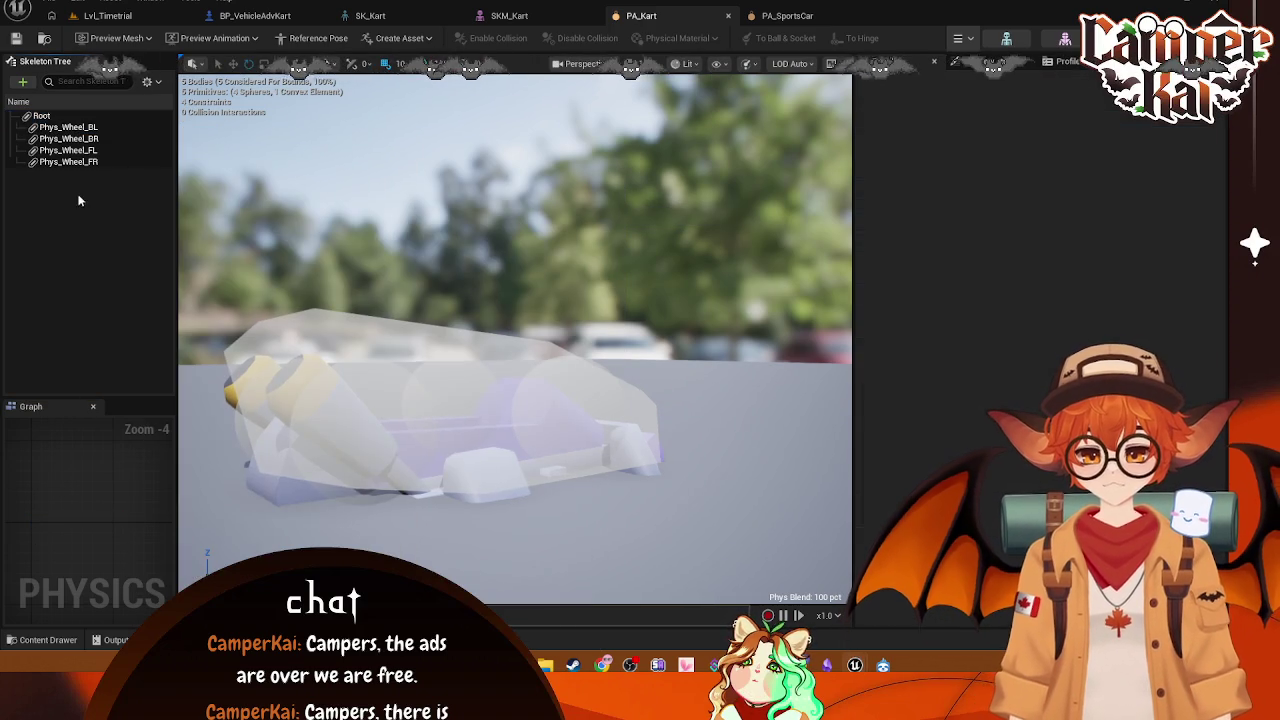
{"action": "left_click", "coordinate": [70, 115]}
{"action": "left_click", "coordinate": [787, 16]}
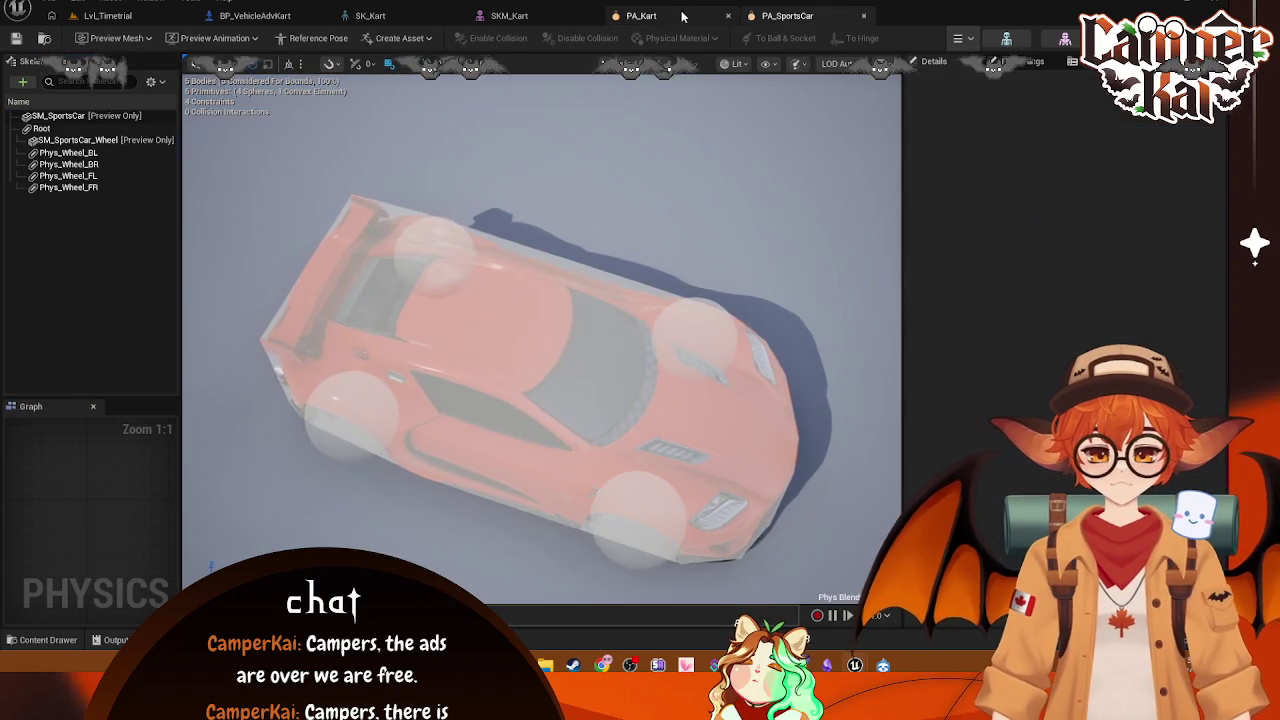
{"action": "left_click", "coordinate": [683, 16]}
{"action": "left_click", "coordinate": [787, 16]}
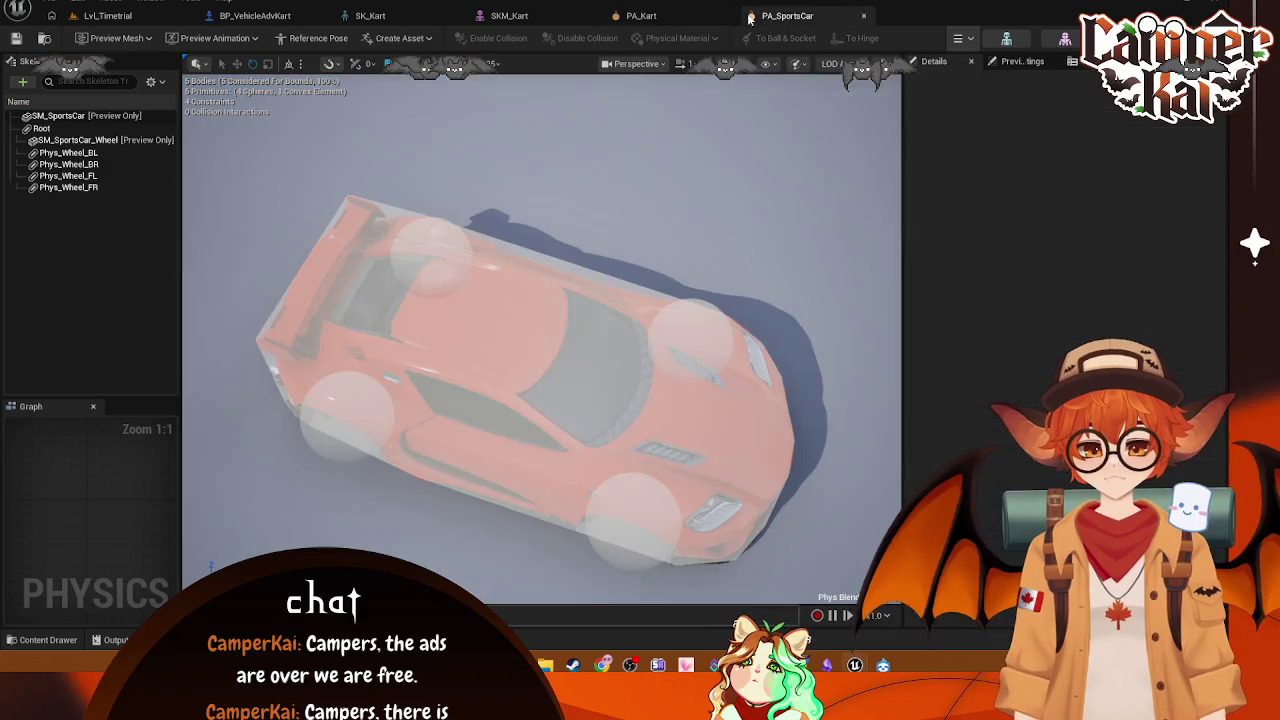
{"action": "left_click", "coordinate": [679, 10]}
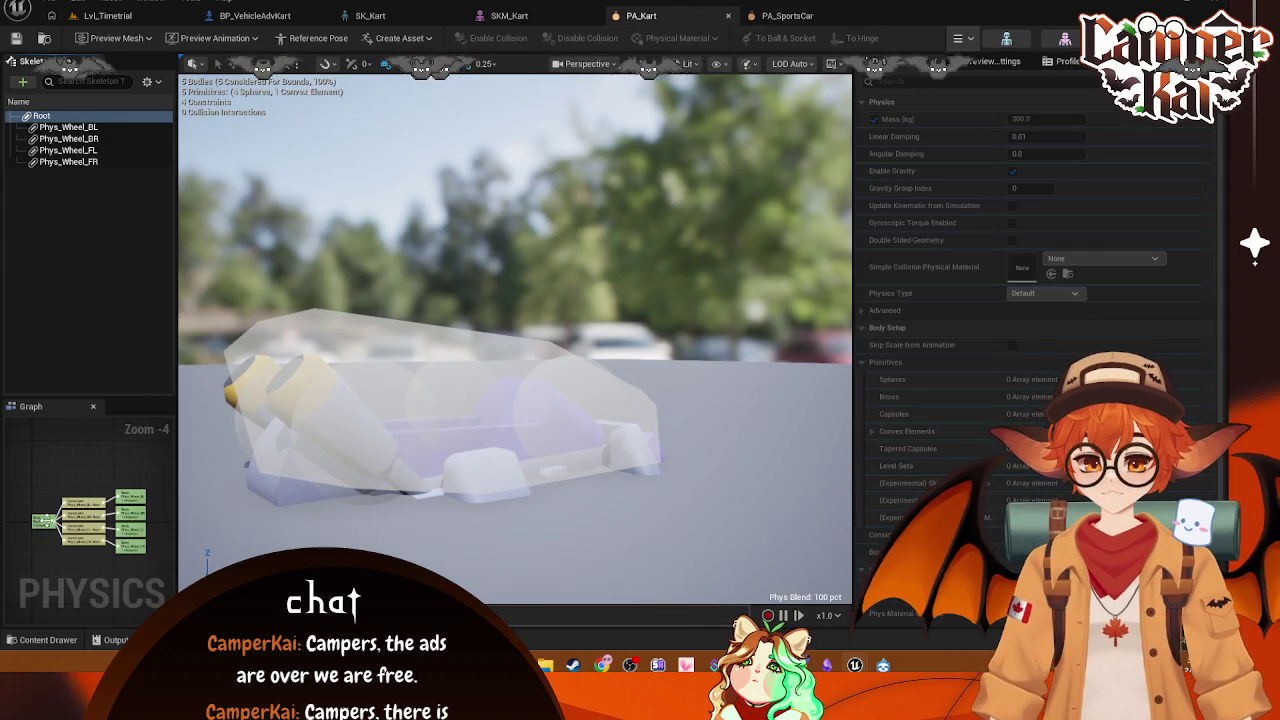
{"action": "left_click", "coordinate": [988, 62]}
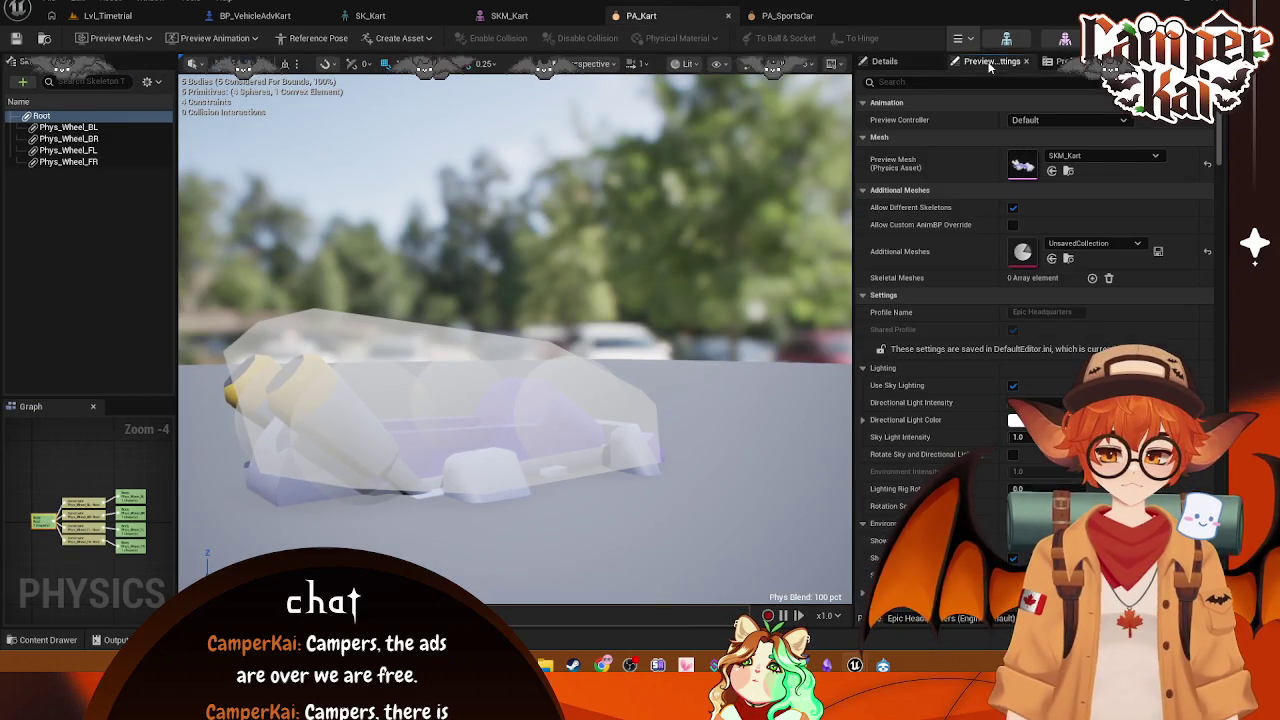
{"action": "left_click", "coordinate": [888, 61]}
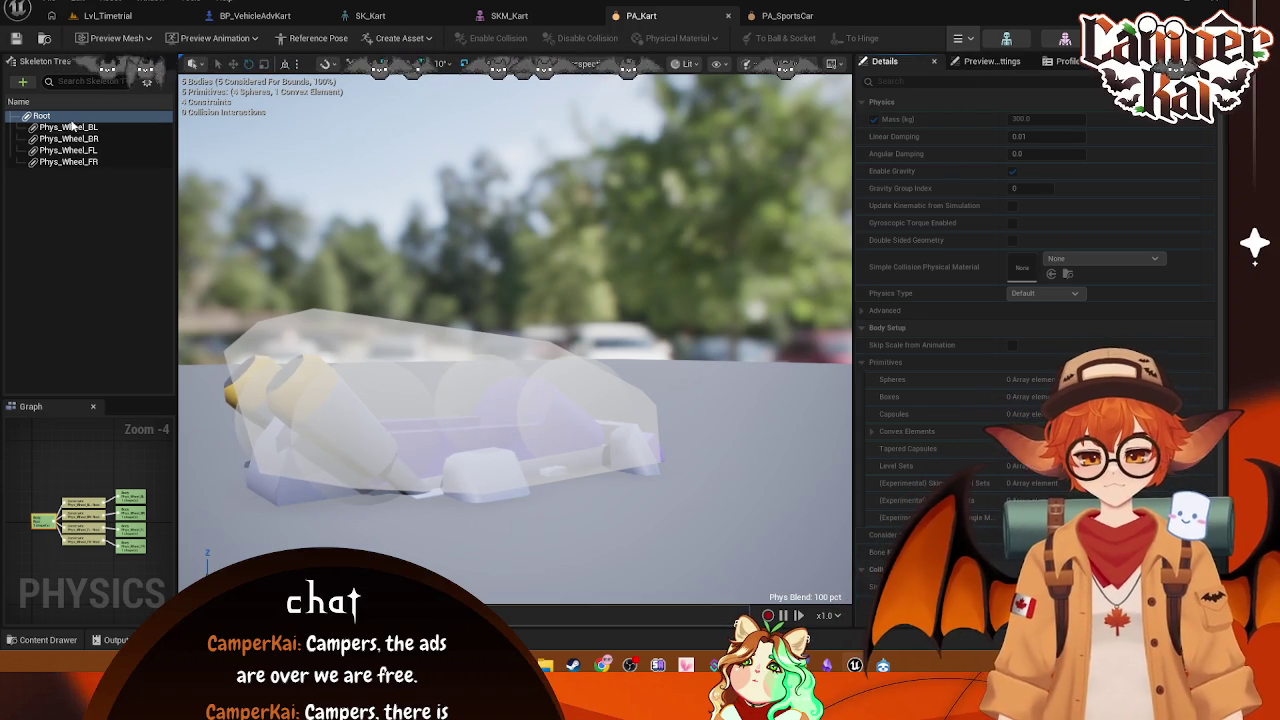
Step: Simulate PA_Kart, then open and close PA_SportsCar's simulation options
{"action": "left_click", "coordinate": [962, 38]}
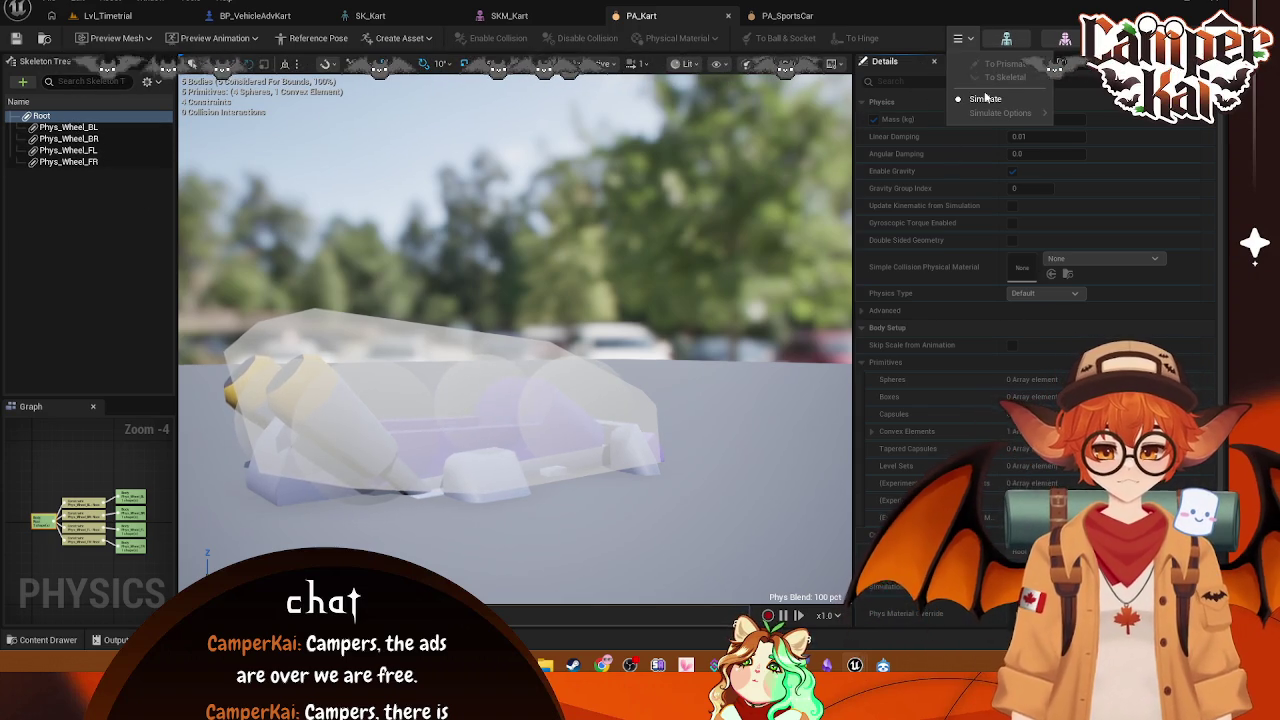
{"action": "left_click", "coordinate": [985, 99]}
{"action": "left_click", "coordinate": [787, 15]}
{"action": "left_click", "coordinate": [962, 38]}
{"action": "left_click", "coordinate": [986, 99]}
Step: Select PA_SportsCar's Root and Phys_Wheel_FL bodies and review their details
{"action": "left_click", "coordinate": [41, 128]}
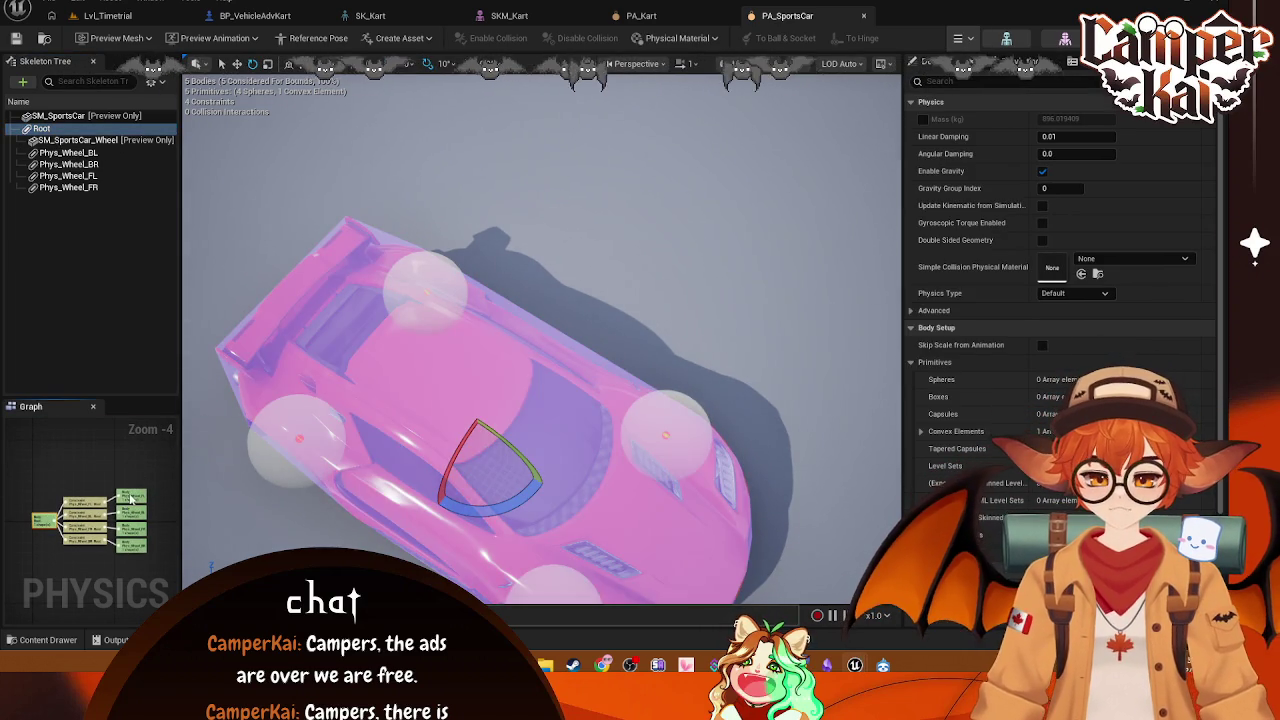
{"action": "left_click", "coordinate": [126, 510]}
{"action": "left_click", "coordinate": [41, 128], "text": "ctrl"}
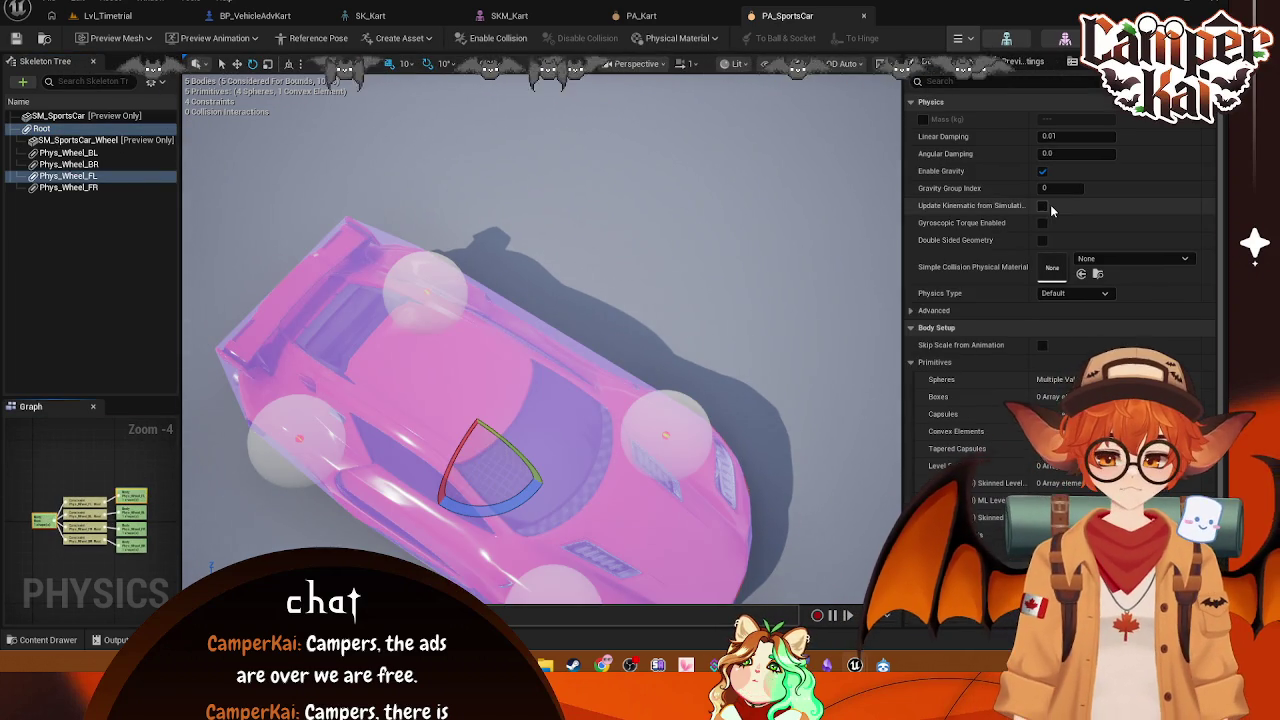
{"action": "scroll", "coordinate": [1050, 204], "scroll_direction": "down", "scroll_amount": 5}
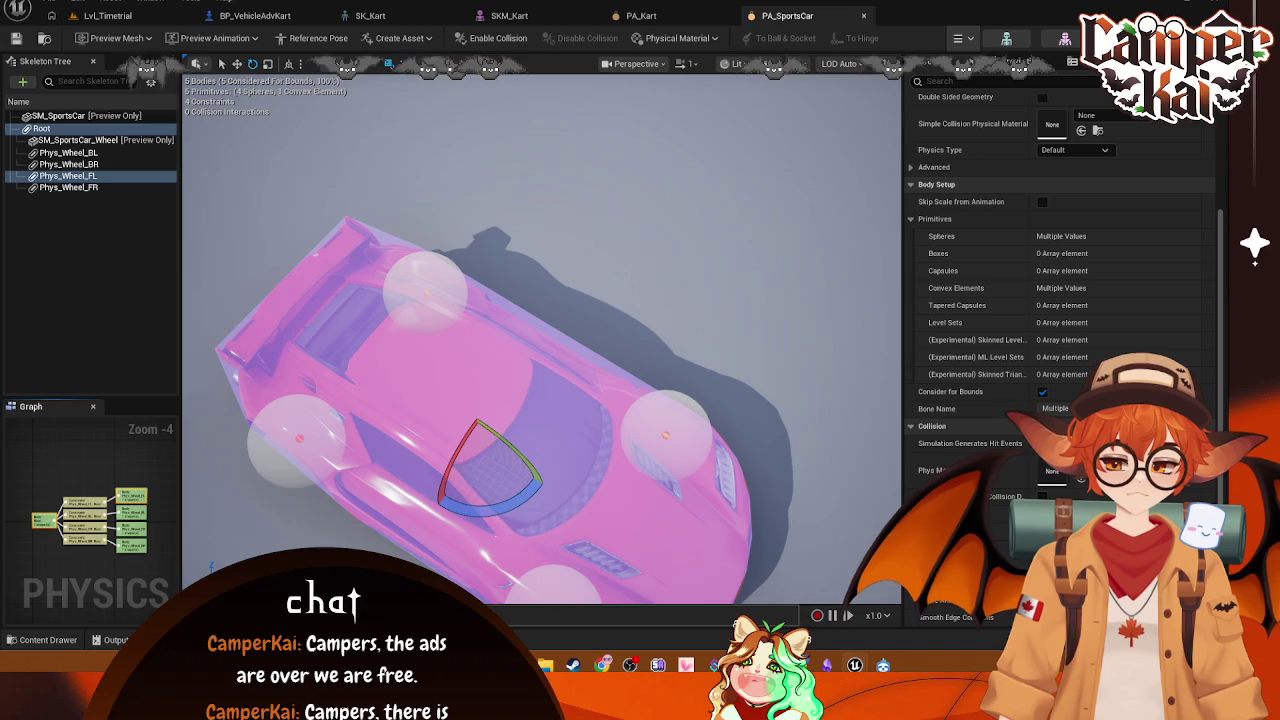
{"action": "scroll", "coordinate": [1060, 250], "scroll_direction": "up", "scroll_amount": 1}
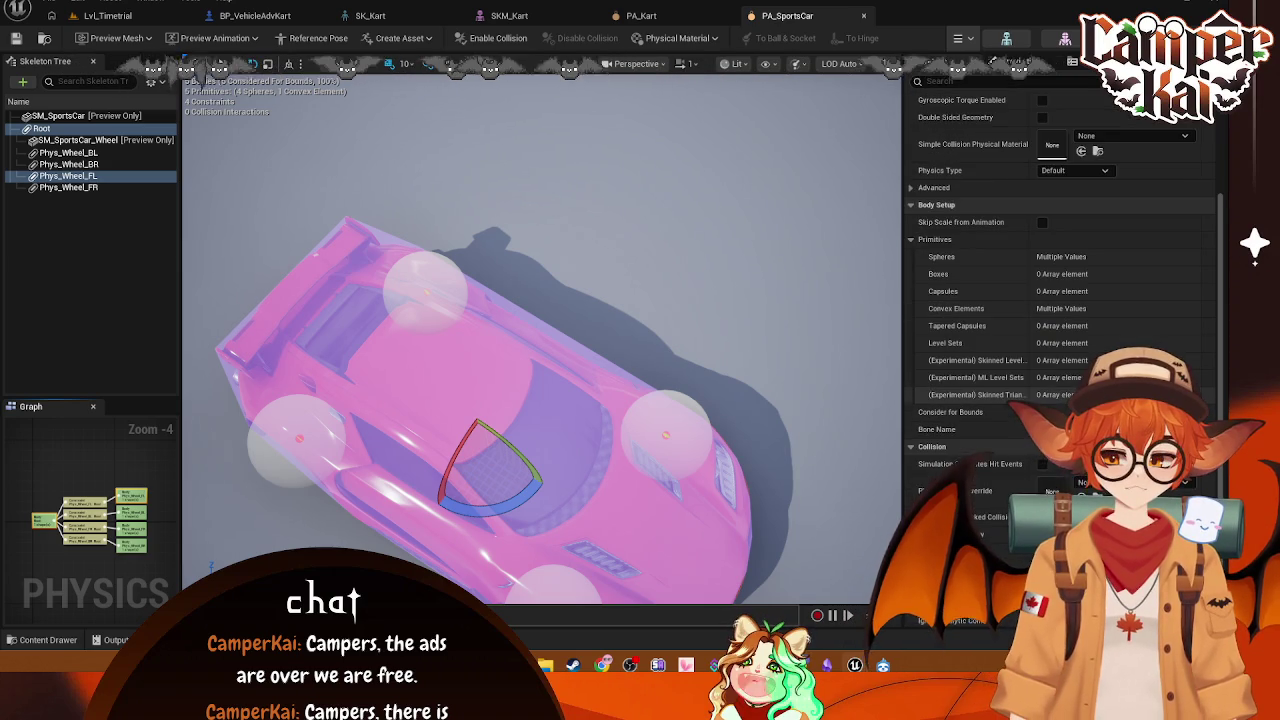
{"action": "scroll", "coordinate": [1036, 303], "scroll_direction": "up", "scroll_amount": 4}
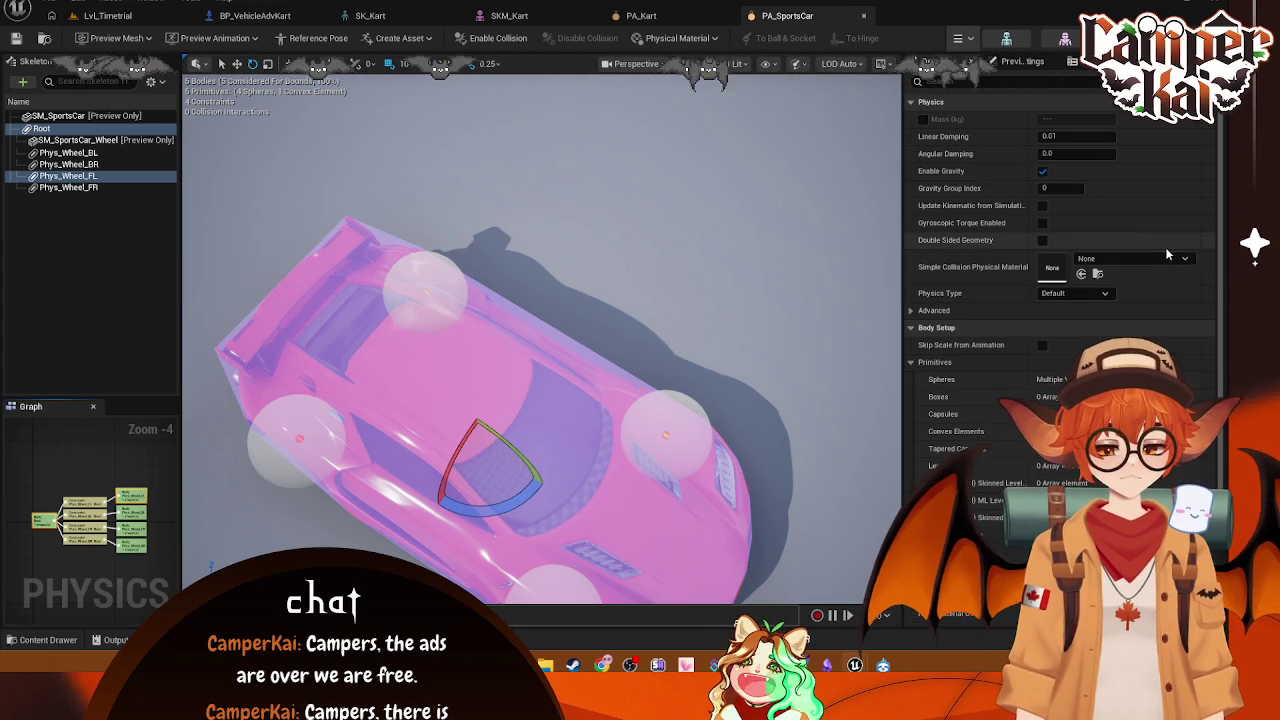
Step: Filter the sports car's Details to collision properties with 'coll'
{"action": "left_click", "coordinate": [989, 85]}
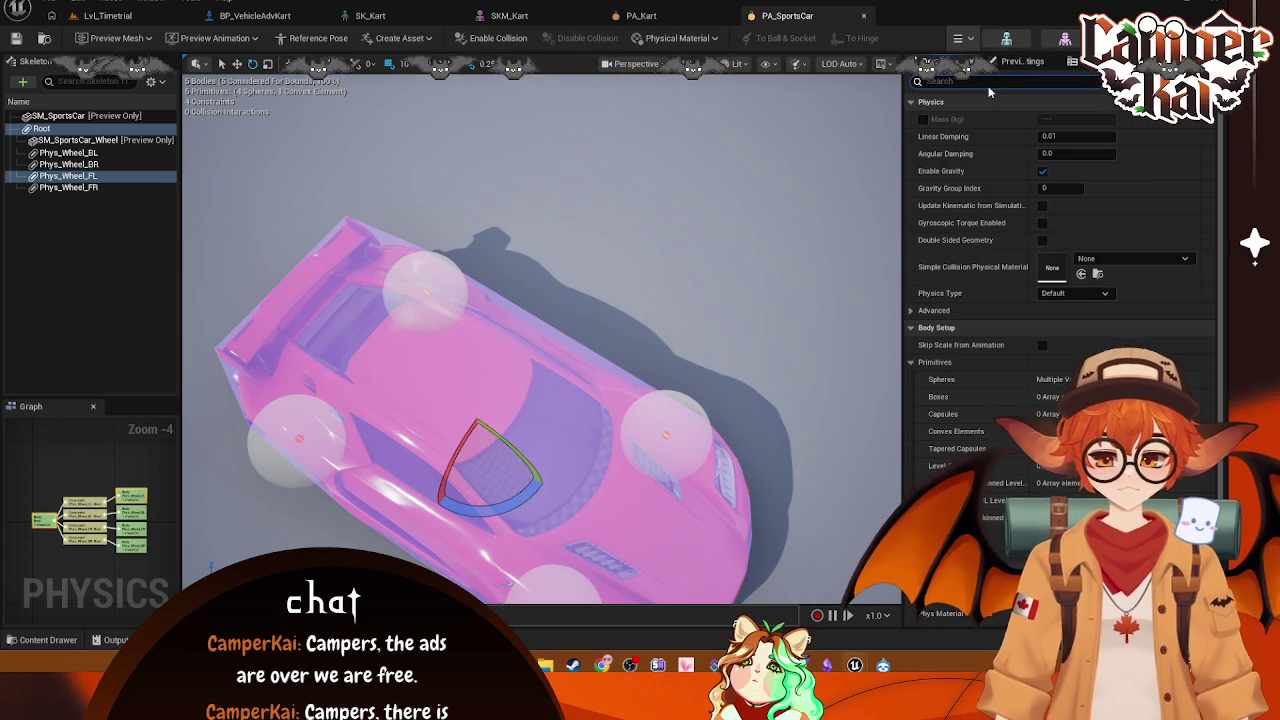
{"action": "type", "text": "disable"}
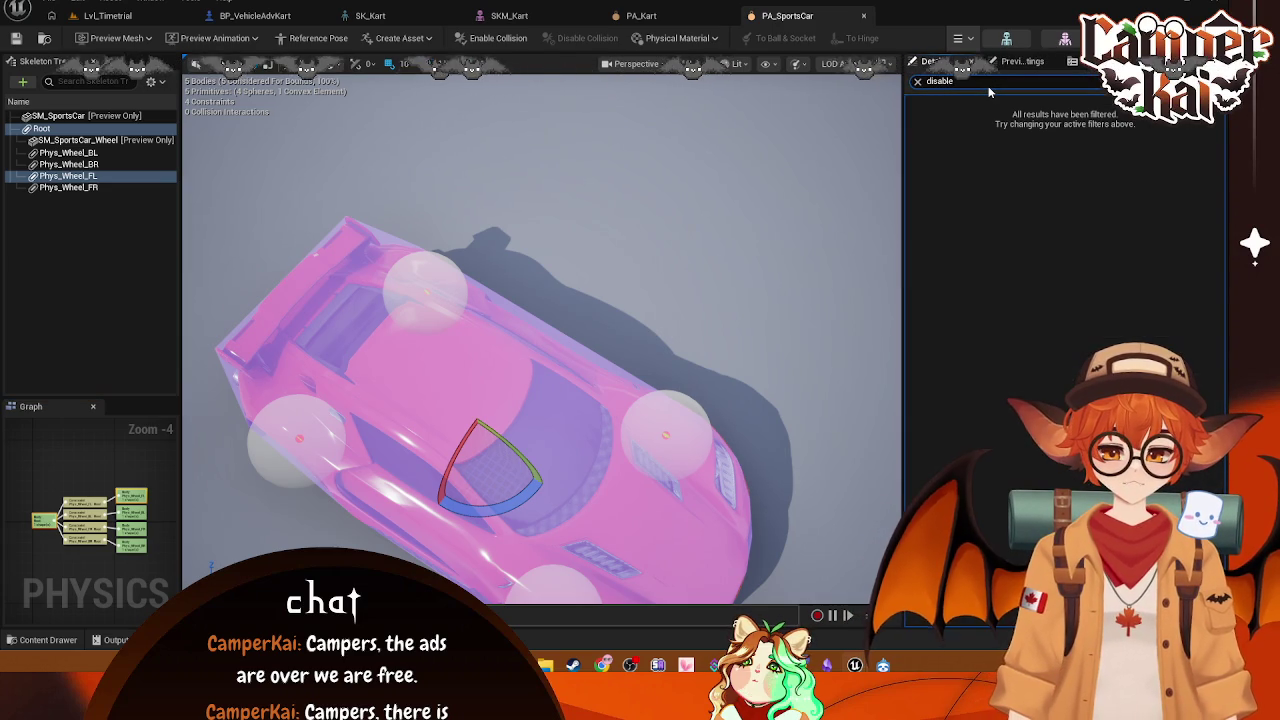
{"action": "key", "text": "BackSpace"}
{"action": "key", "text": "BackSpace"}
{"action": "key", "text": "BackSpace"}
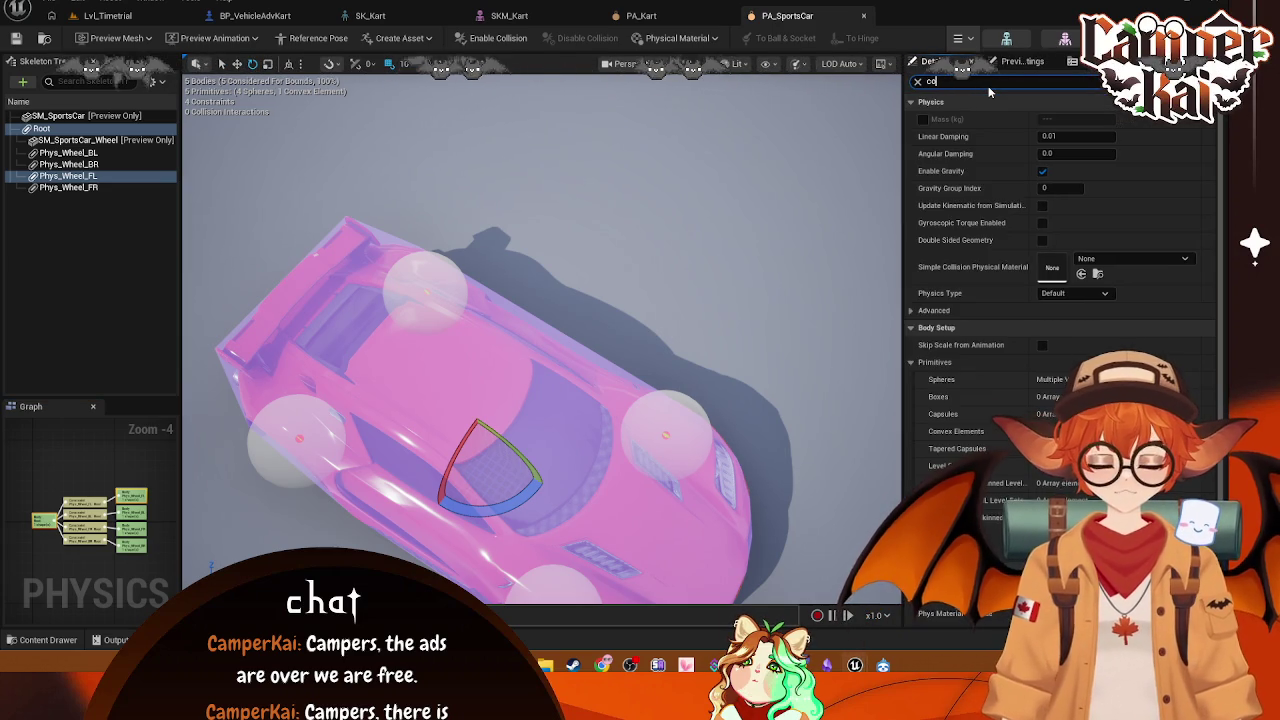
{"action": "type", "text": "coll"}
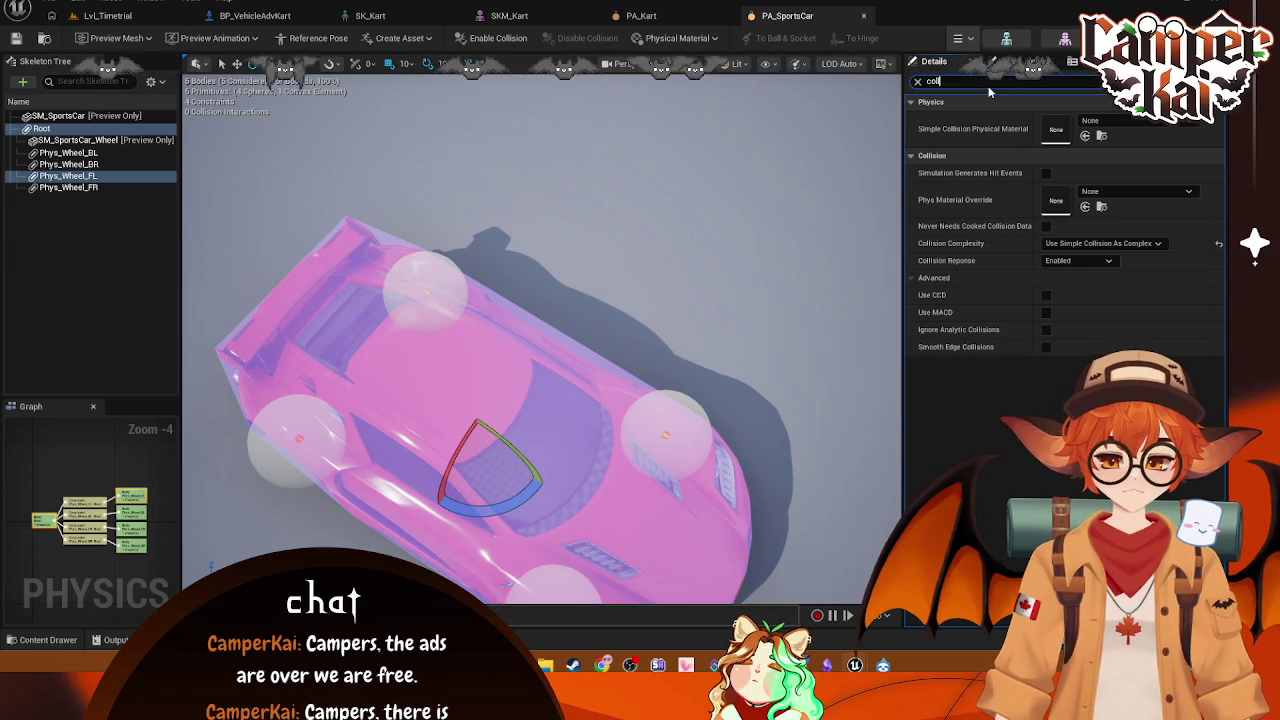
Step: Select all PA_Kart bodies, filter Details by 'colli', then snip PA_SportsCar's collision settings
{"action": "left_click", "coordinate": [660, 18]}
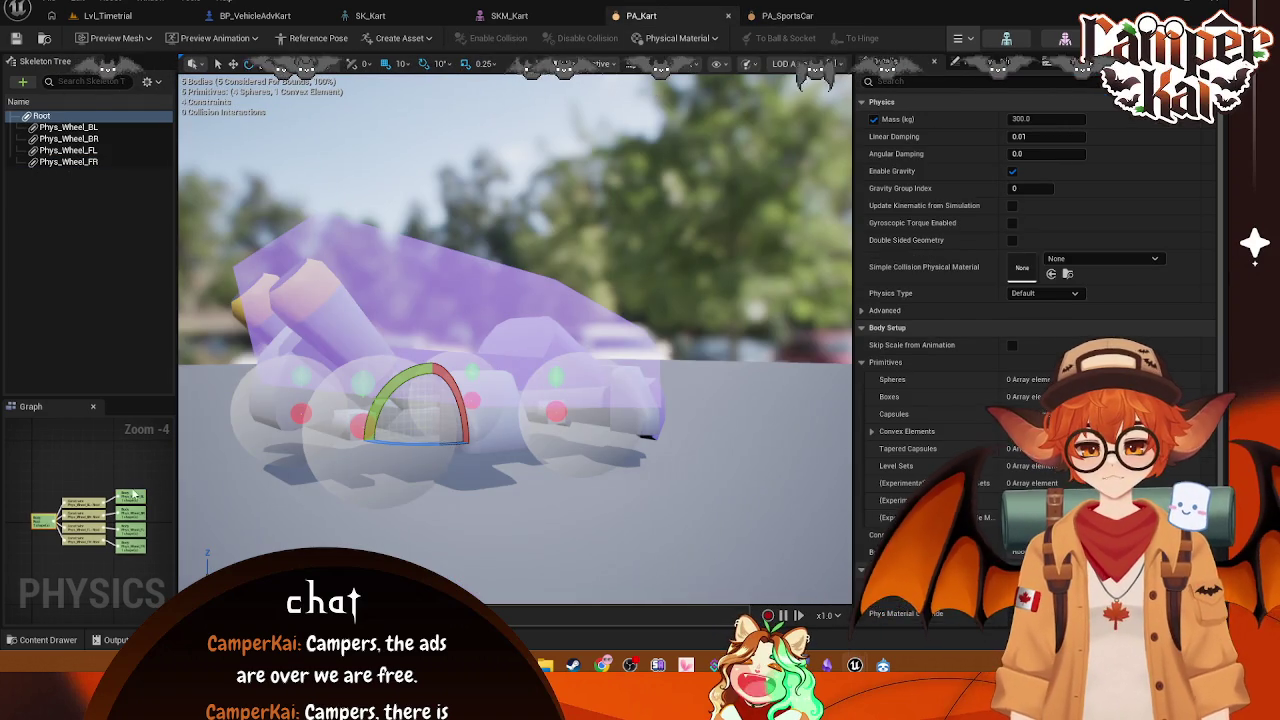
{"action": "key", "text": "ctrl+a"}
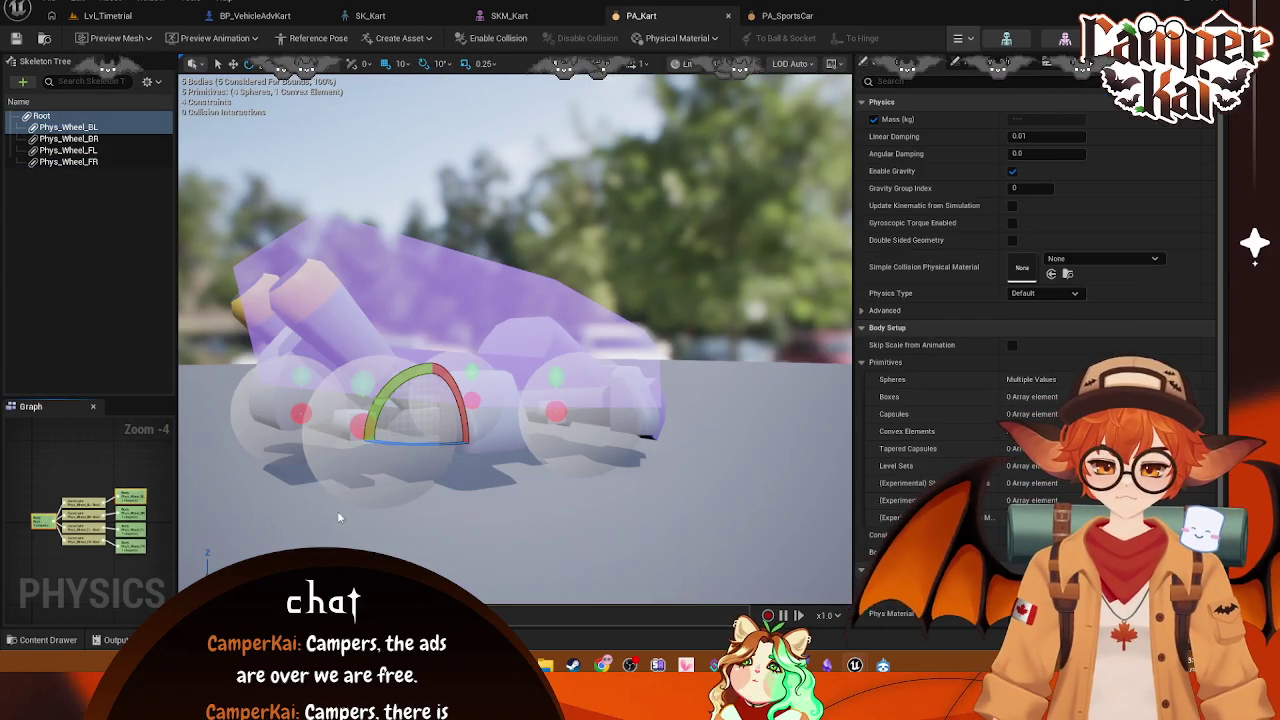
{"action": "scroll", "coordinate": [1045, 360], "scroll_direction": "down", "scroll_amount": 2}
{"action": "scroll", "coordinate": [1041, 255], "scroll_direction": "up", "scroll_amount": 2}
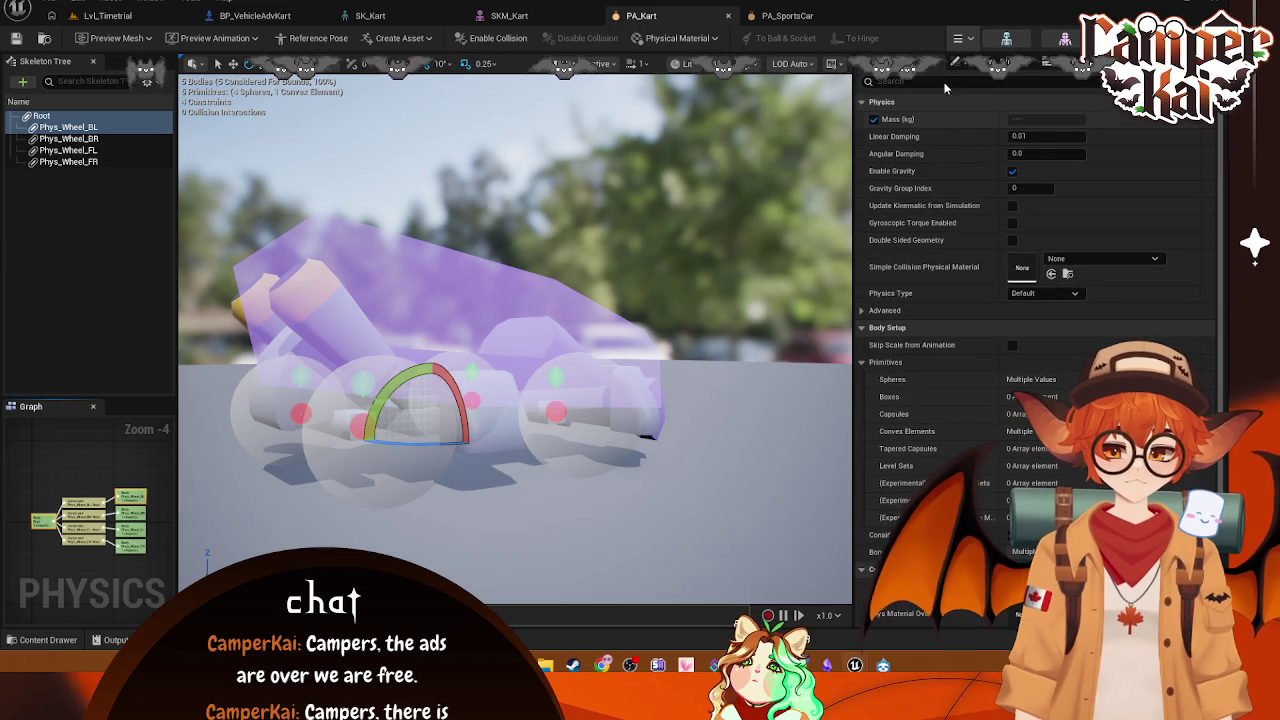
{"action": "type", "text": "colli"}
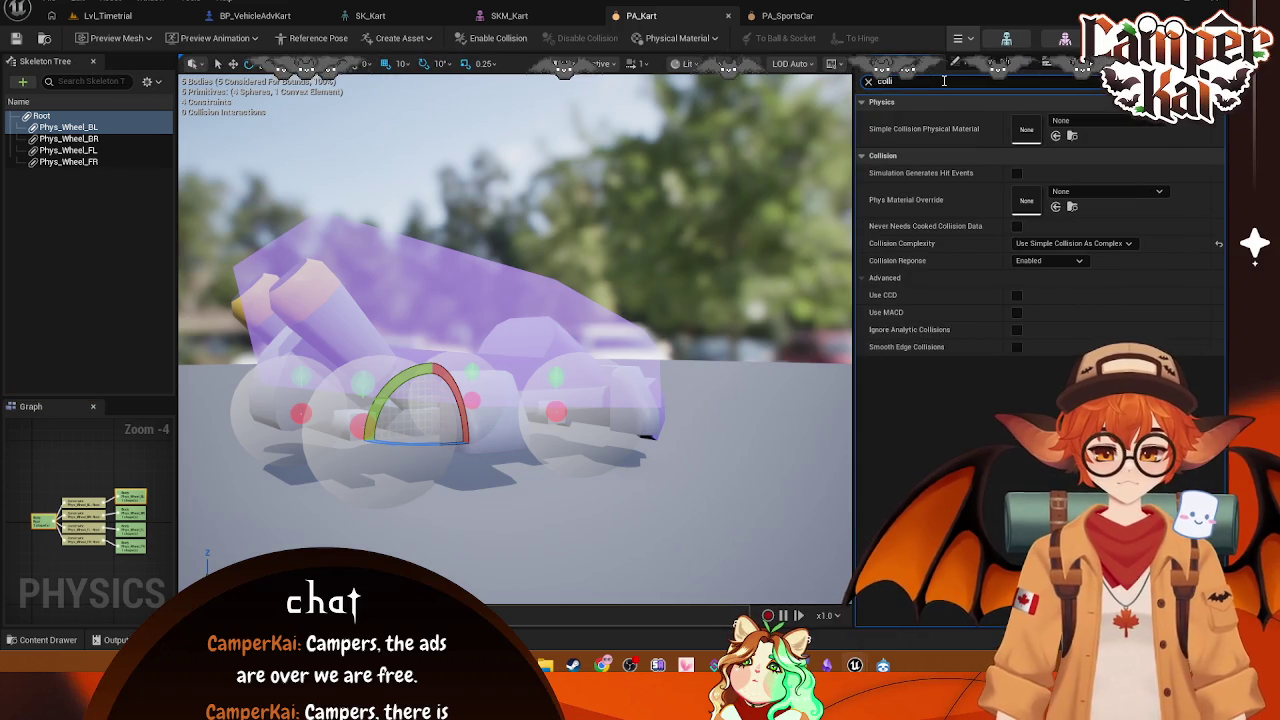
{"action": "left_click", "coordinate": [790, 15]}
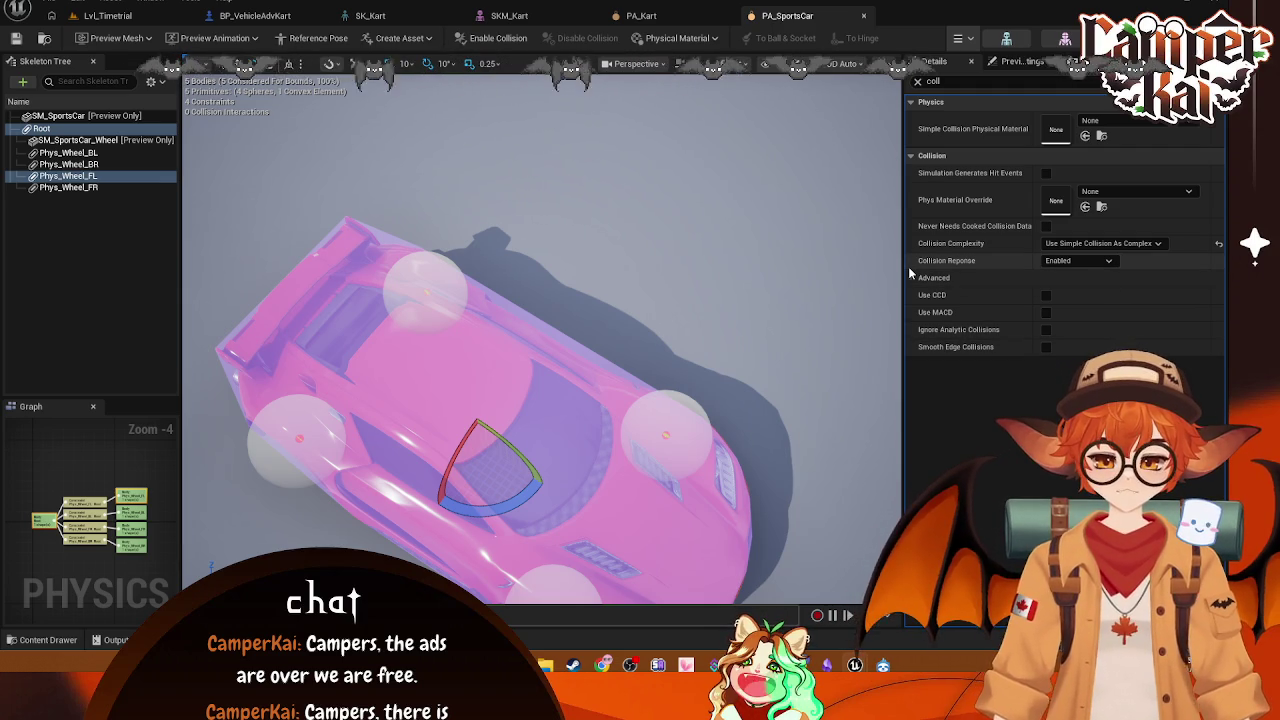
{"action": "key", "text": "super+shift+s"}
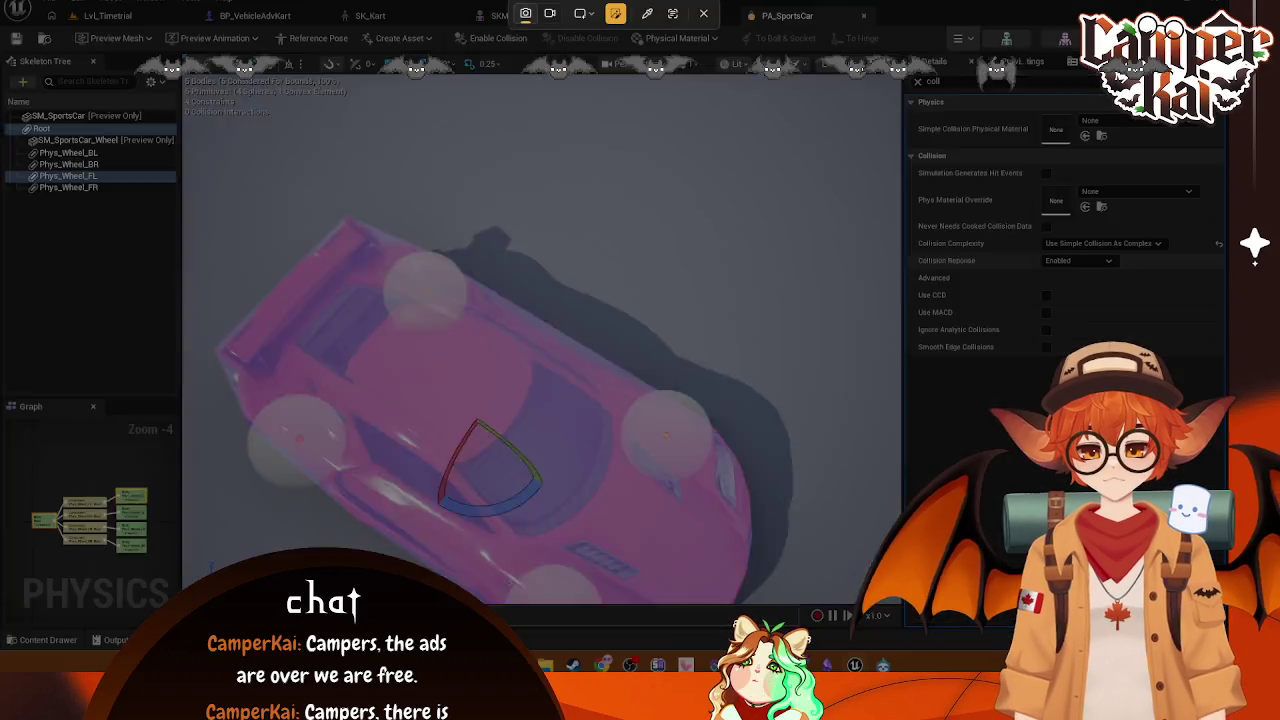
Step: Capture screenshots of the PA_SportsCar and PA_Kart physics asset editors
{"action": "left_click_drag", "start_coordinate": [2, 2], "coordinate": [950, 520]}
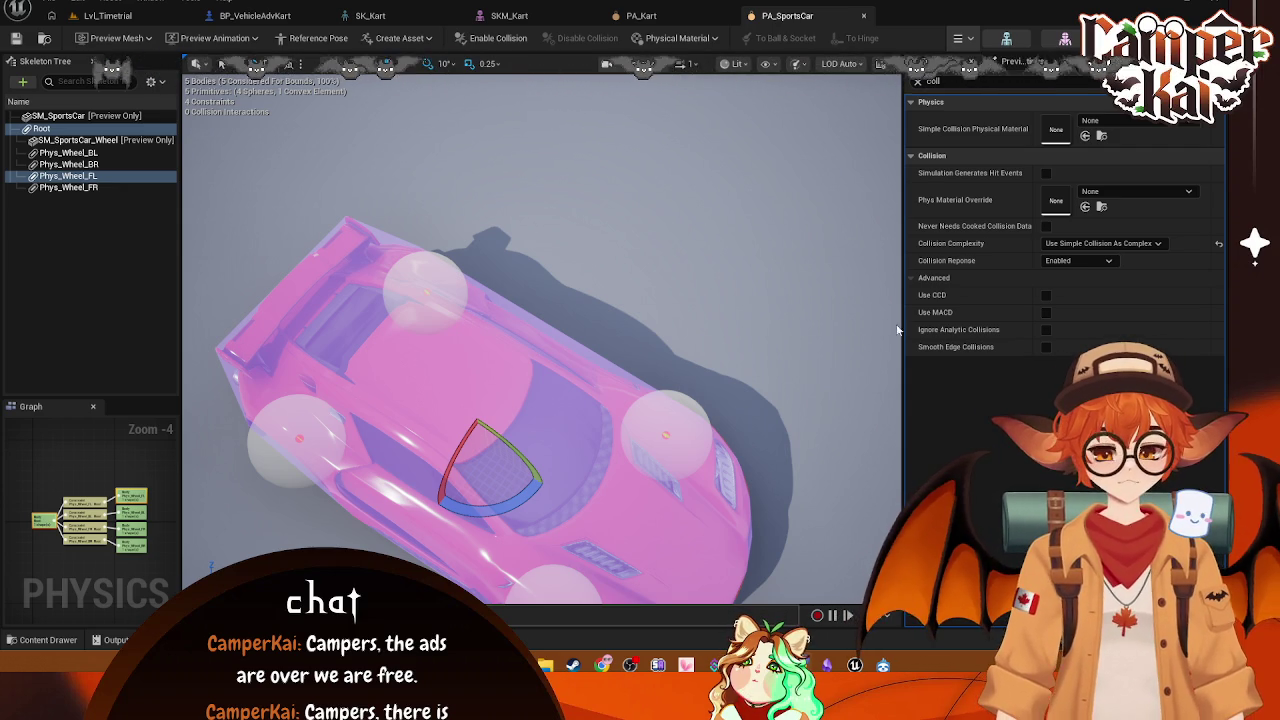
{"action": "key", "text": "ctrl+Tab"}
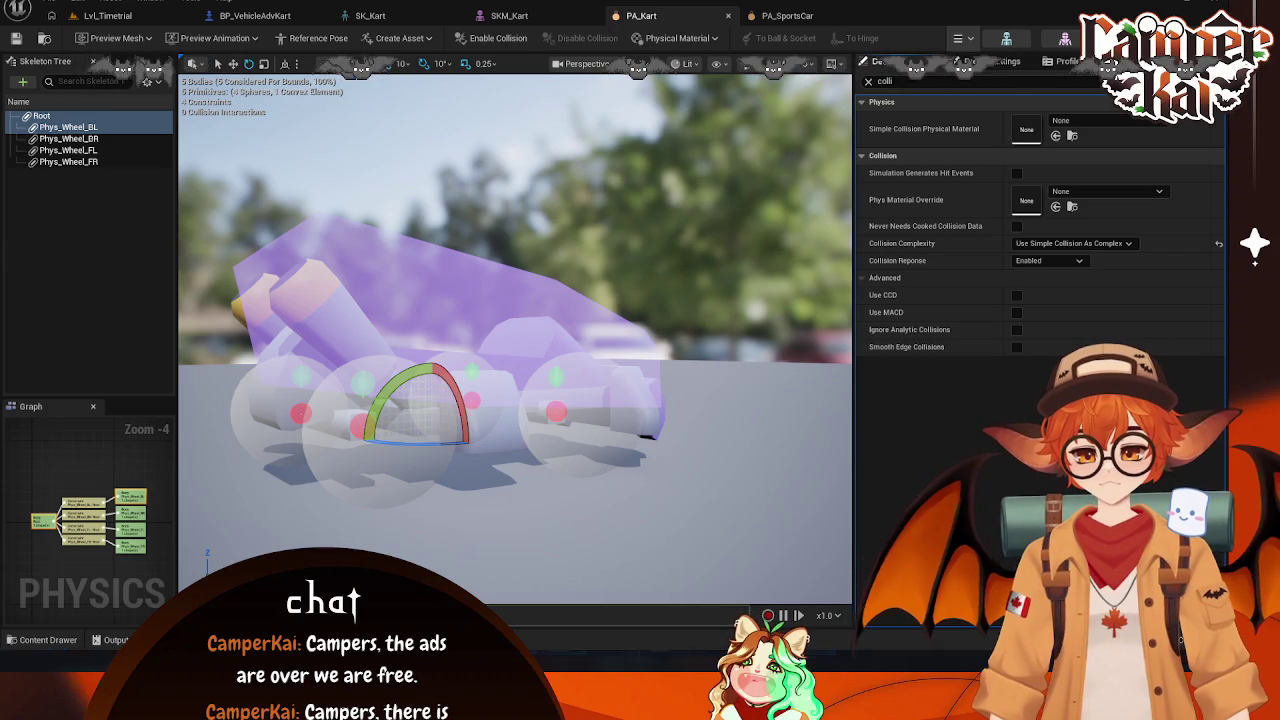
{"action": "key", "text": "super+shift+s"}
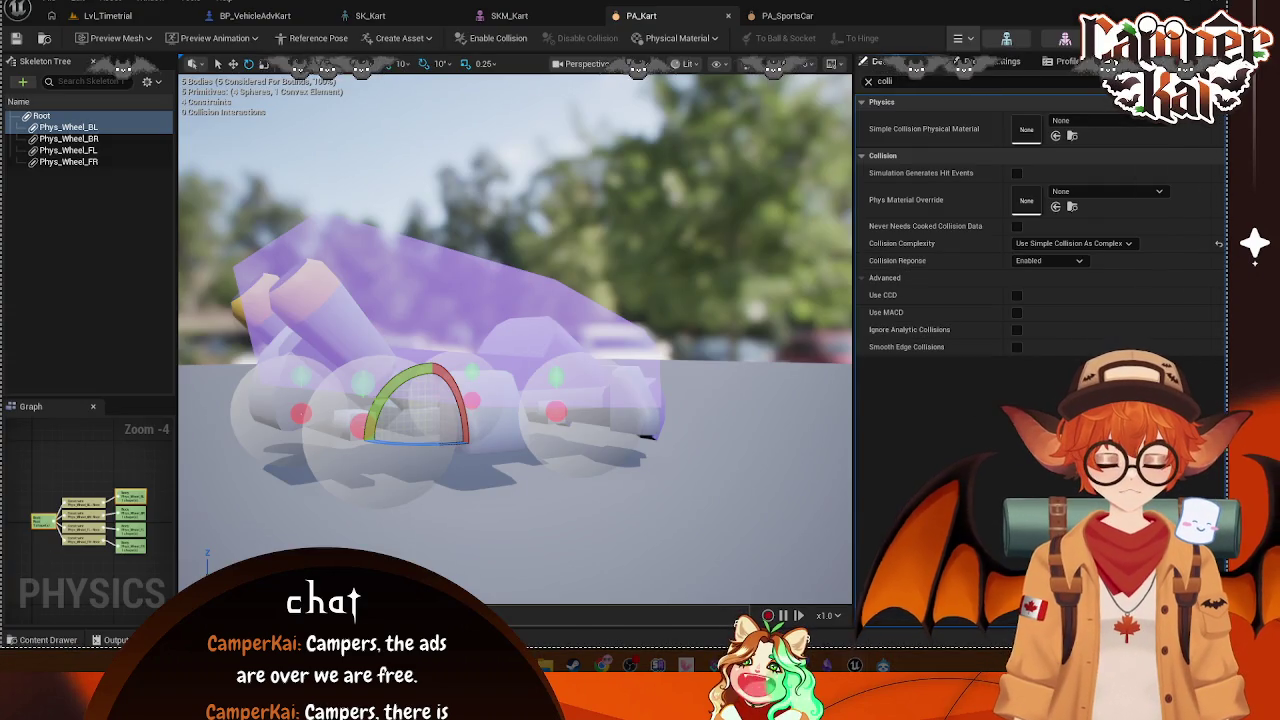
{"action": "key", "text": "super+shift+s"}
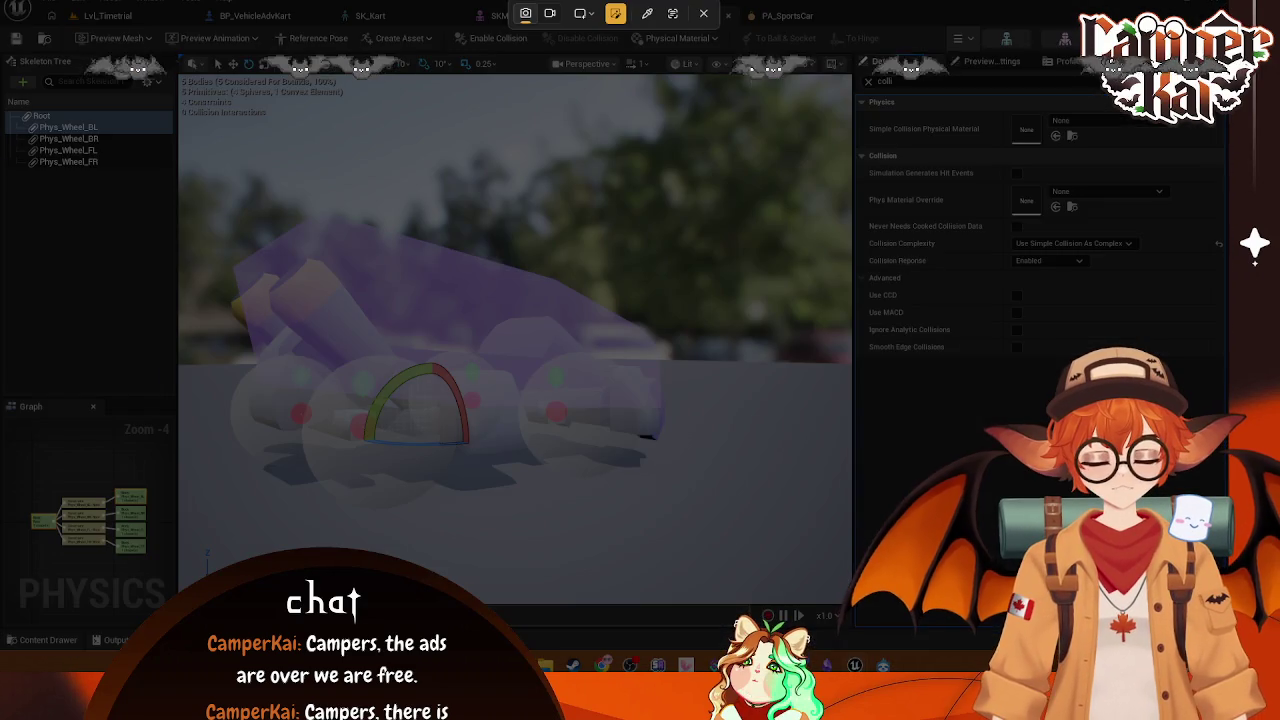
{"action": "left_click_drag", "start_coordinate": [2, 2], "coordinate": [190, 270]}
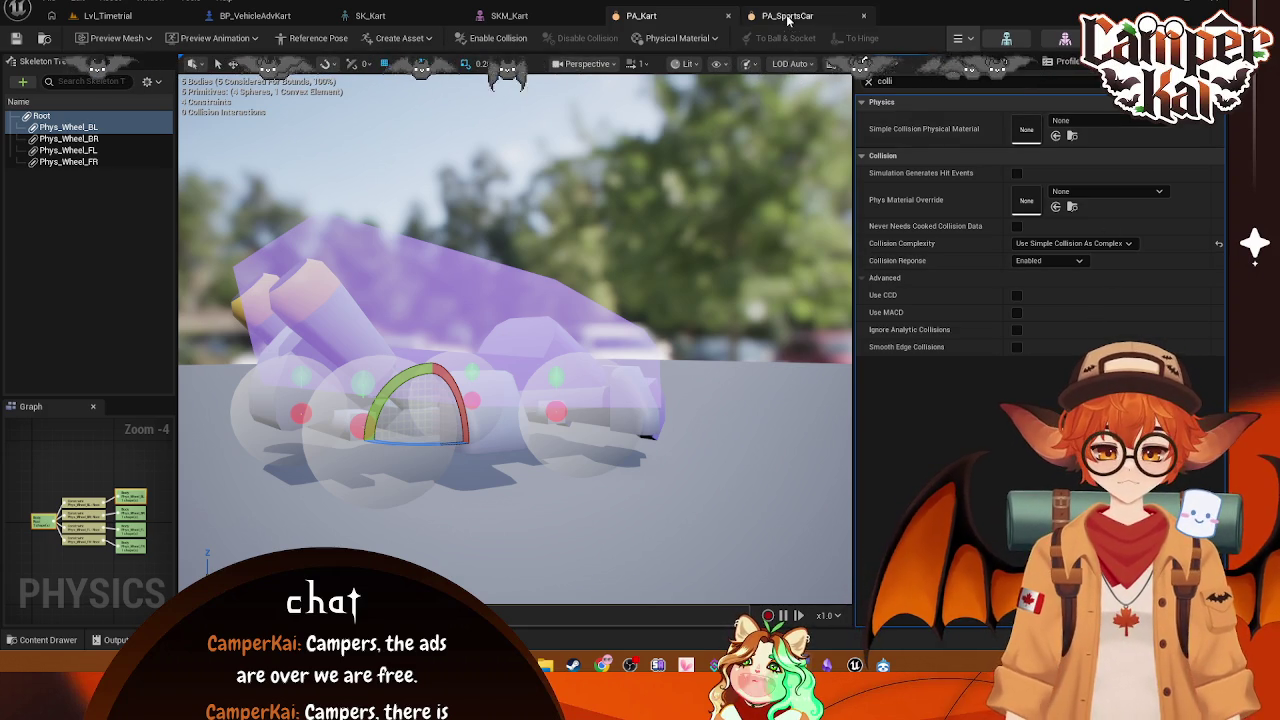
Step: Compare PA_SportsCar against PA_Kart, then select a kart wheel constraint to see Constraint Behavior
{"action": "left_click", "coordinate": [745, 17]}
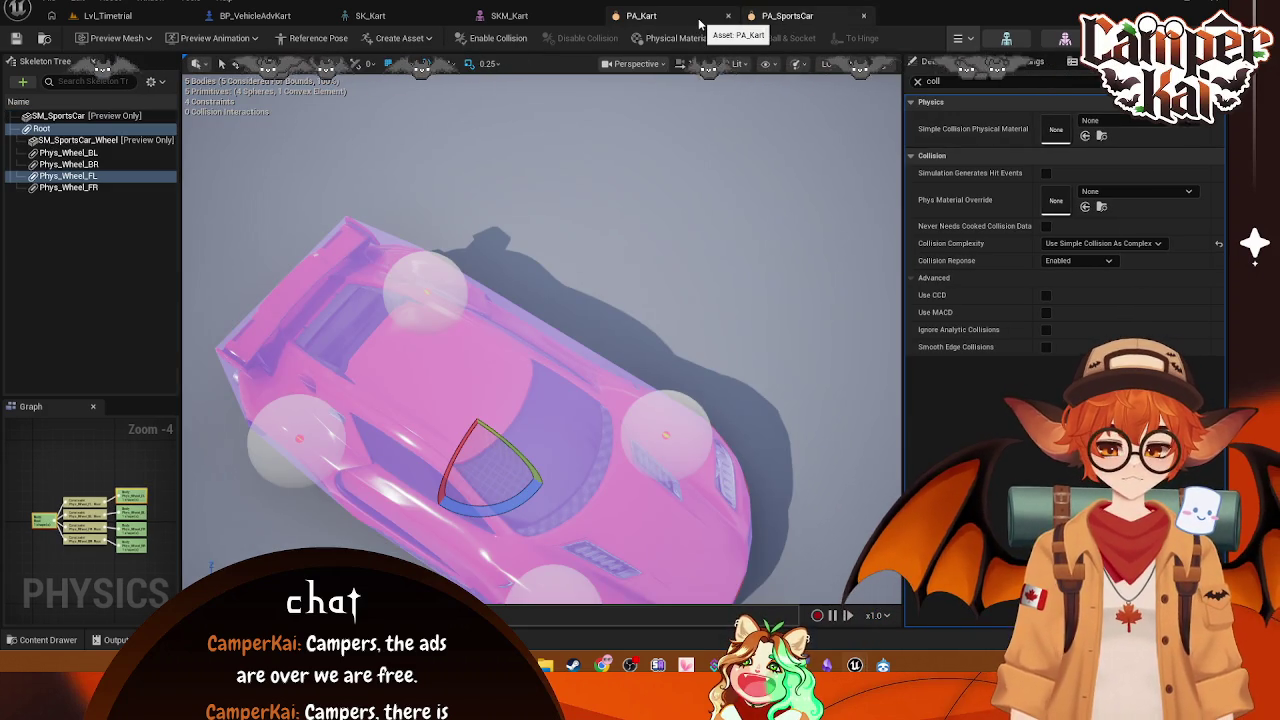
{"action": "left_click", "coordinate": [700, 17]}
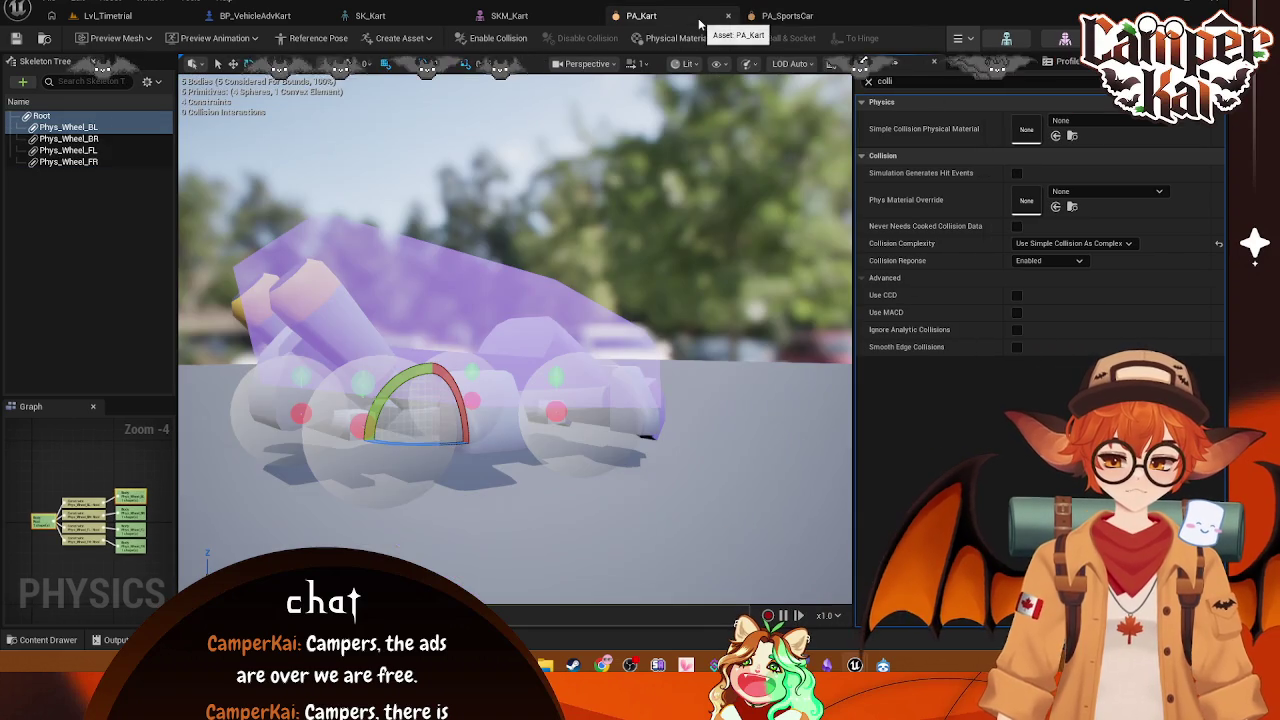
{"action": "left_click", "coordinate": [770, 18]}
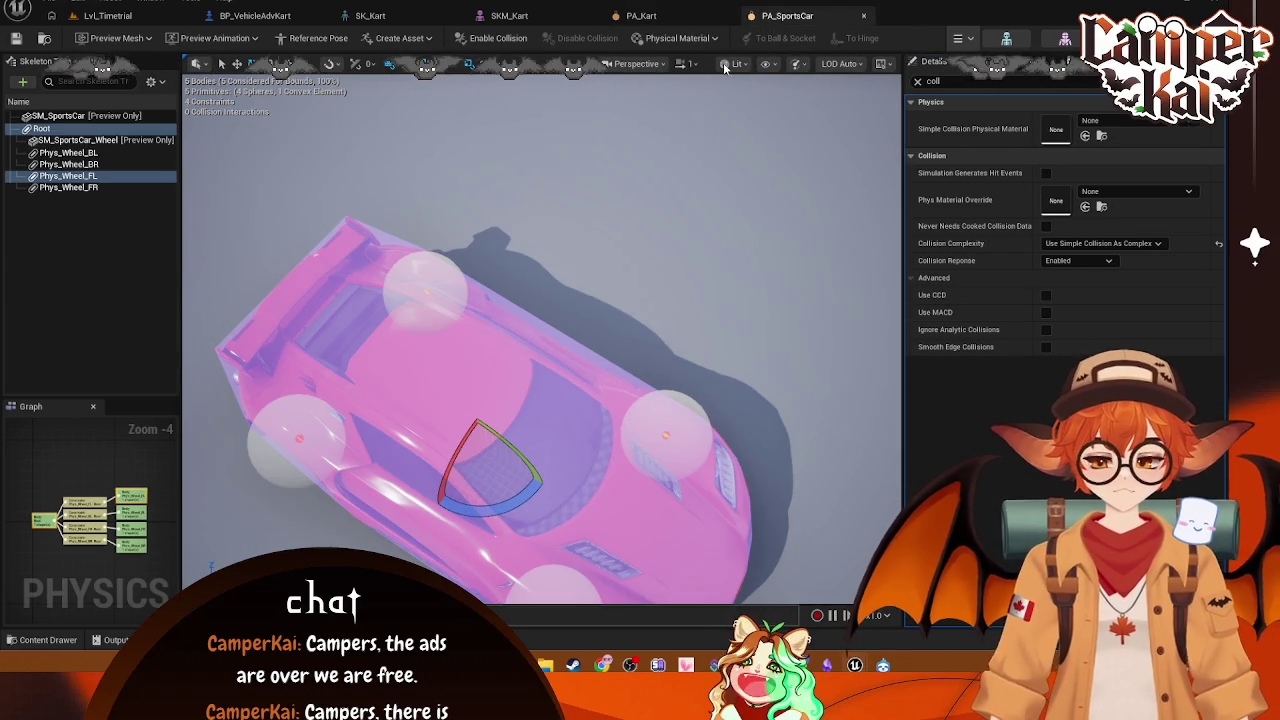
{"action": "left_click", "coordinate": [668, 18]}
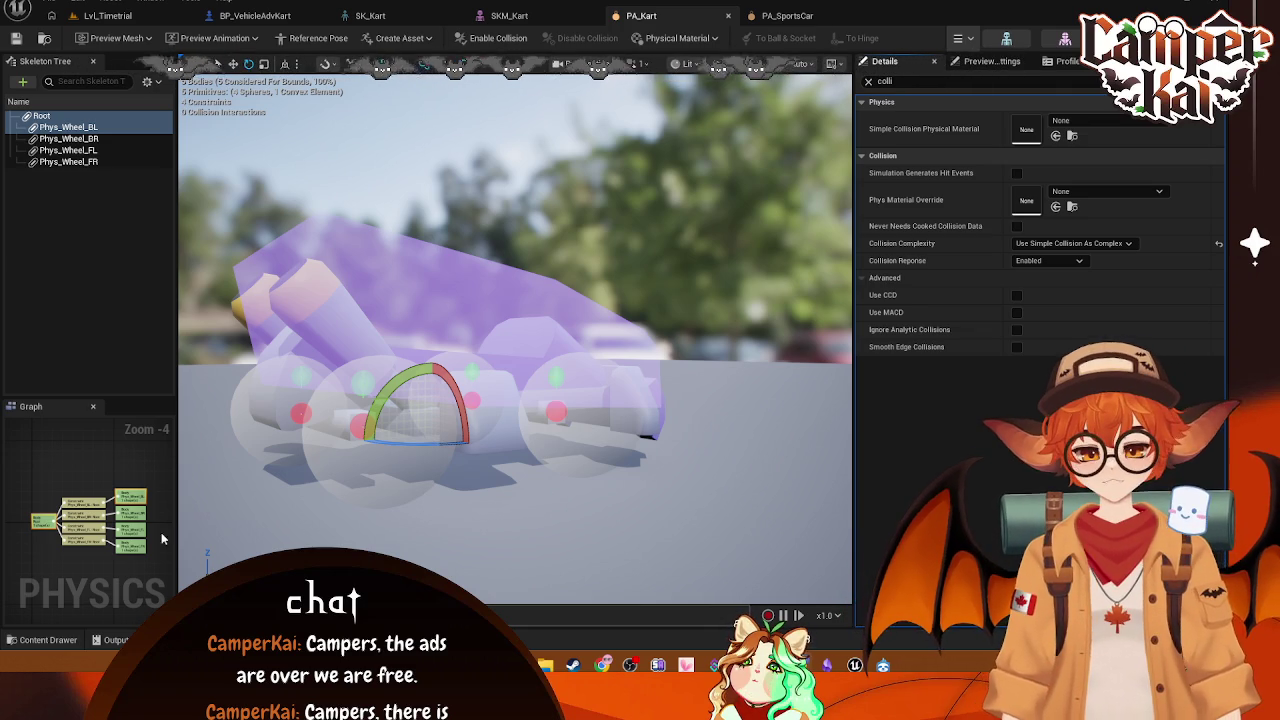
{"action": "left_click", "coordinate": [84, 501]}
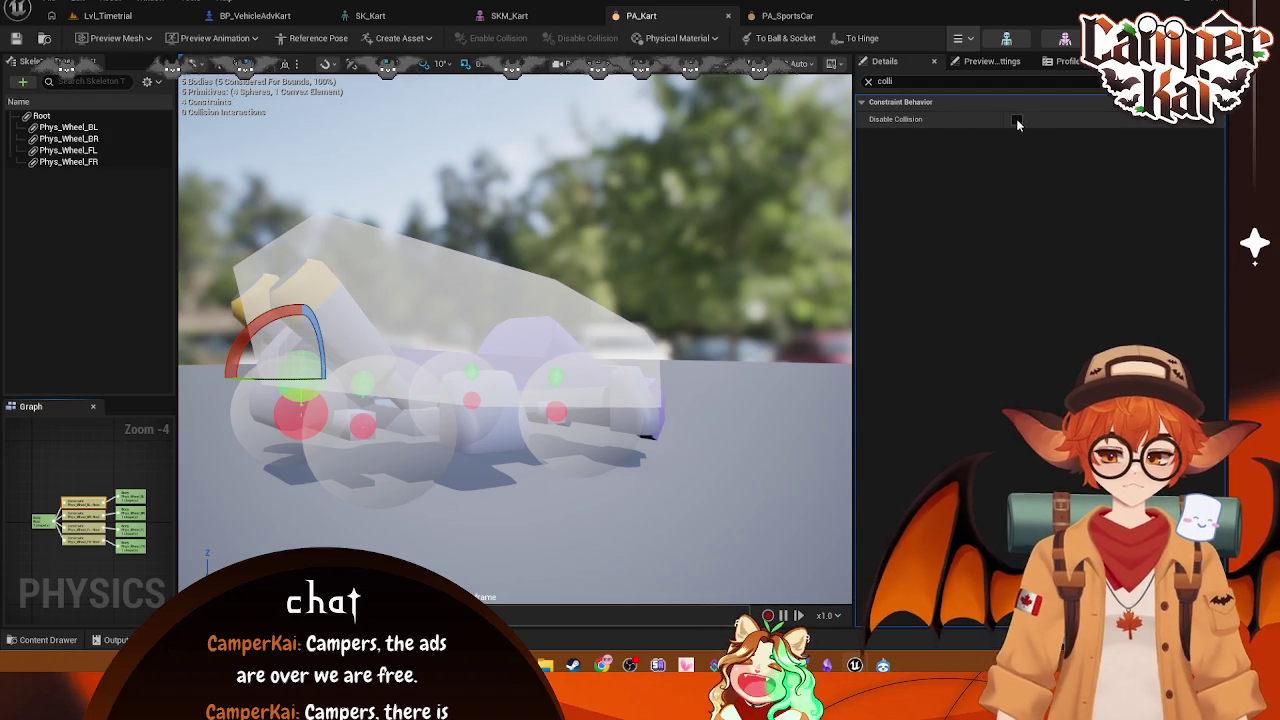
Step: Inspect a PA_SportsCar wheel constraint with the Details filter cleared
{"action": "left_click", "coordinate": [787, 15]}
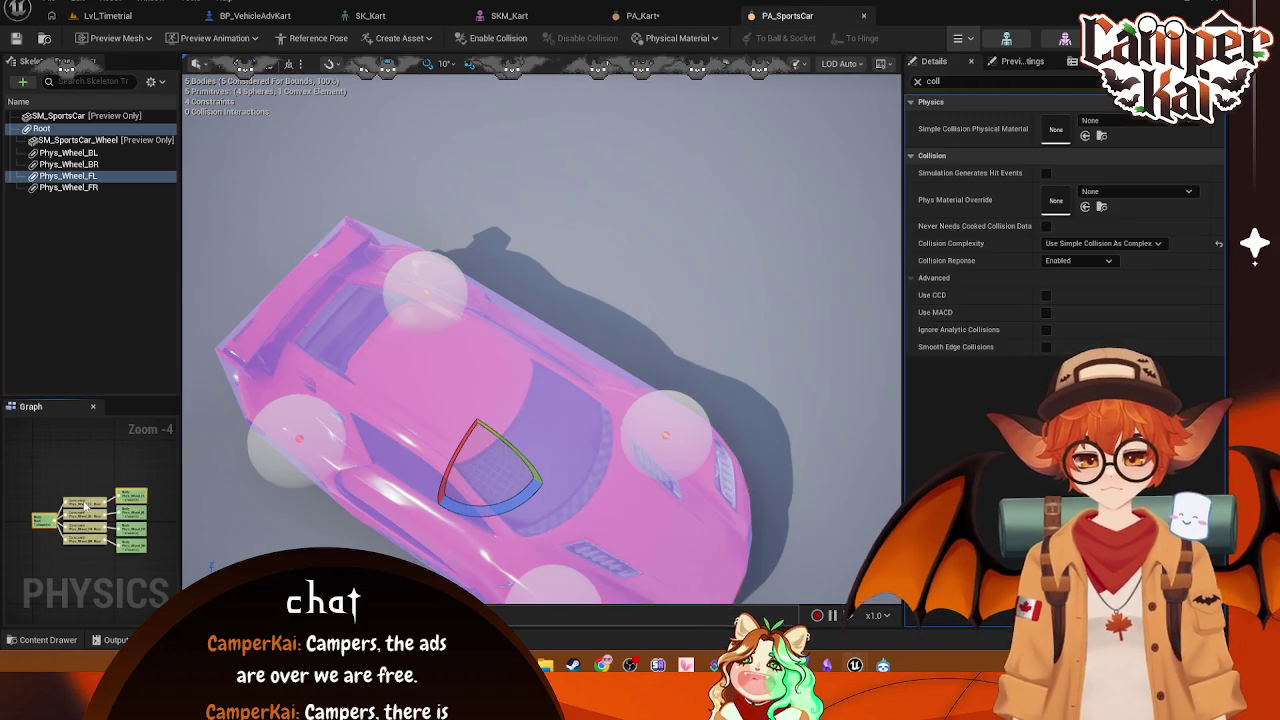
{"action": "left_click", "coordinate": [85, 506]}
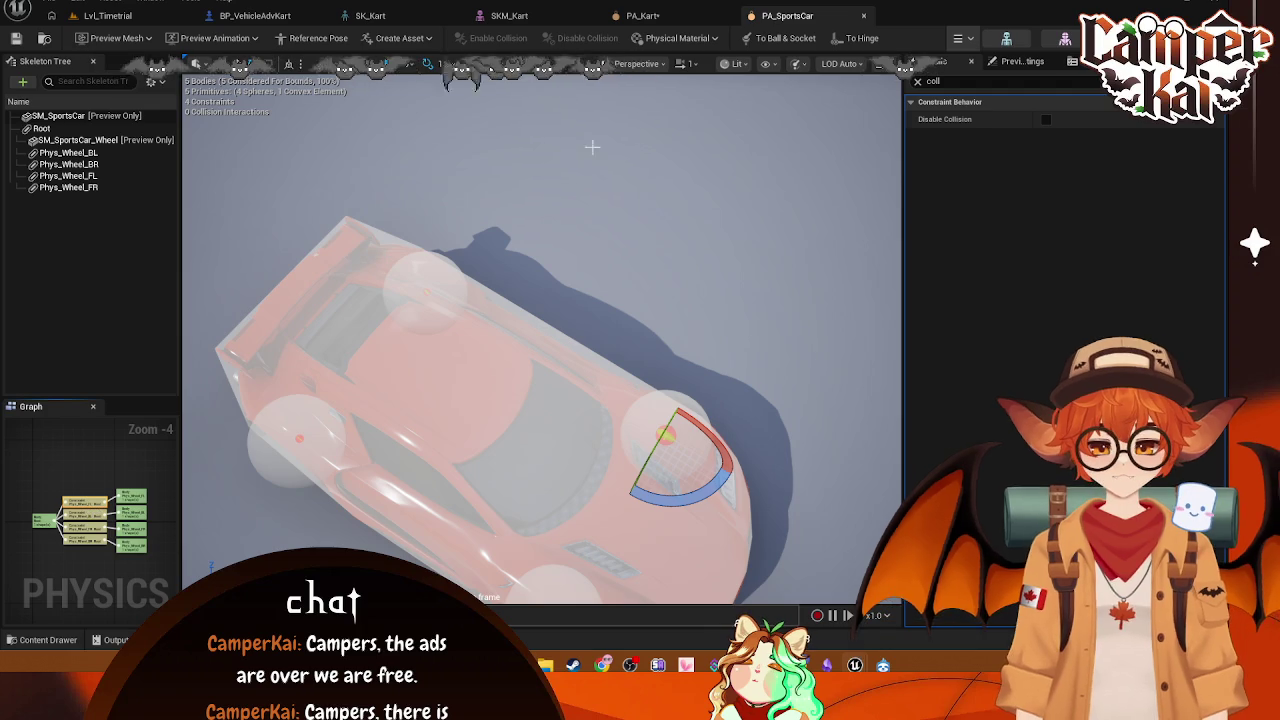
{"action": "left_click", "coordinate": [919, 82]}
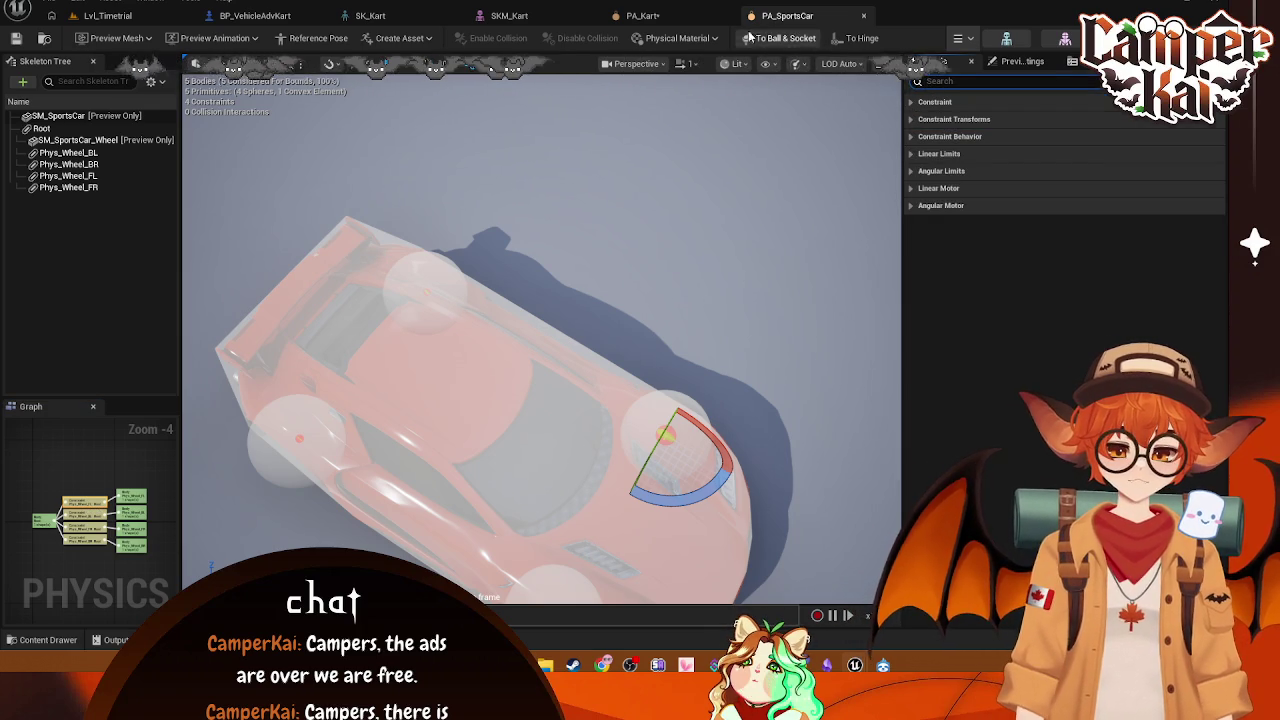
Step: Enable Disable Collision on three PA_Kart wheel constraints
{"action": "left_click", "coordinate": [642, 15]}
{"action": "left_click", "coordinate": [133, 507]}
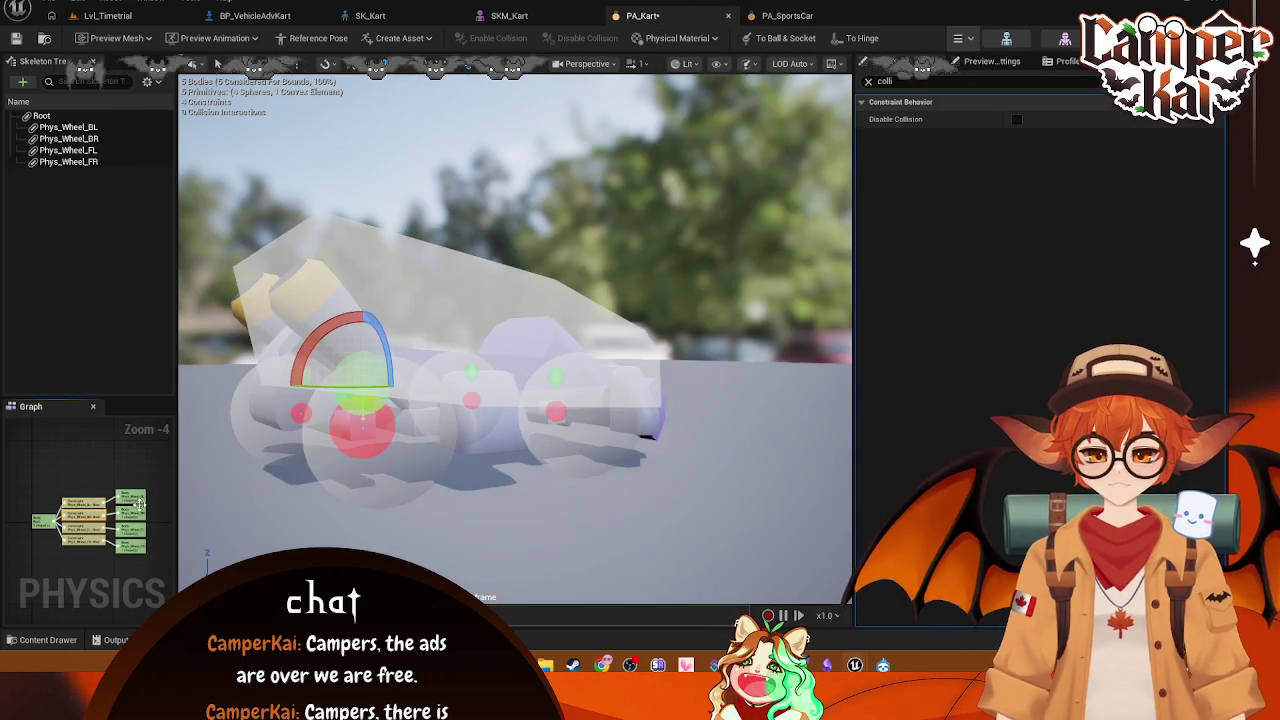
{"action": "left_click", "coordinate": [1017, 120]}
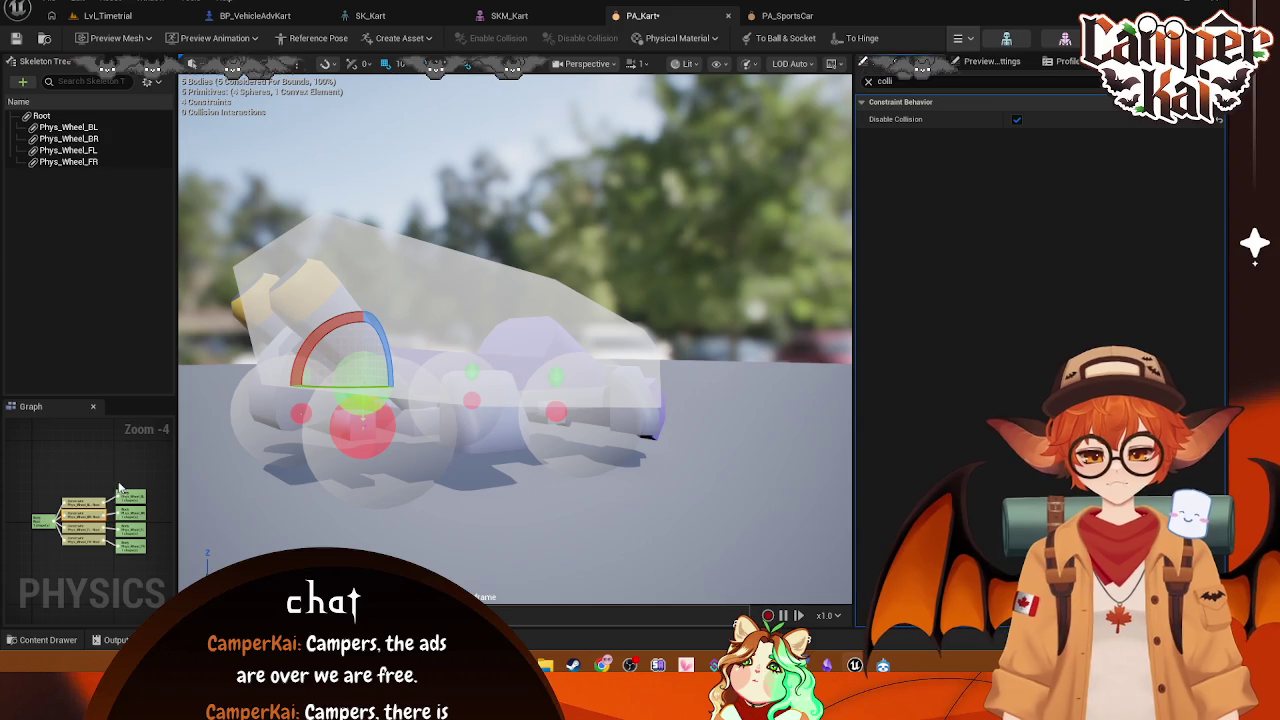
{"action": "left_click", "coordinate": [85, 527]}
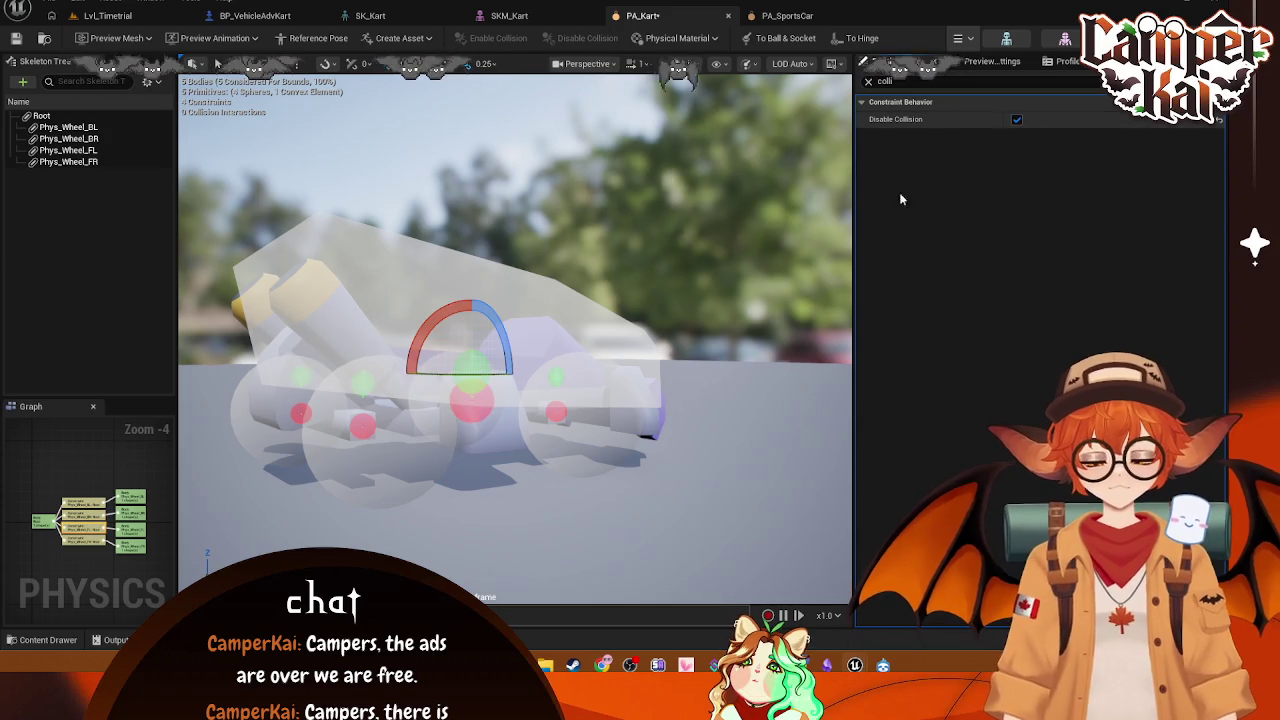
{"action": "left_click", "coordinate": [1017, 120]}
{"action": "left_click", "coordinate": [100, 541]}
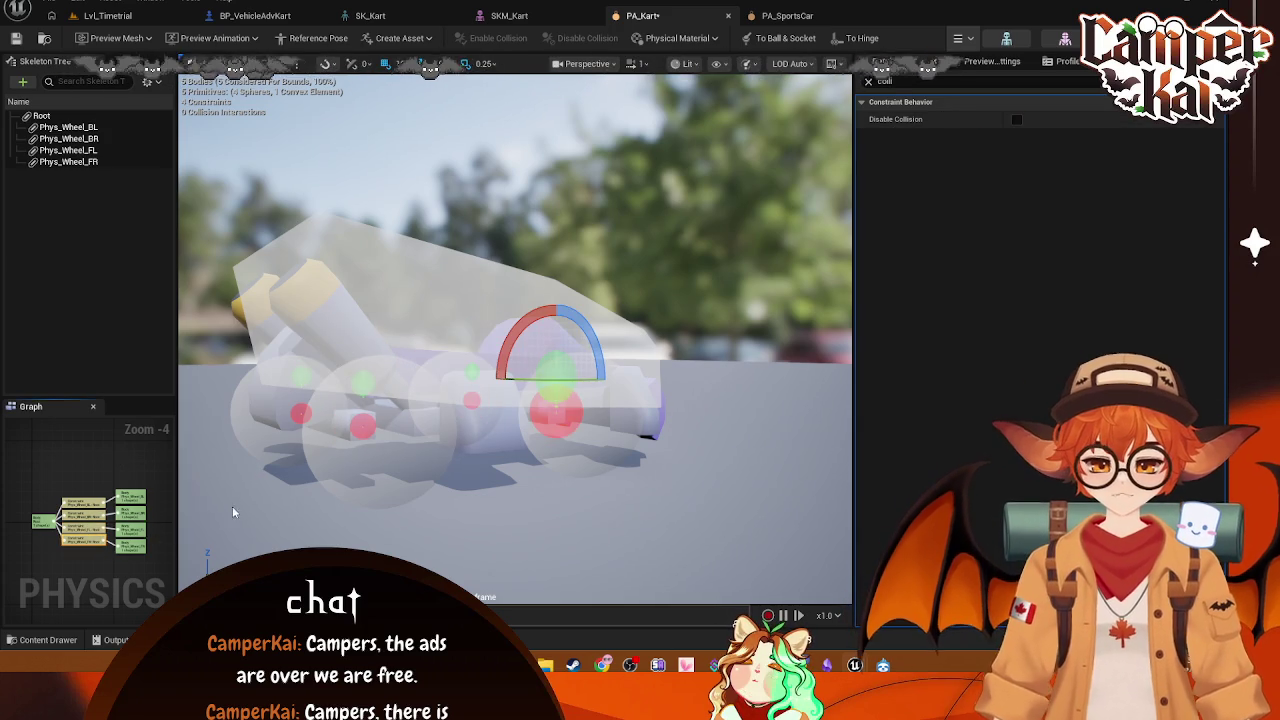
{"action": "left_click", "coordinate": [1016, 120]}
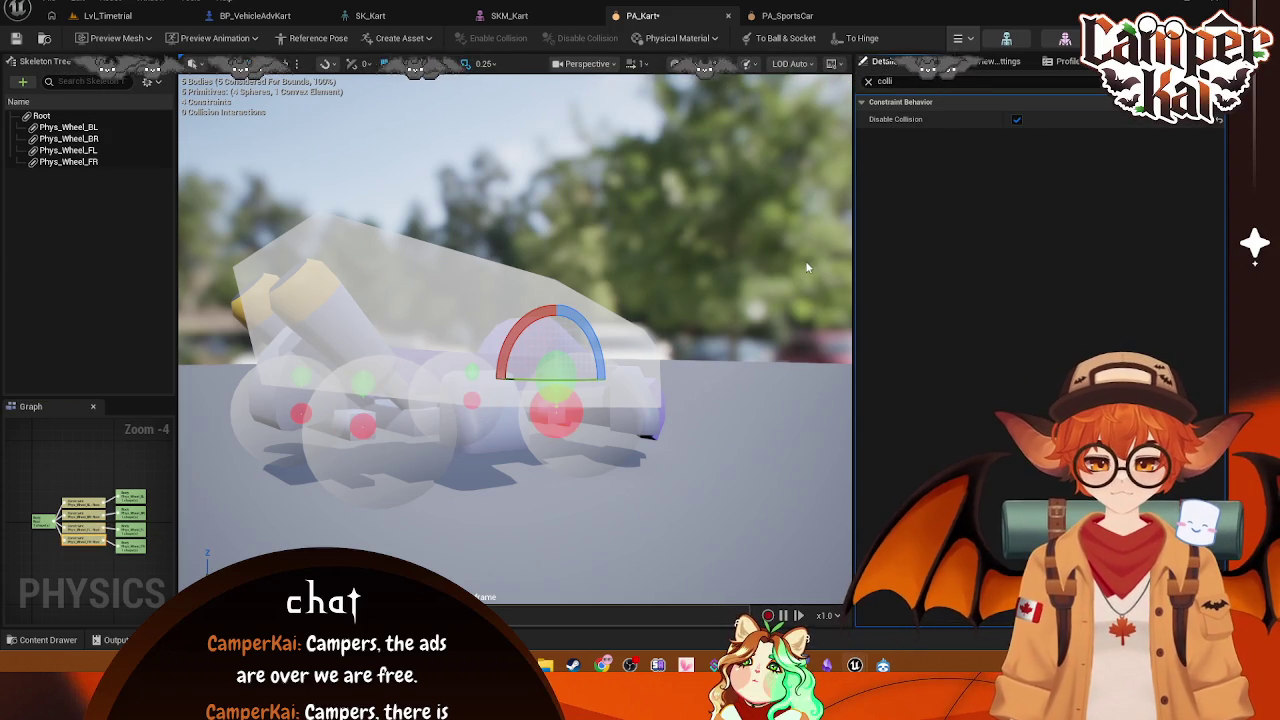
Step: Run a quick physics simulation of the kart, then stop it
{"action": "left_click", "coordinate": [962, 38]}
{"action": "left_click", "coordinate": [984, 99]}
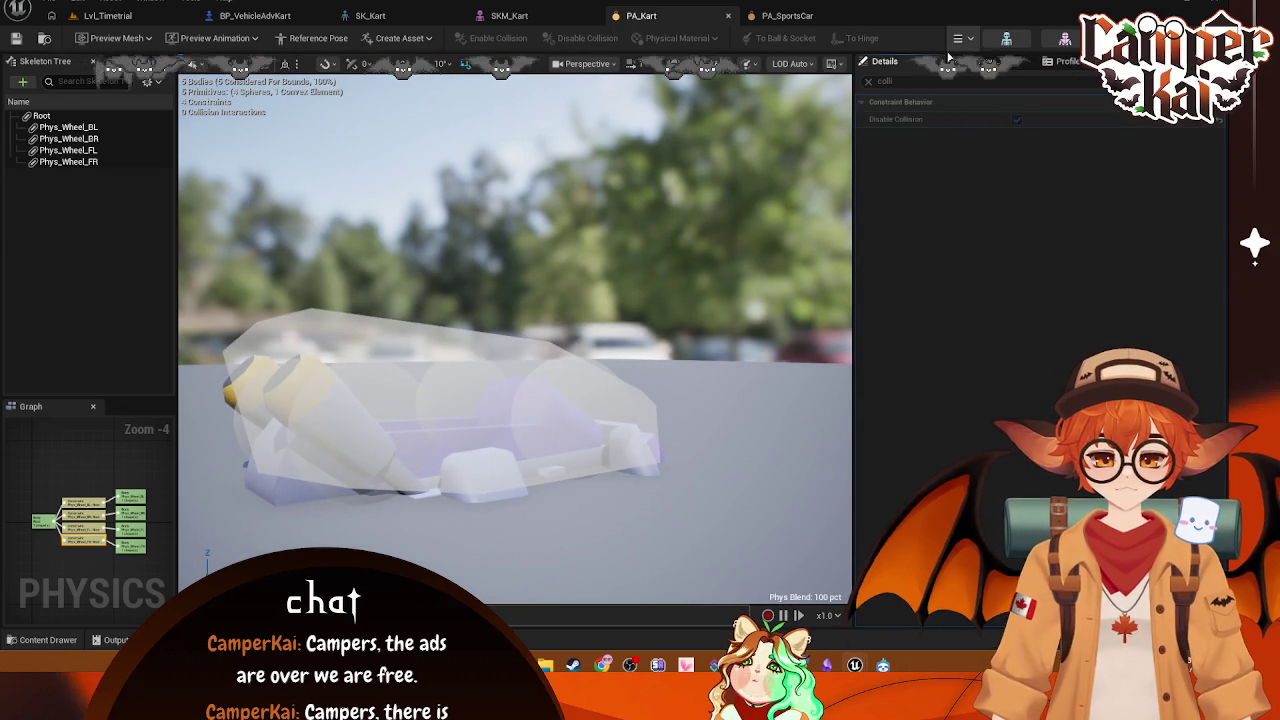
{"action": "key", "text": "alt+s"}
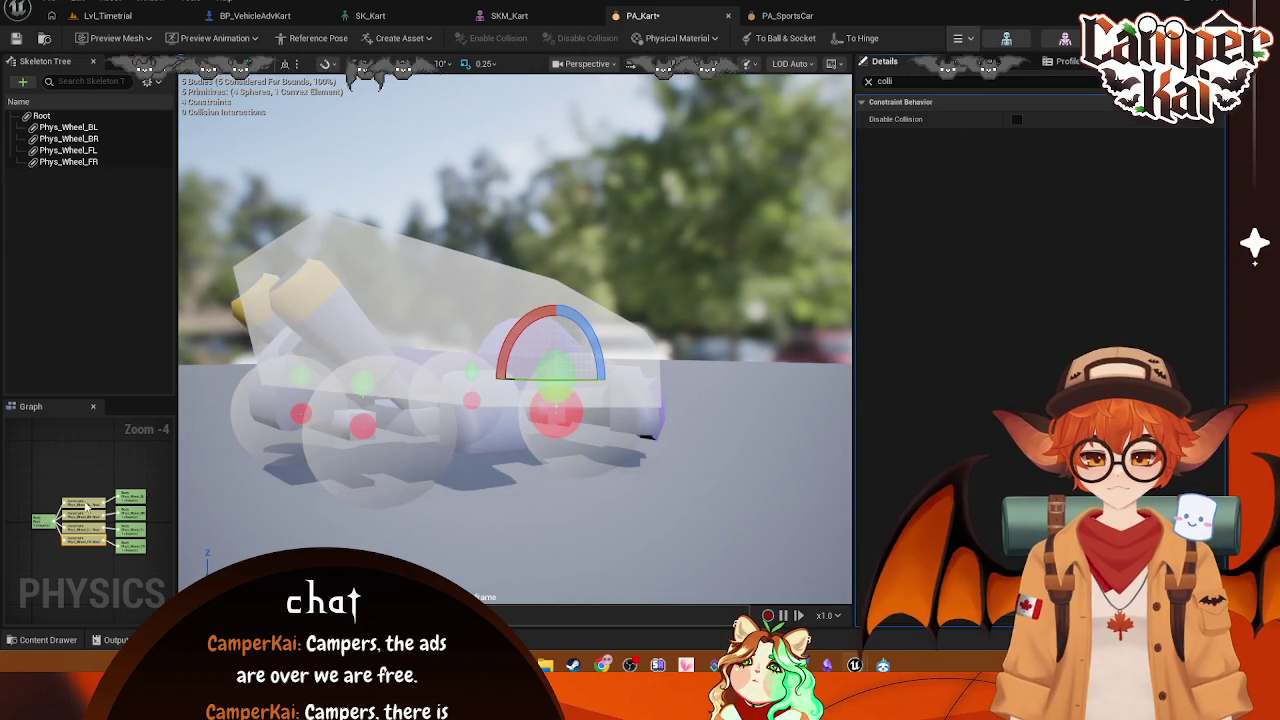
Step: Review the kart's wheel constraints, then select a PA_SportsCar wheel constraint for comparison
{"action": "left_click", "coordinate": [90, 523]}
{"action": "left_click", "coordinate": [90, 535]}
{"action": "left_click", "coordinate": [90, 528]}
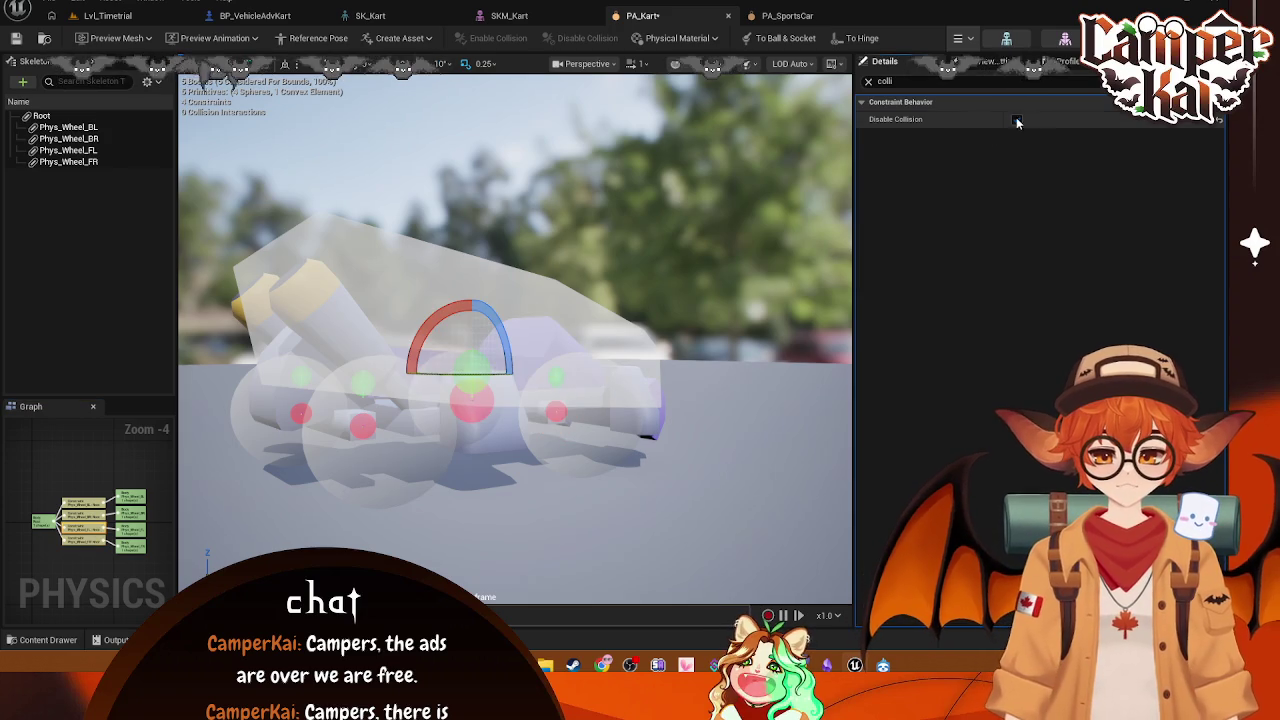
{"action": "left_click", "coordinate": [643, 267]}
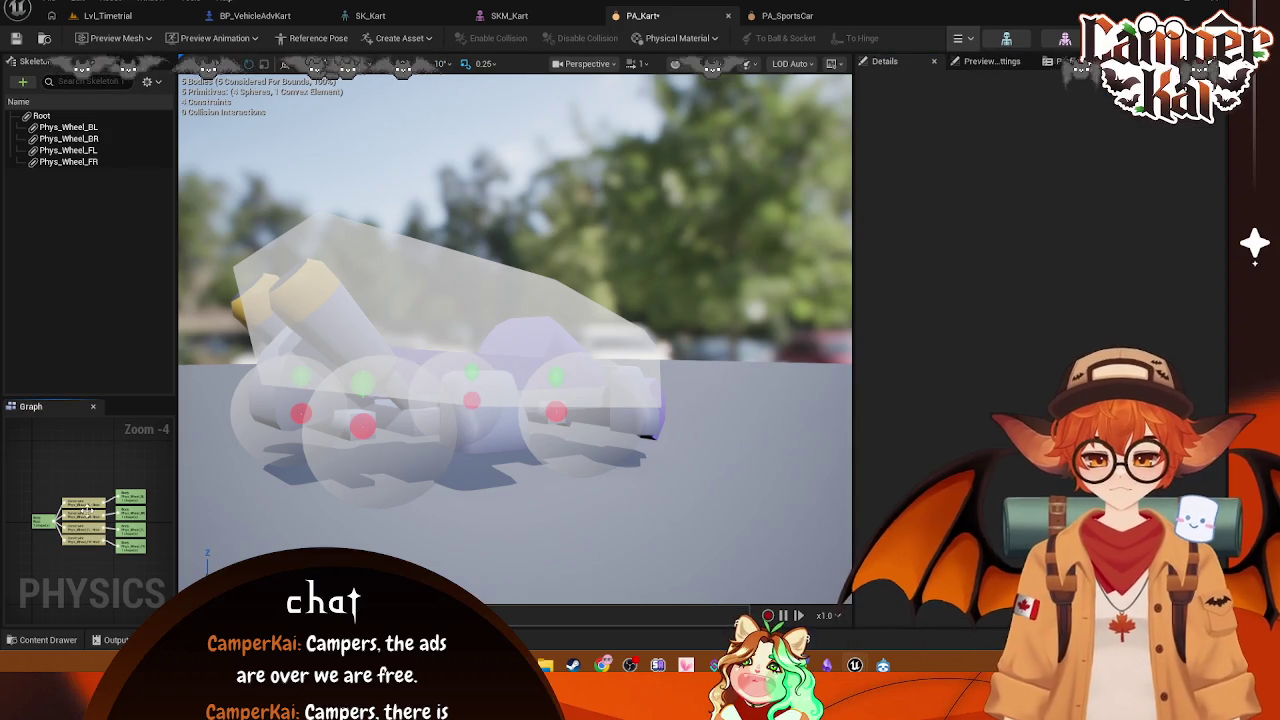
{"action": "left_click", "coordinate": [425, 421]}
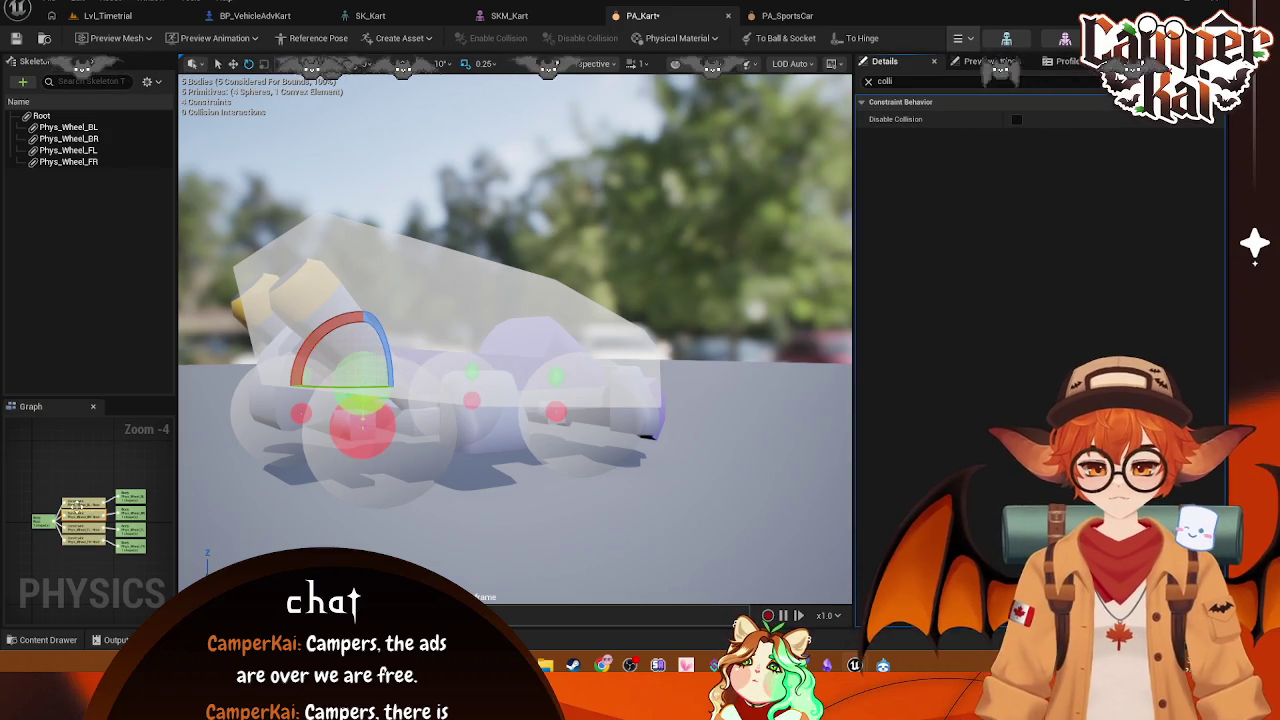
{"action": "left_click", "coordinate": [229, 453]}
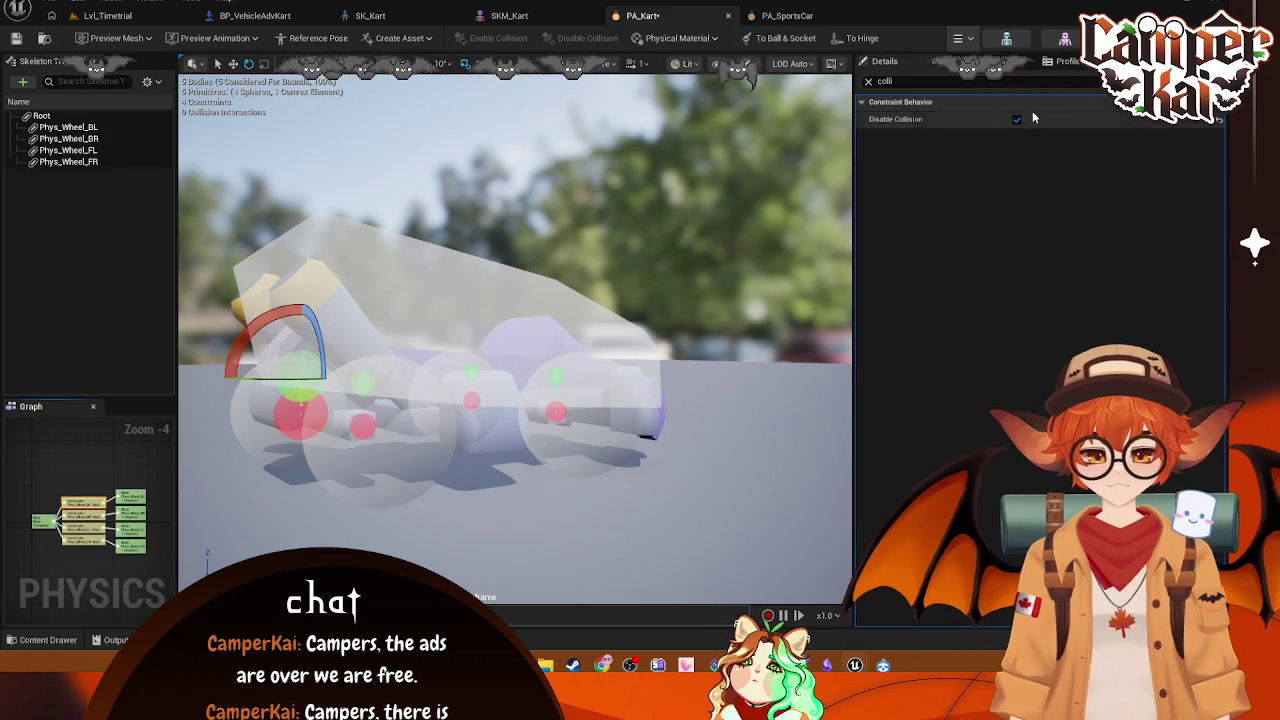
{"action": "left_click", "coordinate": [775, 16]}
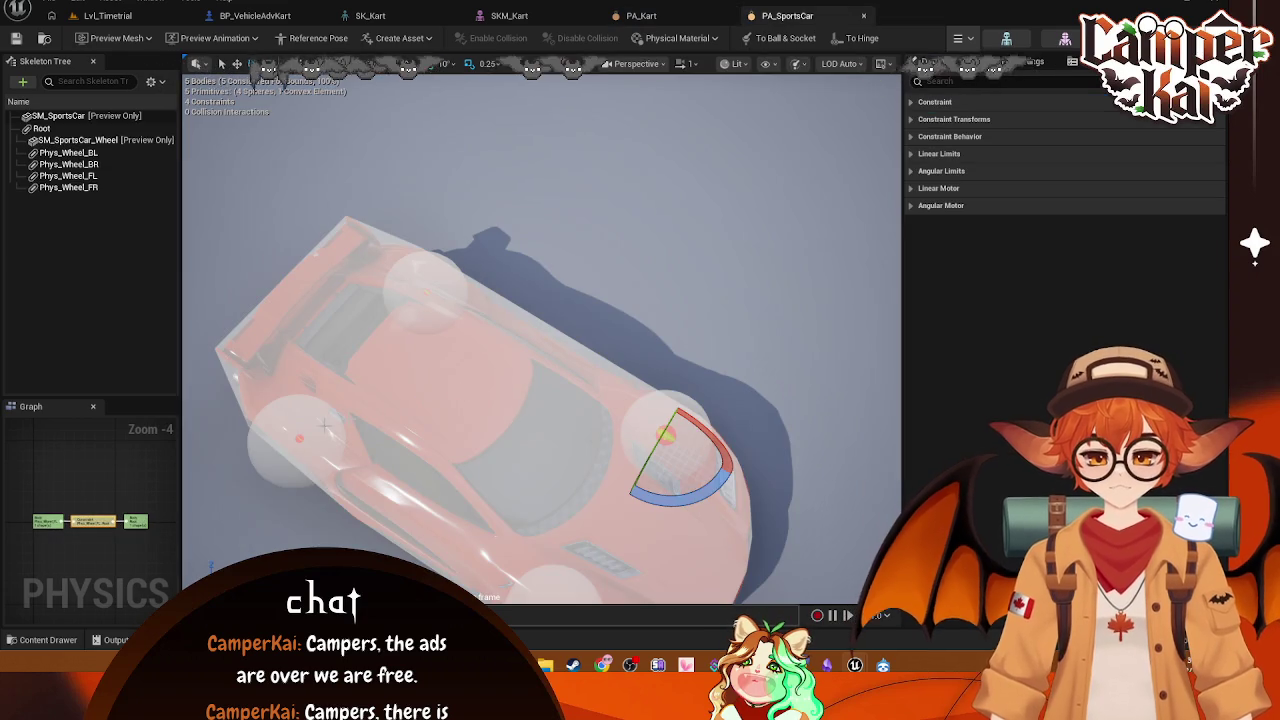
{"action": "left_click", "coordinate": [298, 445]}
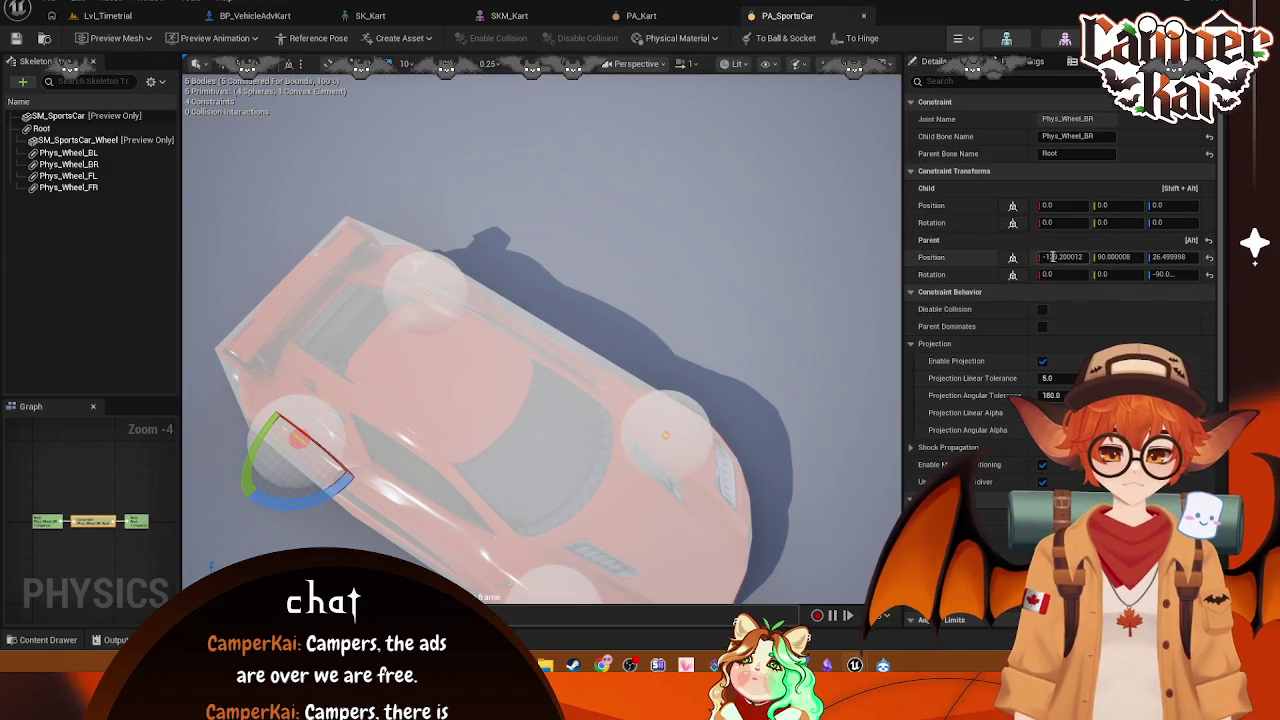
Step: Review the sports car's Phys_Wheel_BR, FR and BL bodies, then clear PA_Kart's Details filter
{"action": "left_click", "coordinate": [56, 164]}
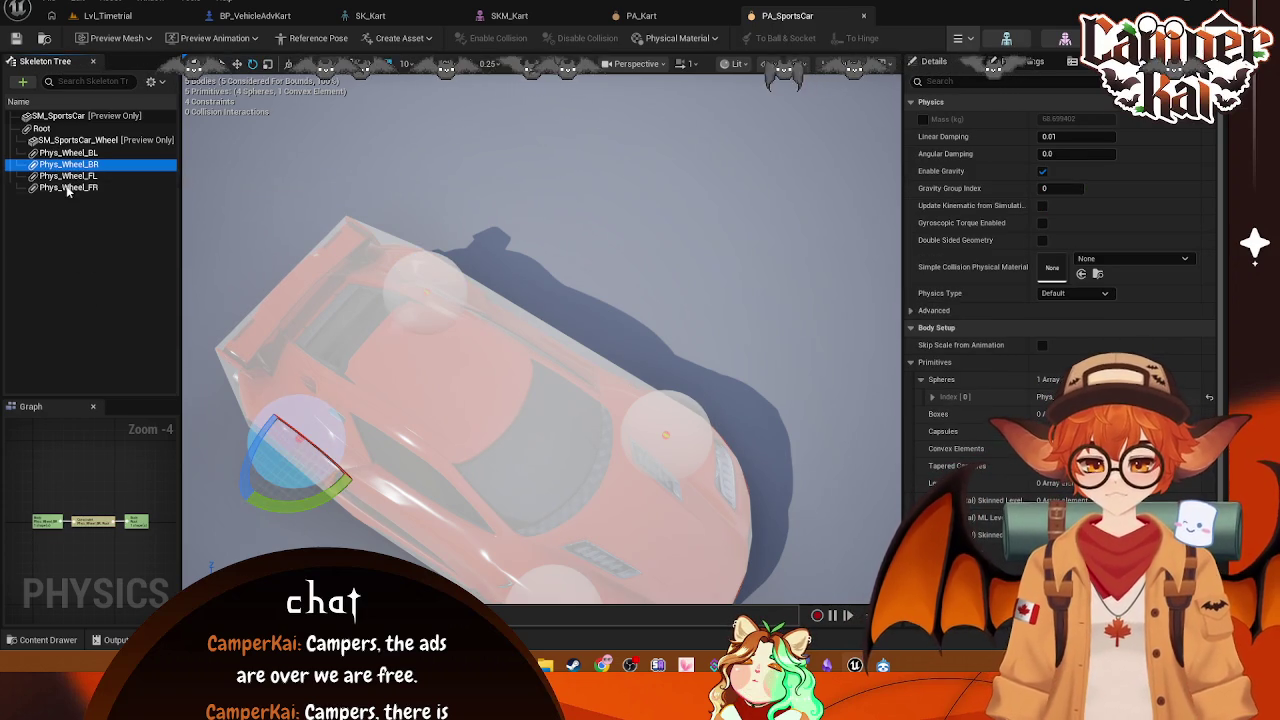
{"action": "left_click", "coordinate": [68, 175]}
{"action": "left_click", "coordinate": [68, 187]}
{"action": "scroll", "coordinate": [321, 200], "scroll_direction": "up", "scroll_amount": 3}
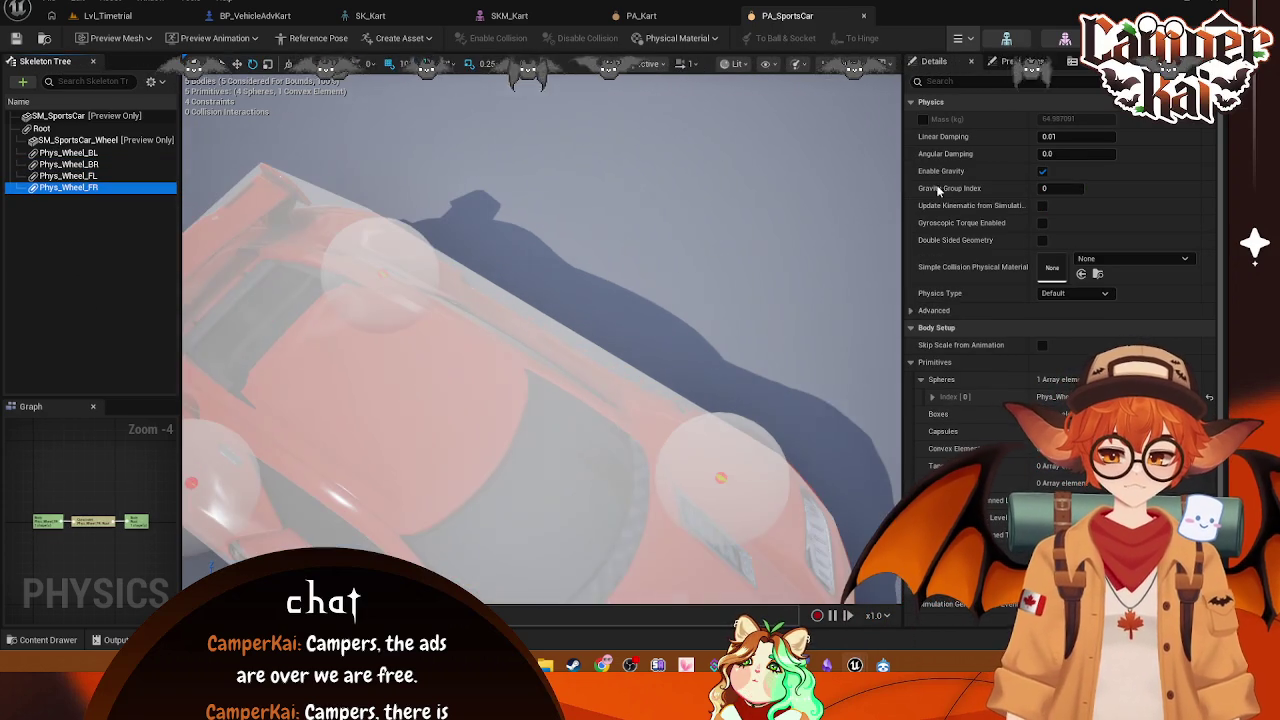
{"action": "left_click", "coordinate": [68, 152]}
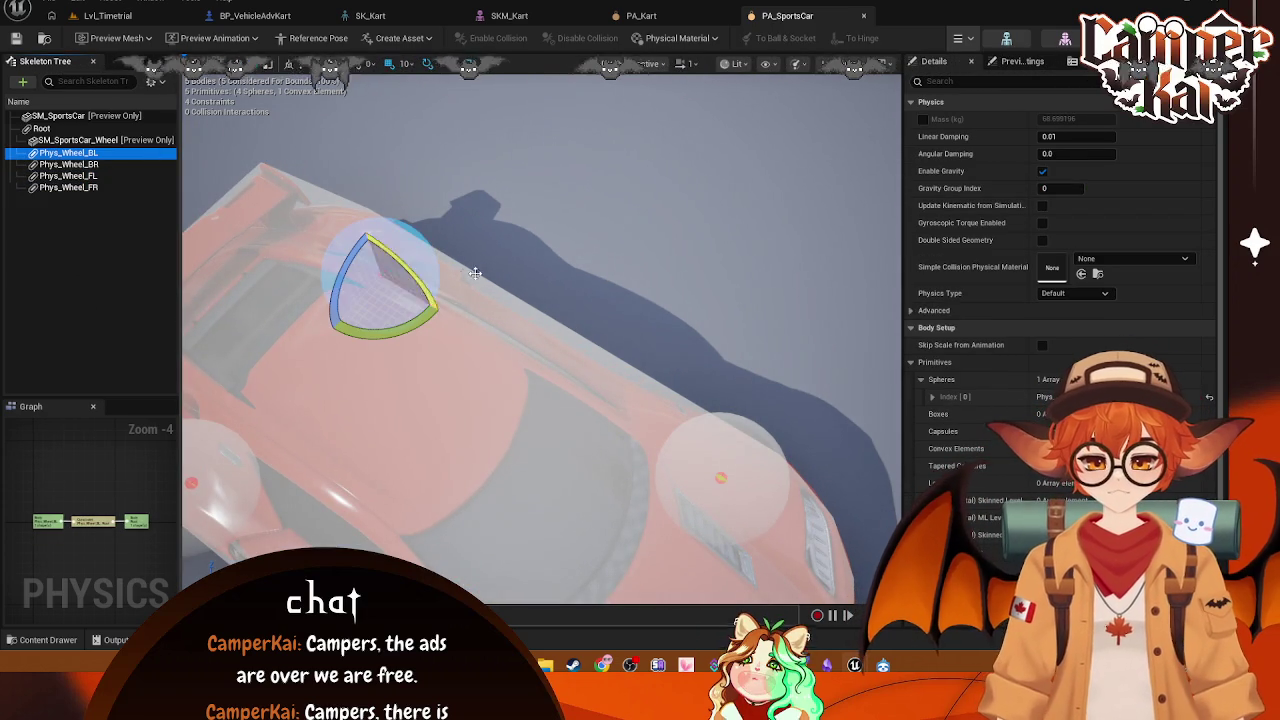
{"action": "left_click", "coordinate": [645, 15]}
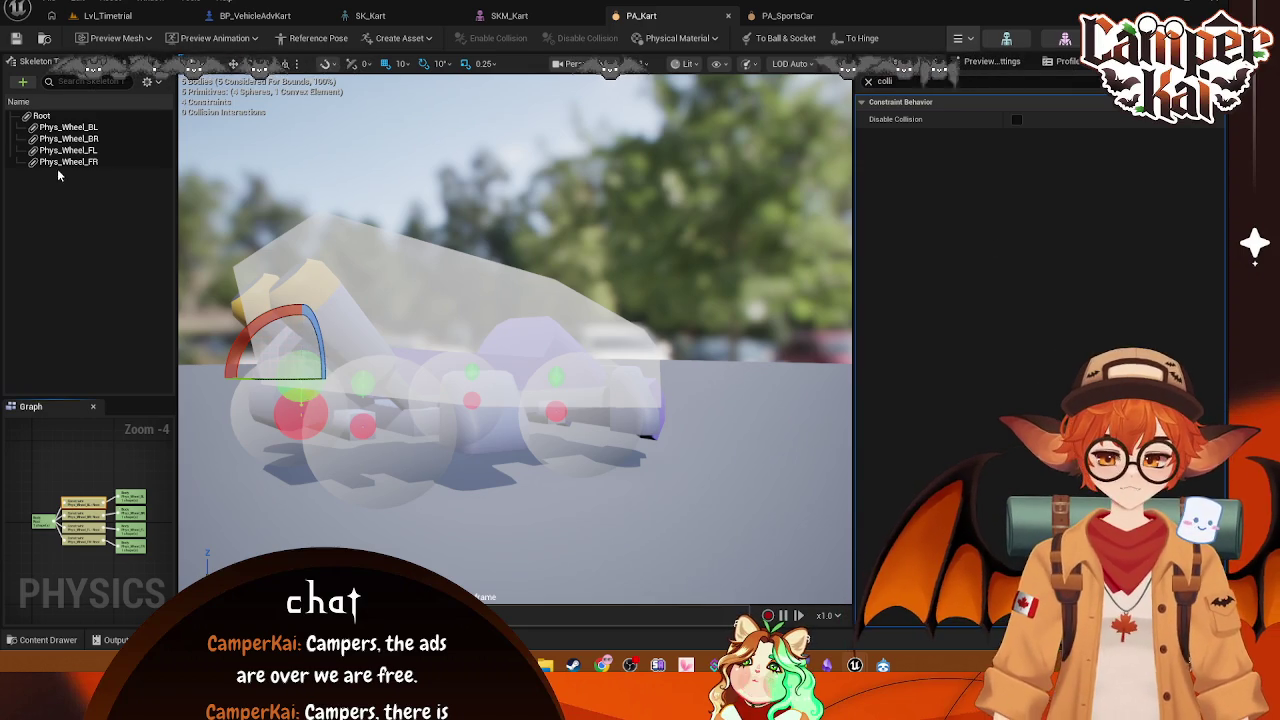
{"action": "left_click", "coordinate": [868, 81]}
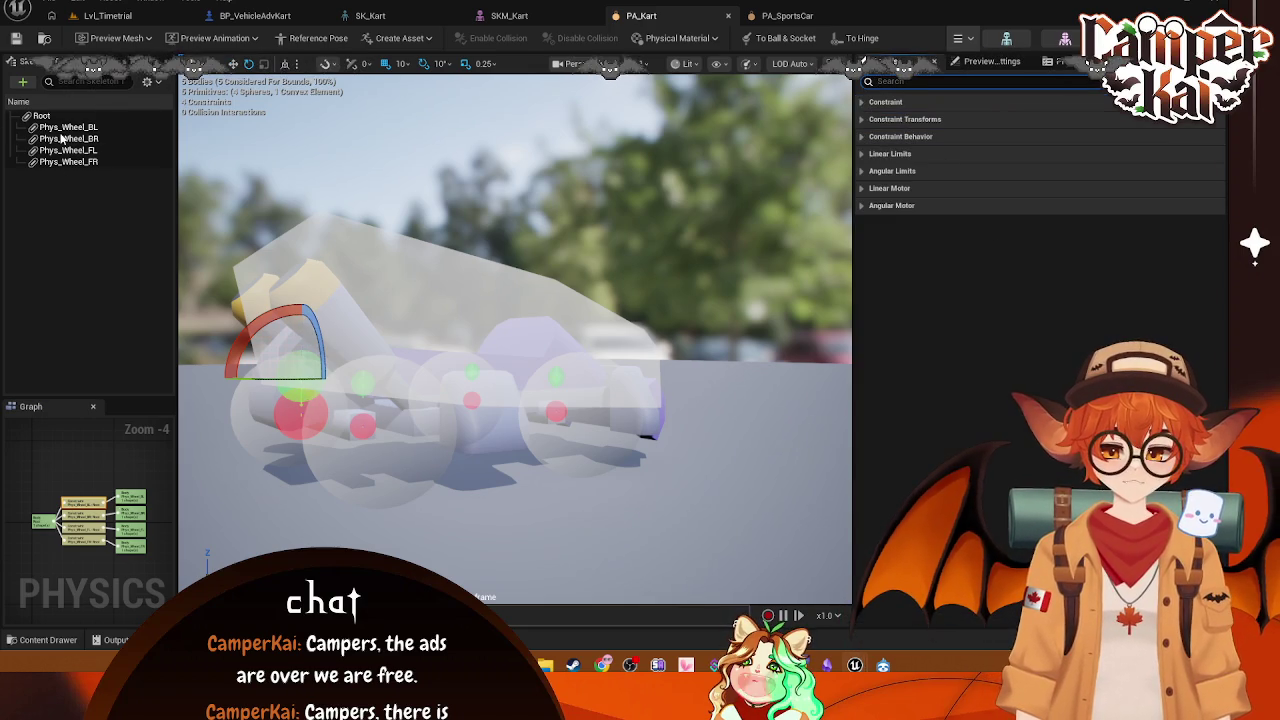
Step: Filter the Phys_Wheel_BL constraint details and test moving it down with the gizmo, then undo
{"action": "left_click", "coordinate": [863, 102]}
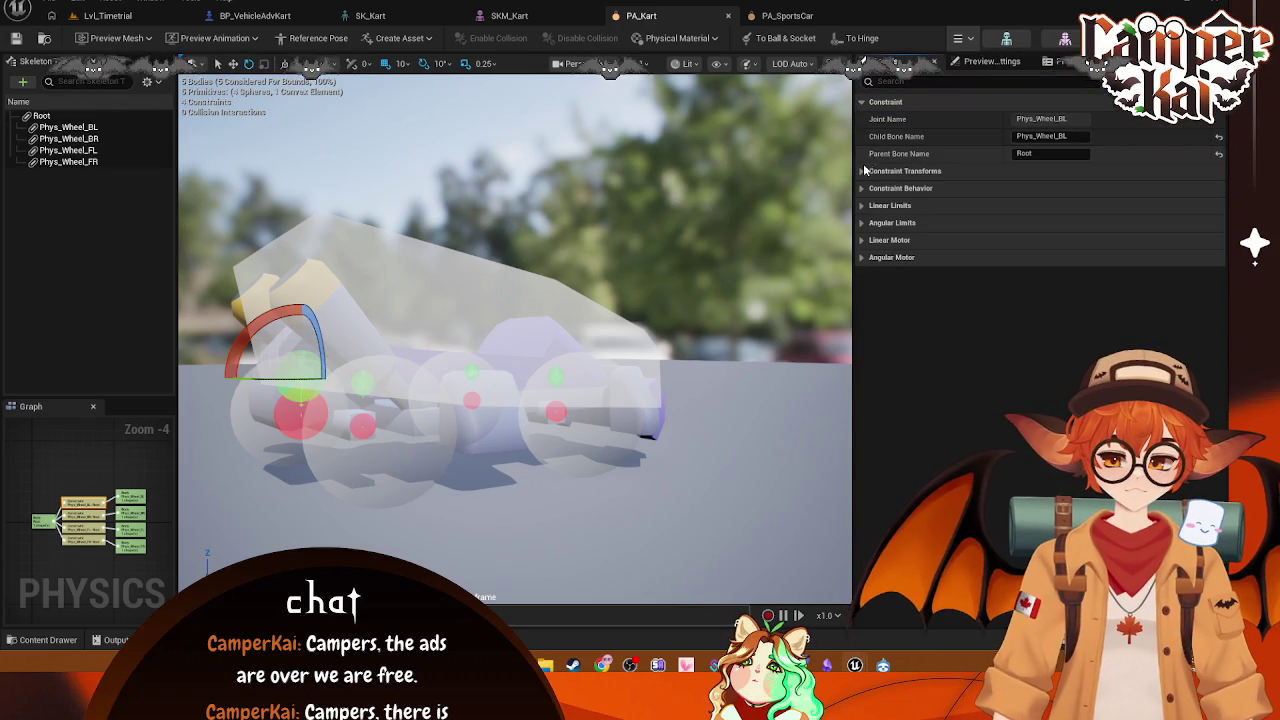
{"action": "type", "text": "tra"}
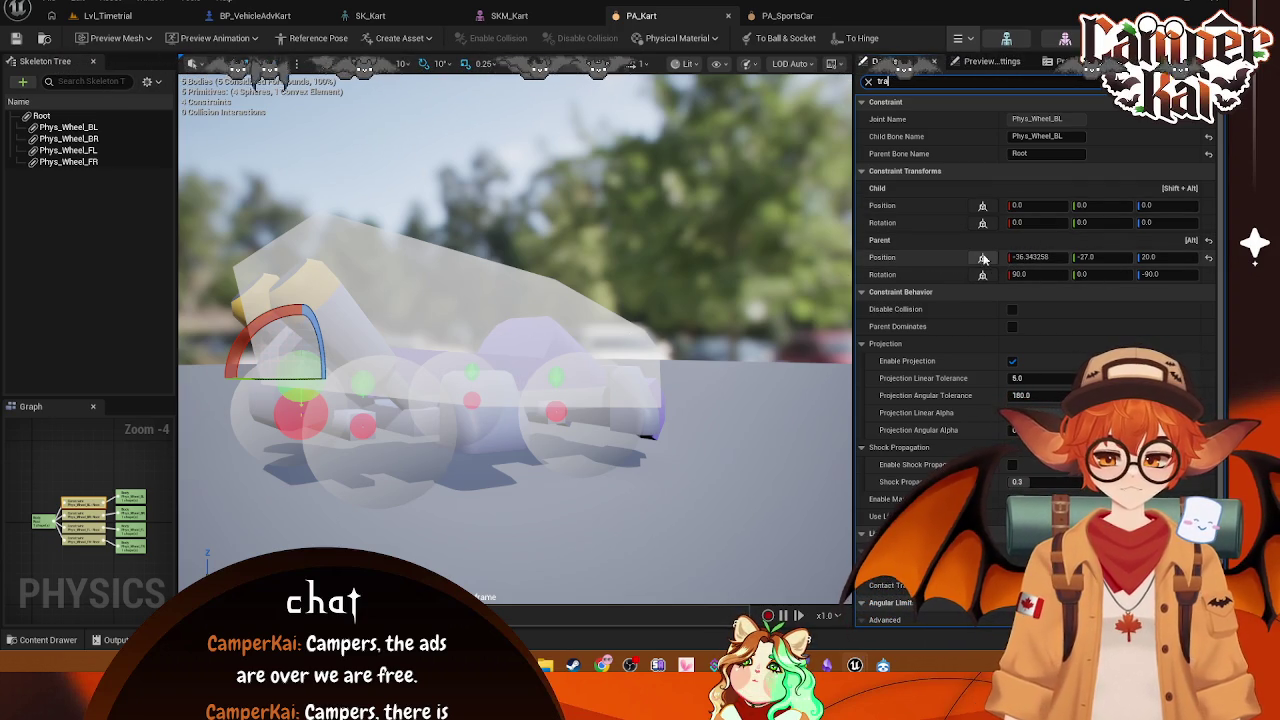
{"action": "key", "text": "w"}
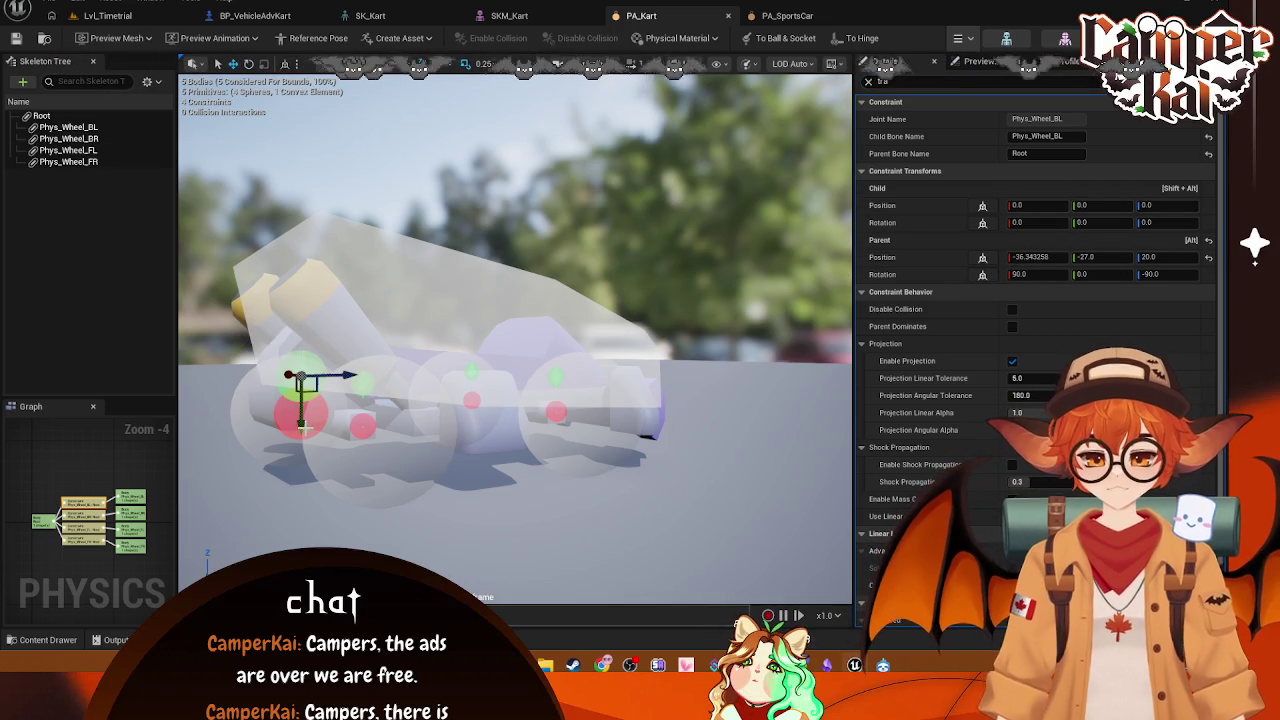
{"action": "left_click_drag", "start_coordinate": [301, 425], "coordinate": [303, 451]}
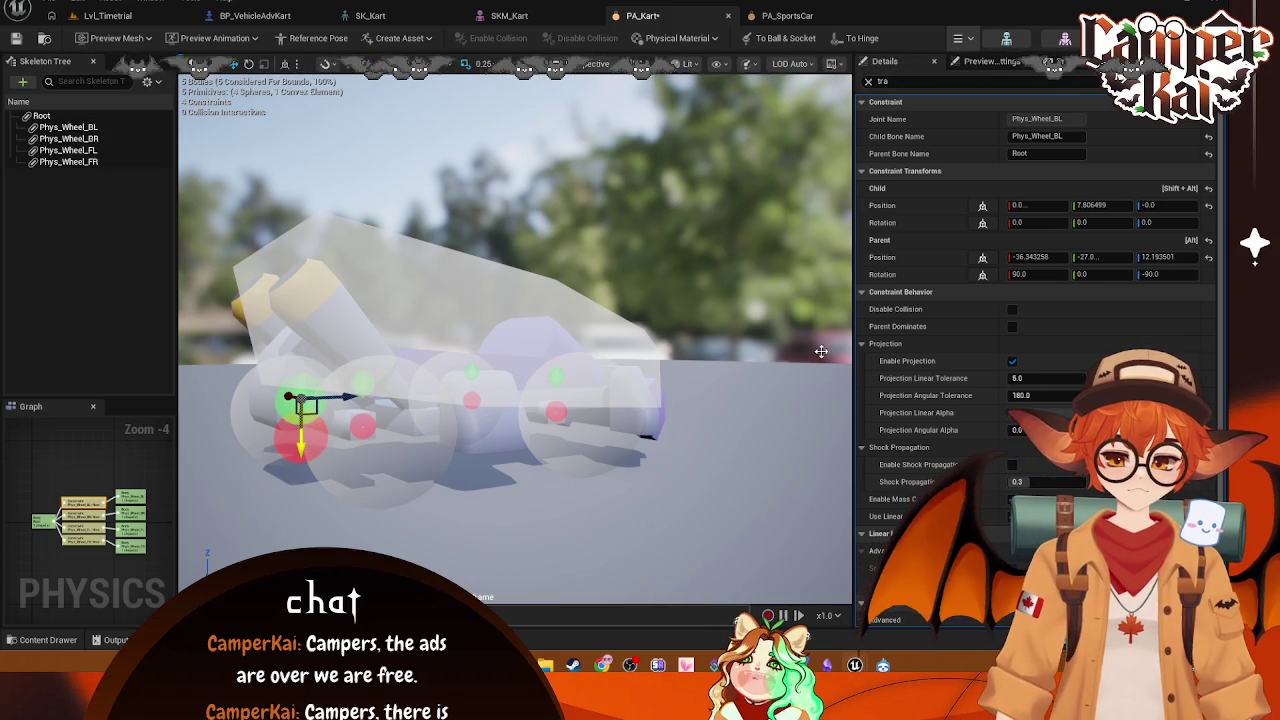
{"action": "key", "text": "ctrl+z"}
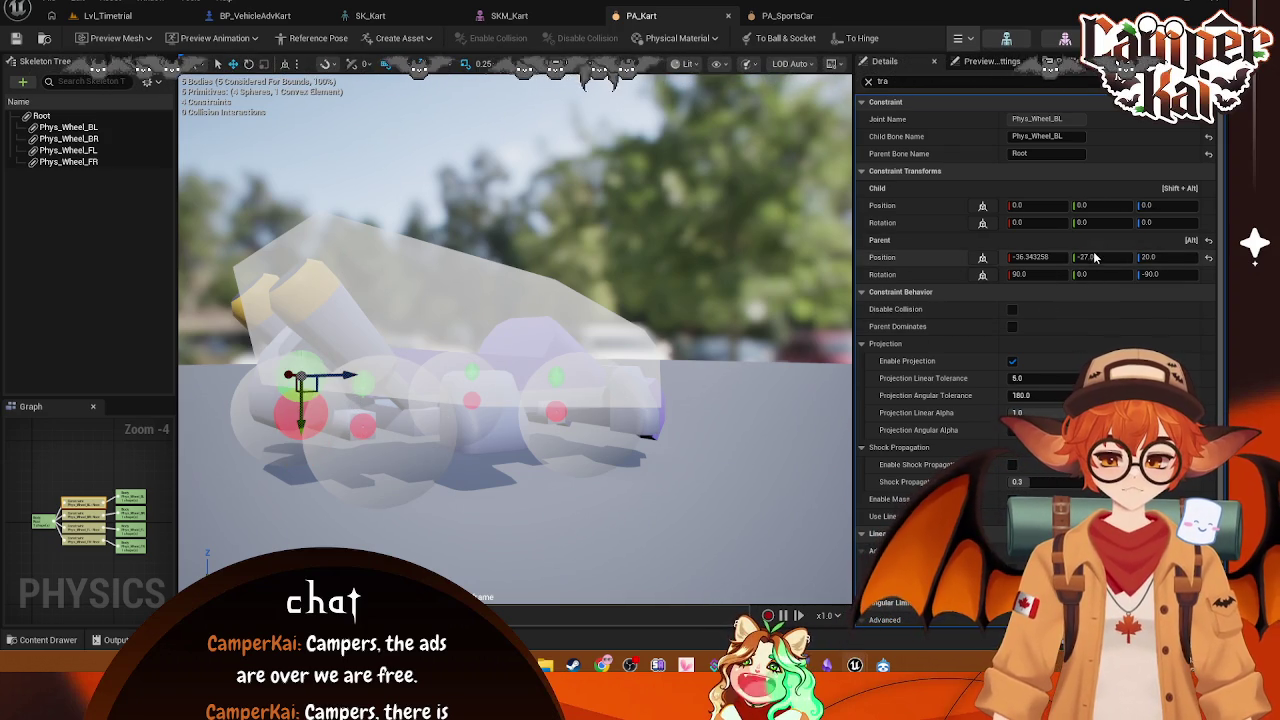
Step: Try 0 for Parent Position Y and Z, reverting Y to -27.0 and cancelling the Z edit
{"action": "left_click", "coordinate": [1089, 205]}
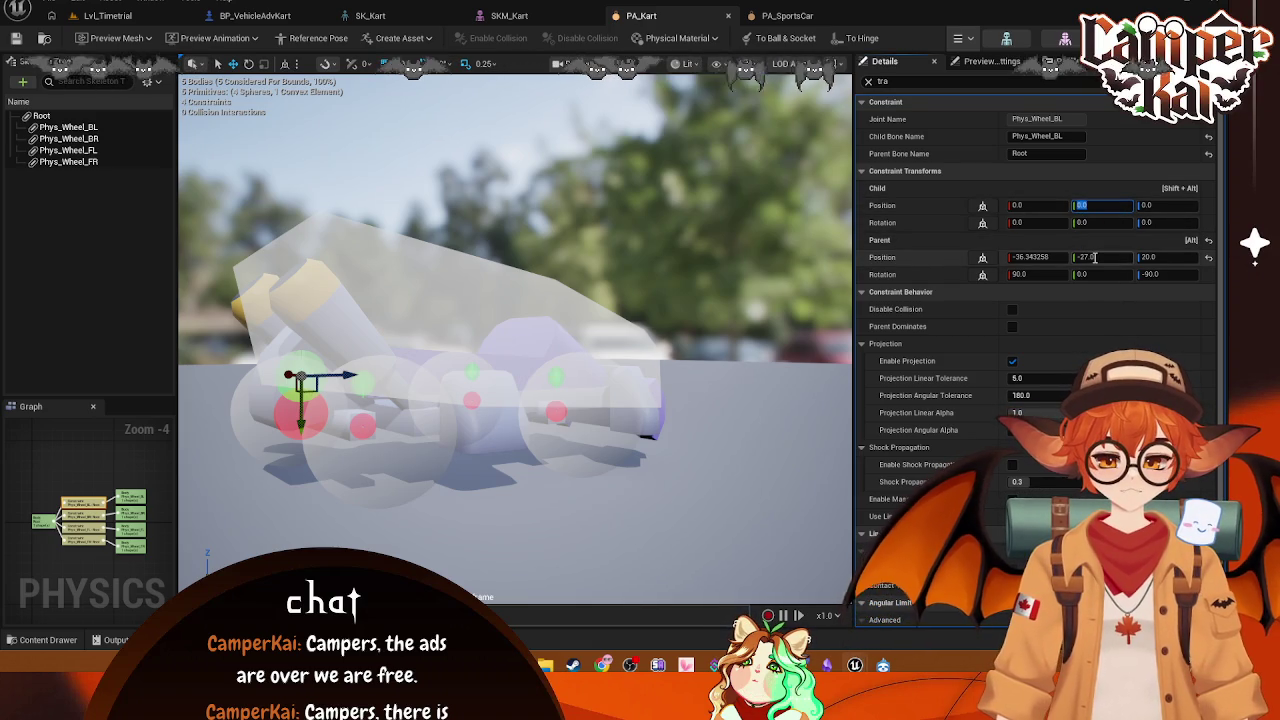
{"action": "type", "text": "0"}
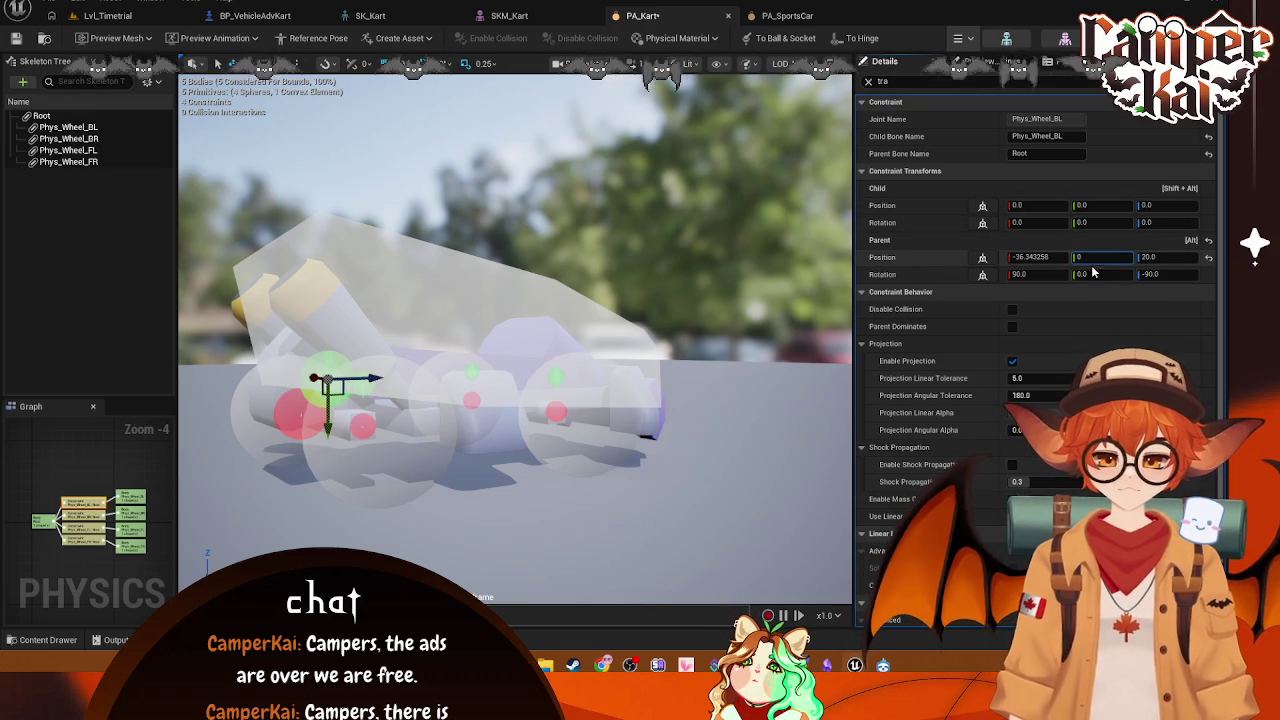
{"action": "mouse_move", "coordinate": [713, 351]}
{"action": "left_mouse_down"}
{"action": "mouse_move", "coordinate": [600, 353]}
{"action": "mouse_move", "coordinate": [727, 385]}
{"action": "left_mouse_up"}
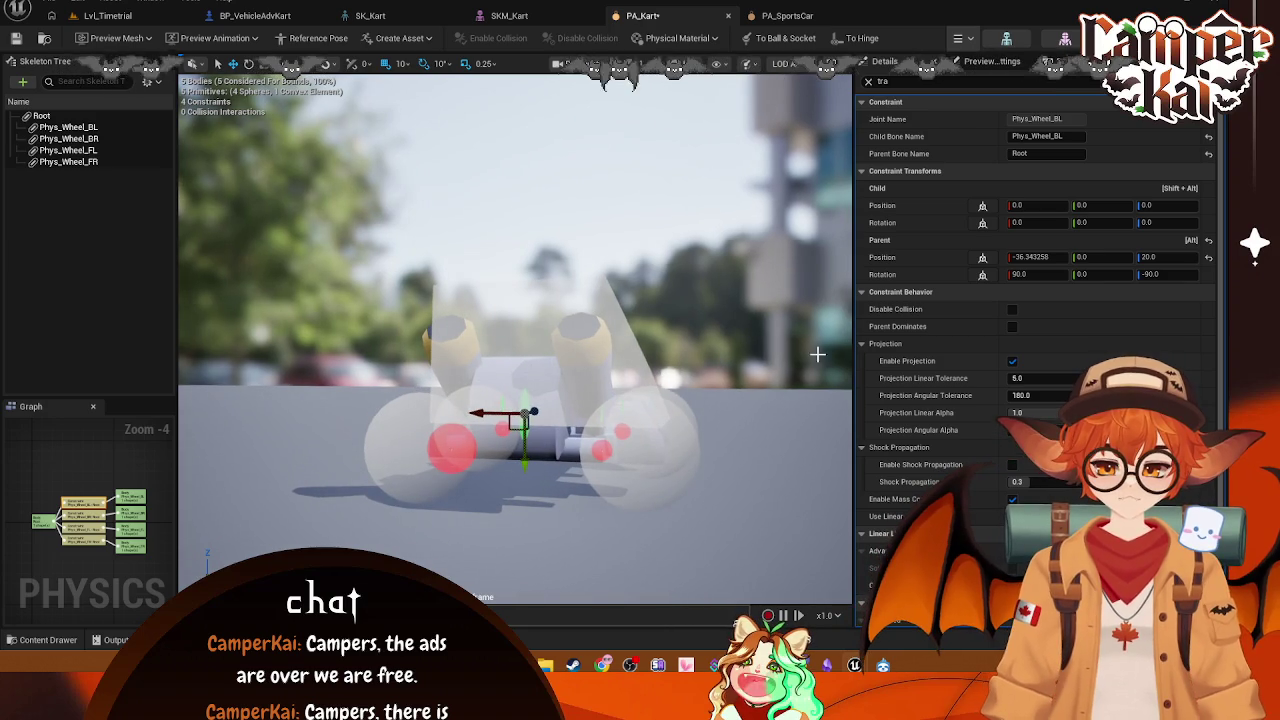
{"action": "key", "text": "ctrl+z"}
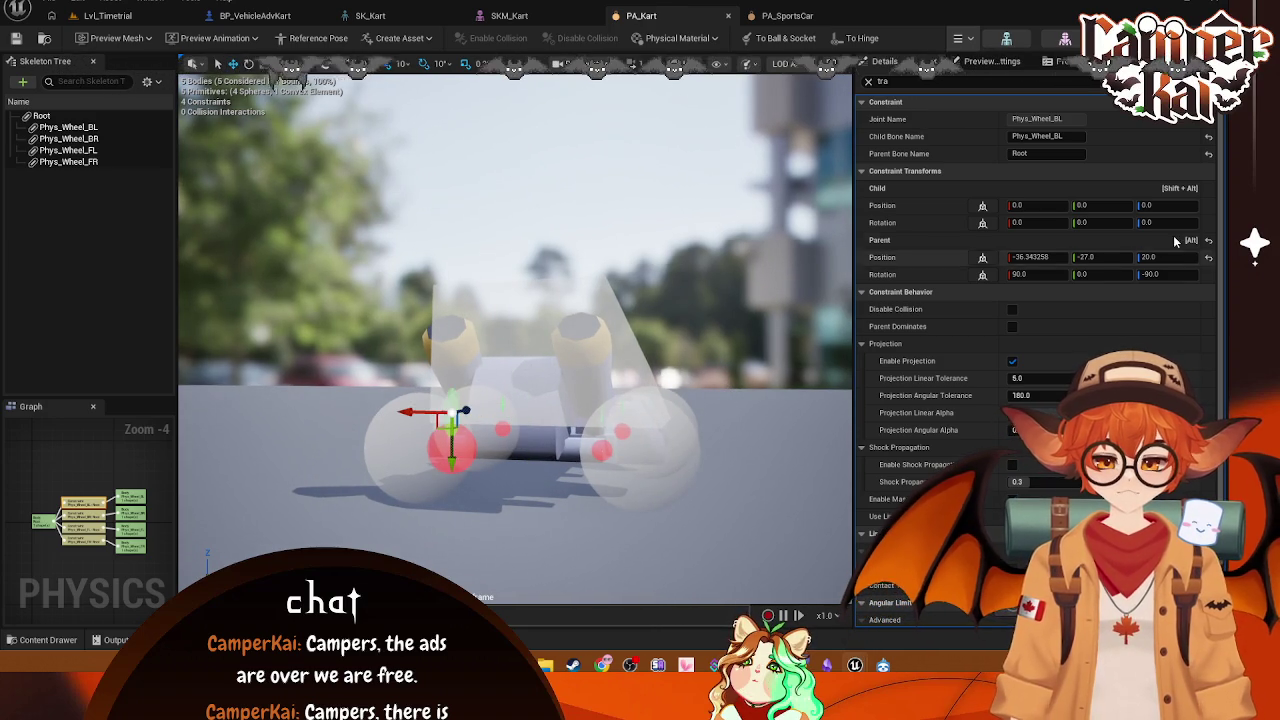
{"action": "left_click", "coordinate": [1157, 257]}
{"action": "type", "text": "0"}
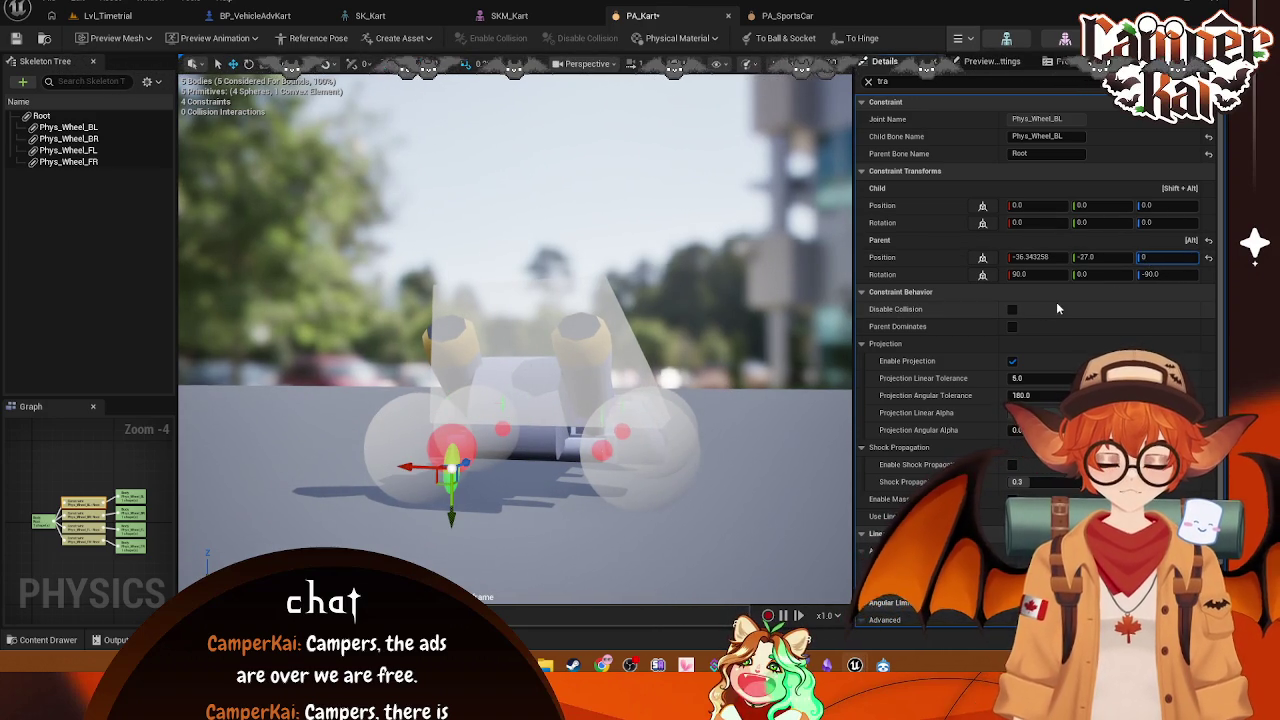
{"action": "key", "text": "BackSpace"}
Step: Bring up the viewport's list of camera viewpoints
{"action": "type", "text": "w"}
{"action": "right_click", "coordinate": [447, 340]}
{"action": "left_click", "coordinate": [605, 62]}
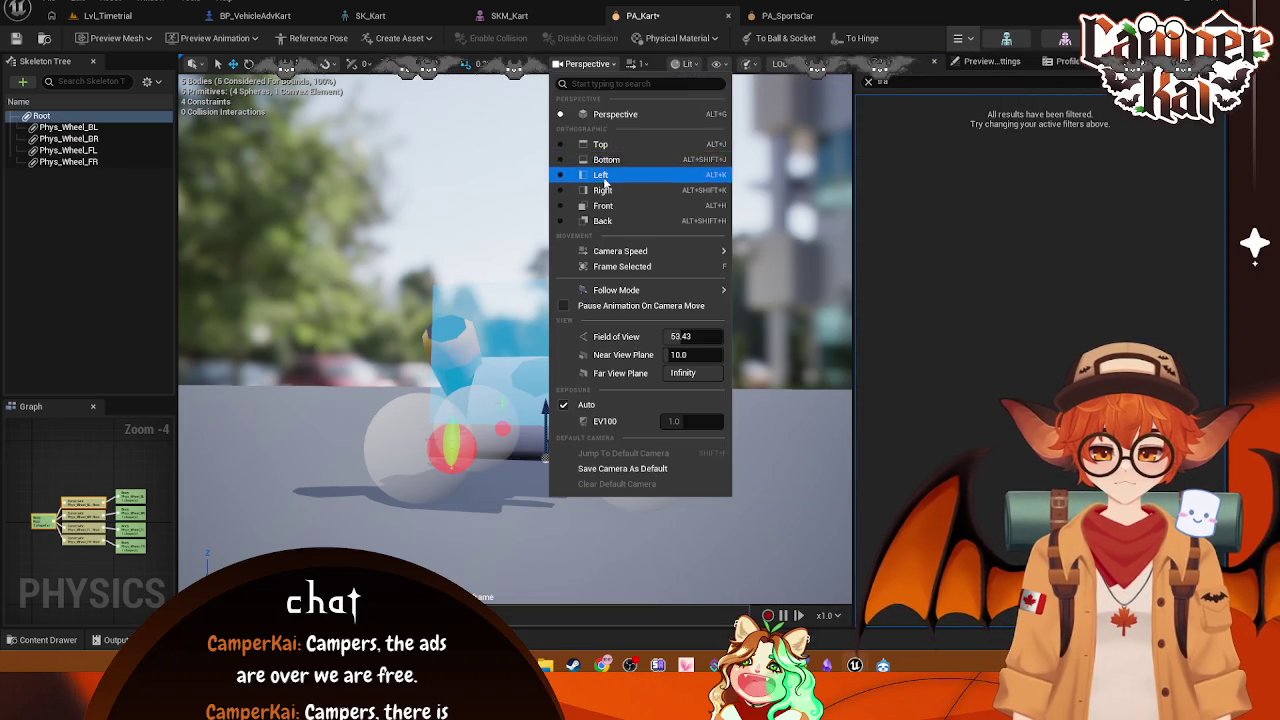
Step: Show the kart from the Left view in wireframe and select the rear wheel constraints
{"action": "left_click", "coordinate": [615, 175]}
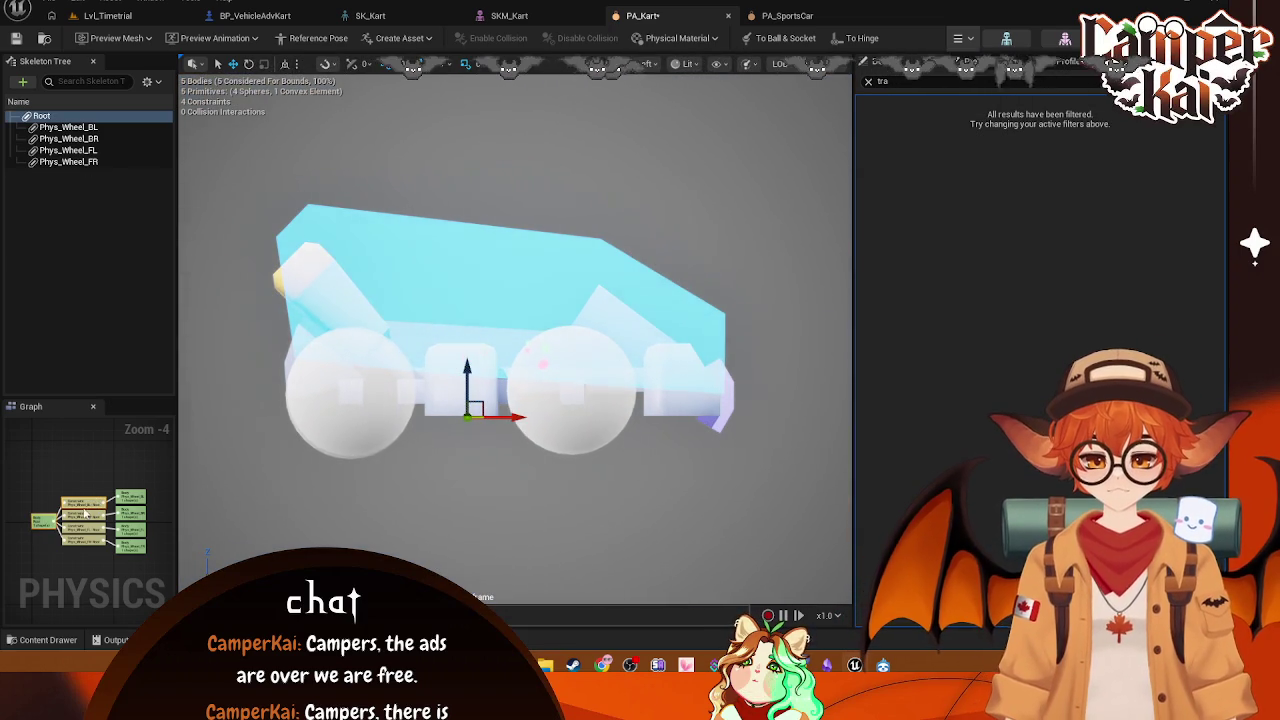
{"action": "left_click", "coordinate": [85, 502]}
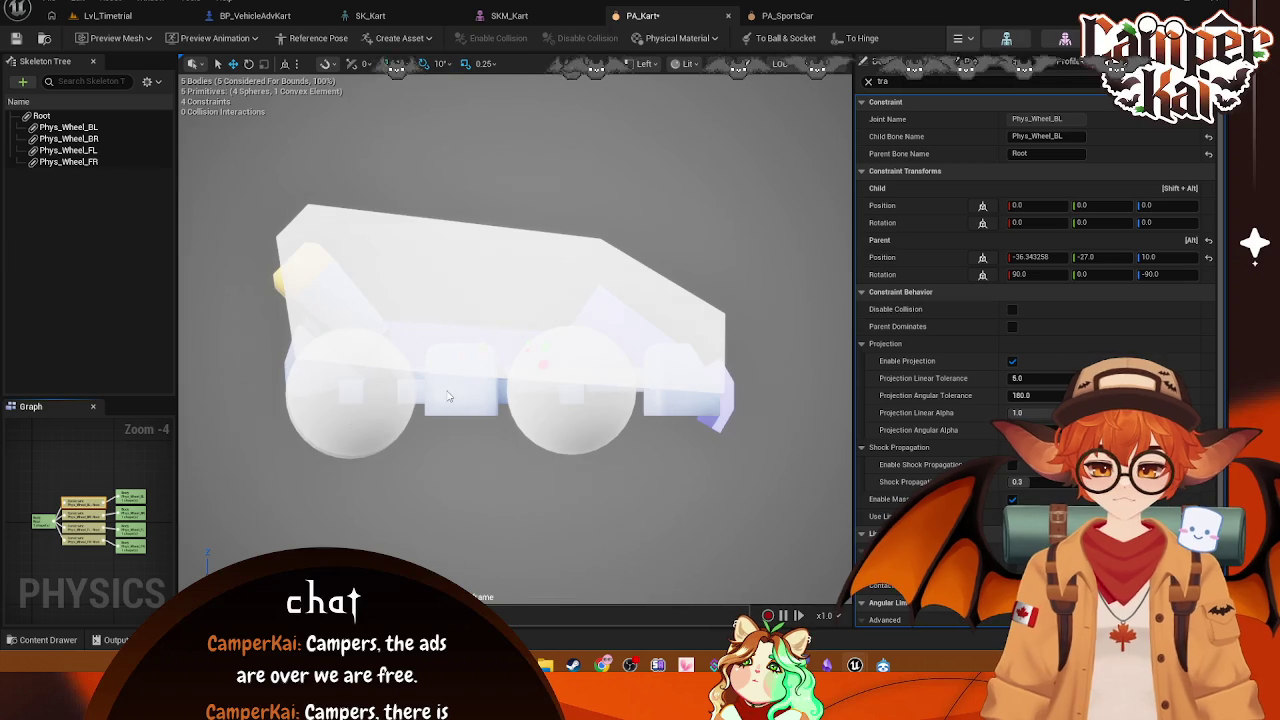
{"action": "scroll", "coordinate": [449, 397], "scroll_direction": "up", "scroll_amount": 2}
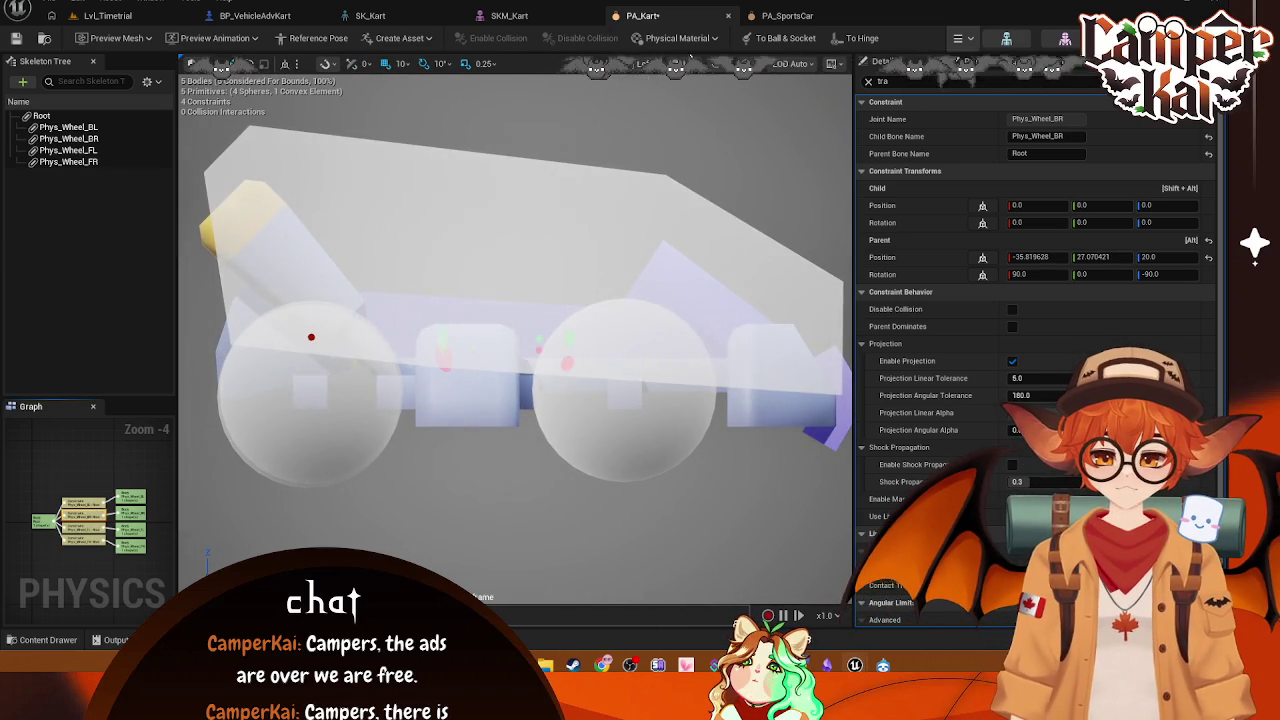
{"action": "left_click", "coordinate": [688, 62]}
{"action": "left_click", "coordinate": [728, 134]}
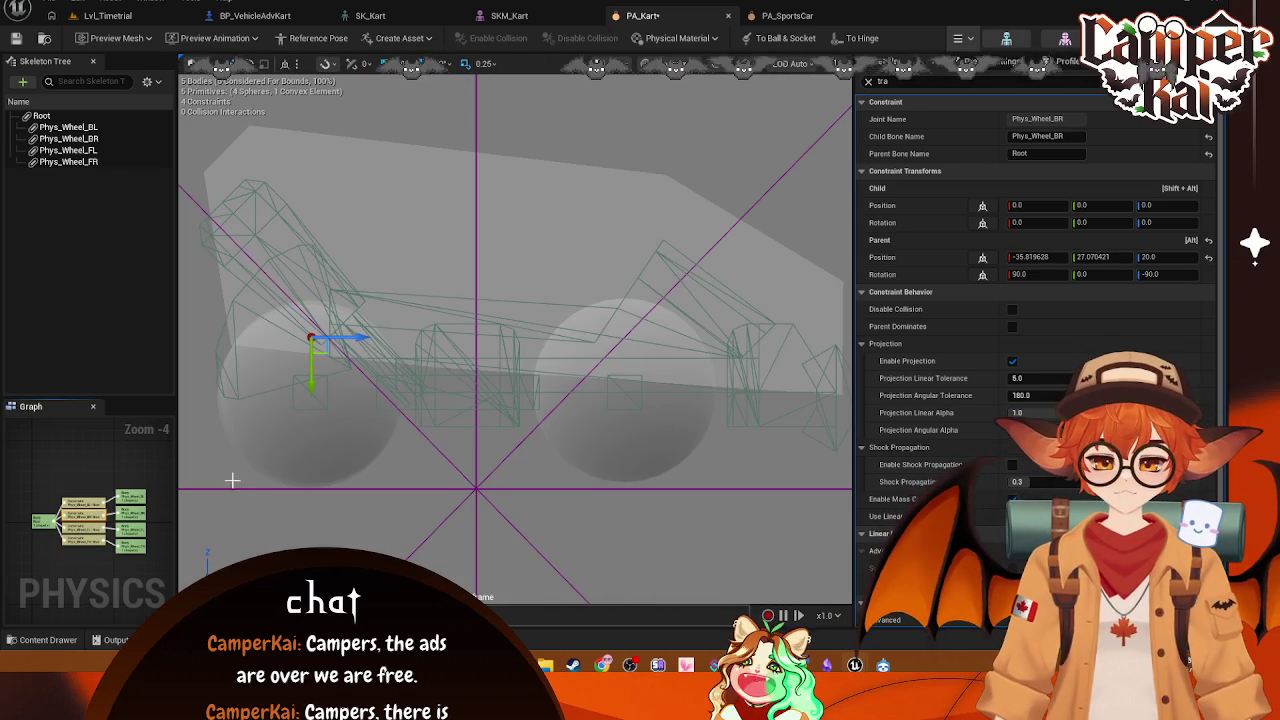
{"action": "left_click", "coordinate": [89, 510]}
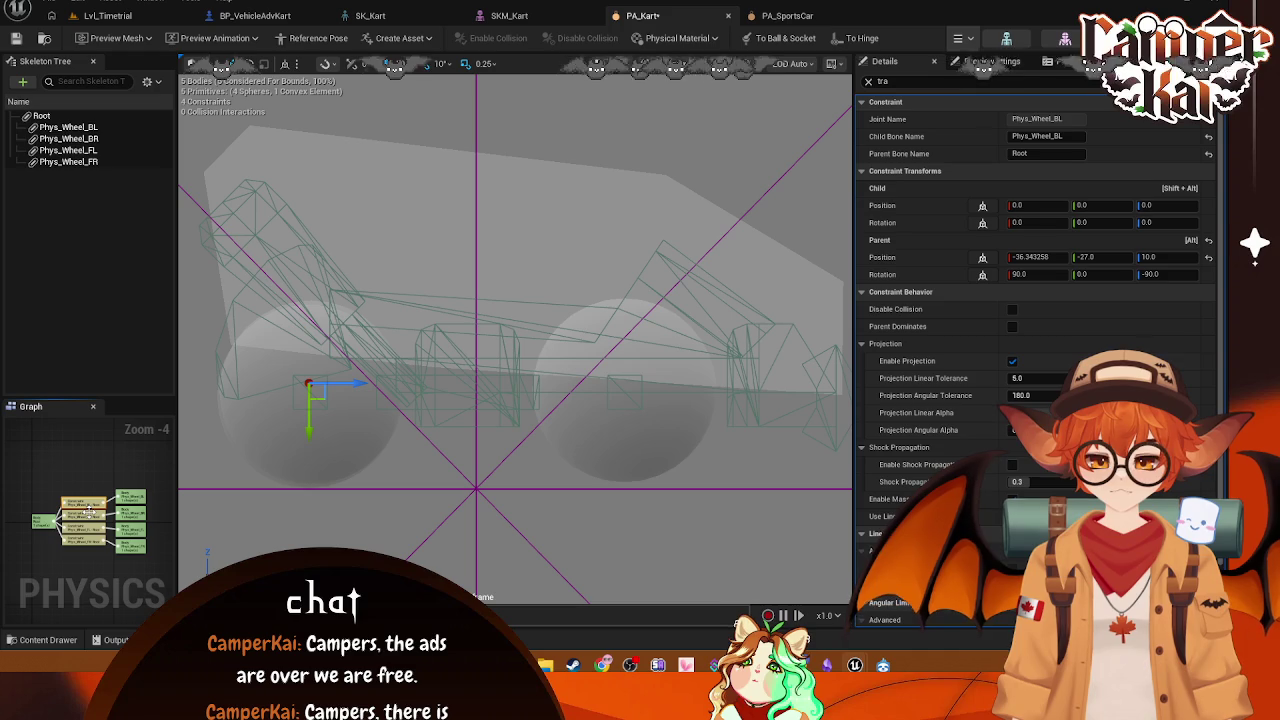
{"action": "left_click", "coordinate": [88, 505]}
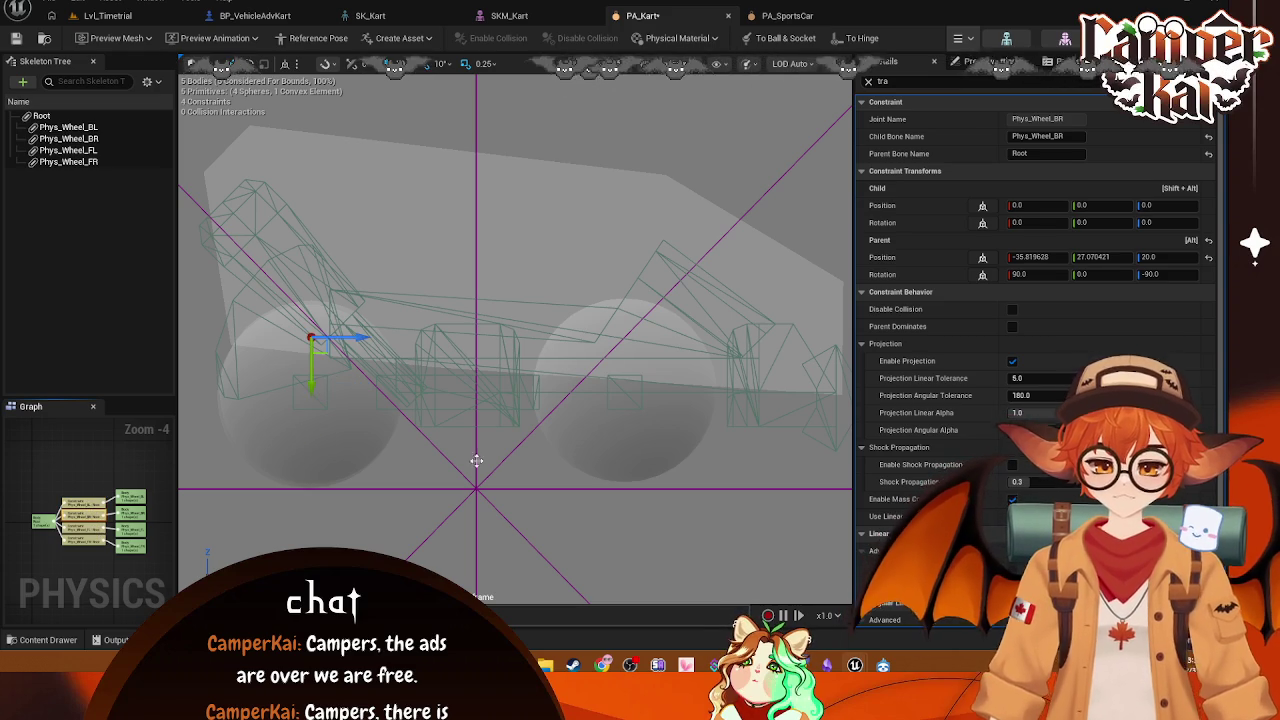
Step: Adjust Phys_Wheel_BR's parent Z position, trying 10 and dragging the constraint down
{"action": "left_click", "coordinate": [1176, 261]}
{"action": "type", "text": "10"}
{"action": "key", "text": "Return"}
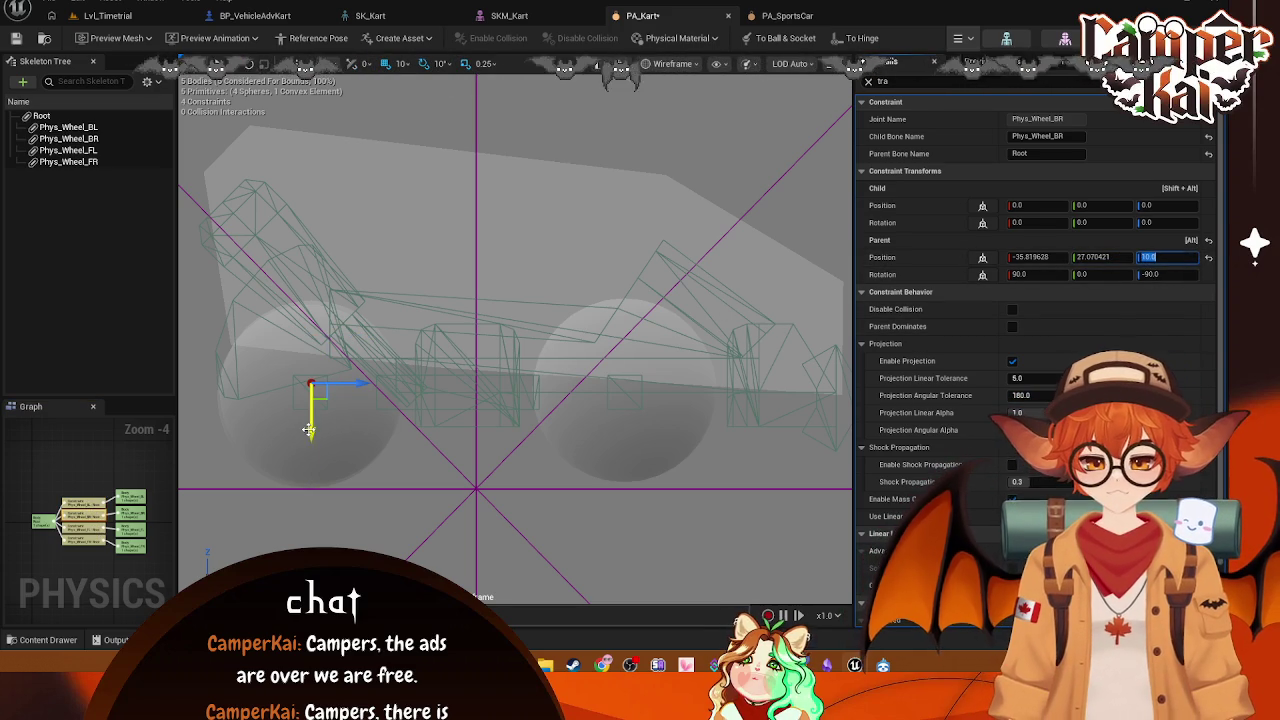
{"action": "mouse_move", "coordinate": [312, 412]}
{"action": "left_mouse_down"}
{"action": "mouse_move", "coordinate": [313, 455]}
{"action": "mouse_move", "coordinate": [313, 385]}
{"action": "left_mouse_up"}
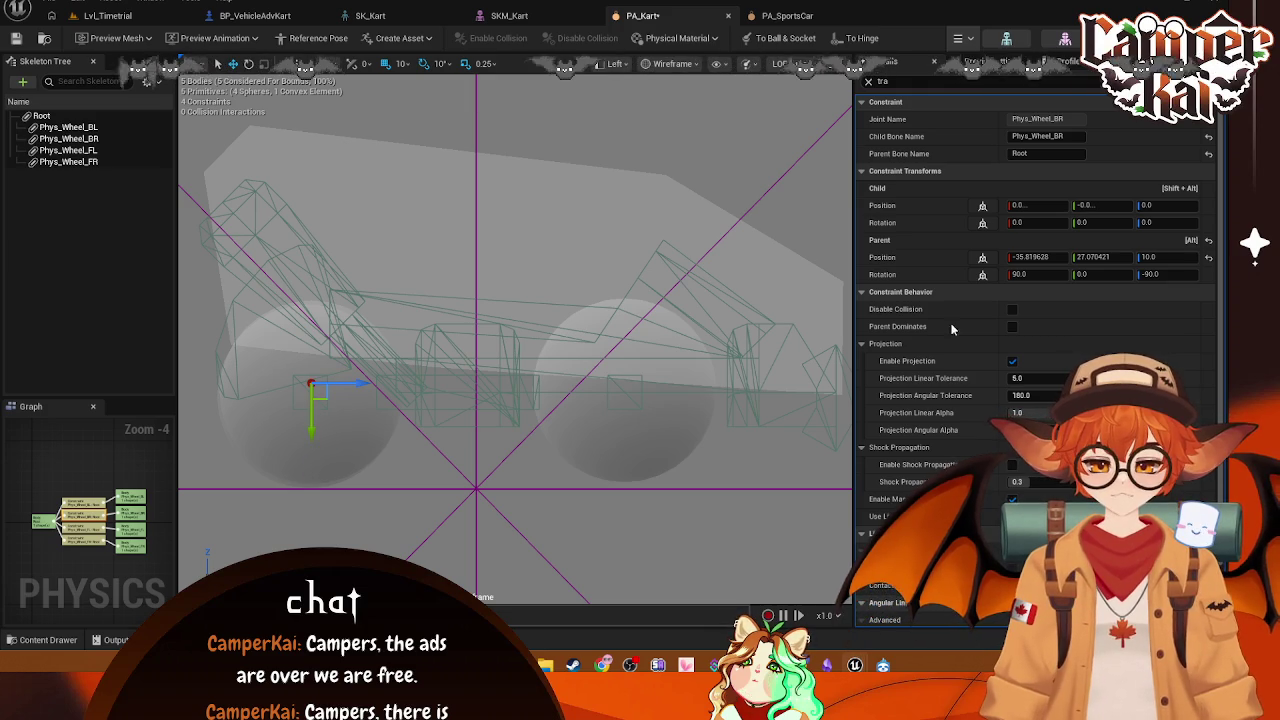
{"action": "left_click", "coordinate": [1165, 258]}
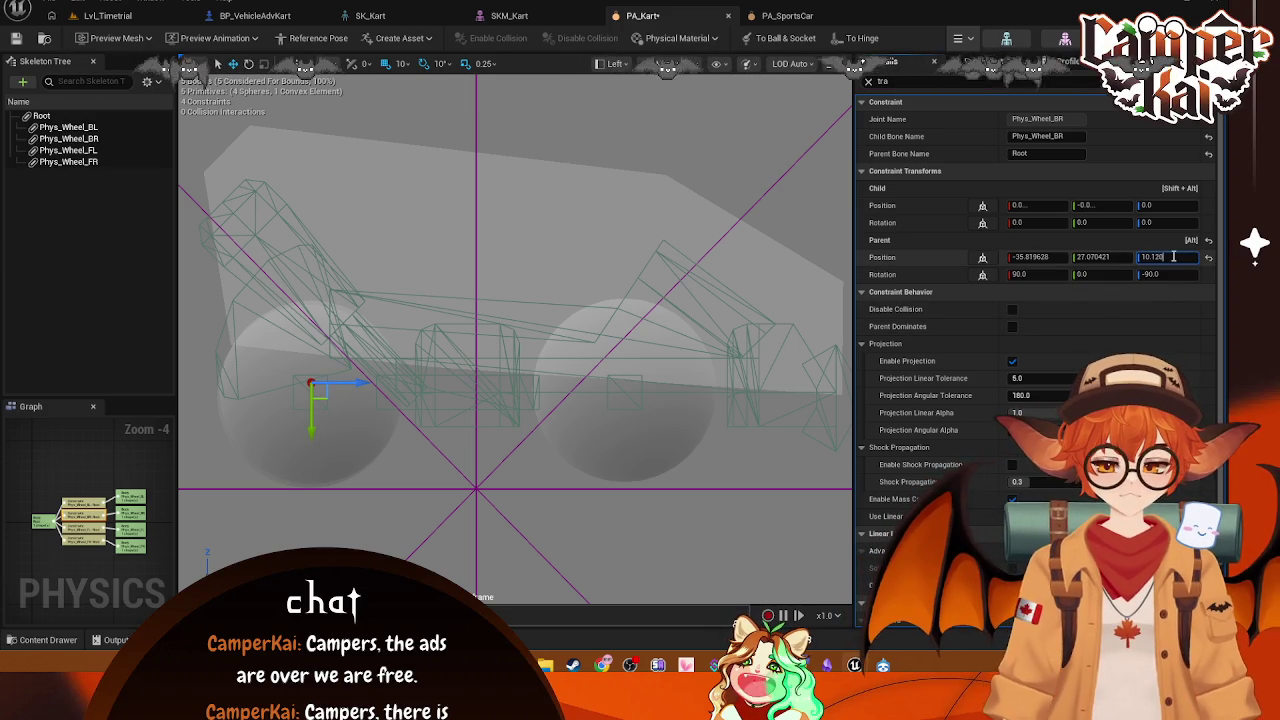
{"action": "type", "text": "12."}
{"action": "key", "text": "BackSpace"}
{"action": "key", "text": "BackSpace"}
{"action": "key", "text": "BackSpace"}
{"action": "type", "text": "7"}
{"action": "key", "text": "BackSpace"}
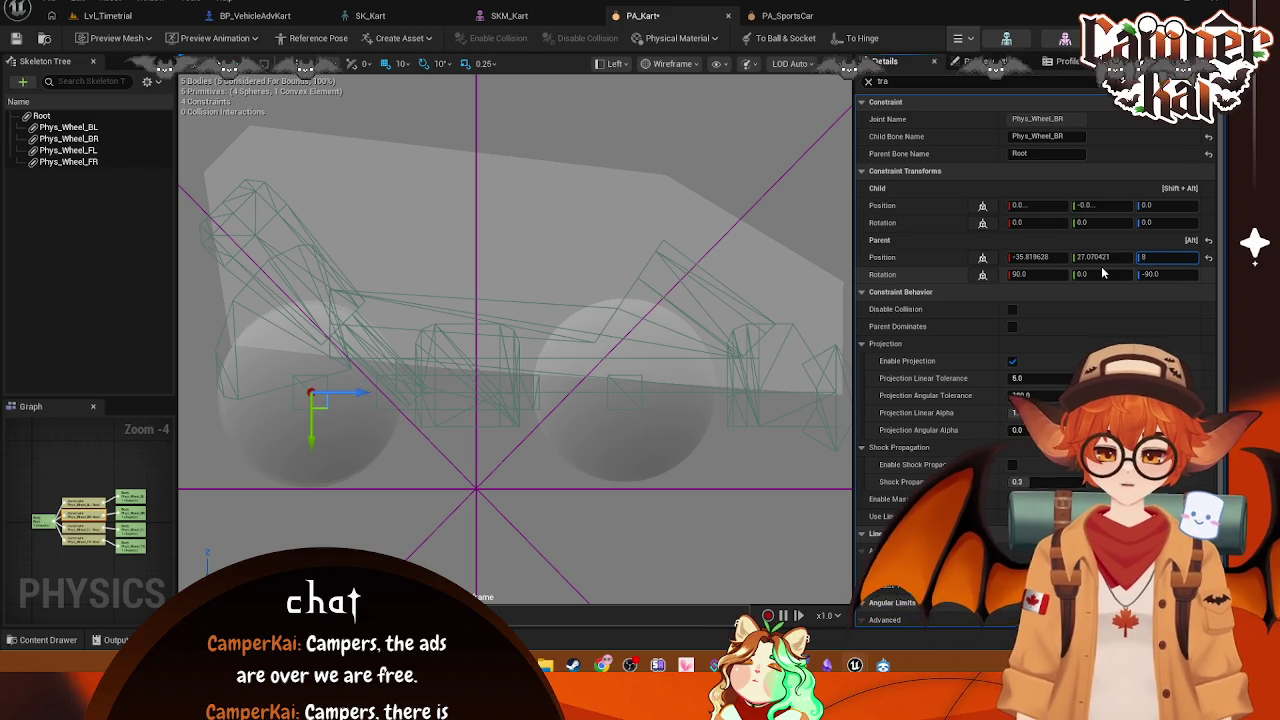
{"action": "key", "text": "Return"}
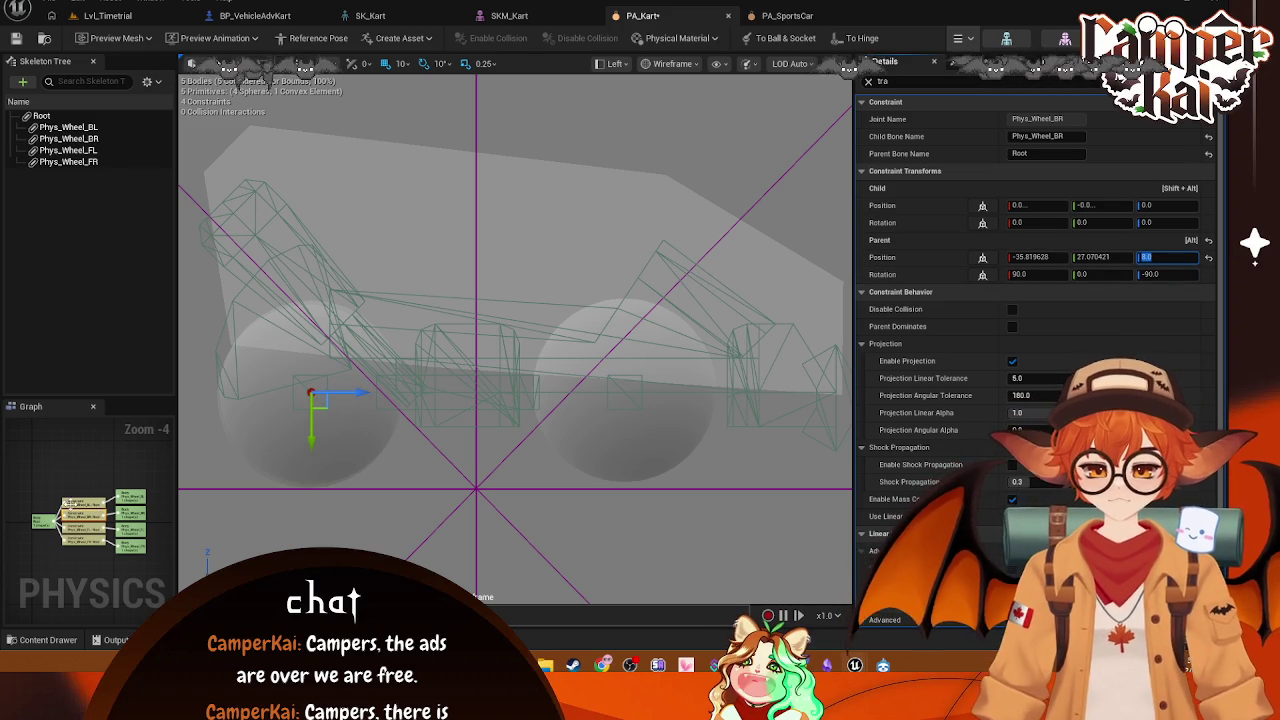
Step: Set Parent Position Z to 8.0 on the Phys_Wheel_BL and Phys_Wheel_FL constraints
{"action": "left_click", "coordinate": [312, 388]}
{"action": "type", "text": "8"}
{"action": "key", "text": "Return"}
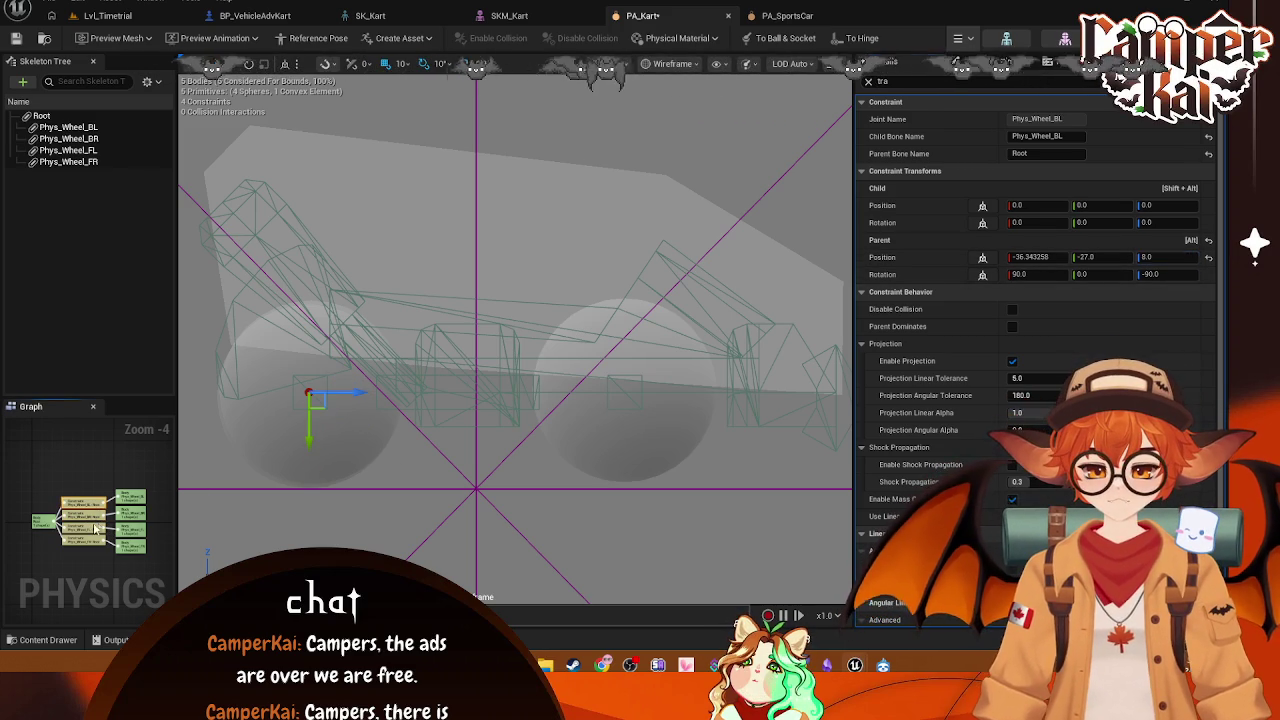
{"action": "left_click", "coordinate": [622, 340]}
{"action": "left_click", "coordinate": [1167, 258]}
{"action": "type", "text": "20.0"}
{"action": "type", "text": "8"}
{"action": "key", "text": "Return"}
Step: Check the wheel constraints' positions and set Phys_Wheel_BR's Parent Position Y to 37.0
{"action": "left_click", "coordinate": [86, 536]}
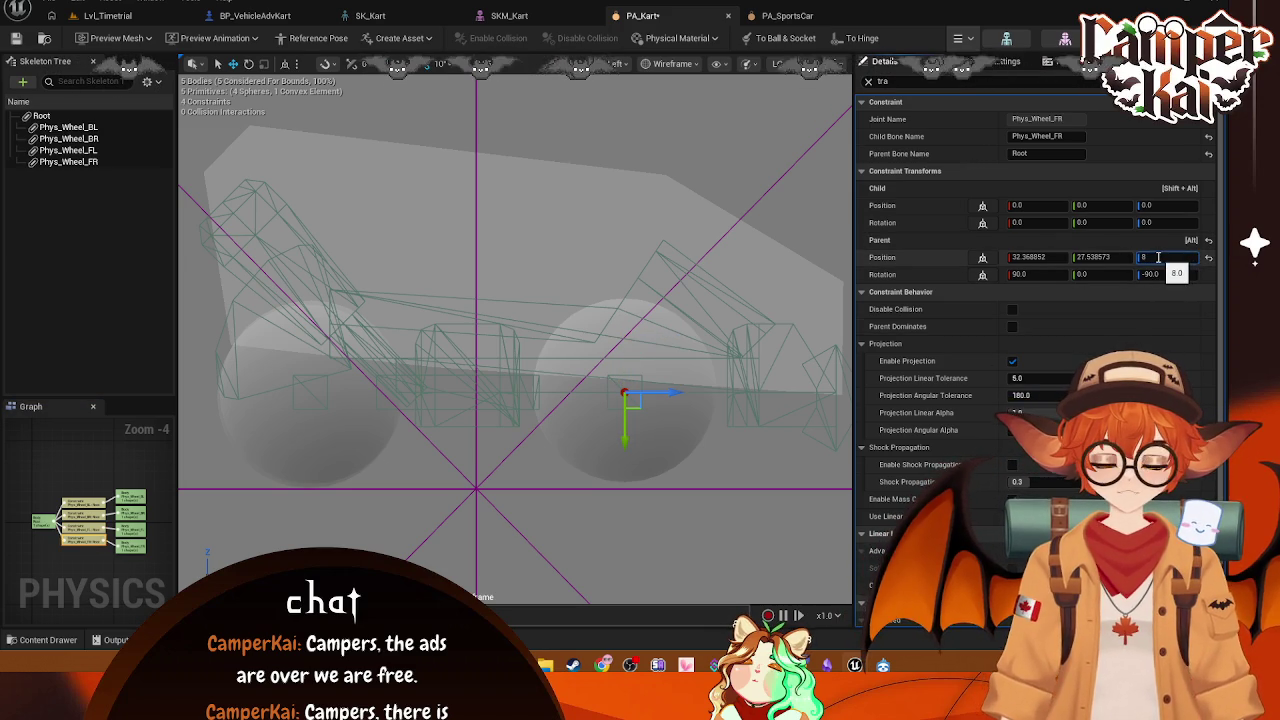
{"action": "left_click", "coordinate": [84, 513]}
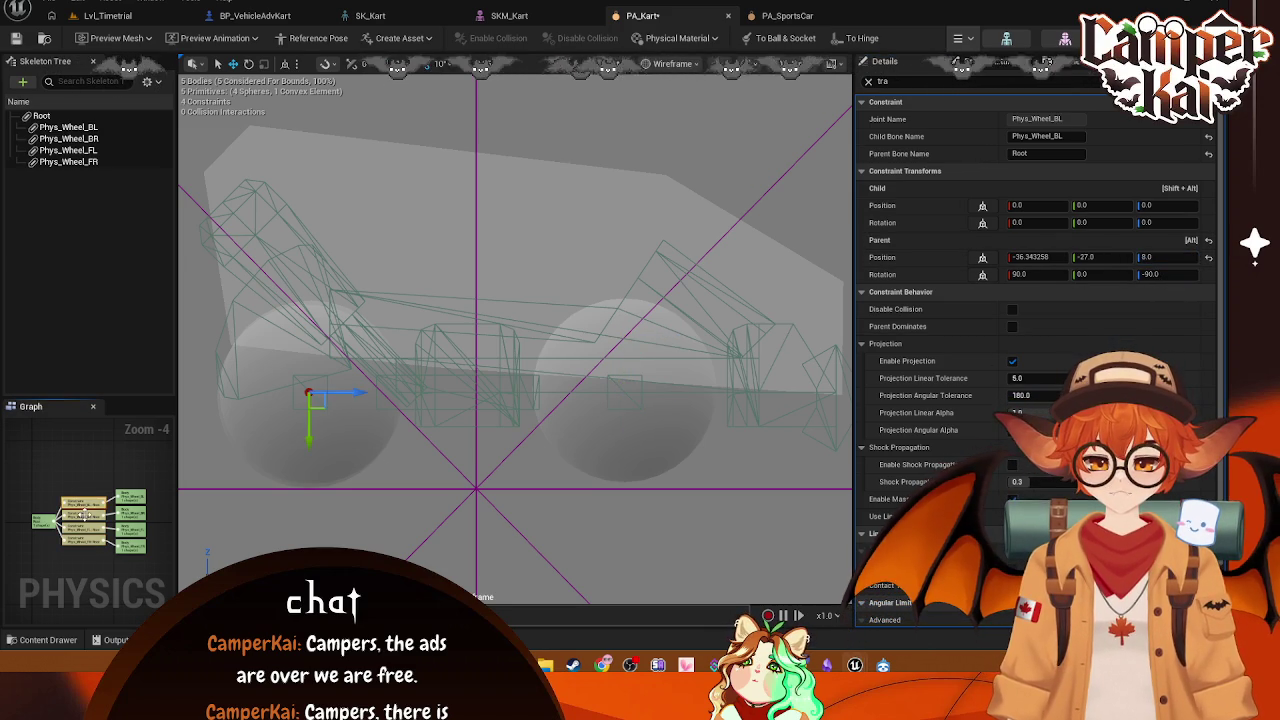
{"action": "left_click", "coordinate": [86, 541]}
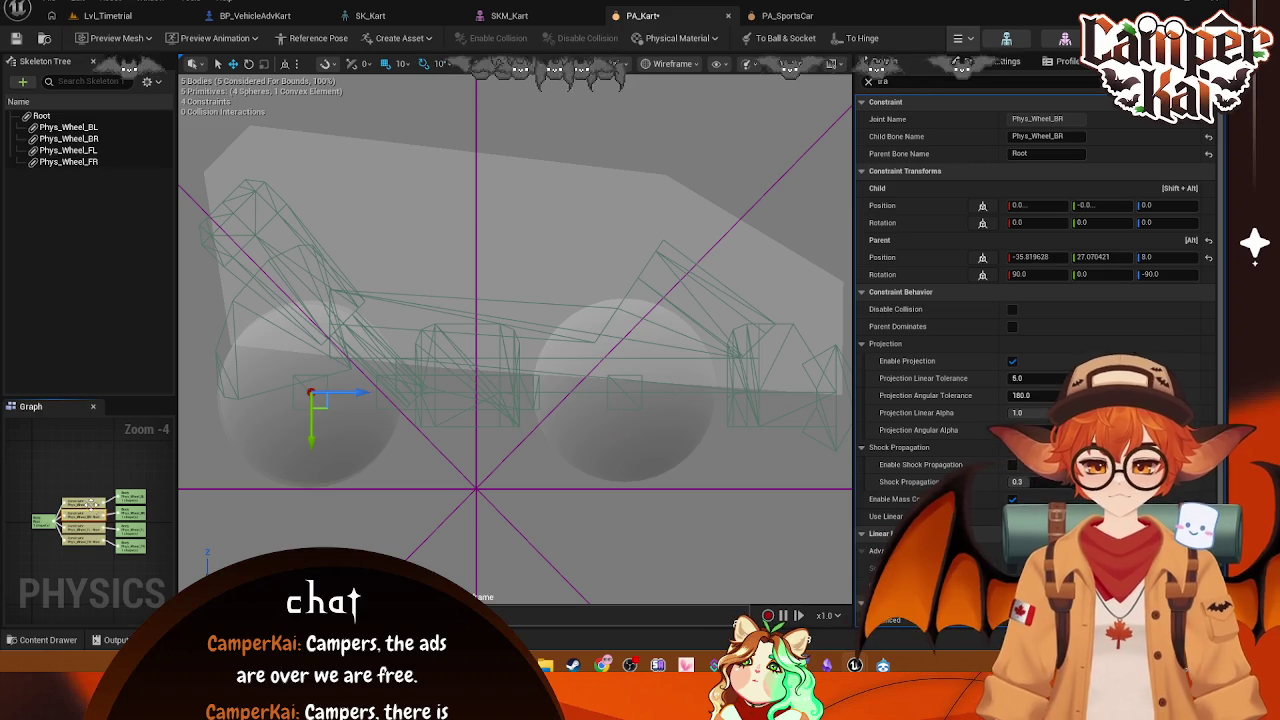
{"action": "left_click", "coordinate": [92, 528]}
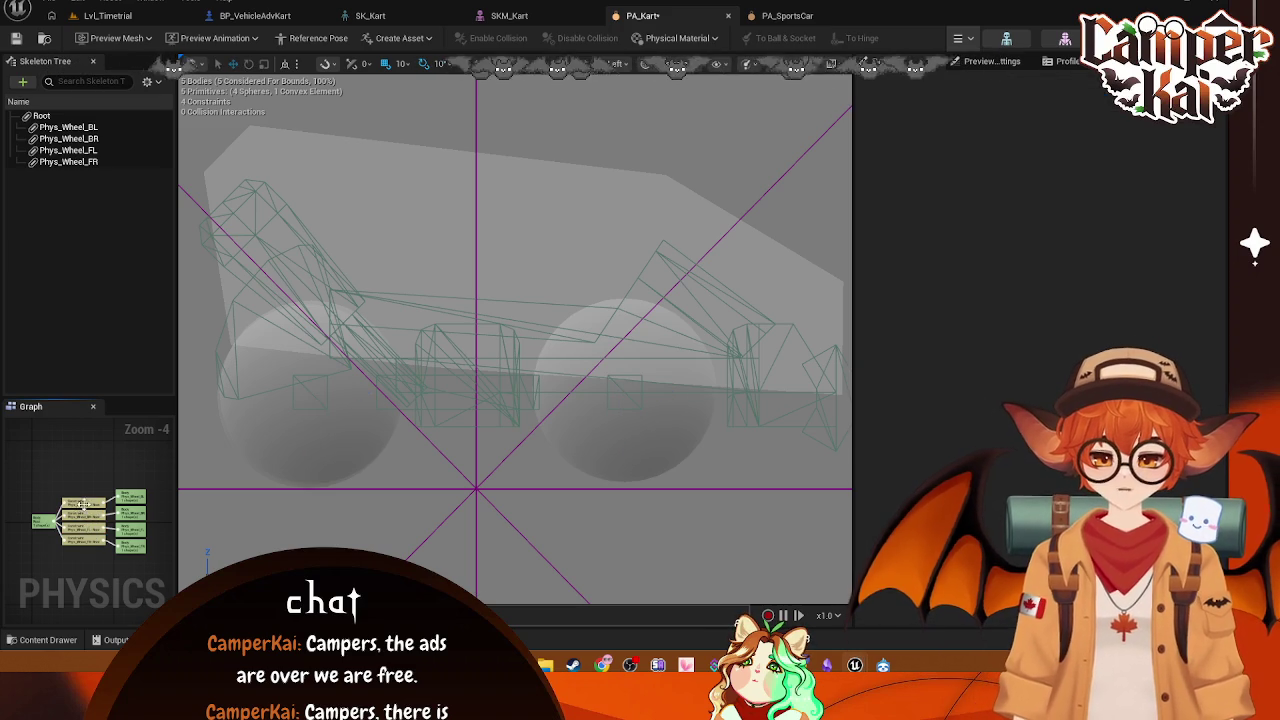
{"action": "left_click", "coordinate": [88, 513]}
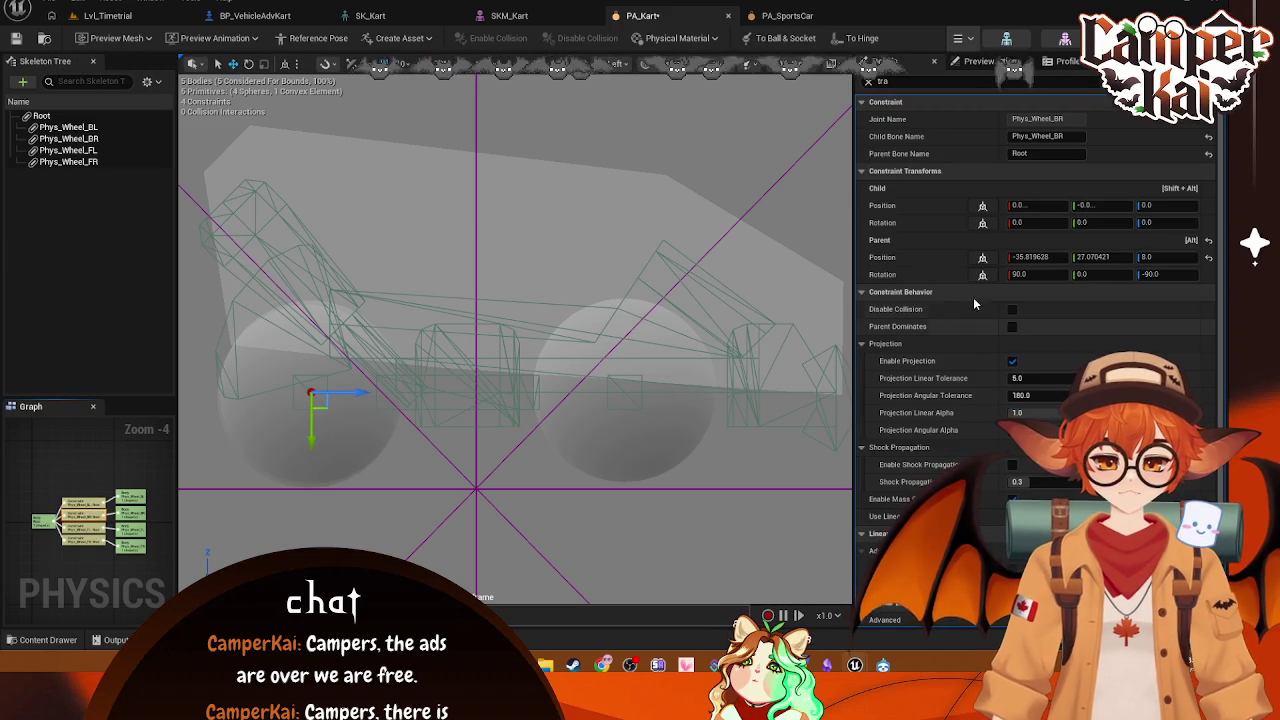
{"action": "left_click", "coordinate": [1114, 257]}
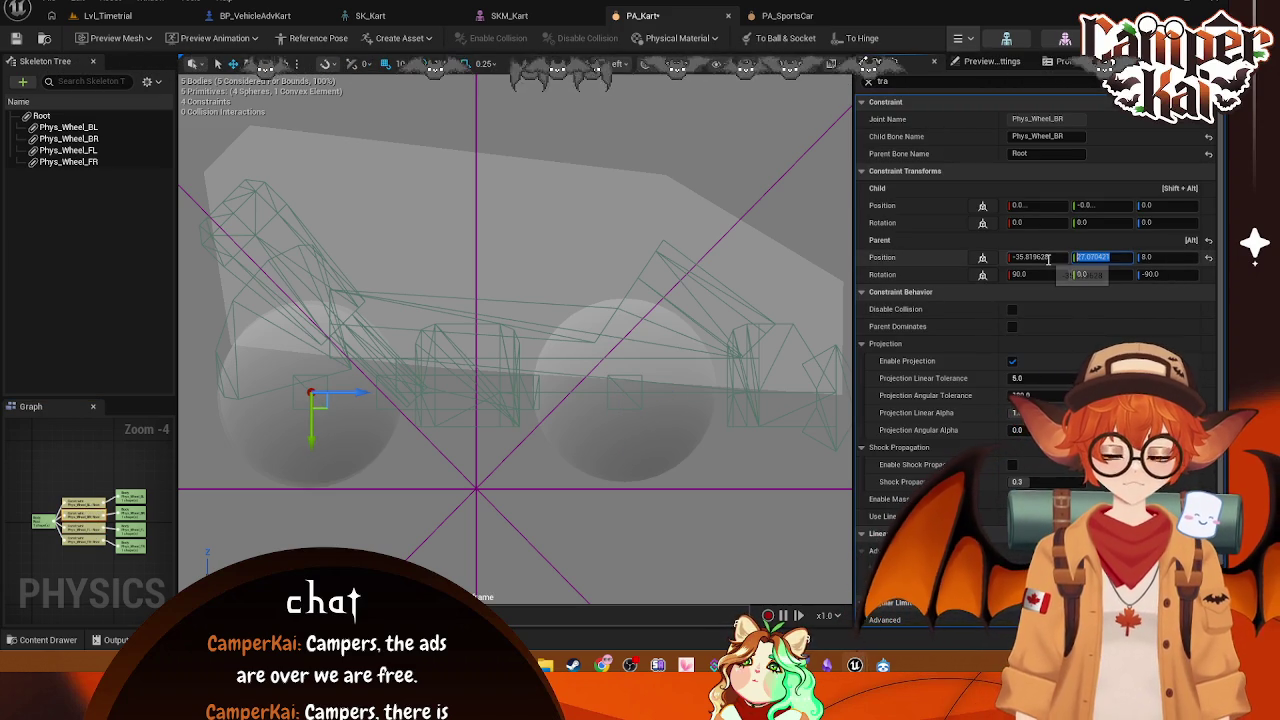
{"action": "type", "text": "37"}
{"action": "key", "text": "Return"}
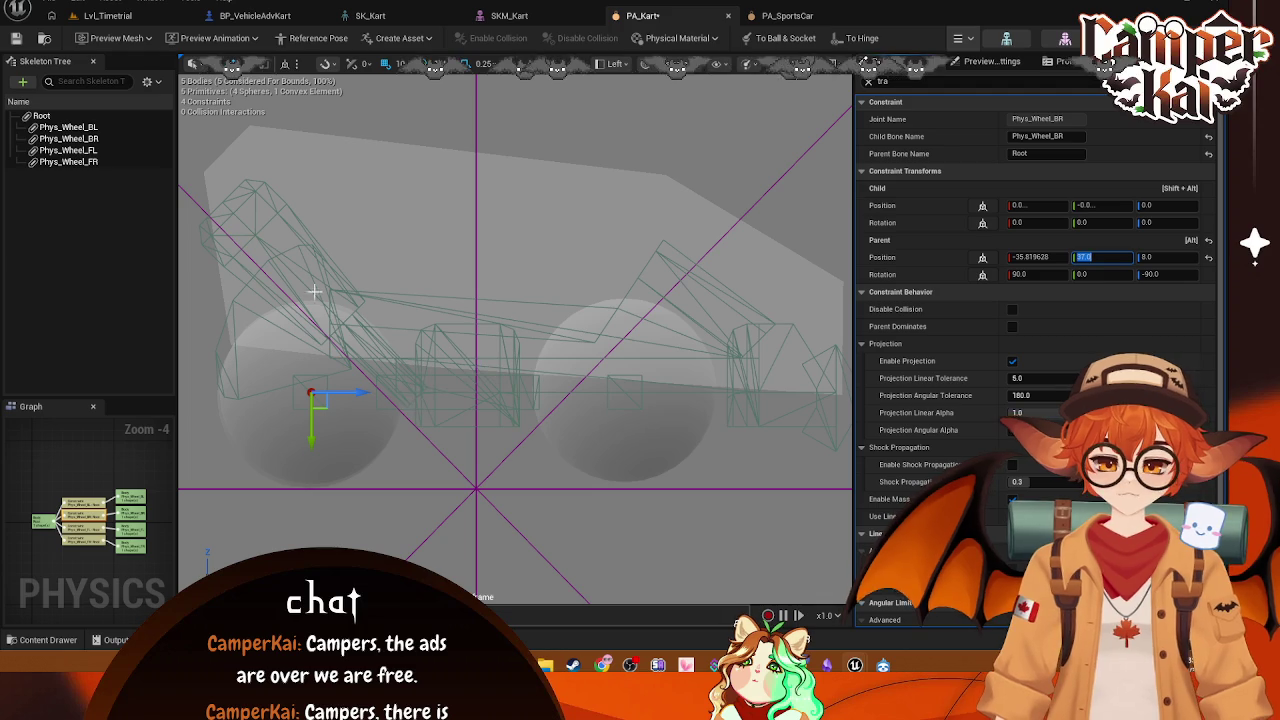
Step: Look over the four Phys_Wheel bodies and switch the viewport to Perspective Lit
{"action": "left_click", "coordinate": [68, 127]}
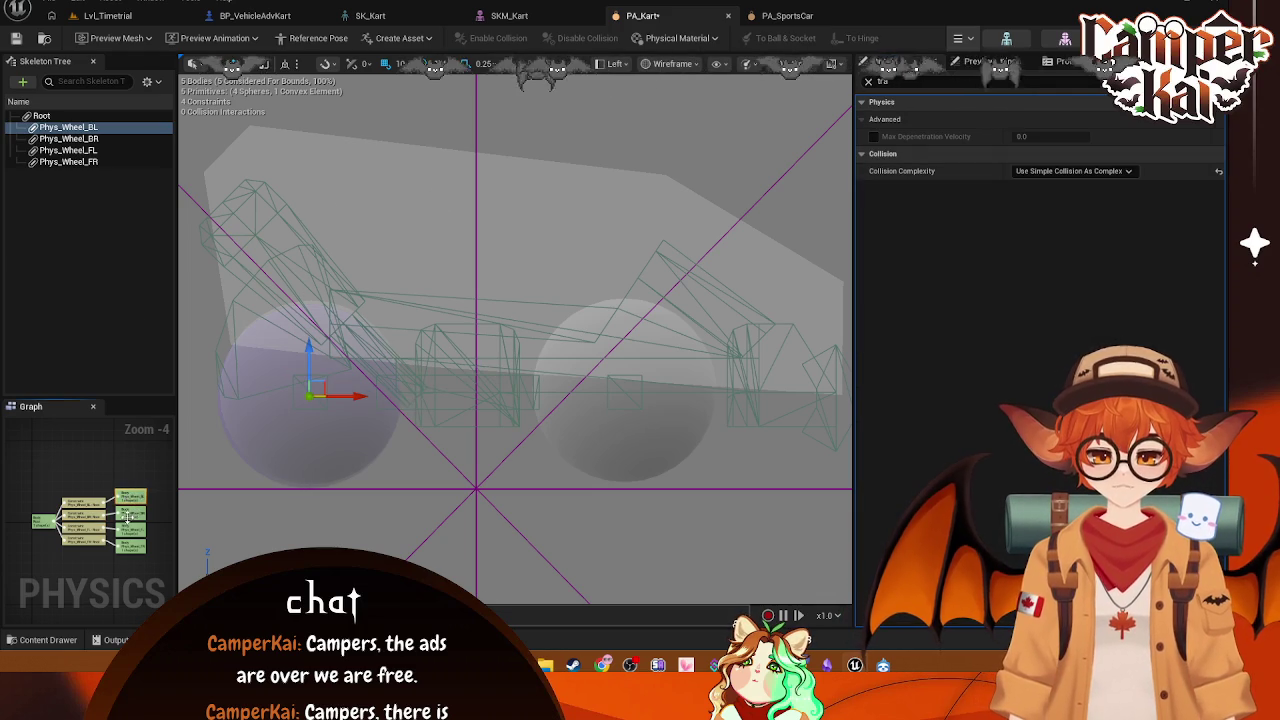
{"action": "left_click", "coordinate": [133, 530]}
{"action": "left_click", "coordinate": [68, 150]}
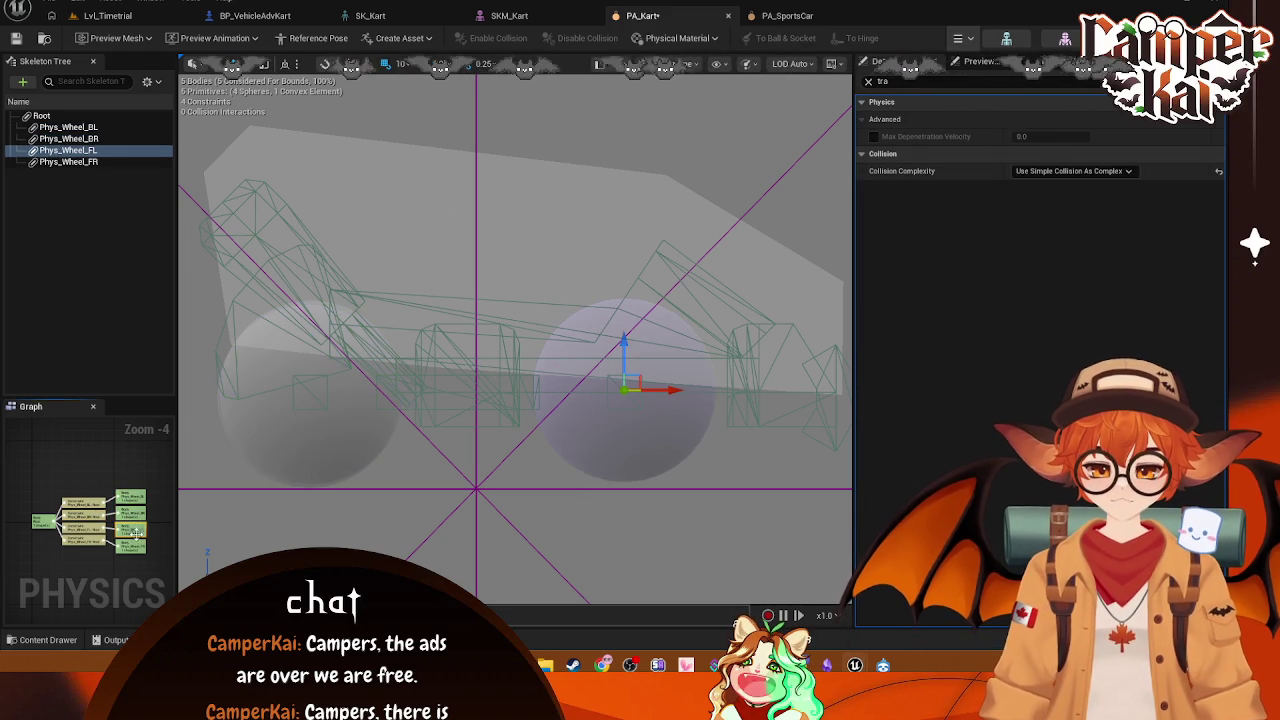
{"action": "left_click", "coordinate": [68, 161]}
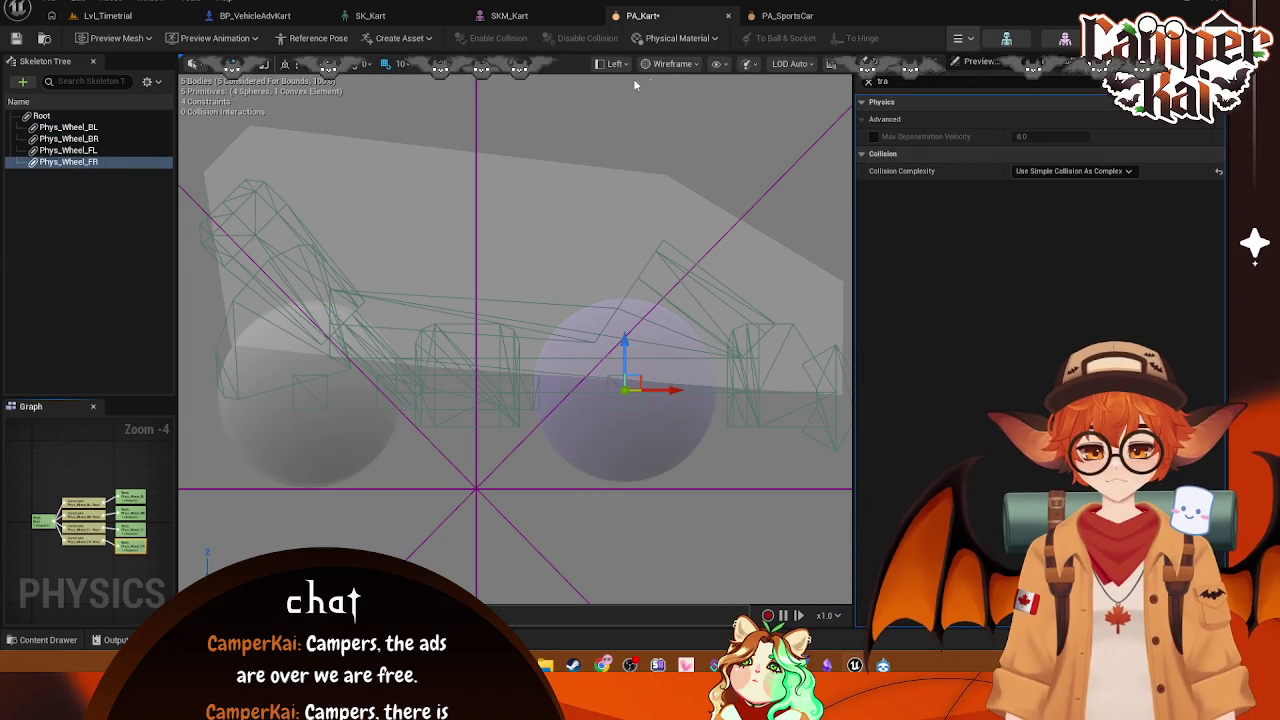
{"action": "left_click", "coordinate": [612, 63]}
{"action": "left_click", "coordinate": [630, 114]}
{"action": "mouse_move", "coordinate": [523, 229]}
{"action": "left_mouse_down"}
{"action": "mouse_move", "coordinate": [500, 260]}
{"action": "mouse_move", "coordinate": [460, 220]}
{"action": "left_mouse_up"}
Step: Frame the kart front-on and set Phys_Wheel_BR's Parent Position Z to 8.0
{"action": "key", "text": "f"}
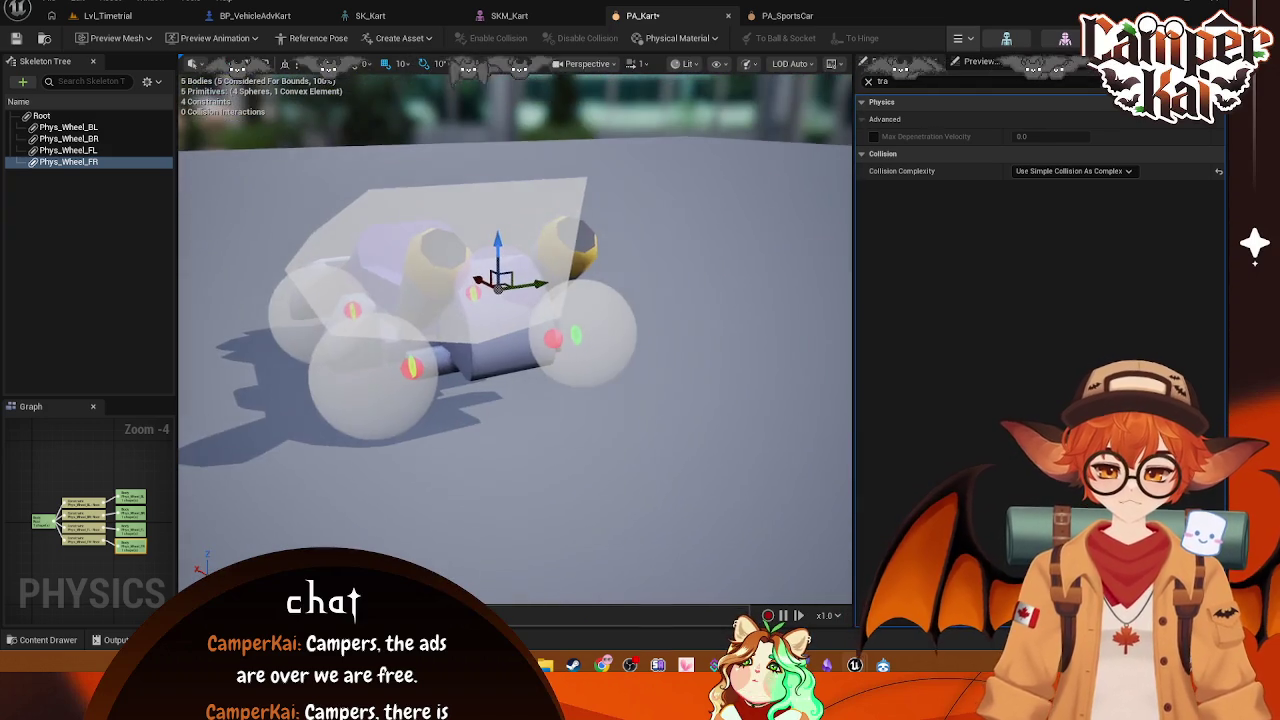
{"action": "left_click_drag", "start_coordinate": [515, 330], "coordinate": [586, 334]}
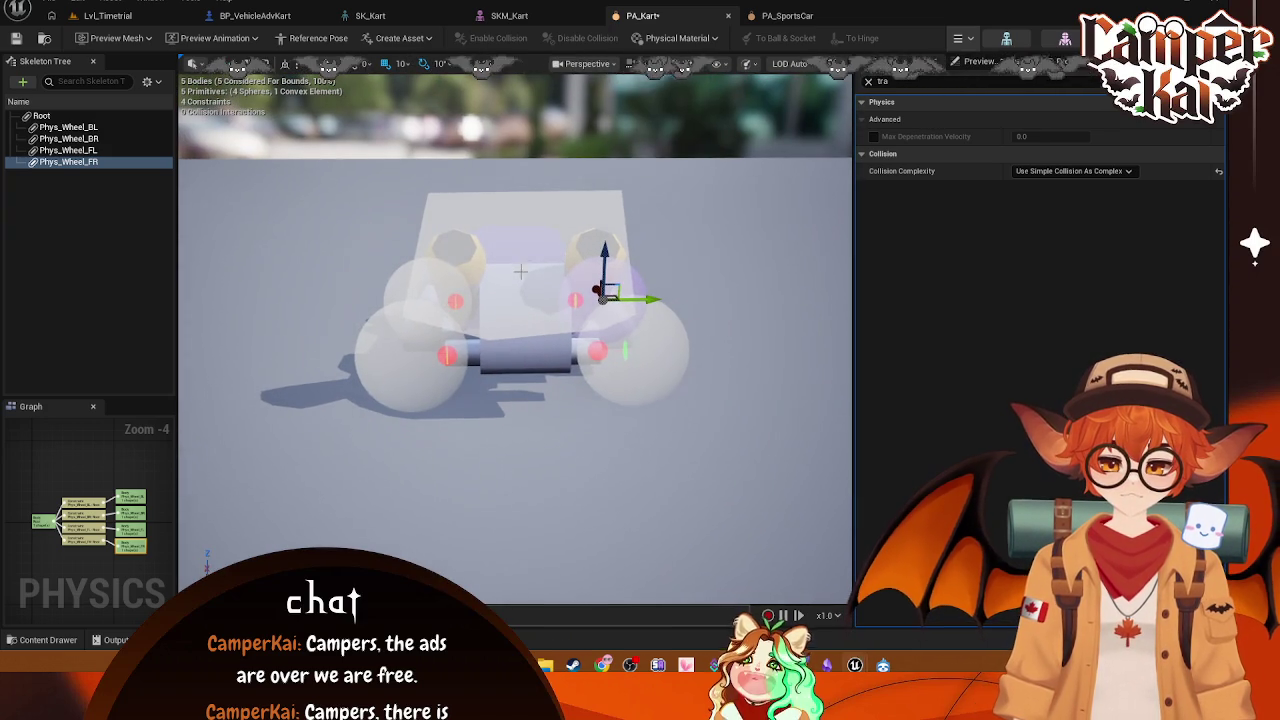
{"action": "left_click", "coordinate": [620, 350]}
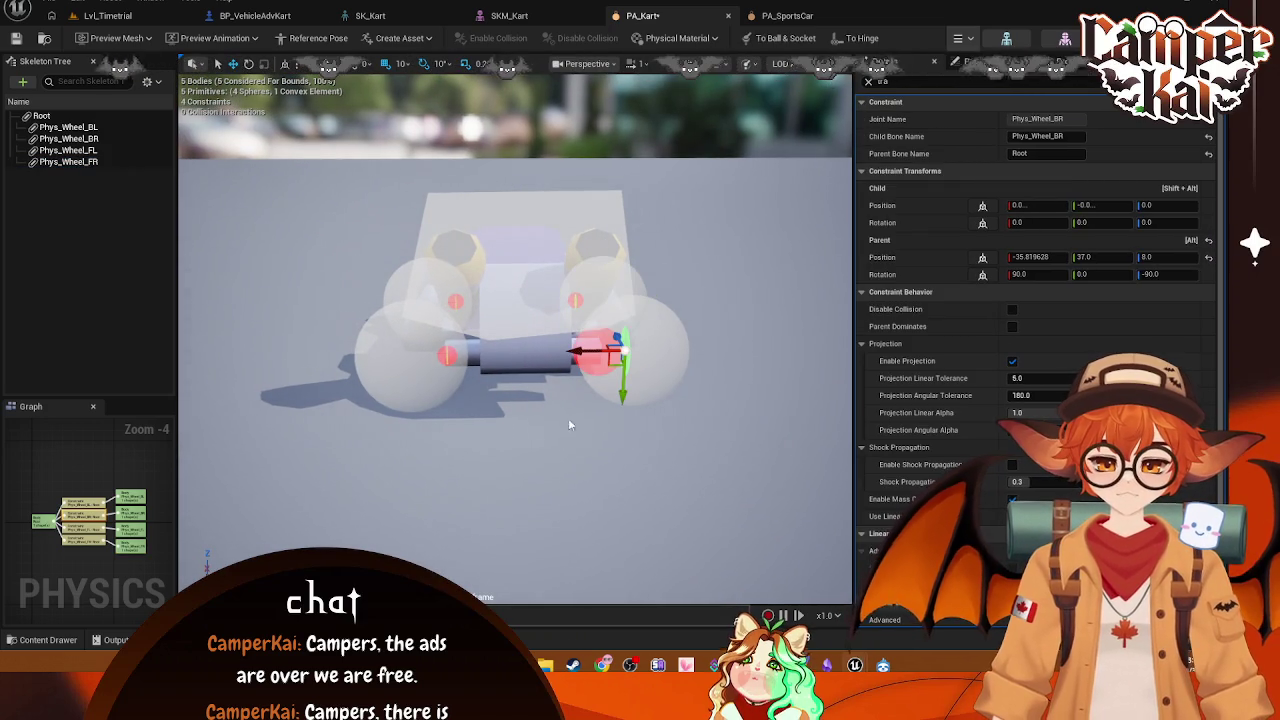
{"action": "left_click", "coordinate": [1160, 257]}
{"action": "type", "text": "8"}
{"action": "key", "text": "Return"}
{"action": "scroll", "coordinate": [515, 330], "scroll_direction": "up", "scroll_amount": 3}
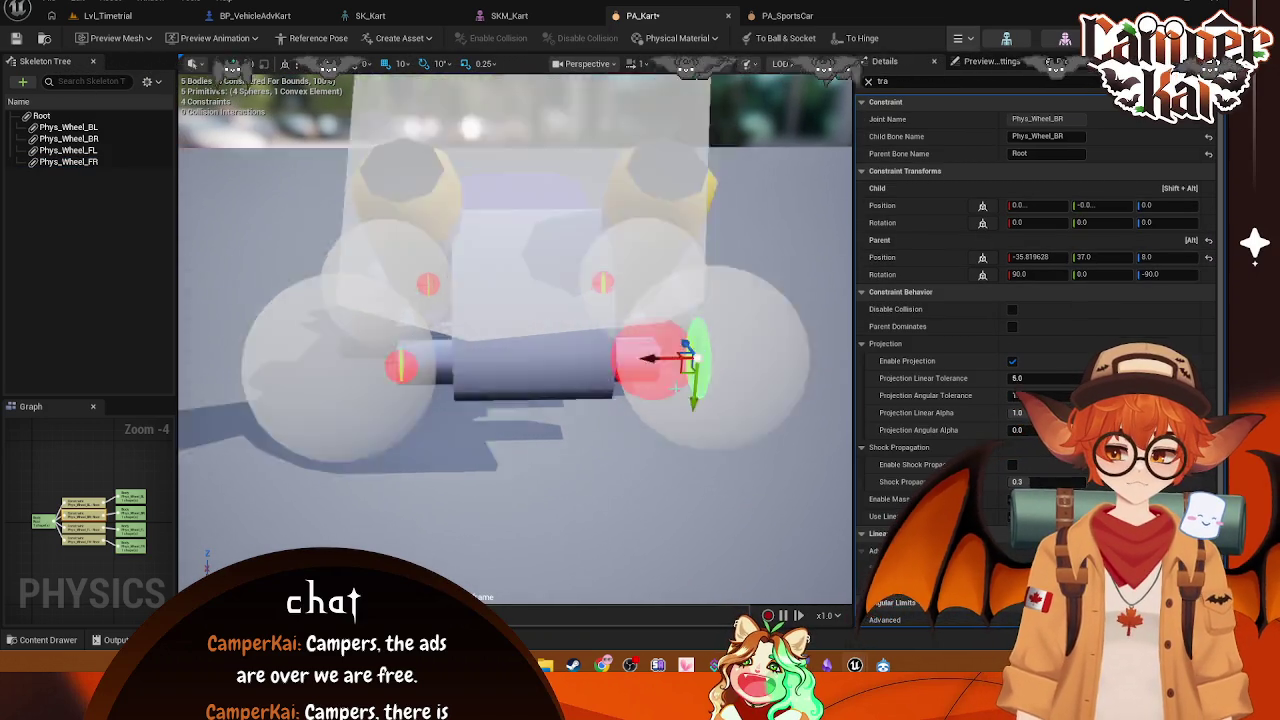
Step: Try a Child Position X of 0 on Phys_Wheel_BR, then undo it
{"action": "left_click", "coordinate": [400, 366]}
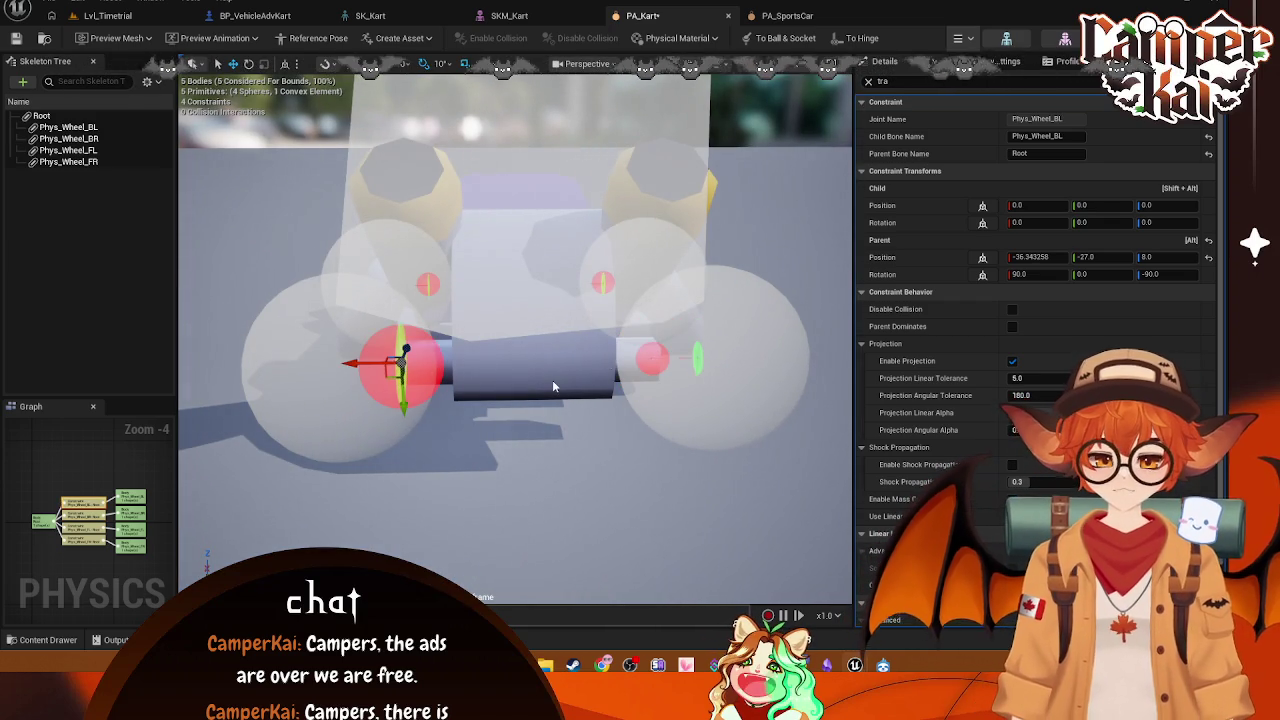
{"action": "left_click", "coordinate": [690, 354]}
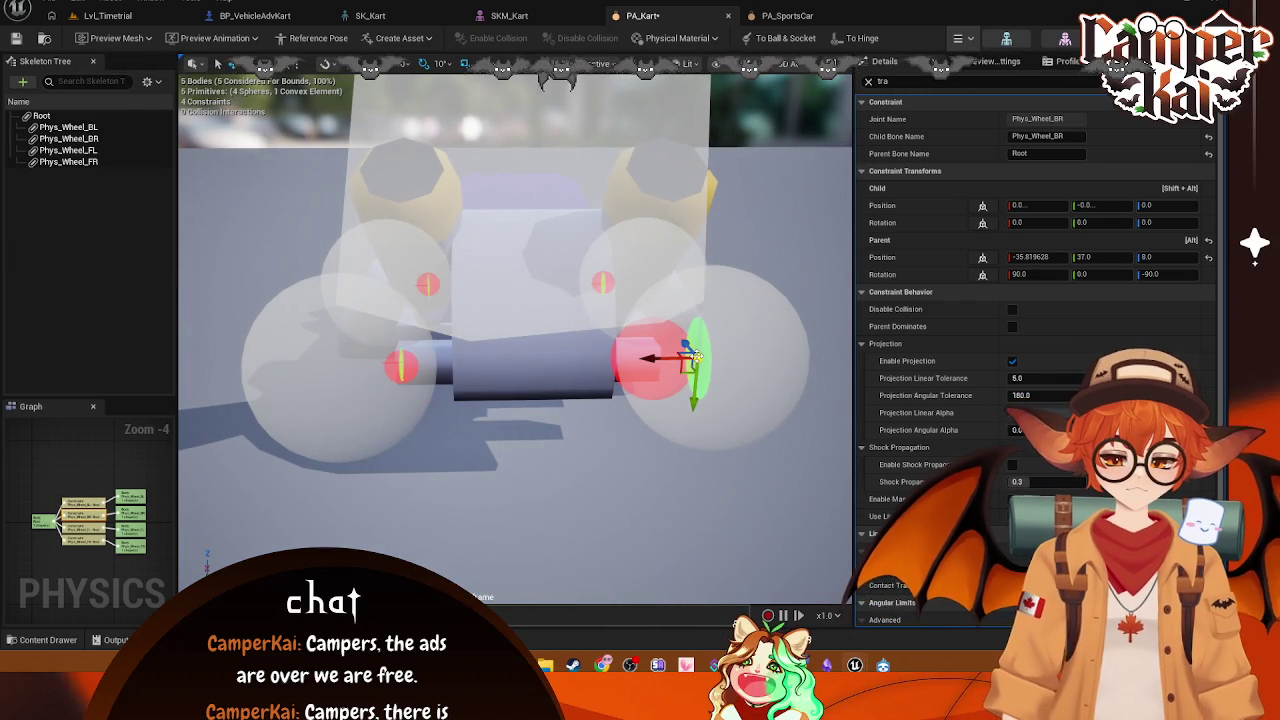
{"action": "left_click", "coordinate": [1040, 205]}
{"action": "type", "text": "0"}
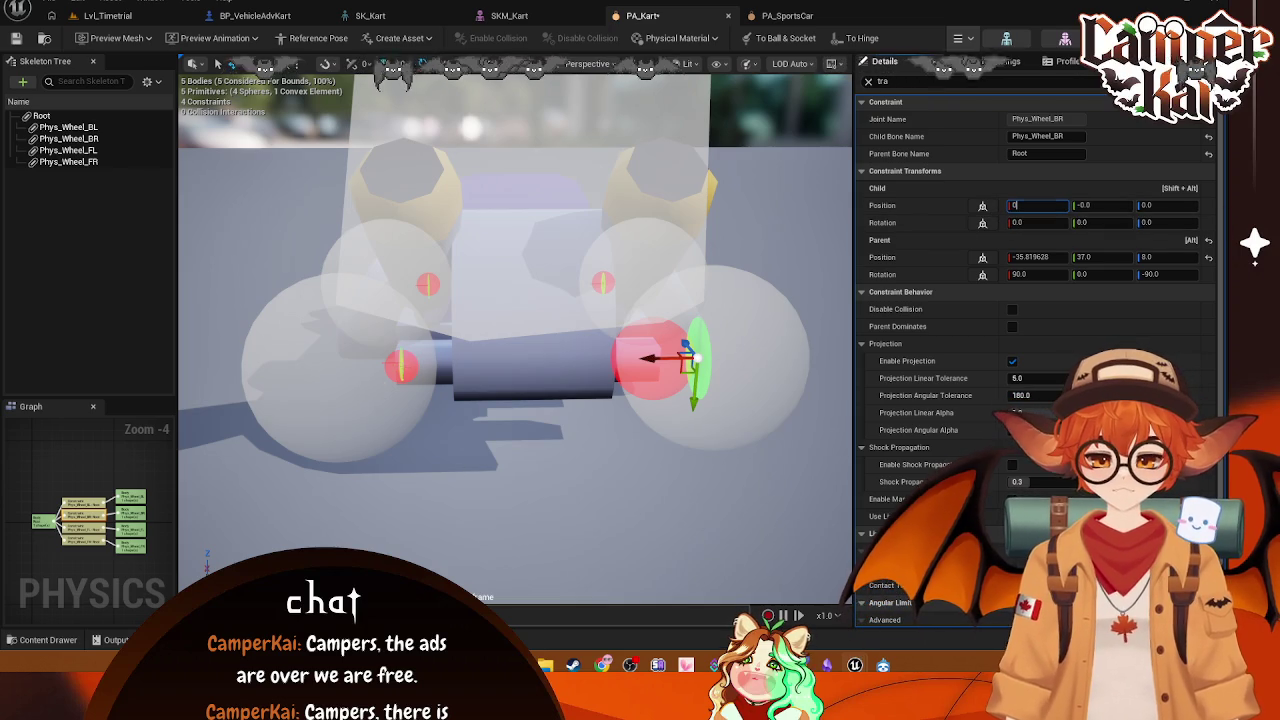
{"action": "key", "text": "ctrl+z"}
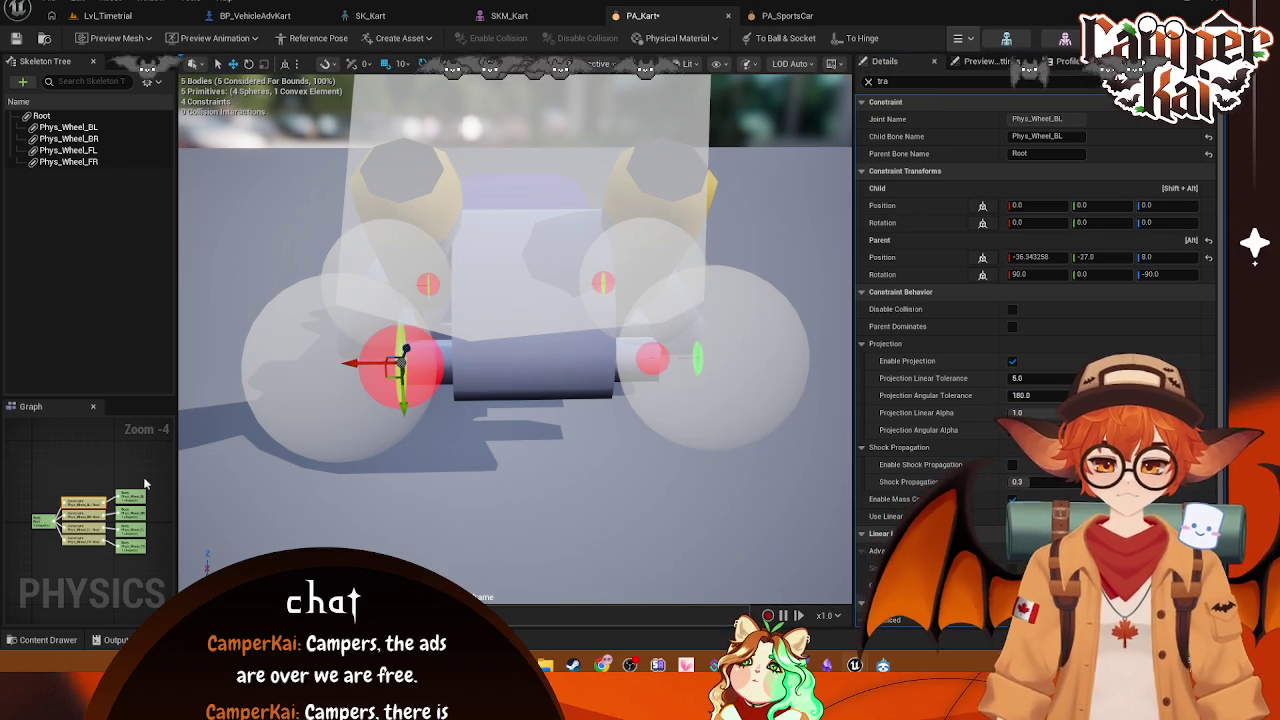
Step: Test sliding Phys_Wheel_BR outward with the gizmo, then reset its Child Position X to 0.0
{"action": "left_click", "coordinate": [68, 127]}
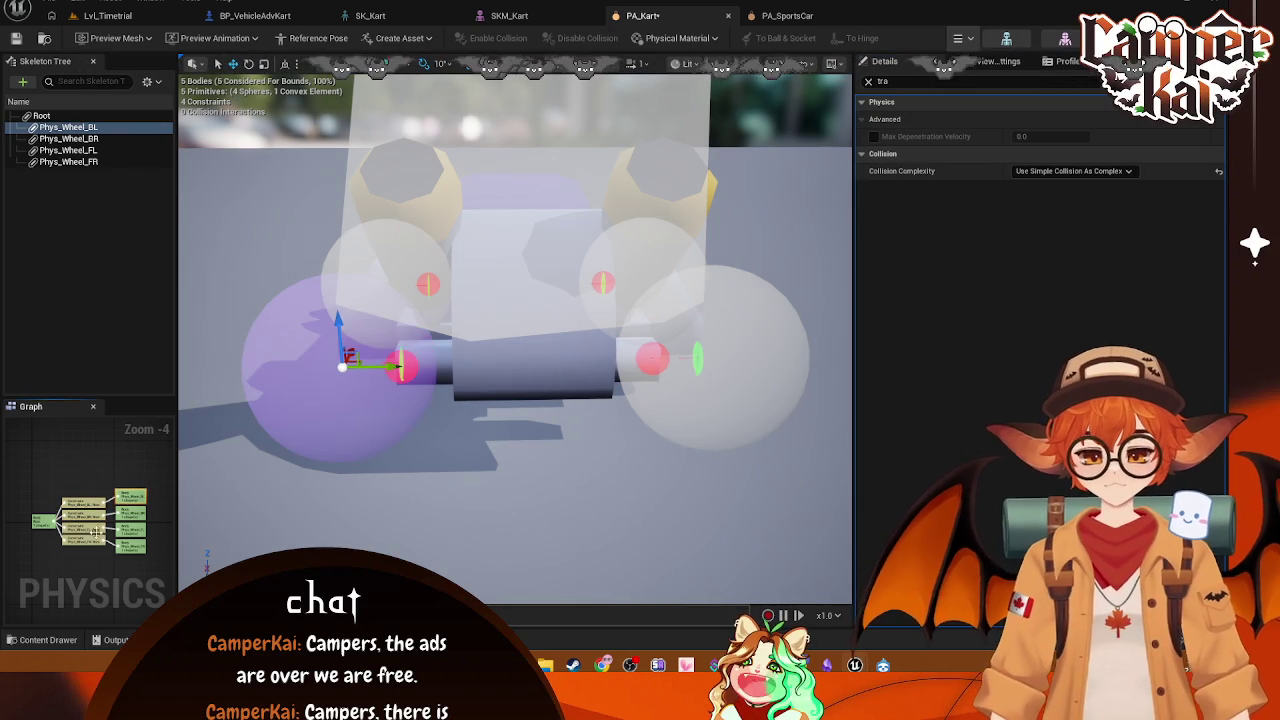
{"action": "left_click", "coordinate": [135, 511]}
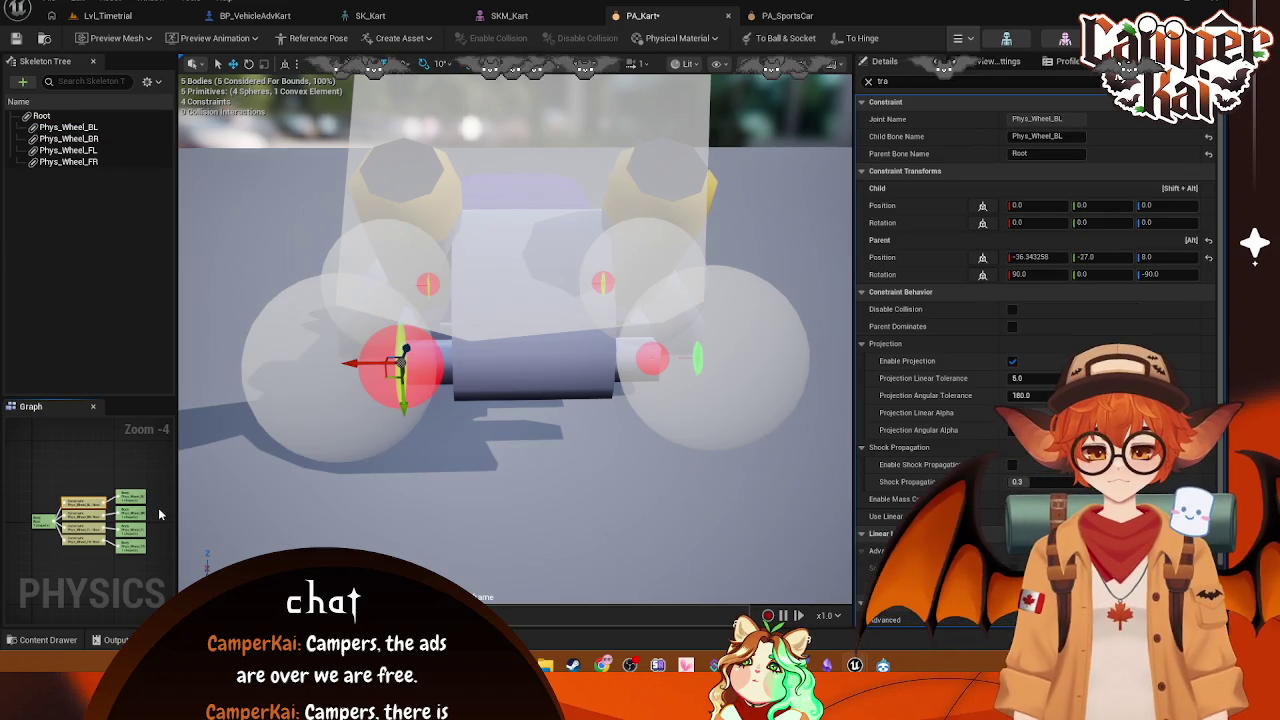
{"action": "left_click", "coordinate": [86, 521]}
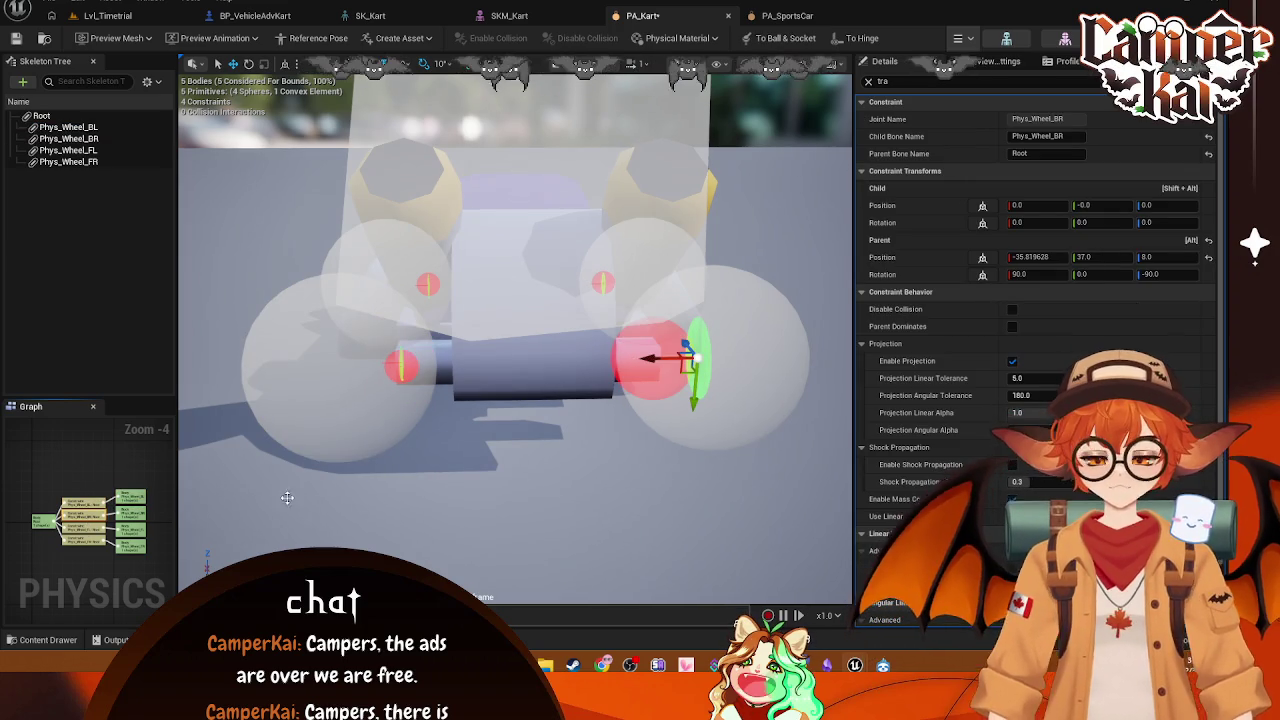
{"action": "mouse_move", "coordinate": [651, 361]}
{"action": "left_mouse_down"}
{"action": "mouse_move", "coordinate": [625, 362]}
{"action": "mouse_move", "coordinate": [683, 378]}
{"action": "left_mouse_up"}
{"action": "left_click", "coordinate": [1038, 205]}
{"action": "type", "text": "0"}
{"action": "key", "text": "Return"}
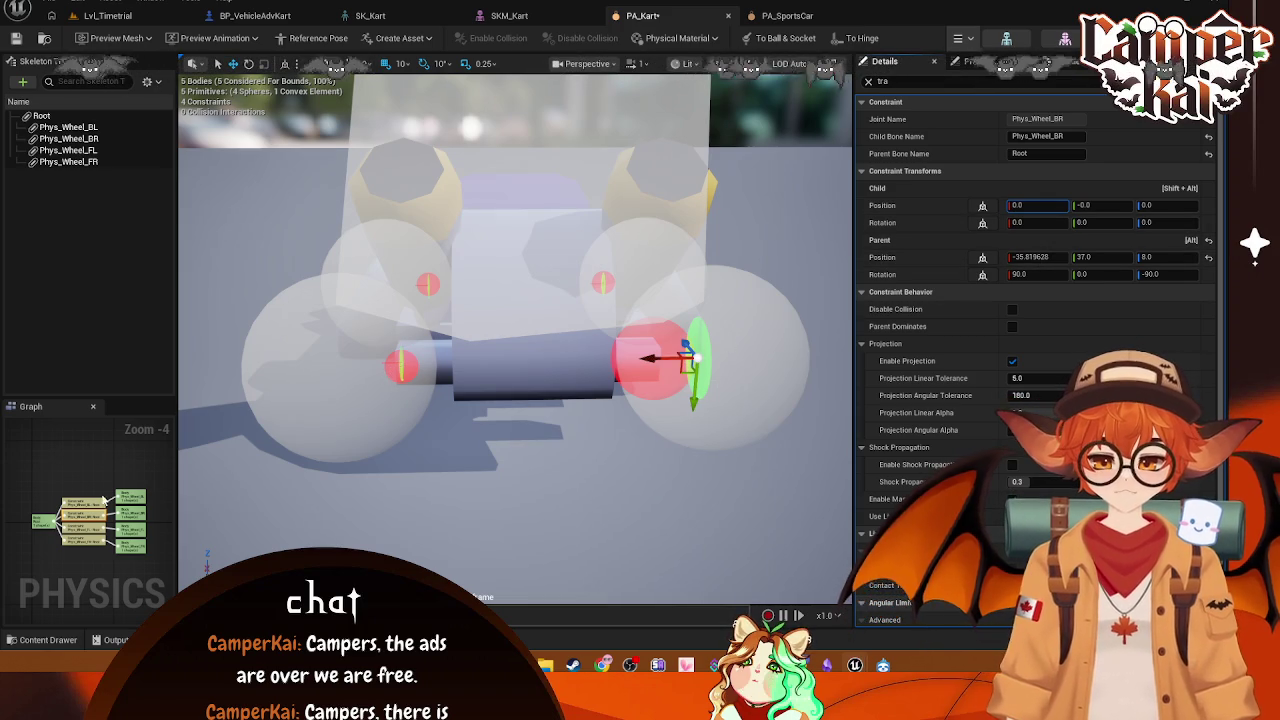
Step: Compare the Phys_Wheel_BL and Phys_Wheel_BR constraints and start a screen capture
{"action": "left_click", "coordinate": [400, 367]}
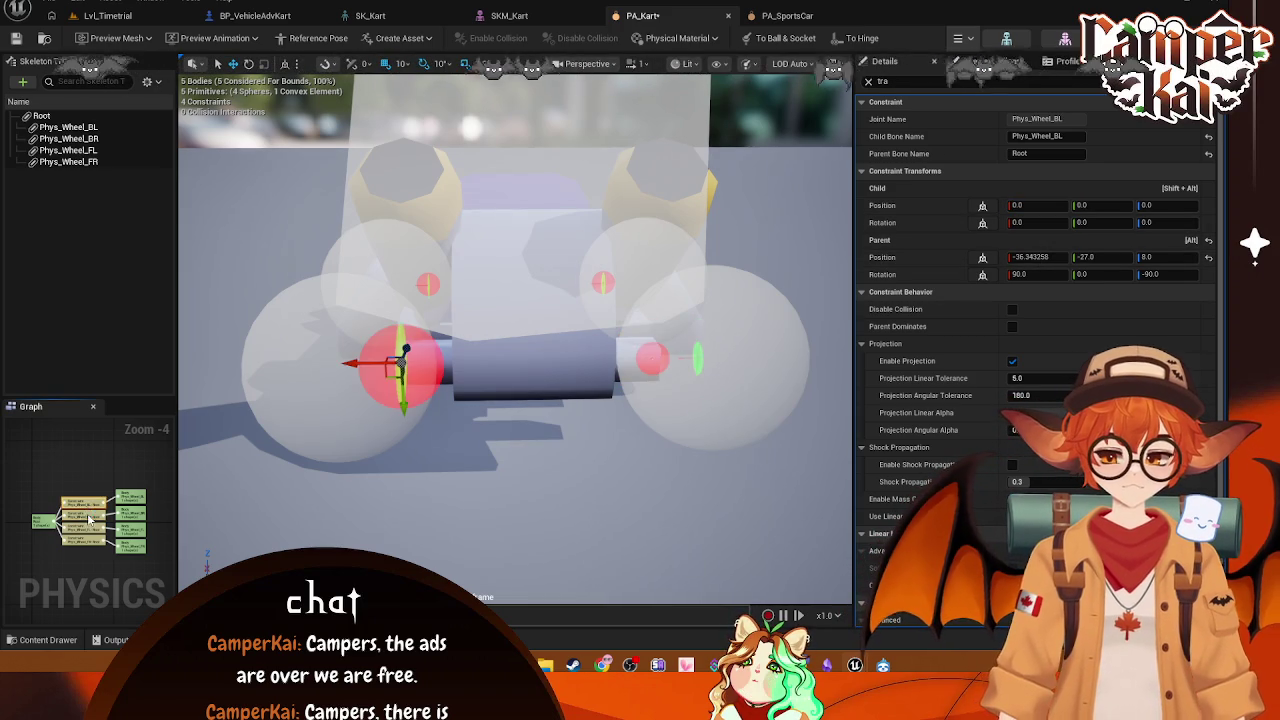
{"action": "left_click", "coordinate": [652, 358]}
{"action": "left_click", "coordinate": [400, 367]}
{"action": "left_click", "coordinate": [652, 358]}
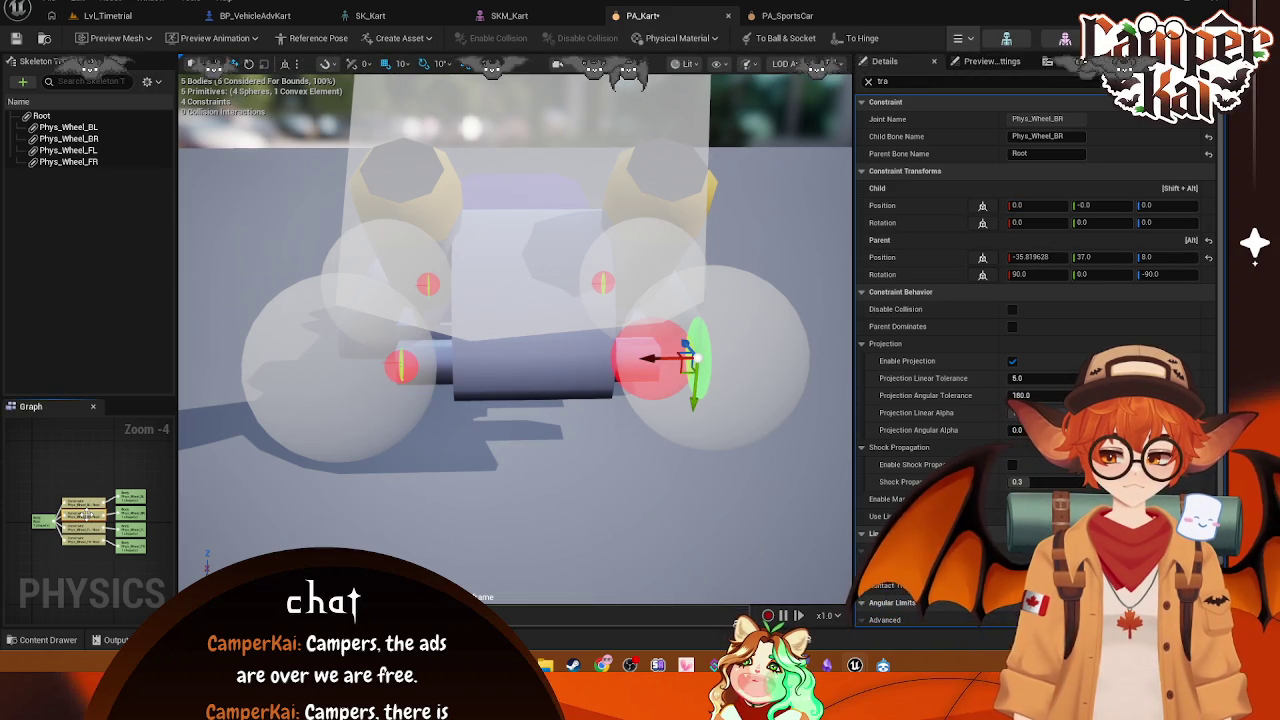
{"action": "left_click", "coordinate": [400, 367]}
{"action": "left_click", "coordinate": [652, 358]}
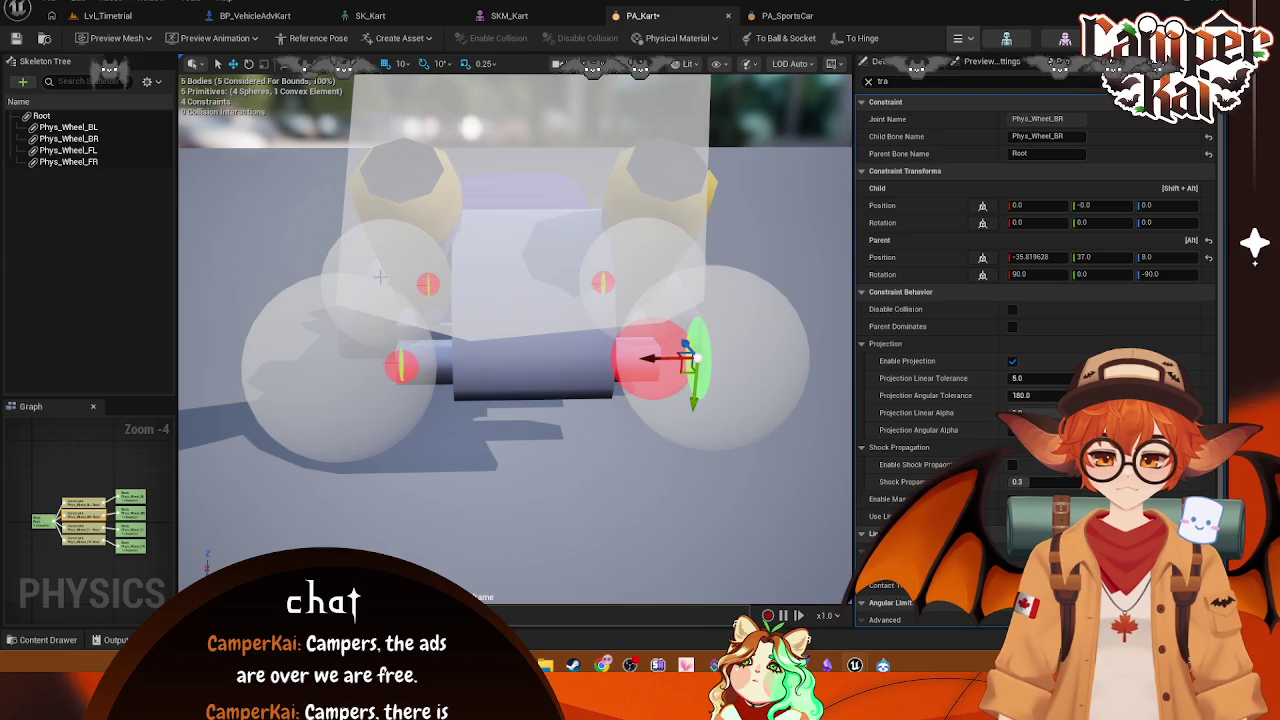
{"action": "key", "text": "super+shift+s"}
Step: Record the marked editor area and list all bones in the Skeleton Tree
{"action": "mouse_move", "coordinate": [186, 108]}
{"action": "left_mouse_down"}
{"action": "mouse_move", "coordinate": [852, 562]}
{"action": "mouse_move", "coordinate": [852, 578]}
{"action": "left_mouse_up"}
{"action": "left_click", "coordinate": [558, 597]}
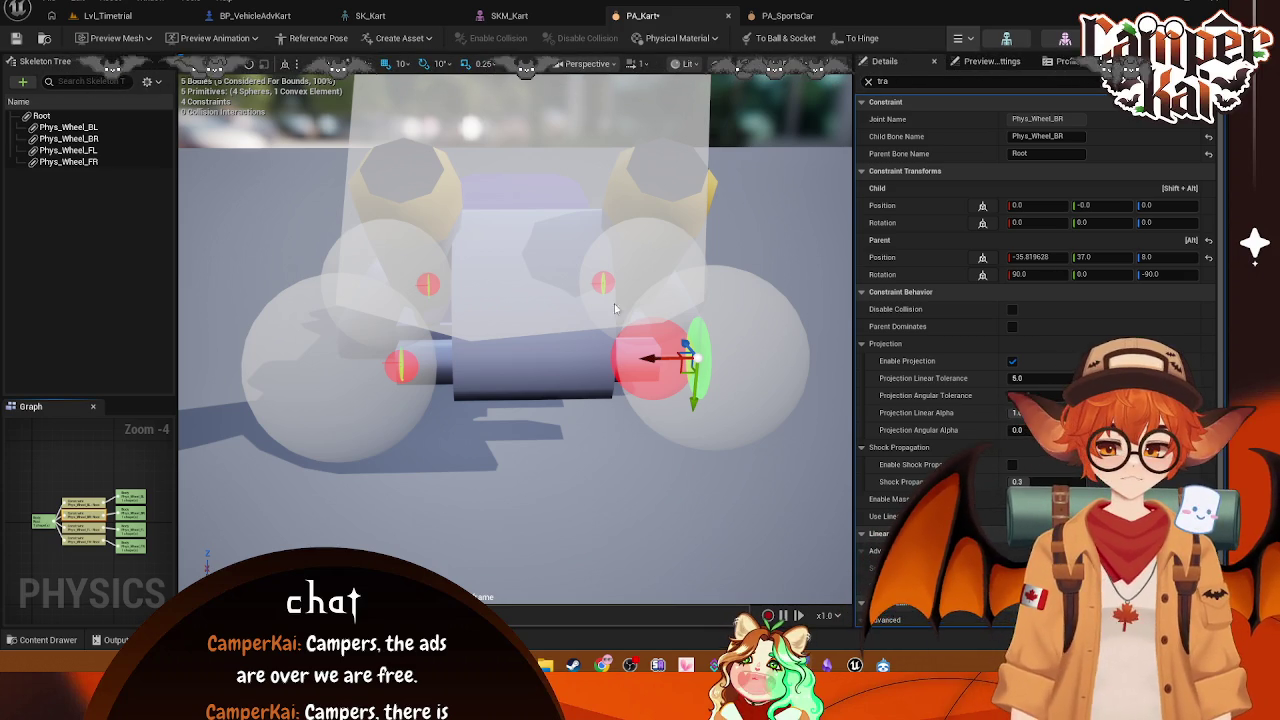
{"action": "left_click", "coordinate": [153, 81]}
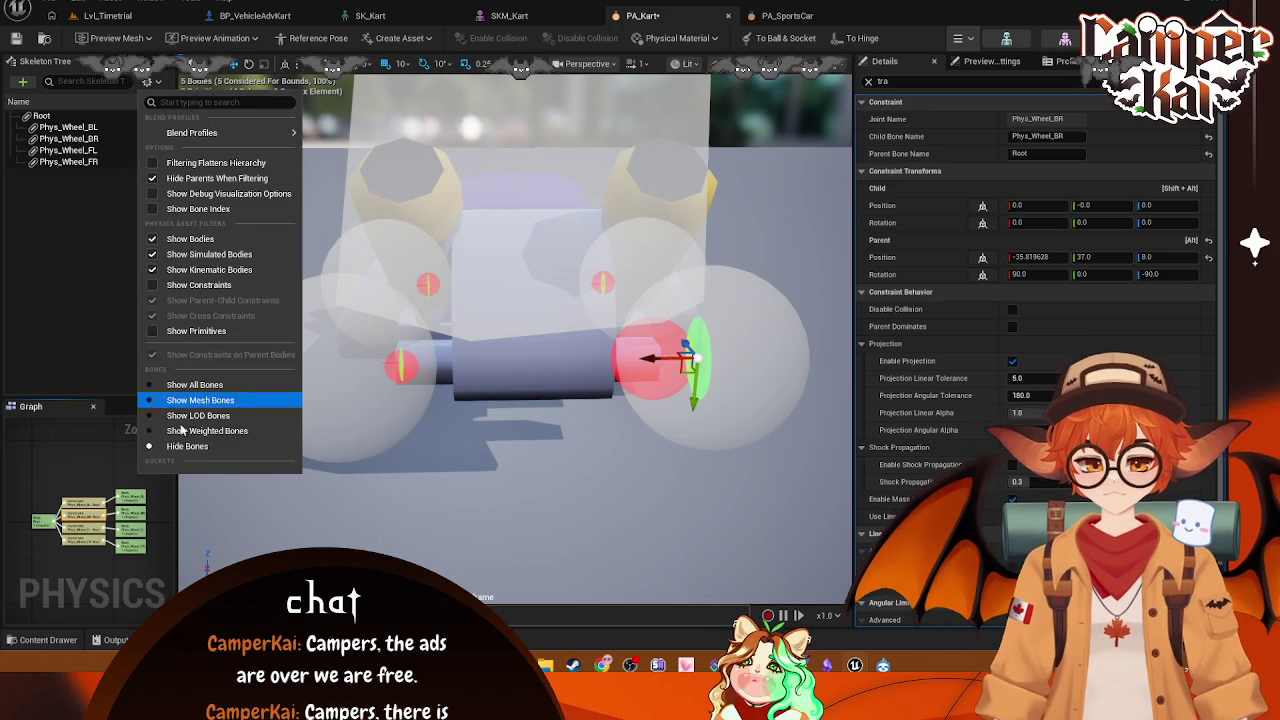
{"action": "left_click", "coordinate": [190, 392]}
{"action": "scroll", "coordinate": [100, 300], "scroll_direction": "down", "scroll_amount": 3}
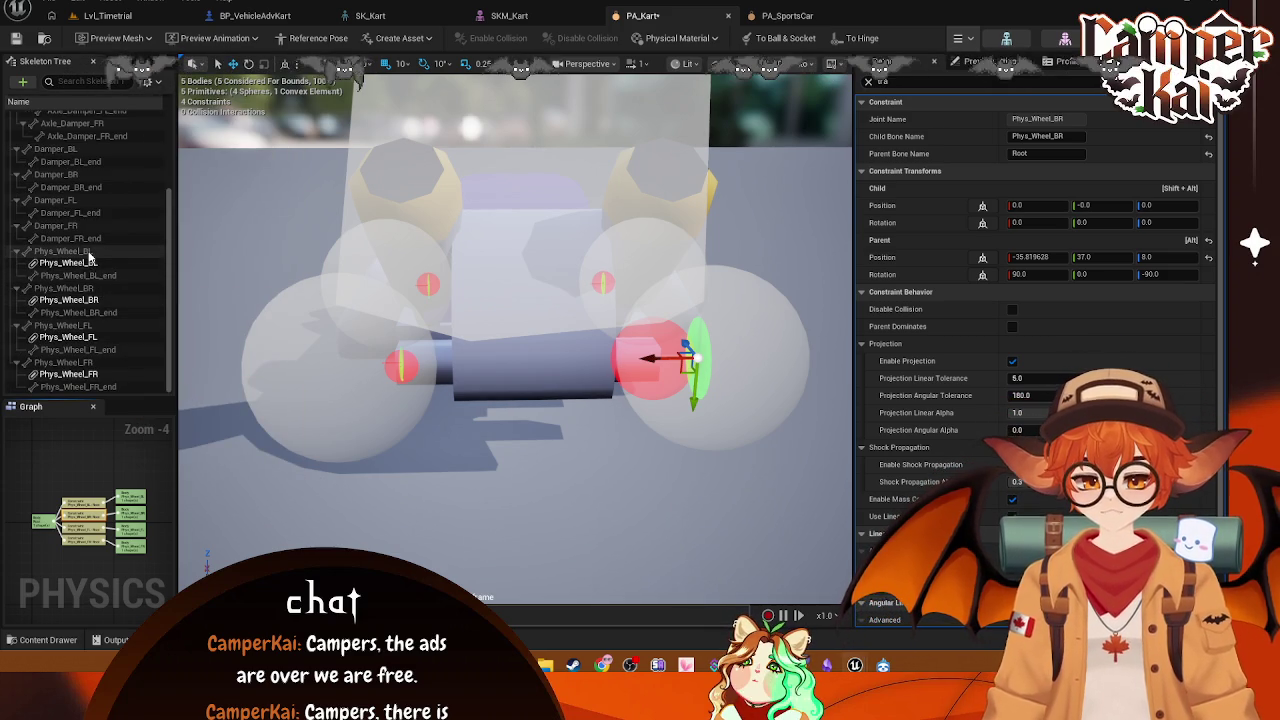
Step: Hide plain bones so only Root and the Phys_Wheel bodies show, then view PA_SportsCar
{"action": "left_click", "coordinate": [148, 81]}
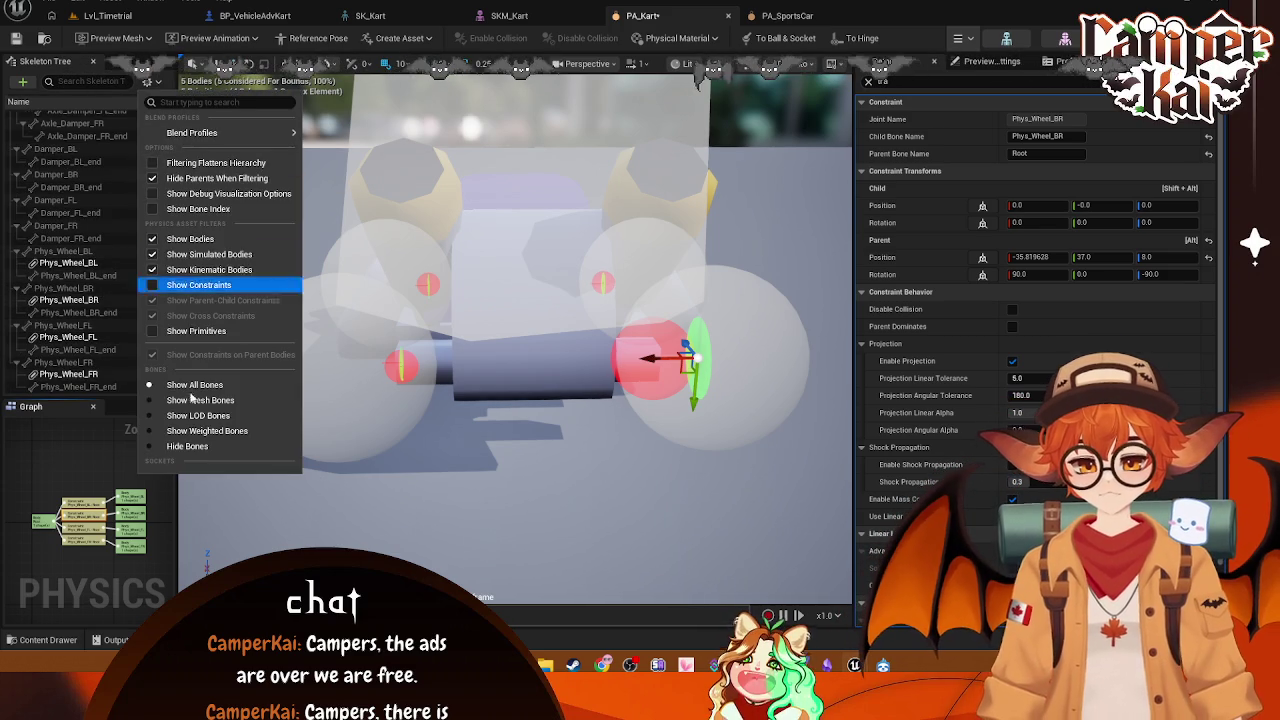
{"action": "left_click", "coordinate": [197, 447]}
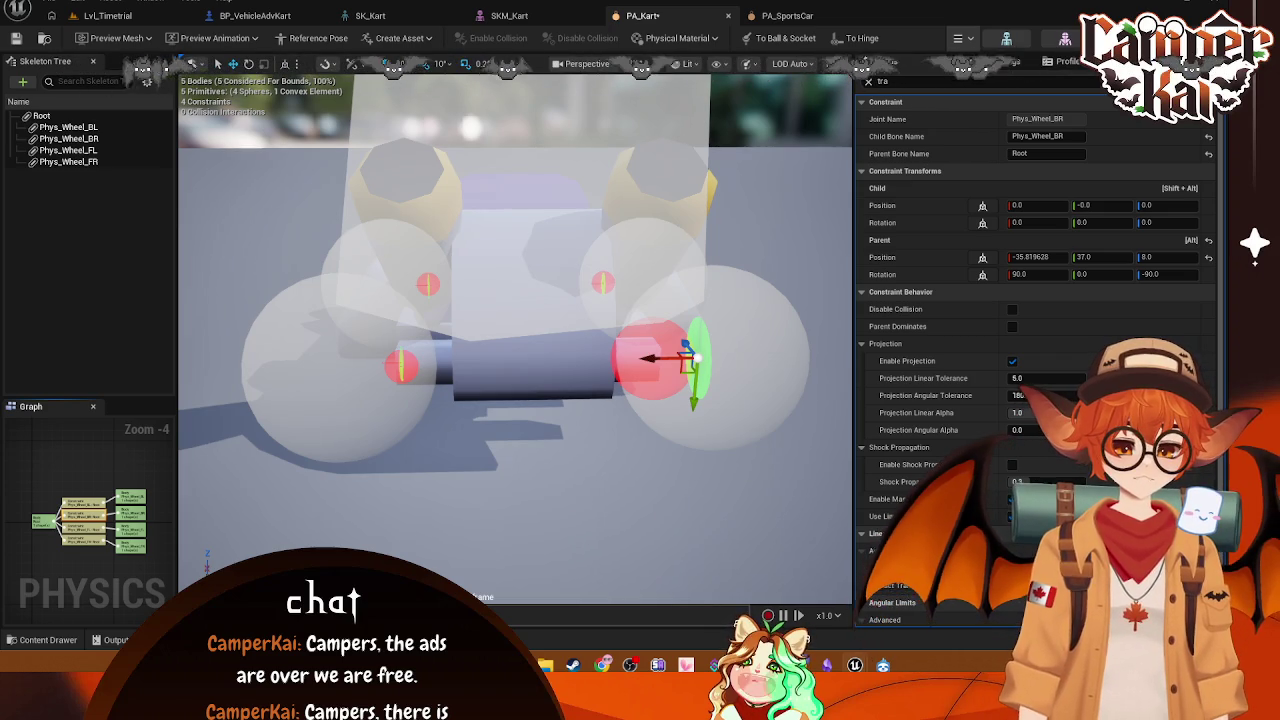
{"action": "left_click", "coordinate": [801, 18]}
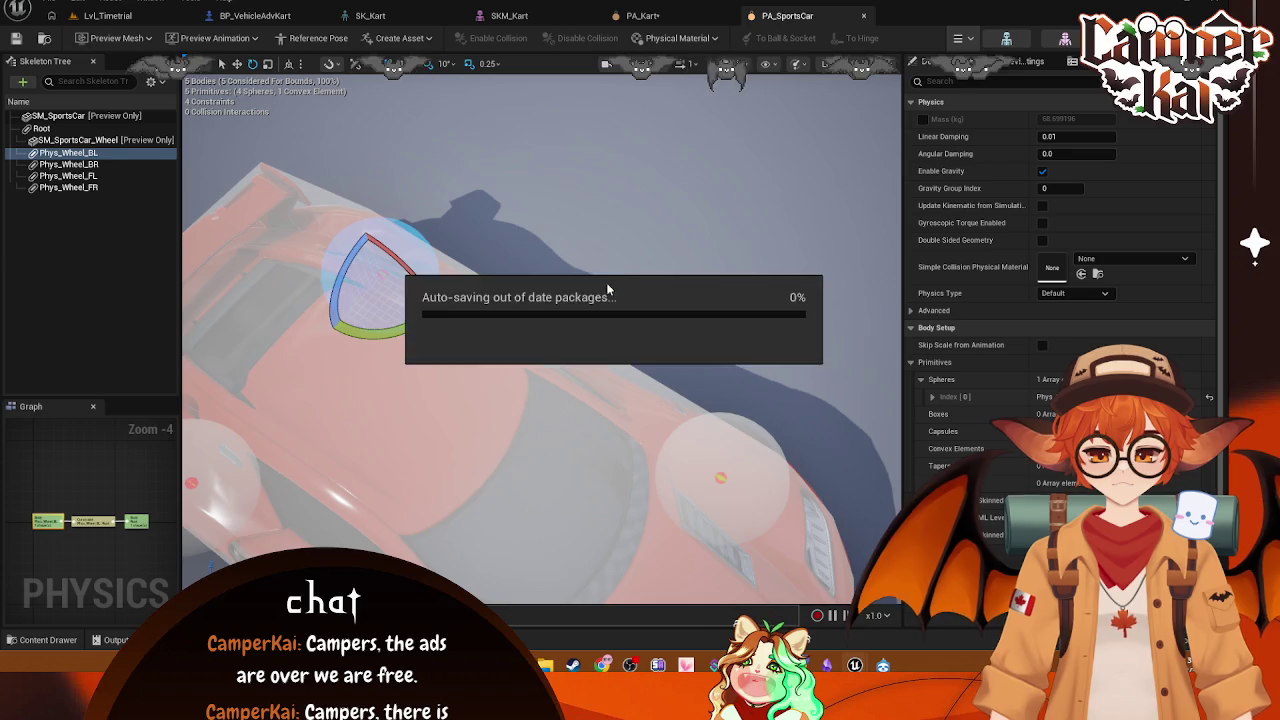
Step: Close in on the sports car's rear-left wheel sphere and centre it in the Left ortho view
{"action": "scroll", "coordinate": [591, 250], "scroll_direction": "down", "scroll_amount": 10}
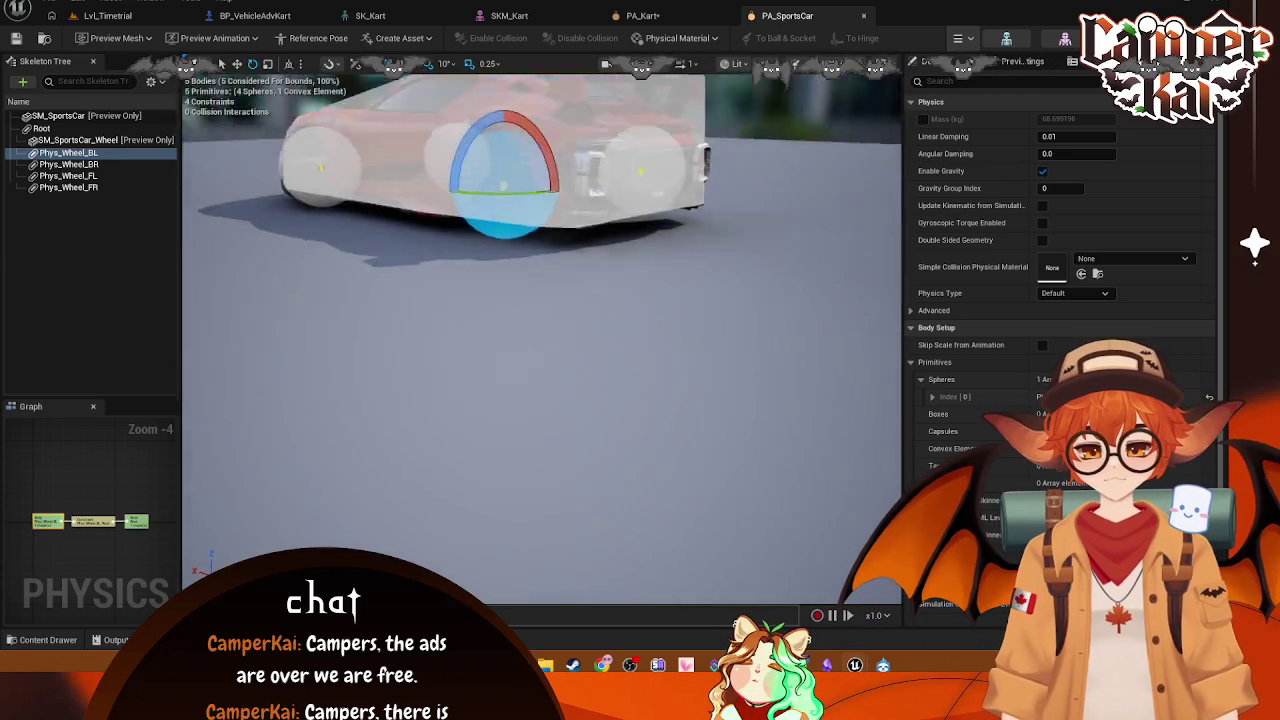
{"action": "left_click_drag", "start_coordinate": [541, 330], "coordinate": [200, 347]}
{"action": "left_click_drag", "start_coordinate": [605, 236], "coordinate": [603, 274]}
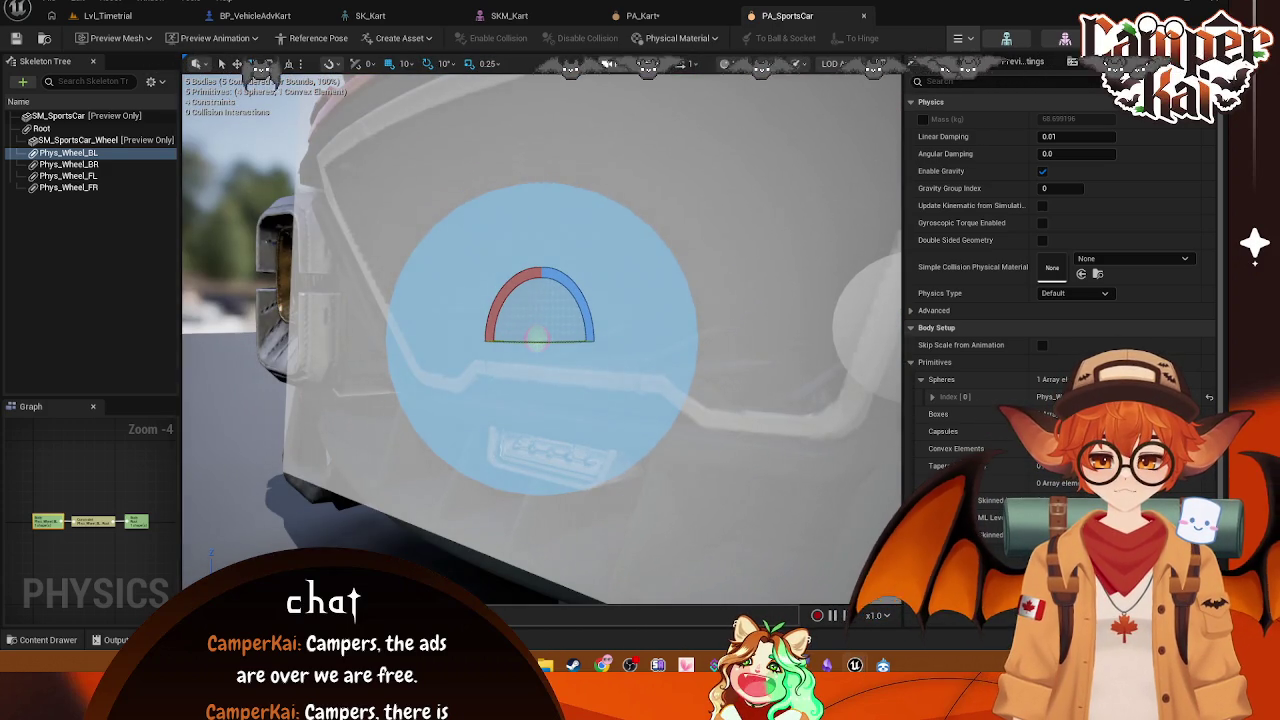
{"action": "left_click", "coordinate": [680, 63]}
{"action": "left_click", "coordinate": [652, 171]}
{"action": "scroll", "coordinate": [629, 278], "scroll_direction": "up", "scroll_amount": 8}
{"action": "mouse_move", "coordinate": [629, 278]}
{"action": "left_mouse_down"}
{"action": "mouse_move", "coordinate": [614, 291]}
{"action": "mouse_move", "coordinate": [641, 323]}
{"action": "left_mouse_up"}
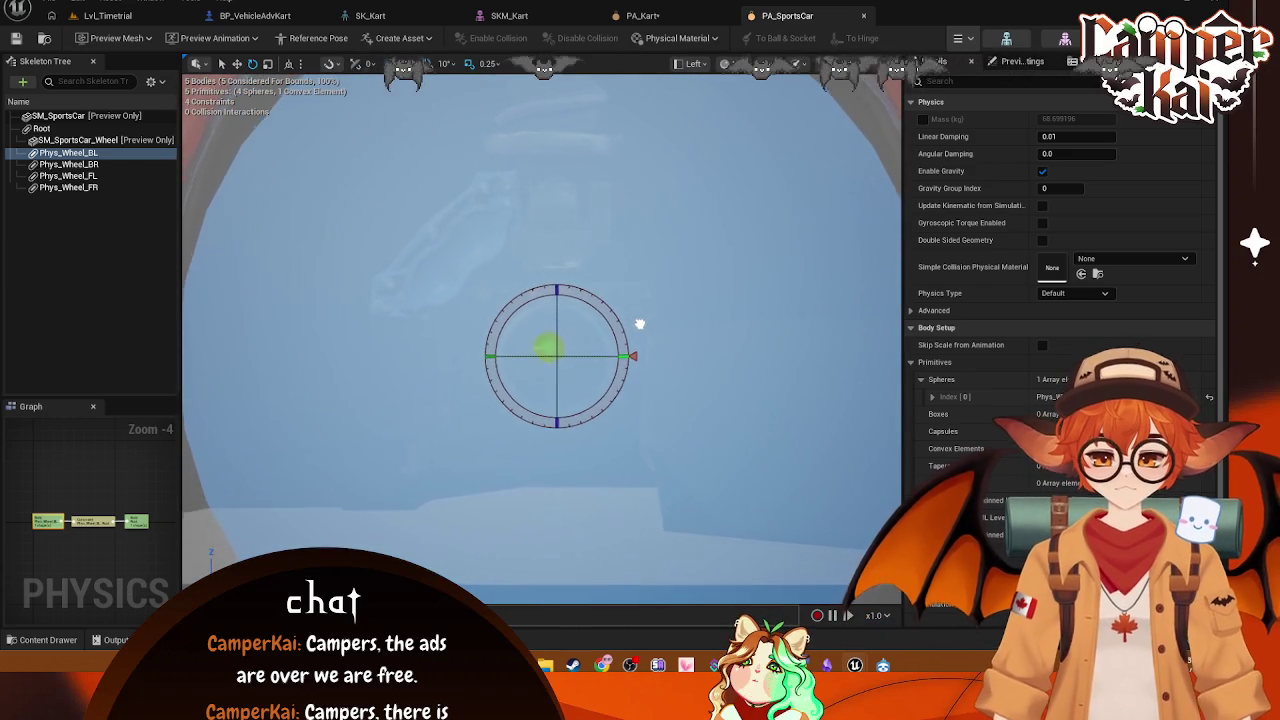
Step: Hide the rotation gizmo and view the car from the Bottom in Wireframe mode
{"action": "left_click", "coordinate": [545, 273]}
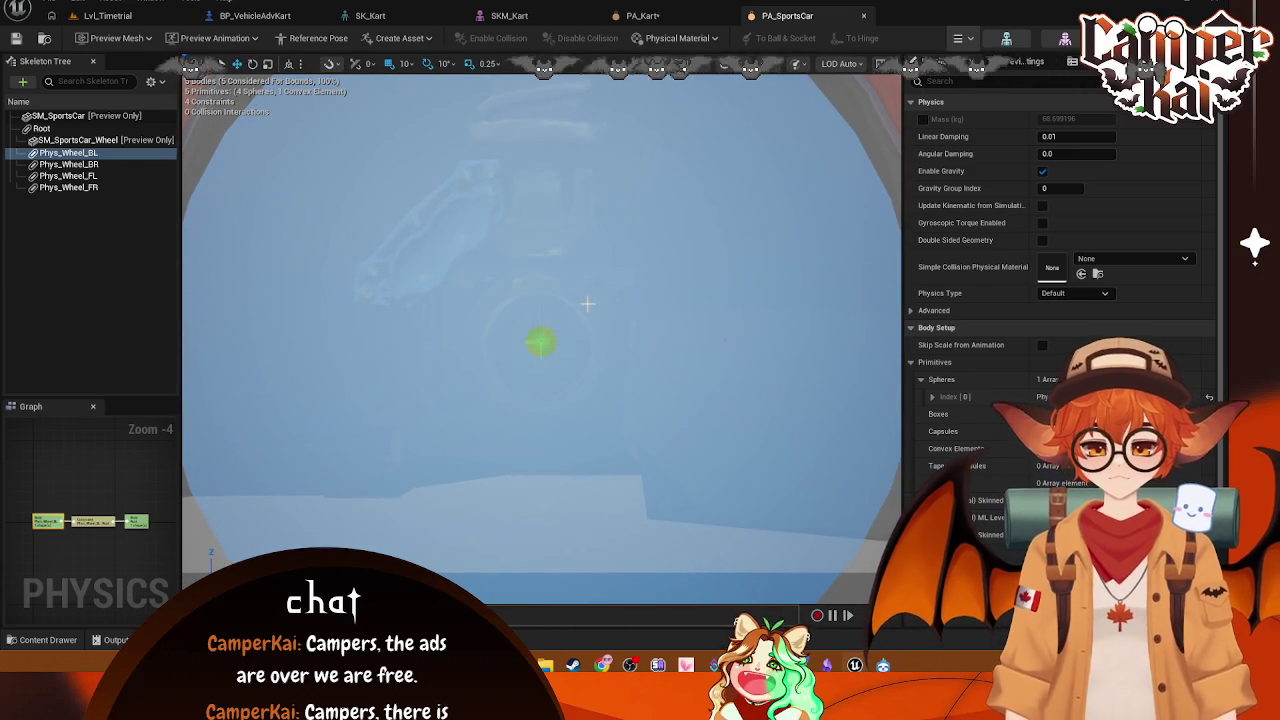
{"action": "left_click", "coordinate": [715, 65]}
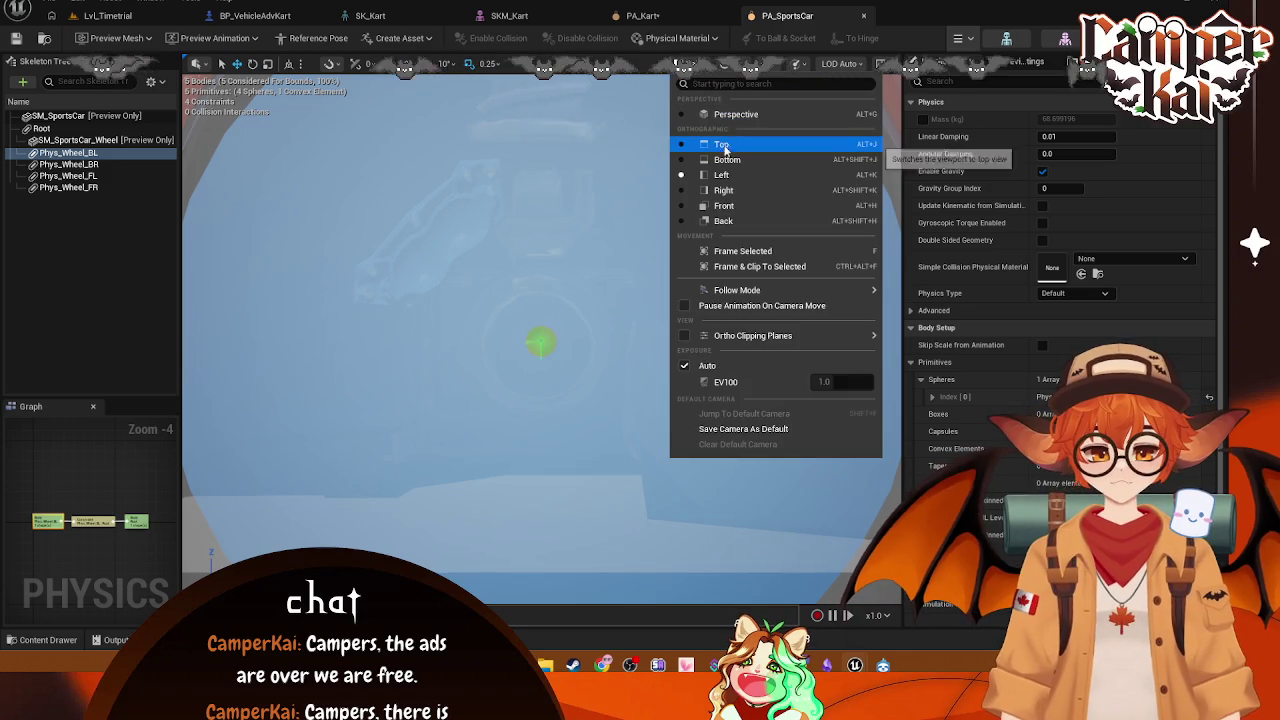
{"action": "left_click", "coordinate": [707, 218]}
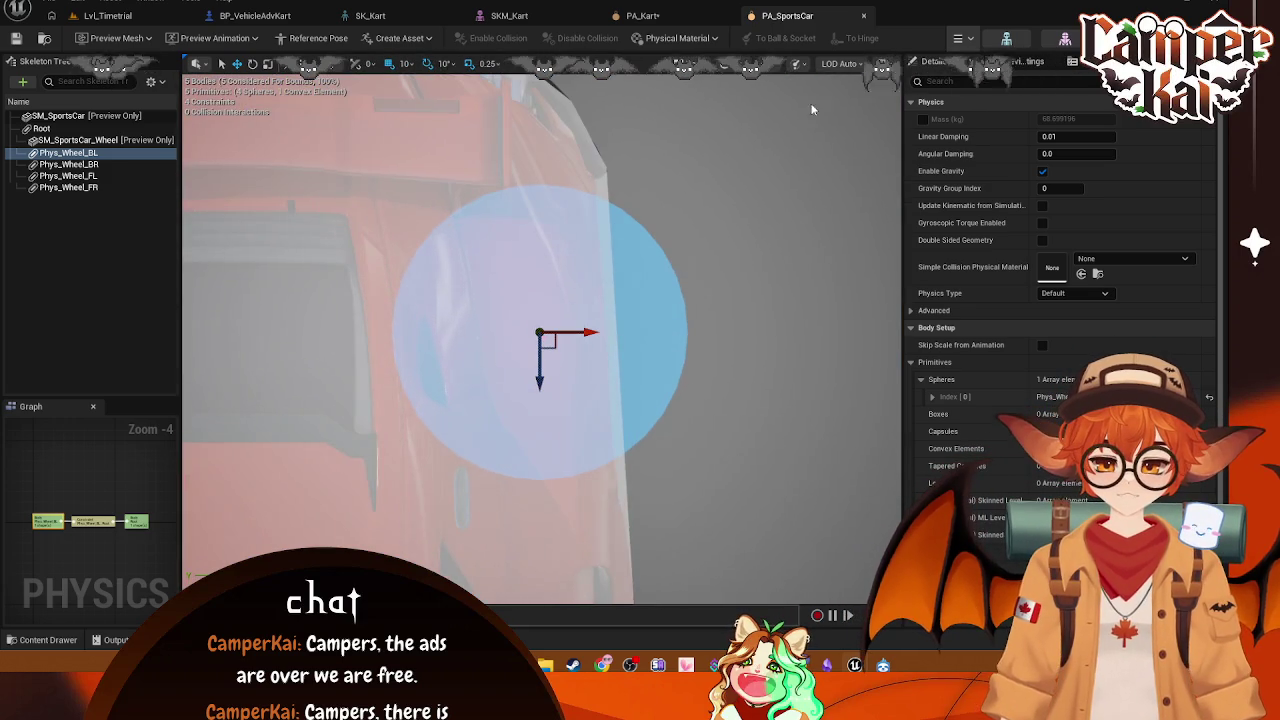
{"action": "left_click", "coordinate": [760, 63]}
{"action": "left_click", "coordinate": [772, 140]}
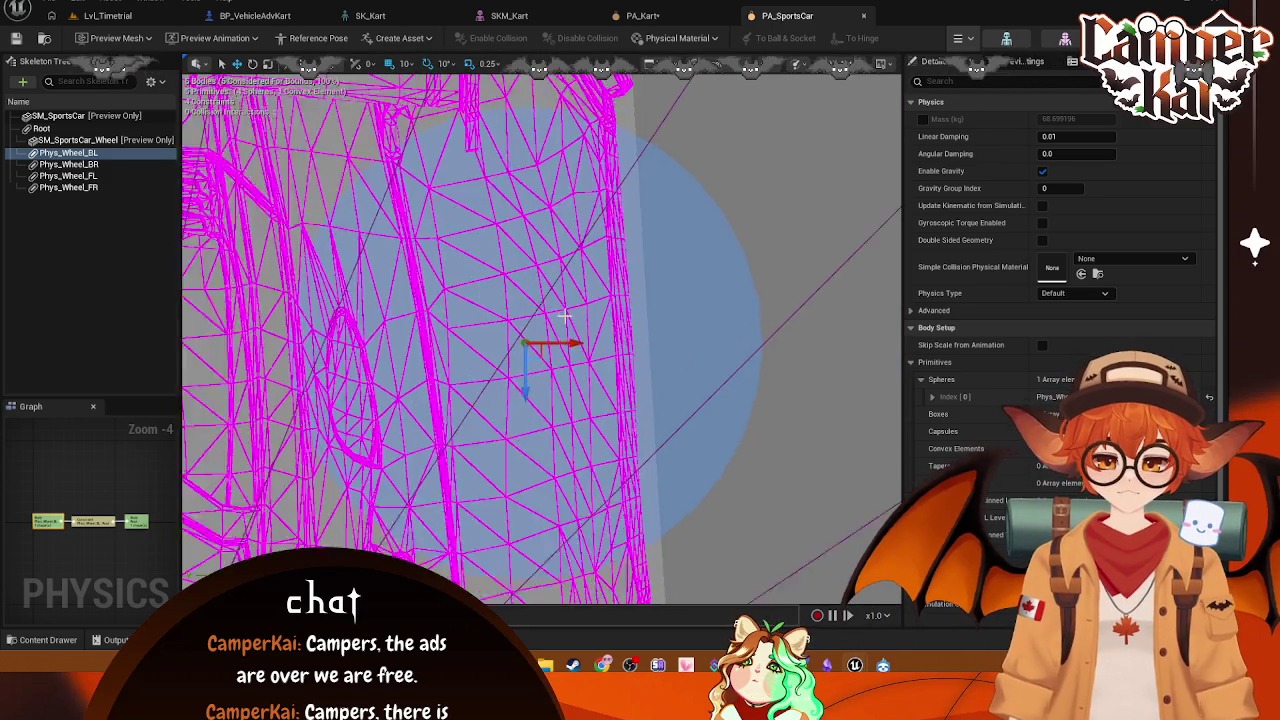
{"action": "left_click", "coordinate": [683, 64]}
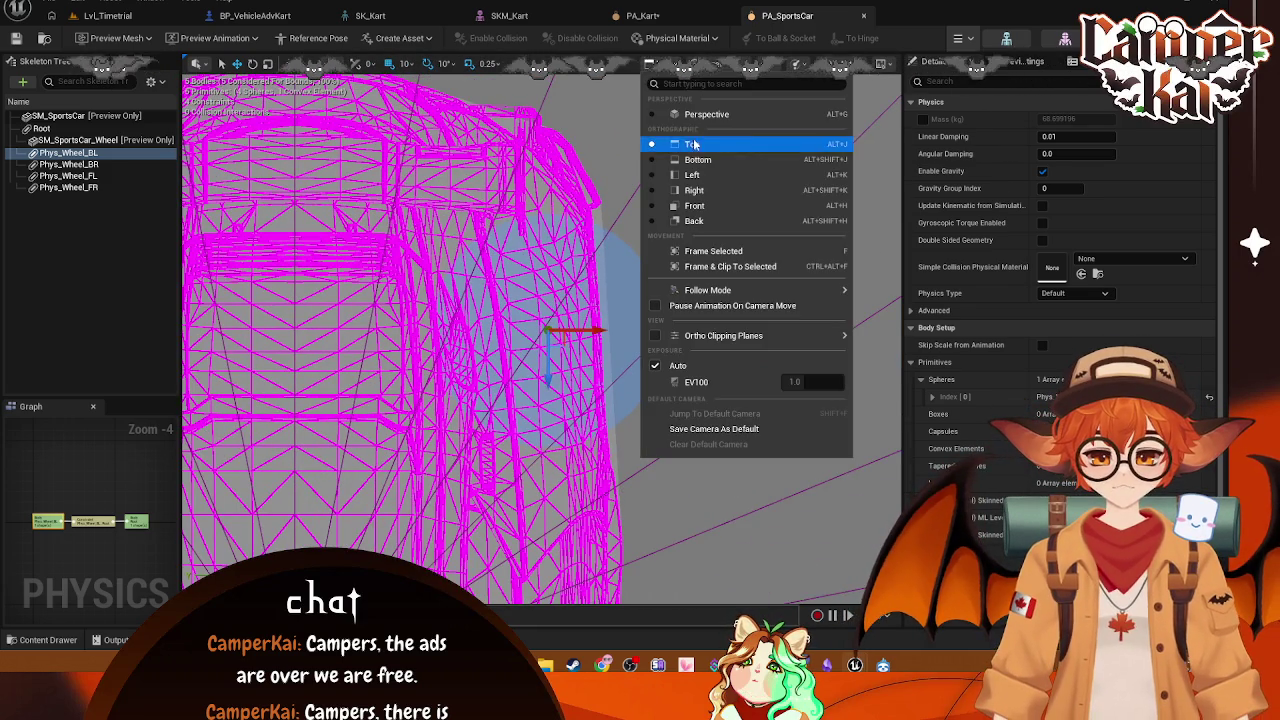
{"action": "left_click", "coordinate": [700, 200]}
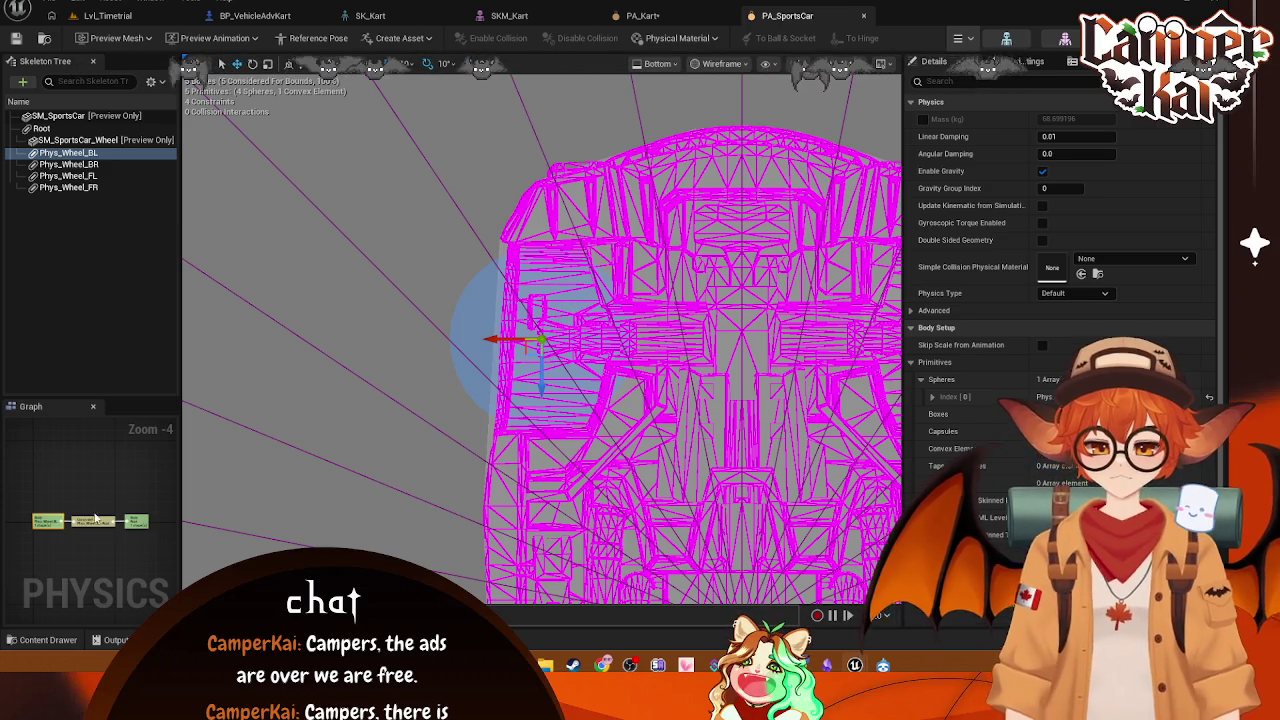
Step: Compare the rear-left wheel constraint with the Root and Phys_Wheel_BL bodies, then return to PA_Kart
{"action": "left_click", "coordinate": [95, 520]}
{"action": "left_click", "coordinate": [140, 521]}
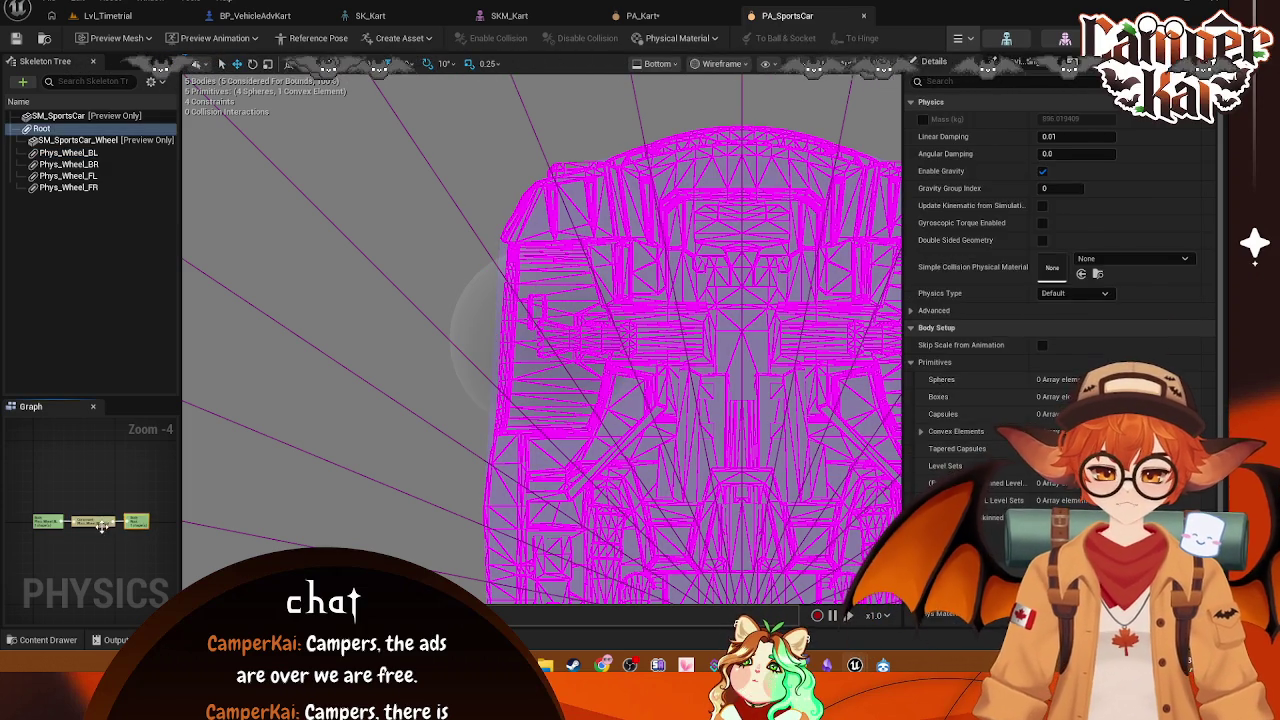
{"action": "left_click", "coordinate": [92, 525]}
{"action": "left_click", "coordinate": [58, 524]}
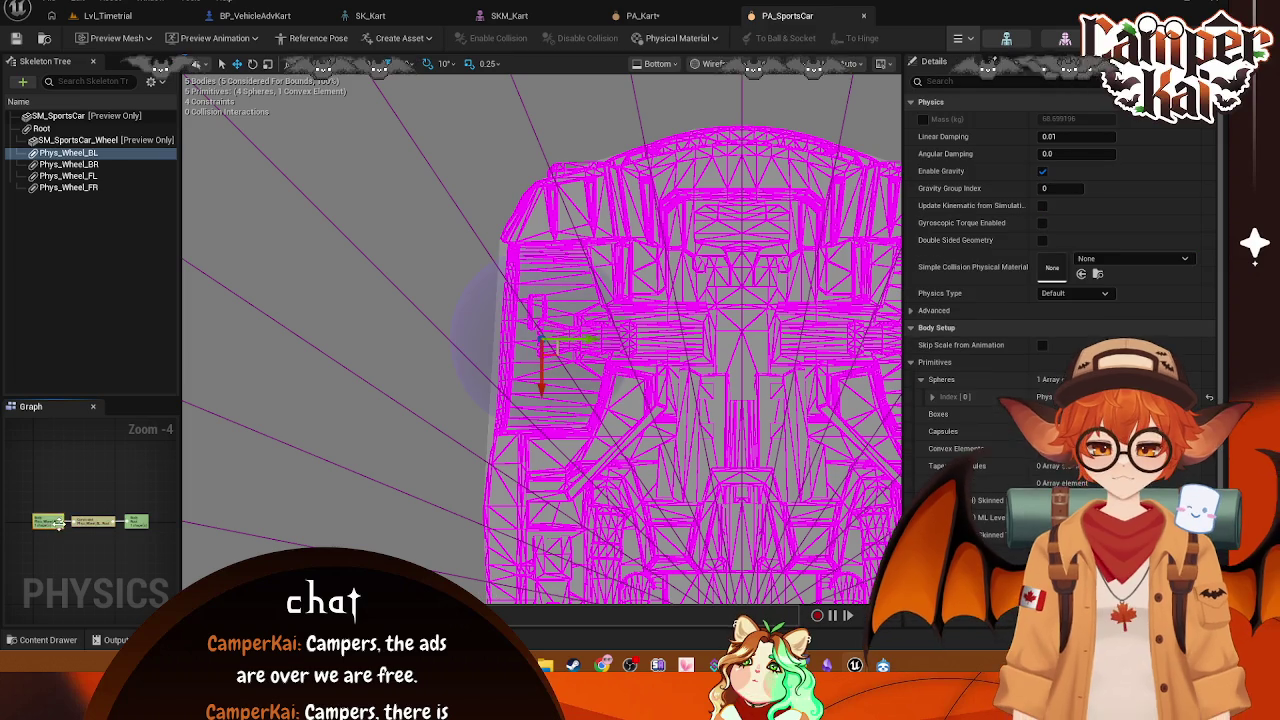
{"action": "left_click", "coordinate": [104, 521]}
{"action": "left_click", "coordinate": [45, 521]}
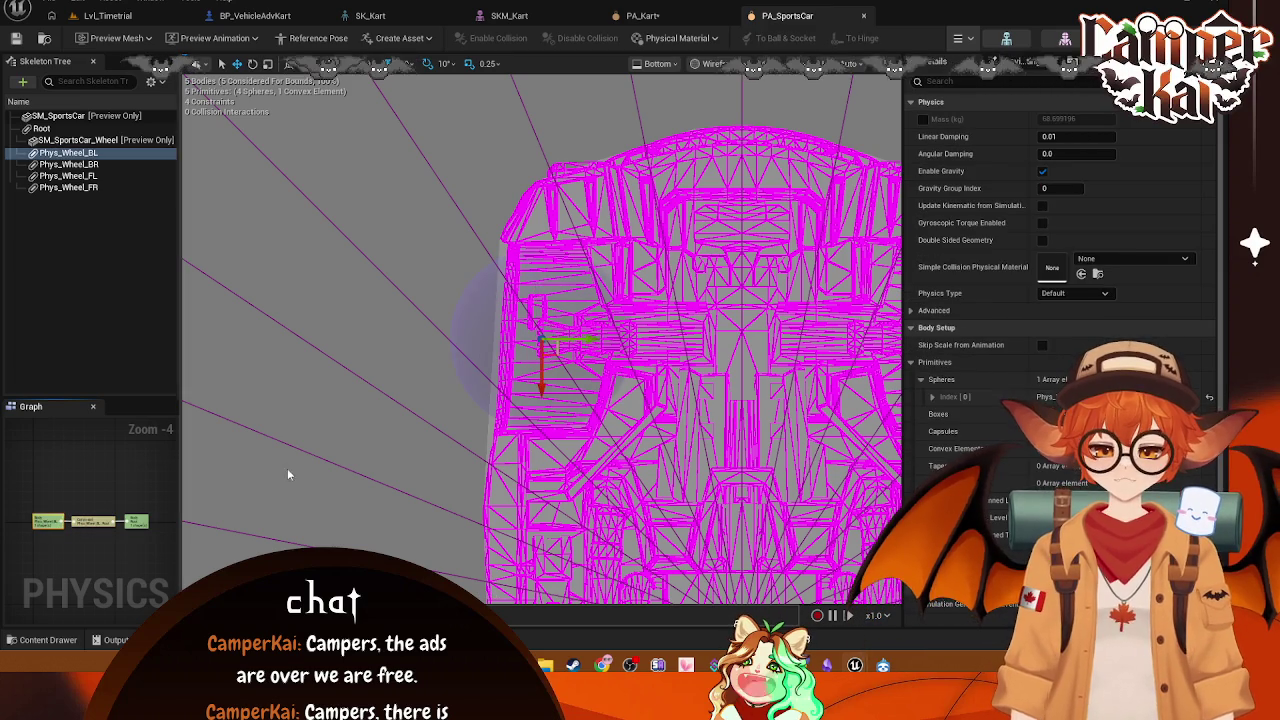
{"action": "left_click", "coordinate": [93, 524]}
{"action": "left_click", "coordinate": [645, 16]}
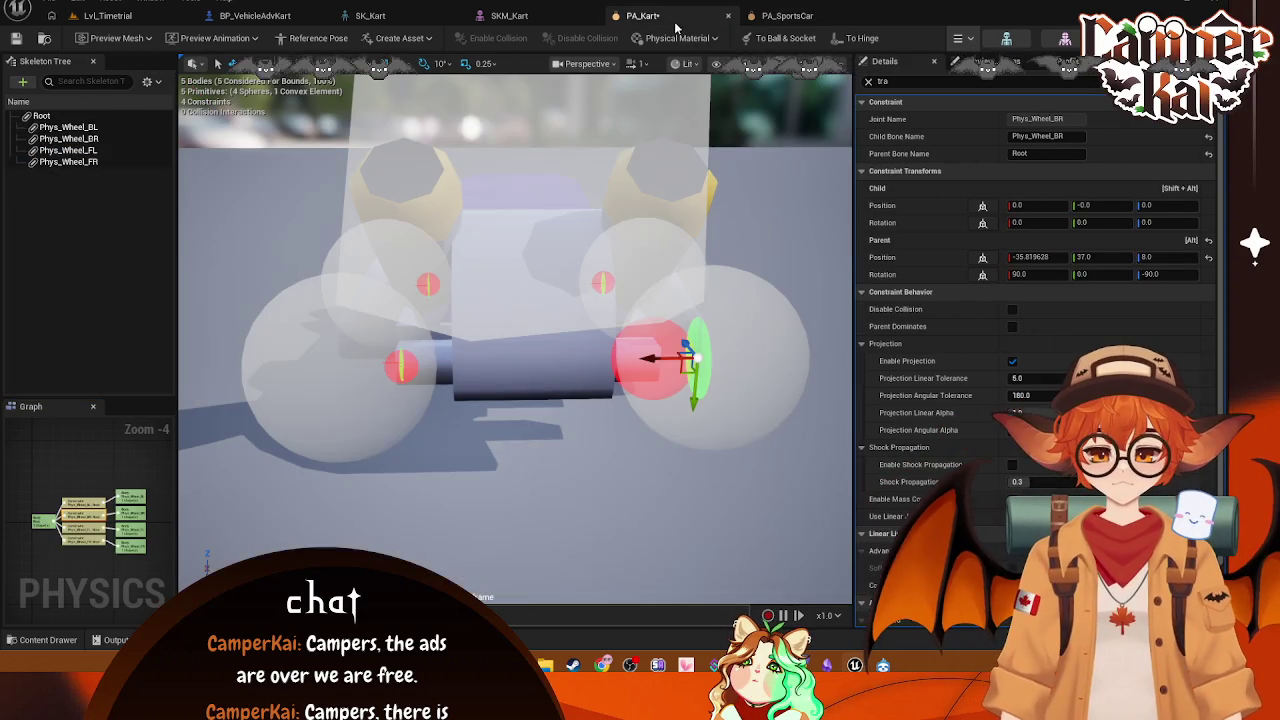
Step: Slide the Phys_Wheel_BR constraint inward to parent Y ≈28.2 and set its Child Position X to 0
{"action": "left_click_drag", "start_coordinate": [651, 360], "coordinate": [623, 360]}
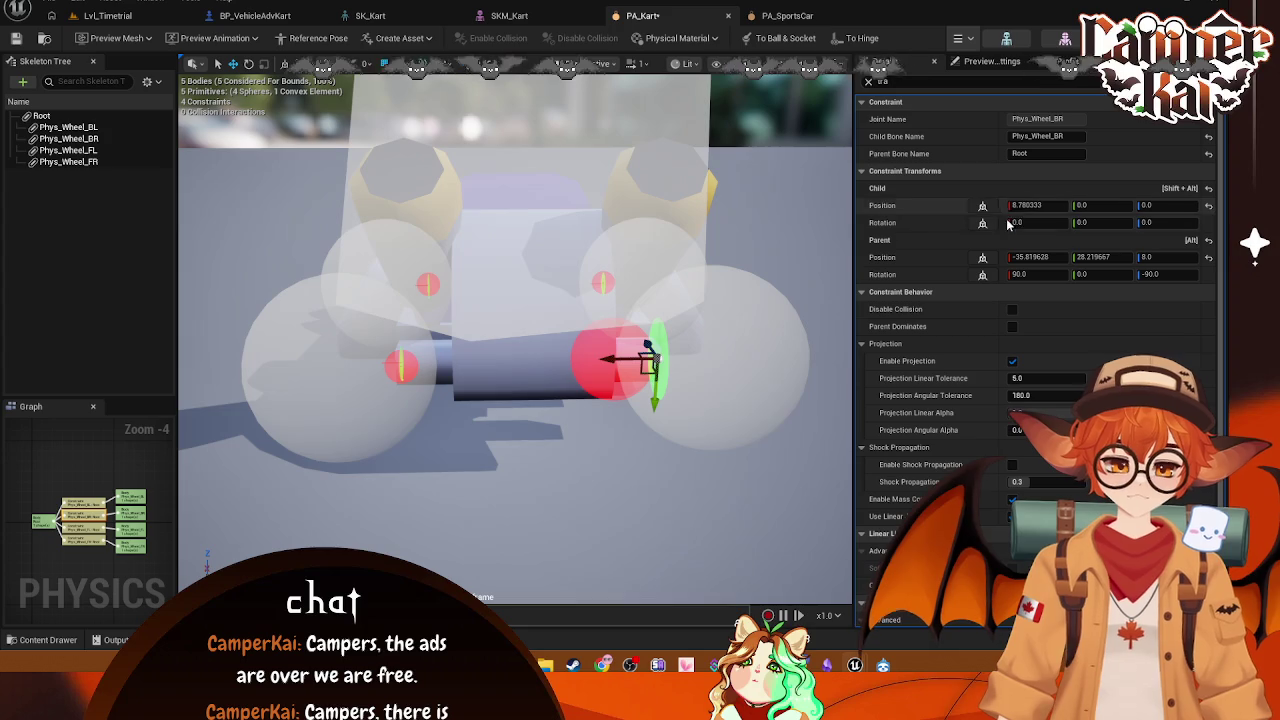
{"action": "type", "text": "0"}
{"action": "key", "text": "Return"}
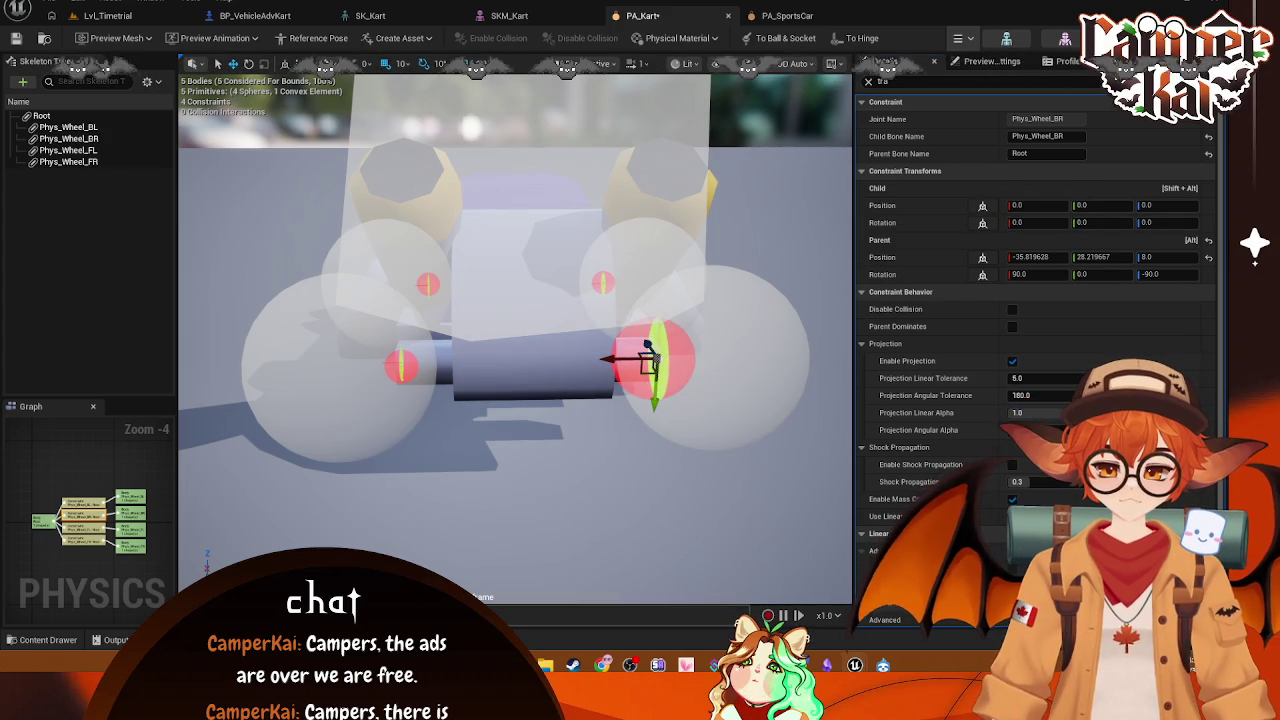
{"action": "left_click", "coordinate": [652, 362]}
{"action": "left_click", "coordinate": [702, 341]}
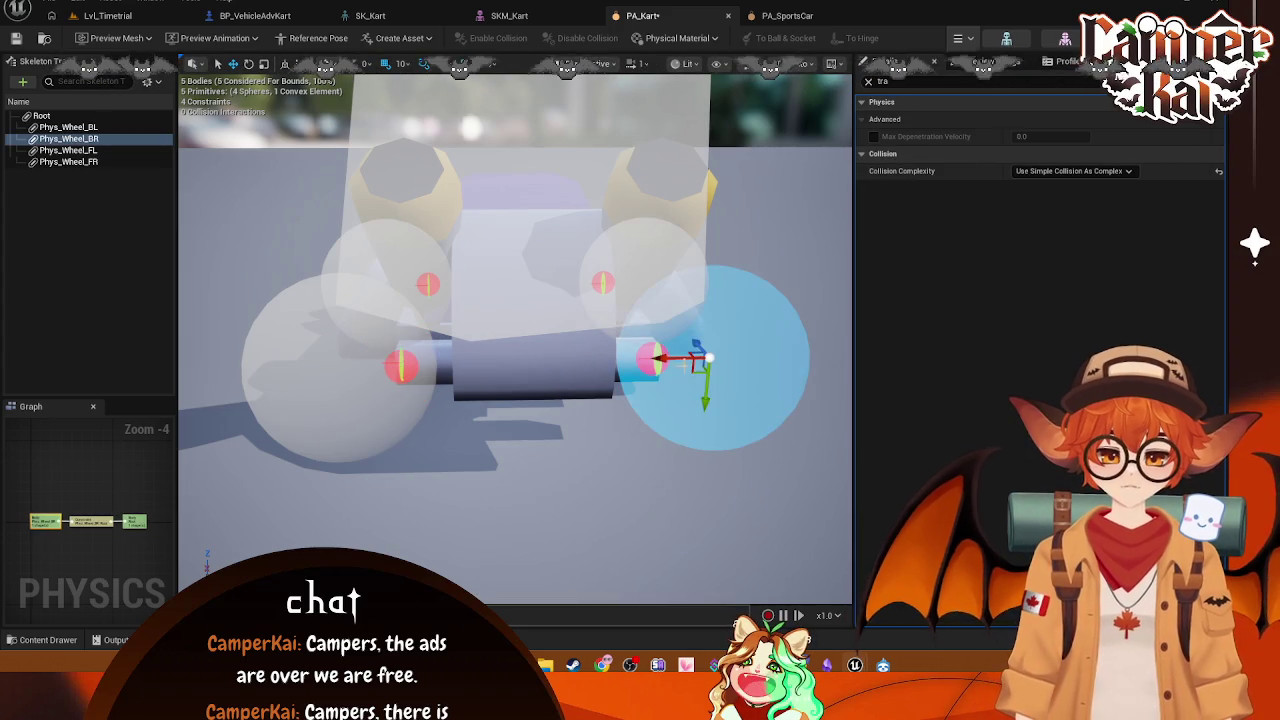
Step: Expand the body's collision sphere properties and set the Phys_Wheel_BR sphere Center X to 0
{"action": "left_click", "coordinate": [868, 82]}
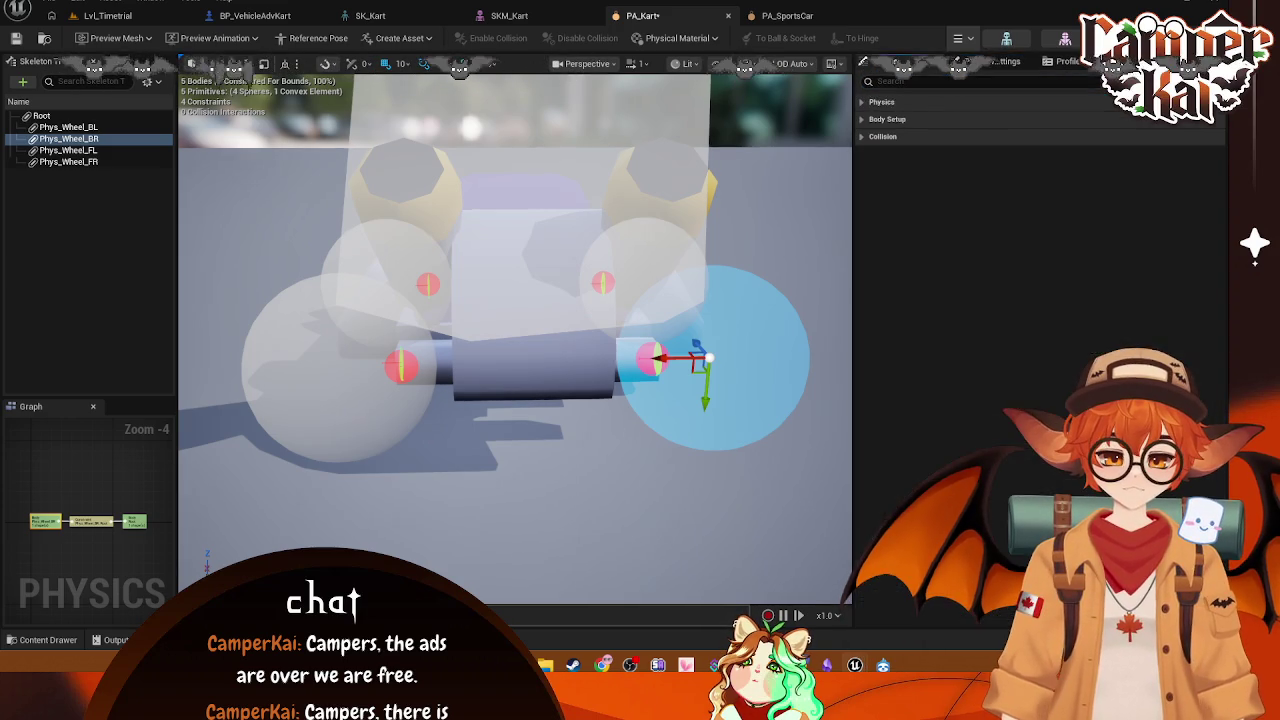
{"action": "left_click", "coordinate": [862, 103]}
{"action": "left_click", "coordinate": [864, 103]}
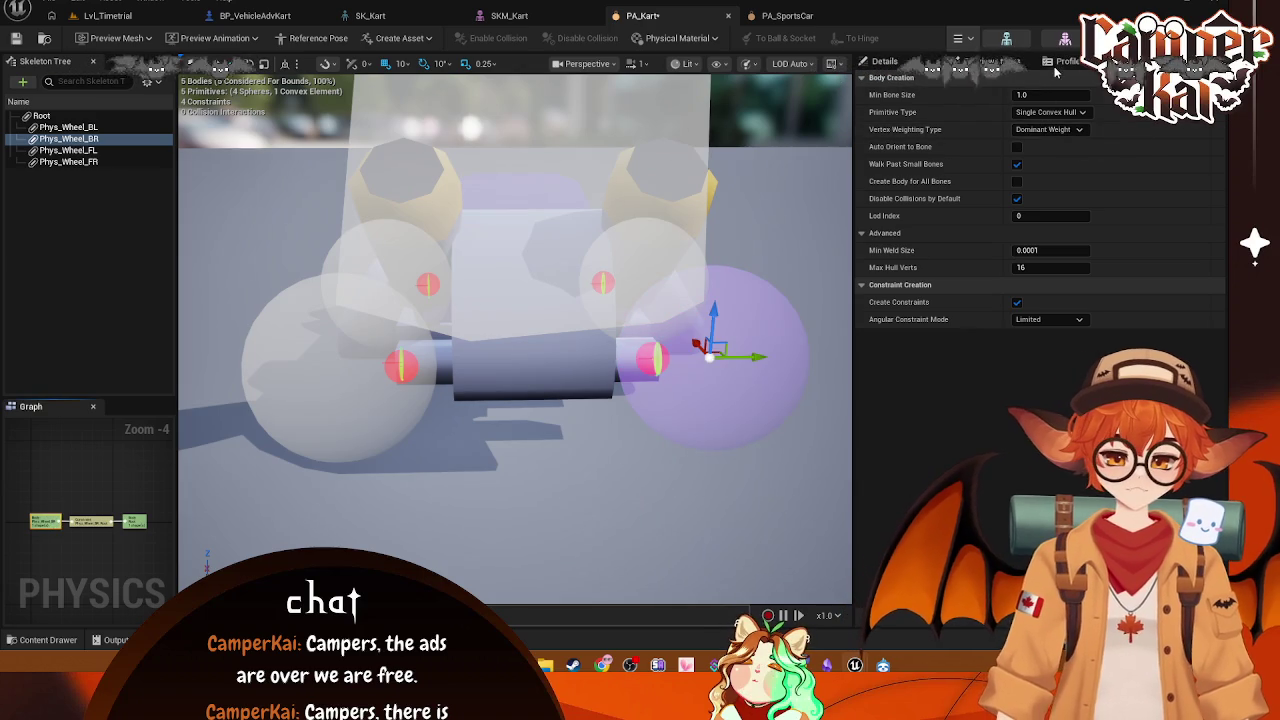
{"action": "left_click", "coordinate": [1012, 64]}
{"action": "left_click", "coordinate": [896, 63]}
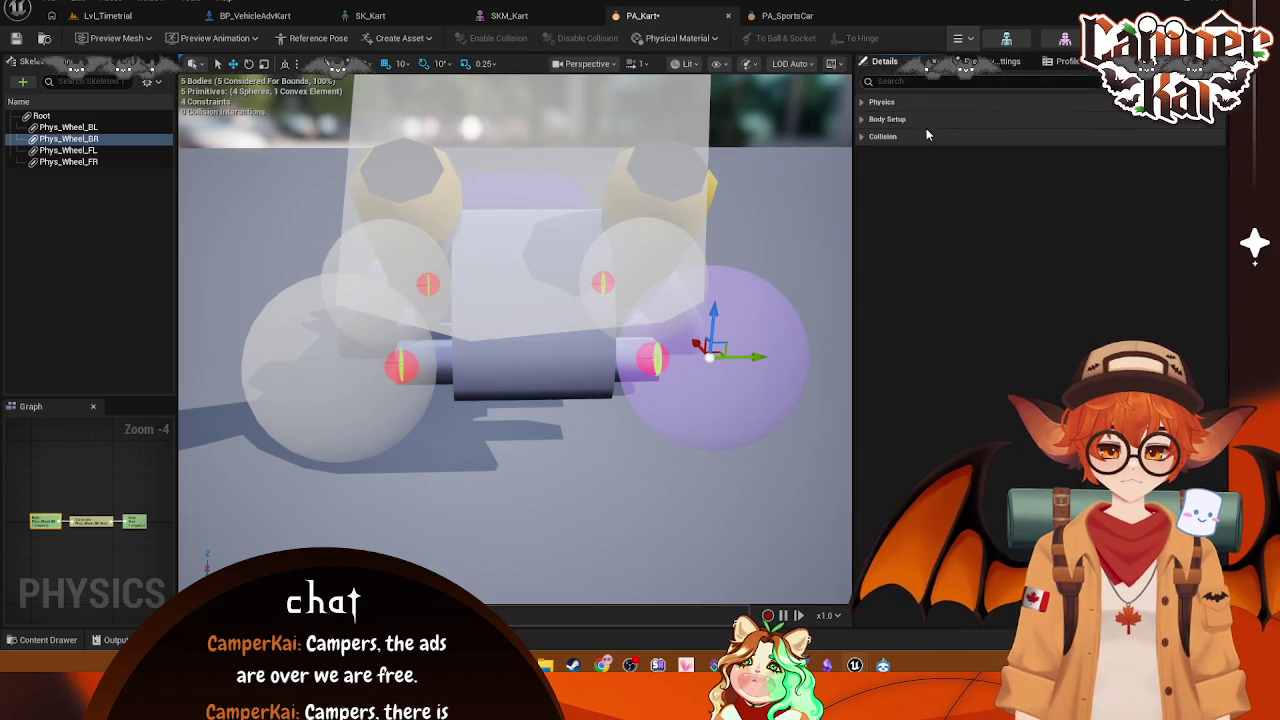
{"action": "left_click", "coordinate": [866, 120]}
{"action": "left_click", "coordinate": [862, 155]}
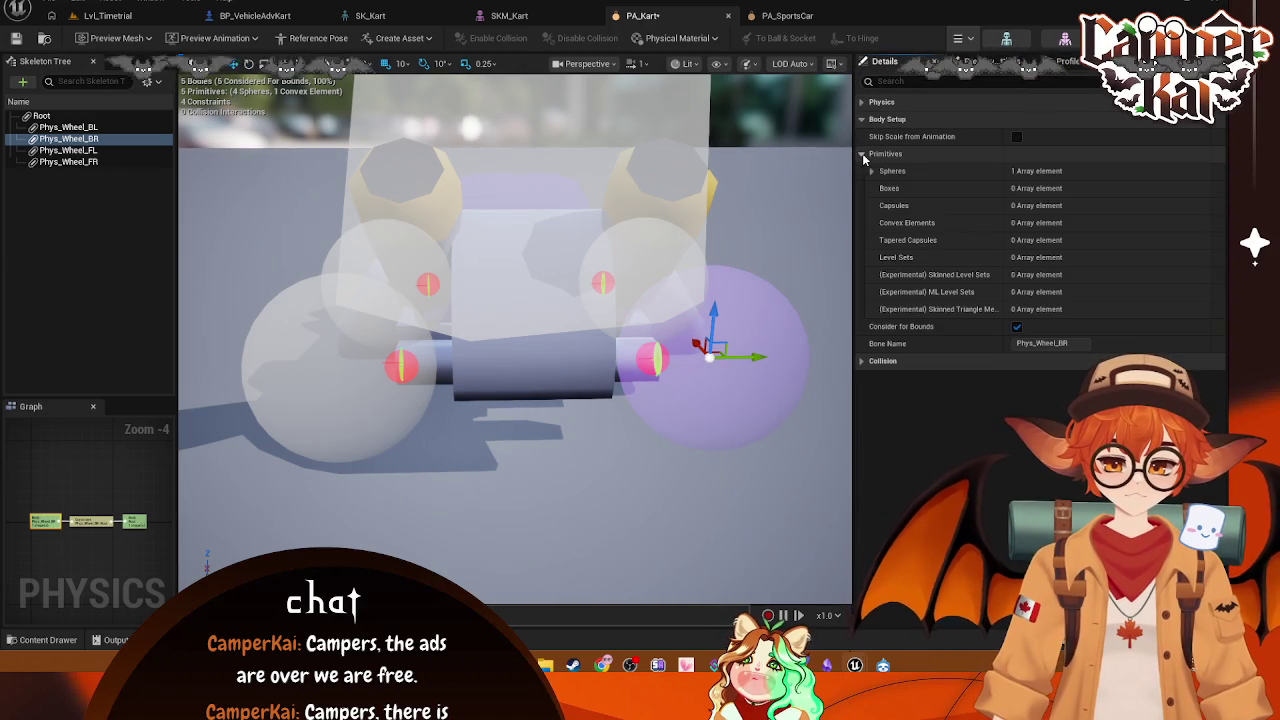
{"action": "left_click", "coordinate": [862, 360]}
{"action": "left_click", "coordinate": [899, 172]}
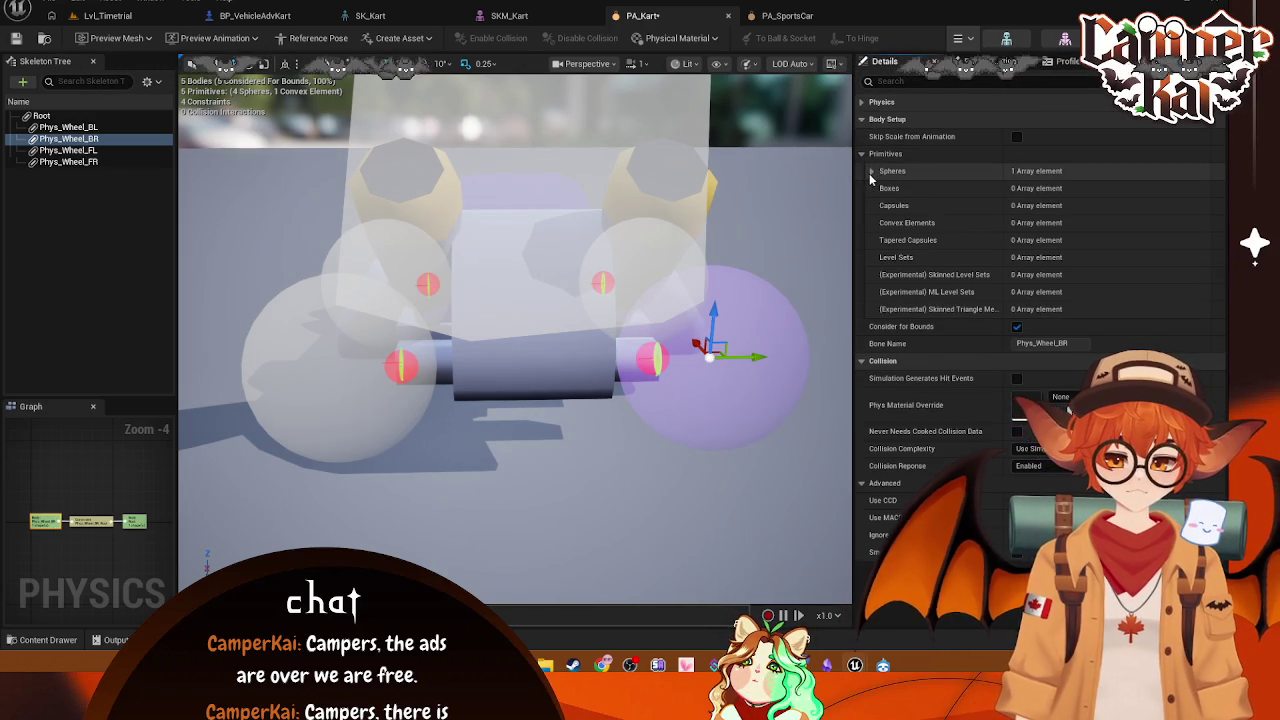
{"action": "left_click", "coordinate": [884, 189]}
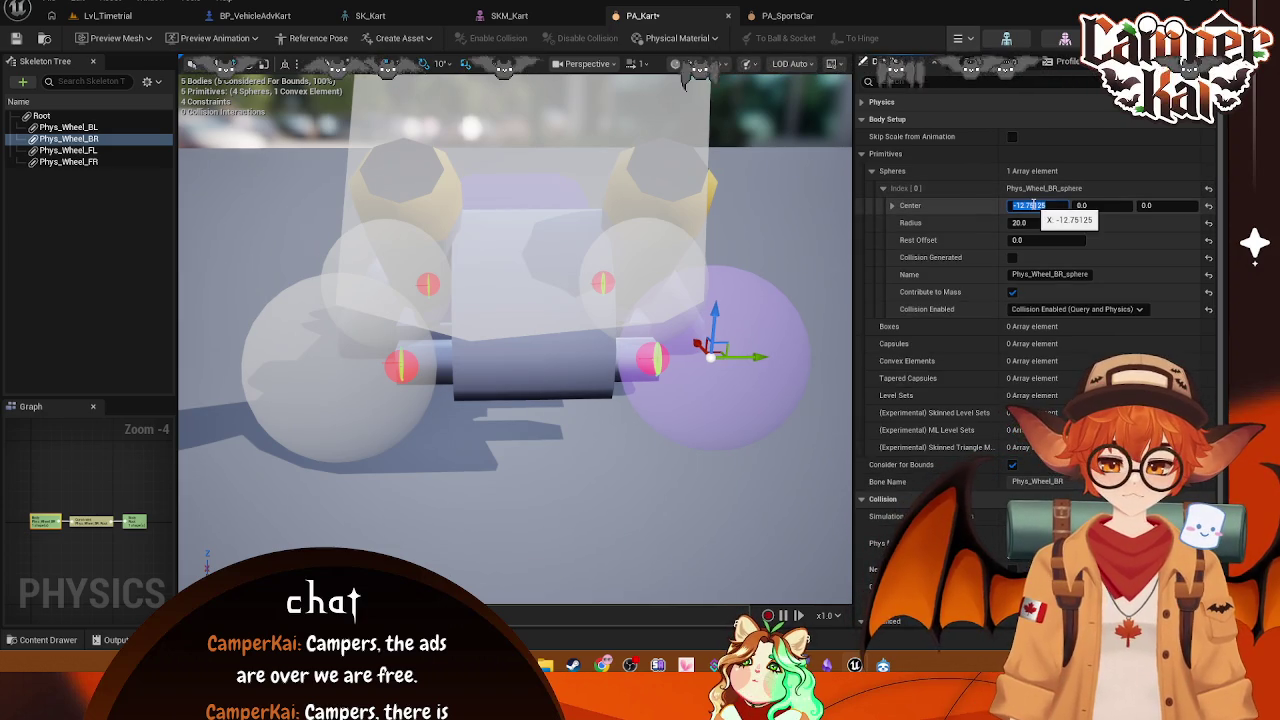
{"action": "type", "text": "0"}
{"action": "key", "text": "Return"}
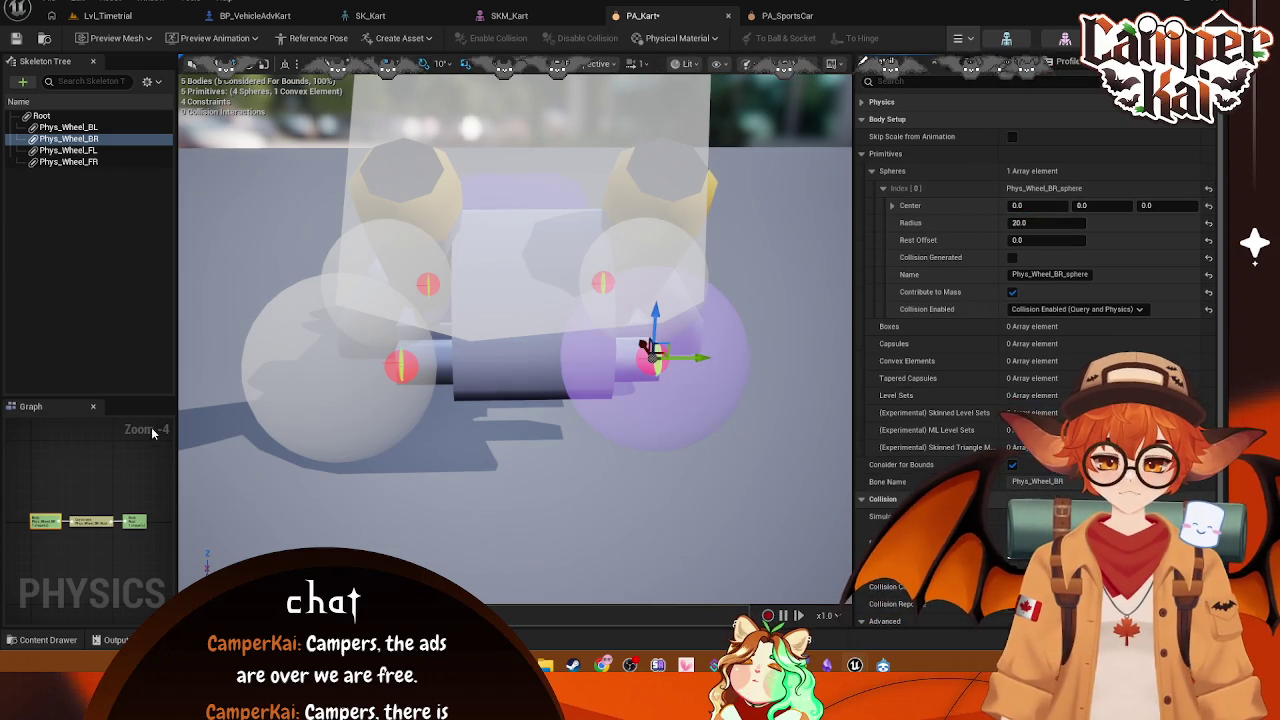
Step: Set Center X to 0 on the Phys_Wheel_FL and Phys_Wheel_FR wheel spheres
{"action": "left_click", "coordinate": [70, 150]}
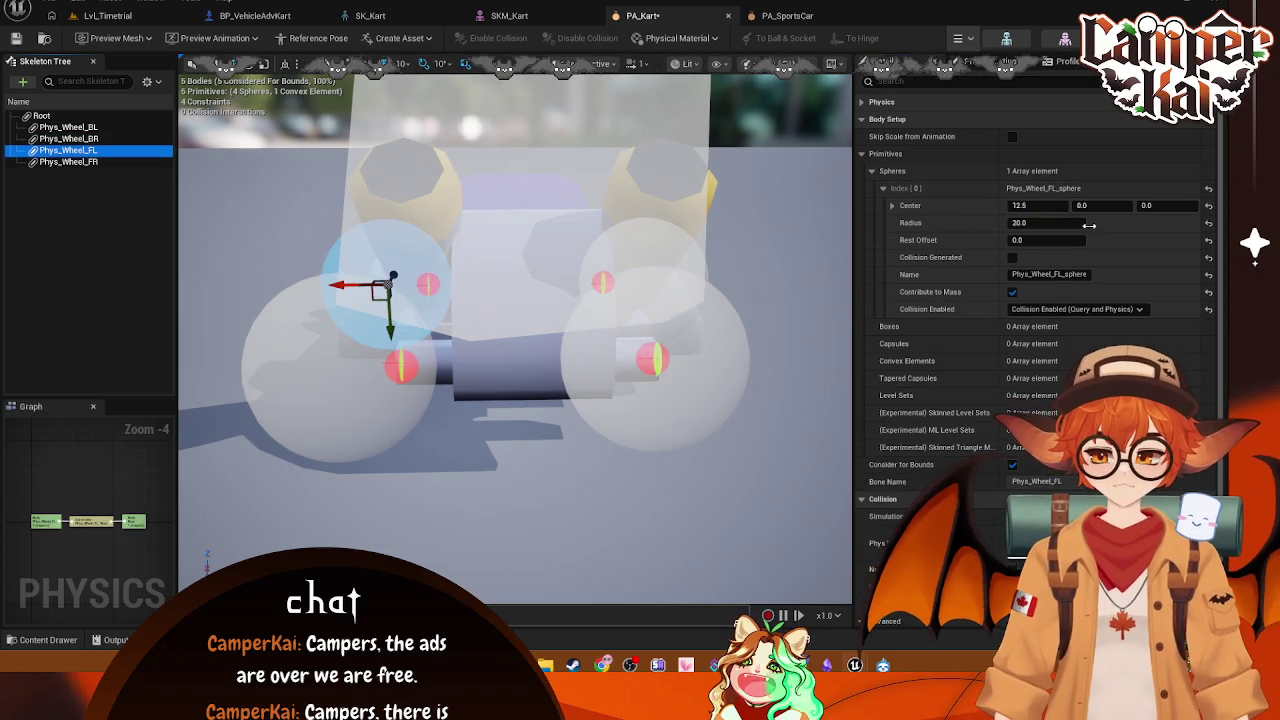
{"action": "left_click", "coordinate": [1030, 206]}
{"action": "type", "text": "0"}
{"action": "key", "text": "Return"}
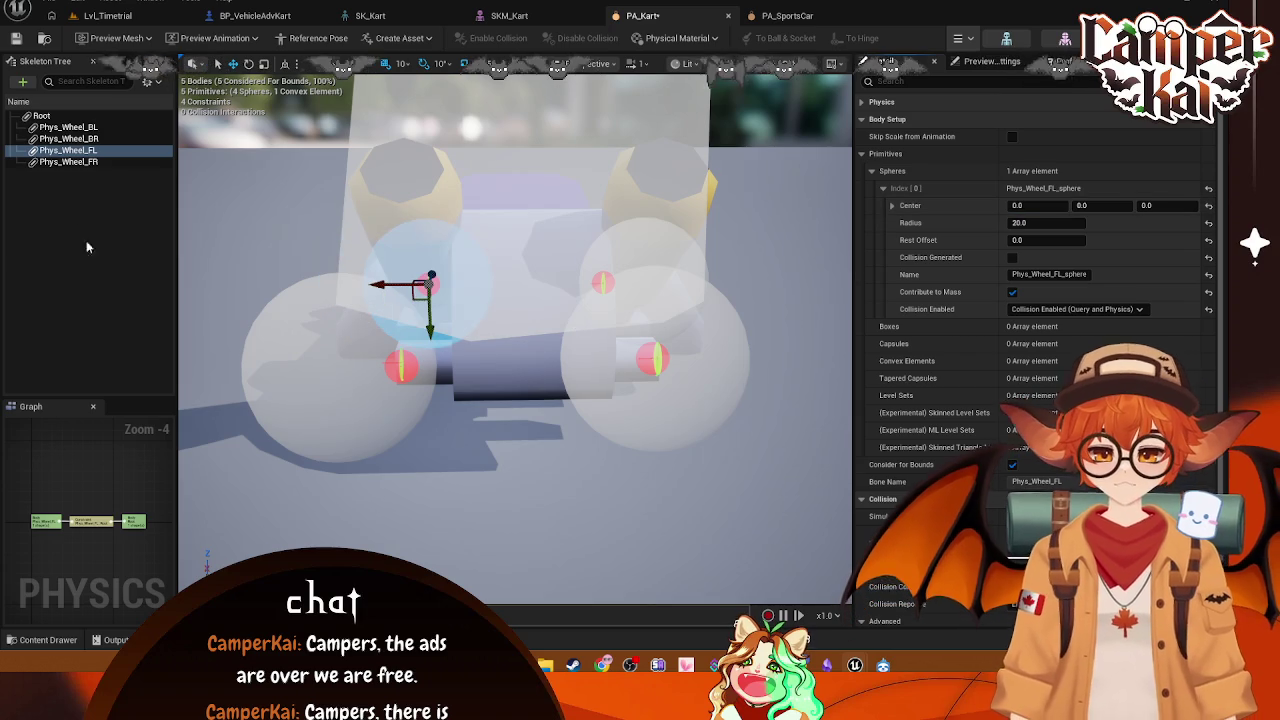
{"action": "left_click", "coordinate": [68, 161]}
{"action": "left_click", "coordinate": [1030, 205]}
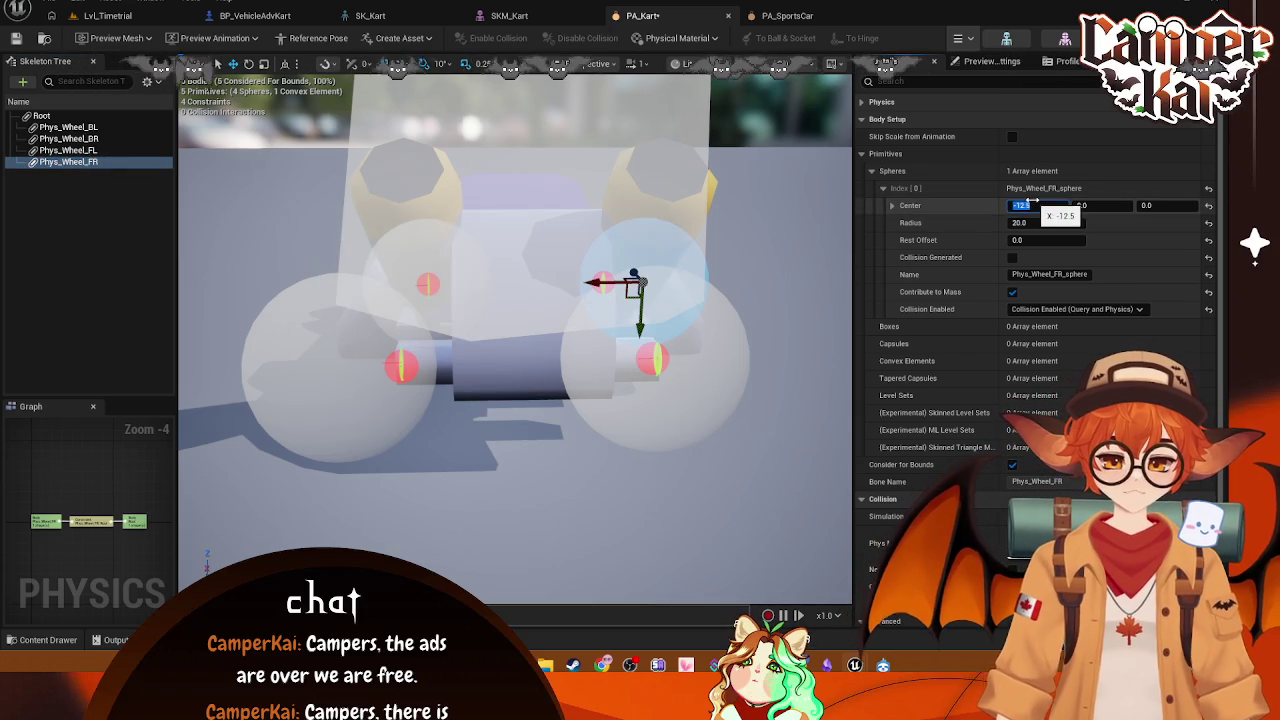
{"action": "type", "text": "0"}
{"action": "key", "text": "Return"}
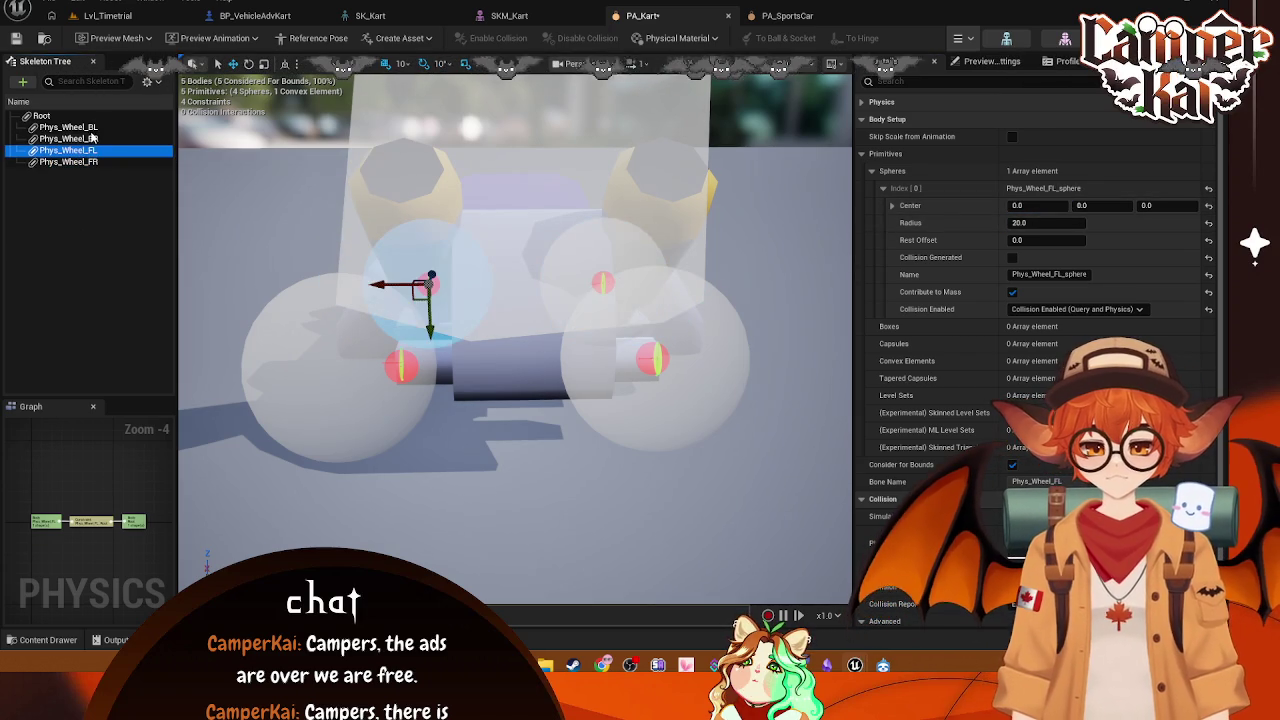
Step: Set the Phys_Wheel_BL sphere Center X to 0 and view the kart from above
{"action": "left_click", "coordinate": [68, 127]}
{"action": "left_click", "coordinate": [1030, 205]}
{"action": "type", "text": "0"}
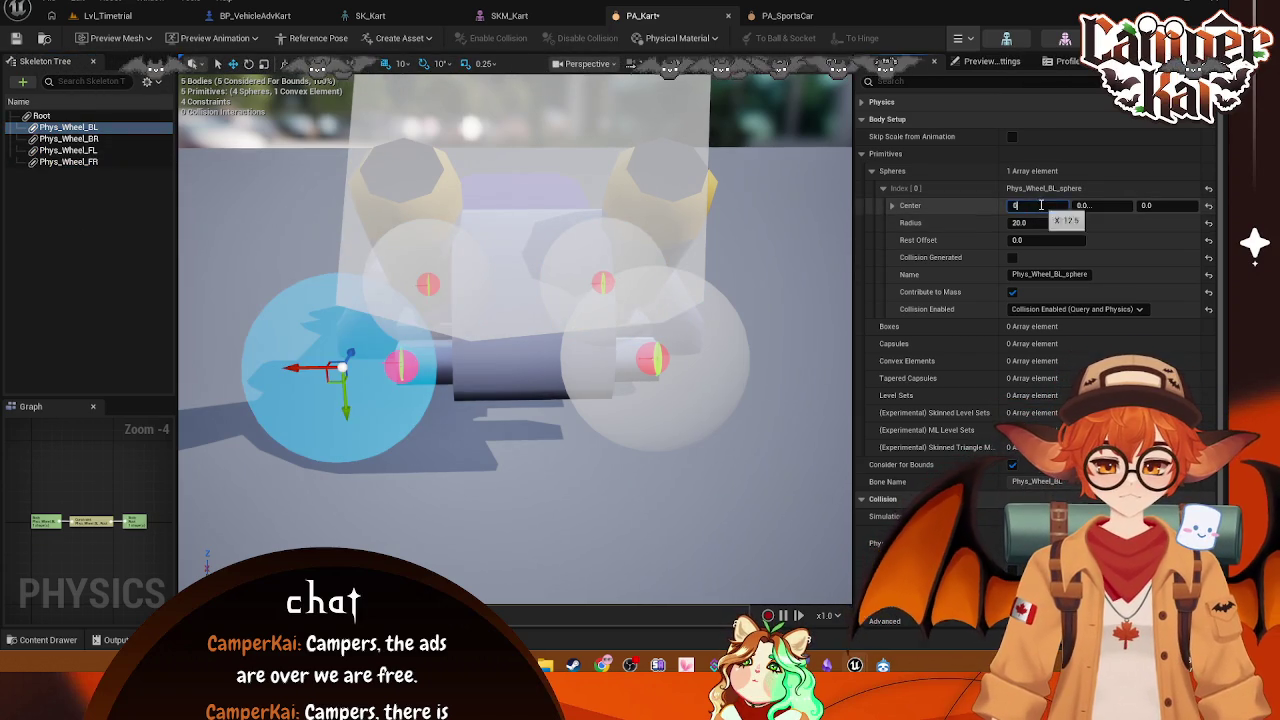
{"action": "key", "text": "Return"}
{"action": "scroll", "coordinate": [515, 330], "scroll_direction": "down", "scroll_amount": 5}
{"action": "mouse_move", "coordinate": [515, 330]}
{"action": "left_mouse_down"}
{"action": "mouse_move", "coordinate": [515, 420]}
{"action": "mouse_move", "coordinate": [600, 450]}
{"action": "mouse_move", "coordinate": [560, 430]}
{"action": "left_mouse_up"}
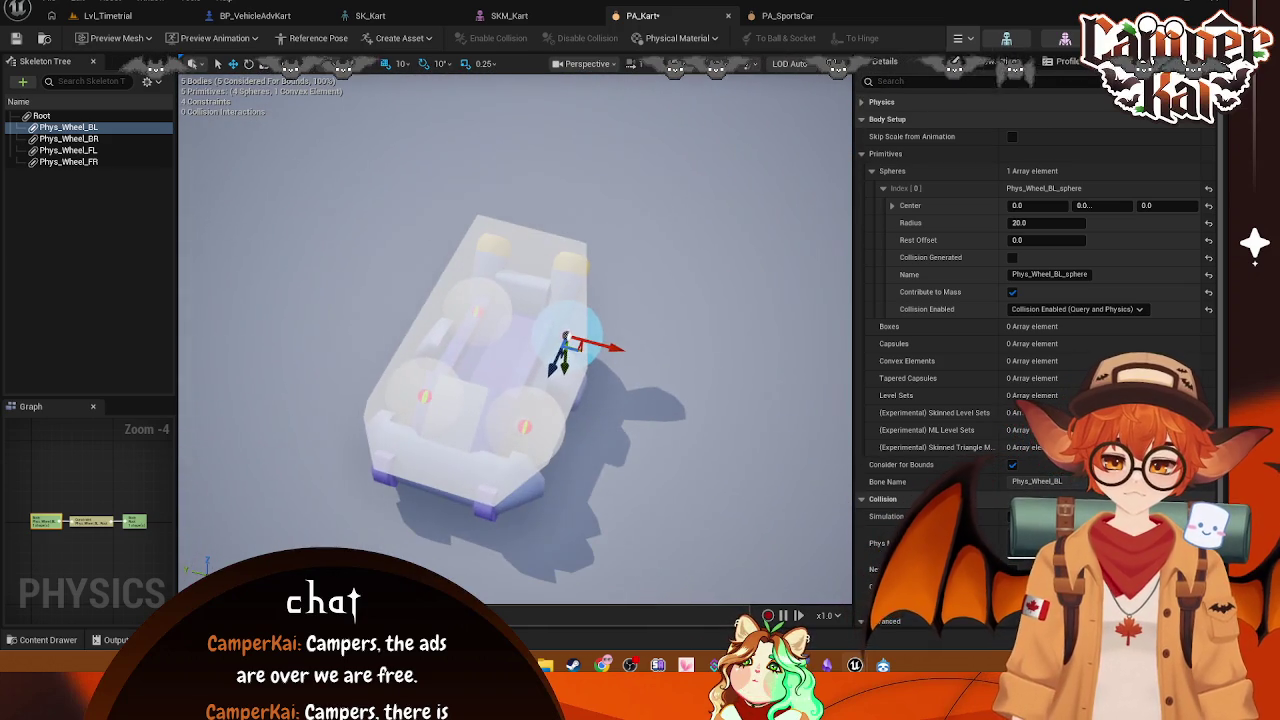
Step: Simulate the kart's physics, save PA_Kart with Ctrl+S, and switch to Lvl_Timetrial
{"action": "left_click", "coordinate": [962, 38]}
{"action": "left_click", "coordinate": [987, 98]}
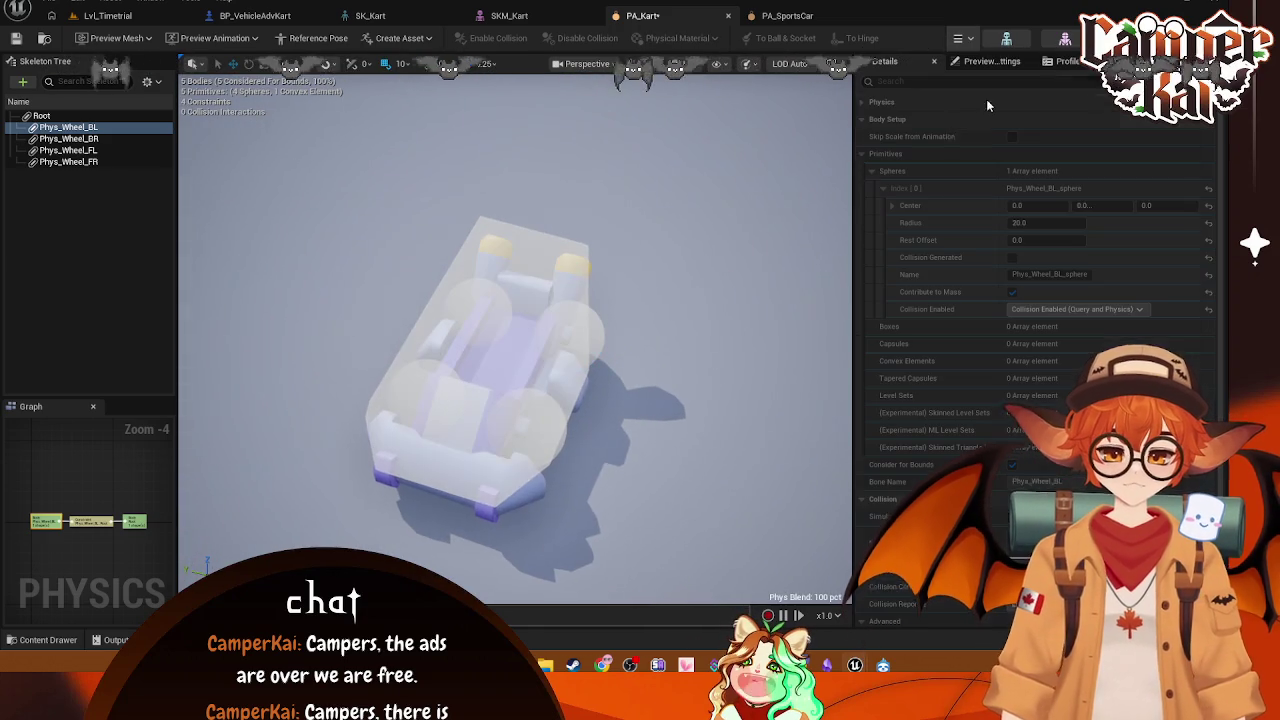
{"action": "mouse_move", "coordinate": [515, 330]}
{"action": "left_mouse_down"}
{"action": "mouse_move", "coordinate": [500, 340]}
{"action": "mouse_move", "coordinate": [490, 300]}
{"action": "mouse_move", "coordinate": [520, 340]}
{"action": "left_mouse_up"}
{"action": "scroll", "coordinate": [535, 232], "scroll_direction": "up", "scroll_amount": 3}
{"action": "key", "text": "ctrl+s"}
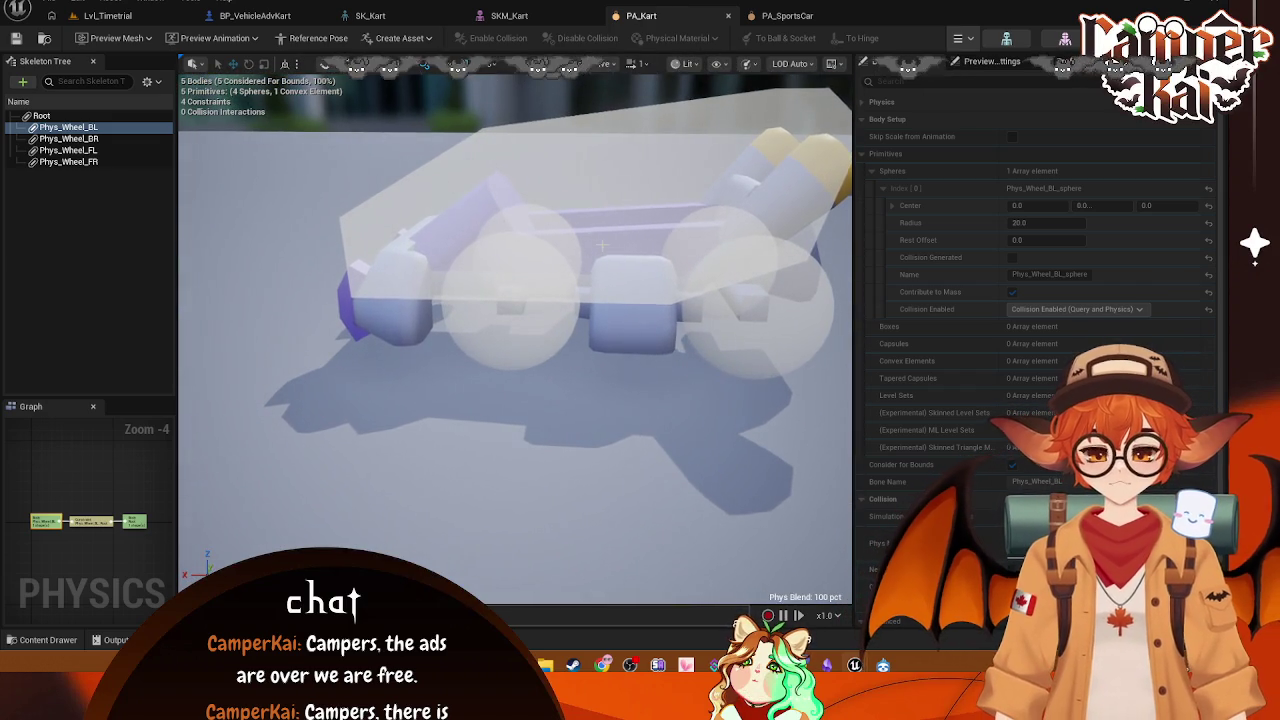
{"action": "left_click", "coordinate": [107, 15]}
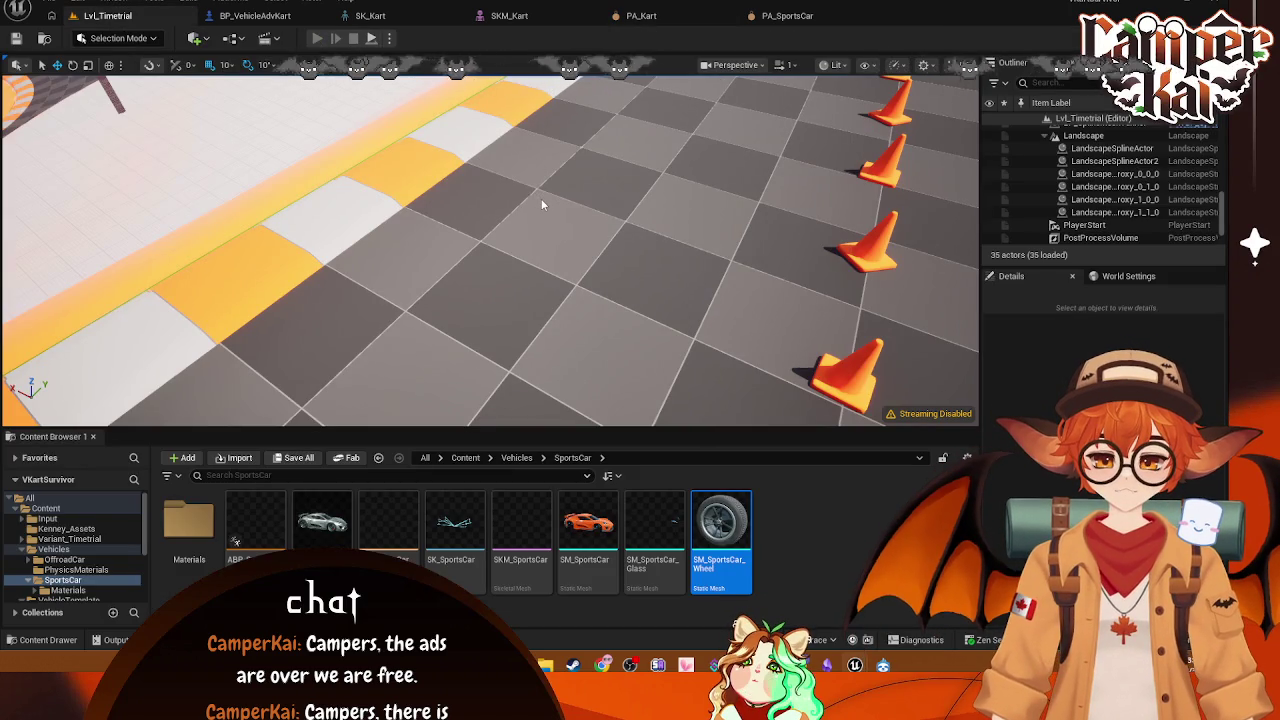
Step: Play-test Lvl_Timetrial with Alt+P, stop with Esc, and go back to PA_Kart
{"action": "key", "text": "alt+p"}
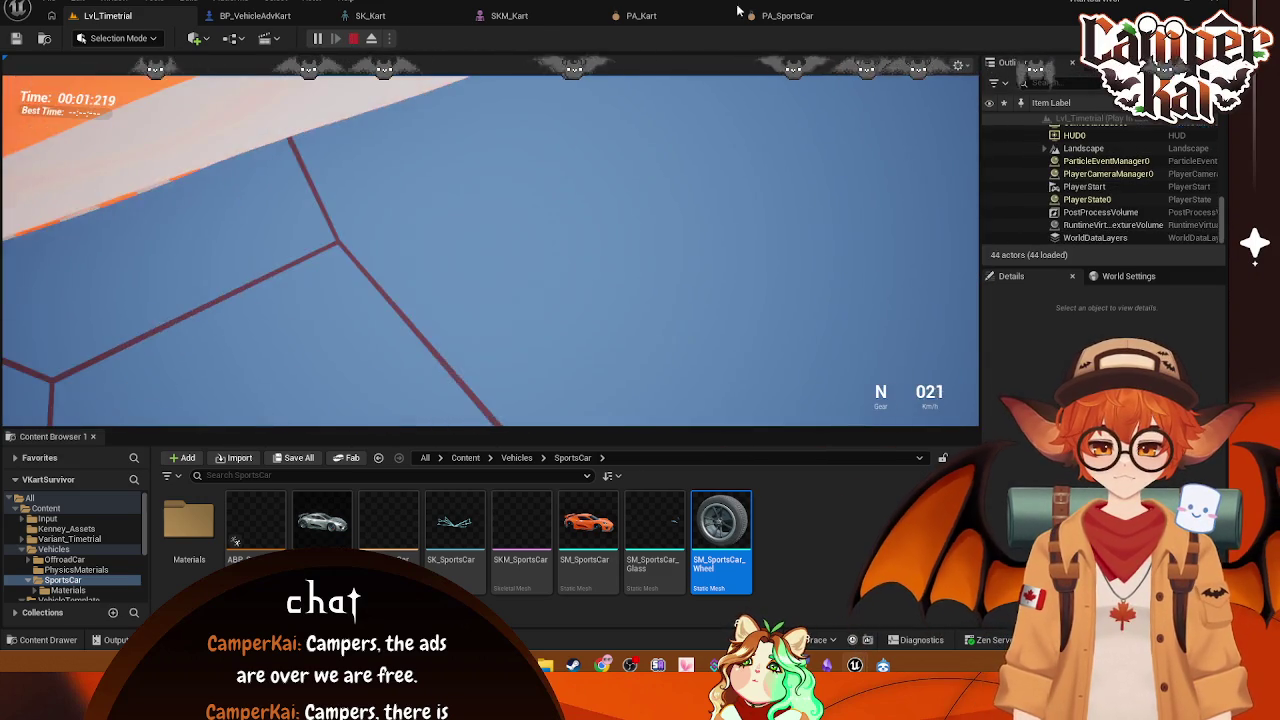
{"action": "key", "text": "Escape"}
{"action": "left_click", "coordinate": [655, 16]}
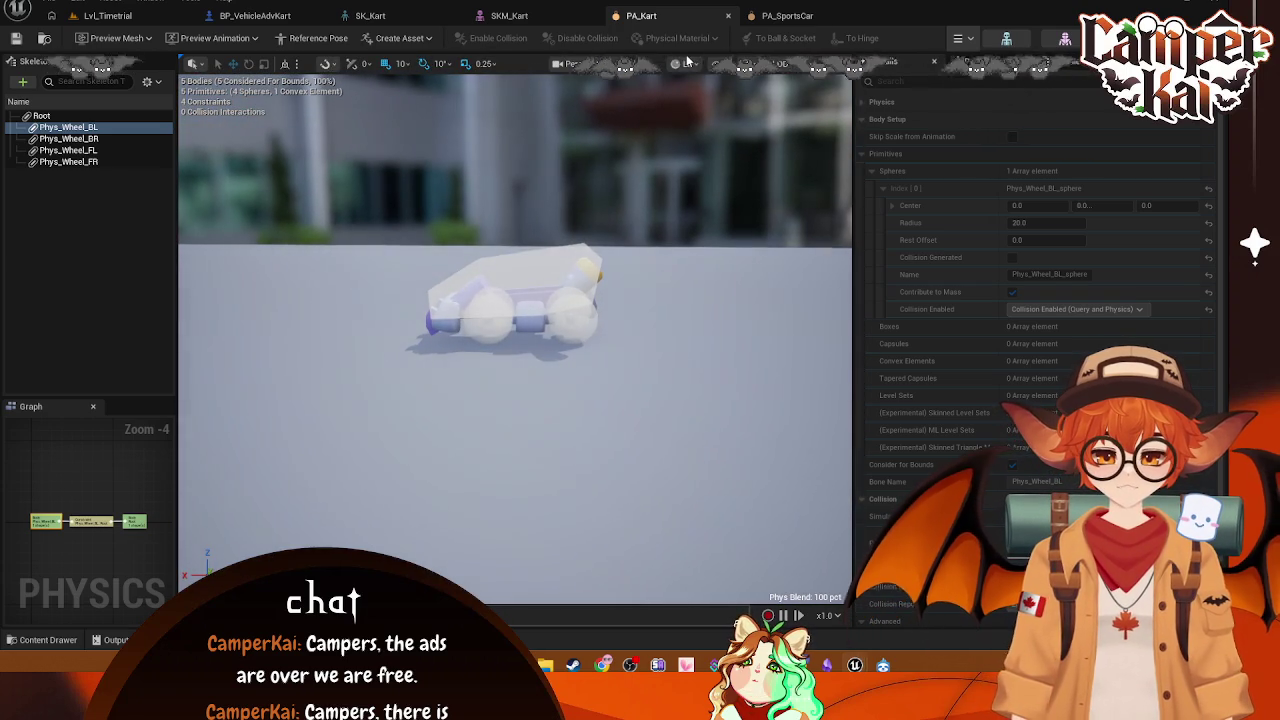
{"action": "left_click", "coordinate": [684, 63]}
{"action": "left_click", "coordinate": [613, 146]}
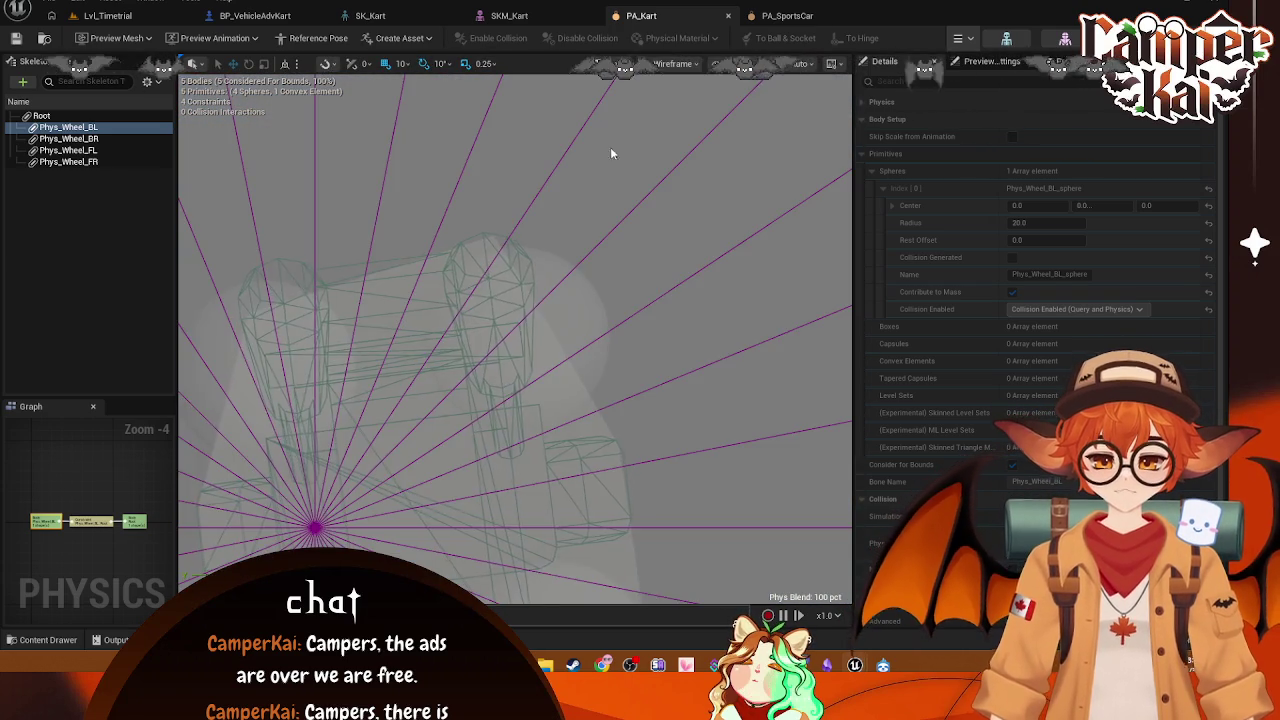
{"action": "left_click", "coordinate": [625, 63]}
{"action": "left_click", "coordinate": [640, 171]}
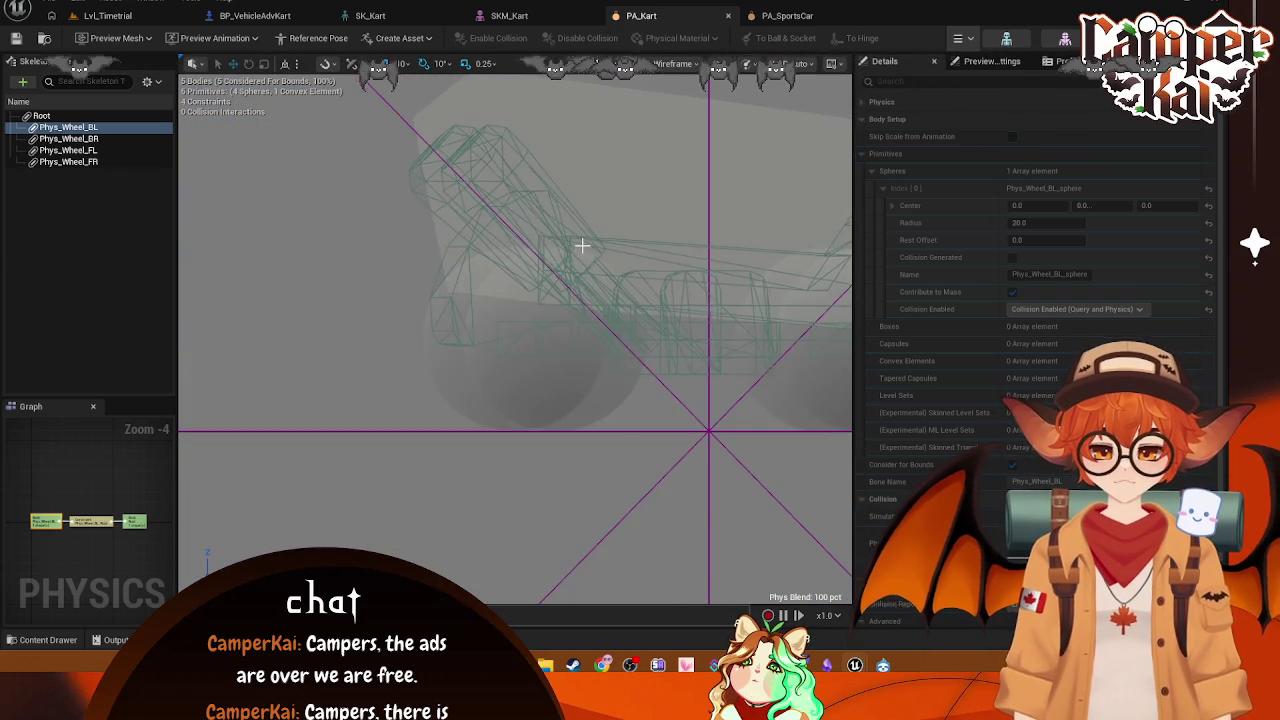
{"action": "mouse_move", "coordinate": [627, 263]}
{"action": "left_mouse_down"}
{"action": "mouse_move", "coordinate": [389, 286]}
{"action": "mouse_move", "coordinate": [424, 290]}
{"action": "left_mouse_up"}
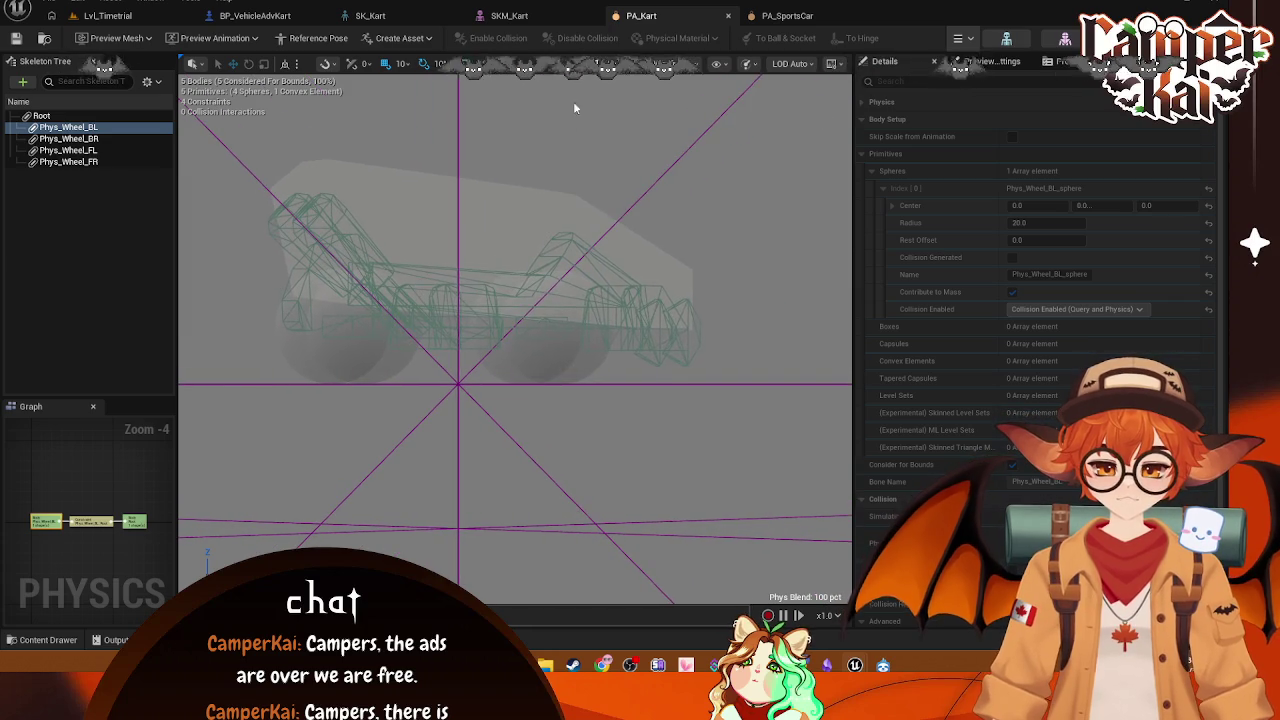
{"action": "left_click", "coordinate": [625, 63]}
{"action": "left_click", "coordinate": [660, 109]}
{"action": "scroll", "coordinate": [515, 330], "scroll_direction": "down", "scroll_amount": 8}
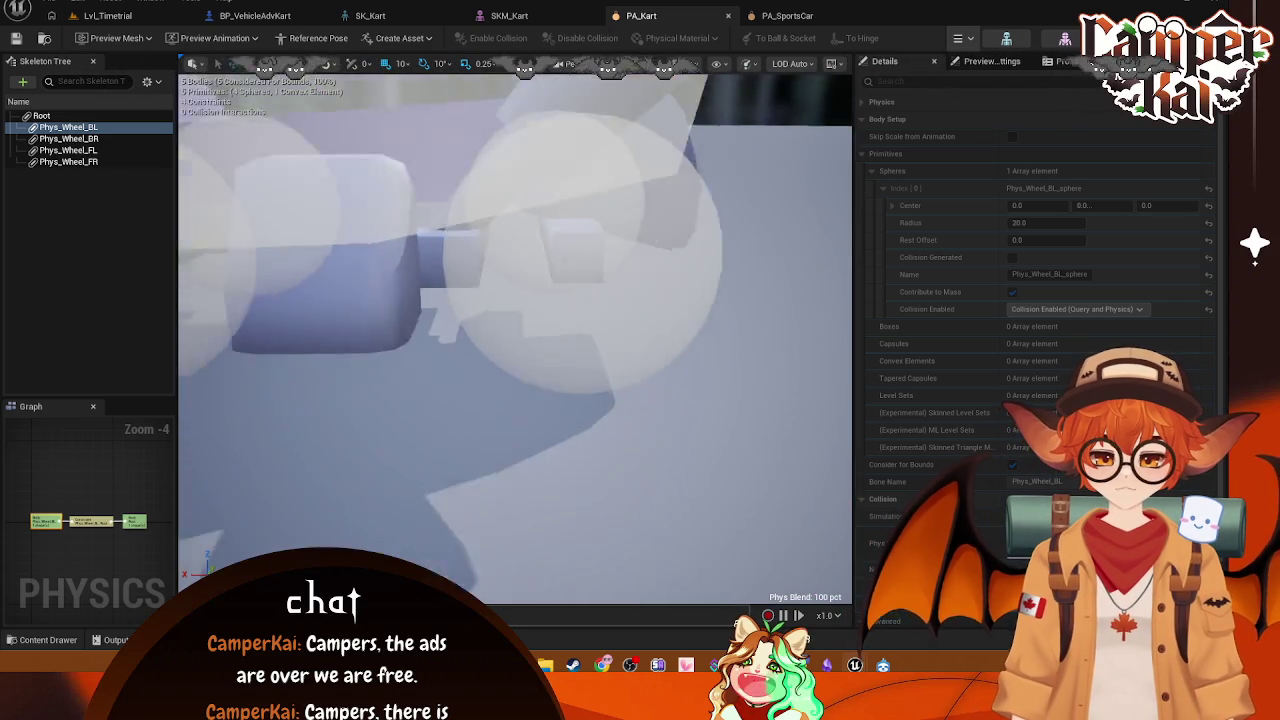
{"action": "mouse_move", "coordinate": [561, 163]}
{"action": "left_mouse_down"}
{"action": "mouse_move", "coordinate": [540, 170]}
{"action": "mouse_move", "coordinate": [561, 163]}
{"action": "left_mouse_up"}
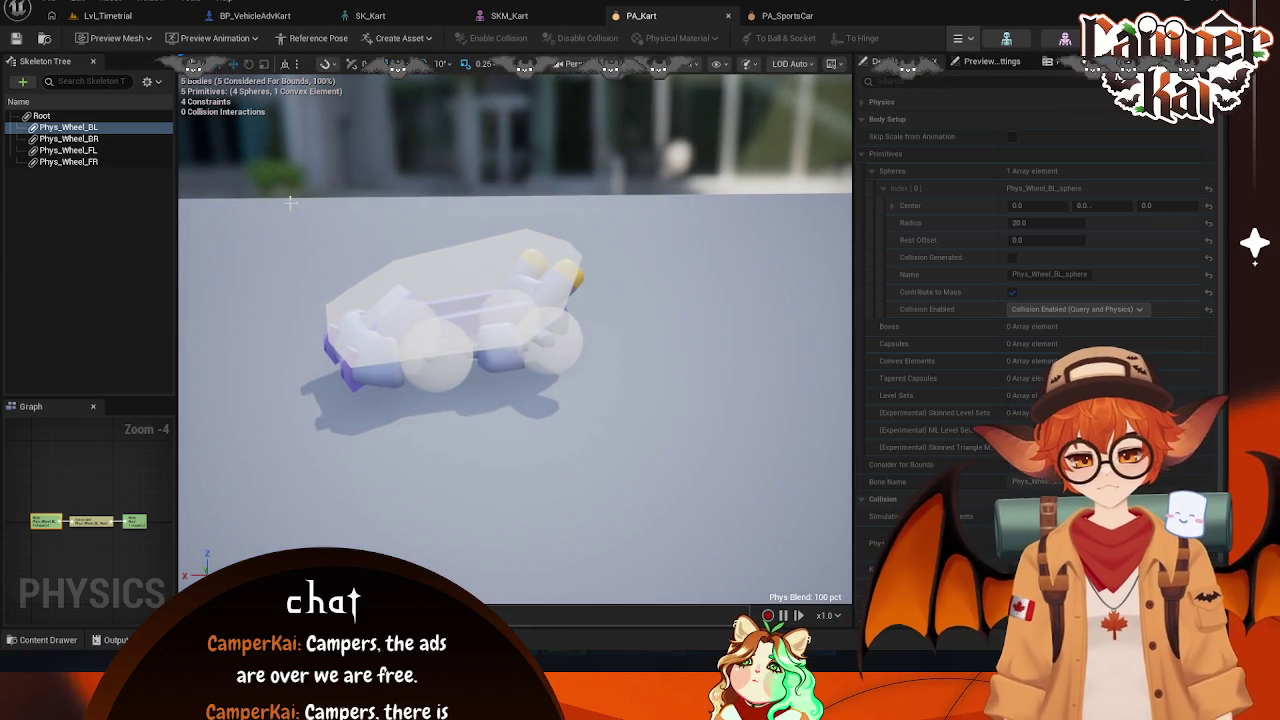
{"action": "key", "text": "super+shift+s"}
{"action": "left_click_drag", "start_coordinate": [258, 175], "coordinate": [640, 424]}
{"action": "key", "text": "Return"}
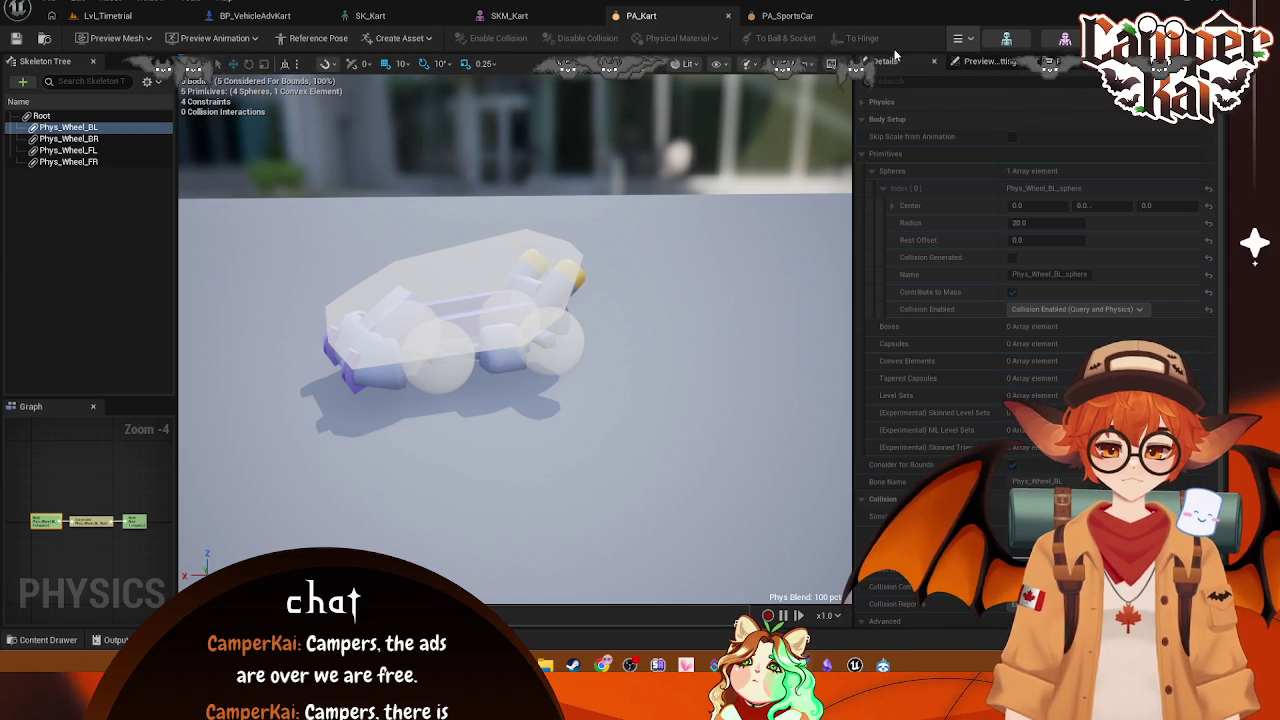
{"action": "left_click", "coordinate": [962, 38]}
{"action": "left_click", "coordinate": [965, 99]}
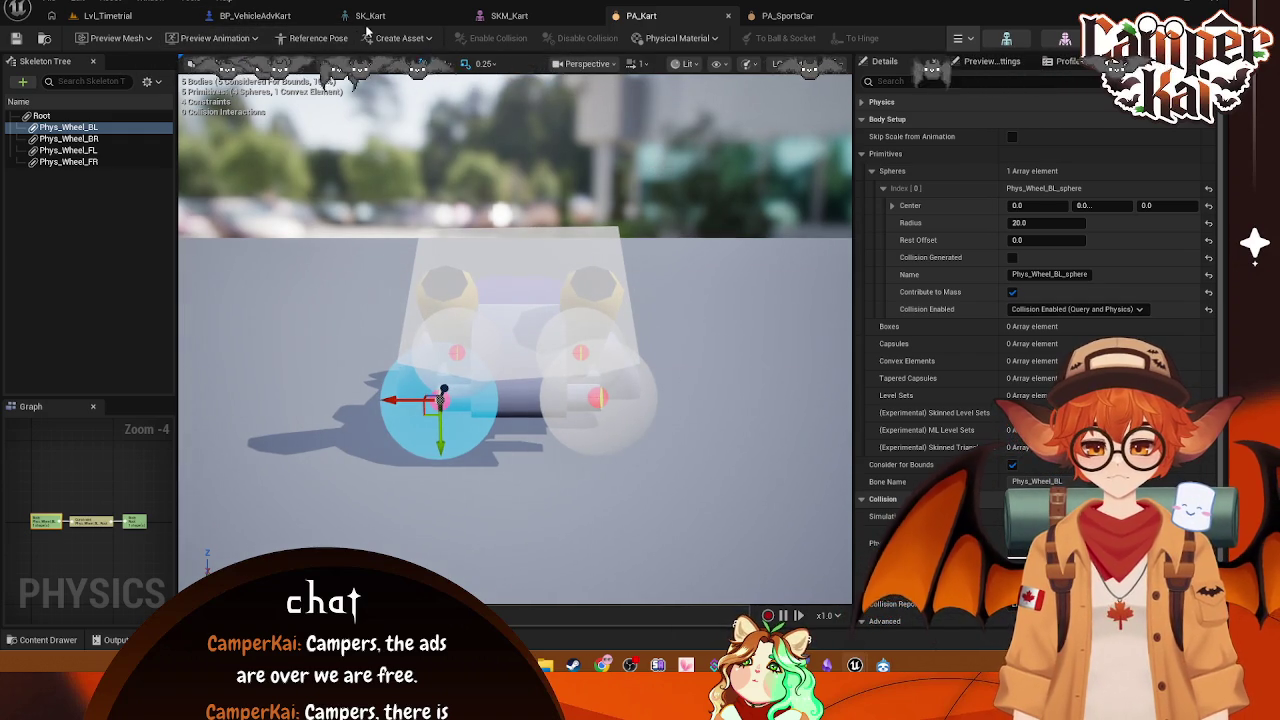
{"action": "left_click", "coordinate": [483, 19]}
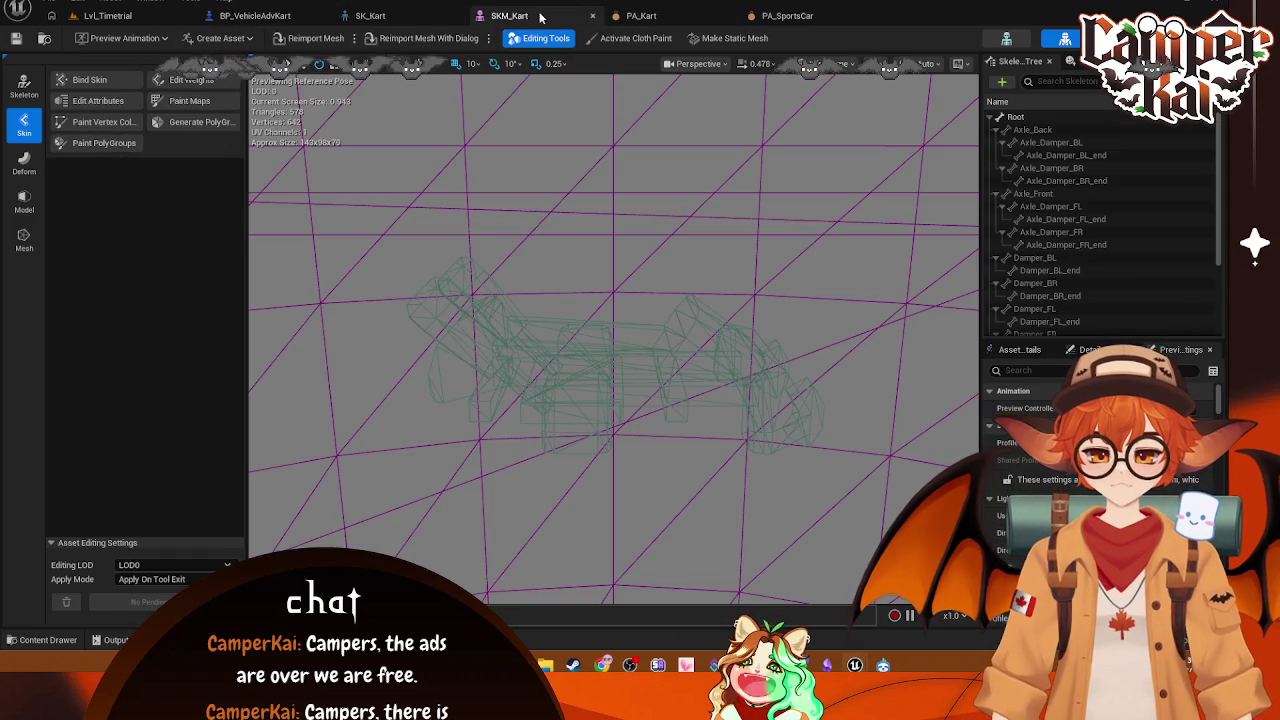
Step: Cycle through the open editor tabs and settle on the SK_Kart skeleton
{"action": "left_click", "coordinate": [405, 20]}
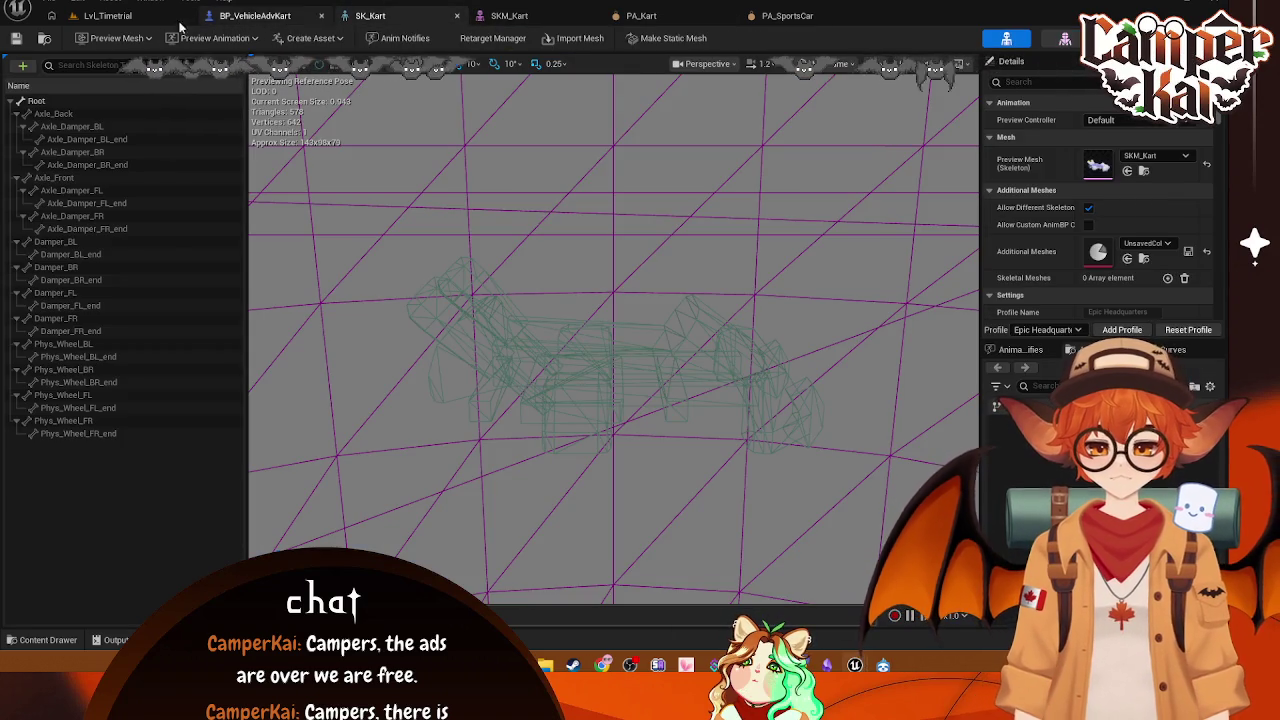
{"action": "left_click", "coordinate": [170, 19]}
{"action": "left_click", "coordinate": [255, 16]}
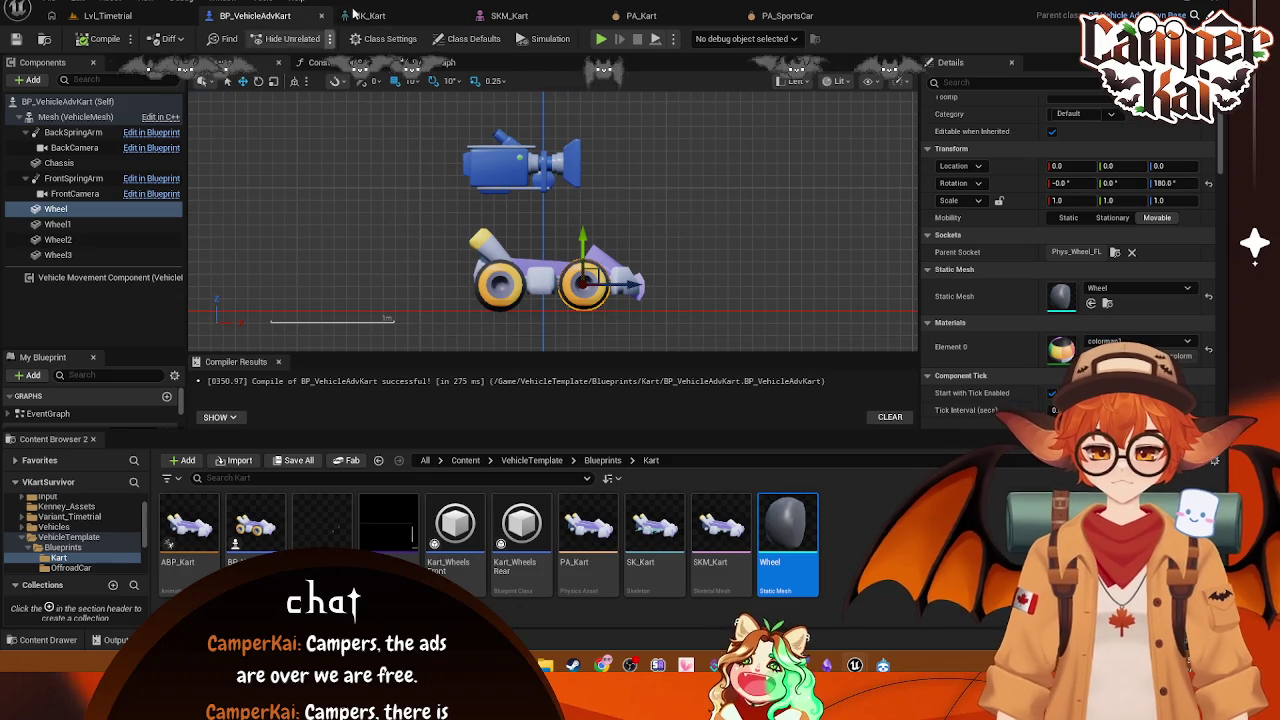
{"action": "left_click", "coordinate": [525, 15]}
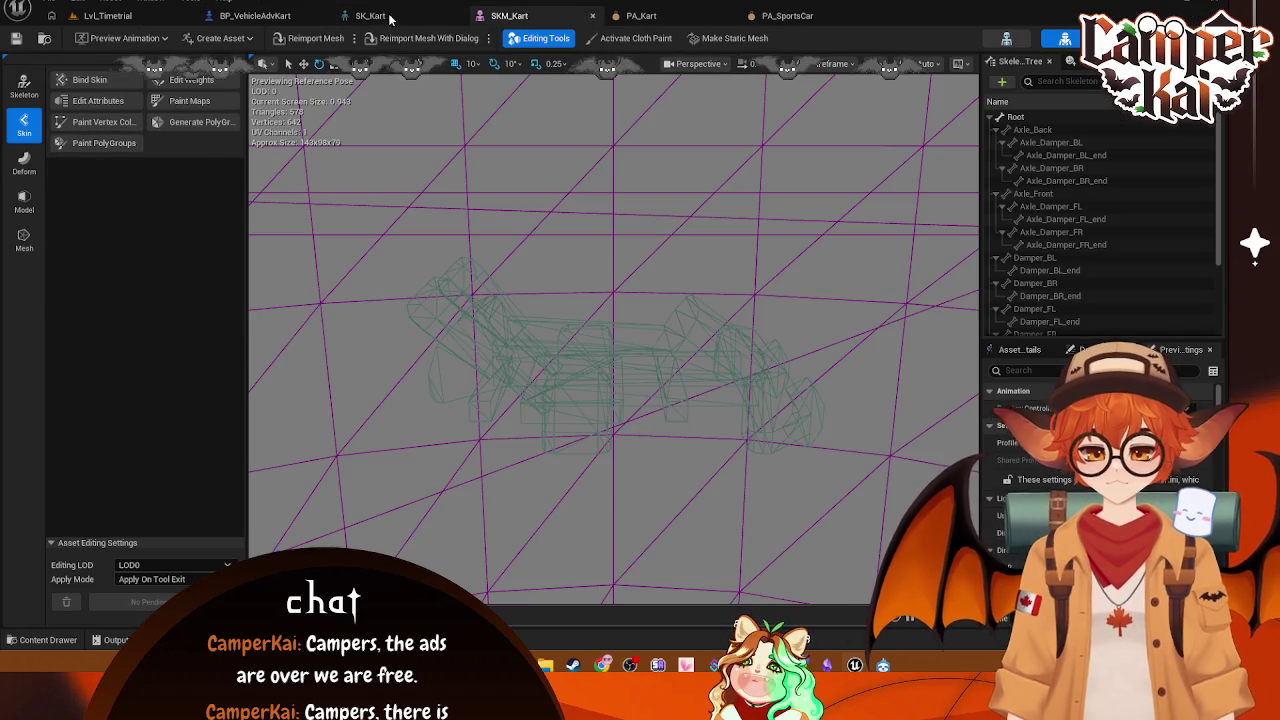
{"action": "left_click", "coordinate": [370, 15]}
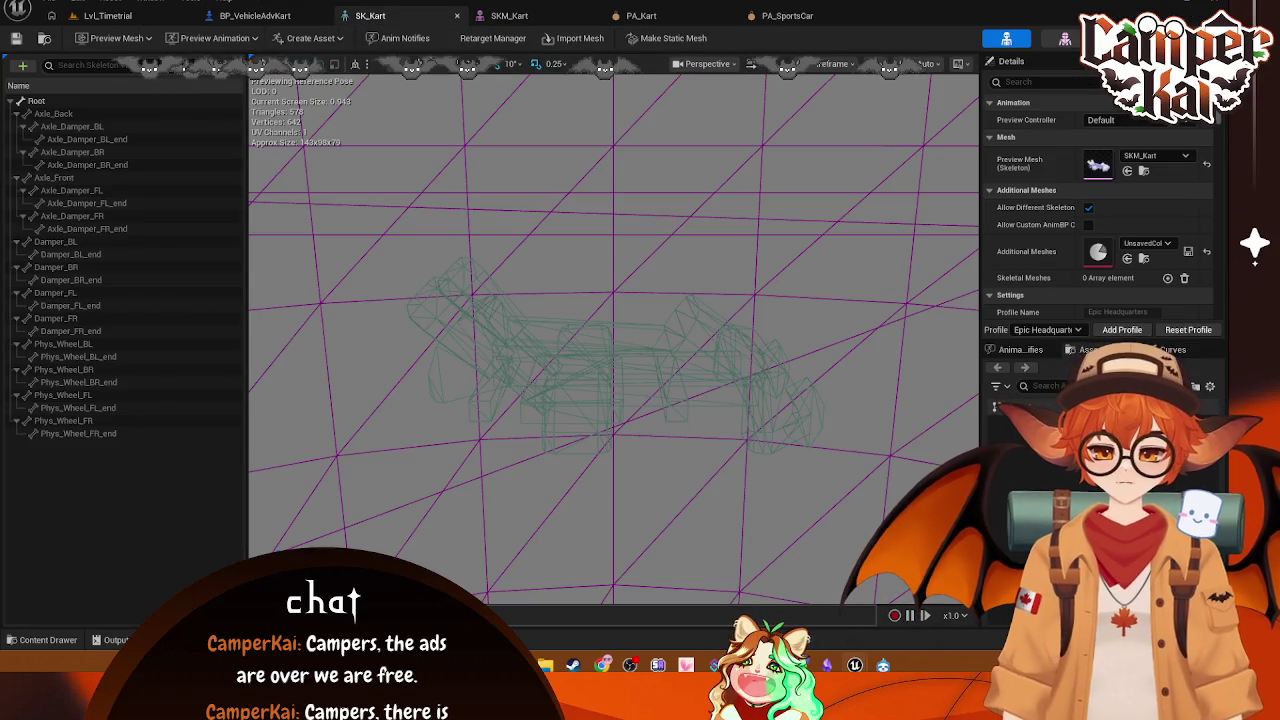
Step: From the Content Drawer's VehicleTemplate Blueprints folder, attach the Wheel preview mesh to Phys_Wheel_BR
{"action": "left_click", "coordinate": [40, 640]}
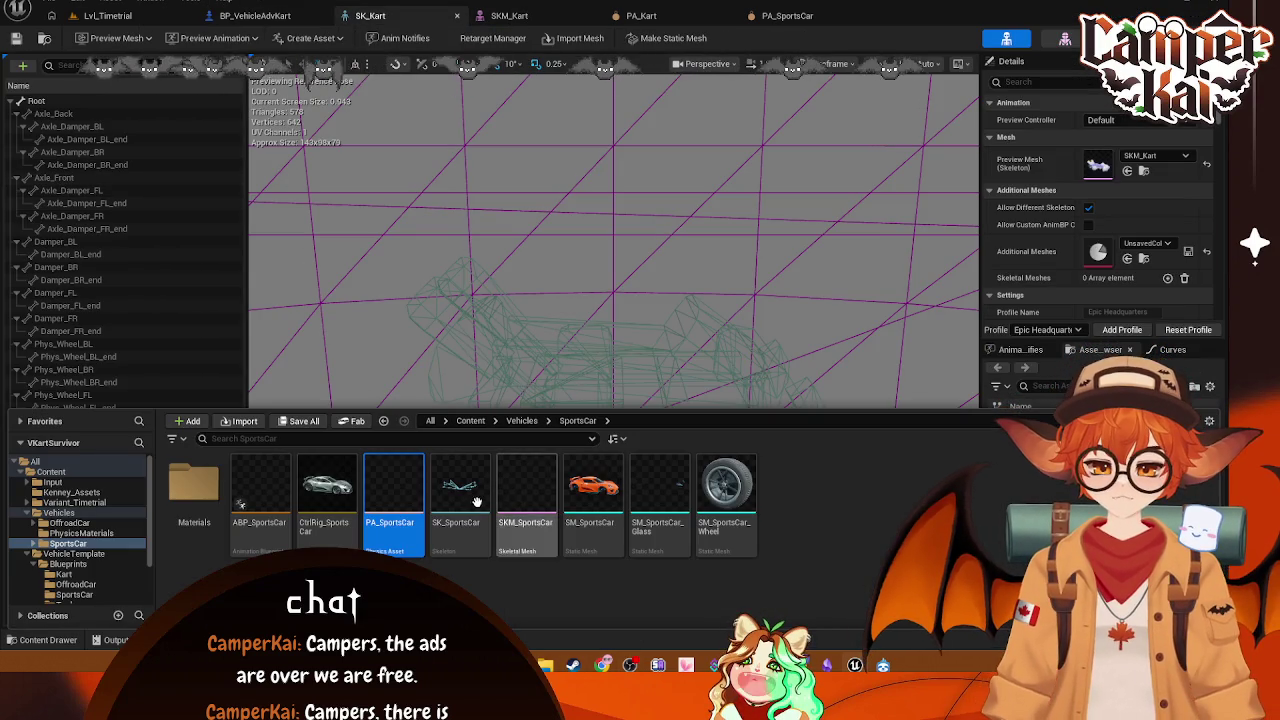
{"action": "left_click", "coordinate": [80, 533]}
{"action": "left_click", "coordinate": [70, 522]}
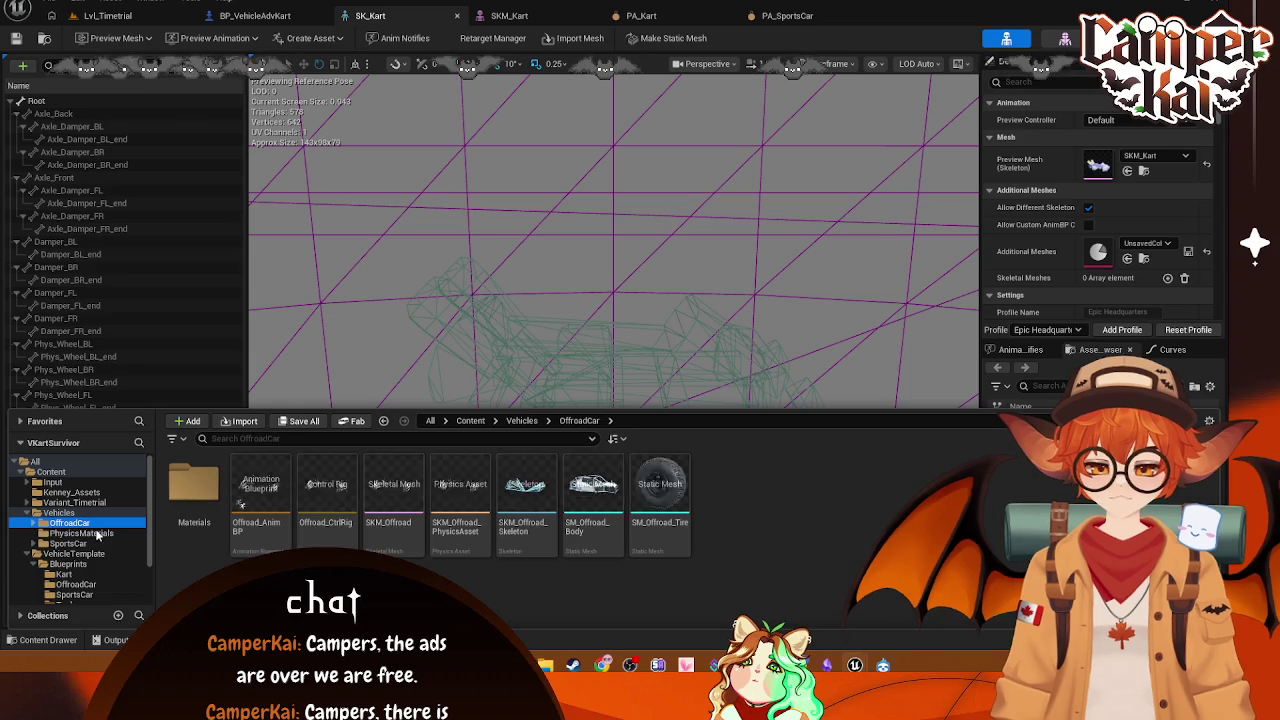
{"action": "scroll", "coordinate": [80, 530], "scroll_direction": "down", "scroll_amount": 2}
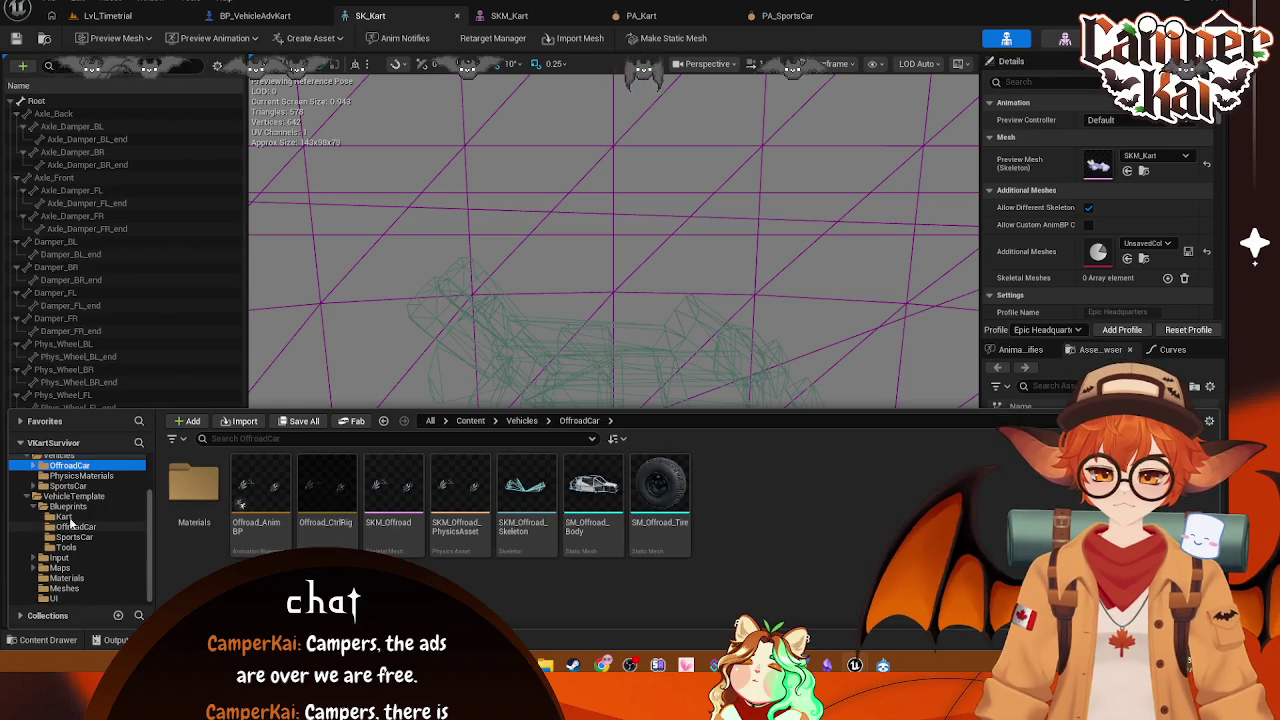
{"action": "left_click", "coordinate": [68, 506]}
{"action": "mouse_move", "coordinate": [793, 490]}
{"action": "left_mouse_down"}
{"action": "mouse_move", "coordinate": [85, 350]}
{"action": "mouse_move", "coordinate": [80, 370]}
{"action": "left_mouse_up"}
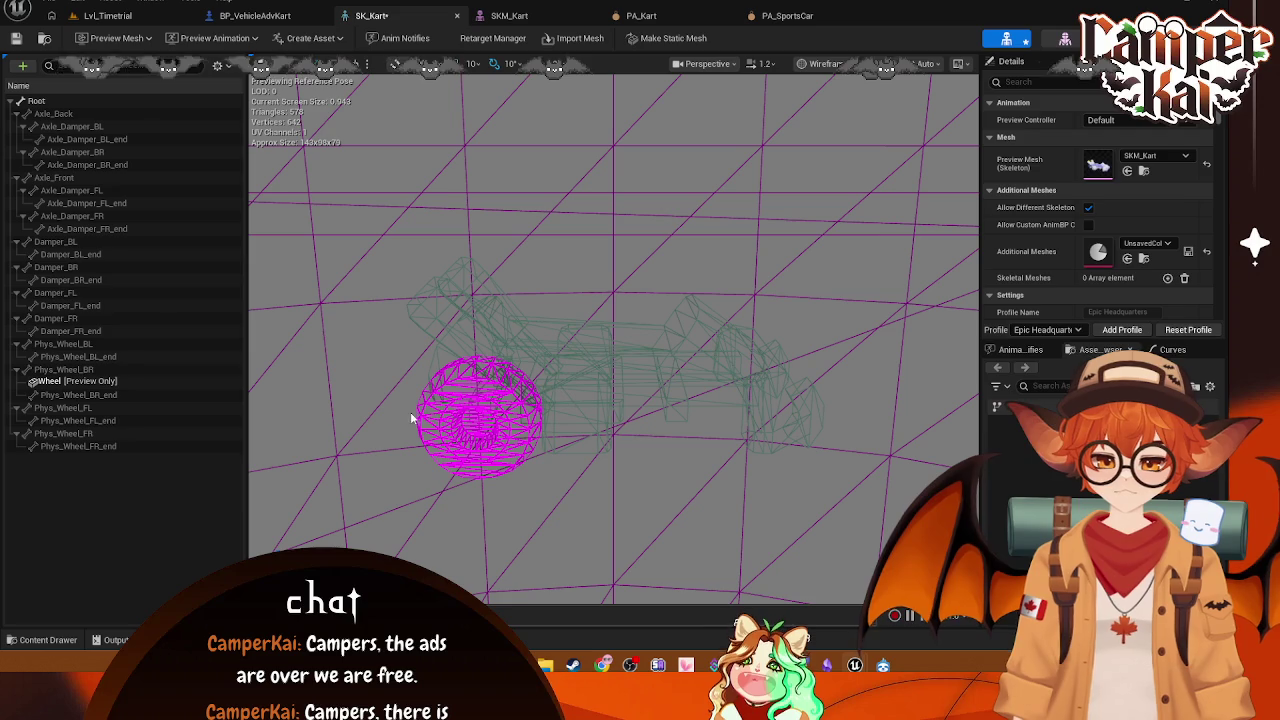
Step: Attach the Wheel preview mesh to the Phys_Wheel_BL, Phys_Wheel_FL and Phys_Wheel_FR bones
{"action": "left_click", "coordinate": [75, 643]}
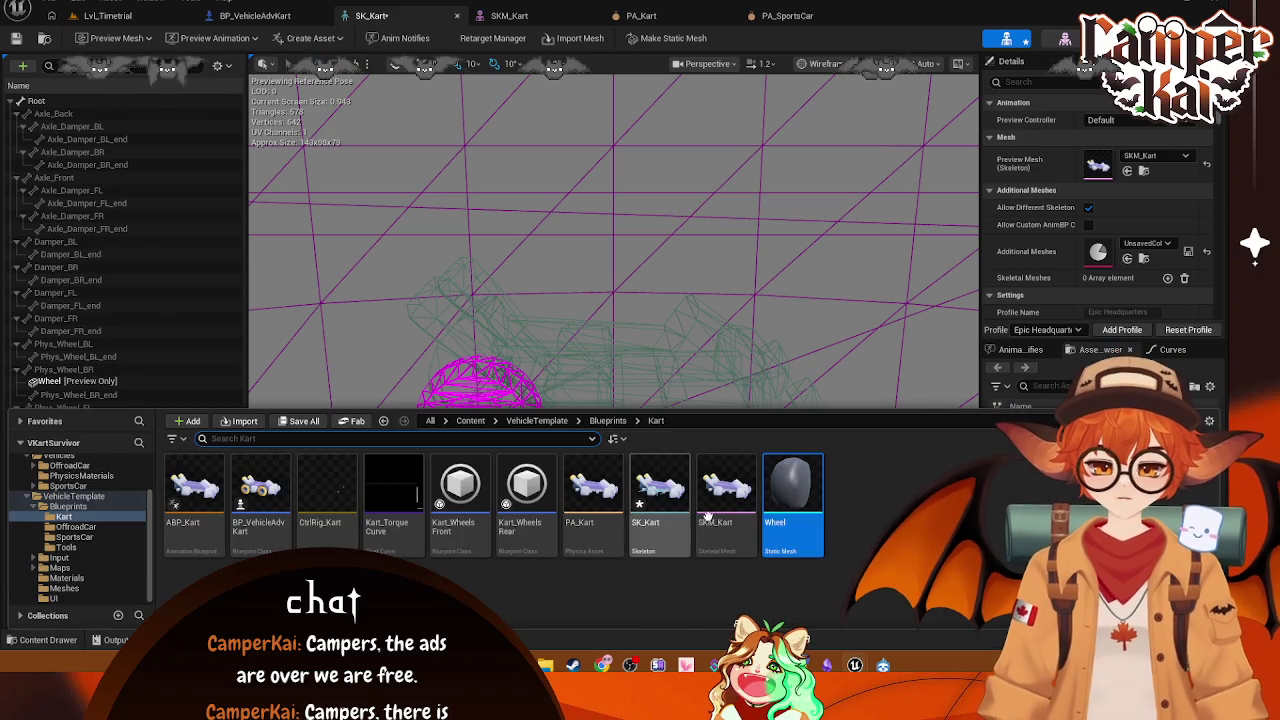
{"action": "mouse_move", "coordinate": [790, 505]}
{"action": "left_mouse_down"}
{"action": "mouse_move", "coordinate": [72, 368]}
{"action": "mouse_move", "coordinate": [69, 349]}
{"action": "left_mouse_up"}
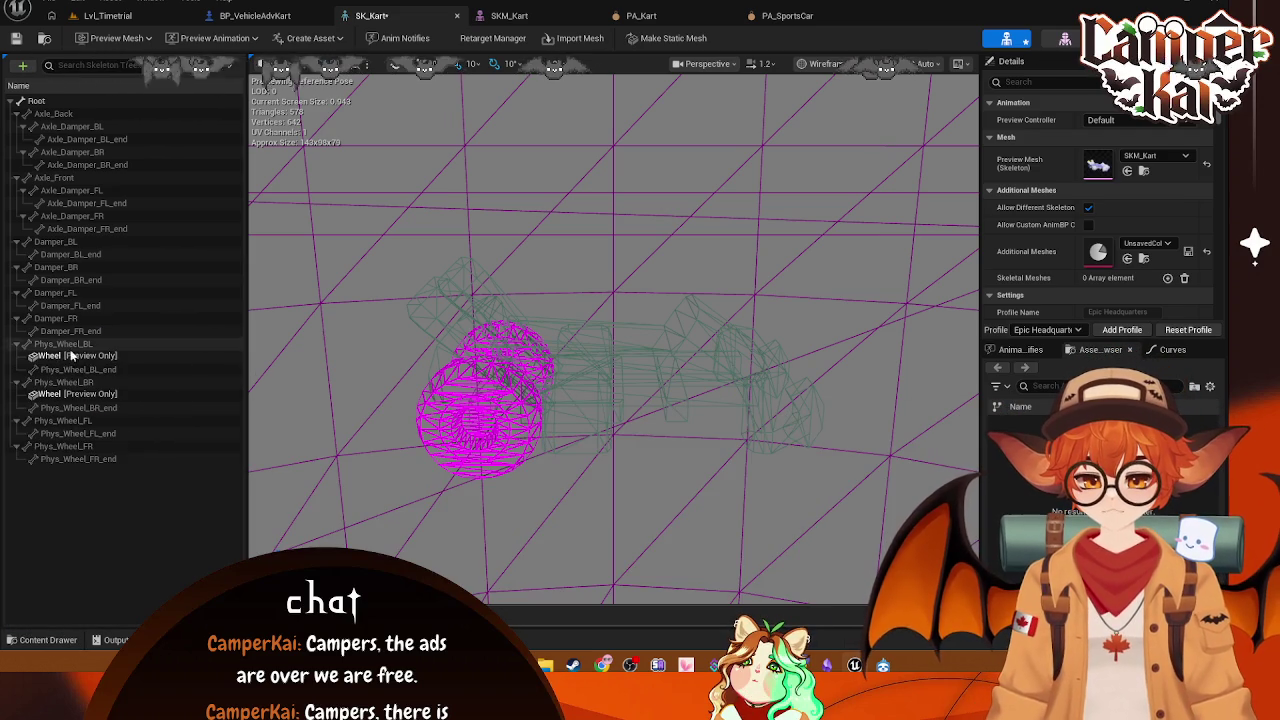
{"action": "left_click", "coordinate": [57, 640]}
{"action": "mouse_move", "coordinate": [790, 490]}
{"action": "left_mouse_down"}
{"action": "mouse_move", "coordinate": [490, 475]}
{"action": "mouse_move", "coordinate": [62, 415]}
{"action": "mouse_move", "coordinate": [63, 427]}
{"action": "left_mouse_up"}
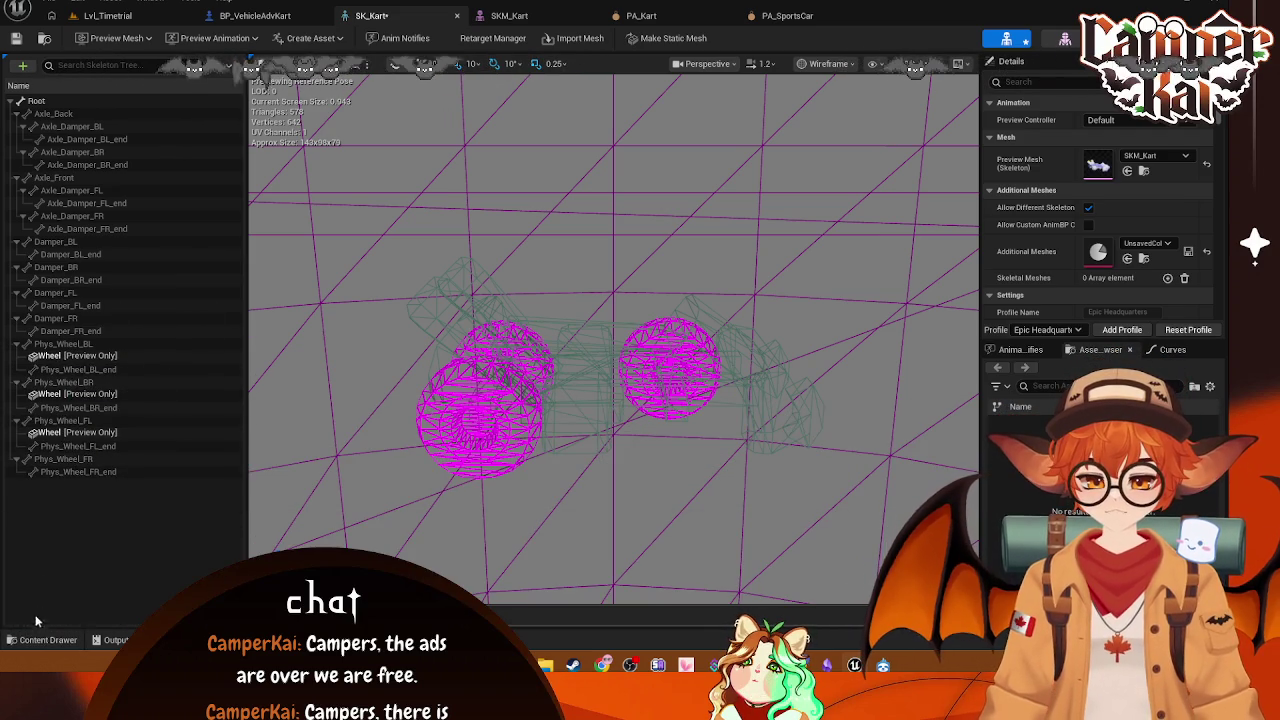
{"action": "left_click", "coordinate": [48, 640]}
{"action": "mouse_move", "coordinate": [727, 500]}
{"action": "left_mouse_down"}
{"action": "mouse_move", "coordinate": [160, 425]}
{"action": "mouse_move", "coordinate": [70, 460]}
{"action": "left_mouse_up"}
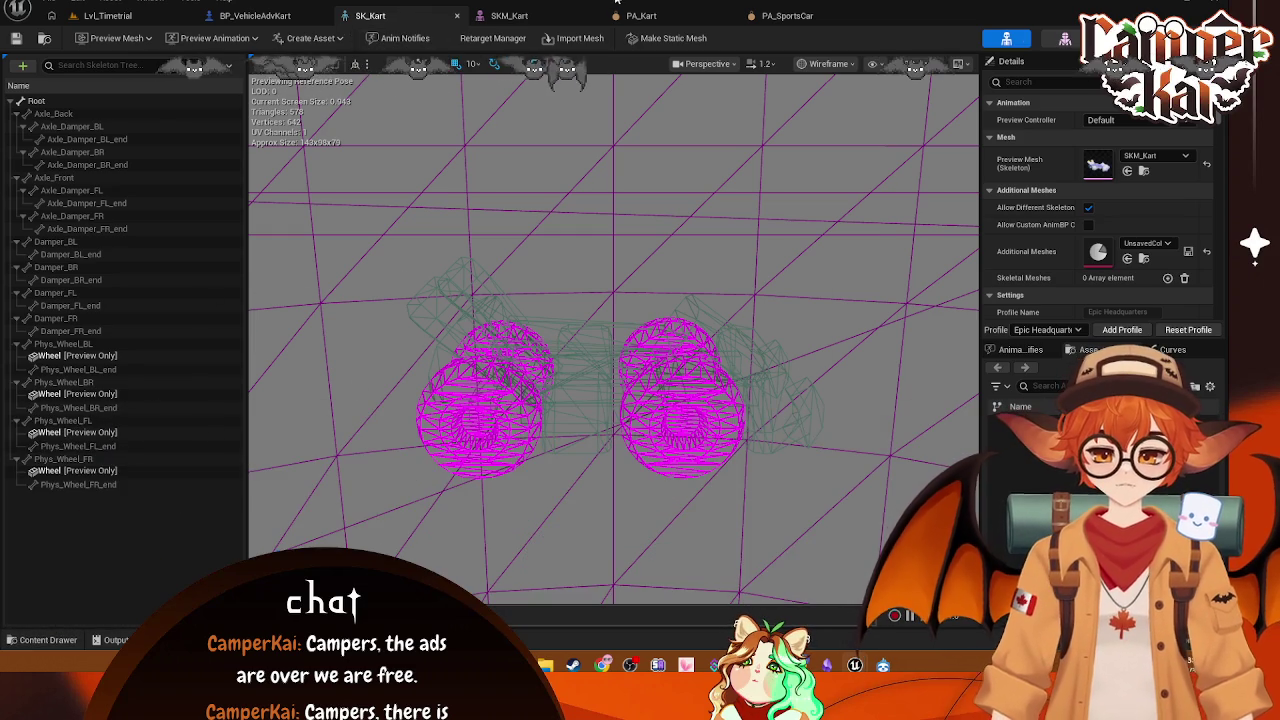
Step: Close the PA_Kart, PA_SportsCar and SKM_Kart editors and open the viewport's view menus
{"action": "left_click", "coordinate": [790, 15]}
{"action": "left_click", "coordinate": [687, 15]}
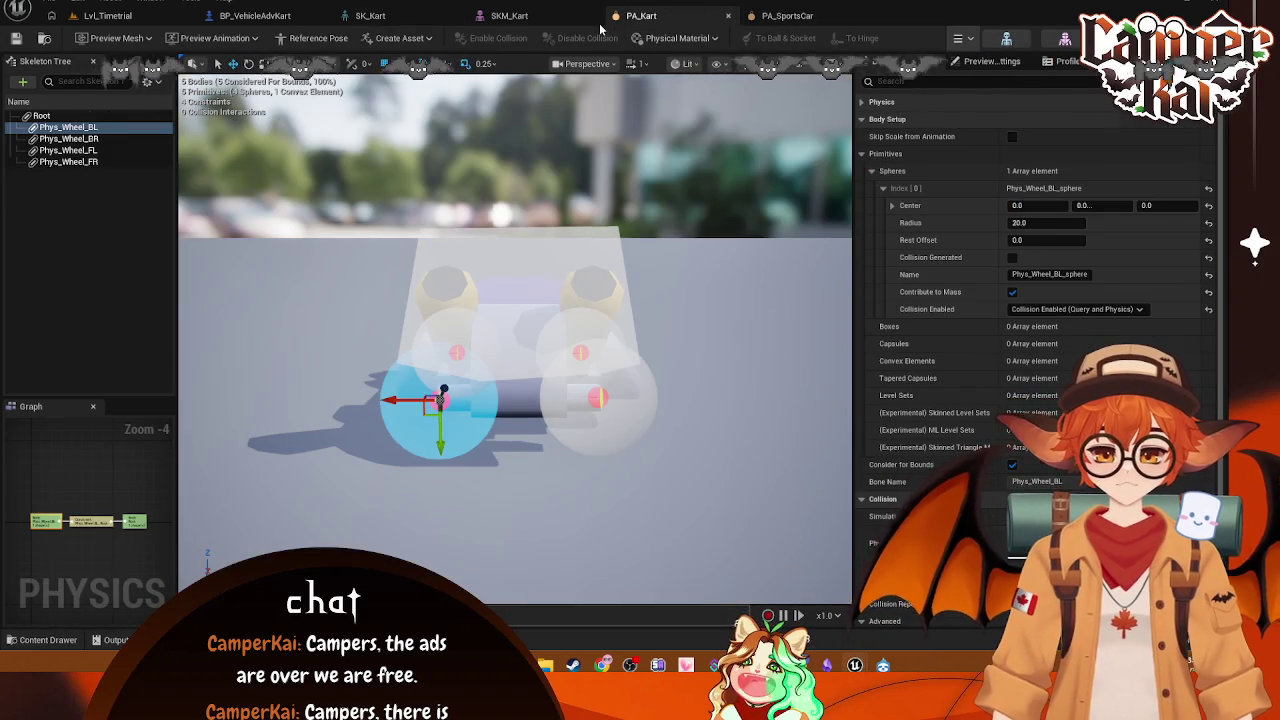
{"action": "left_click", "coordinate": [728, 16]}
{"action": "left_click", "coordinate": [728, 16]}
{"action": "left_click", "coordinate": [590, 16]}
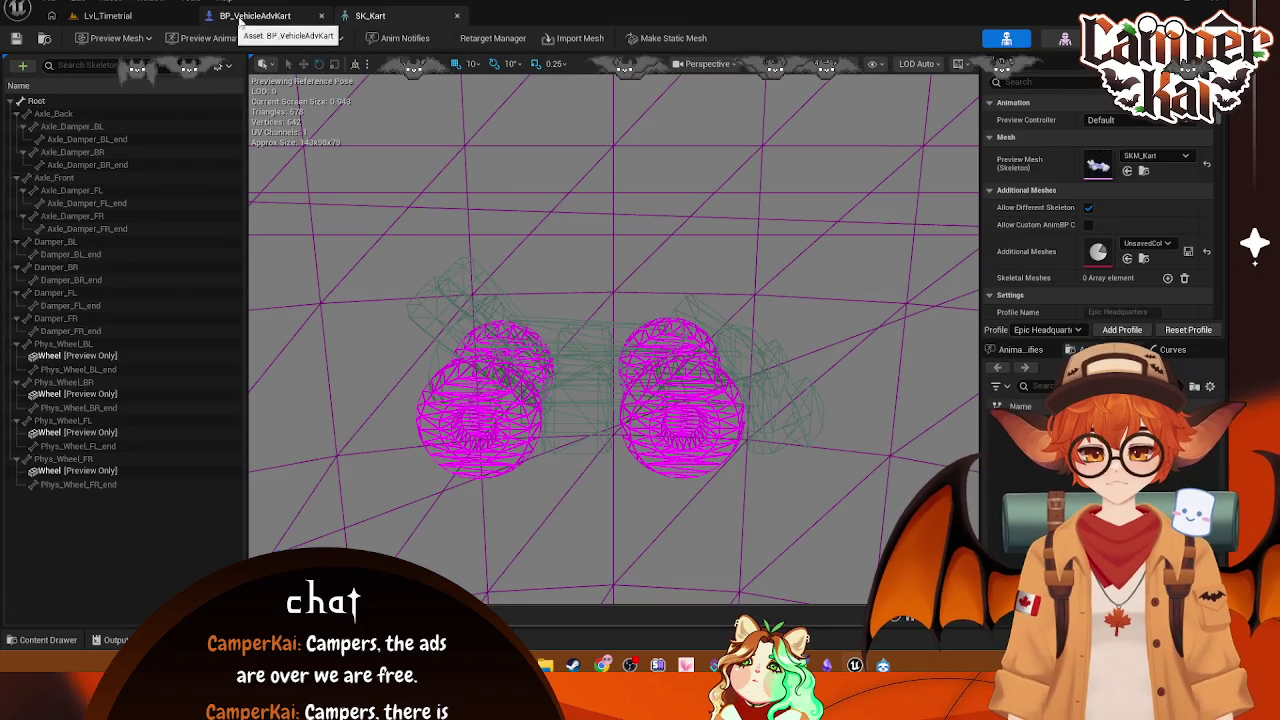
{"action": "left_click", "coordinate": [705, 63]}
{"action": "left_click", "coordinate": [820, 63]}
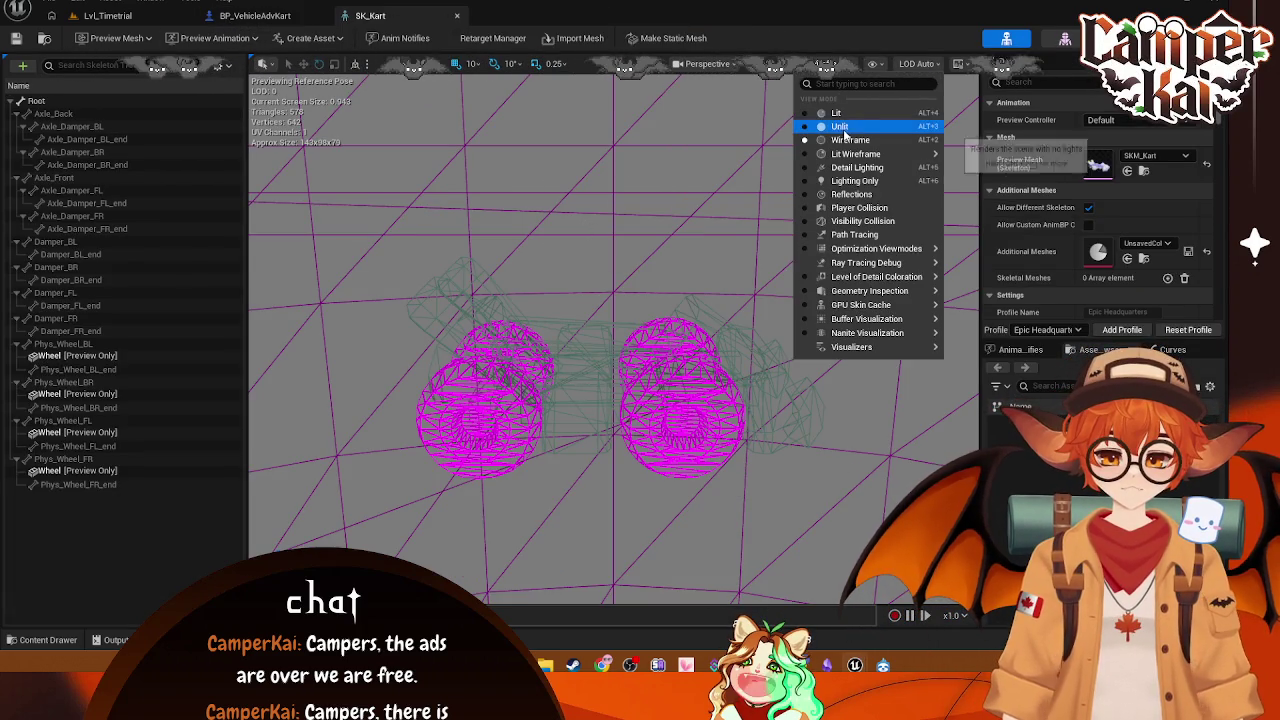
Step: Switch the preview to Lit, inspect the Phys_Wheel_BL and BR bone gizmos, then go to Lvl_Timetrial
{"action": "left_click", "coordinate": [837, 114]}
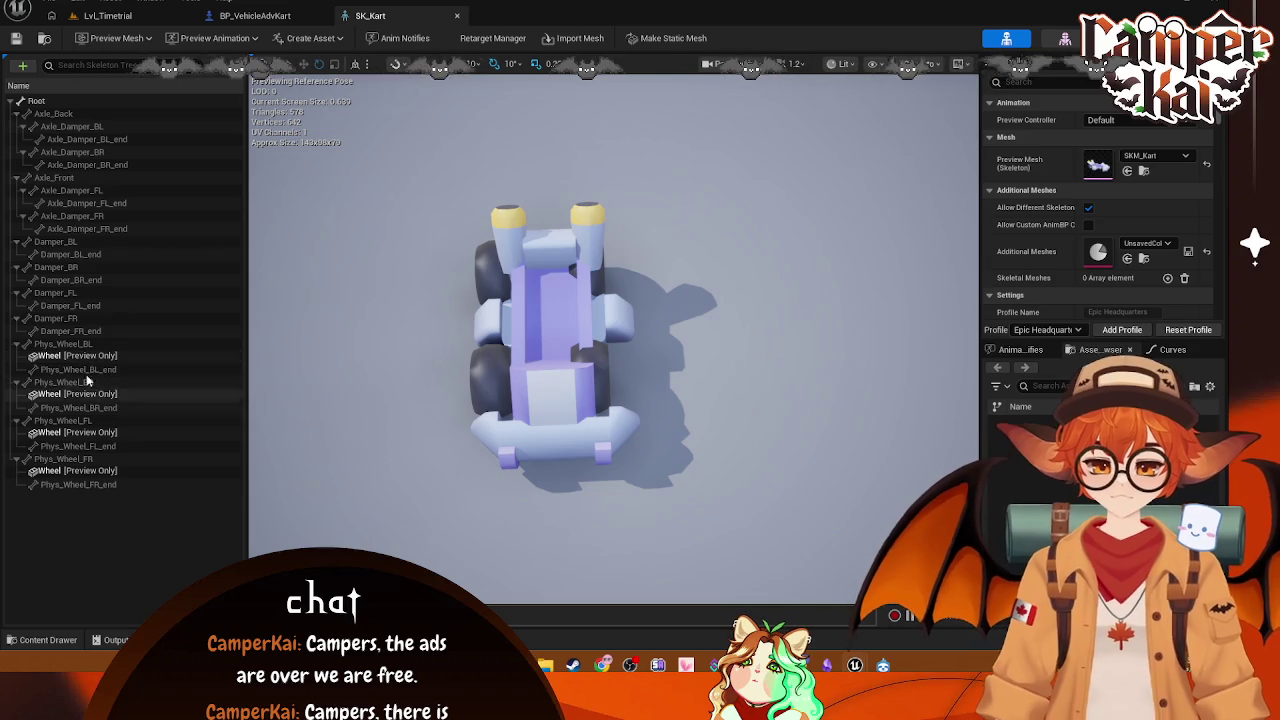
{"action": "left_click", "coordinate": [72, 349]}
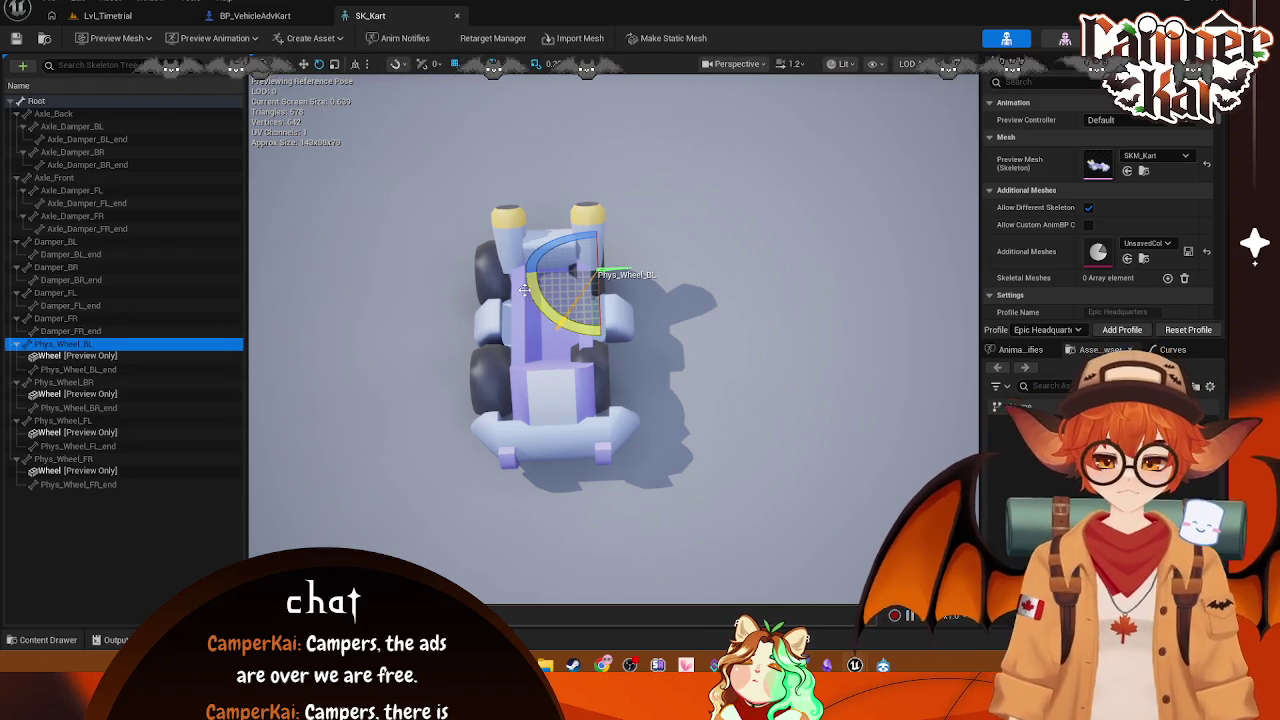
{"action": "left_click", "coordinate": [72, 384]}
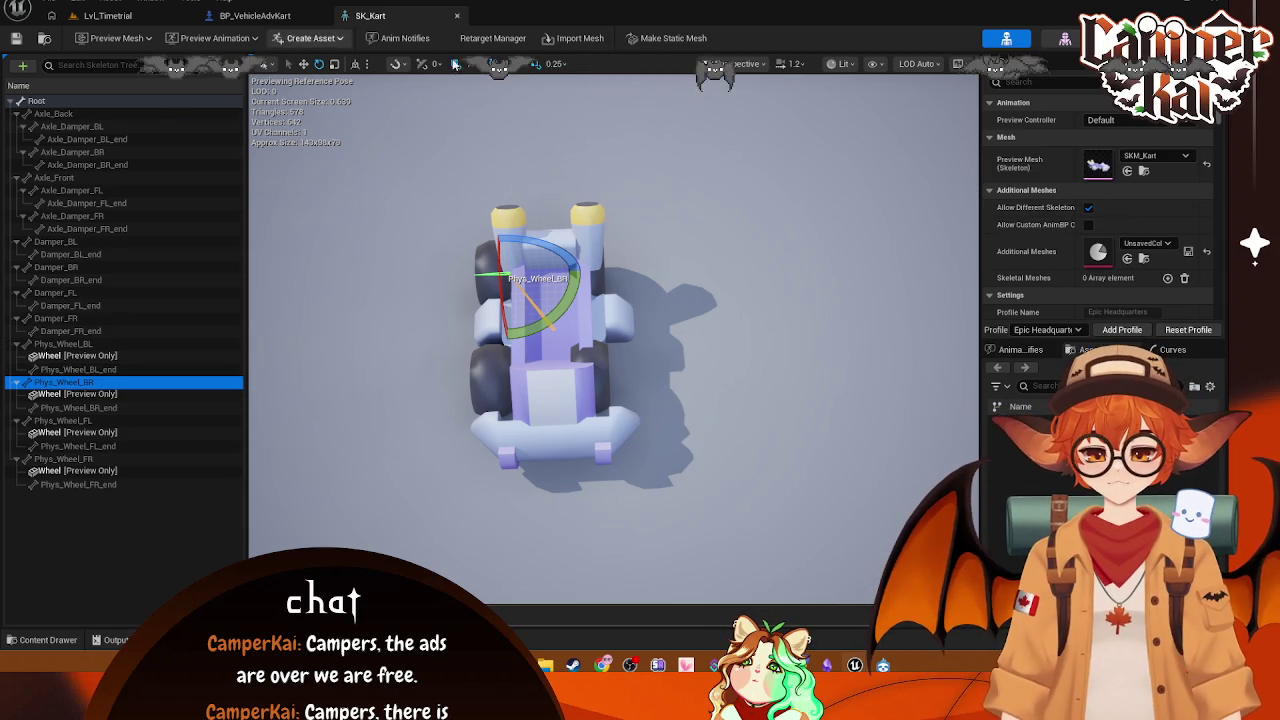
{"action": "left_click", "coordinate": [108, 16]}
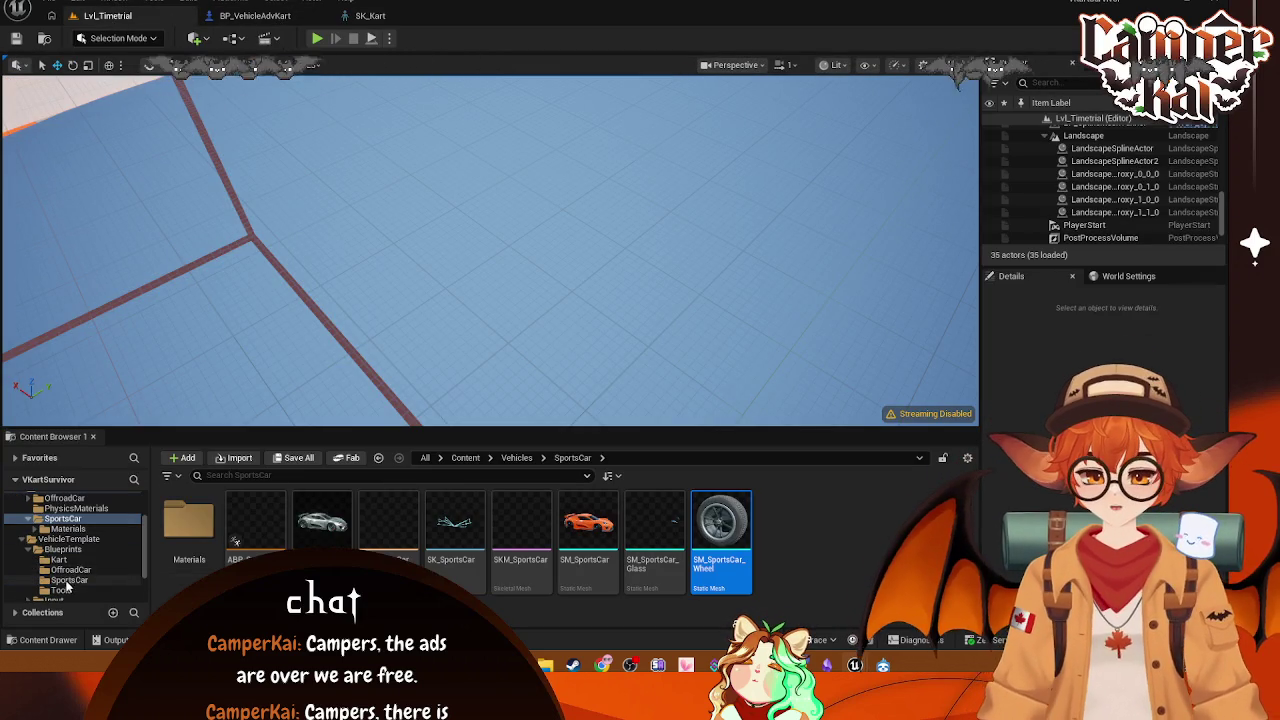
Step: Open SKM_Kart from the Kart folder and enter Skeleton editing mode
{"action": "left_click", "coordinate": [59, 559]}
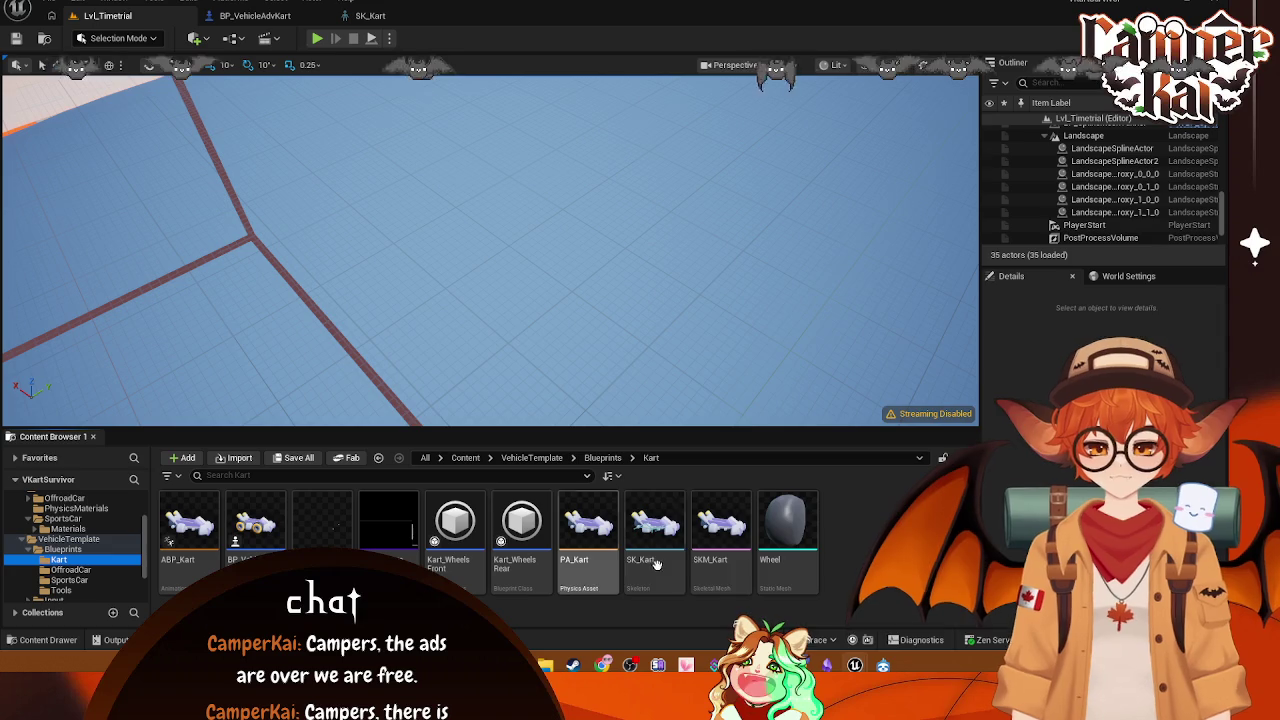
{"action": "left_click", "coordinate": [709, 544]}
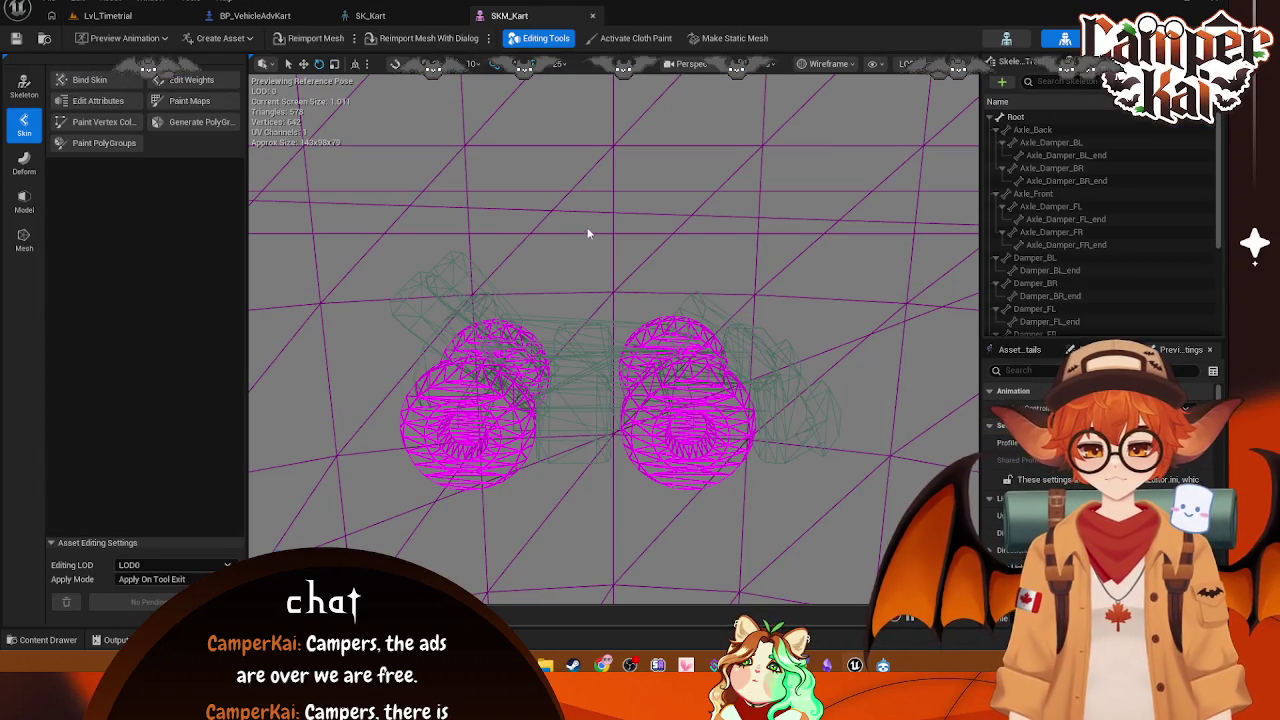
{"action": "left_click_drag", "start_coordinate": [587, 233], "coordinate": [240, 86]}
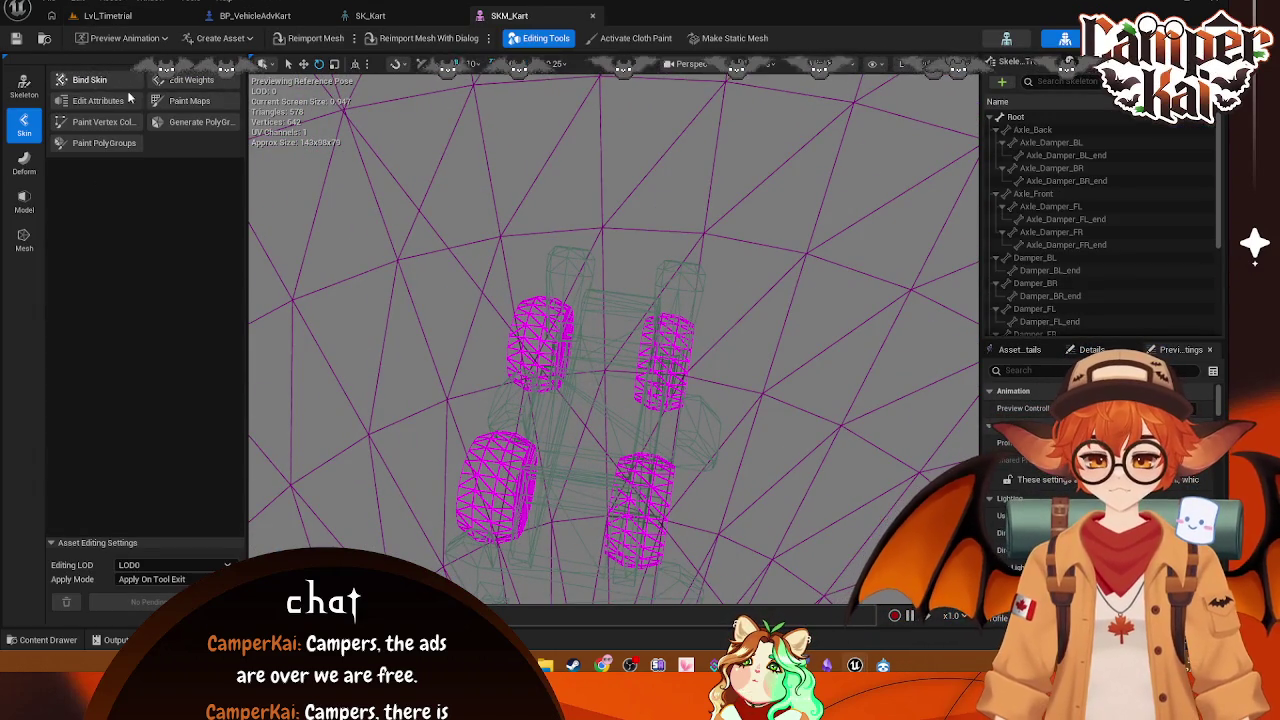
{"action": "left_click", "coordinate": [22, 87]}
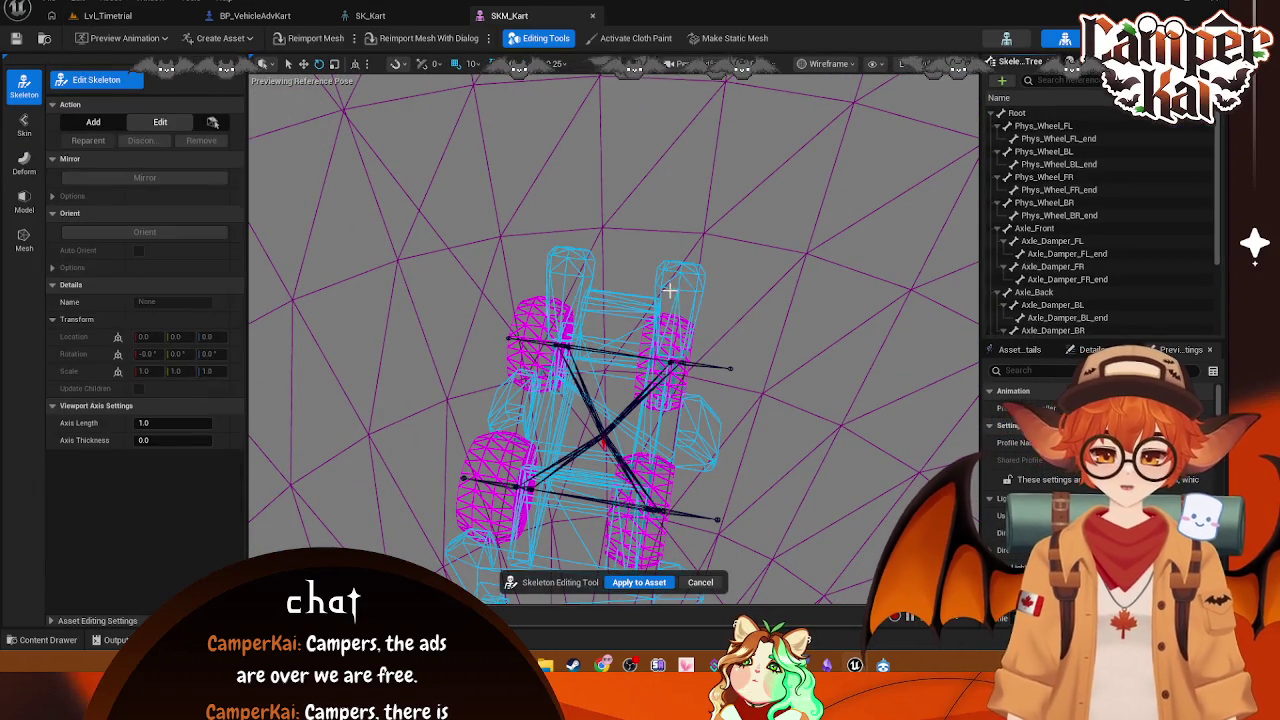
Step: Enter a yaw of -90 on Phys_Wheel_FL and take a screen capture of the bone setup
{"action": "left_click", "coordinate": [1042, 126]}
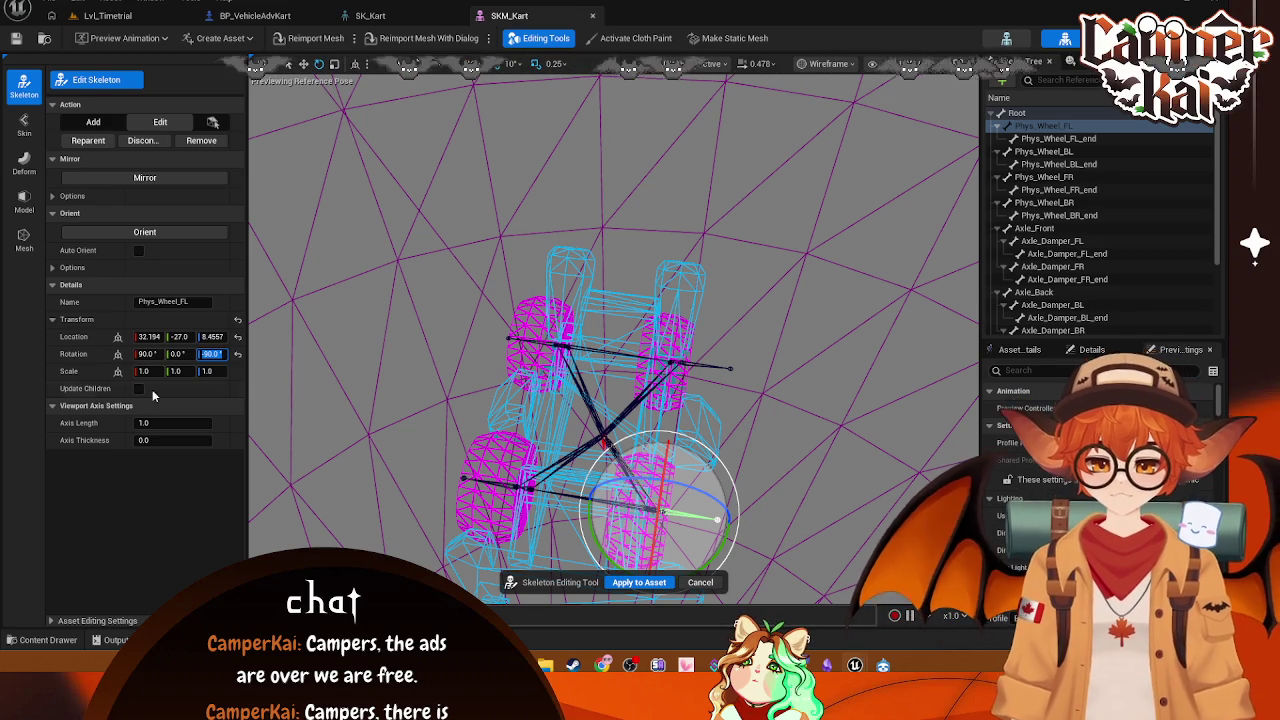
{"action": "type", "text": "-90"}
{"action": "key", "text": "Tab"}
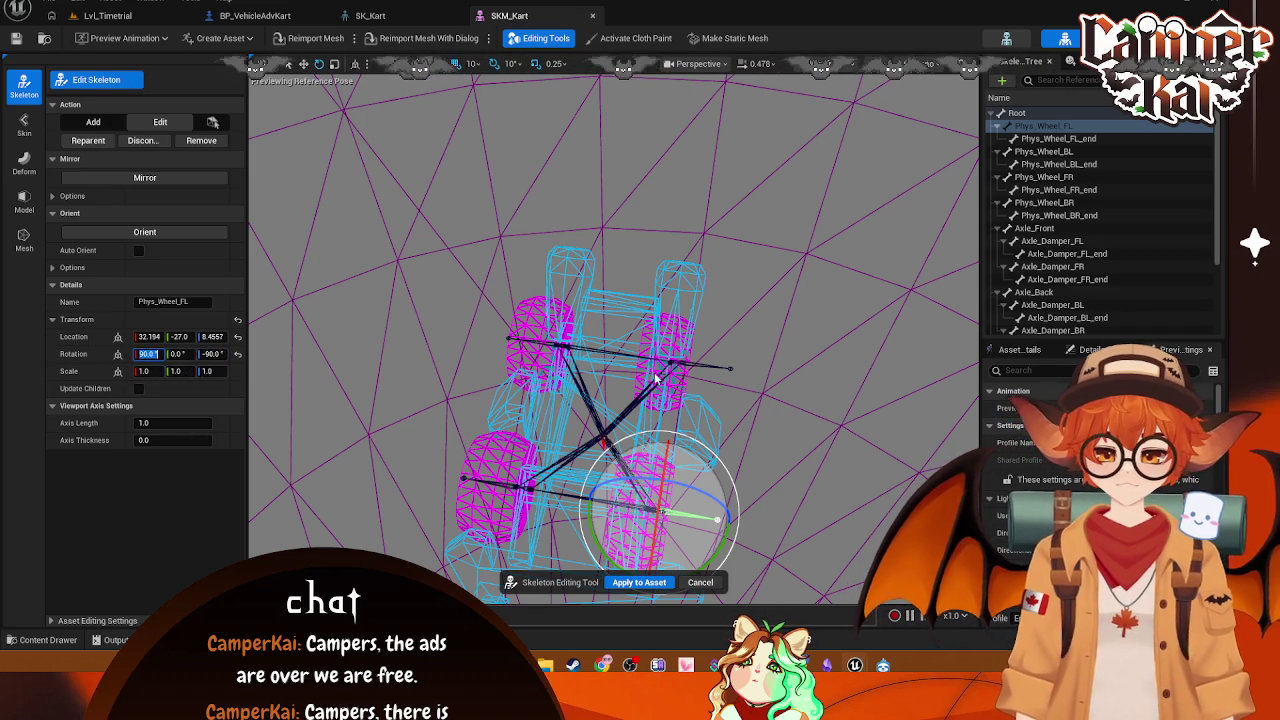
{"action": "left_click_drag", "start_coordinate": [736, 378], "coordinate": [736, 420]}
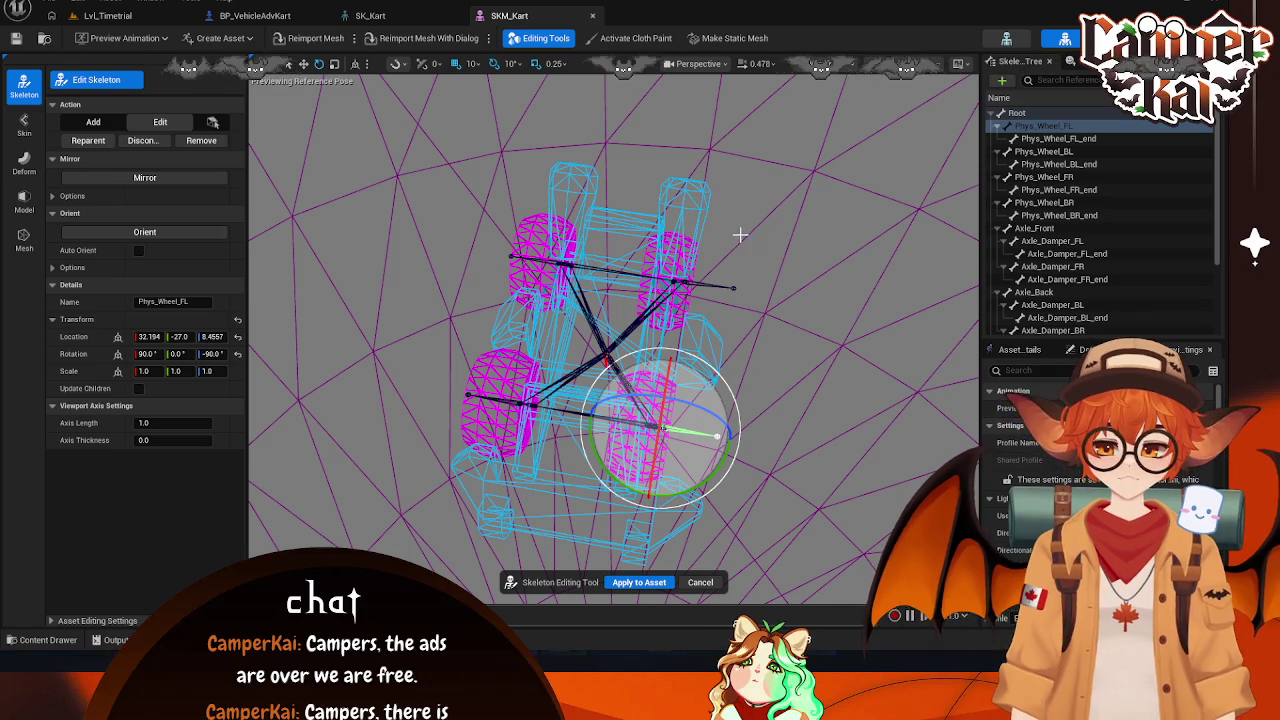
{"action": "key", "text": "super+shift+s"}
{"action": "key", "text": "Escape"}
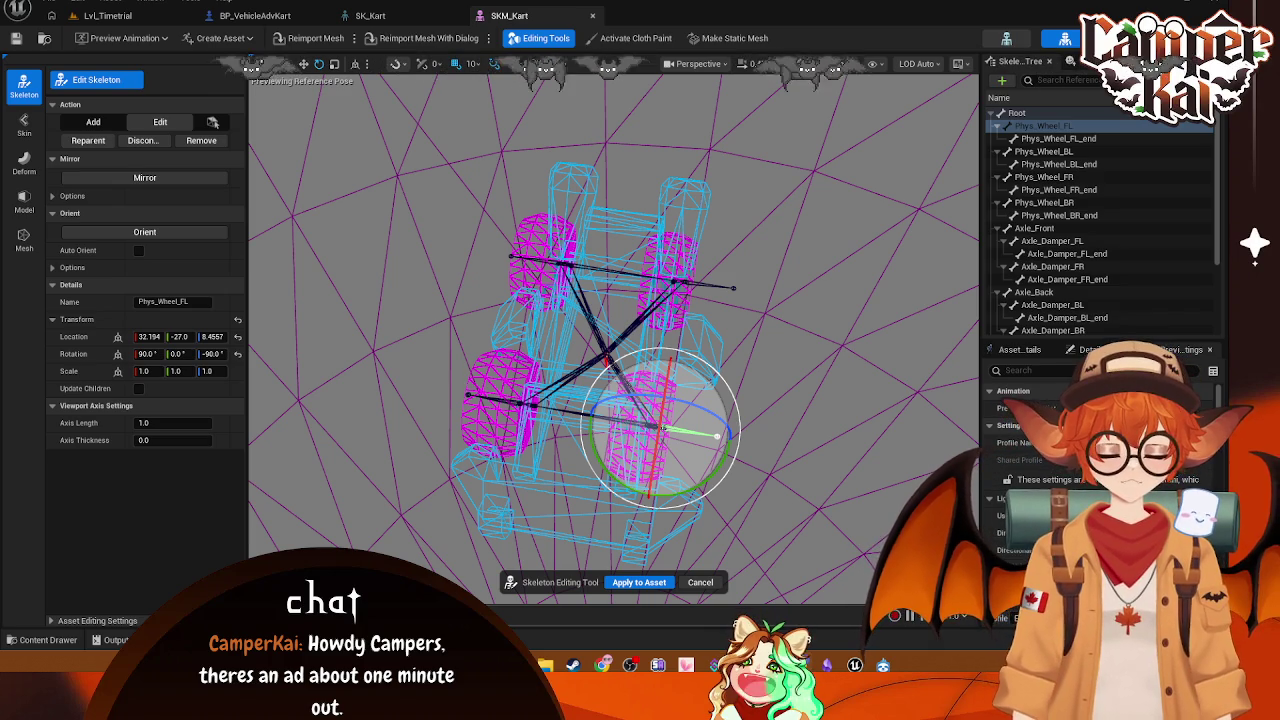
{"action": "left_click", "coordinate": [210, 354]}
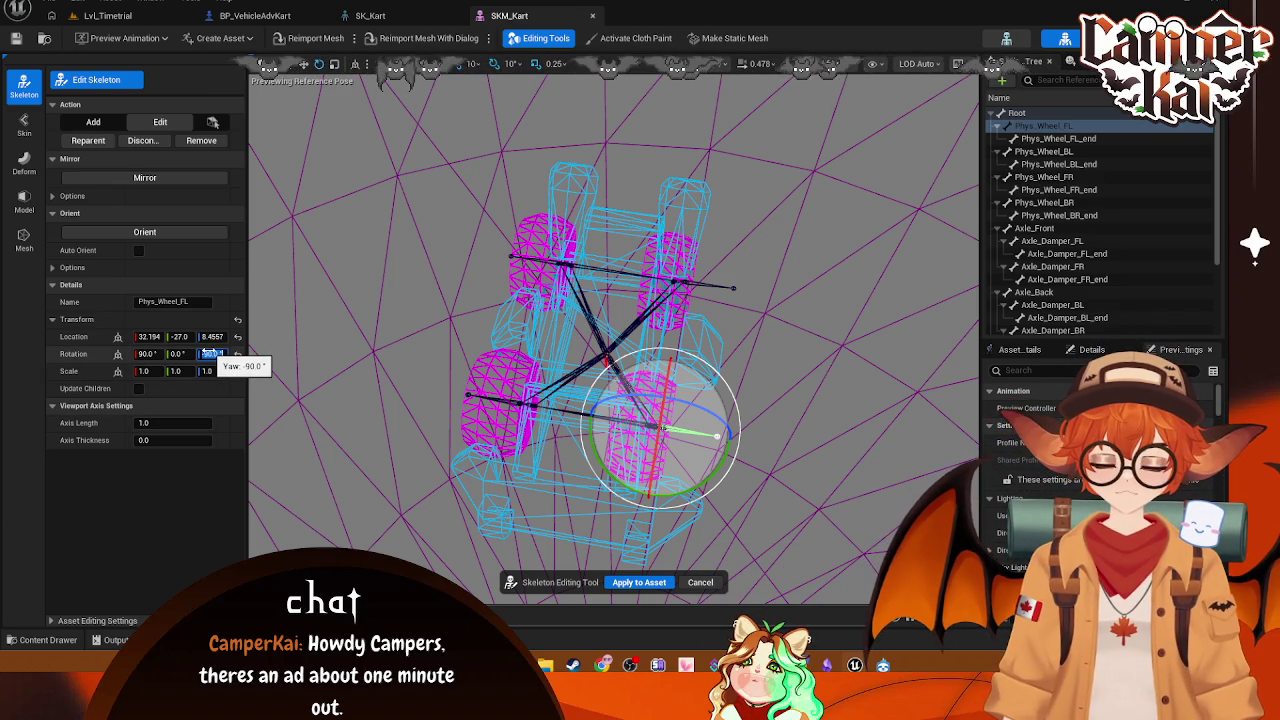
{"action": "left_click", "coordinate": [413, 366]}
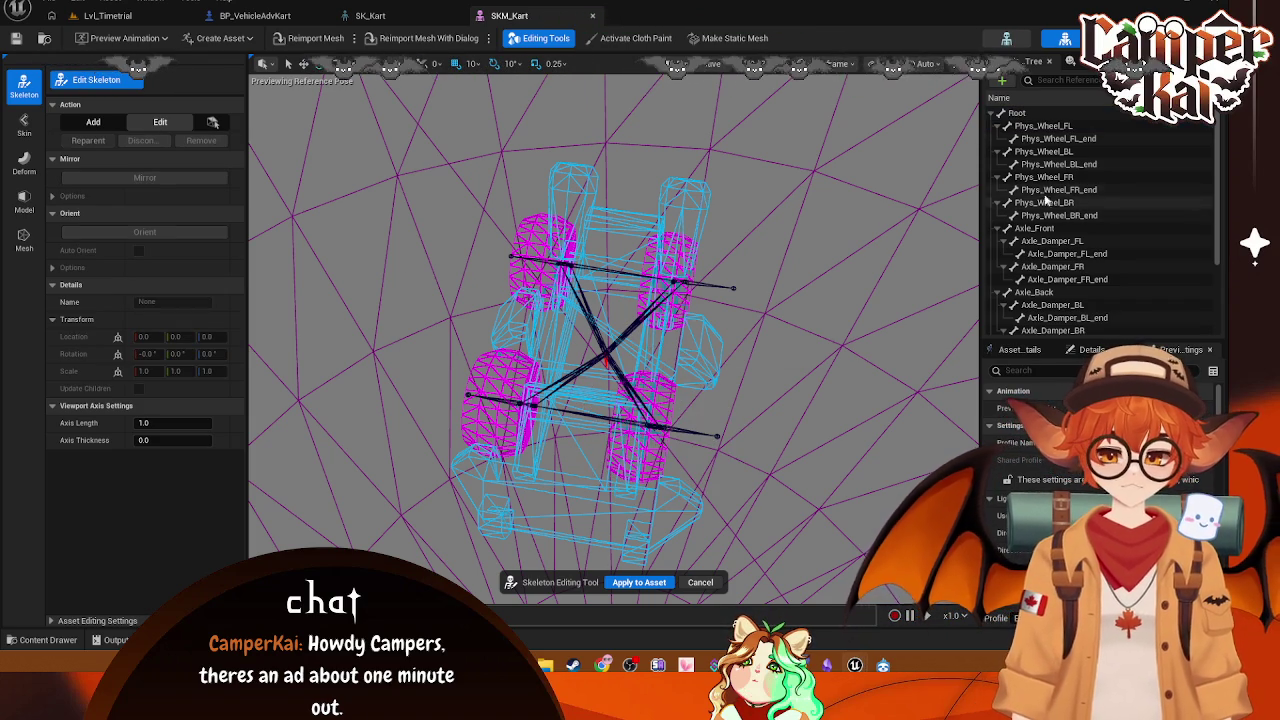
Step: Check the FL, FR and BR wheel bone rotations and set Phys_Wheel_BL's Rotation Z to 90
{"action": "left_click", "coordinate": [1060, 125]}
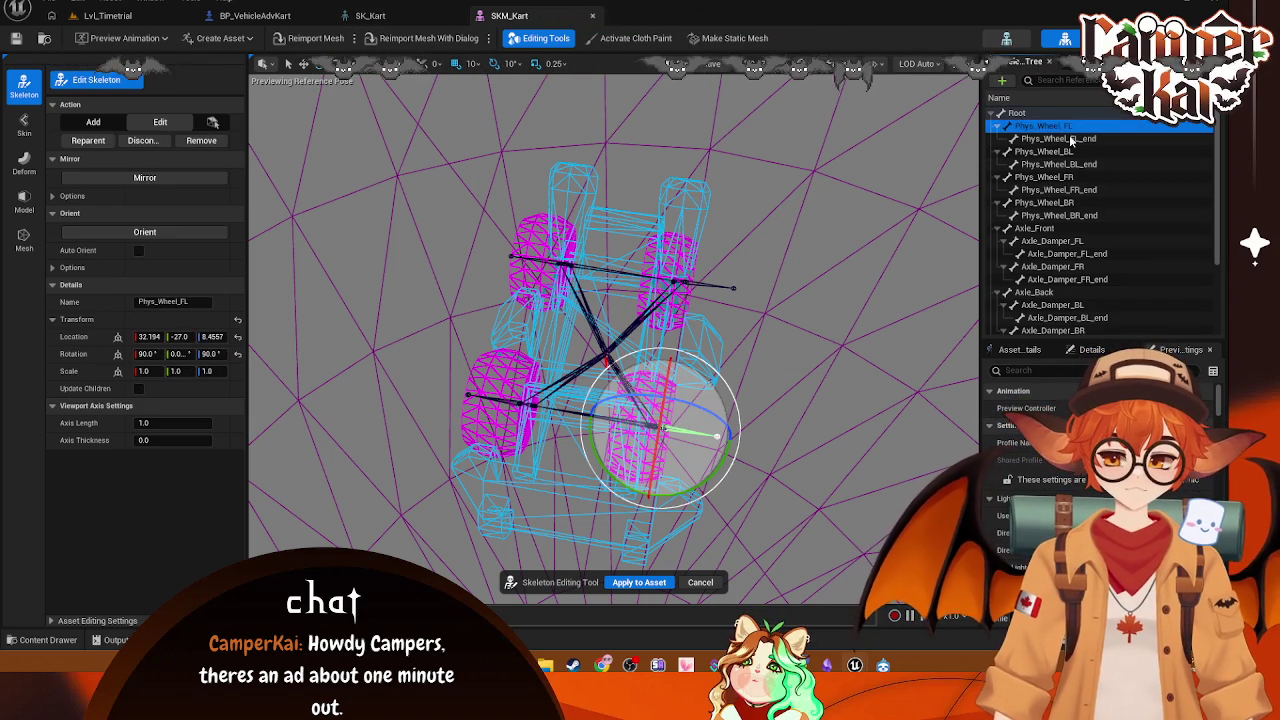
{"action": "left_click", "coordinate": [1044, 177]}
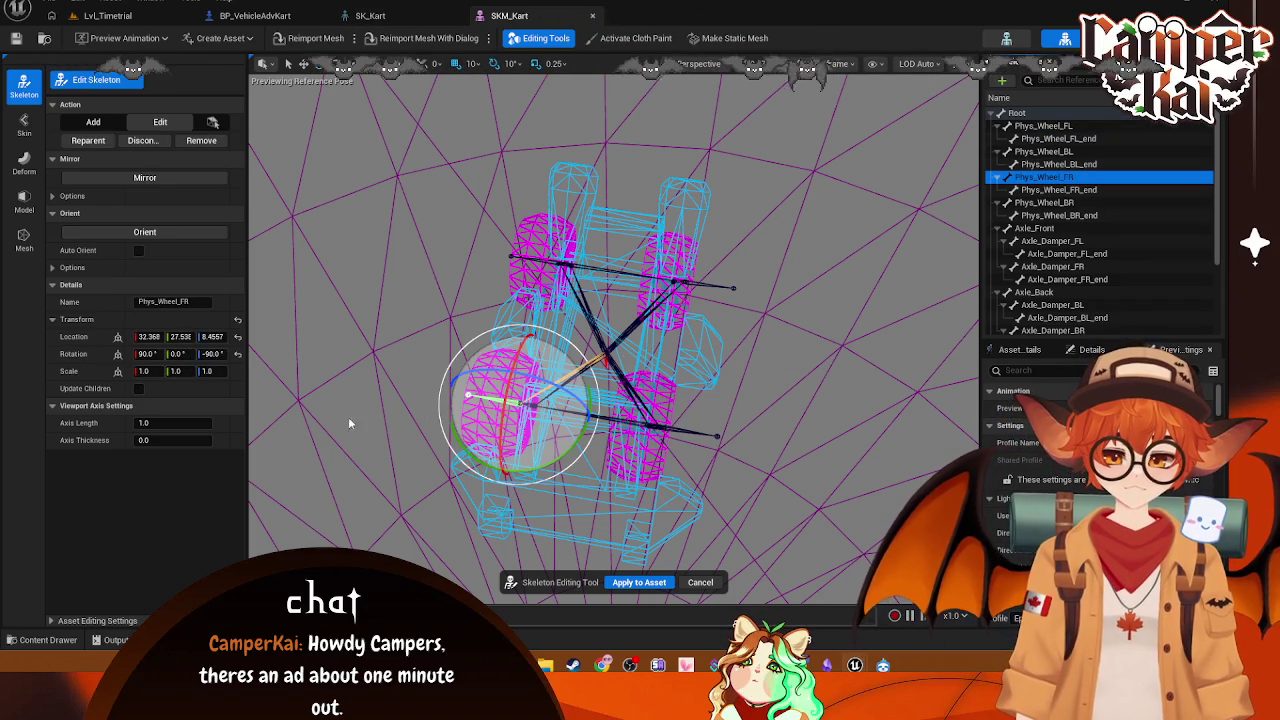
{"action": "left_click", "coordinate": [1060, 203]}
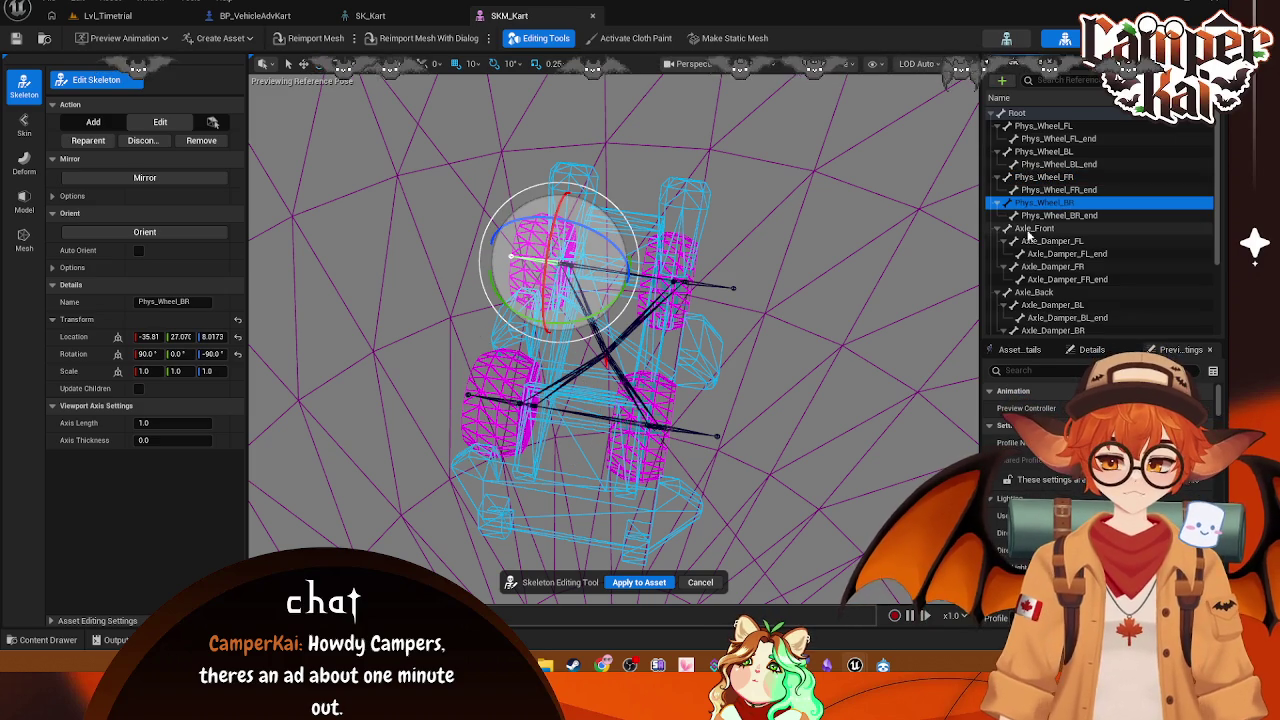
{"action": "left_click", "coordinate": [1045, 151]}
{"action": "left_click", "coordinate": [226, 354]}
{"action": "type", "text": "90"}
{"action": "key", "text": "Return"}
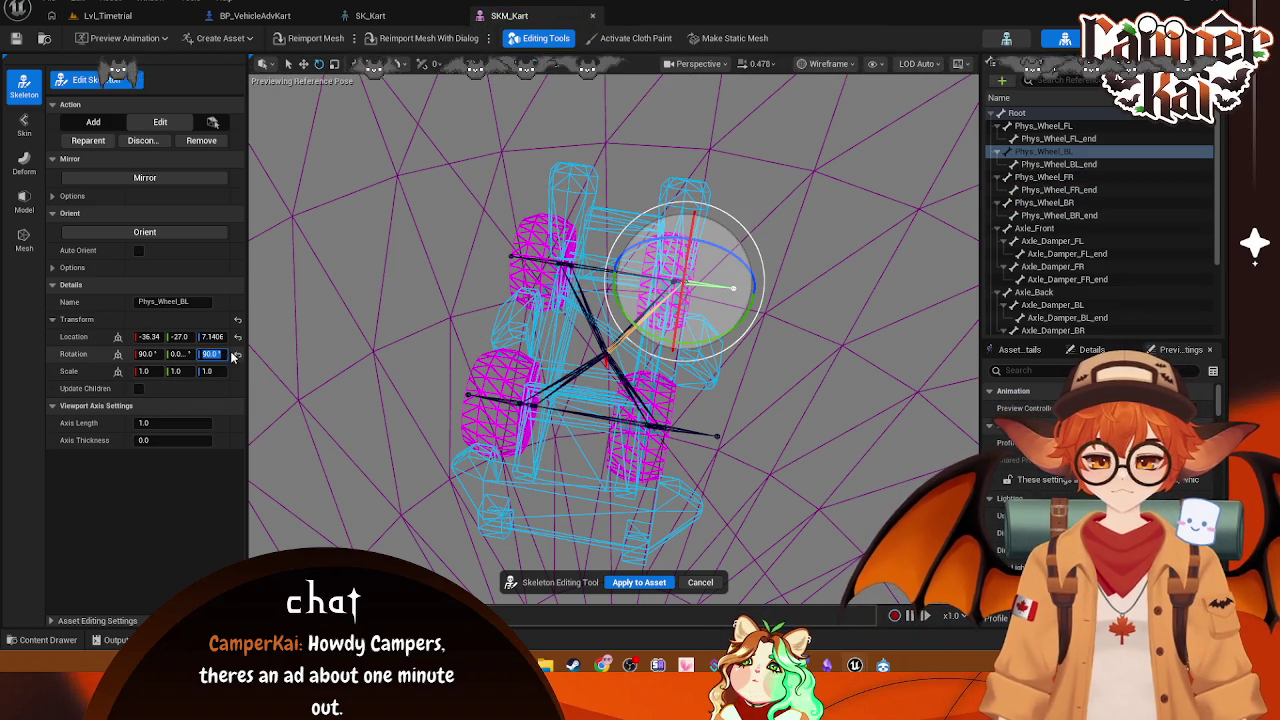
{"action": "left_click", "coordinate": [370, 15]}
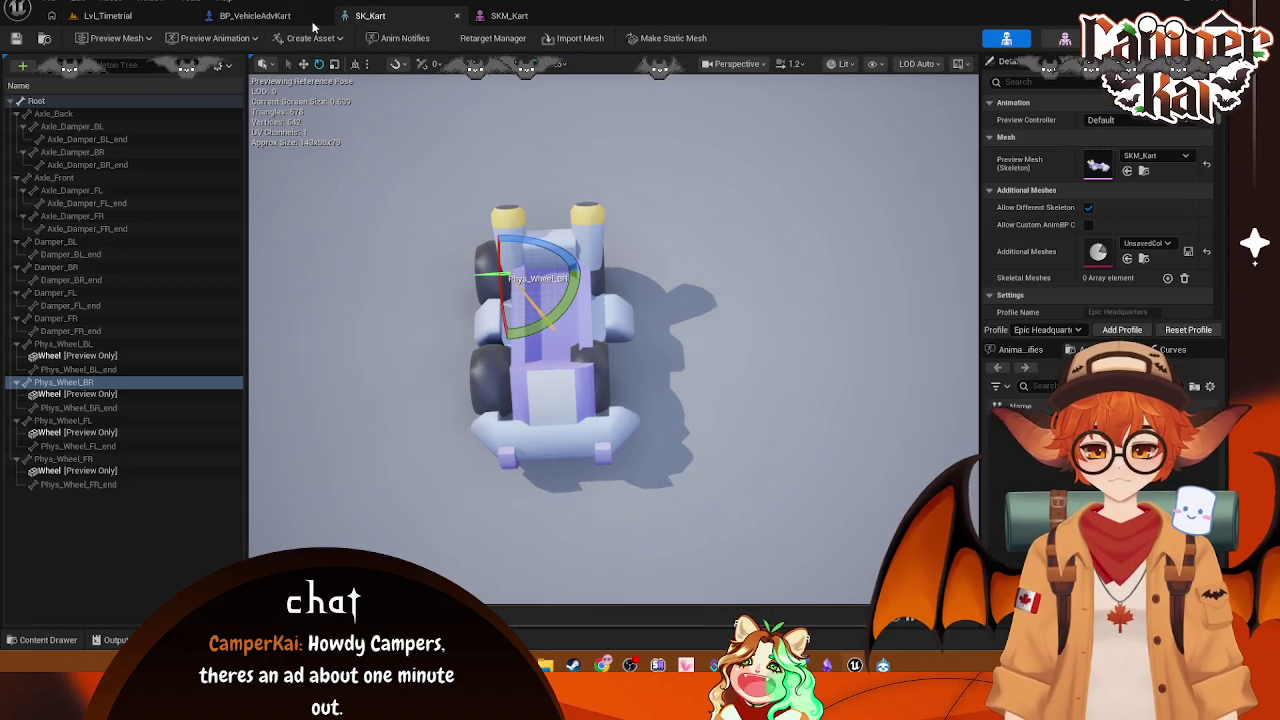
Step: Exit skeleton editing on SKM_Kart, keeping the bone changes
{"action": "left_click", "coordinate": [509, 15]}
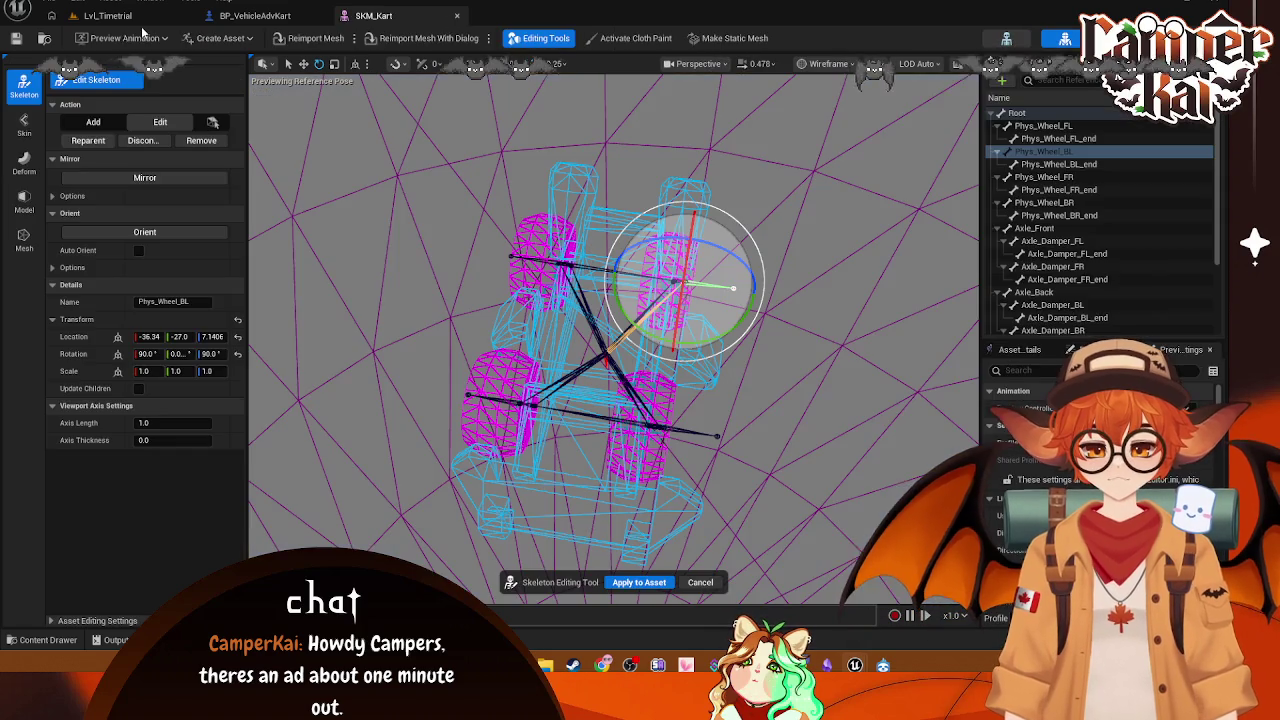
{"action": "left_click", "coordinate": [110, 16]}
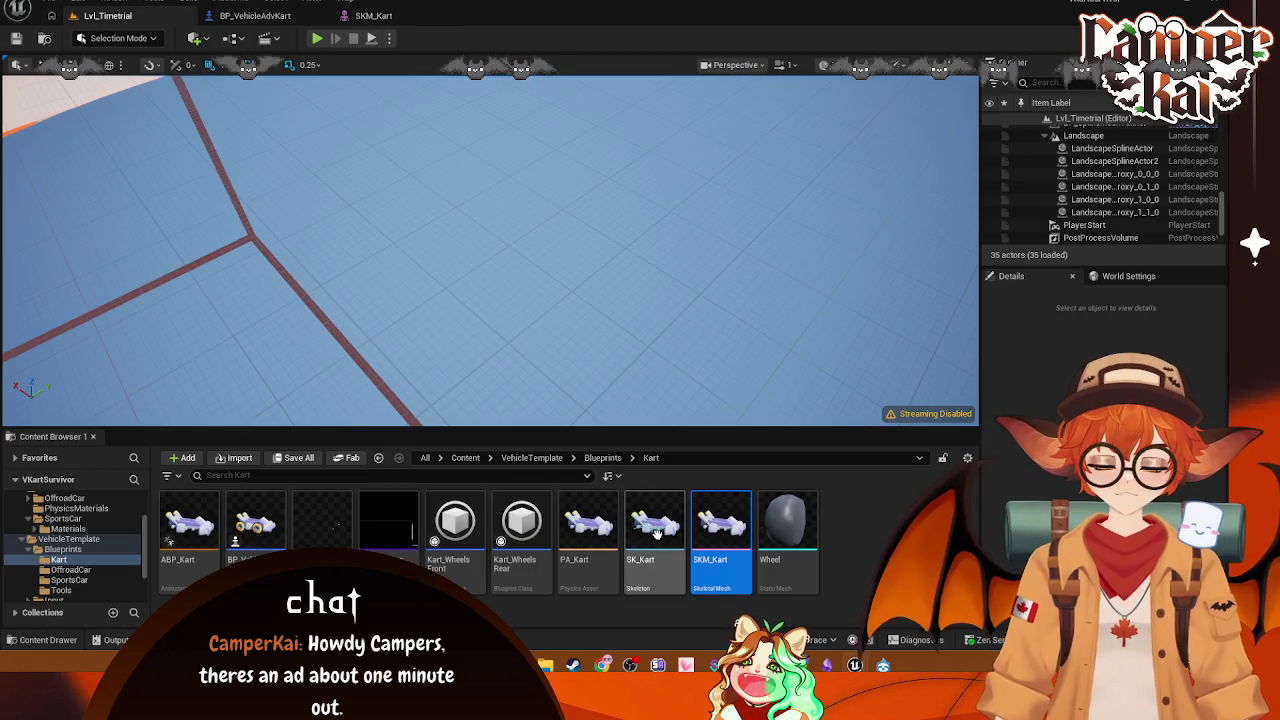
{"action": "left_click", "coordinate": [373, 15]}
{"action": "key", "text": "Return"}
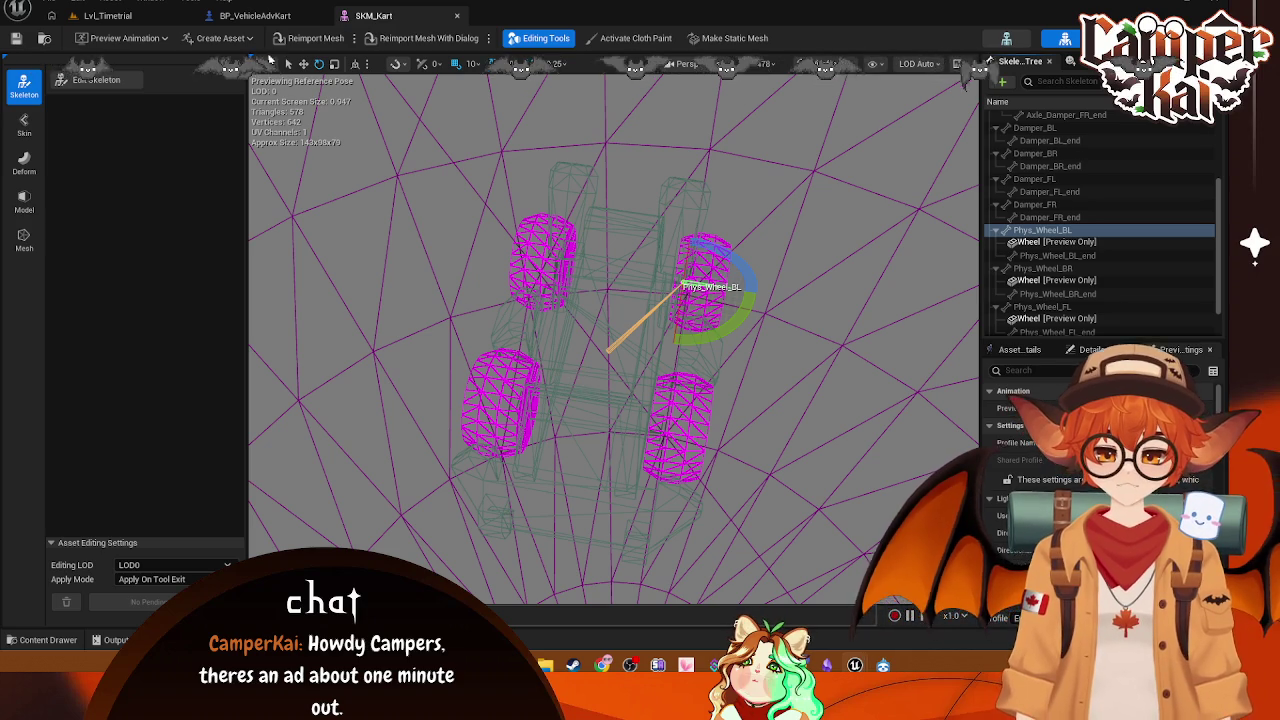
Step: Change the BP_VehicleAdvKart viewport from Left to Perspective to view the wheel
{"action": "left_click", "coordinate": [255, 15]}
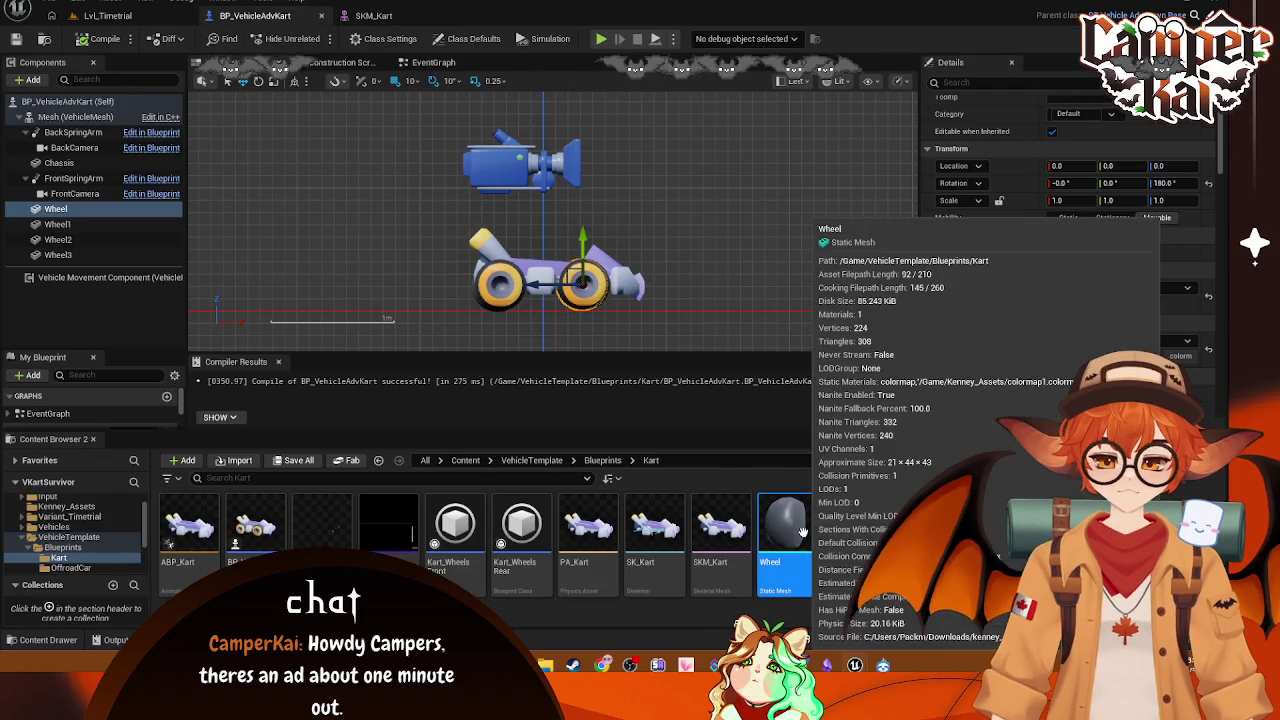
{"action": "left_click", "coordinate": [107, 15]}
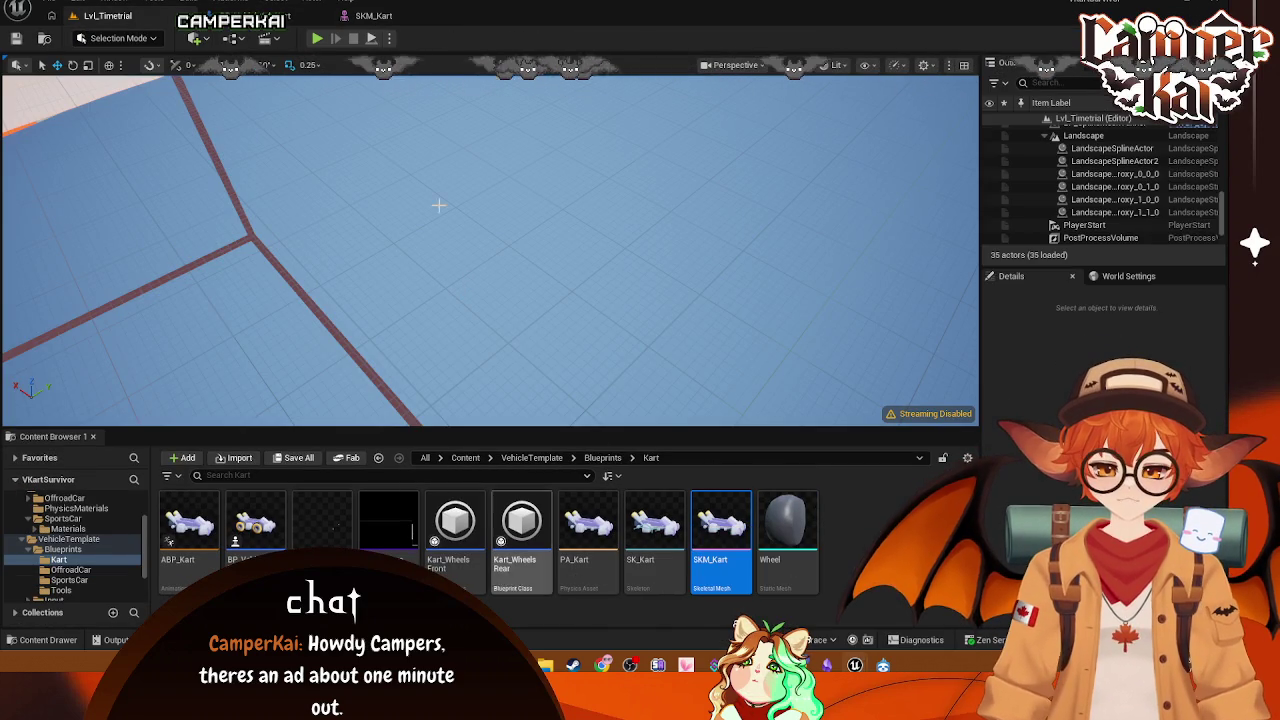
{"action": "left_click", "coordinate": [255, 15]}
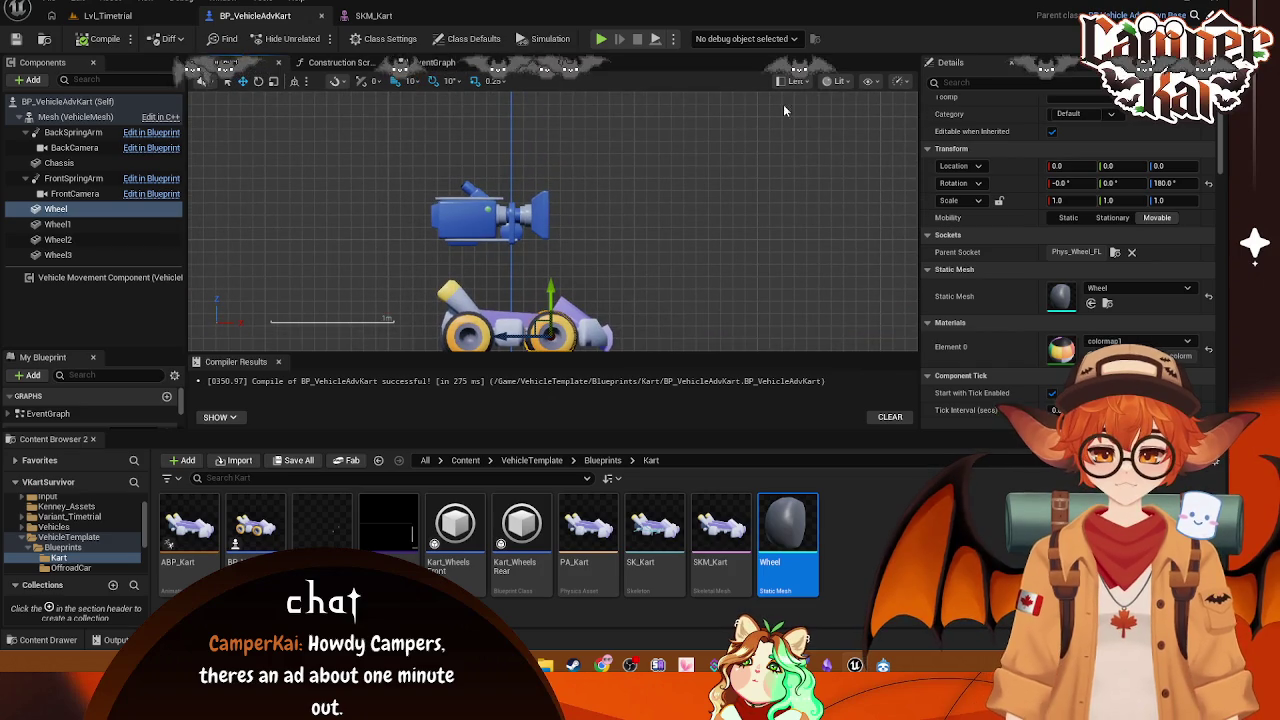
{"action": "left_click", "coordinate": [795, 80]}
{"action": "left_click", "coordinate": [800, 133]}
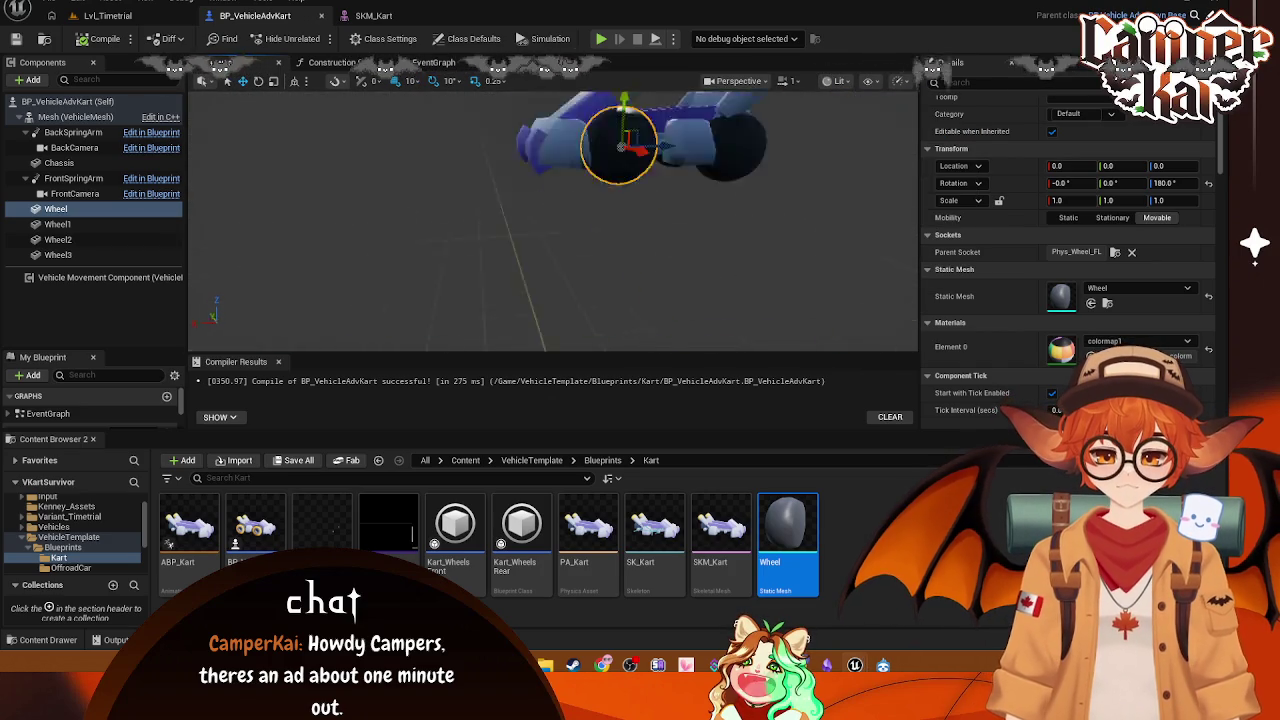